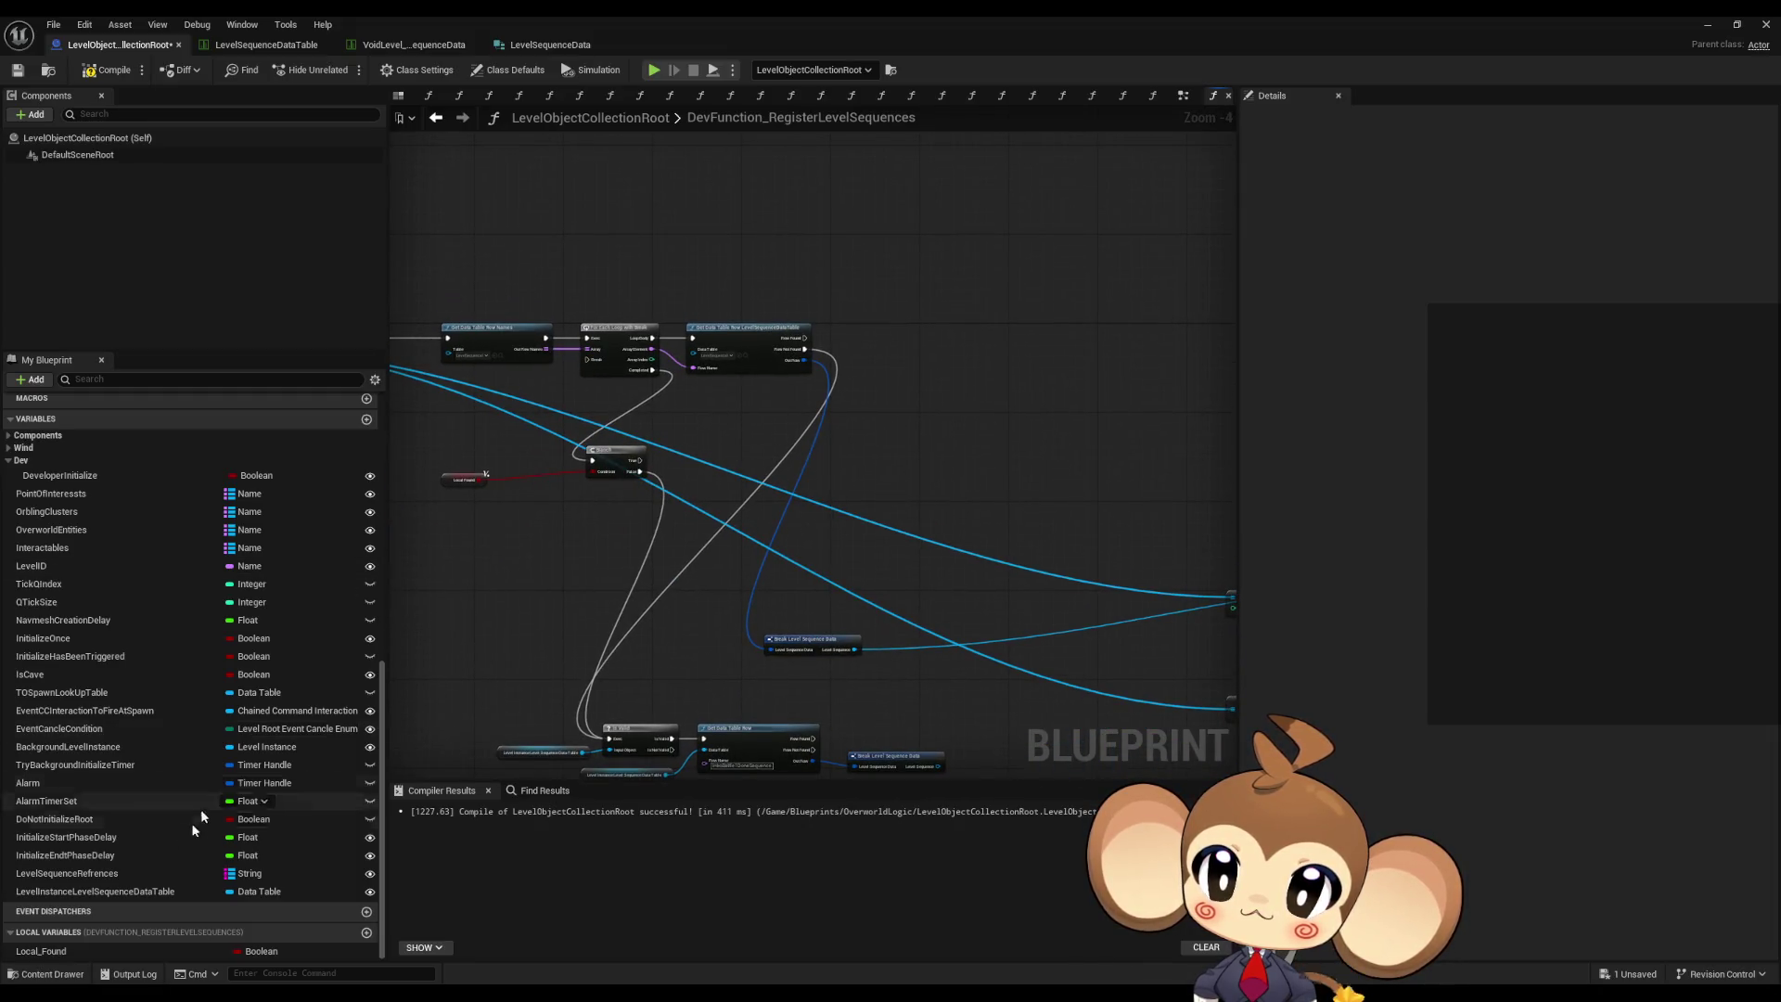
- Add a Local_Found setter ticked true, run when Row Found fires
{"action": "left_click_drag", "start_coordinate": [69, 948], "coordinate": [879, 333]}
{"action": "left_click", "coordinate": [904, 350]}
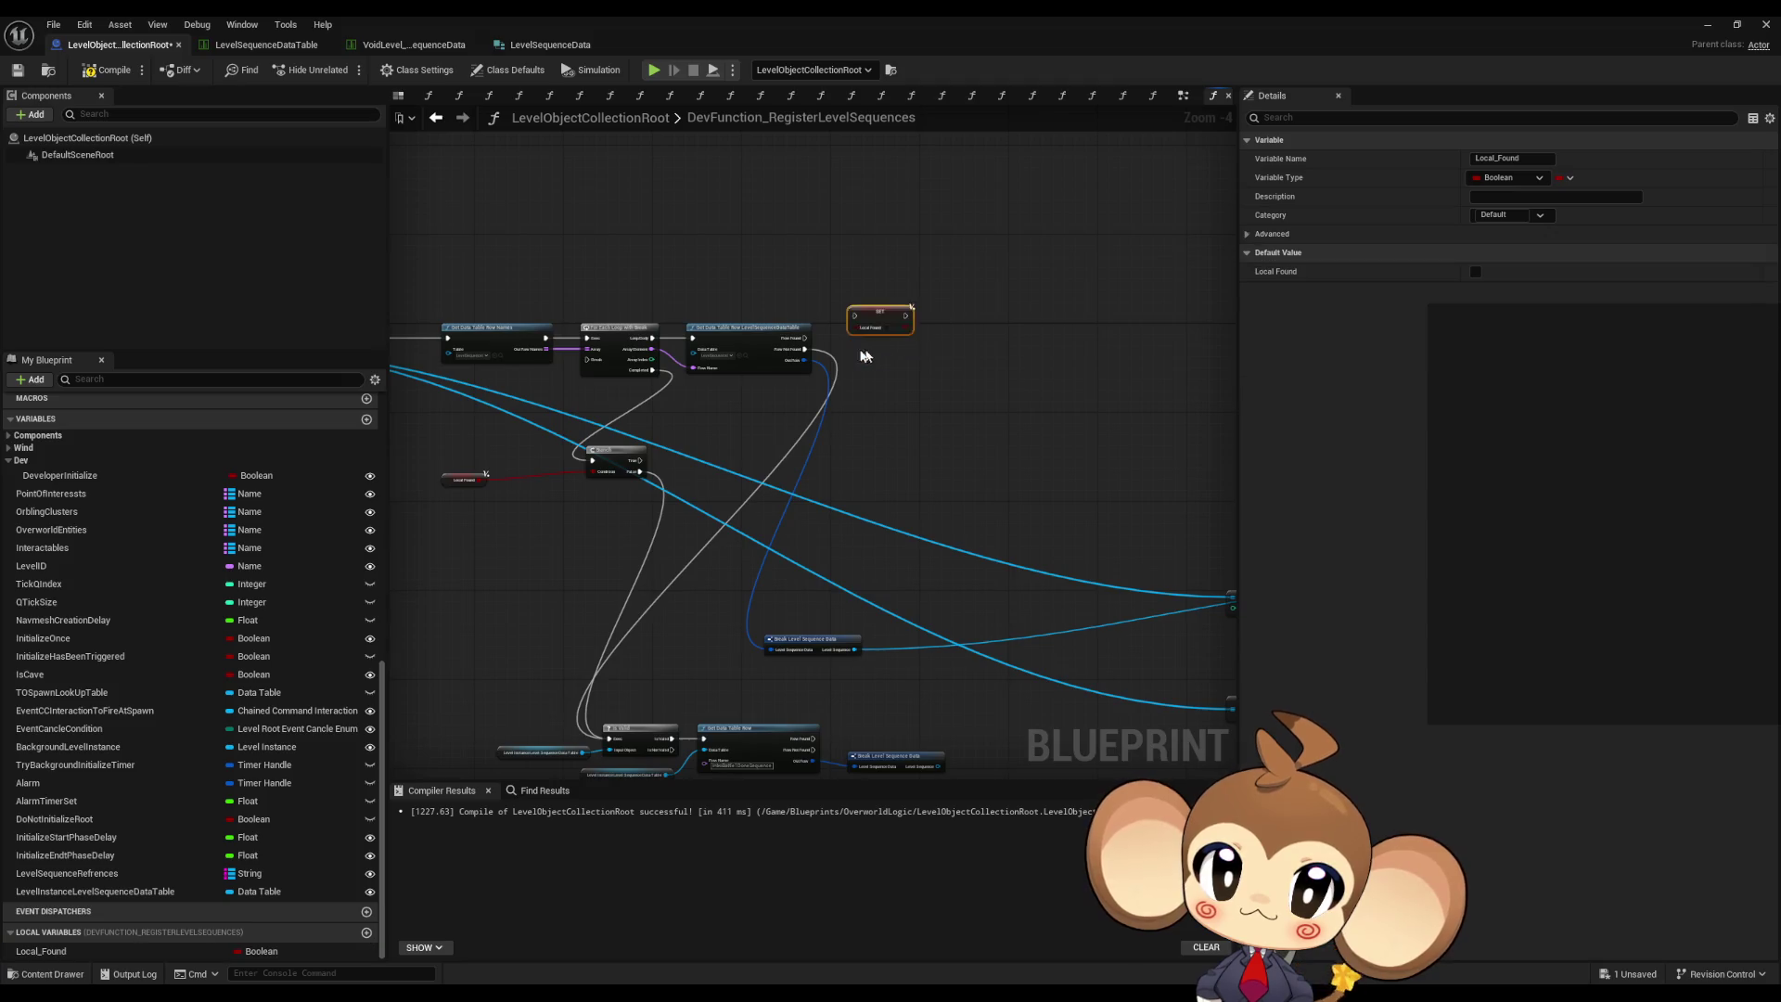
{"action": "scroll", "coordinate": [903, 351], "scroll_direction": "up", "scroll_amount": 4}
{"action": "mouse_move", "coordinate": [759, 333]}
{"action": "left_mouse_down"}
{"action": "mouse_move", "coordinate": [882, 289]}
{"action": "mouse_move", "coordinate": [982, 326]}
{"action": "left_mouse_up"}
{"action": "left_click", "coordinate": [950, 312]}
{"action": "left_click_drag", "start_coordinate": [692, 504], "coordinate": [1238, 509]}
- Add a second Local_Found setter and move Get Data Table Row Names above the loops
{"action": "mouse_move", "coordinate": [55, 951]}
{"action": "left_mouse_down"}
{"action": "mouse_move", "coordinate": [112, 955]}
{"action": "mouse_move", "coordinate": [221, 916]}
{"action": "mouse_move", "coordinate": [534, 487]}
{"action": "mouse_move", "coordinate": [538, 501]}
{"action": "left_mouse_up"}
{"action": "left_click", "coordinate": [575, 535]}
{"action": "mouse_move", "coordinate": [653, 489]}
{"action": "left_mouse_down"}
{"action": "mouse_move", "coordinate": [915, 549]}
{"action": "mouse_move", "coordinate": [1221, 585]}
{"action": "mouse_move", "coordinate": [872, 573]}
{"action": "left_mouse_up"}
{"action": "scroll", "coordinate": [1221, 585], "scroll_direction": "down", "scroll_amount": 1}
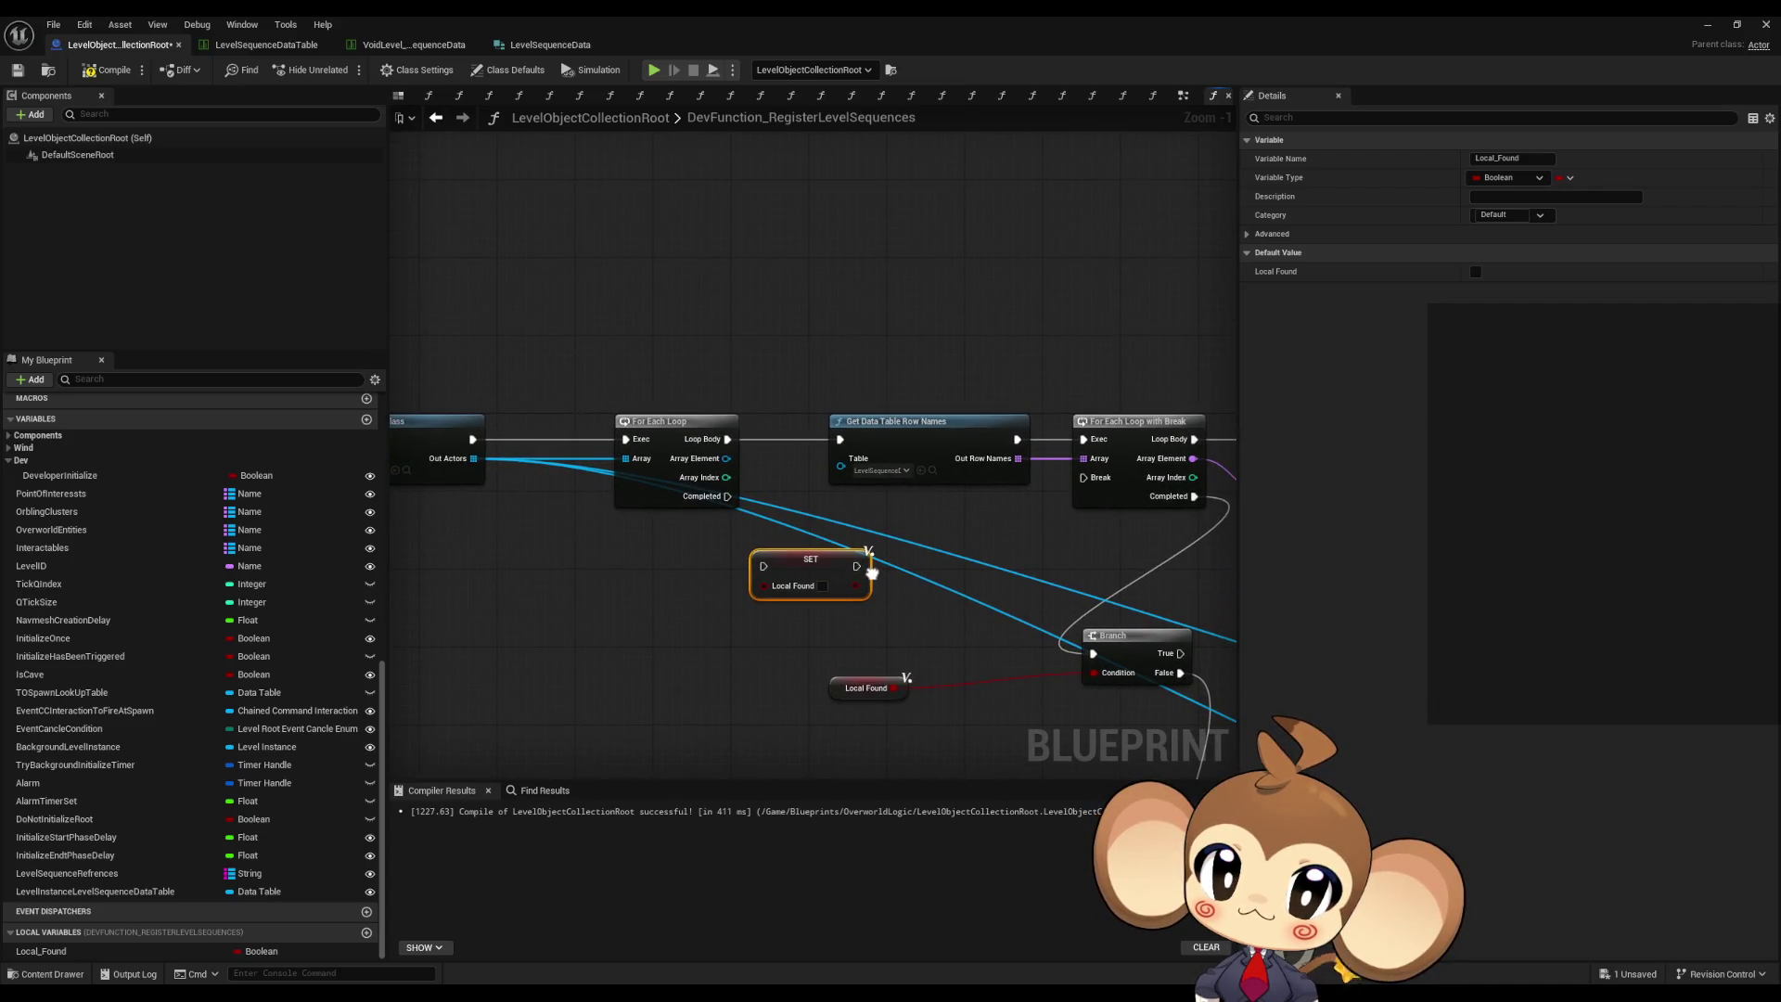
{"action": "mouse_move", "coordinate": [904, 431]}
{"action": "left_mouse_down"}
{"action": "mouse_move", "coordinate": [785, 334]}
{"action": "mouse_move", "coordinate": [612, 304]}
{"action": "left_mouse_up"}
{"action": "mouse_move", "coordinate": [788, 468]}
{"action": "left_mouse_down"}
{"action": "mouse_move", "coordinate": [844, 474]}
{"action": "mouse_move", "coordinate": [531, 441]}
{"action": "mouse_move", "coordinate": [701, 463]}
{"action": "left_mouse_up"}
{"action": "scroll", "coordinate": [701, 463], "scroll_direction": "down", "scroll_amount": 3}
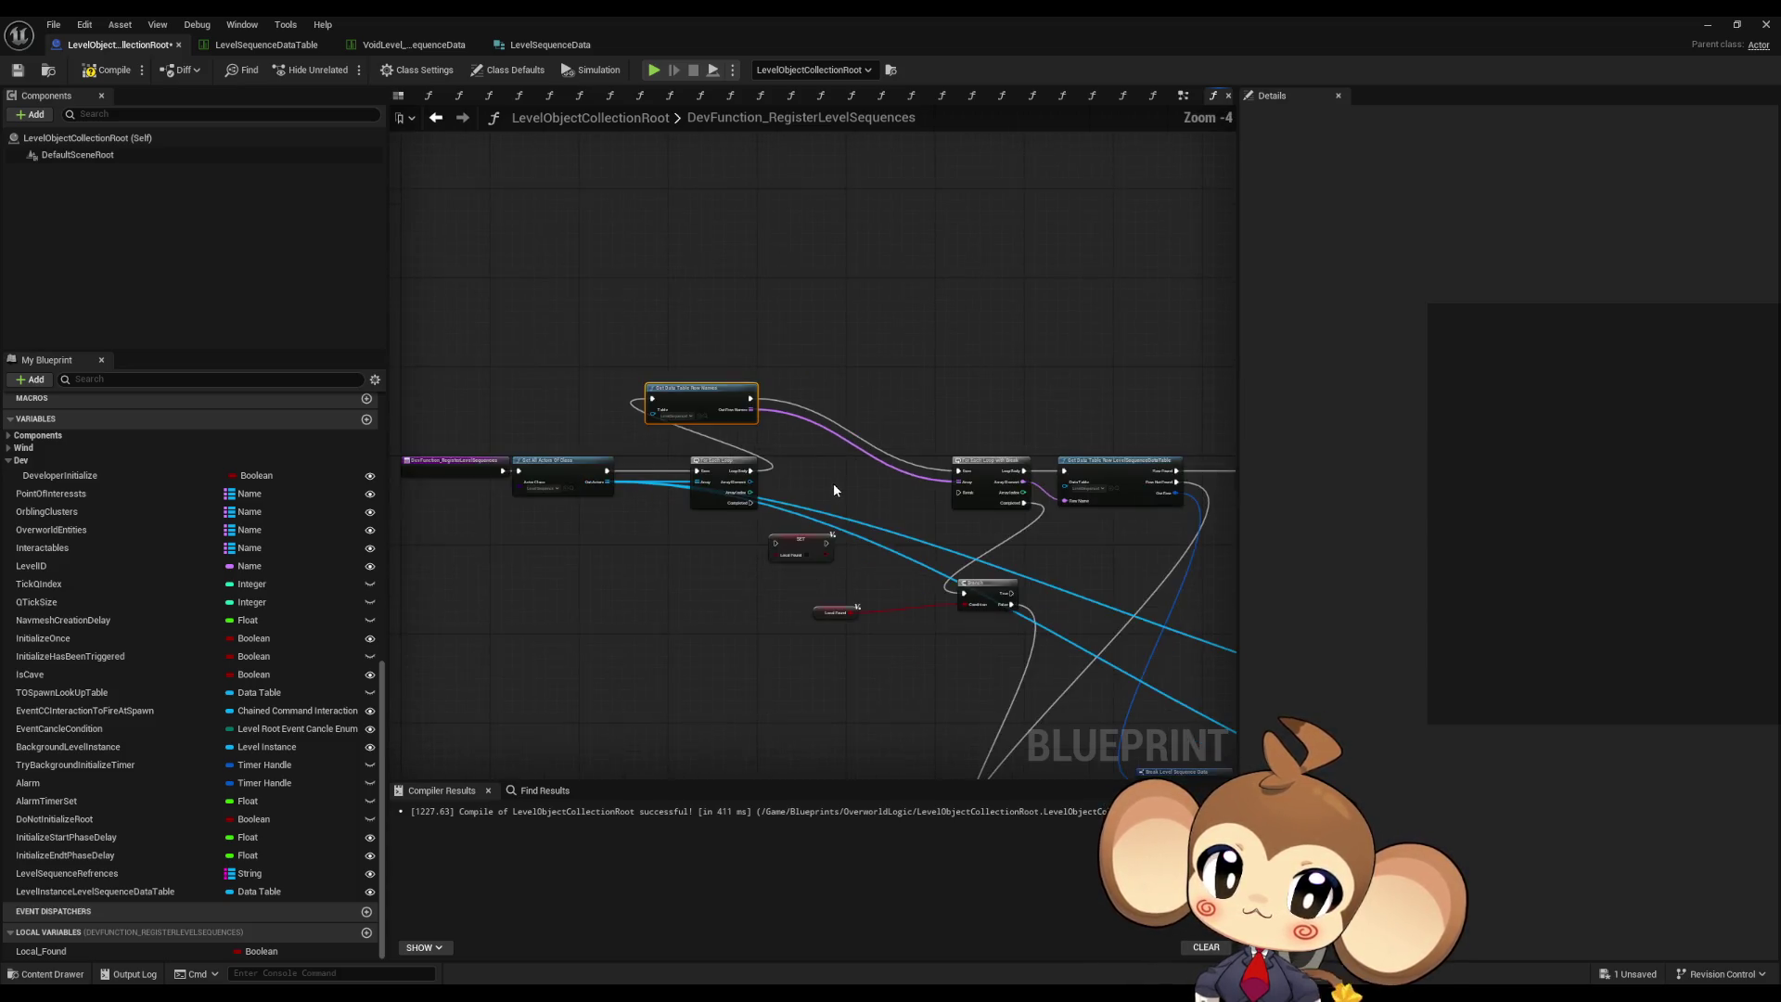
- Place Get Data Table Row Names between the loops and run the Local_Found setter from Loop Body
{"action": "scroll", "coordinate": [735, 467], "scroll_direction": "up", "scroll_amount": 3}
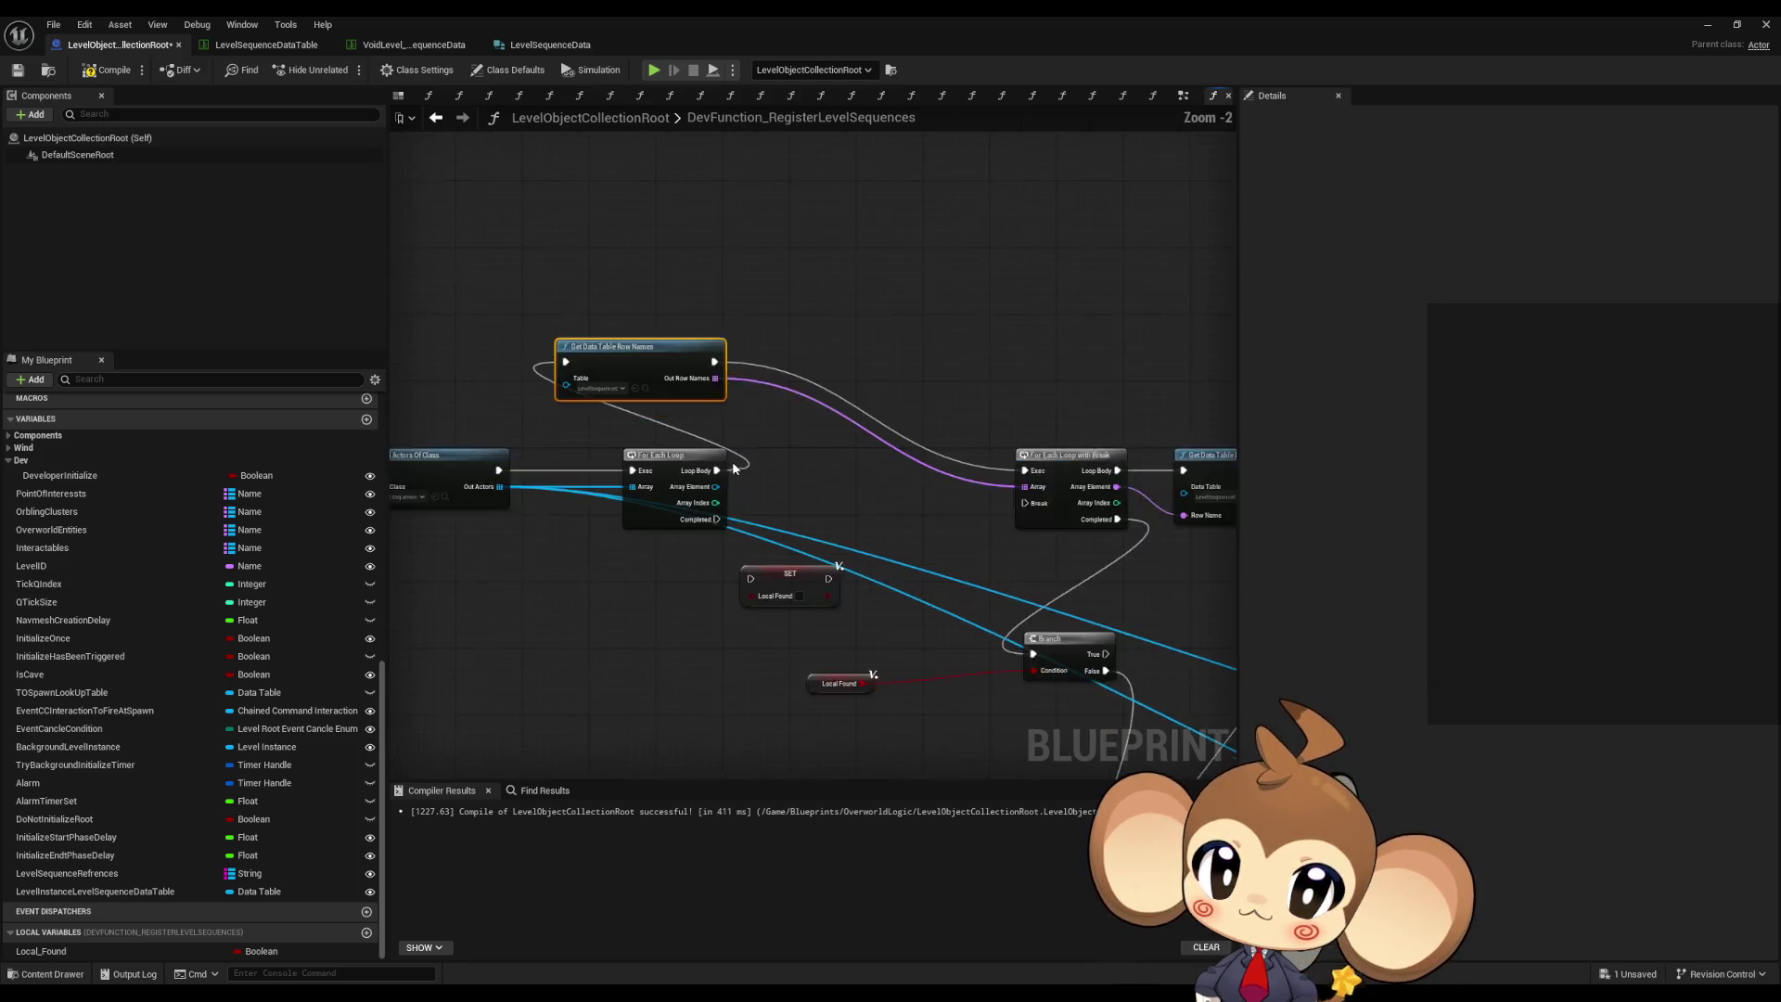
{"action": "left_click_drag", "start_coordinate": [631, 343], "coordinate": [898, 469]}
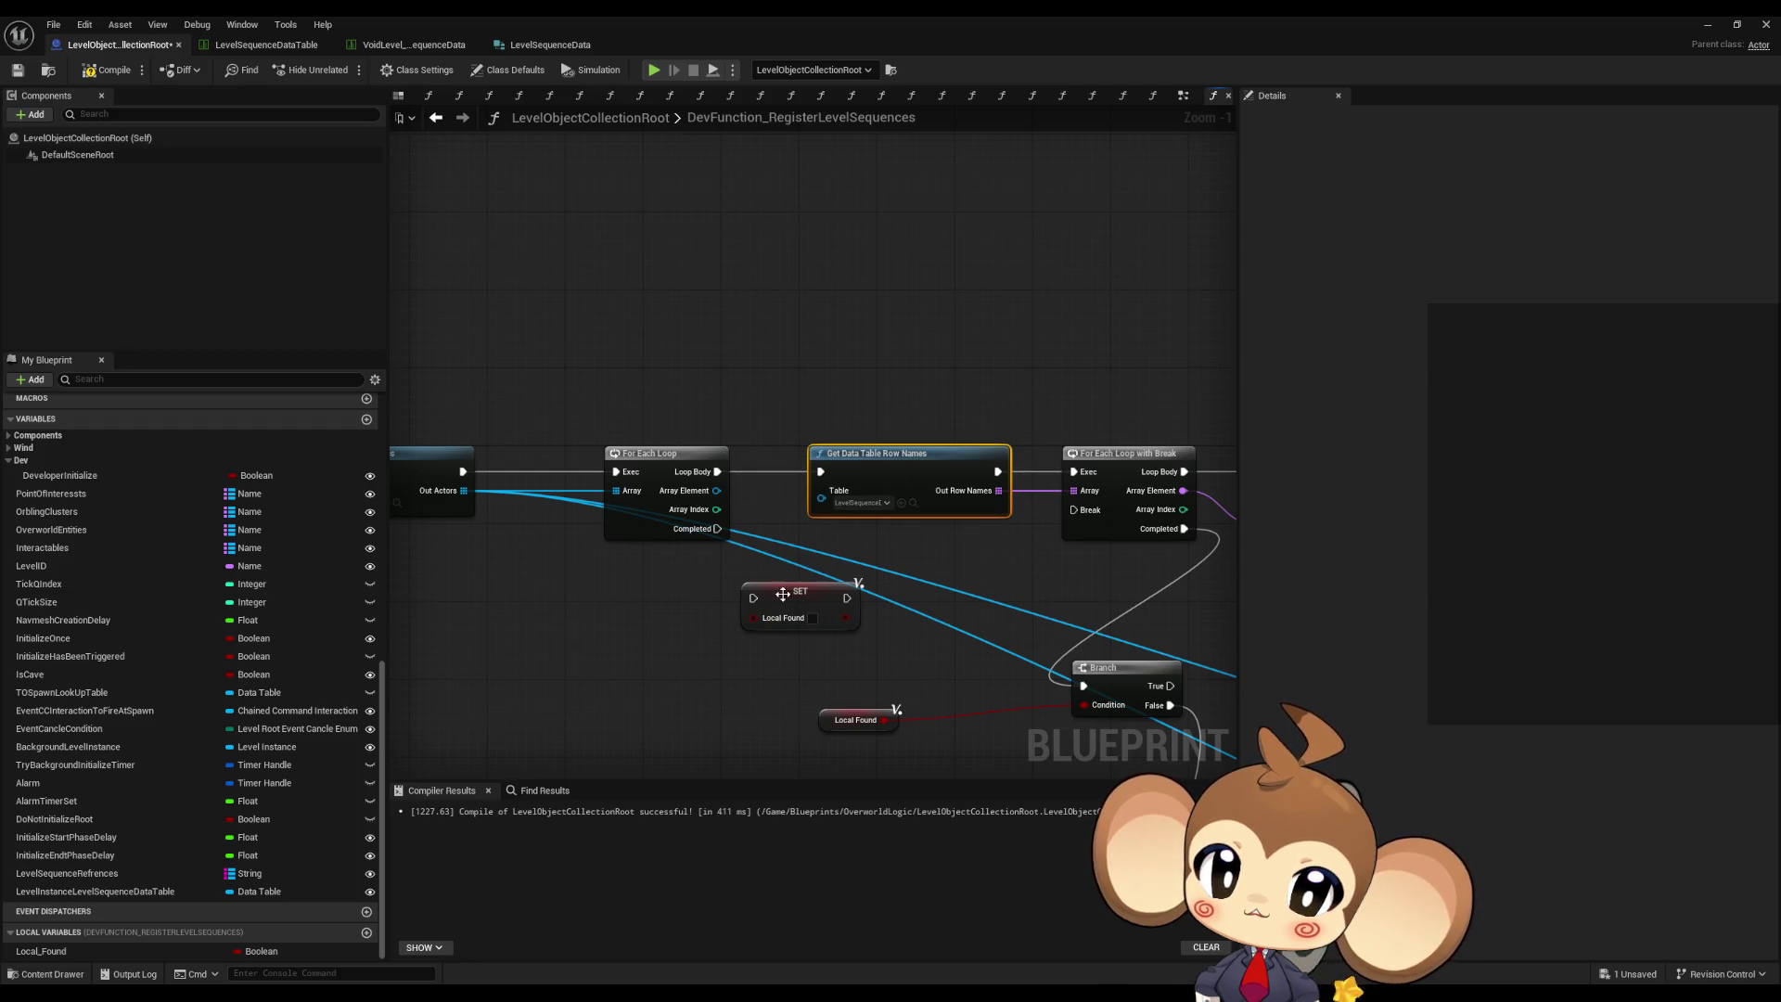
{"action": "left_click_drag", "start_coordinate": [753, 598], "coordinate": [718, 472]}
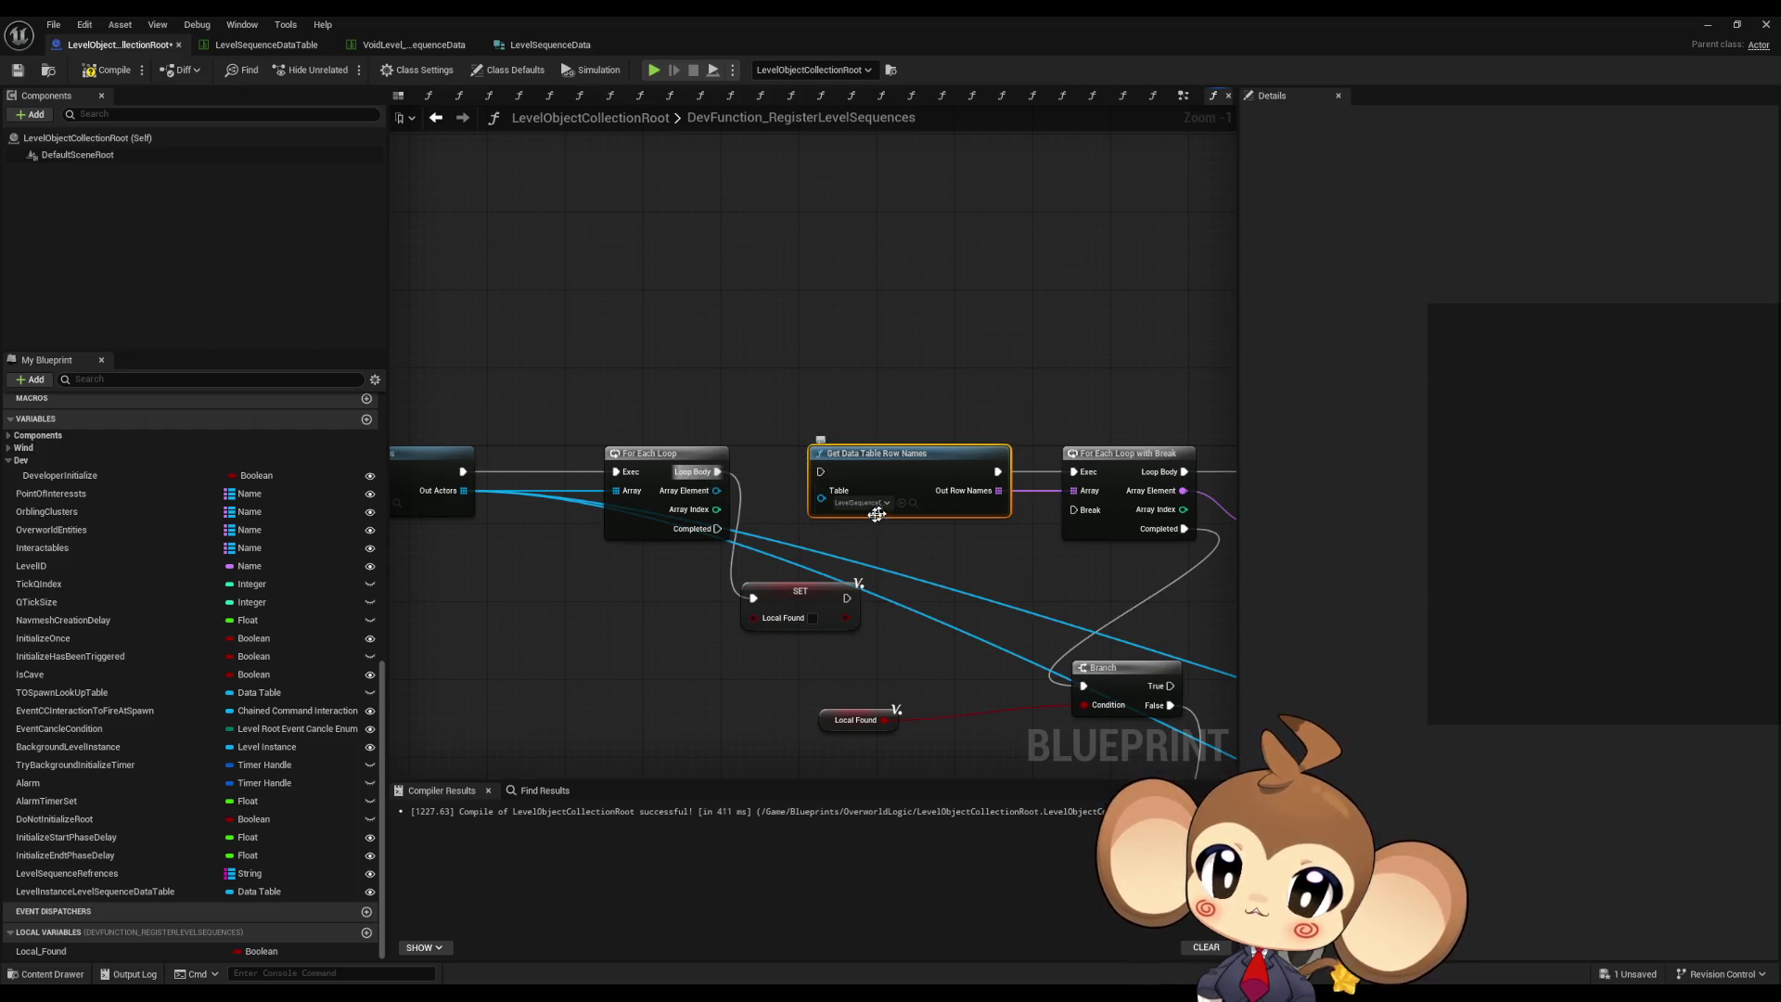
- Promote Out Row Names to a new local variable named Local_GlobalLevelSequenceKeys
{"action": "left_click_drag", "start_coordinate": [999, 490], "coordinate": [994, 366]}
{"action": "type", "text": "local"}
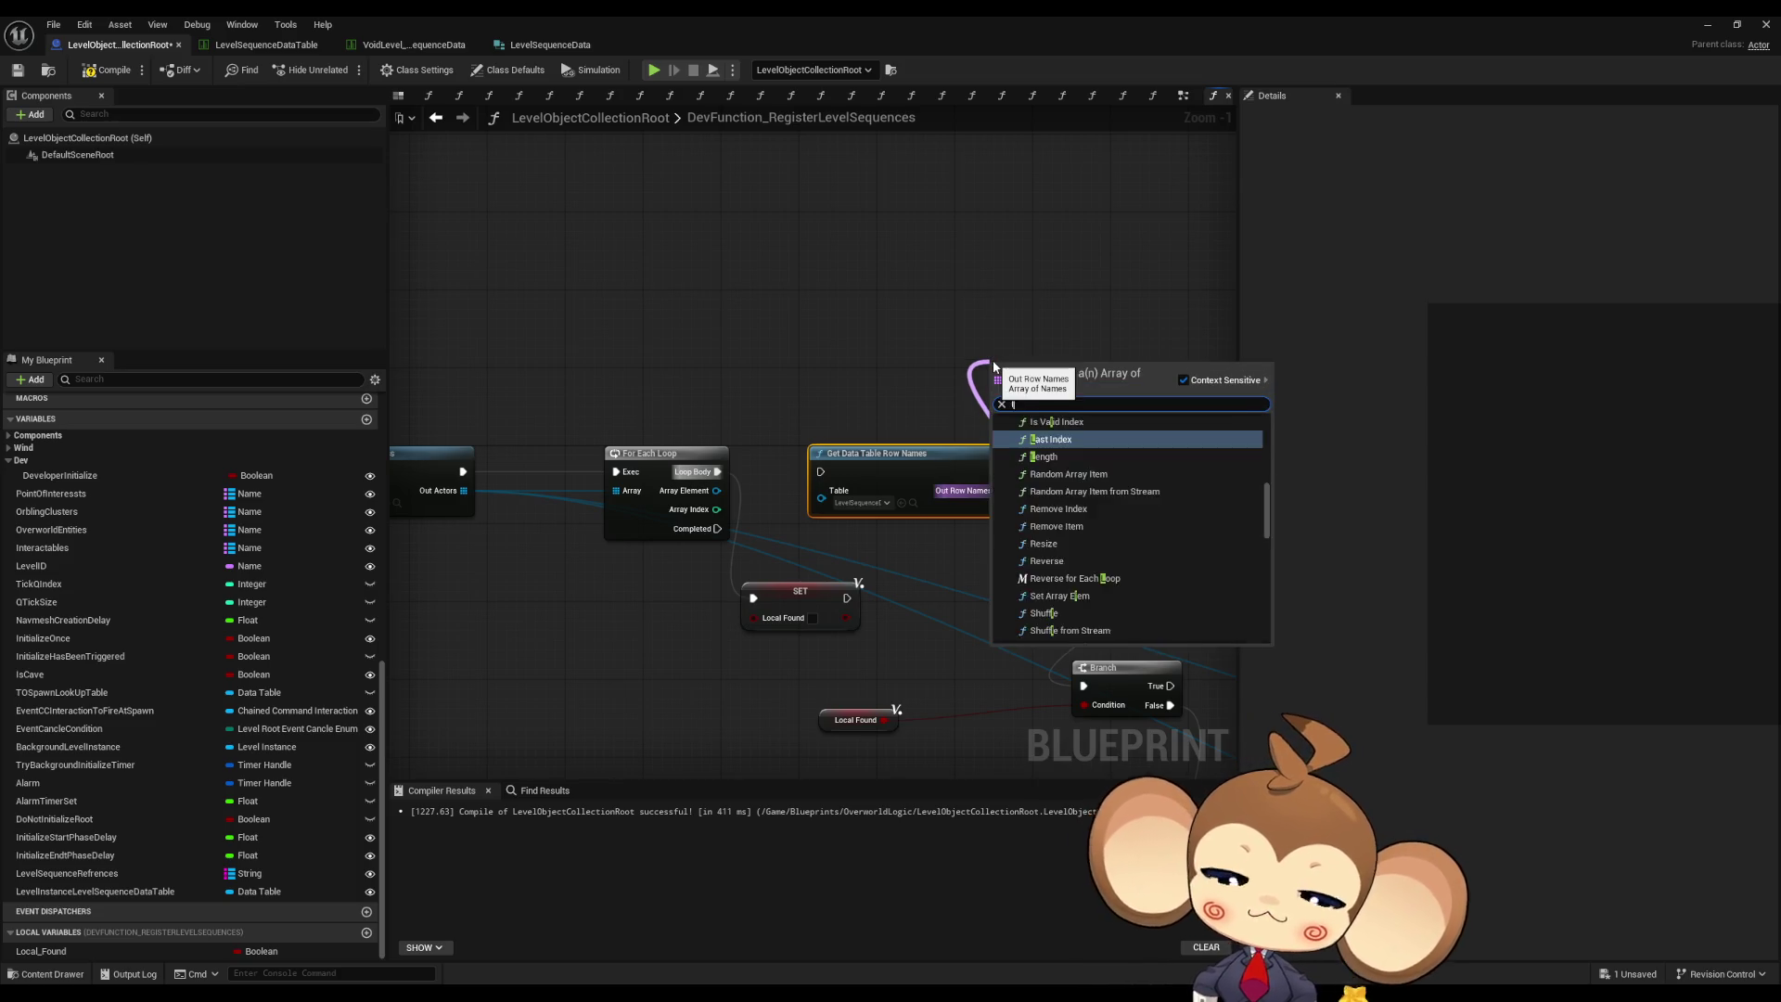
{"action": "key", "text": "Return"}
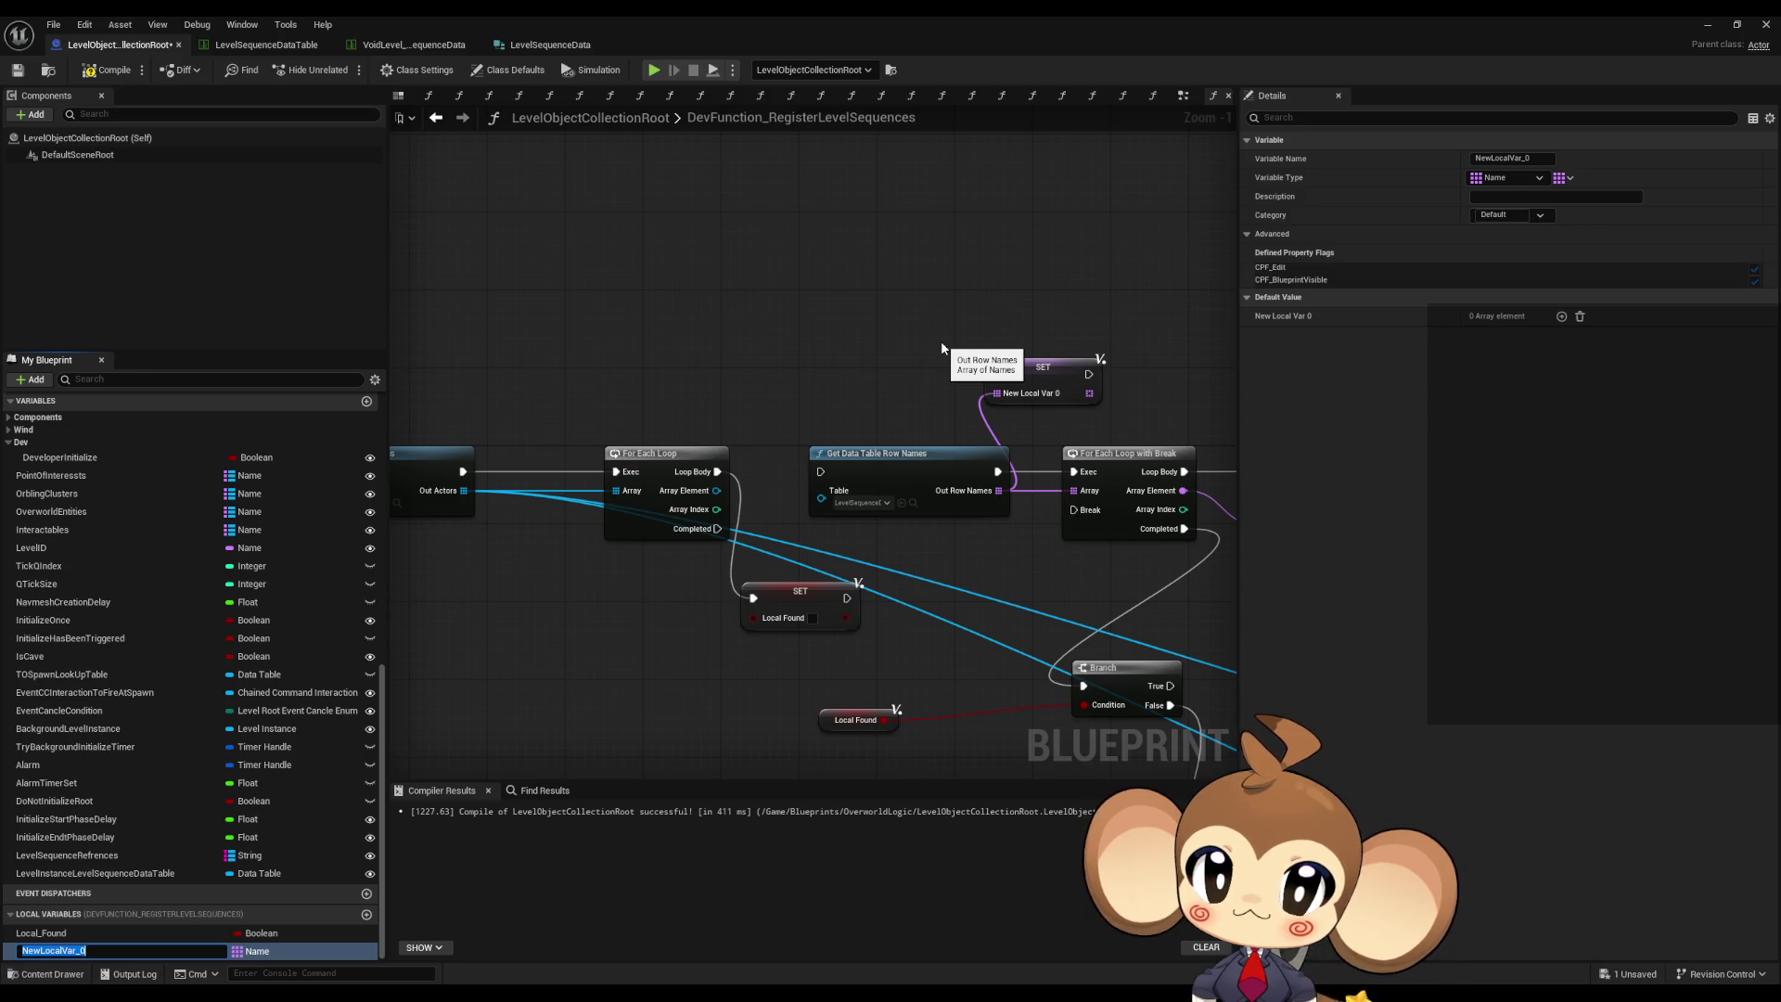
{"action": "type", "text": "Local_GlobalL"}
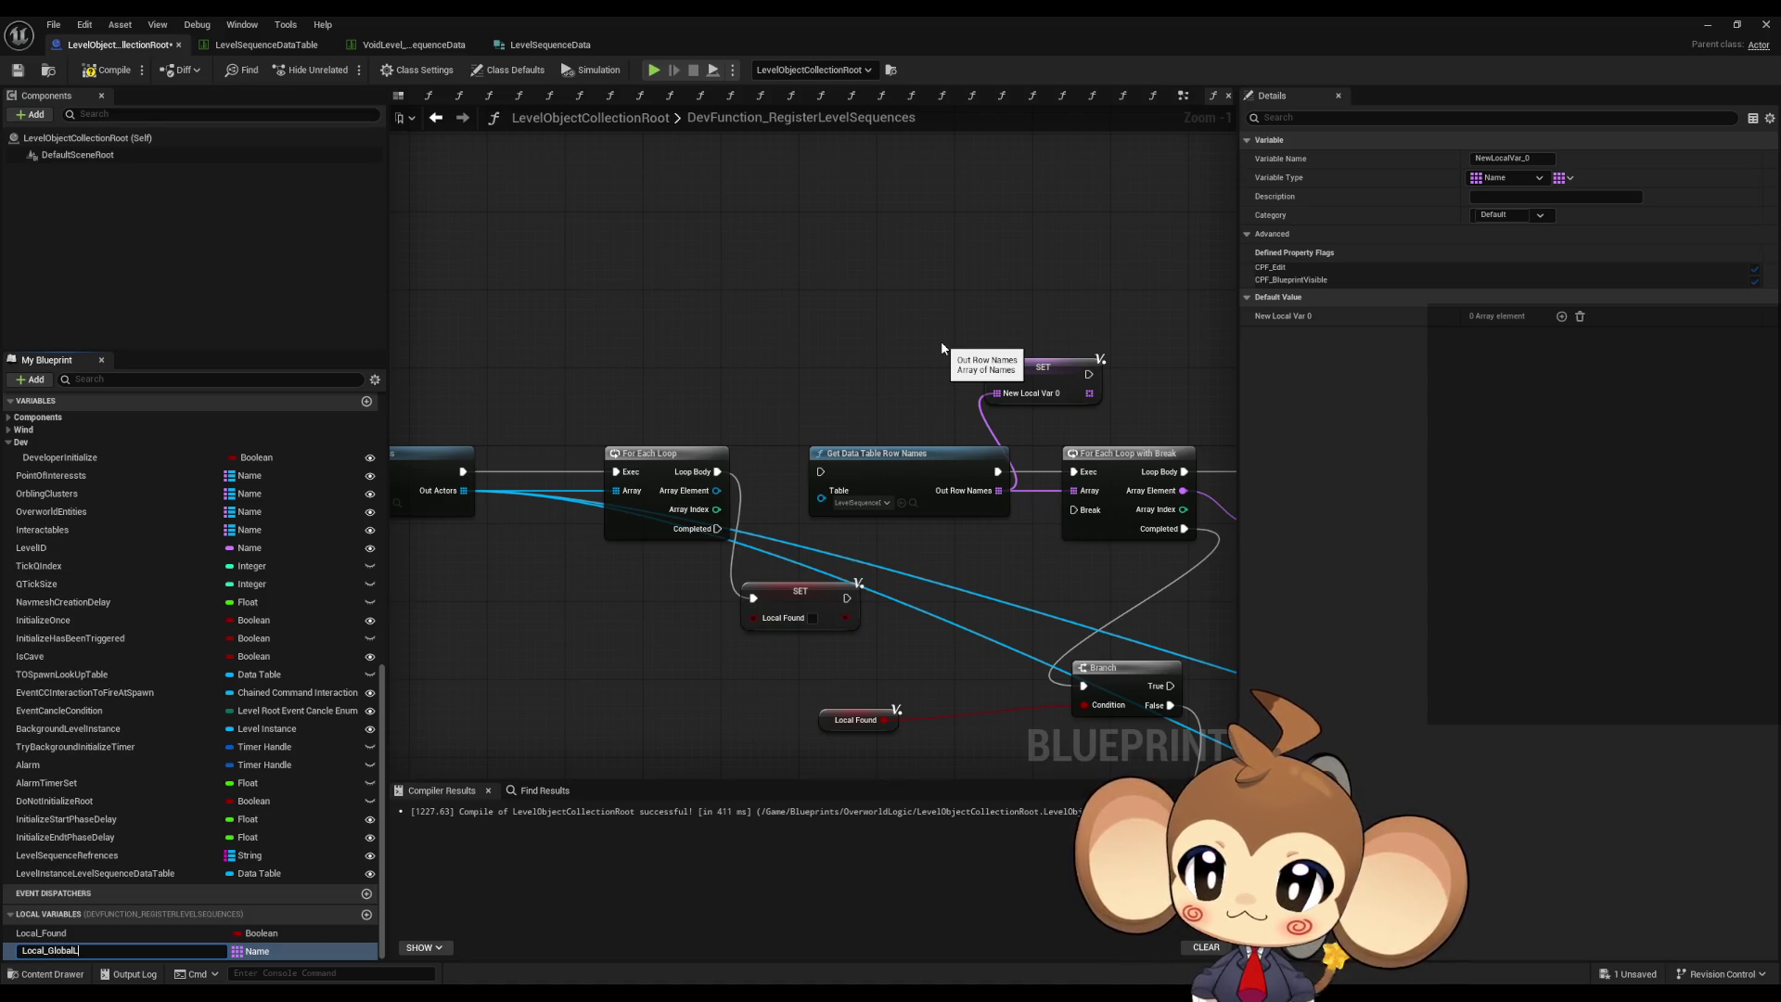
{"action": "type", "text": "evelSe"}
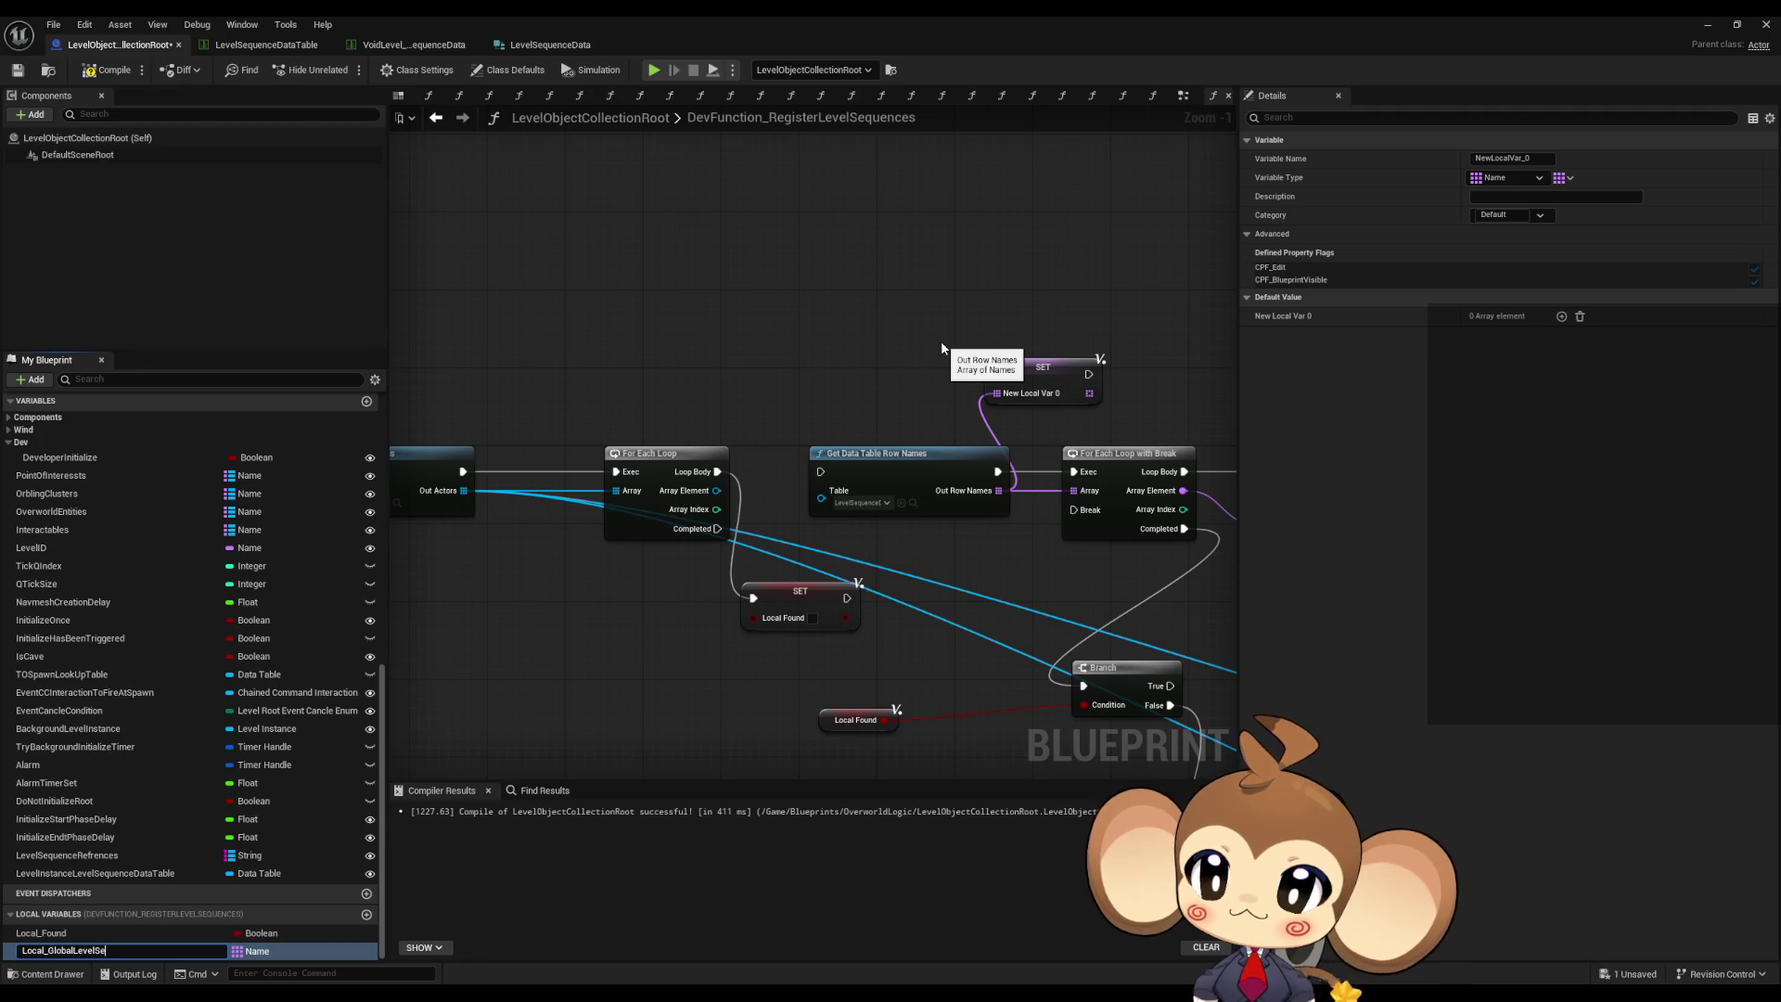
{"action": "type", "text": "uenceData"}
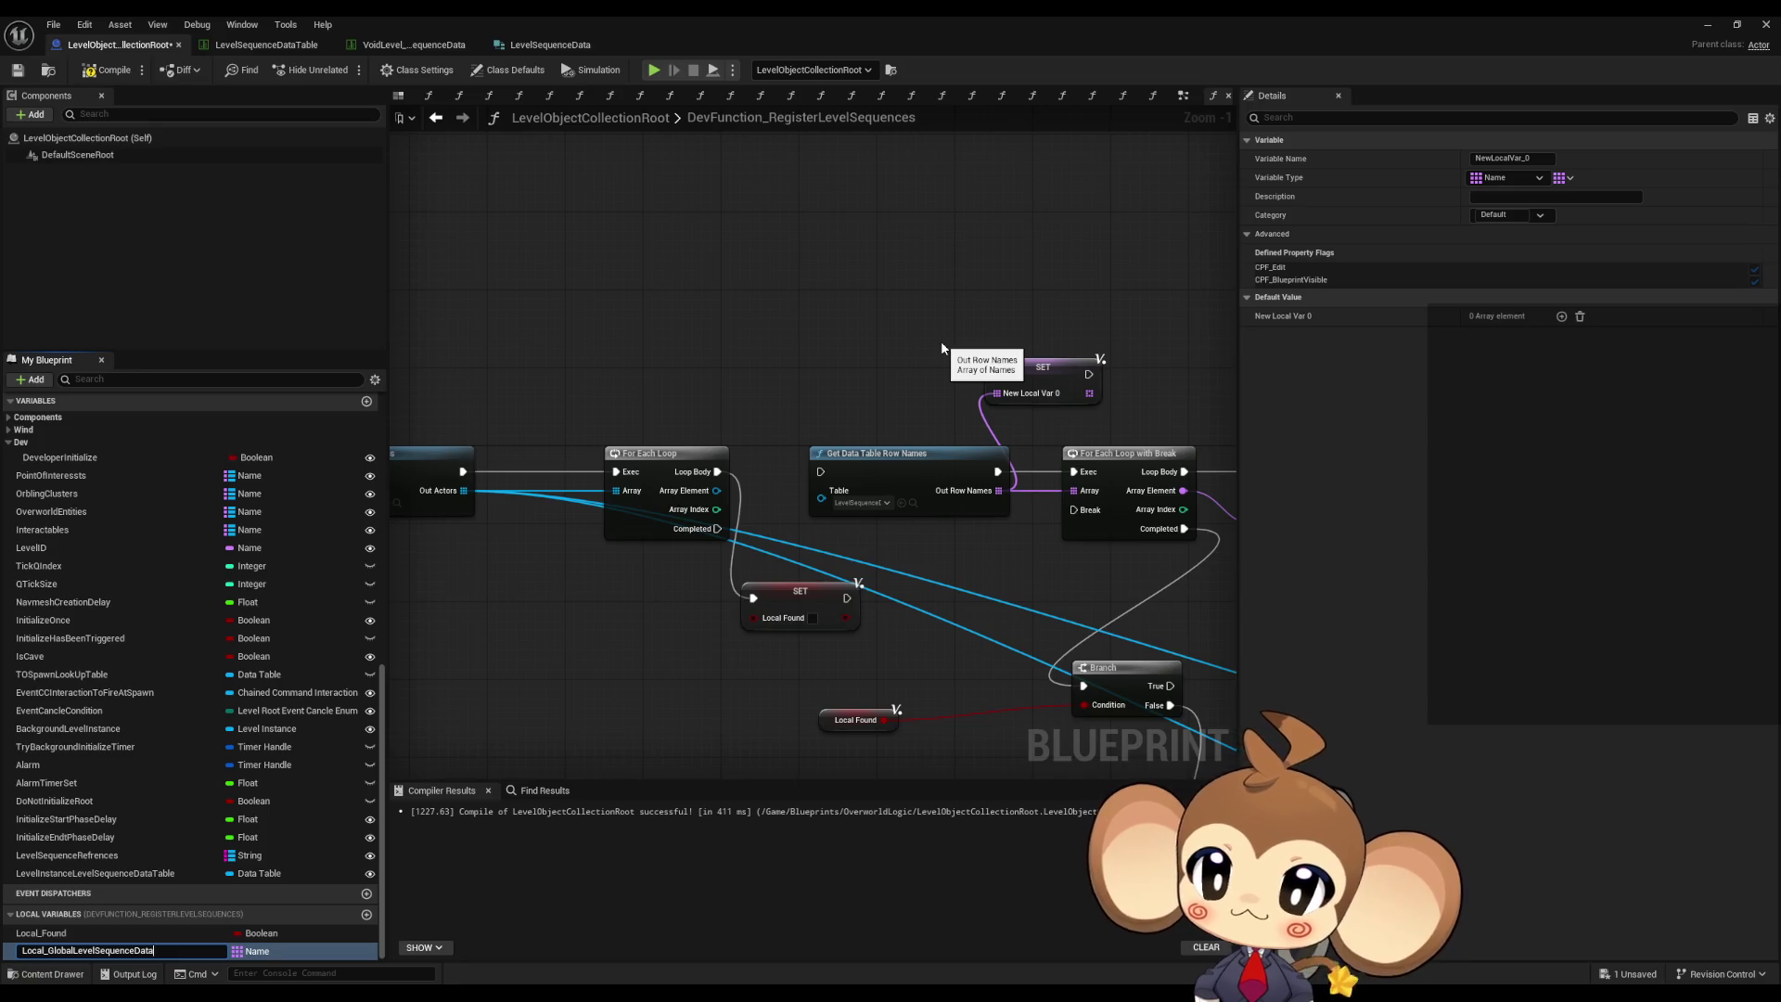
{"action": "key", "text": "BackSpace"}
{"action": "key", "text": "BackSpace"}
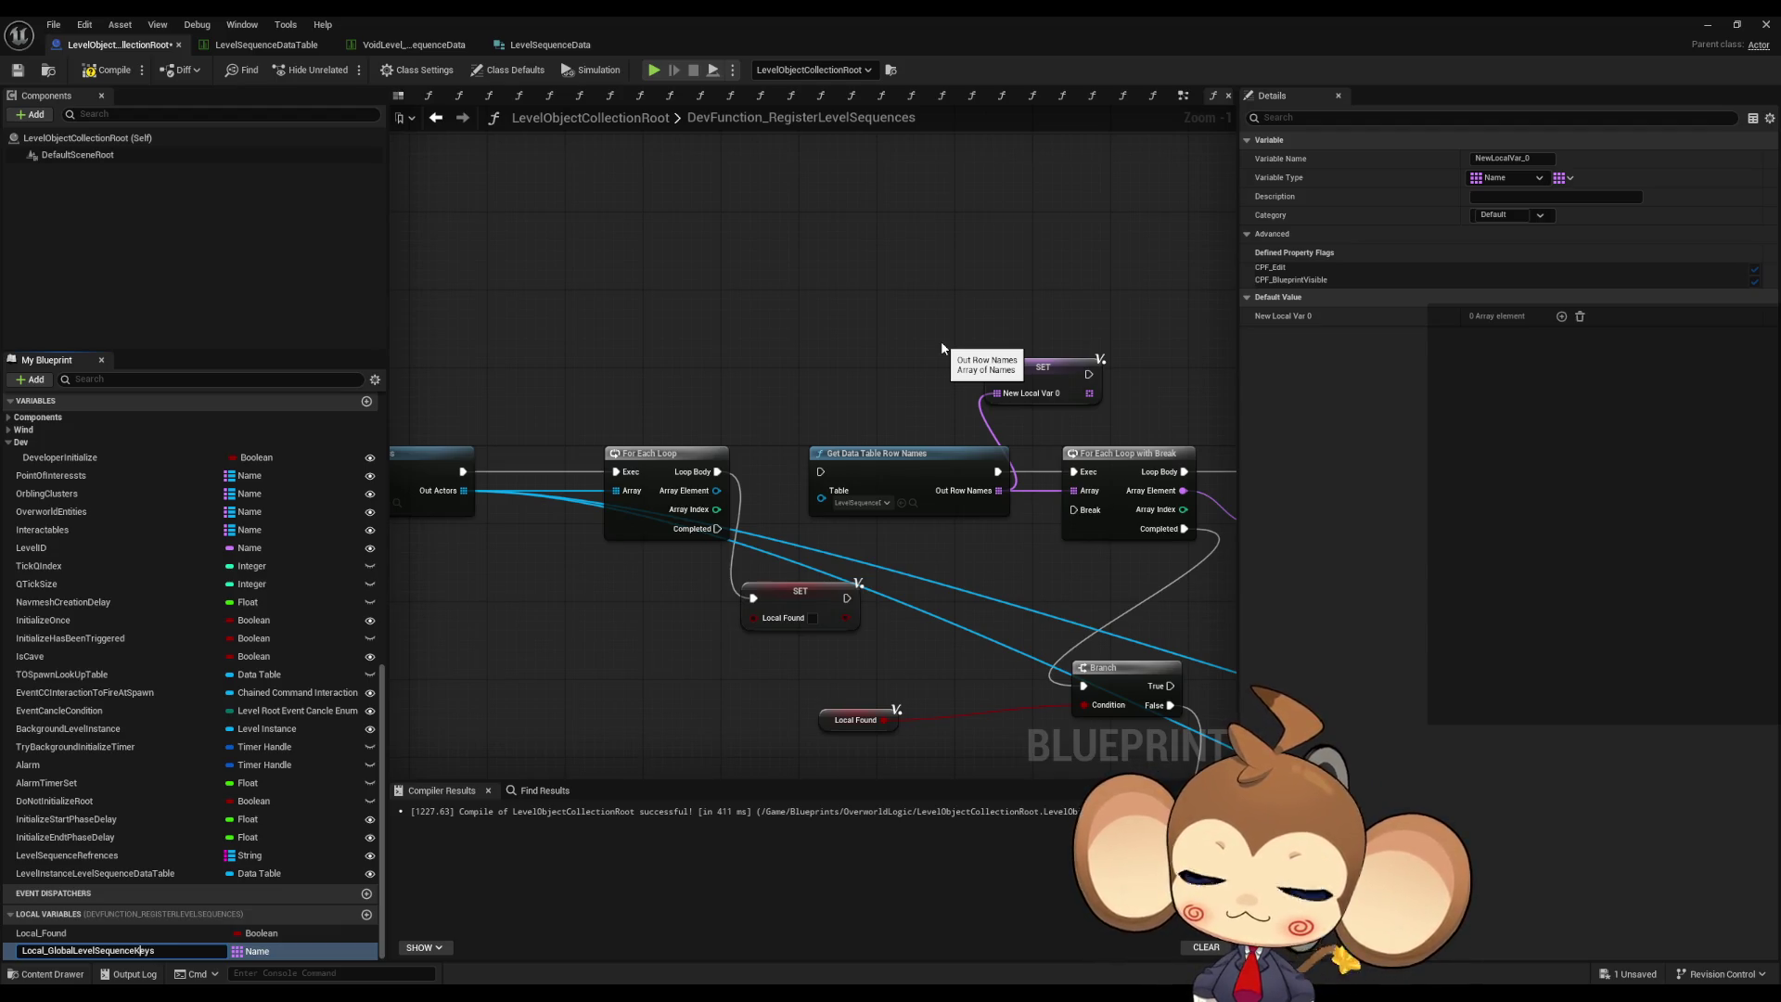
{"action": "key", "text": "Return"}
- Add a Local_GlobalLevelSequenceKeys setter fed by Out Row Names, beside Get Data Table Row Names
{"action": "left_click", "coordinate": [81, 951]}
{"action": "left_click_drag", "start_coordinate": [81, 951], "coordinate": [904, 284]}
{"action": "left_click", "coordinate": [937, 318]}
{"action": "left_click_drag", "start_coordinate": [891, 453], "coordinate": [597, 252]}
{"action": "left_click_drag", "start_coordinate": [899, 305], "coordinate": [707, 296]}
{"action": "left_click_drag", "start_coordinate": [1055, 303], "coordinate": [794, 290]}
{"action": "left_click_drag", "start_coordinate": [1055, 306], "coordinate": [887, 329]}
- Plug a Local_GlobalLevelSequenceKeys getter into the loop's Array pin and delete the extra setter
{"action": "mouse_move", "coordinate": [123, 948]}
{"action": "left_mouse_down"}
{"action": "mouse_move", "coordinate": [591, 732]}
{"action": "mouse_move", "coordinate": [868, 454]}
{"action": "mouse_move", "coordinate": [785, 434]}
{"action": "left_mouse_up"}
{"action": "left_click", "coordinate": [872, 456]}
{"action": "left_click", "coordinate": [974, 404]}
{"action": "key", "text": "Delete"}
{"action": "mouse_move", "coordinate": [995, 527]}
{"action": "left_mouse_down"}
{"action": "mouse_move", "coordinate": [915, 434]}
{"action": "mouse_move", "coordinate": [844, 530]}
{"action": "mouse_move", "coordinate": [862, 542]}
{"action": "left_mouse_up"}
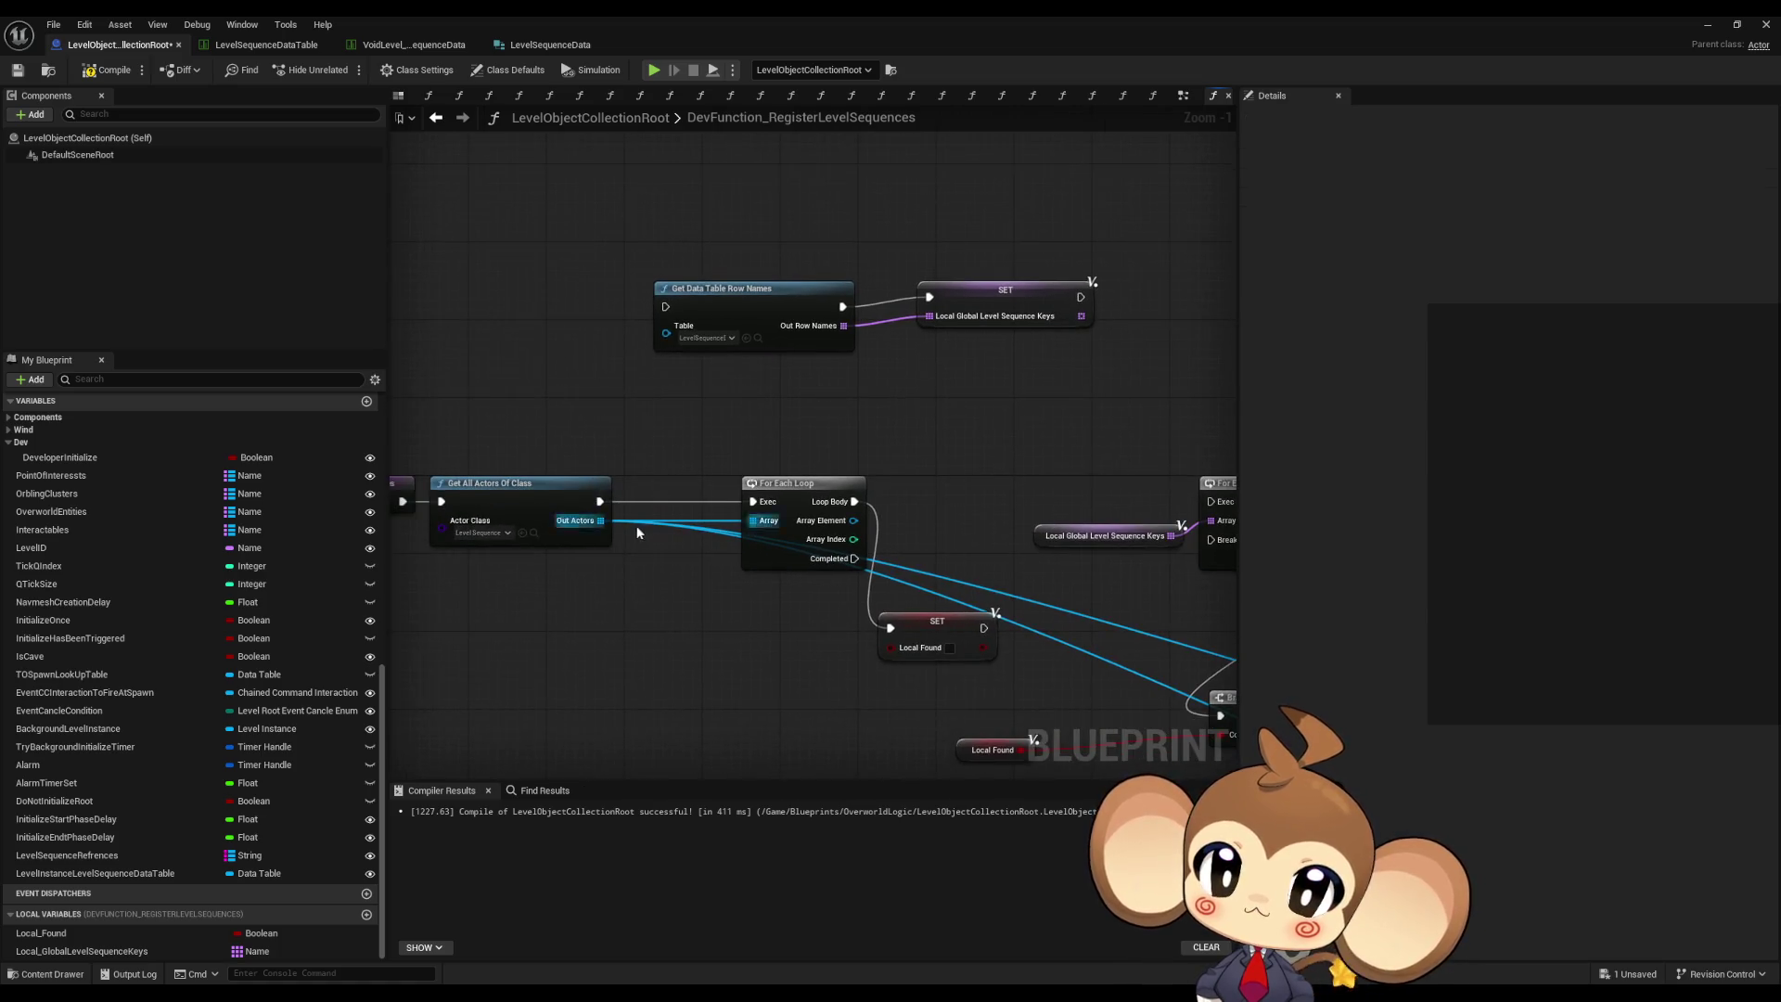
{"action": "scroll", "coordinate": [813, 595], "scroll_direction": "down", "scroll_amount": 1}
{"action": "scroll", "coordinate": [811, 598], "scroll_direction": "up", "scroll_amount": 1}
{"action": "left_click_drag", "start_coordinate": [621, 471], "coordinate": [734, 466]}
- Run Get Data Table Row Names from the function entry and move the pair up-left
{"action": "left_click_drag", "start_coordinate": [756, 278], "coordinate": [493, 474]}
{"action": "scroll", "coordinate": [1034, 399], "scroll_direction": "down", "scroll_amount": 2}
{"action": "mouse_move", "coordinate": [696, 288]}
{"action": "left_mouse_down"}
{"action": "mouse_move", "coordinate": [927, 371]}
{"action": "mouse_move", "coordinate": [807, 394]}
{"action": "left_mouse_up"}
{"action": "left_click", "coordinate": [924, 340]}
{"action": "left_click_drag", "start_coordinate": [756, 330], "coordinate": [745, 305]}
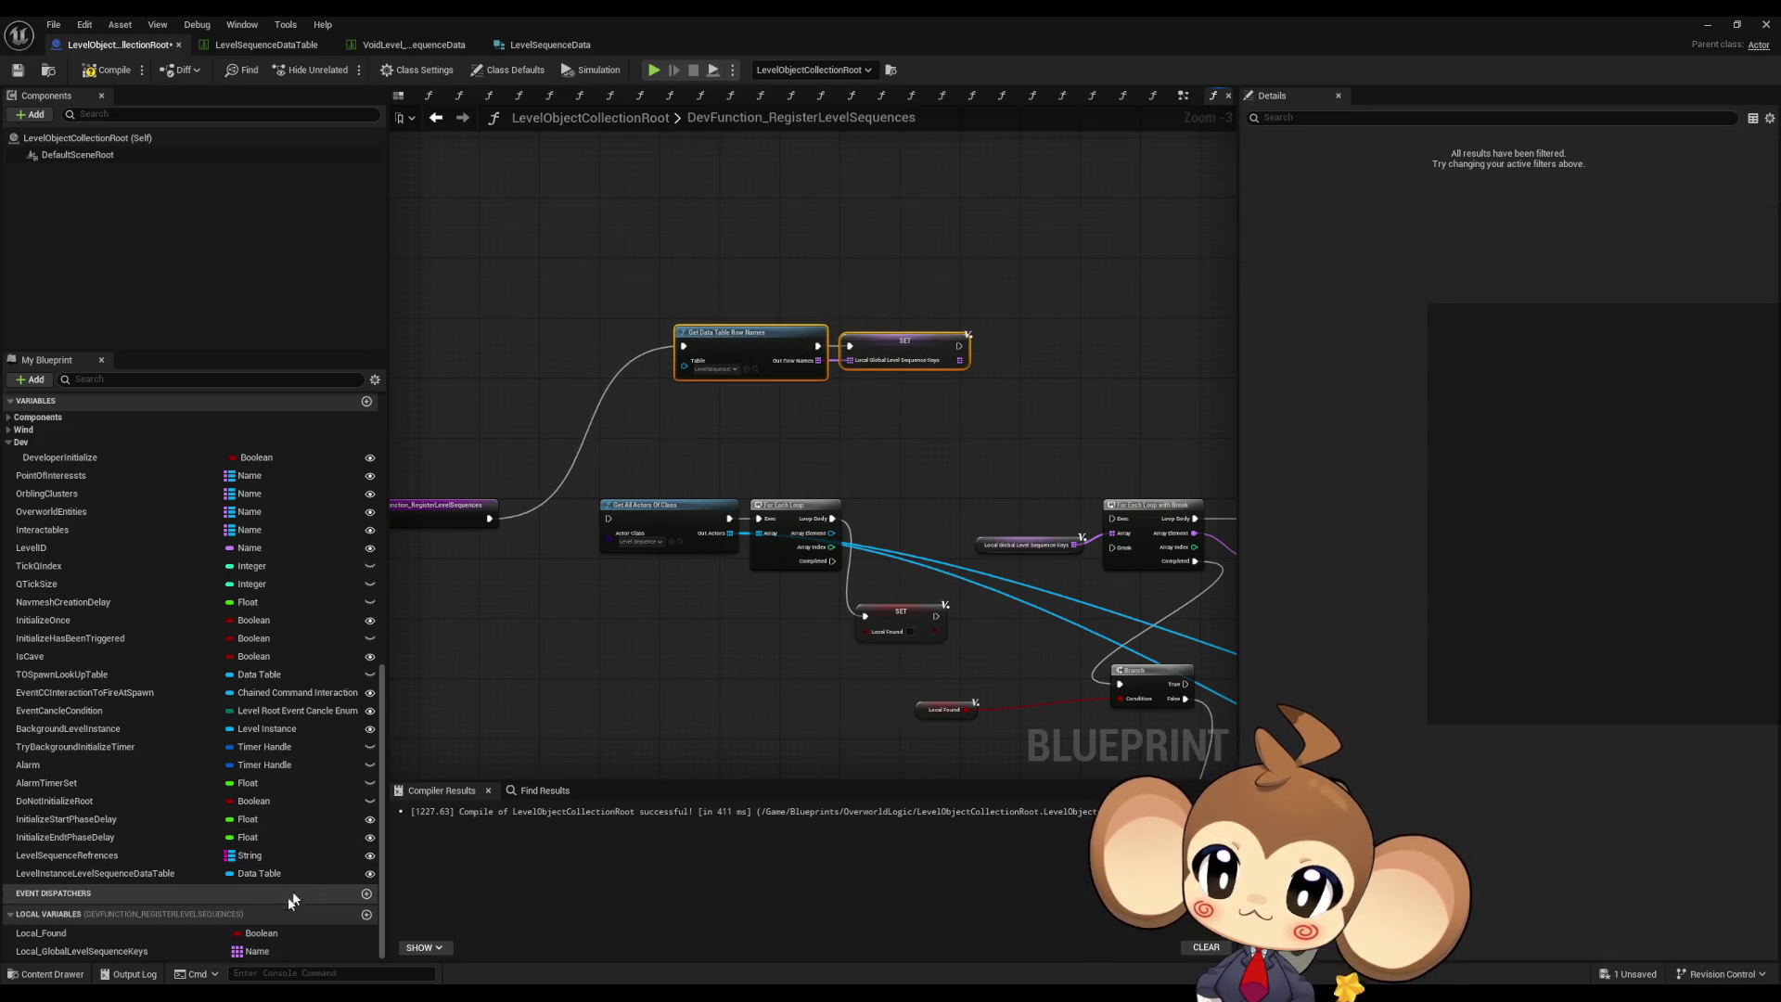
- Create local Name array Local_LocalLevelSequenceKeys and add its setter to the graph
{"action": "left_click", "coordinate": [366, 914]}
{"action": "type", "text": "Local_Loc"}
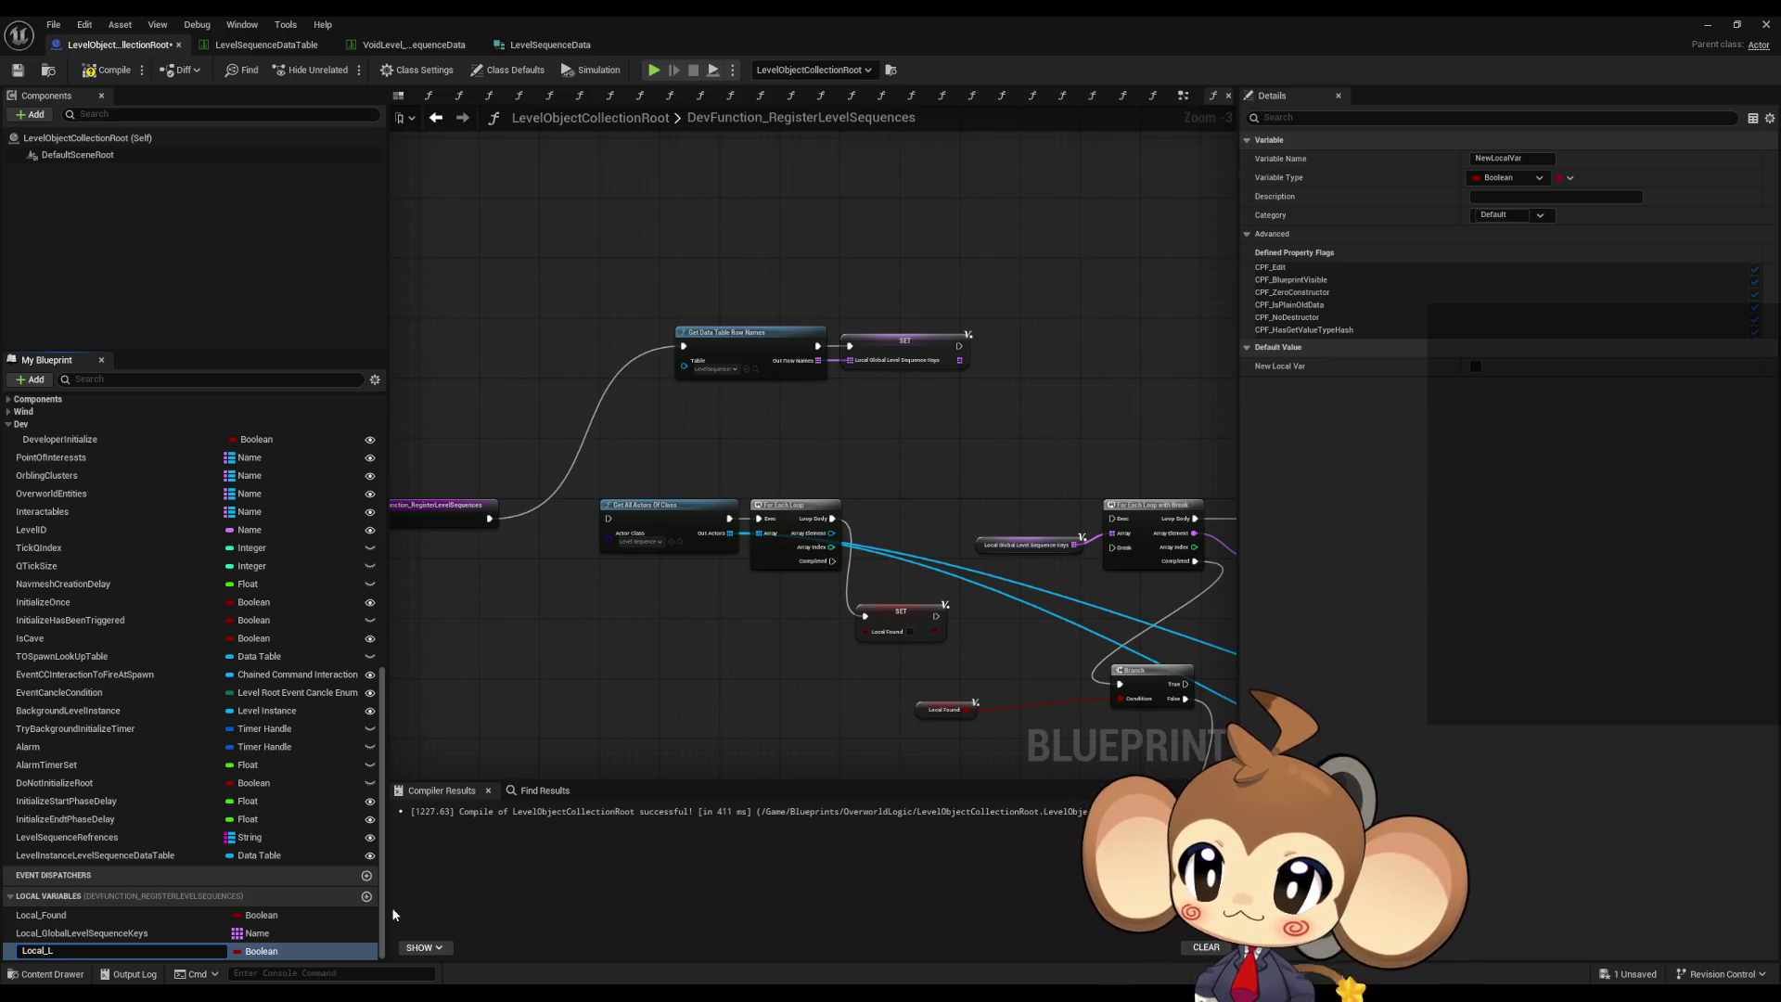
{"action": "type", "text": "alLevelSequenceKe"}
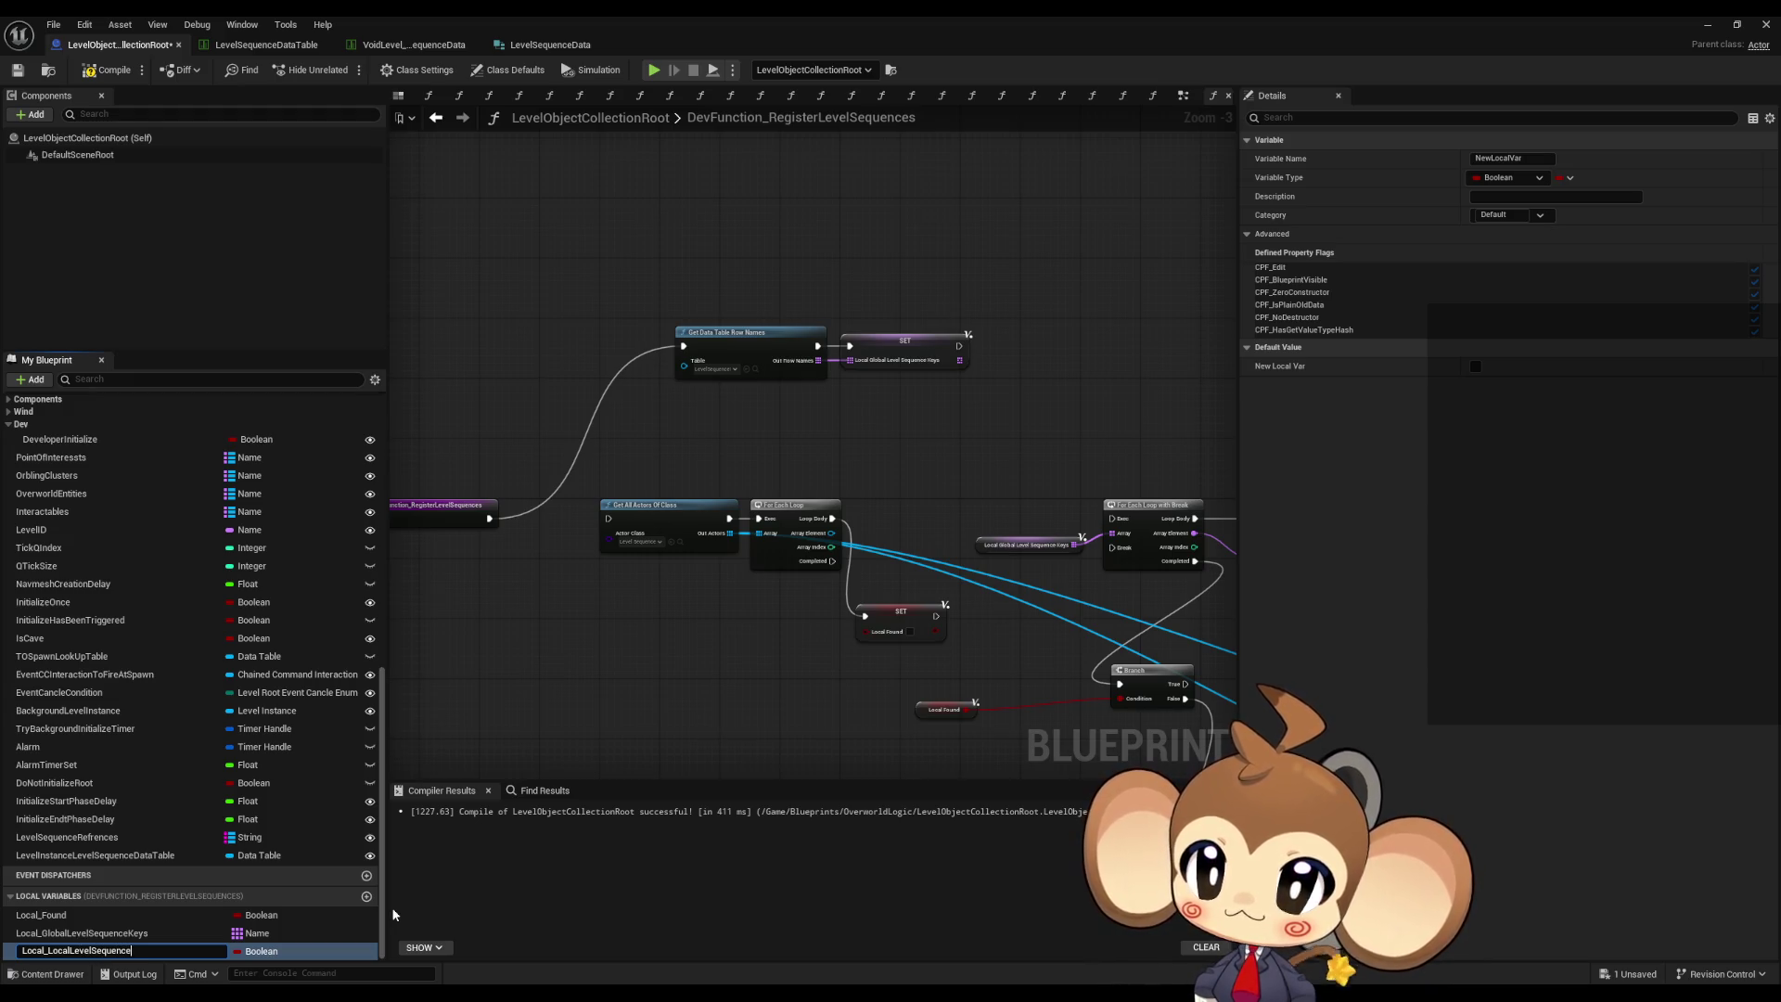
{"action": "type", "text": "ys"}
{"action": "key", "text": "Return"}
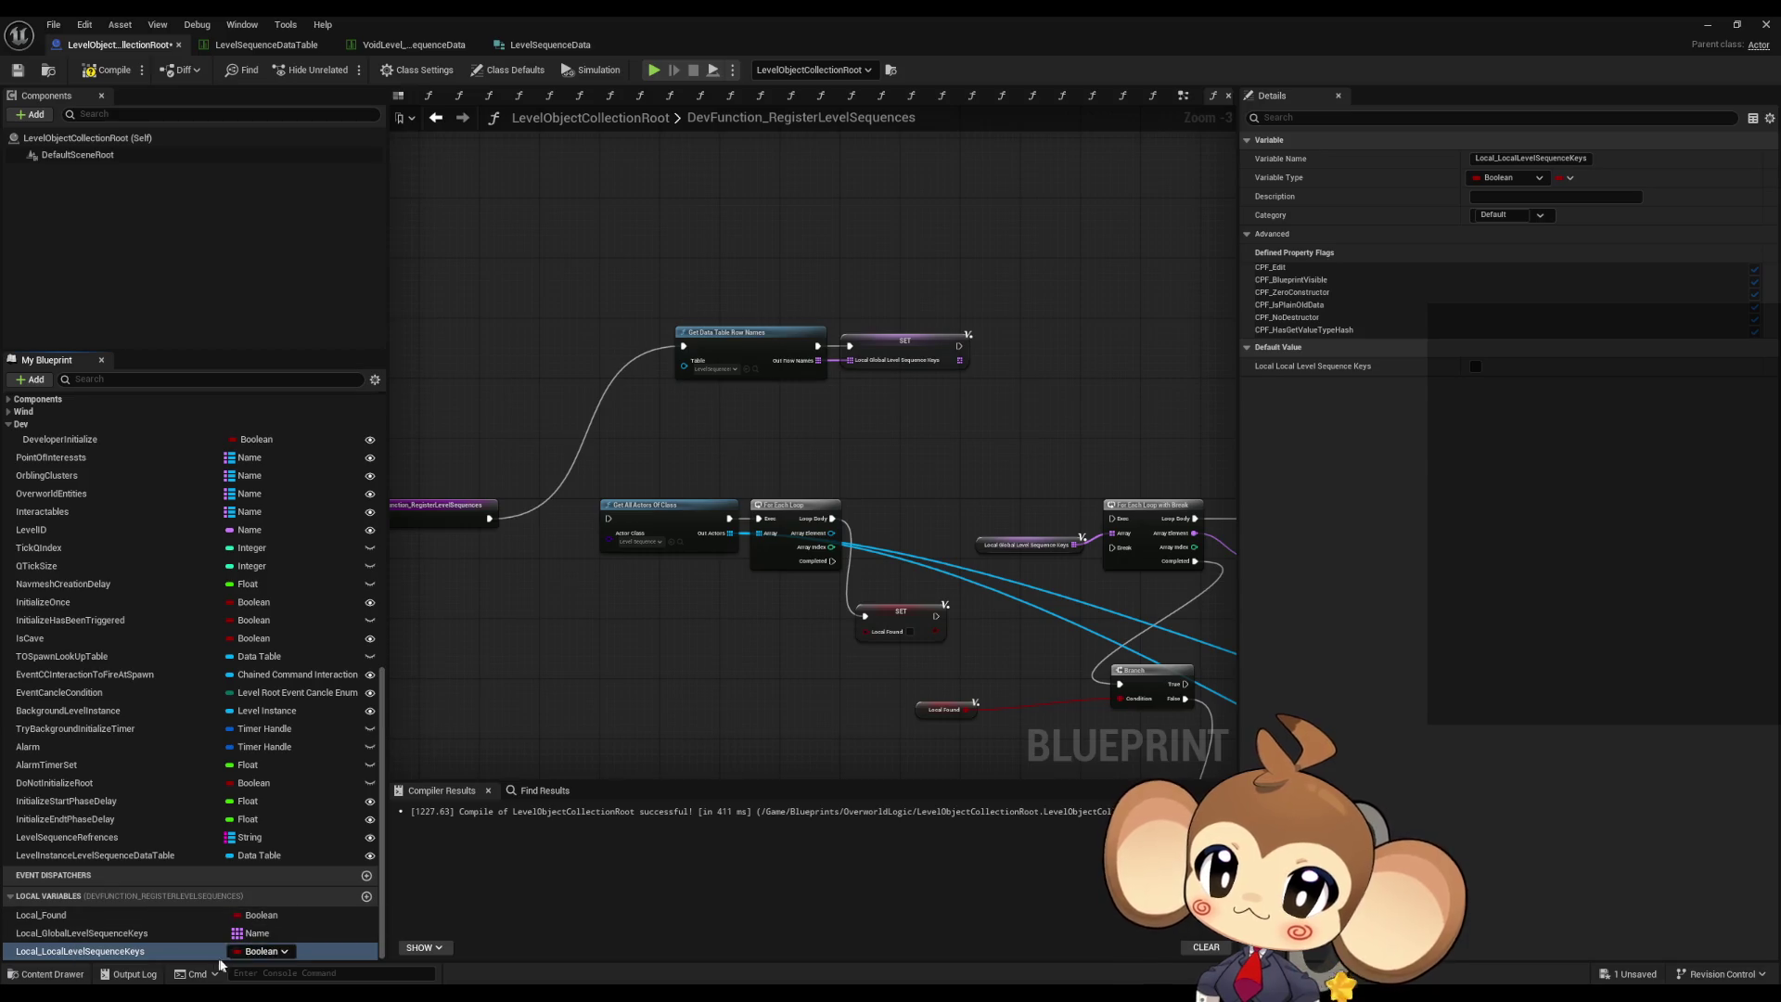
{"action": "left_click", "coordinate": [254, 954]}
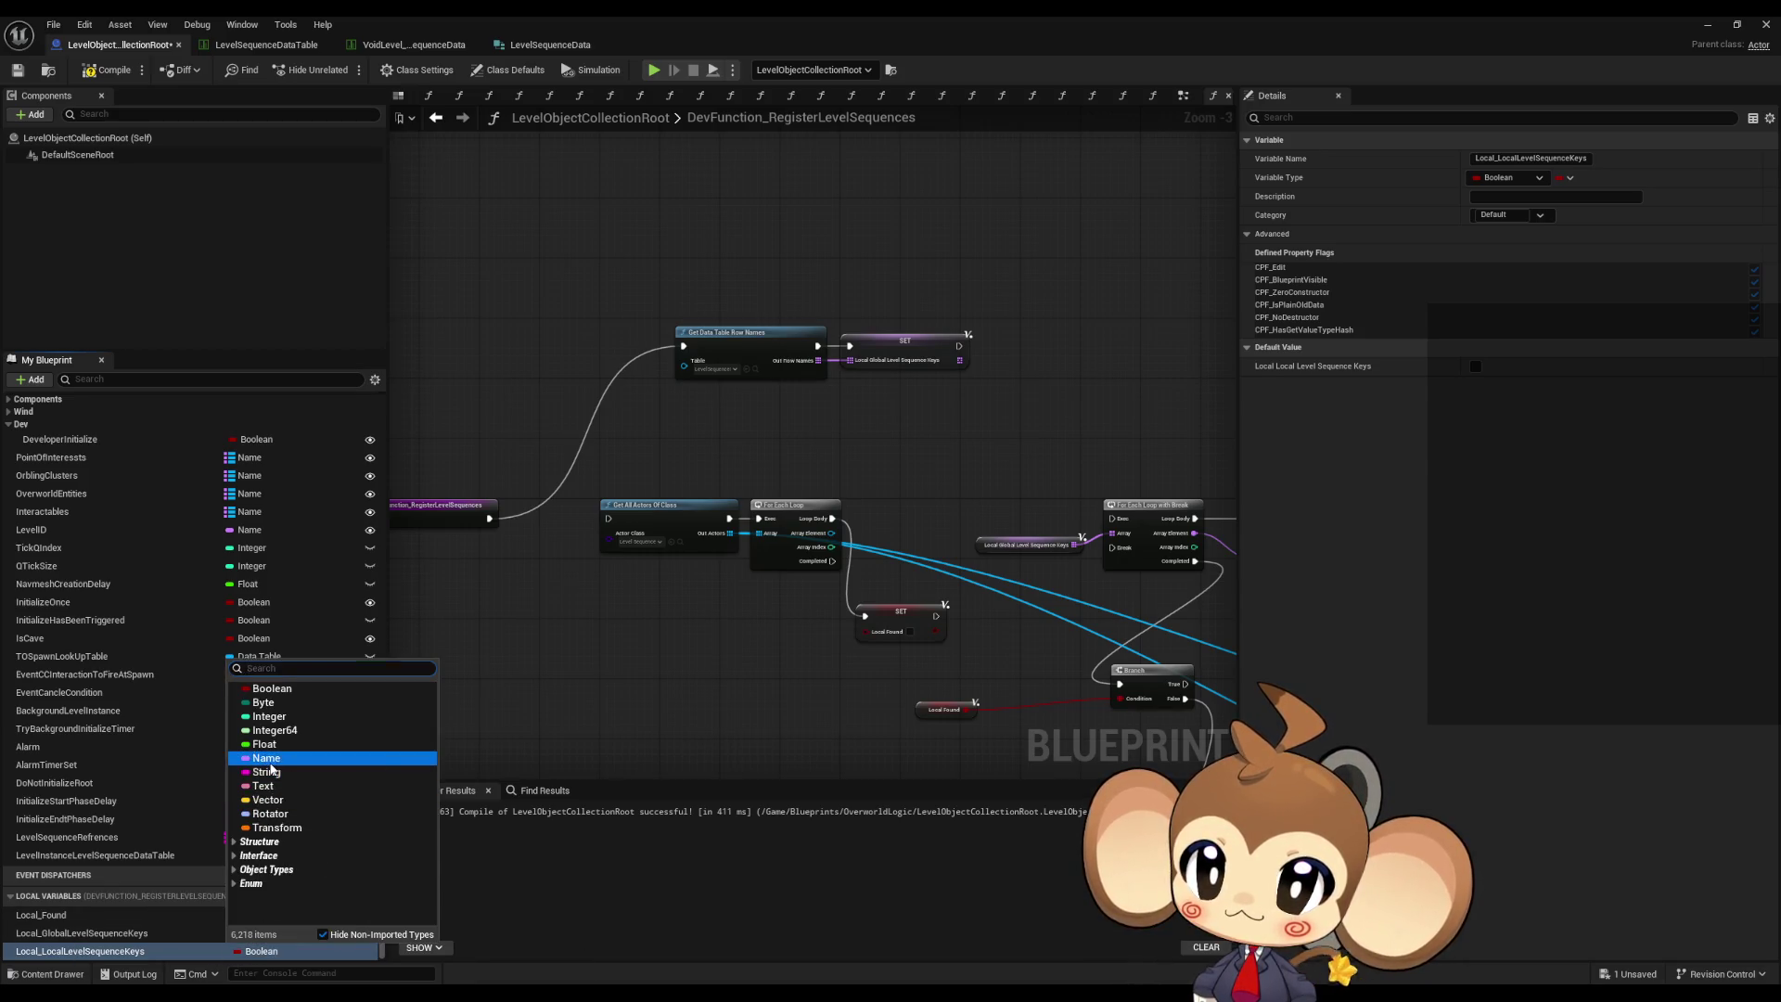
{"action": "left_click", "coordinate": [264, 764]}
{"action": "mouse_move", "coordinate": [154, 952]}
{"action": "left_mouse_down"}
{"action": "mouse_move", "coordinate": [791, 454]}
{"action": "mouse_move", "coordinate": [908, 419]}
{"action": "left_mouse_up"}
{"action": "left_click", "coordinate": [905, 447]}
- Select Get Data Table Row Names, the Level Instance getter and the Is Valid node with its input
{"action": "mouse_move", "coordinate": [729, 316]}
{"action": "left_mouse_down"}
{"action": "mouse_move", "coordinate": [694, 429]}
{"action": "mouse_move", "coordinate": [571, 258]}
{"action": "mouse_move", "coordinate": [598, 141]}
{"action": "left_mouse_up"}
{"action": "left_click", "coordinate": [759, 632]}
{"action": "scroll", "coordinate": [742, 671], "scroll_direction": "up", "scroll_amount": 4}
{"action": "mouse_move", "coordinate": [566, 418]}
{"action": "left_mouse_down"}
{"action": "mouse_move", "coordinate": [779, 457]}
{"action": "mouse_move", "coordinate": [533, 318]}
{"action": "left_mouse_up"}
{"action": "scroll", "coordinate": [533, 318], "scroll_direction": "down", "scroll_amount": 4}
{"action": "left_click_drag", "start_coordinate": [795, 656], "coordinate": [537, 270]}
{"action": "mouse_move", "coordinate": [674, 451]}
{"action": "left_mouse_down"}
{"action": "mouse_move", "coordinate": [763, 529]}
{"action": "mouse_move", "coordinate": [852, 561]}
{"action": "left_mouse_up"}
{"action": "left_click_drag", "start_coordinate": [599, 312], "coordinate": [775, 522]}
{"action": "scroll", "coordinate": [874, 593], "scroll_direction": "down", "scroll_amount": 2}
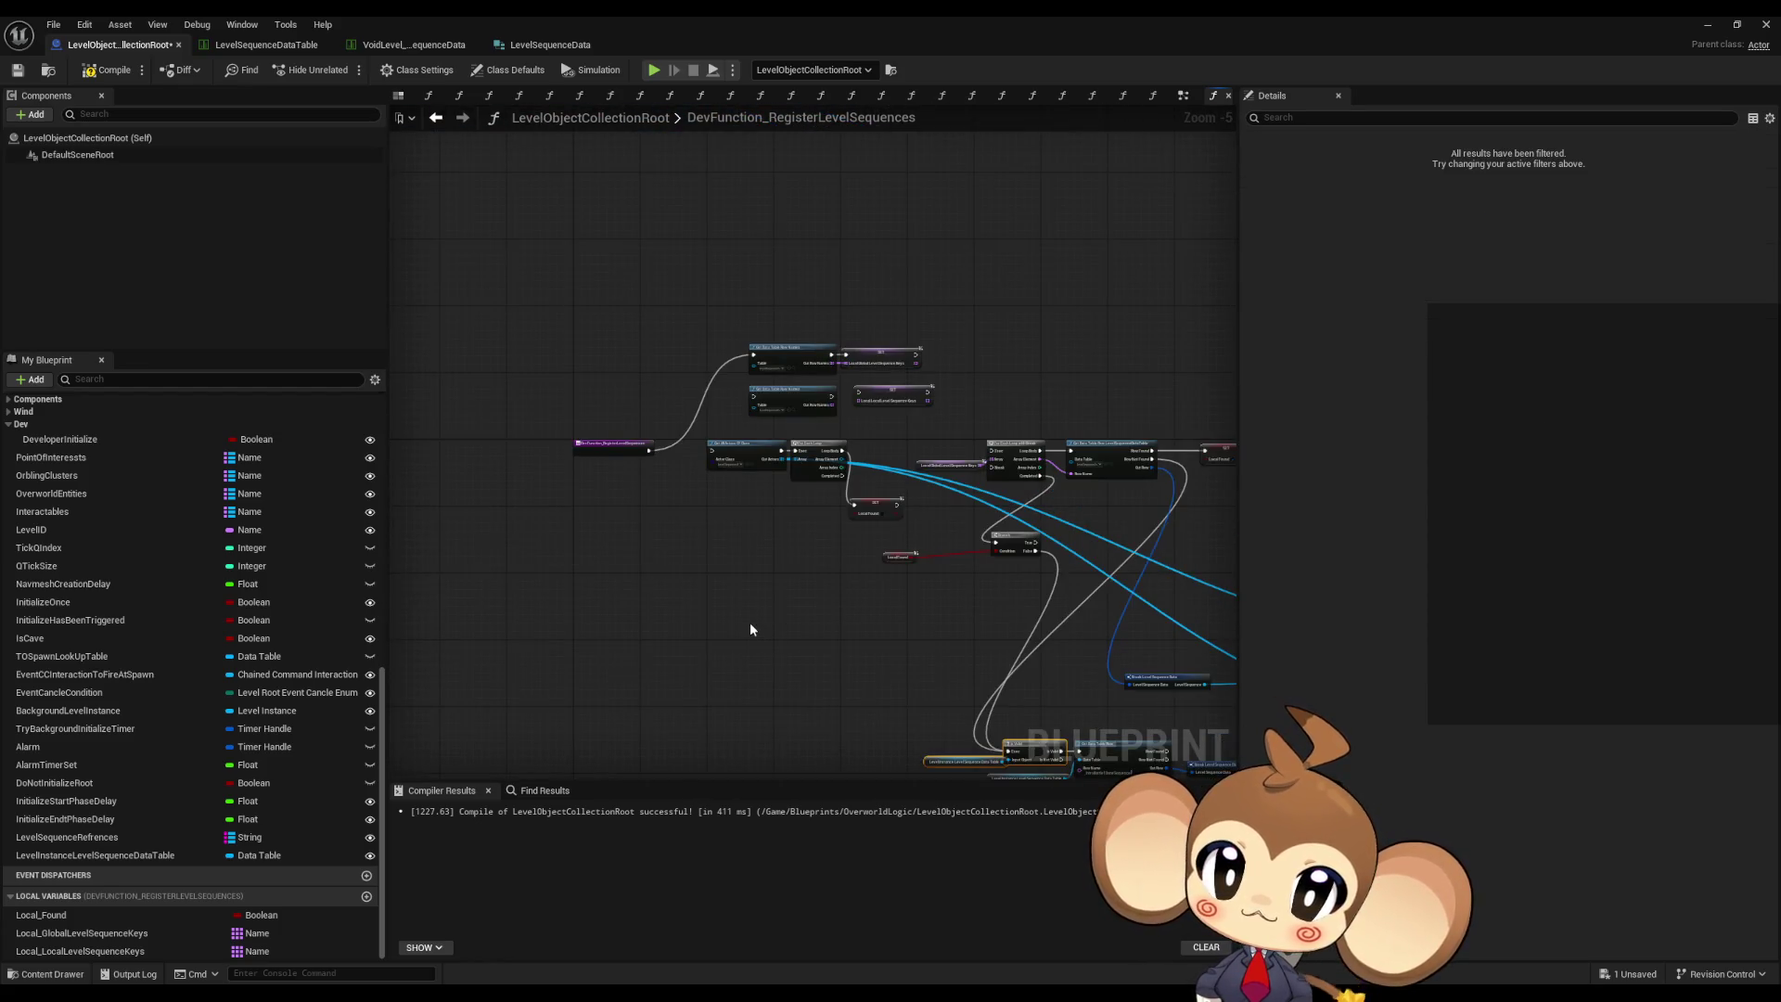
- Connect the second Out Row Names to the Local_LocalLevelSequenceKeys setter and nudge it into place
{"action": "mouse_move", "coordinate": [753, 628]}
{"action": "left_mouse_down"}
{"action": "mouse_move", "coordinate": [694, 519]}
{"action": "mouse_move", "coordinate": [685, 540]}
{"action": "left_mouse_up"}
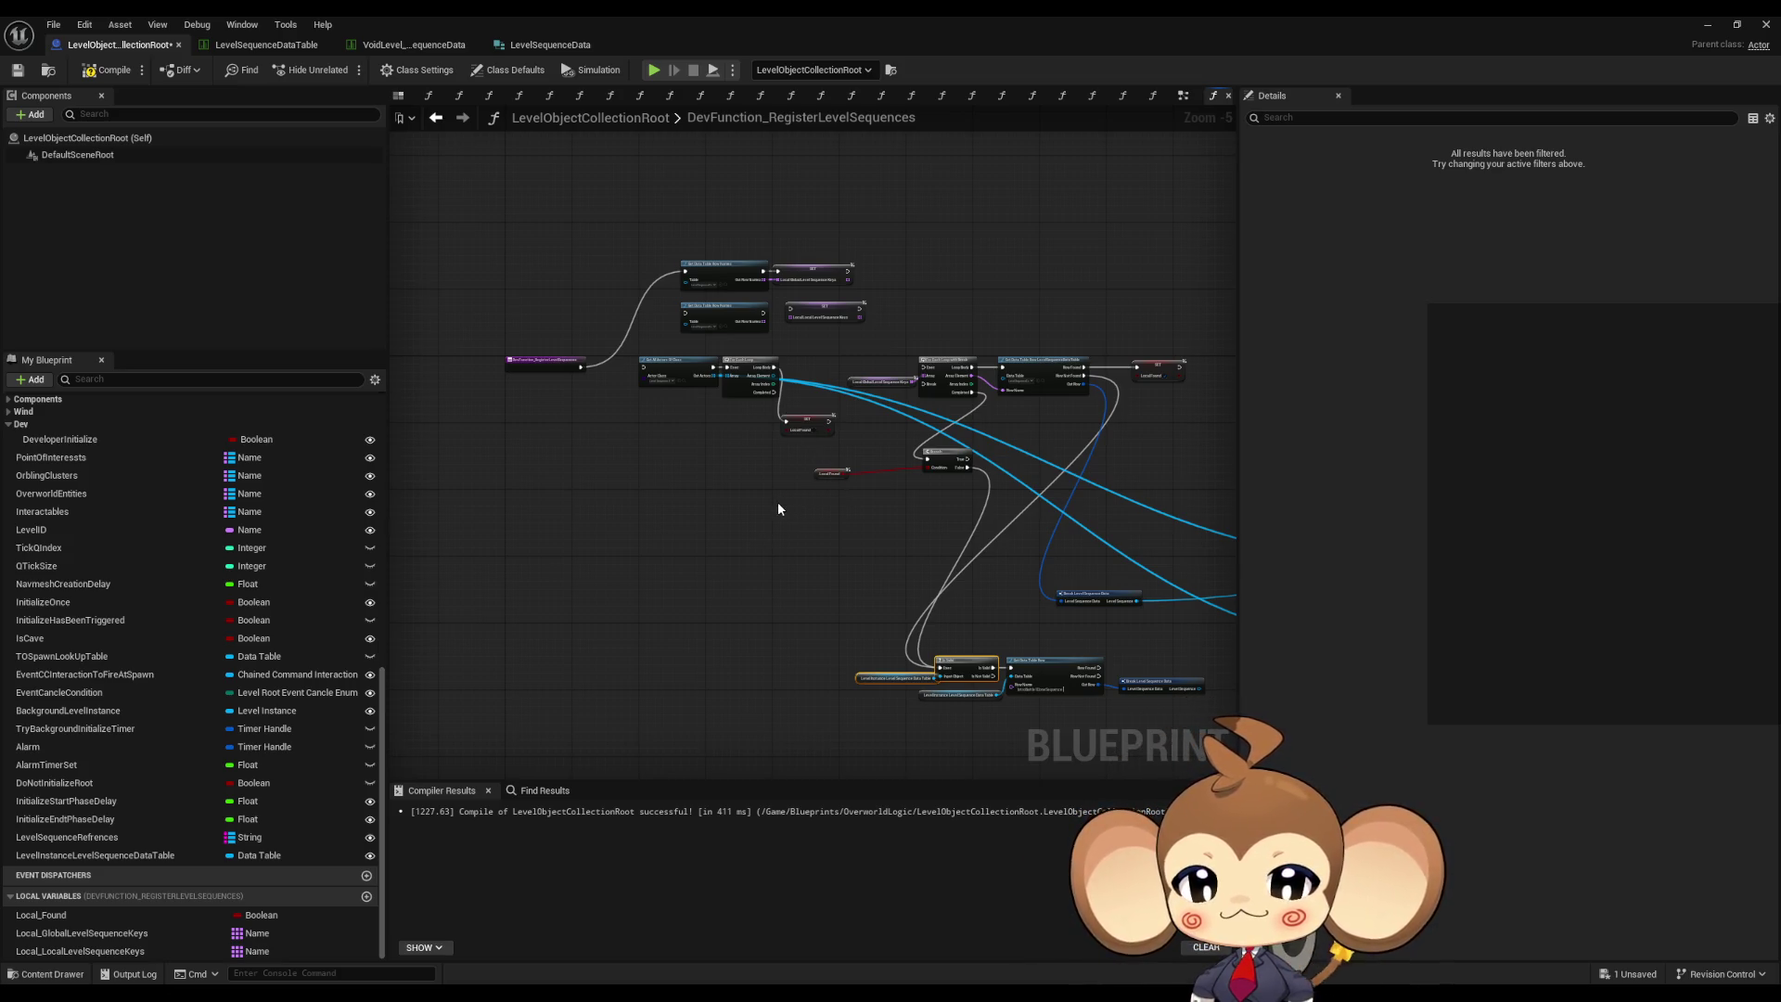
{"action": "scroll", "coordinate": [718, 461], "scroll_direction": "up", "scroll_amount": 4}
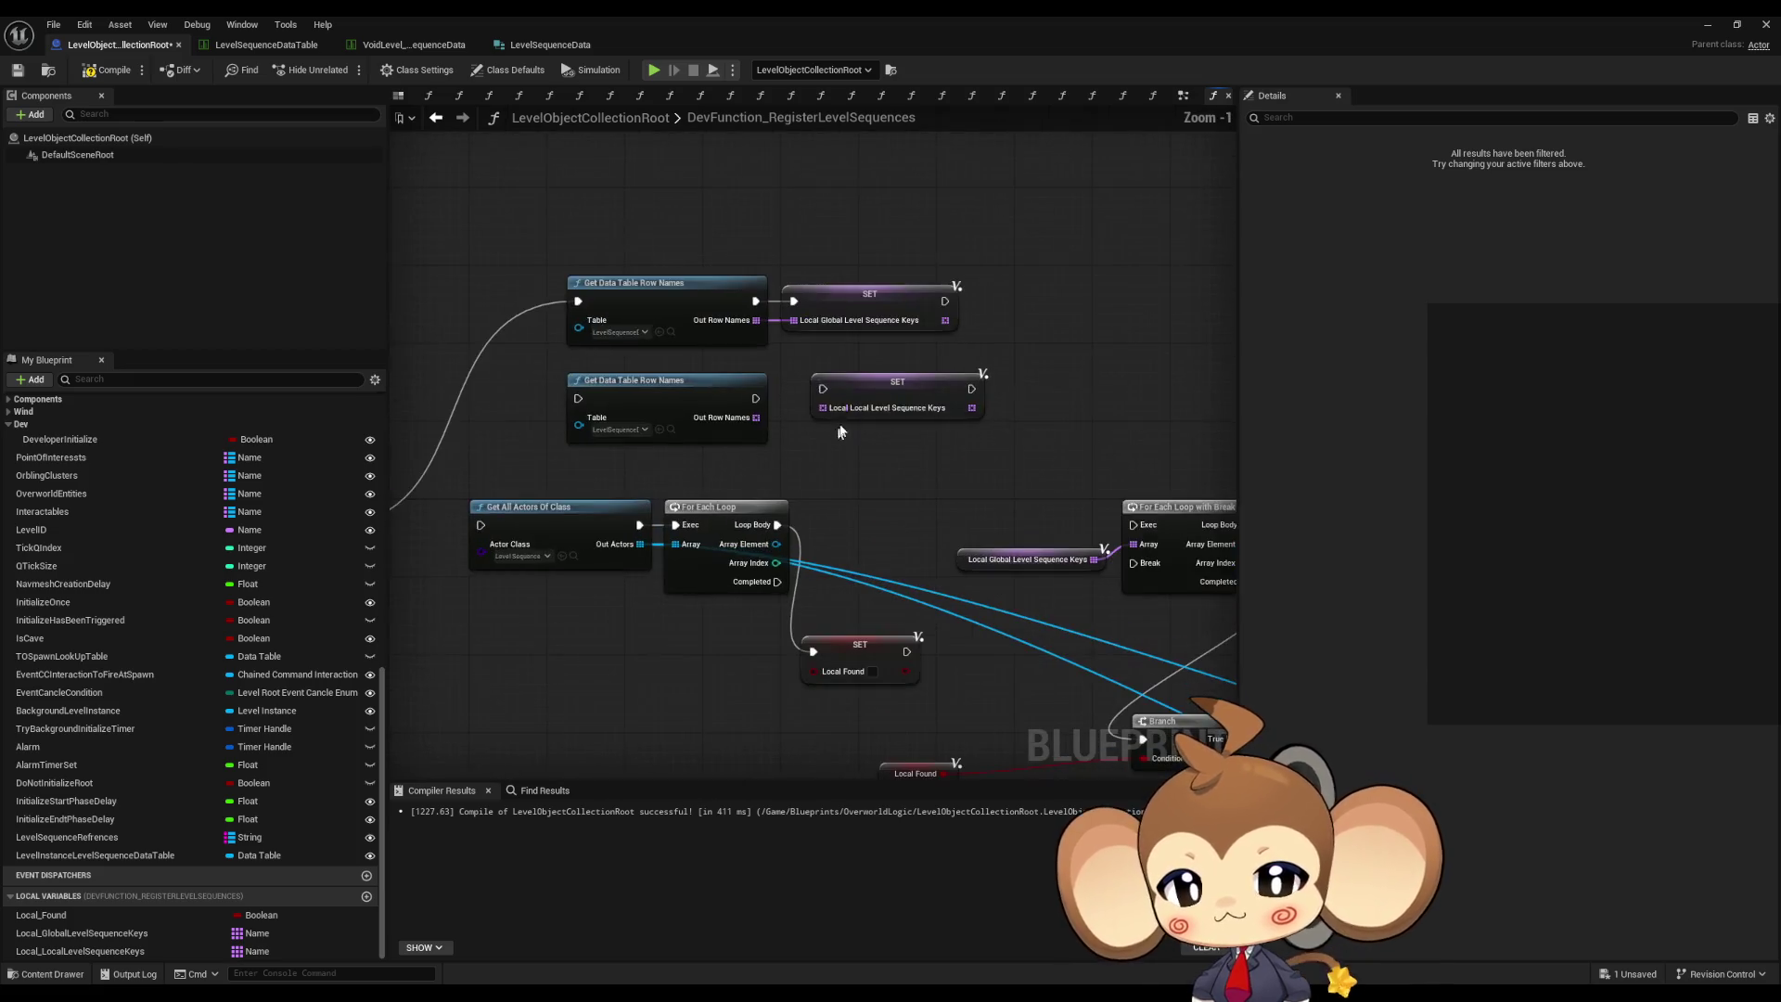
{"action": "mouse_move", "coordinate": [760, 418]}
{"action": "left_mouse_down"}
{"action": "mouse_move", "coordinate": [822, 408]}
{"action": "mouse_move", "coordinate": [822, 389]}
{"action": "mouse_move", "coordinate": [849, 405]}
{"action": "left_mouse_up"}
{"action": "left_click", "coordinate": [870, 401]}
{"action": "left_click", "coordinate": [876, 363]}
{"action": "left_click", "coordinate": [962, 363]}
{"action": "left_click_drag", "start_coordinate": [990, 398], "coordinate": [993, 319]}
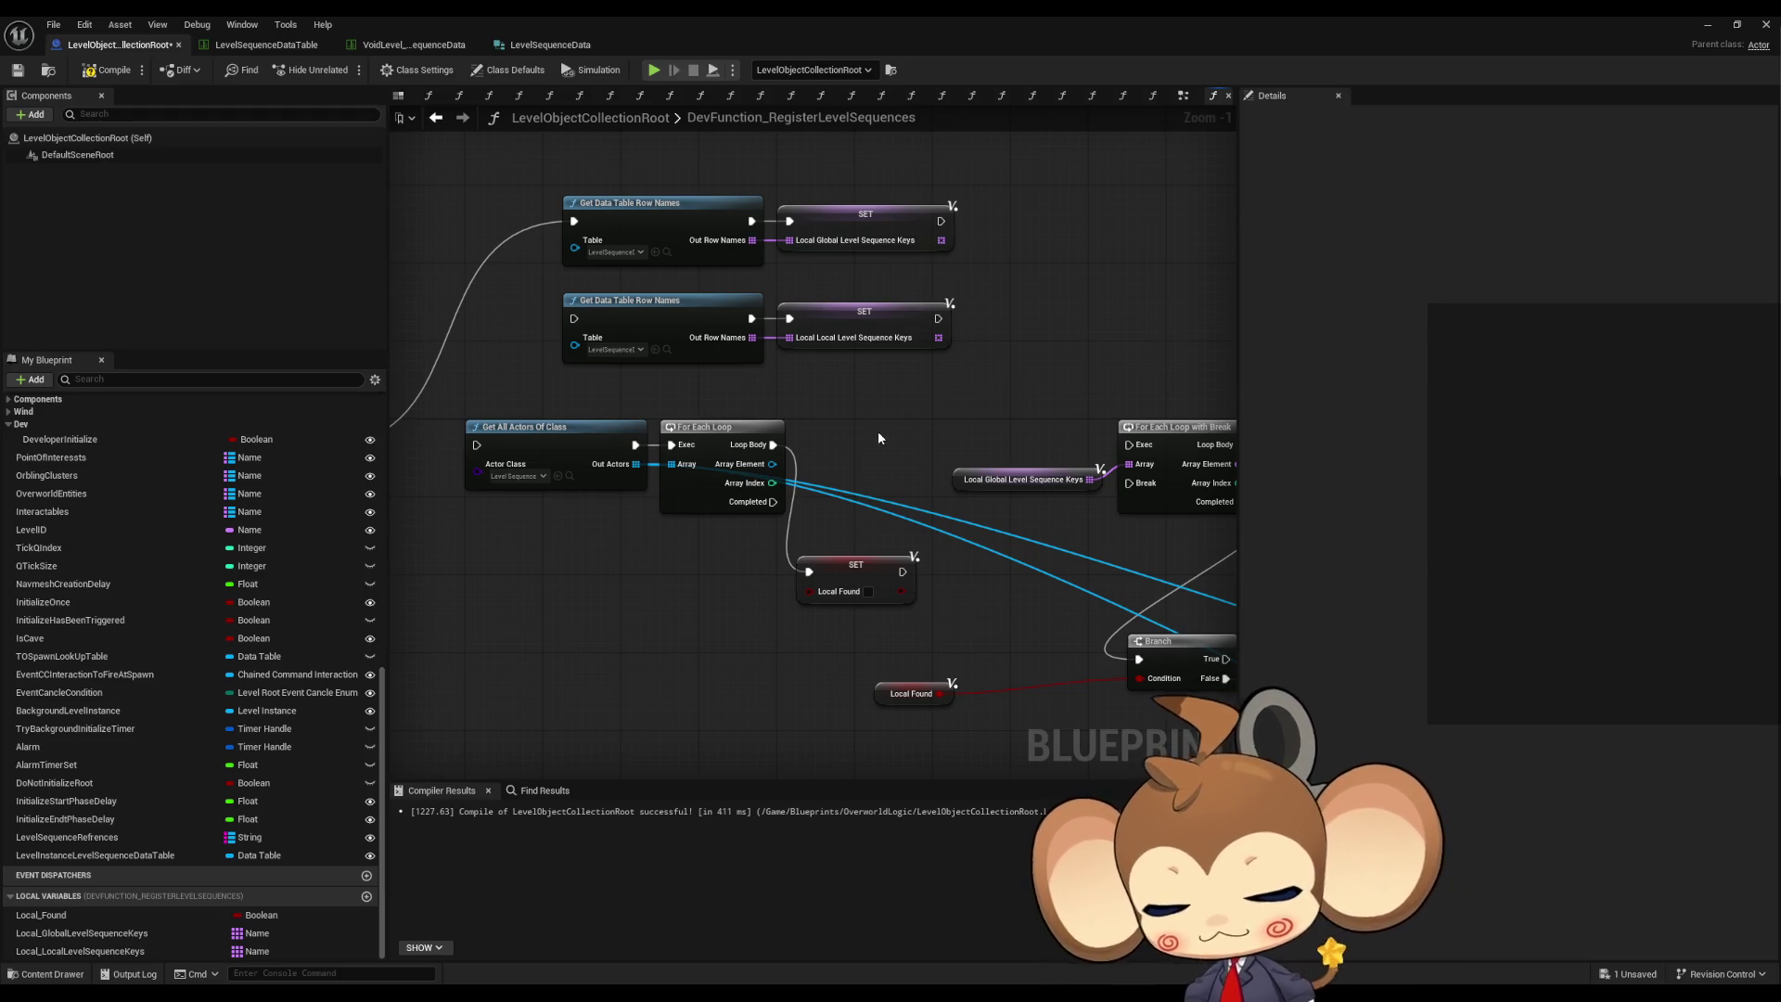
{"action": "scroll", "coordinate": [913, 430], "scroll_direction": "down", "scroll_amount": 2}
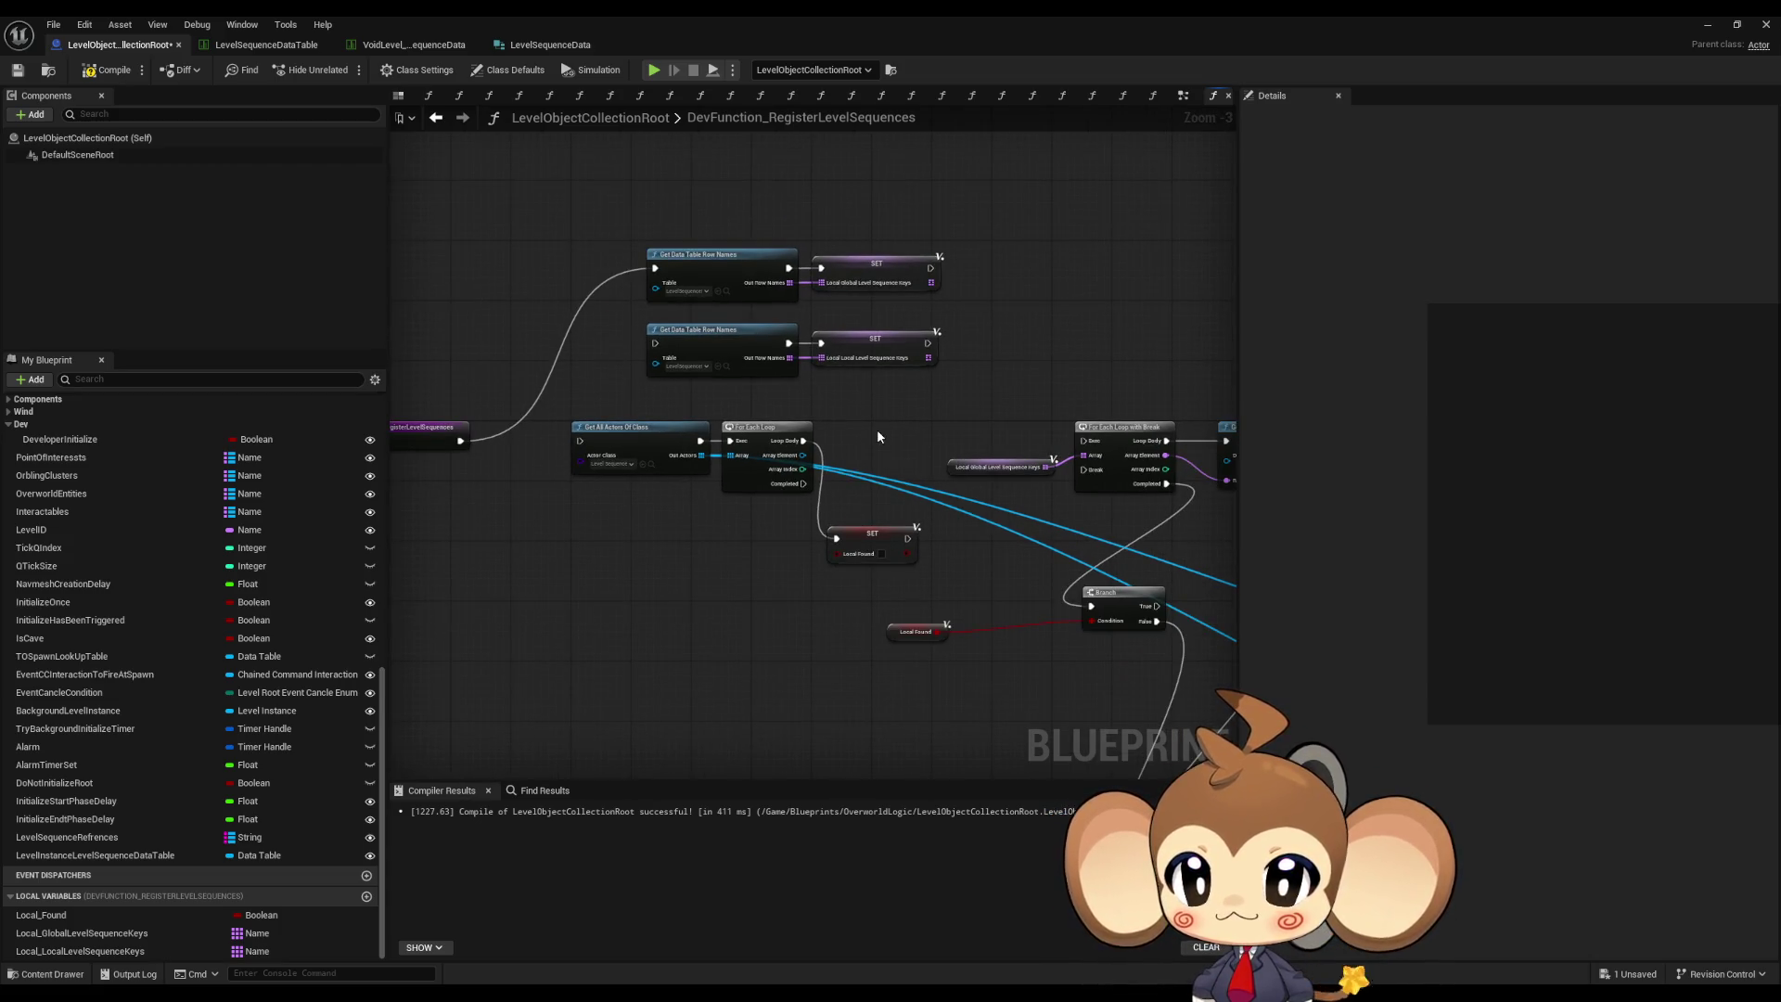
- Rearrange the LENGTH, Print String, Break Level Sequence Data, GET and == nodes
{"action": "scroll", "coordinate": [981, 453], "scroll_direction": "down", "scroll_amount": 1}
{"action": "mouse_move", "coordinate": [1057, 505]}
{"action": "left_mouse_down"}
{"action": "mouse_move", "coordinate": [882, 402]}
{"action": "mouse_move", "coordinate": [919, 409]}
{"action": "mouse_move", "coordinate": [625, 300]}
{"action": "mouse_move", "coordinate": [485, 309]}
{"action": "left_mouse_up"}
{"action": "left_click_drag", "start_coordinate": [713, 448], "coordinate": [928, 553]}
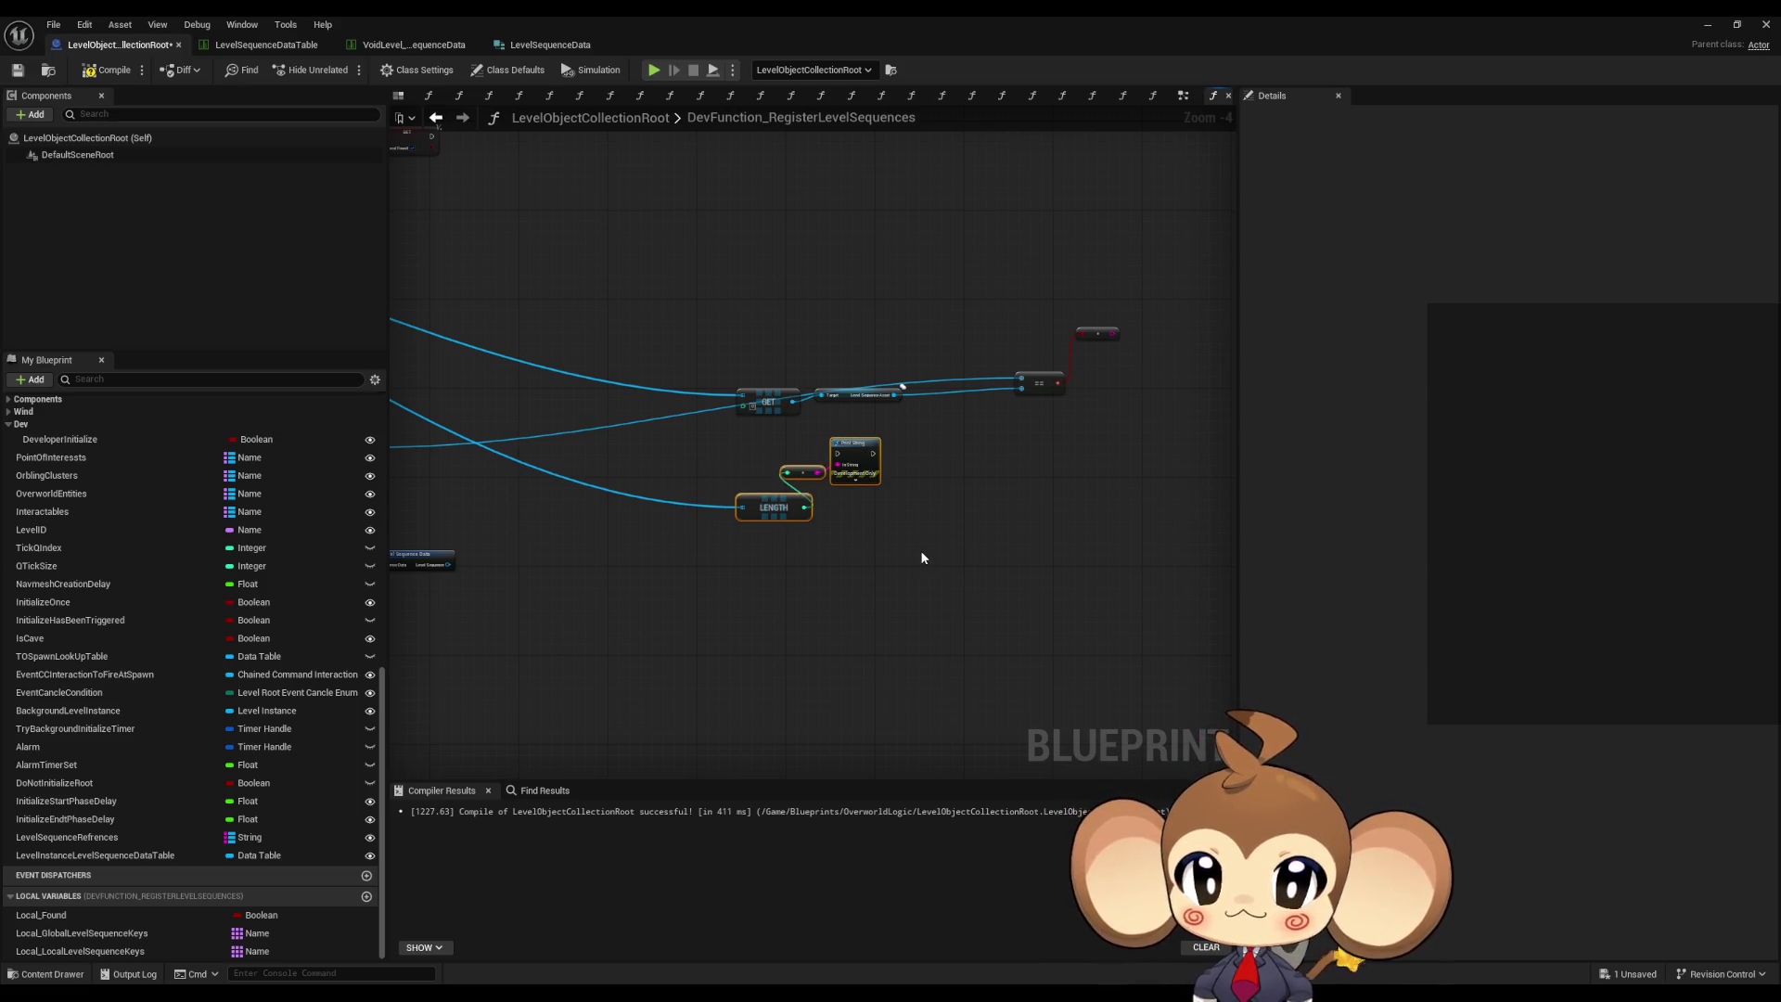
{"action": "mouse_move", "coordinate": [942, 425]}
{"action": "left_mouse_down"}
{"action": "mouse_move", "coordinate": [926, 426]}
{"action": "mouse_move", "coordinate": [1160, 497]}
{"action": "mouse_move", "coordinate": [847, 604]}
{"action": "mouse_move", "coordinate": [937, 366]}
{"action": "left_mouse_up"}
{"action": "left_click_drag", "start_coordinate": [1030, 556], "coordinate": [576, 575]}
{"action": "mouse_move", "coordinate": [896, 575]}
{"action": "left_mouse_down"}
{"action": "mouse_move", "coordinate": [960, 594]}
{"action": "mouse_move", "coordinate": [549, 443]}
{"action": "left_mouse_up"}
{"action": "mouse_move", "coordinate": [1187, 583]}
{"action": "left_mouse_down"}
{"action": "mouse_move", "coordinate": [1150, 516]}
{"action": "mouse_move", "coordinate": [1140, 565]}
{"action": "mouse_move", "coordinate": [655, 422]}
{"action": "left_mouse_up"}
{"action": "mouse_move", "coordinate": [659, 538]}
{"action": "left_mouse_down"}
{"action": "mouse_move", "coordinate": [823, 528]}
{"action": "mouse_move", "coordinate": [1091, 574]}
{"action": "left_mouse_up"}
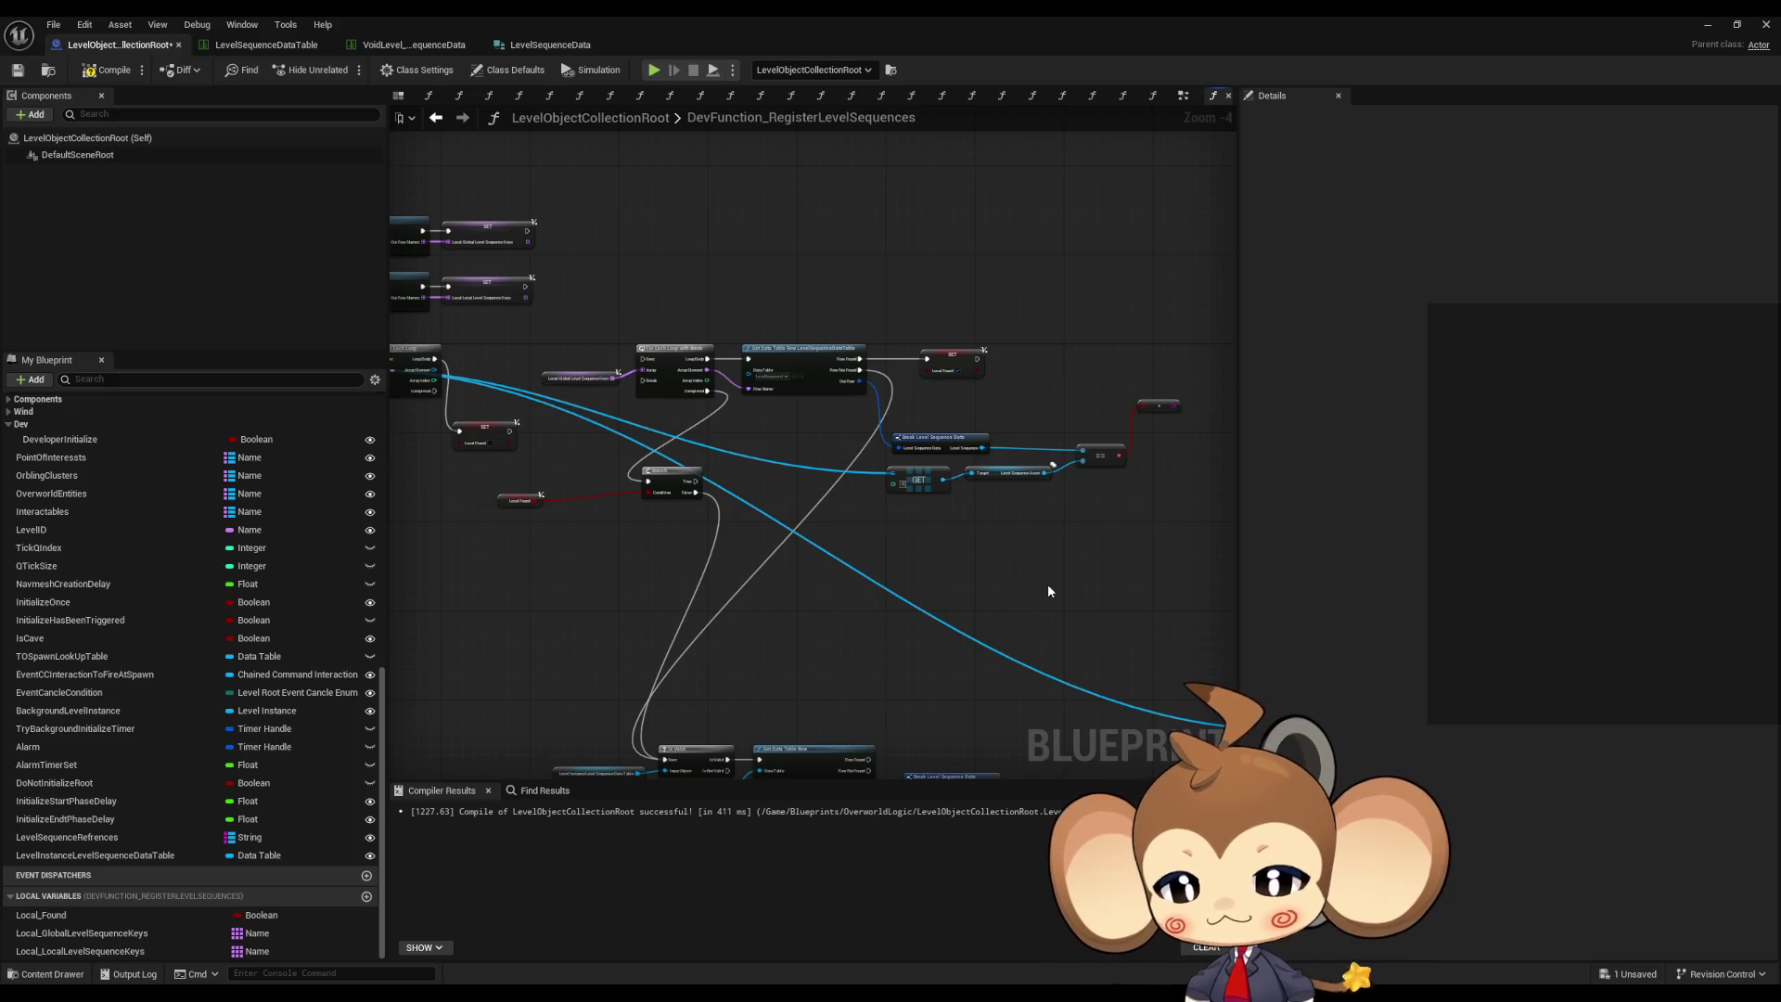
{"action": "mouse_move", "coordinate": [1021, 588]}
{"action": "left_mouse_down"}
{"action": "mouse_move", "coordinate": [954, 569]}
{"action": "mouse_move", "coordinate": [1023, 573]}
{"action": "left_mouse_up"}
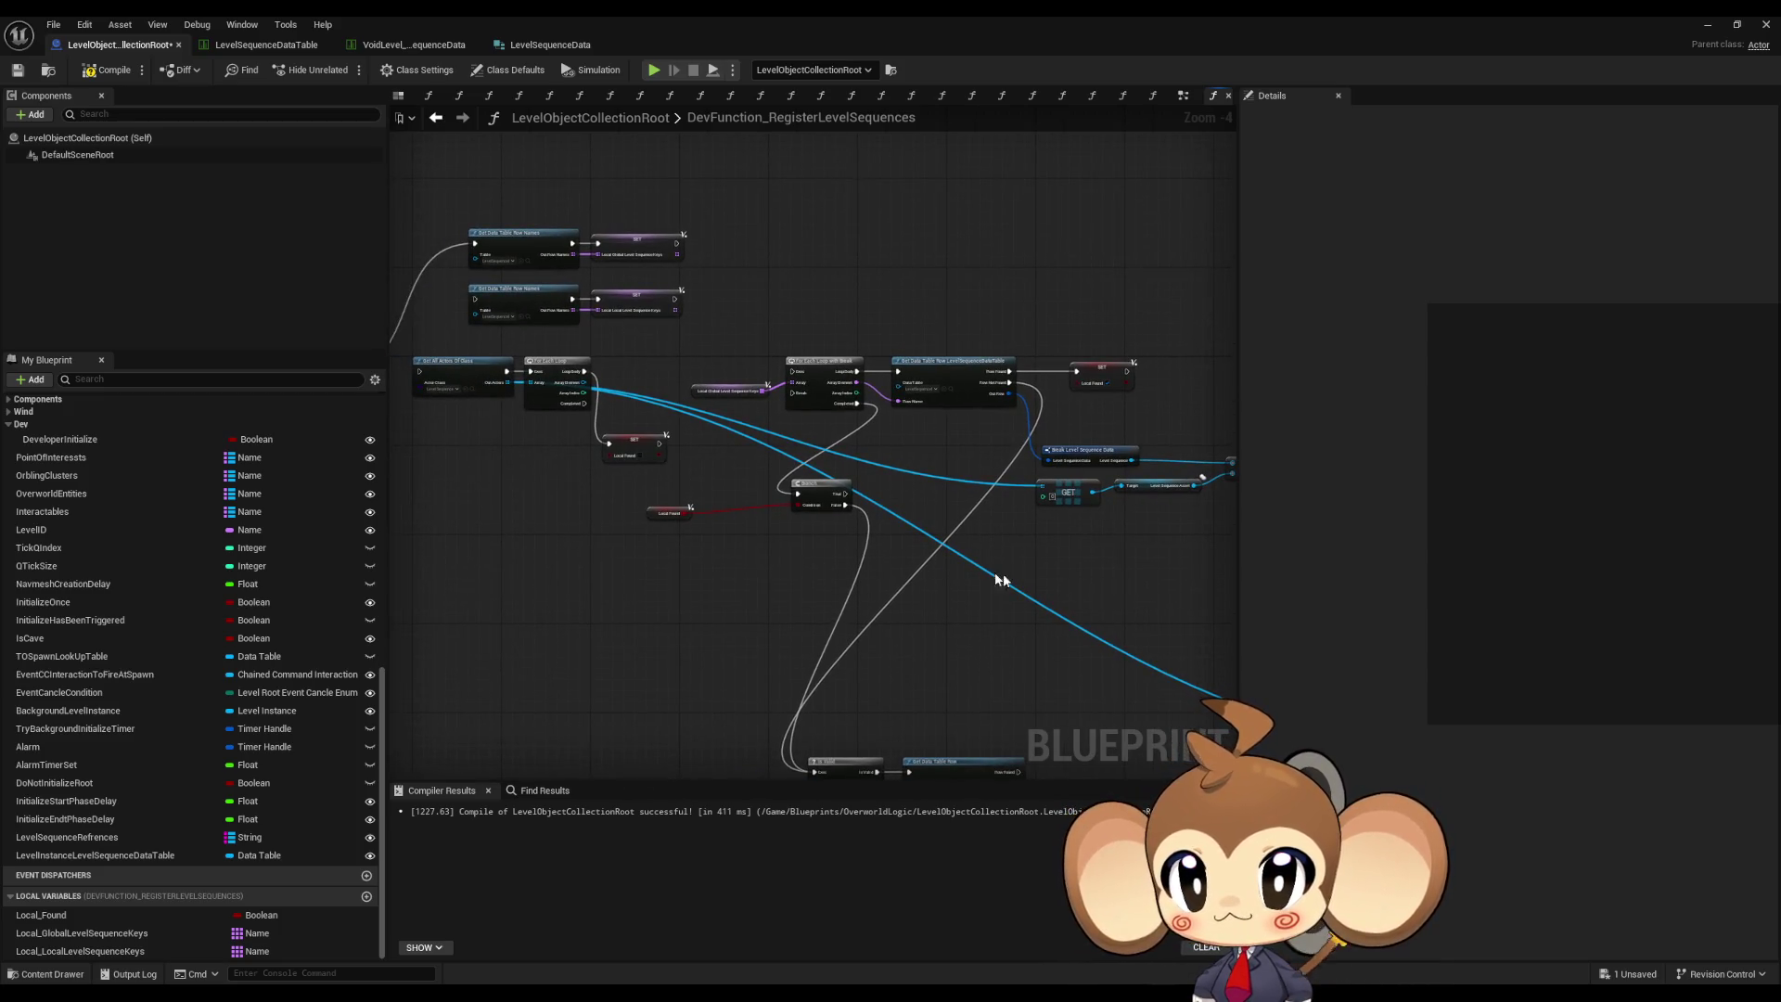
- Pan around to review the Local_Found setter and the row-name nodes
{"action": "scroll", "coordinate": [612, 433], "scroll_direction": "up", "scroll_amount": 3}
{"action": "left_click", "coordinate": [639, 317]}
{"action": "left_click", "coordinate": [678, 508]}
{"action": "scroll", "coordinate": [670, 510], "scroll_direction": "down", "scroll_amount": 3}
{"action": "mouse_move", "coordinate": [769, 504]}
{"action": "left_mouse_down"}
{"action": "mouse_move", "coordinate": [755, 525]}
{"action": "mouse_move", "coordinate": [772, 548]}
{"action": "left_mouse_up"}
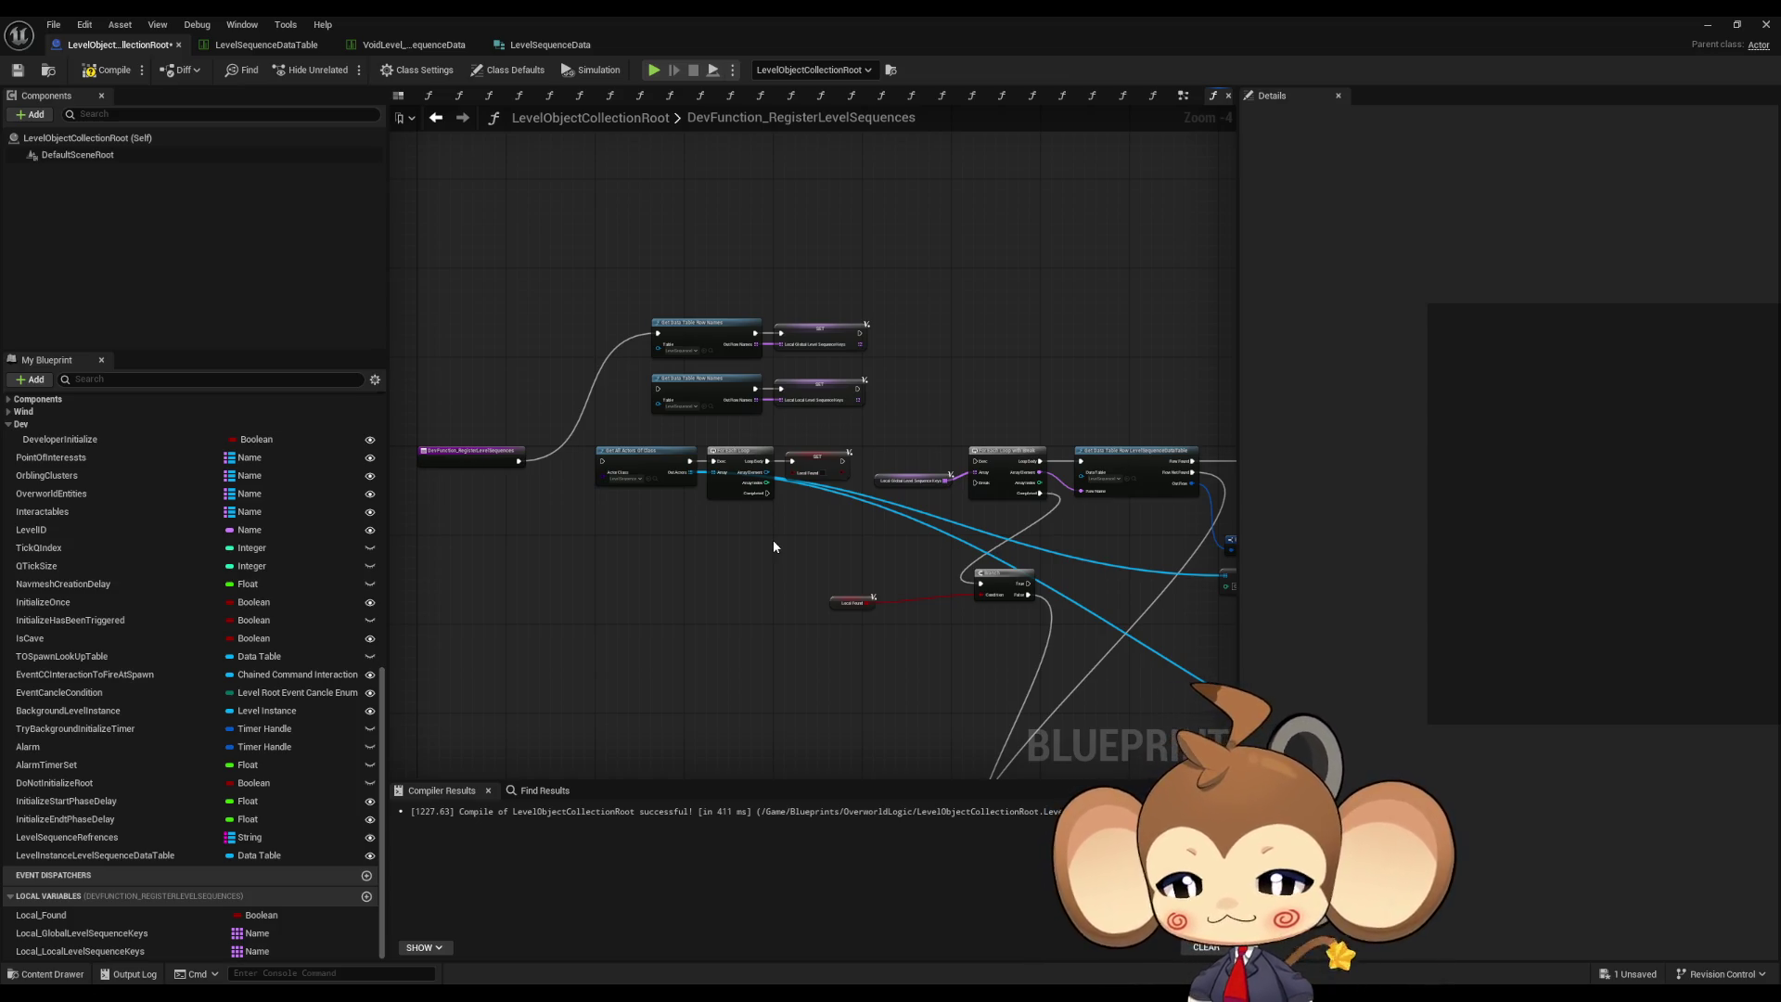
{"action": "scroll", "coordinate": [773, 546], "scroll_direction": "up", "scroll_amount": 1}
{"action": "left_click_drag", "start_coordinate": [774, 546], "coordinate": [825, 579]}
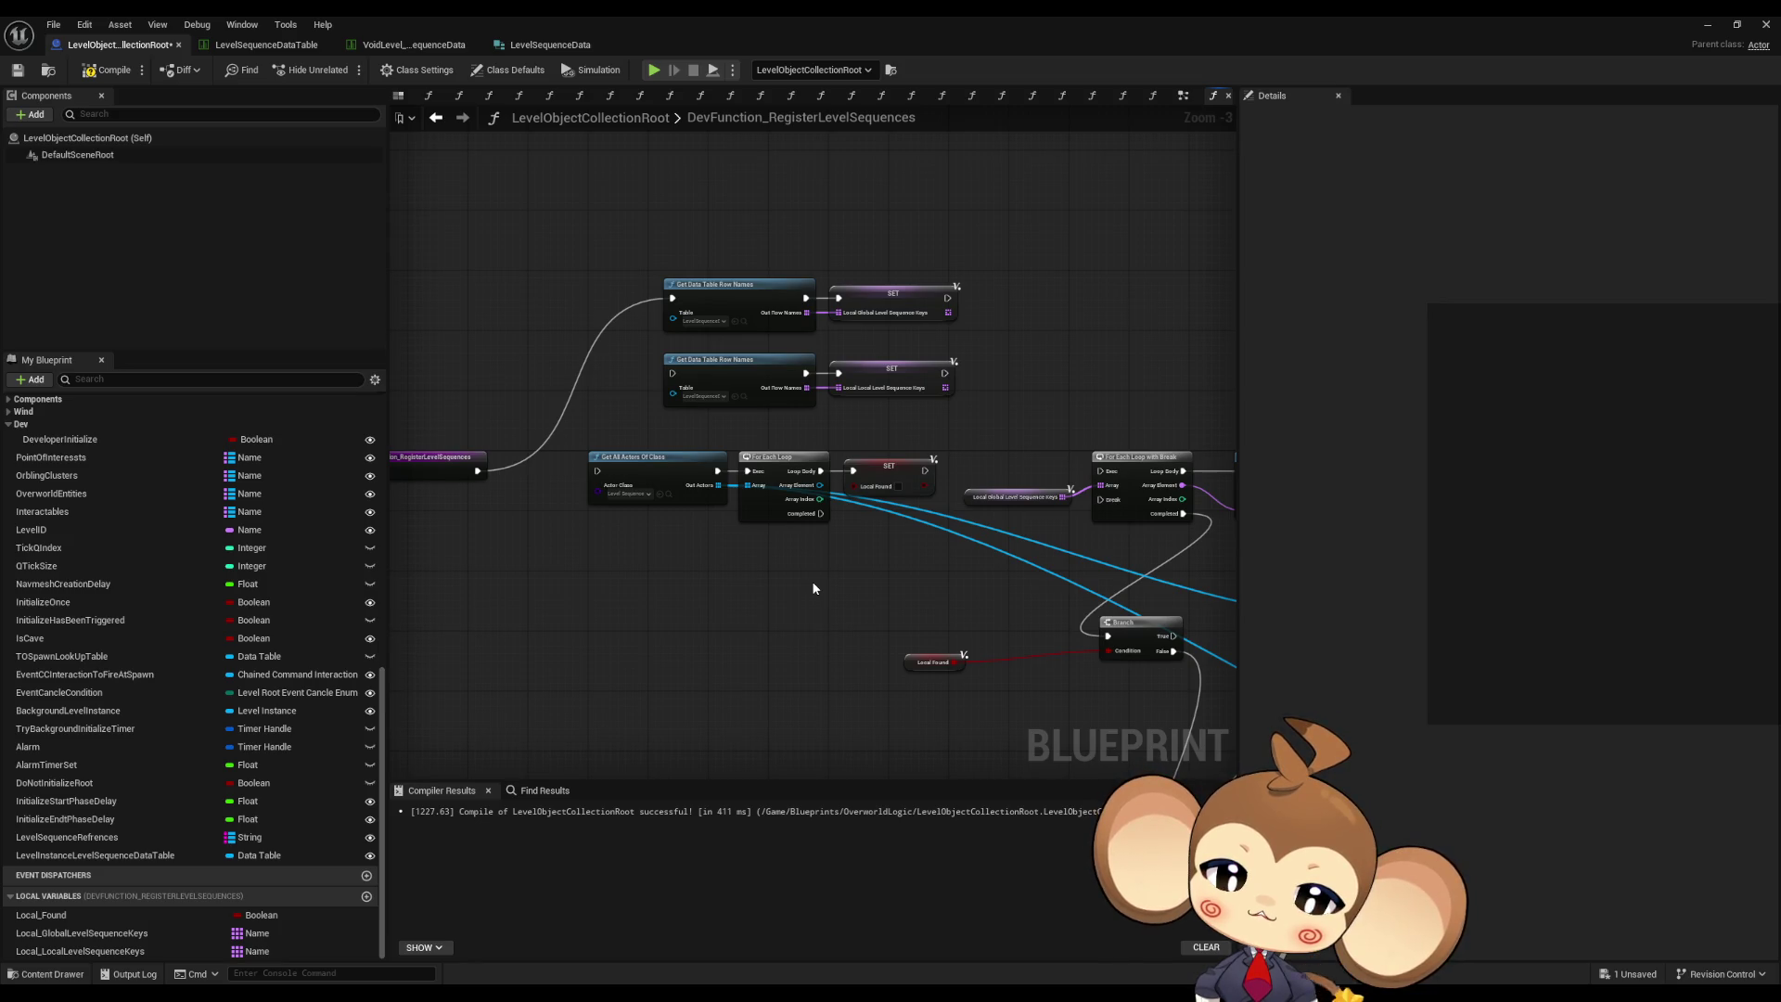
{"action": "left_click_drag", "start_coordinate": [809, 577], "coordinate": [823, 533]}
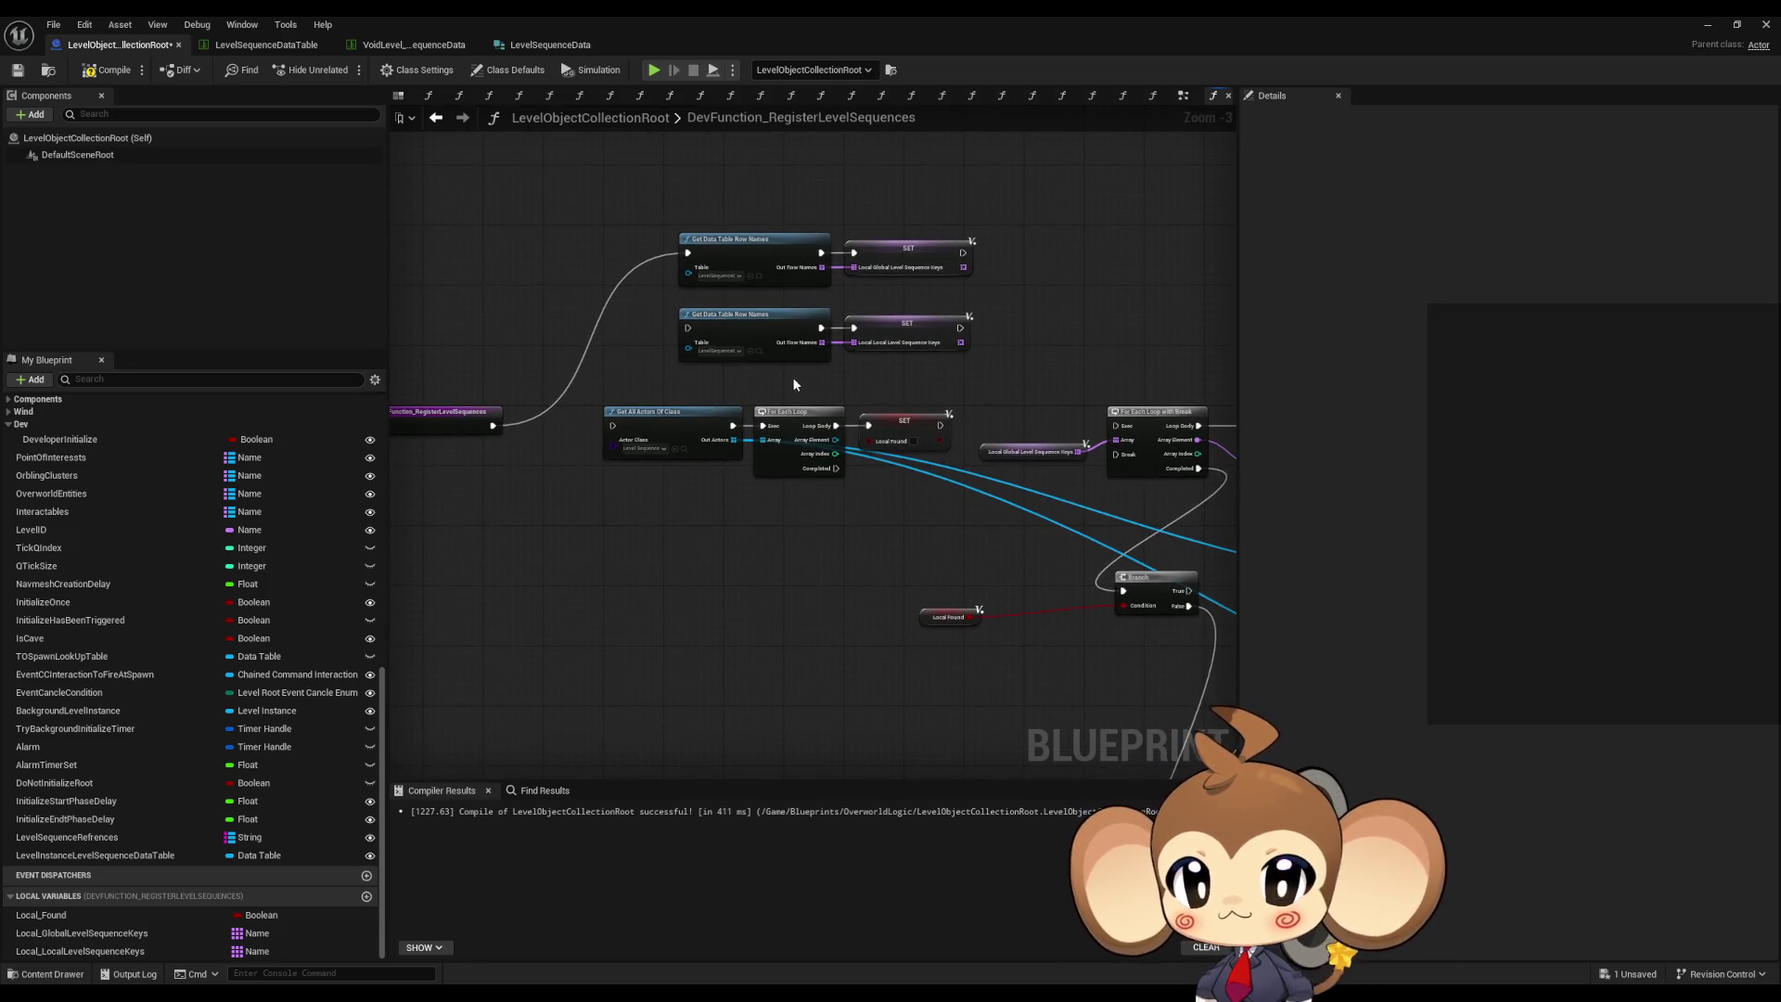
{"action": "left_click_drag", "start_coordinate": [777, 388], "coordinate": [768, 436]}
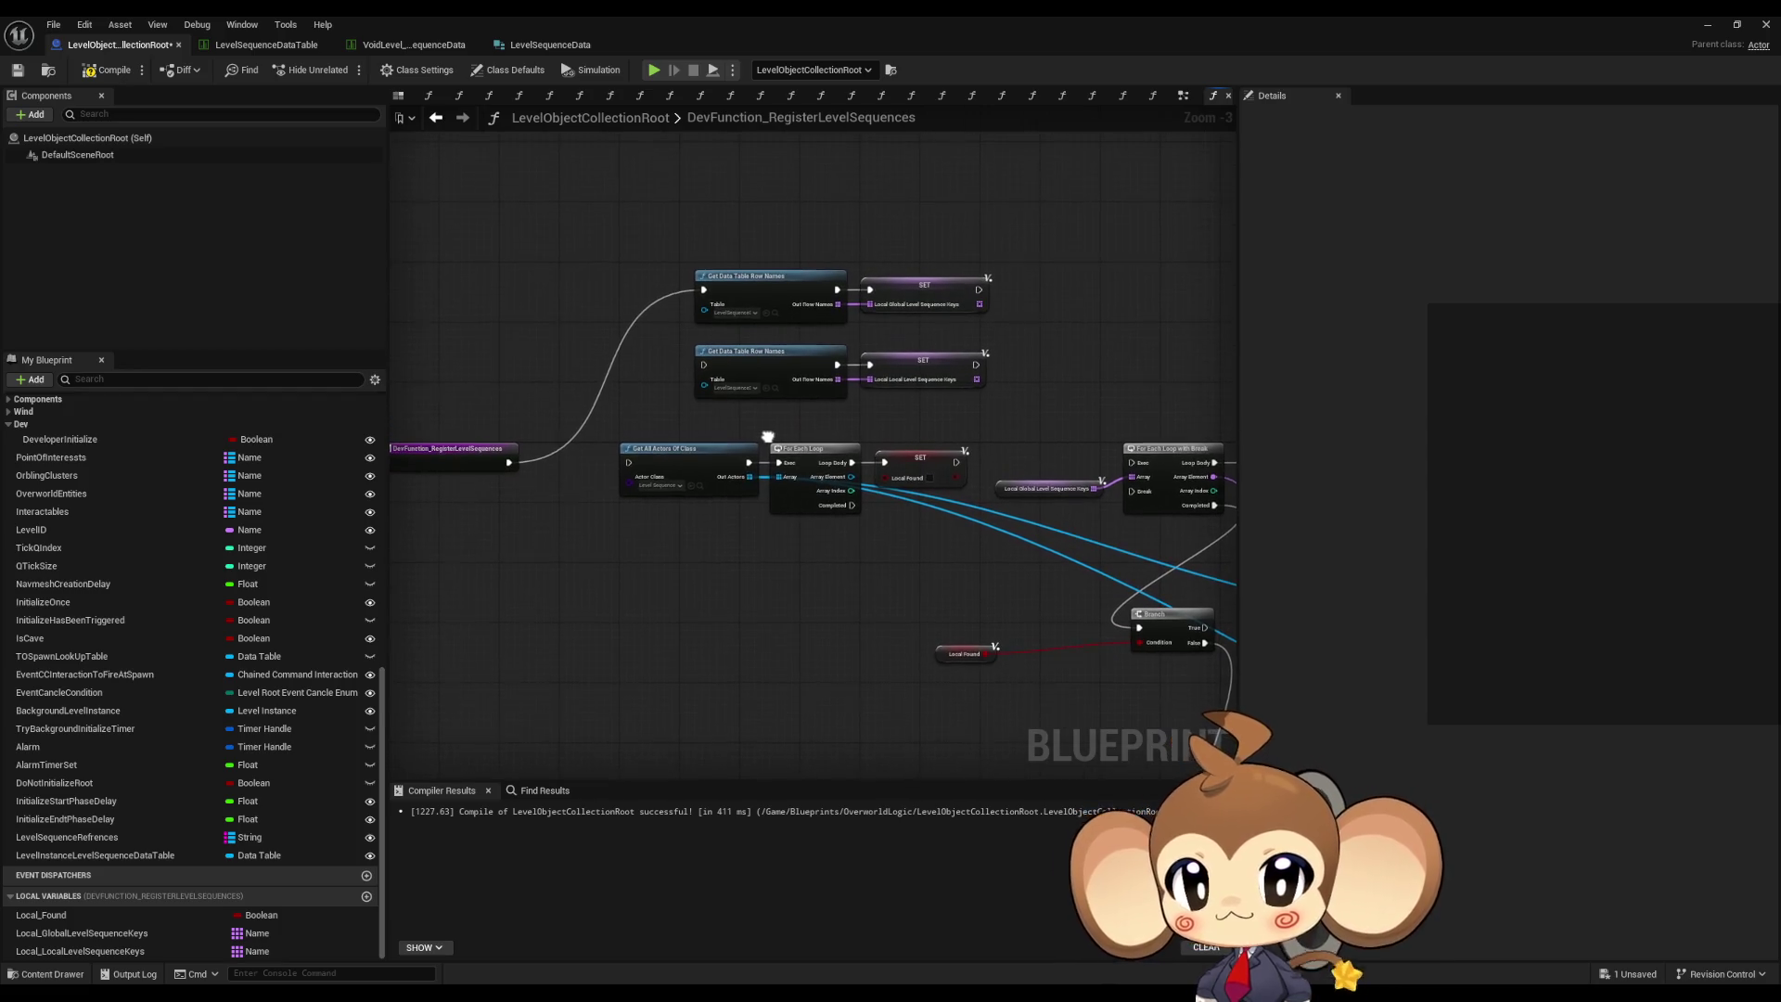
{"action": "scroll", "coordinate": [575, 206], "scroll_direction": "down", "scroll_amount": 2}
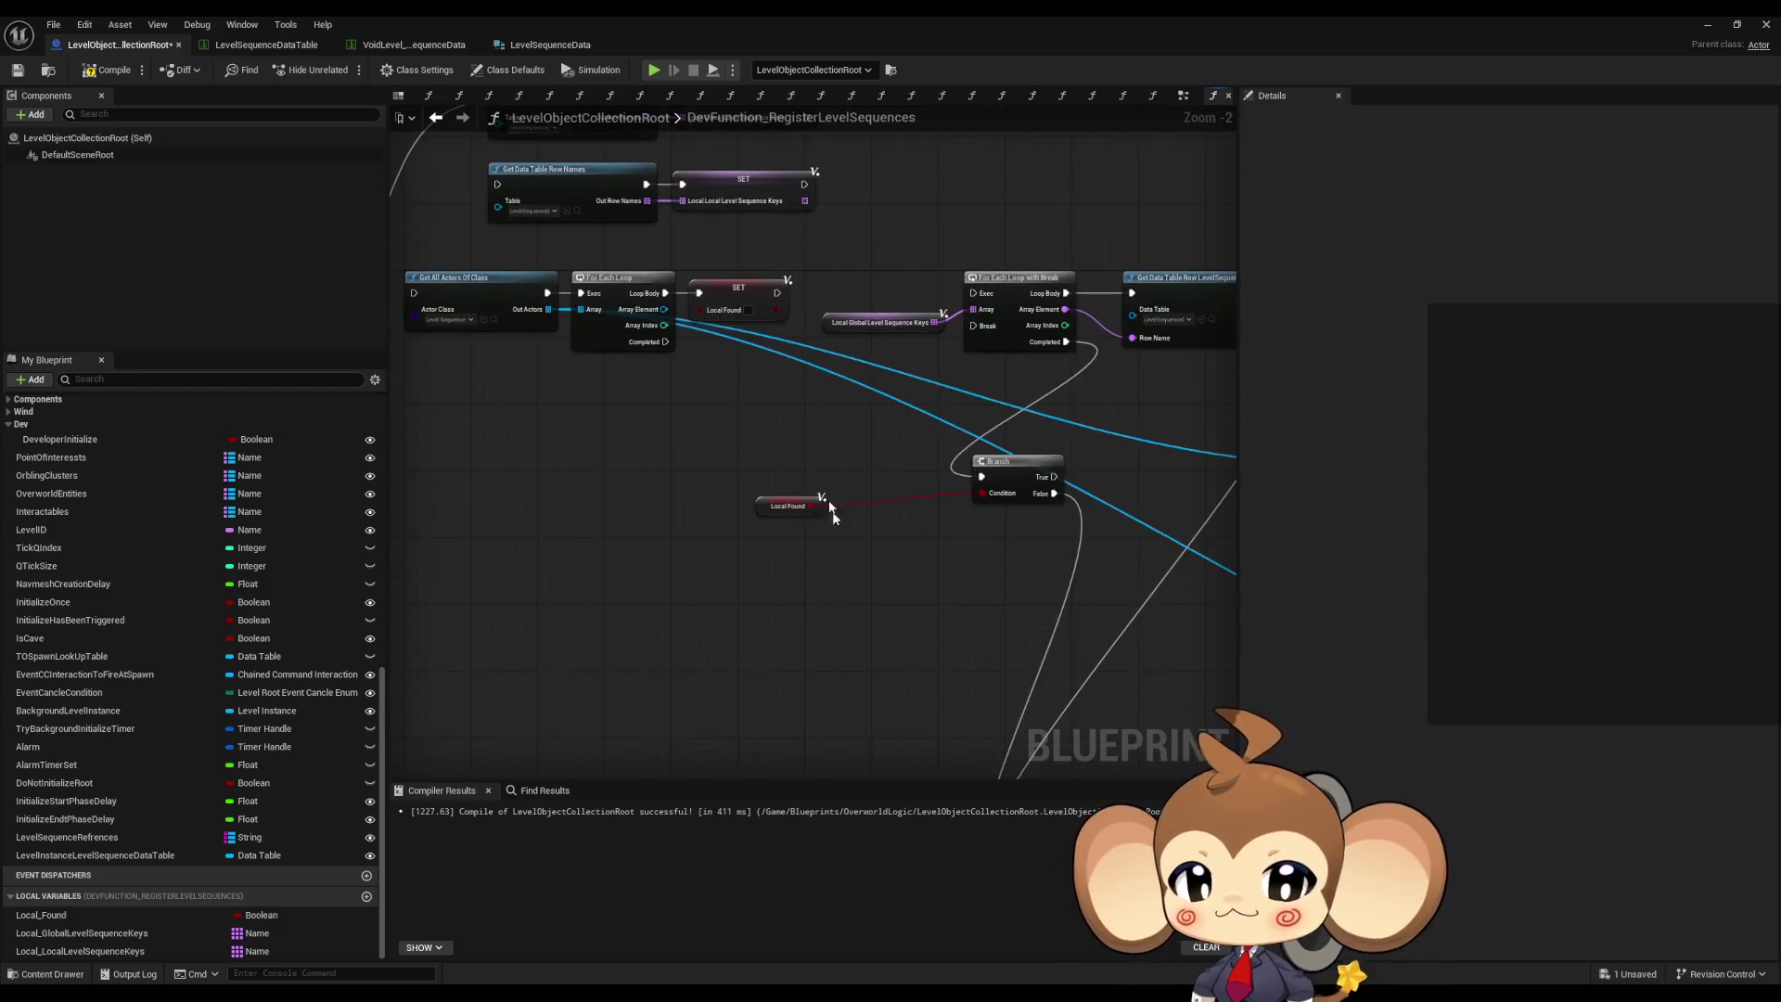
- Paste an Is Valid node and wire the Level Instance data table getter into Input Object
{"action": "left_click", "coordinate": [924, 642]}
{"action": "key", "text": "ctrl+c"}
{"action": "scroll", "coordinate": [703, 514], "scroll_direction": "up", "scroll_amount": 3}
{"action": "key", "text": "ctrl+v"}
{"action": "left_click_drag", "start_coordinate": [895, 601], "coordinate": [849, 543]}
{"action": "left_click_drag", "start_coordinate": [637, 322], "coordinate": [882, 658]}
{"action": "left_click", "coordinate": [605, 664]}
{"action": "mouse_move", "coordinate": [605, 664]}
{"action": "left_mouse_down"}
{"action": "mouse_move", "coordinate": [600, 643]}
{"action": "mouse_move", "coordinate": [714, 643]}
{"action": "mouse_move", "coordinate": [678, 646]}
{"action": "mouse_move", "coordinate": [715, 637]}
{"action": "mouse_move", "coordinate": [777, 456]}
{"action": "mouse_move", "coordinate": [731, 289]}
{"action": "mouse_move", "coordinate": [731, 304]}
{"action": "left_mouse_up"}
{"action": "key", "text": "Escape"}
{"action": "key", "text": "Escape"}
- Route Is Not Valid and the local SET into Get All Actors Of Class, and the upper SET into Is Valid
{"action": "left_click", "coordinate": [612, 642]}
{"action": "key", "text": "ctrl+c"}
{"action": "key", "text": "ctrl+v"}
{"action": "mouse_move", "coordinate": [811, 630]}
{"action": "left_mouse_down"}
{"action": "mouse_move", "coordinate": [702, 437]}
{"action": "mouse_move", "coordinate": [647, 396]}
{"action": "left_mouse_up"}
{"action": "mouse_move", "coordinate": [1038, 287]}
{"action": "left_mouse_down"}
{"action": "mouse_move", "coordinate": [1077, 316]}
{"action": "mouse_move", "coordinate": [839, 320]}
{"action": "mouse_move", "coordinate": [646, 396]}
{"action": "left_mouse_up"}
{"action": "left_click", "coordinate": [863, 260]}
{"action": "left_click_drag", "start_coordinate": [1039, 204], "coordinate": [721, 615]}
- Move the local row-name lookup and SET beside Is Valid, aligned with the function entry
{"action": "scroll", "coordinate": [816, 529], "scroll_direction": "down", "scroll_amount": 3}
{"action": "mouse_move", "coordinate": [578, 428]}
{"action": "left_mouse_down"}
{"action": "mouse_move", "coordinate": [955, 557]}
{"action": "mouse_move", "coordinate": [1196, 770]}
{"action": "left_mouse_up"}
{"action": "scroll", "coordinate": [1085, 497], "scroll_direction": "down", "scroll_amount": 2}
{"action": "mouse_move", "coordinate": [1093, 429]}
{"action": "left_mouse_down"}
{"action": "mouse_move", "coordinate": [1187, 510]}
{"action": "mouse_move", "coordinate": [1211, 616]}
{"action": "mouse_move", "coordinate": [896, 481]}
{"action": "mouse_move", "coordinate": [804, 461]}
{"action": "left_mouse_up"}
{"action": "scroll", "coordinate": [728, 581], "scroll_direction": "up", "scroll_amount": 5}
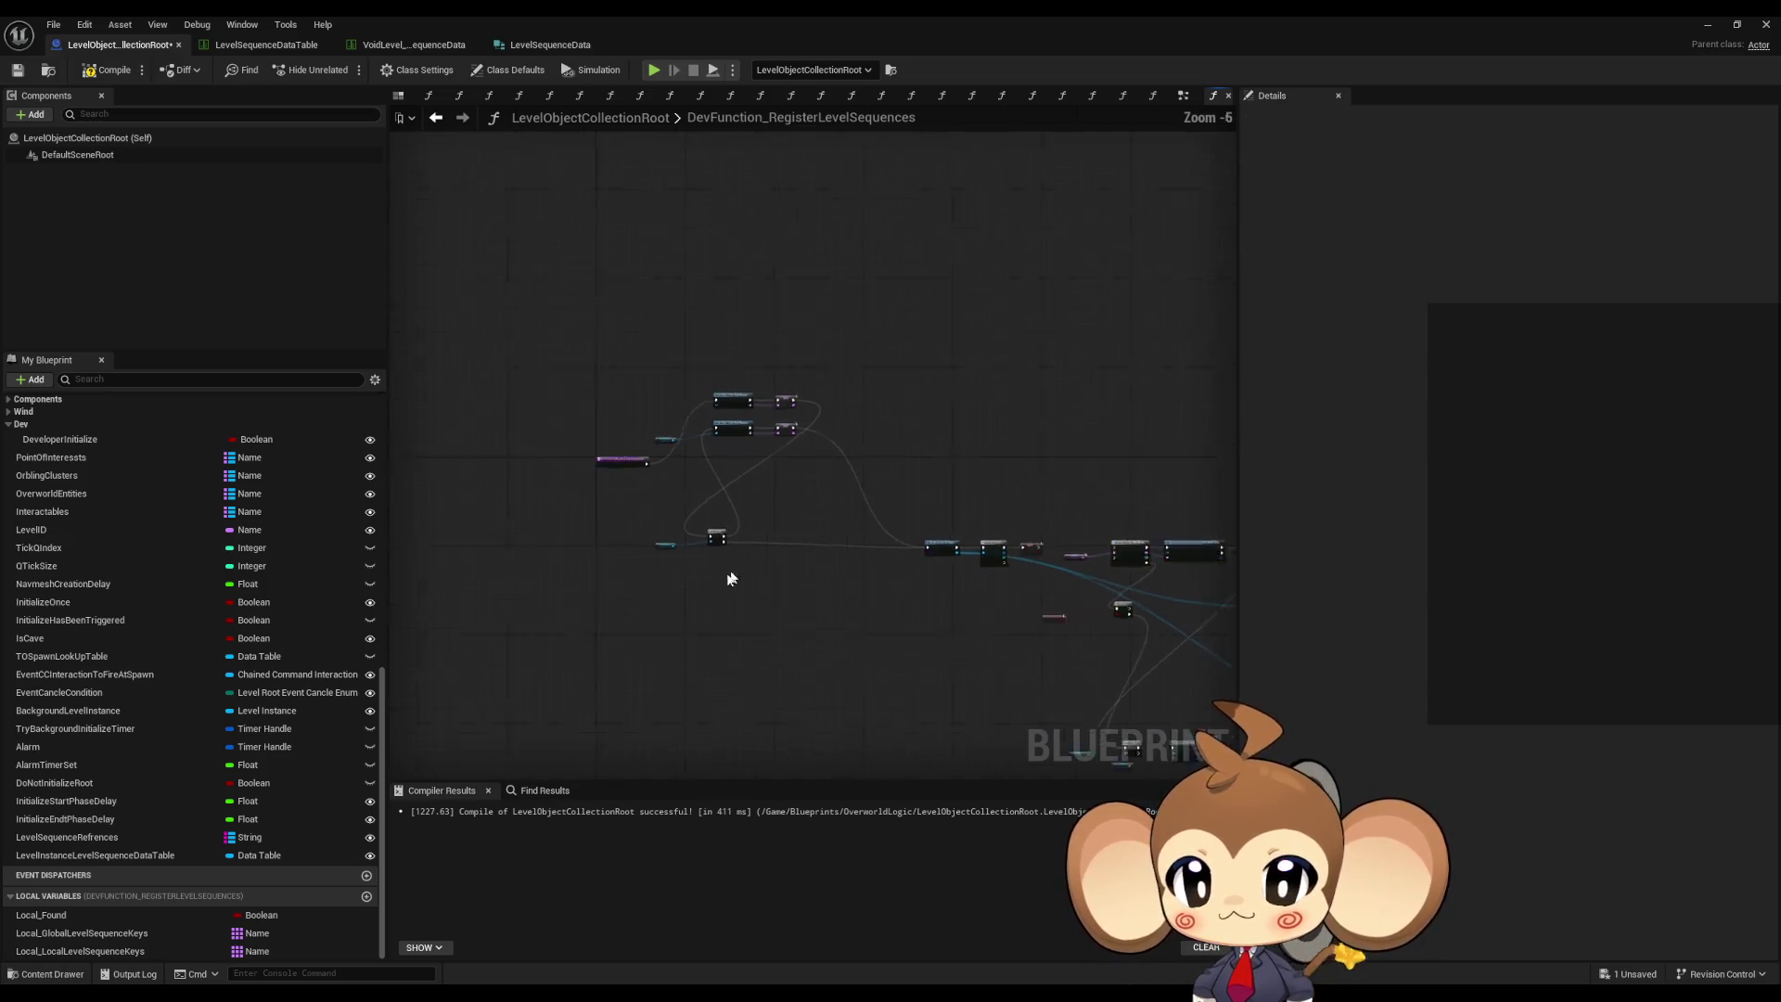
{"action": "left_click_drag", "start_coordinate": [605, 367], "coordinate": [988, 415]}
{"action": "left_click_drag", "start_coordinate": [857, 345], "coordinate": [1143, 671]}
{"action": "left_click_drag", "start_coordinate": [557, 583], "coordinate": [735, 688]}
{"action": "left_click", "coordinate": [727, 208]}
{"action": "left_click", "coordinate": [970, 224], "text": "ctrl"}
{"action": "mouse_move", "coordinate": [814, 232]}
{"action": "left_mouse_down"}
{"action": "mouse_move", "coordinate": [835, 426]}
{"action": "mouse_move", "coordinate": [943, 419]}
{"action": "left_mouse_up"}
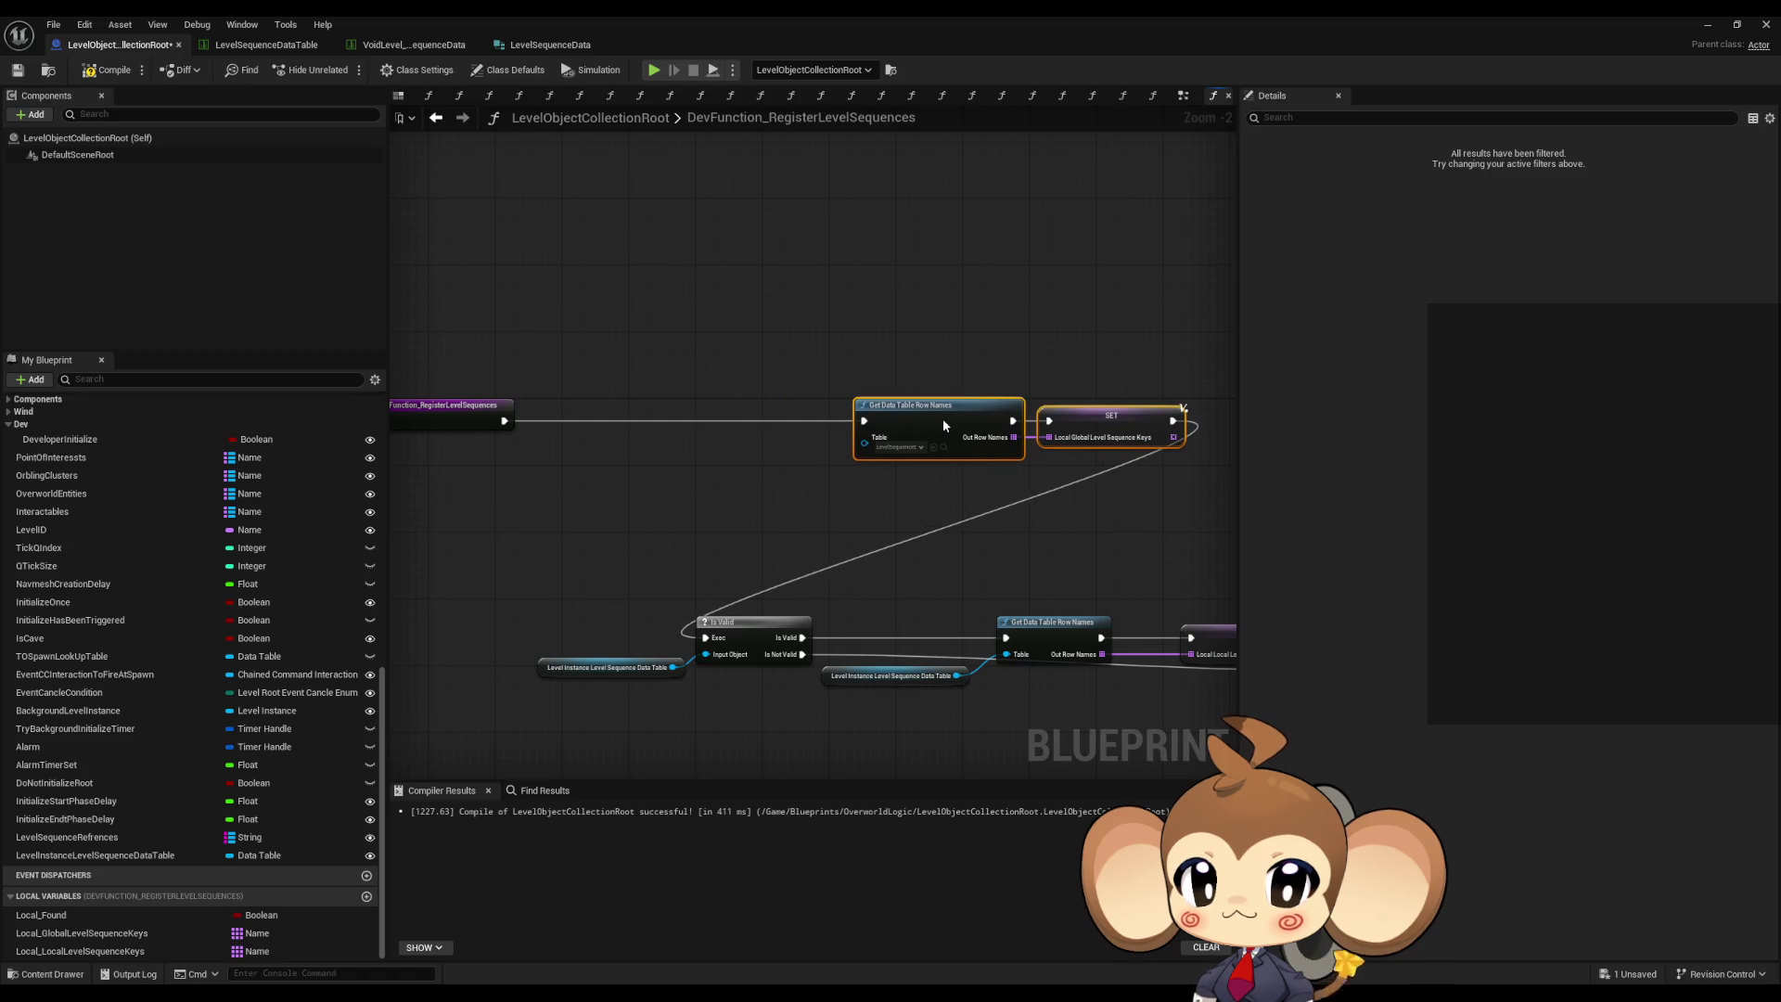
- Line the getter, row-name lookup and SET up beside Is Valid and shift the function's nodes left
{"action": "left_click", "coordinate": [579, 601]}
{"action": "left_click", "coordinate": [754, 620]}
{"action": "mouse_move", "coordinate": [754, 620]}
{"action": "left_mouse_down"}
{"action": "mouse_move", "coordinate": [753, 551]}
{"action": "mouse_move", "coordinate": [664, 512]}
{"action": "mouse_move", "coordinate": [948, 642]}
{"action": "left_mouse_up"}
{"action": "mouse_move", "coordinate": [771, 582]}
{"action": "left_mouse_down"}
{"action": "mouse_move", "coordinate": [681, 529]}
{"action": "mouse_move", "coordinate": [628, 467]}
{"action": "mouse_move", "coordinate": [694, 470]}
{"action": "mouse_move", "coordinate": [603, 529]}
{"action": "left_mouse_up"}
{"action": "left_click", "coordinate": [547, 562]}
{"action": "left_click", "coordinate": [628, 552]}
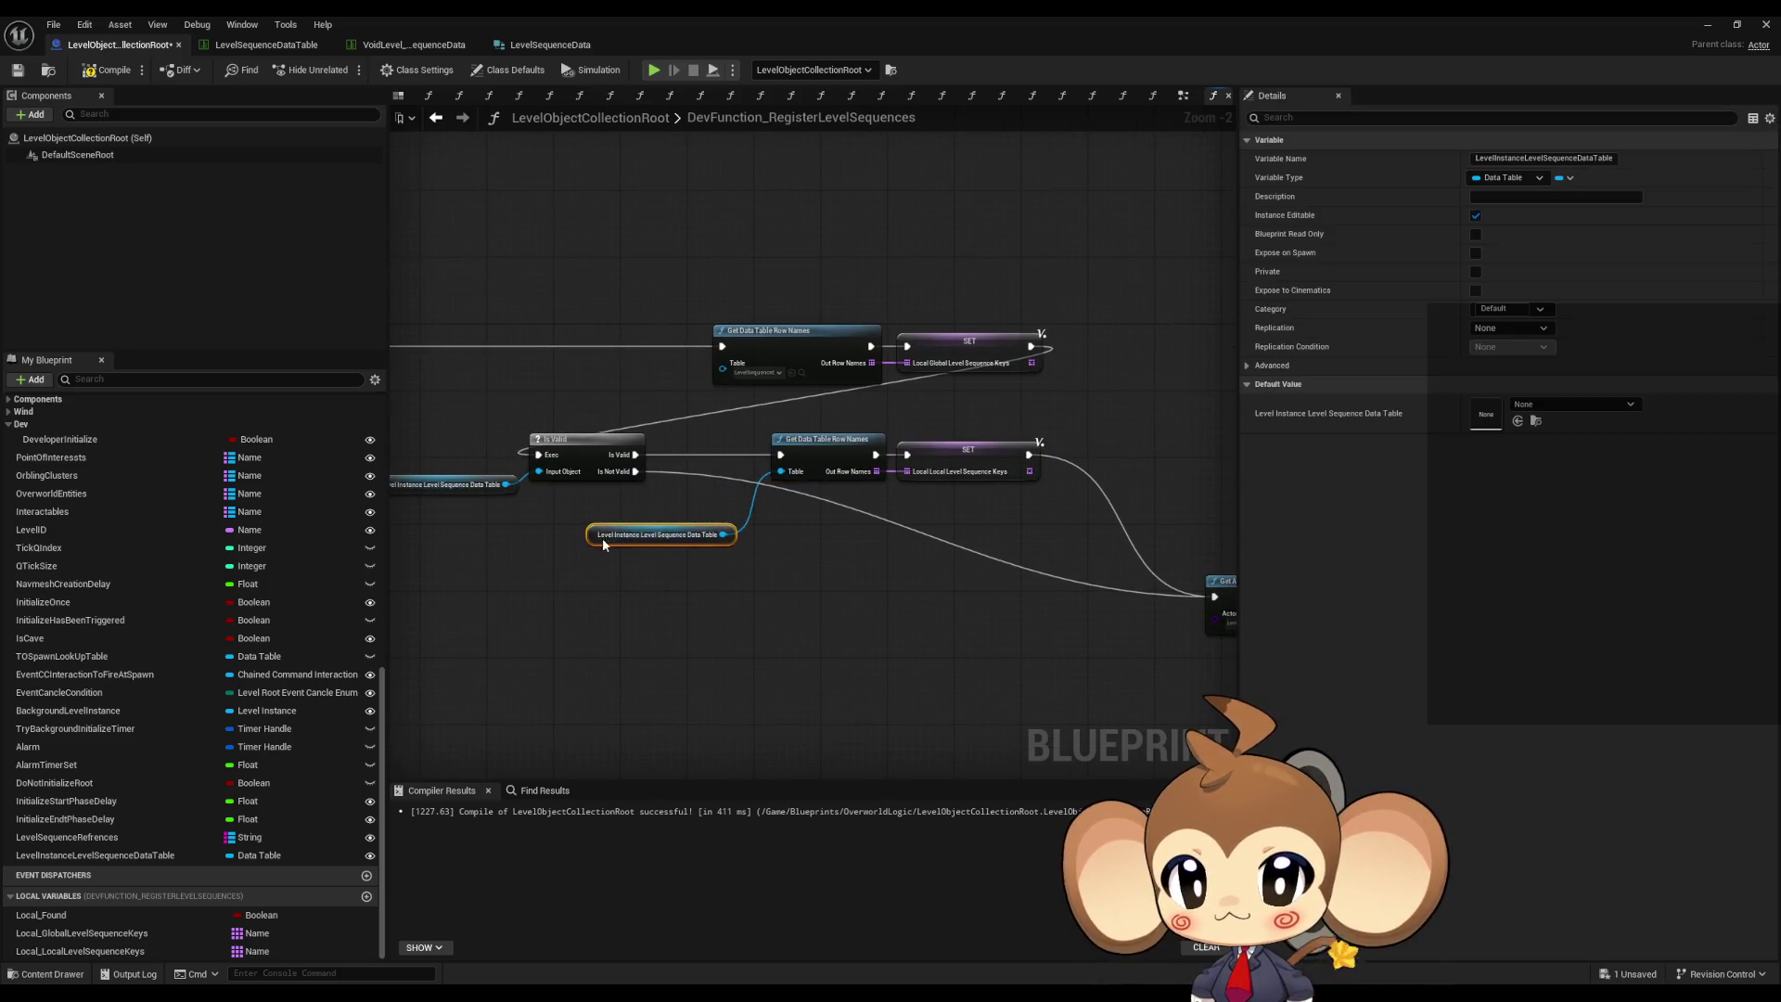
{"action": "left_click", "coordinate": [709, 631]}
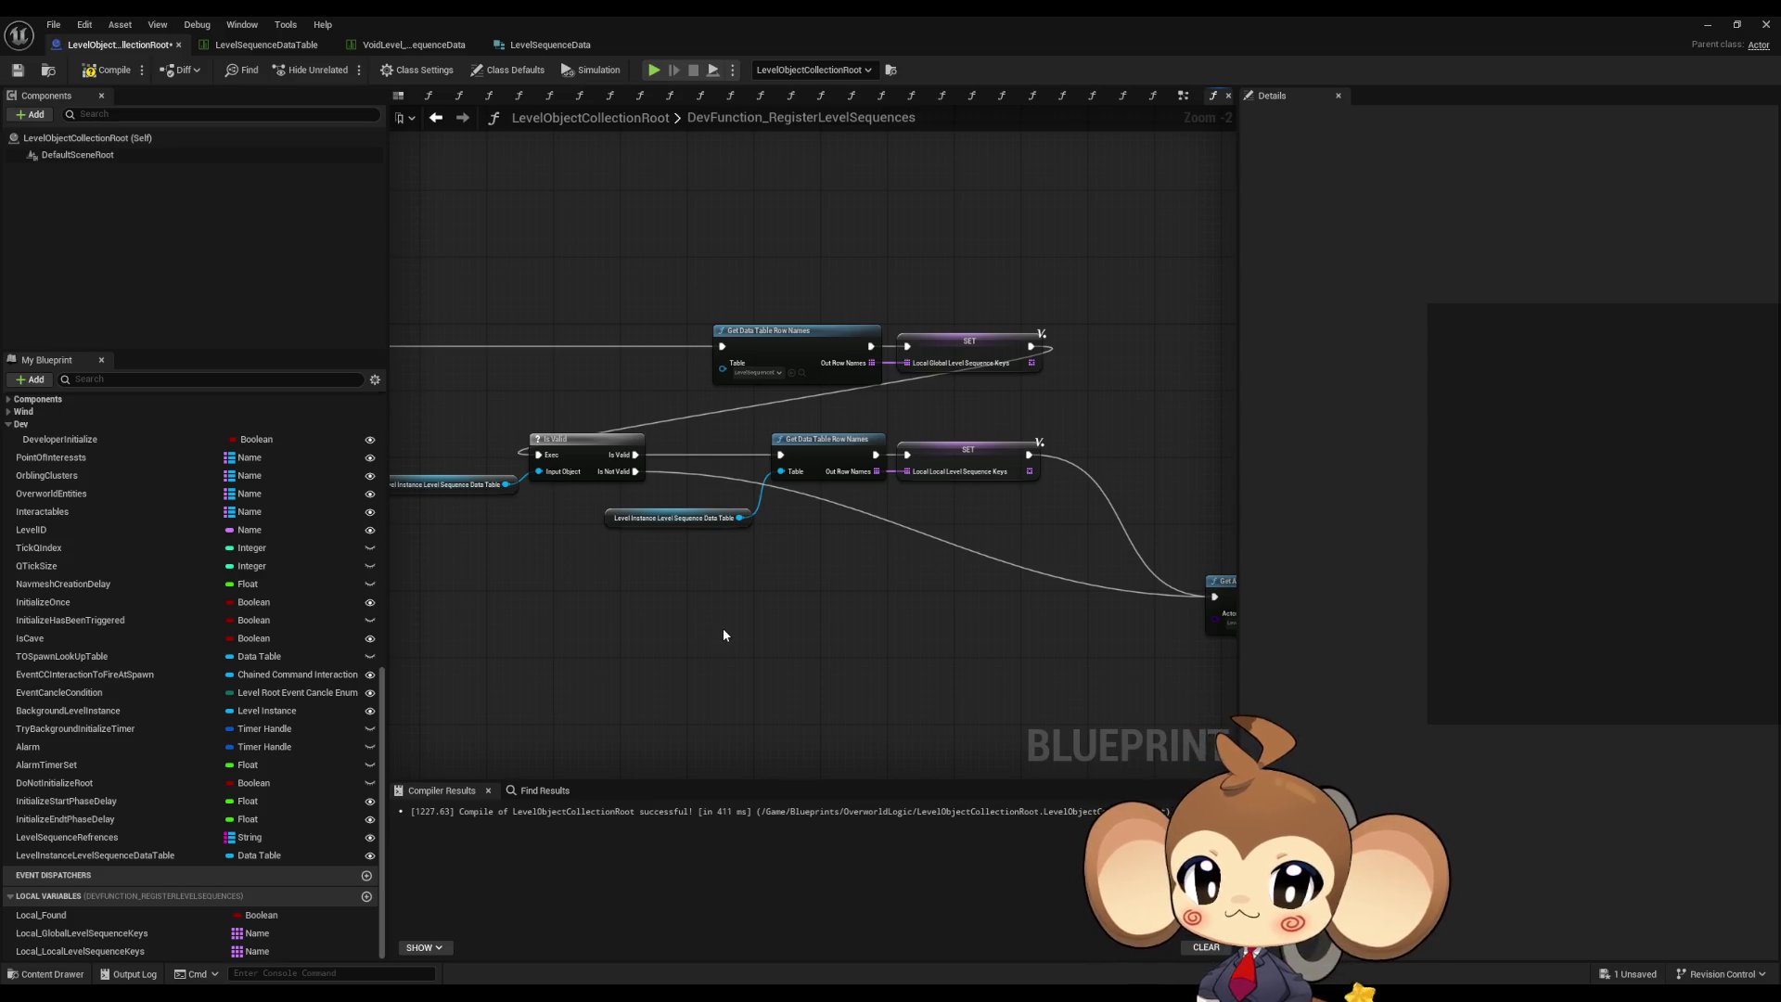
{"action": "mouse_move", "coordinate": [986, 716]}
{"action": "left_mouse_down"}
{"action": "mouse_move", "coordinate": [833, 615]}
{"action": "mouse_move", "coordinate": [1012, 611]}
{"action": "left_mouse_up"}
{"action": "scroll", "coordinate": [853, 624], "scroll_direction": "down", "scroll_amount": 1}
{"action": "left_click_drag", "start_coordinate": [596, 228], "coordinate": [1083, 506]}
{"action": "left_click_drag", "start_coordinate": [870, 318], "coordinate": [607, 318]}
{"action": "left_click", "coordinate": [993, 409]}
- Move Get All Actors Of Class and For Each Loop, then chain the Local Found SET into For Each Loop with Break
{"action": "scroll", "coordinate": [645, 381], "scroll_direction": "down", "scroll_amount": 1}
{"action": "scroll", "coordinate": [569, 295], "scroll_direction": "down", "scroll_amount": 1}
{"action": "scroll", "coordinate": [517, 247], "scroll_direction": "up", "scroll_amount": 1}
{"action": "left_click_drag", "start_coordinate": [517, 247], "coordinate": [676, 406]}
{"action": "scroll", "coordinate": [826, 477], "scroll_direction": "up", "scroll_amount": 2}
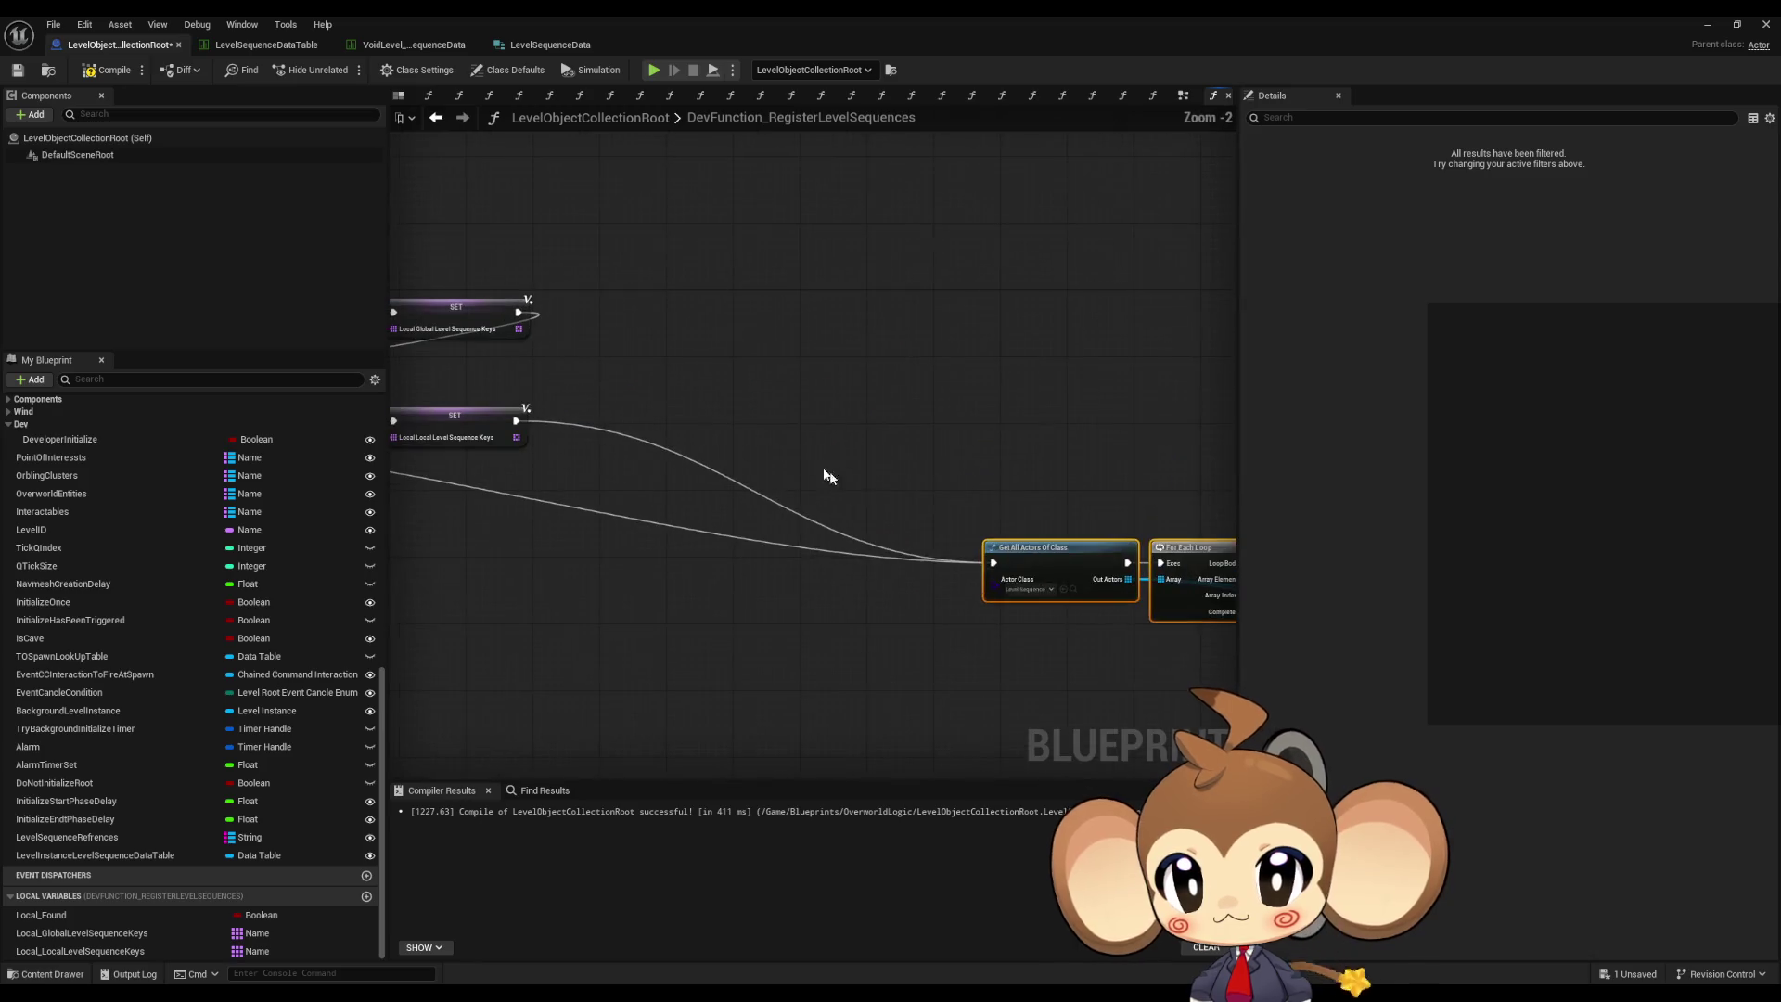
{"action": "left_click_drag", "start_coordinate": [1042, 559], "coordinate": [633, 527]}
{"action": "left_click", "coordinate": [1023, 520]}
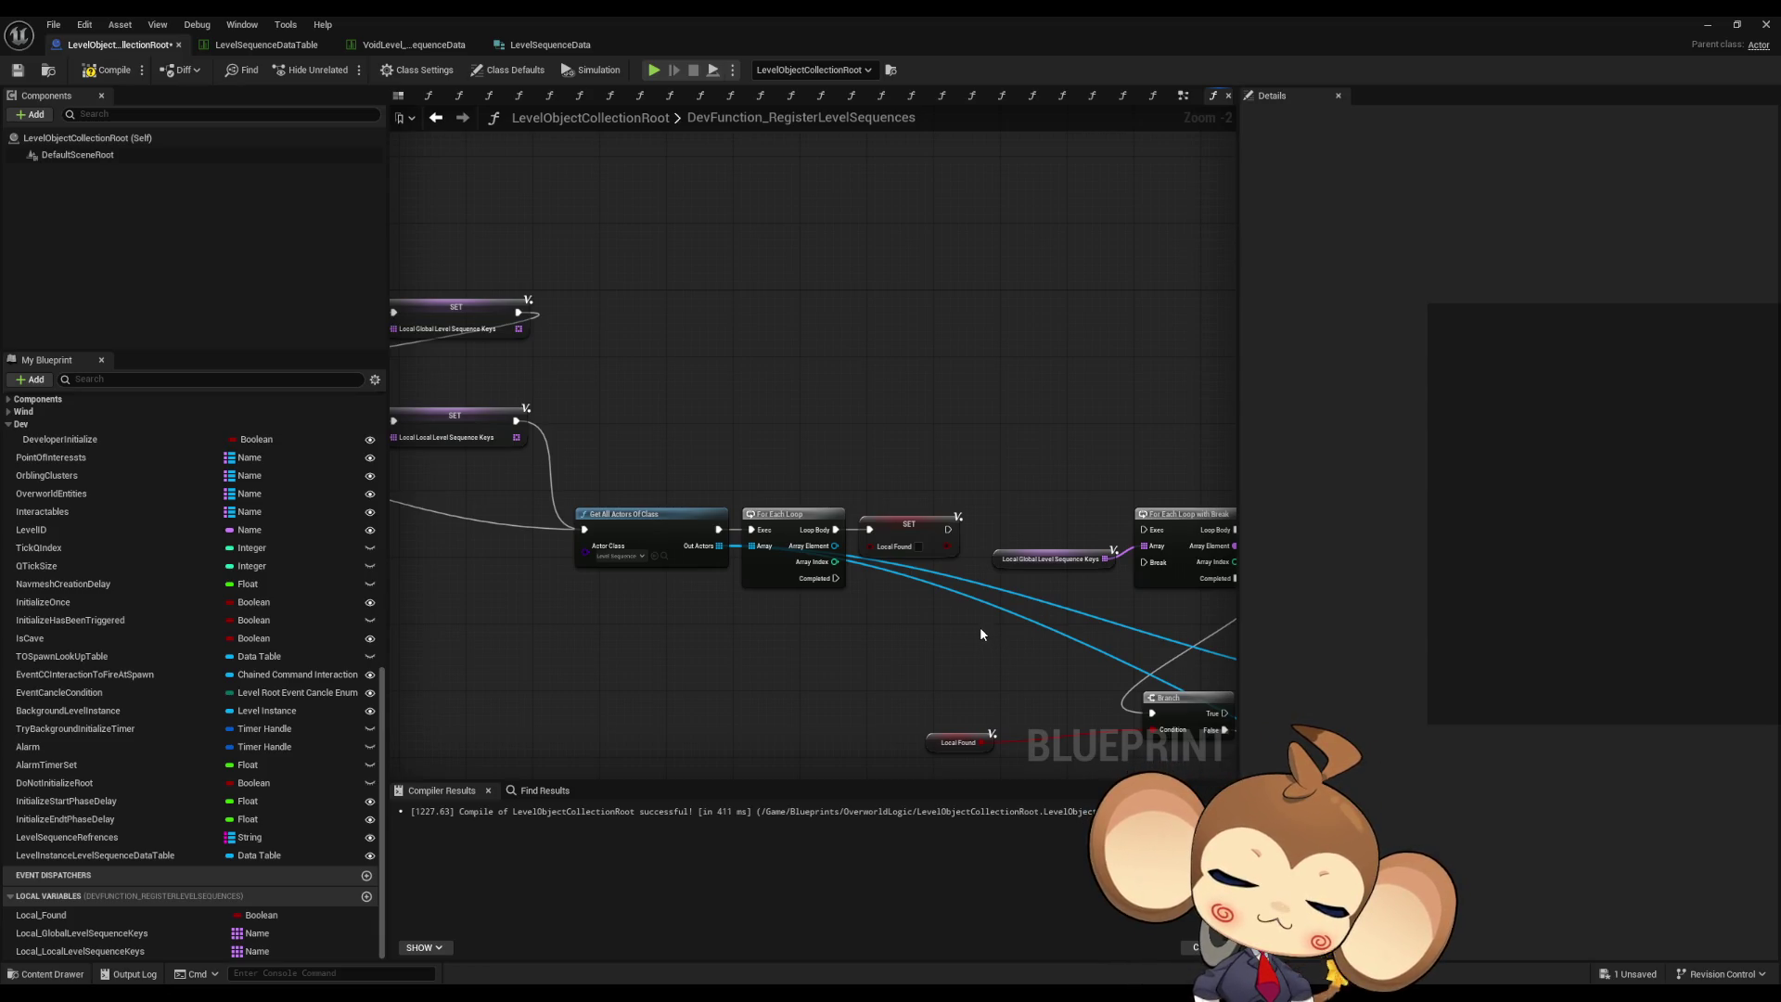
{"action": "left_click_drag", "start_coordinate": [980, 624], "coordinate": [692, 577]}
{"action": "left_click_drag", "start_coordinate": [656, 476], "coordinate": [854, 479]}
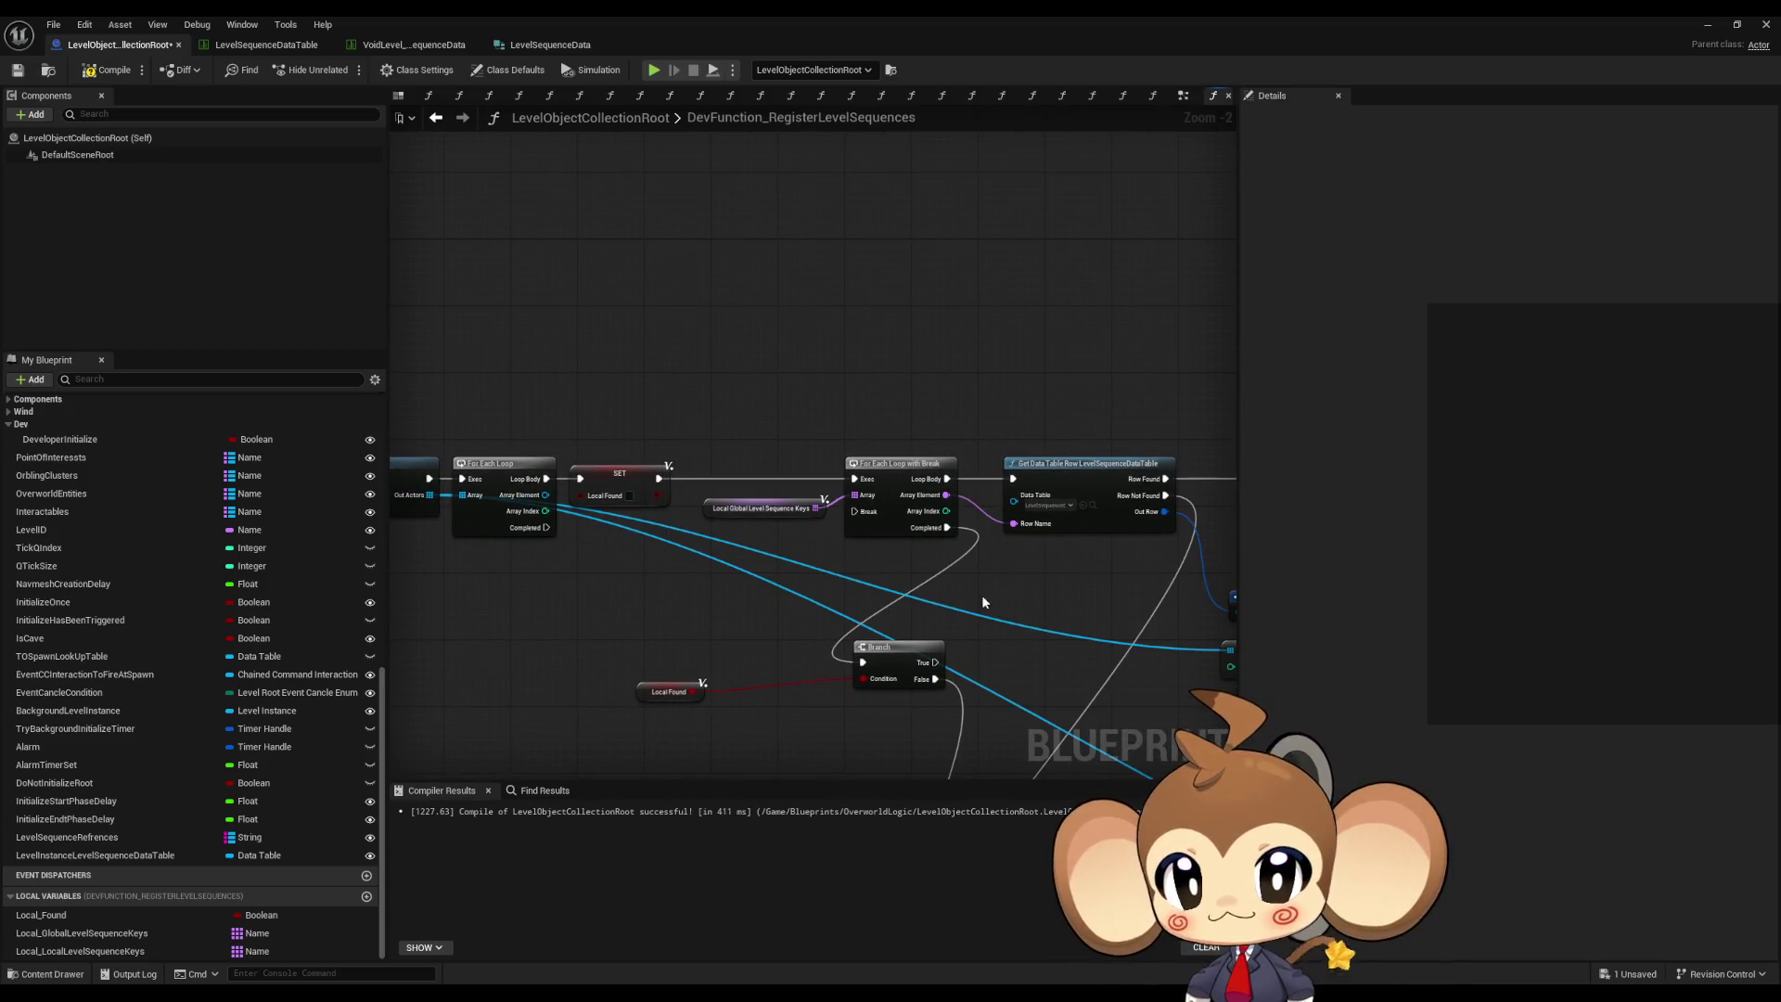
- Pan to the lower loop chain and place Local_LocalLevelSequenceKeys in the graph
{"action": "left_click_drag", "start_coordinate": [1006, 608], "coordinate": [930, 583]}
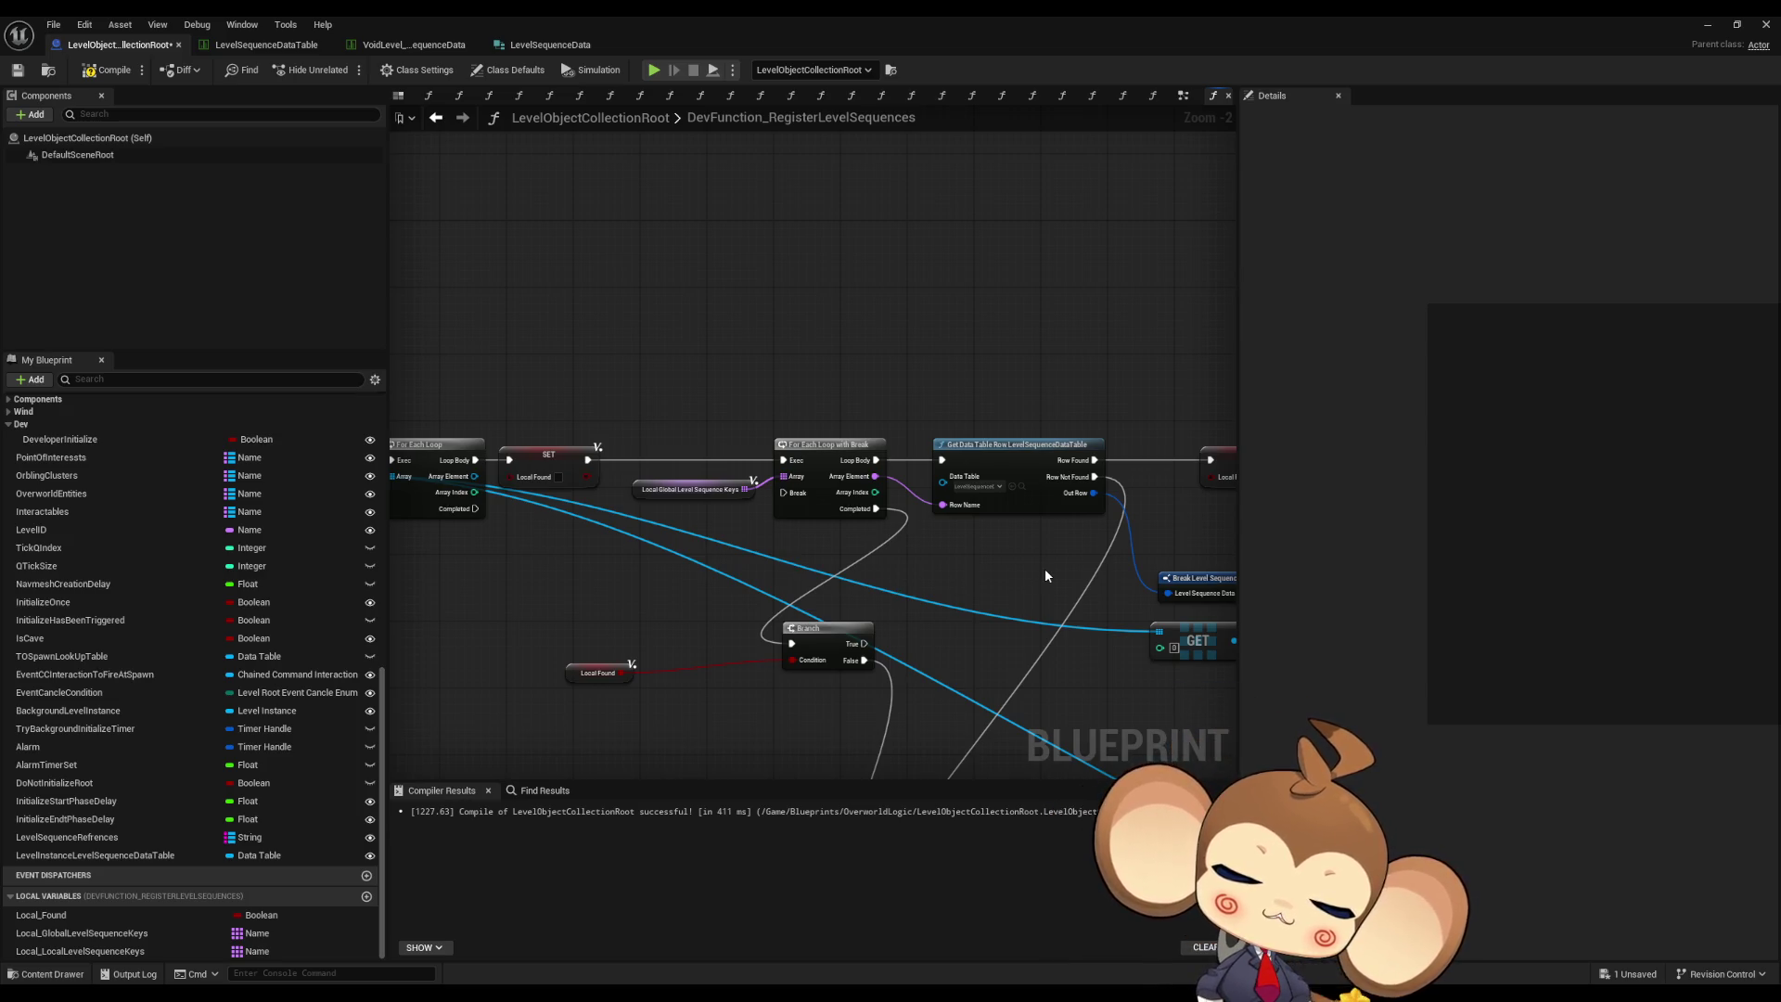
{"action": "mouse_move", "coordinate": [1019, 572]}
{"action": "left_mouse_down"}
{"action": "mouse_move", "coordinate": [970, 509]}
{"action": "mouse_move", "coordinate": [994, 404]}
{"action": "mouse_move", "coordinate": [950, 382]}
{"action": "mouse_move", "coordinate": [874, 548]}
{"action": "mouse_move", "coordinate": [863, 501]}
{"action": "mouse_move", "coordinate": [915, 560]}
{"action": "mouse_move", "coordinate": [835, 603]}
{"action": "mouse_move", "coordinate": [786, 623]}
{"action": "mouse_move", "coordinate": [662, 529]}
{"action": "left_mouse_up"}
{"action": "scroll", "coordinate": [950, 382], "scroll_direction": "down", "scroll_amount": 2}
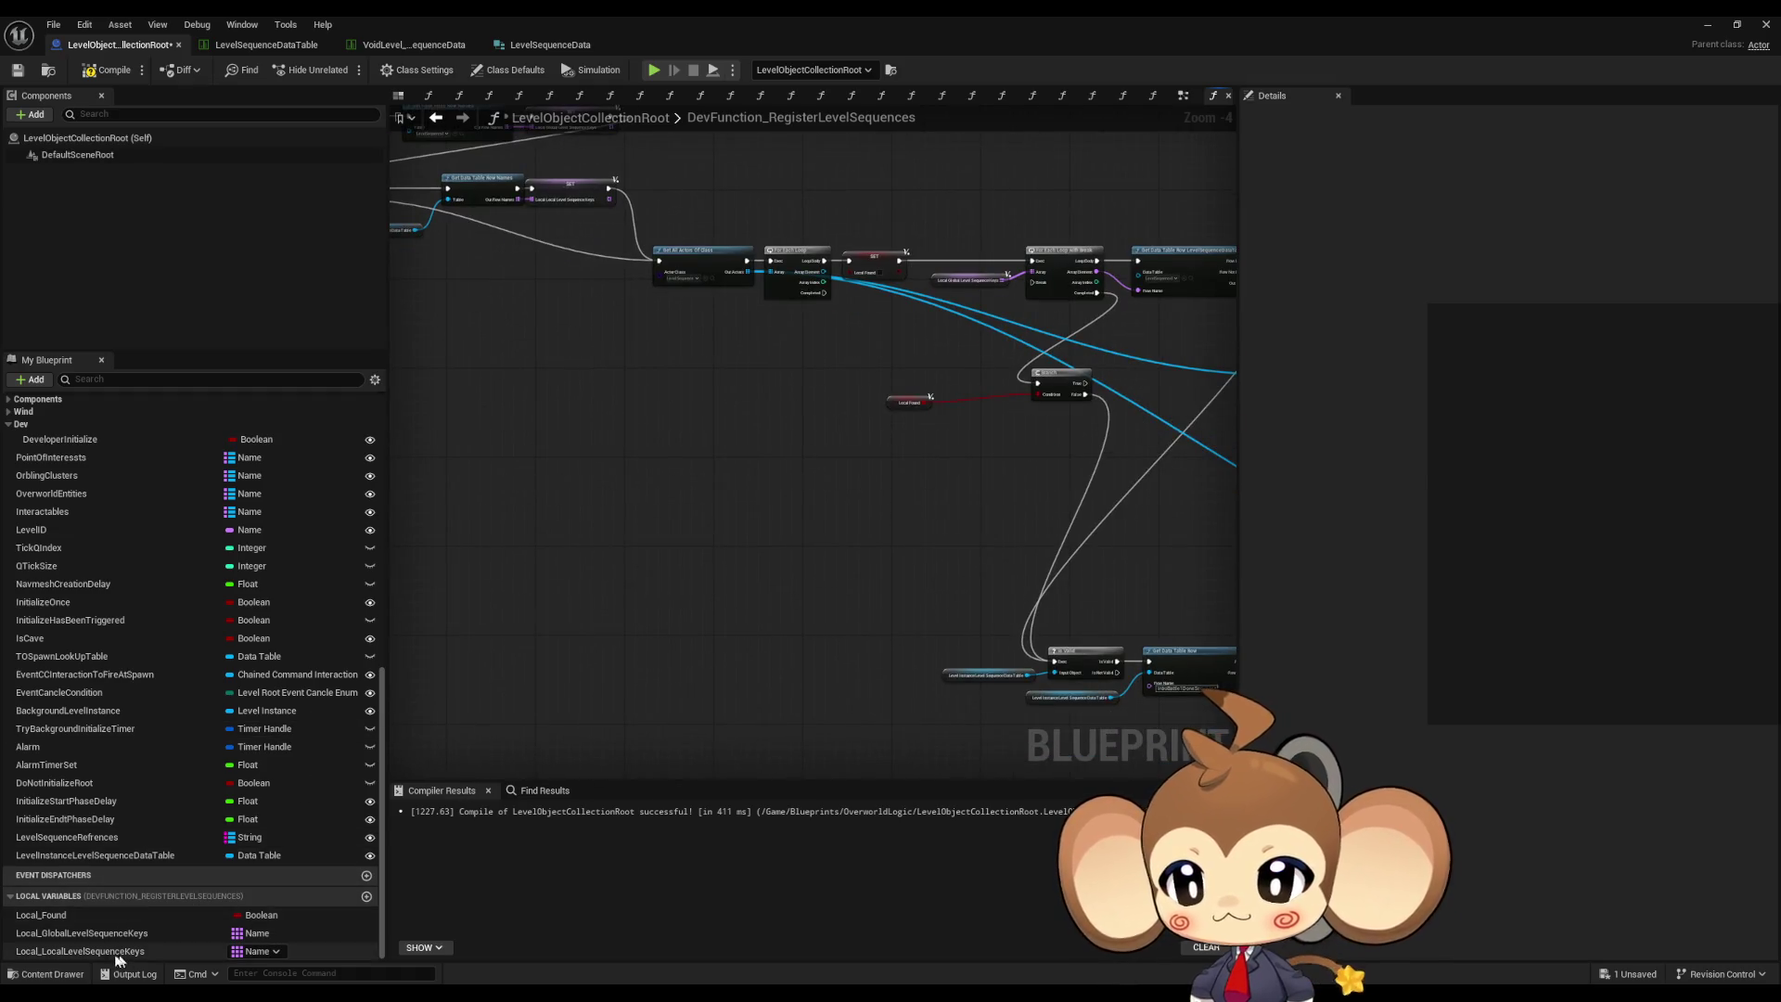
{"action": "mouse_move", "coordinate": [85, 952]}
{"action": "left_mouse_down"}
{"action": "mouse_move", "coordinate": [397, 854]}
{"action": "mouse_move", "coordinate": [824, 585]}
{"action": "left_mouse_up"}
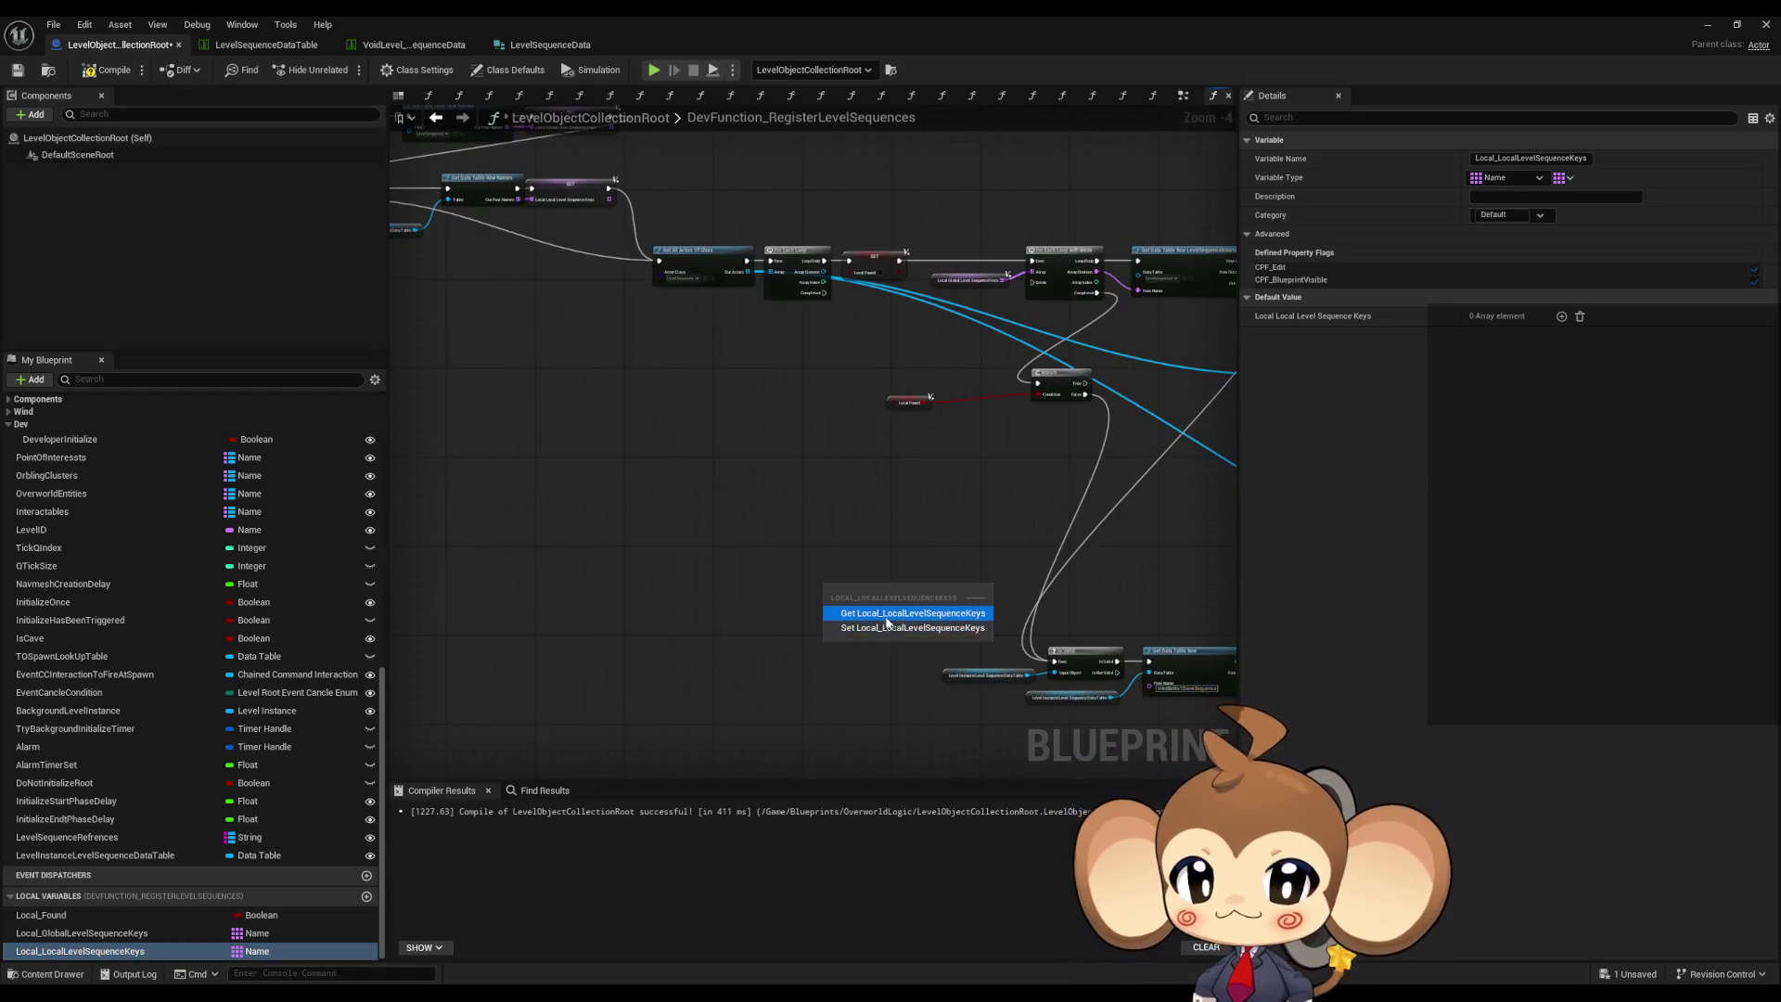
- Add a For Each Loop with Break off the Local_LocalLevelSequenceKeys getter, fed by Branch False
{"action": "left_click", "coordinate": [937, 609]}
{"action": "scroll", "coordinate": [968, 596], "scroll_direction": "up", "scroll_amount": 3}
{"action": "scroll", "coordinate": [967, 597], "scroll_direction": "up", "scroll_amount": 1}
{"action": "left_click_drag", "start_coordinate": [704, 572], "coordinate": [805, 573]}
{"action": "type", "text": "fore b"}
{"action": "key", "text": "Return"}
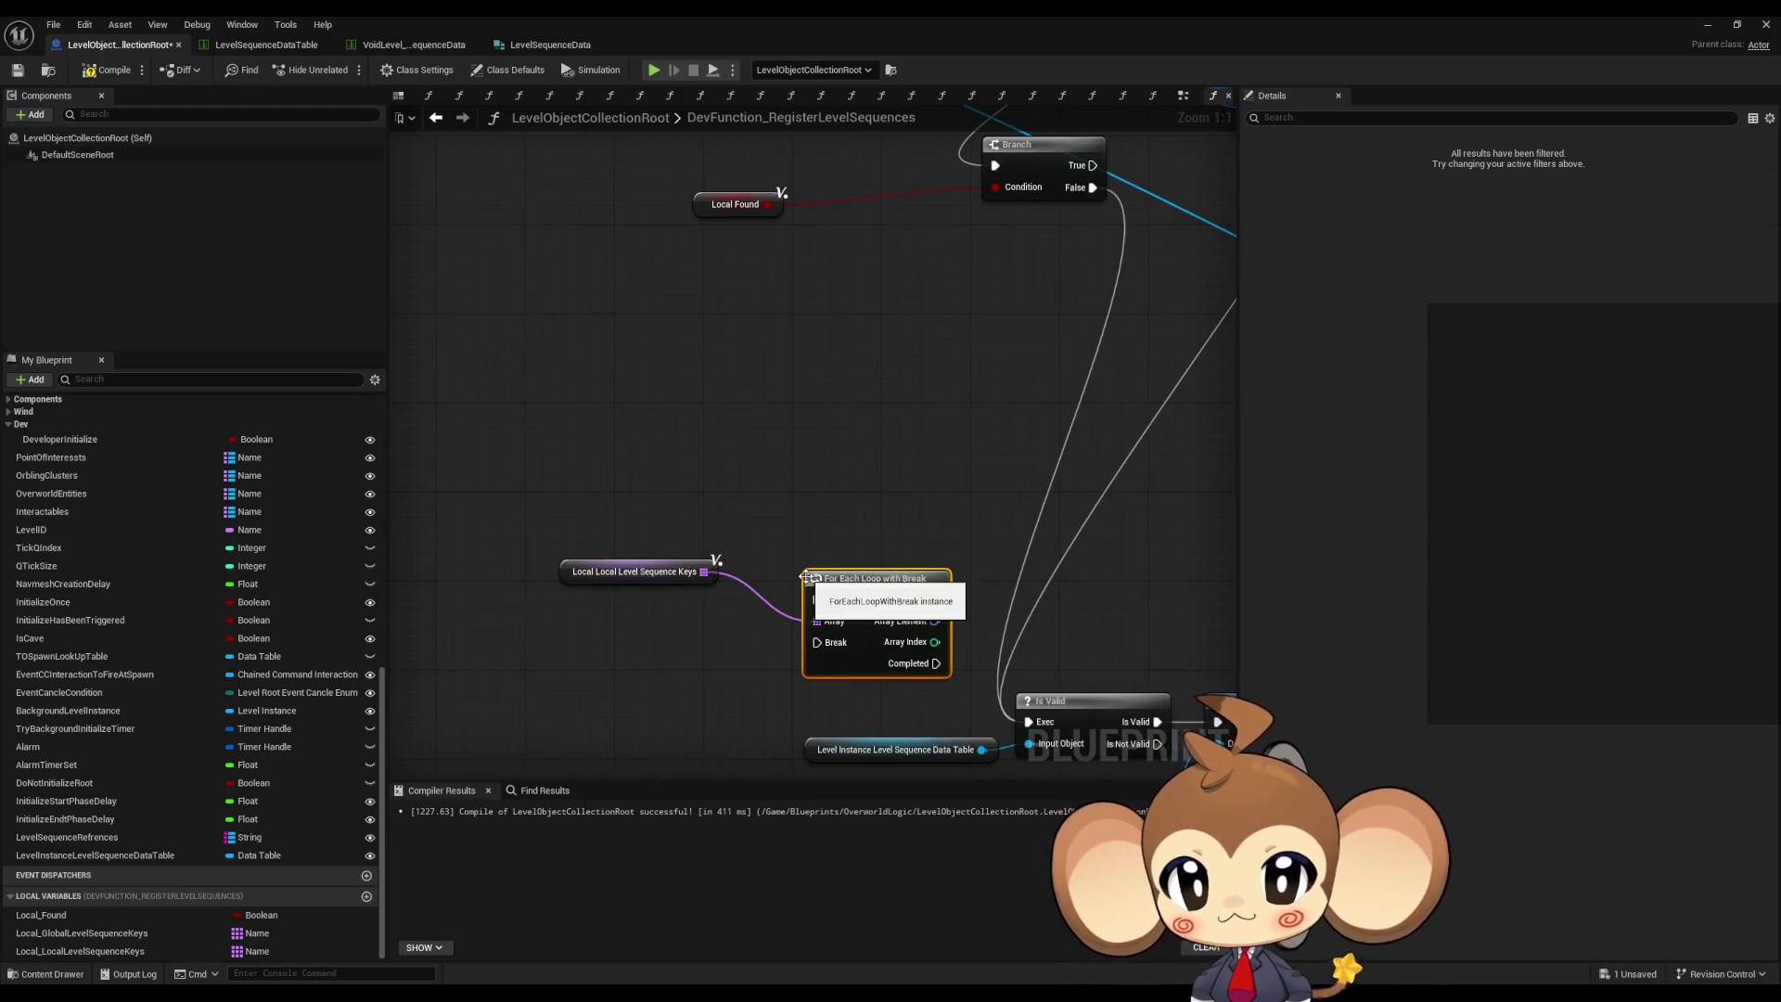
{"action": "scroll", "coordinate": [837, 470], "scroll_direction": "down", "scroll_amount": 2}
{"action": "mouse_move", "coordinate": [874, 400]}
{"action": "left_mouse_down"}
{"action": "mouse_move", "coordinate": [694, 703]}
{"action": "mouse_move", "coordinate": [672, 709]}
{"action": "left_mouse_up"}
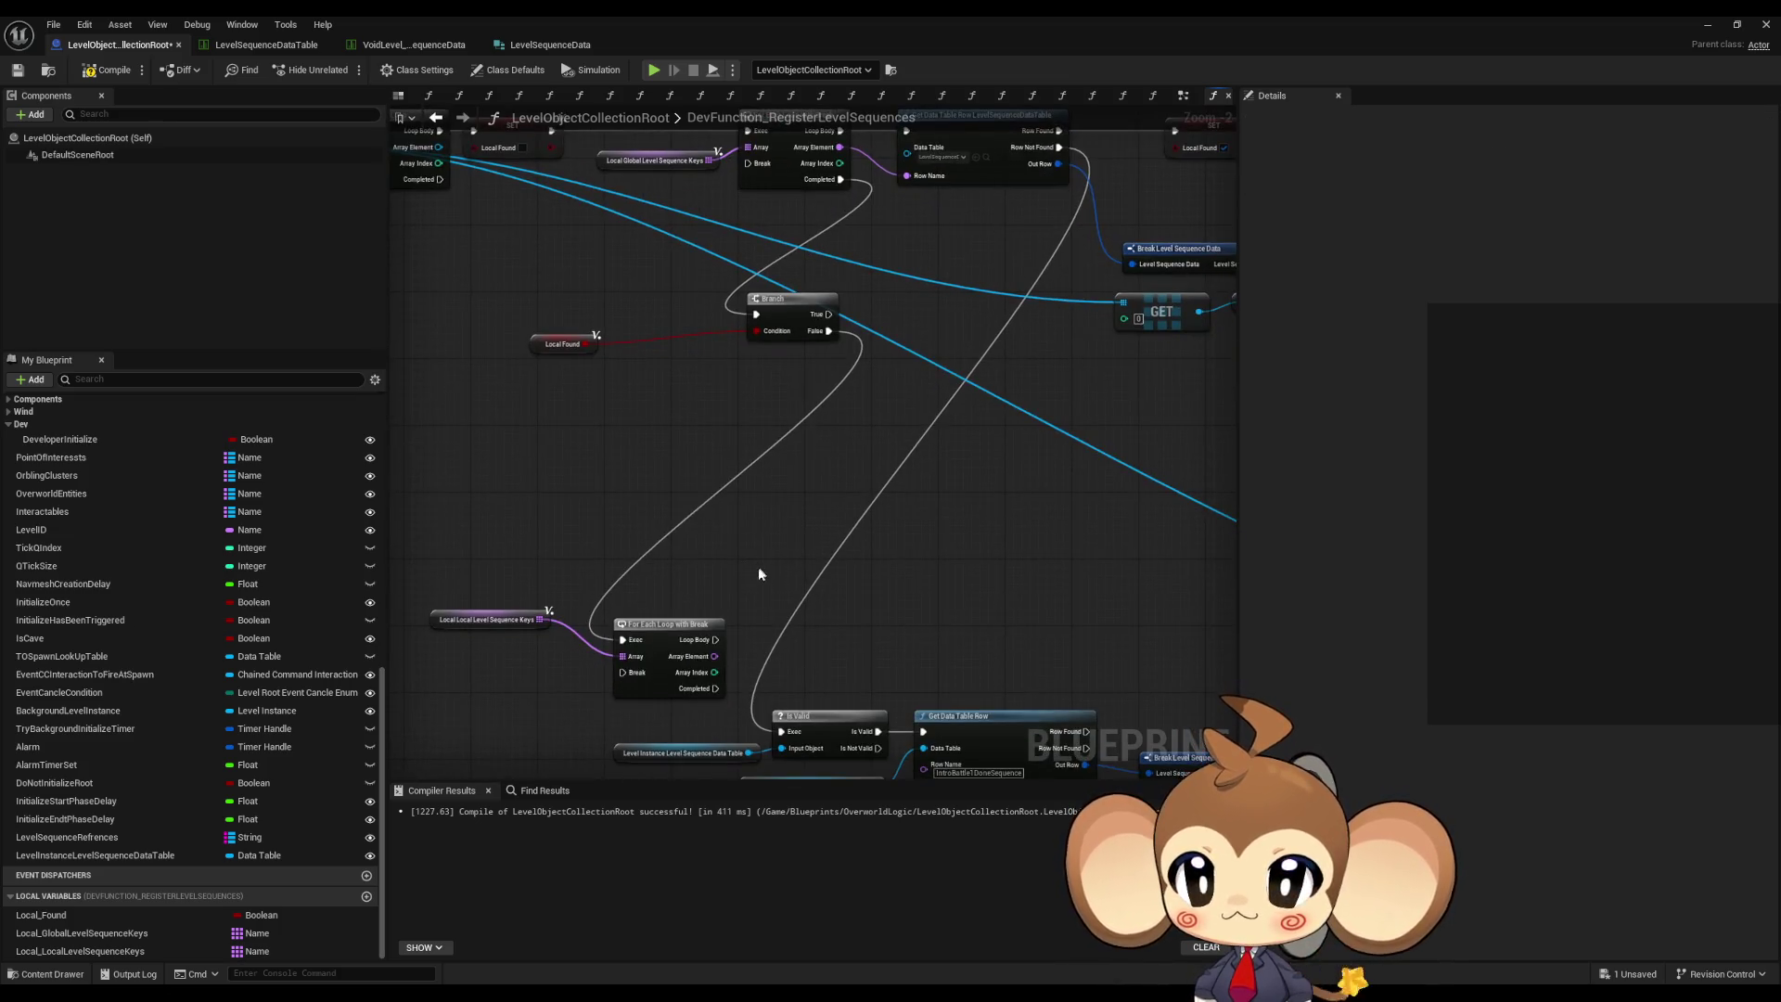
{"action": "left_click_drag", "start_coordinate": [668, 604], "coordinate": [867, 554]}
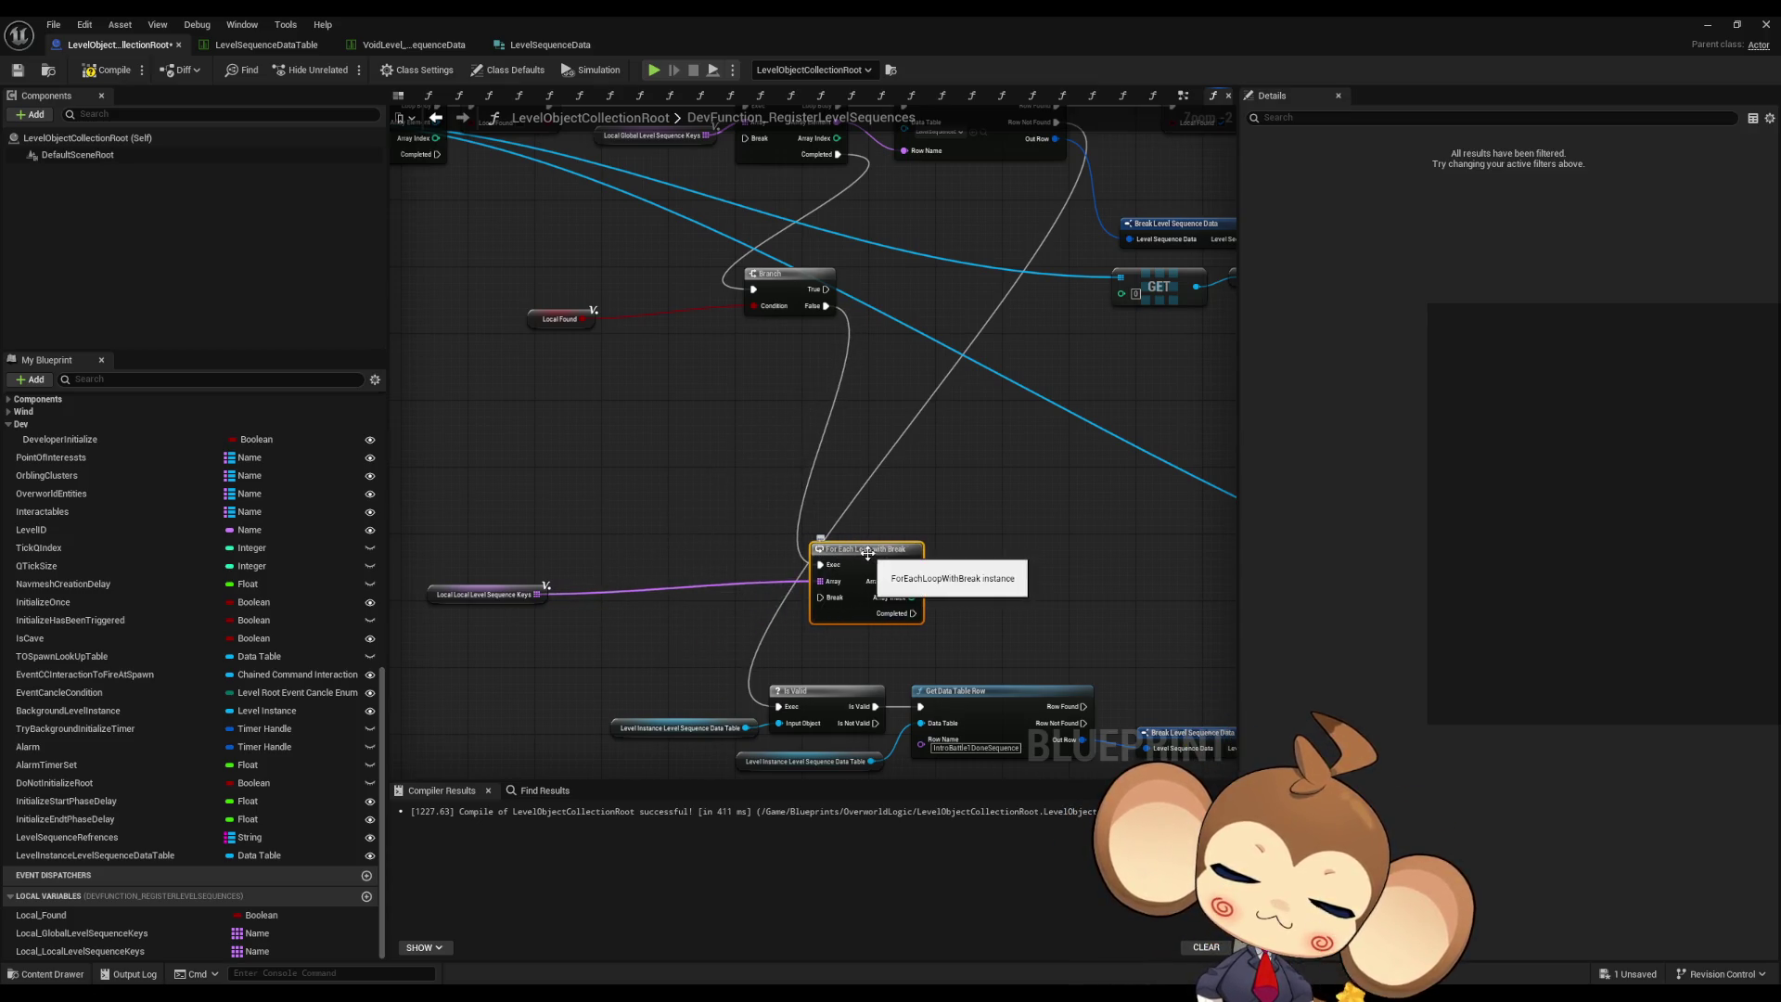
- Review the lower Is Valid, row lookup and break nodes and the Level Instance data table variable
{"action": "scroll", "coordinate": [869, 554], "scroll_direction": "down", "scroll_amount": 3}
{"action": "scroll", "coordinate": [800, 553], "scroll_direction": "up", "scroll_amount": 1}
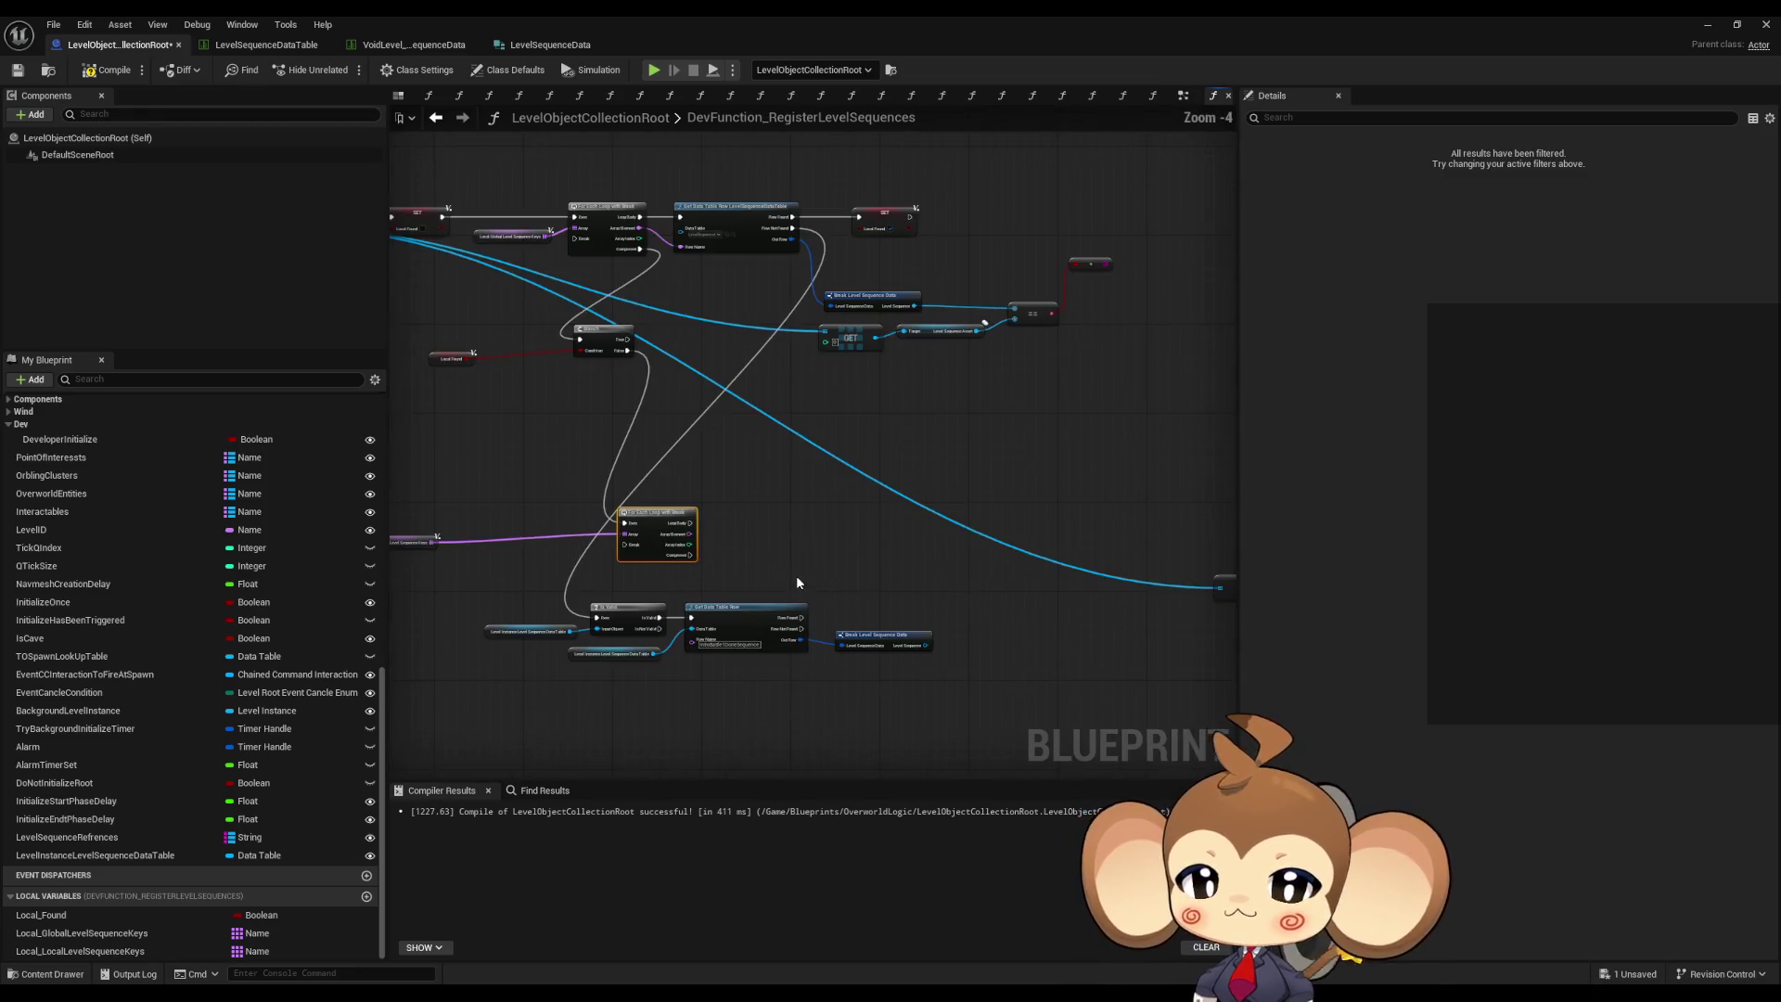
{"action": "left_click_drag", "start_coordinate": [509, 593], "coordinate": [960, 698]}
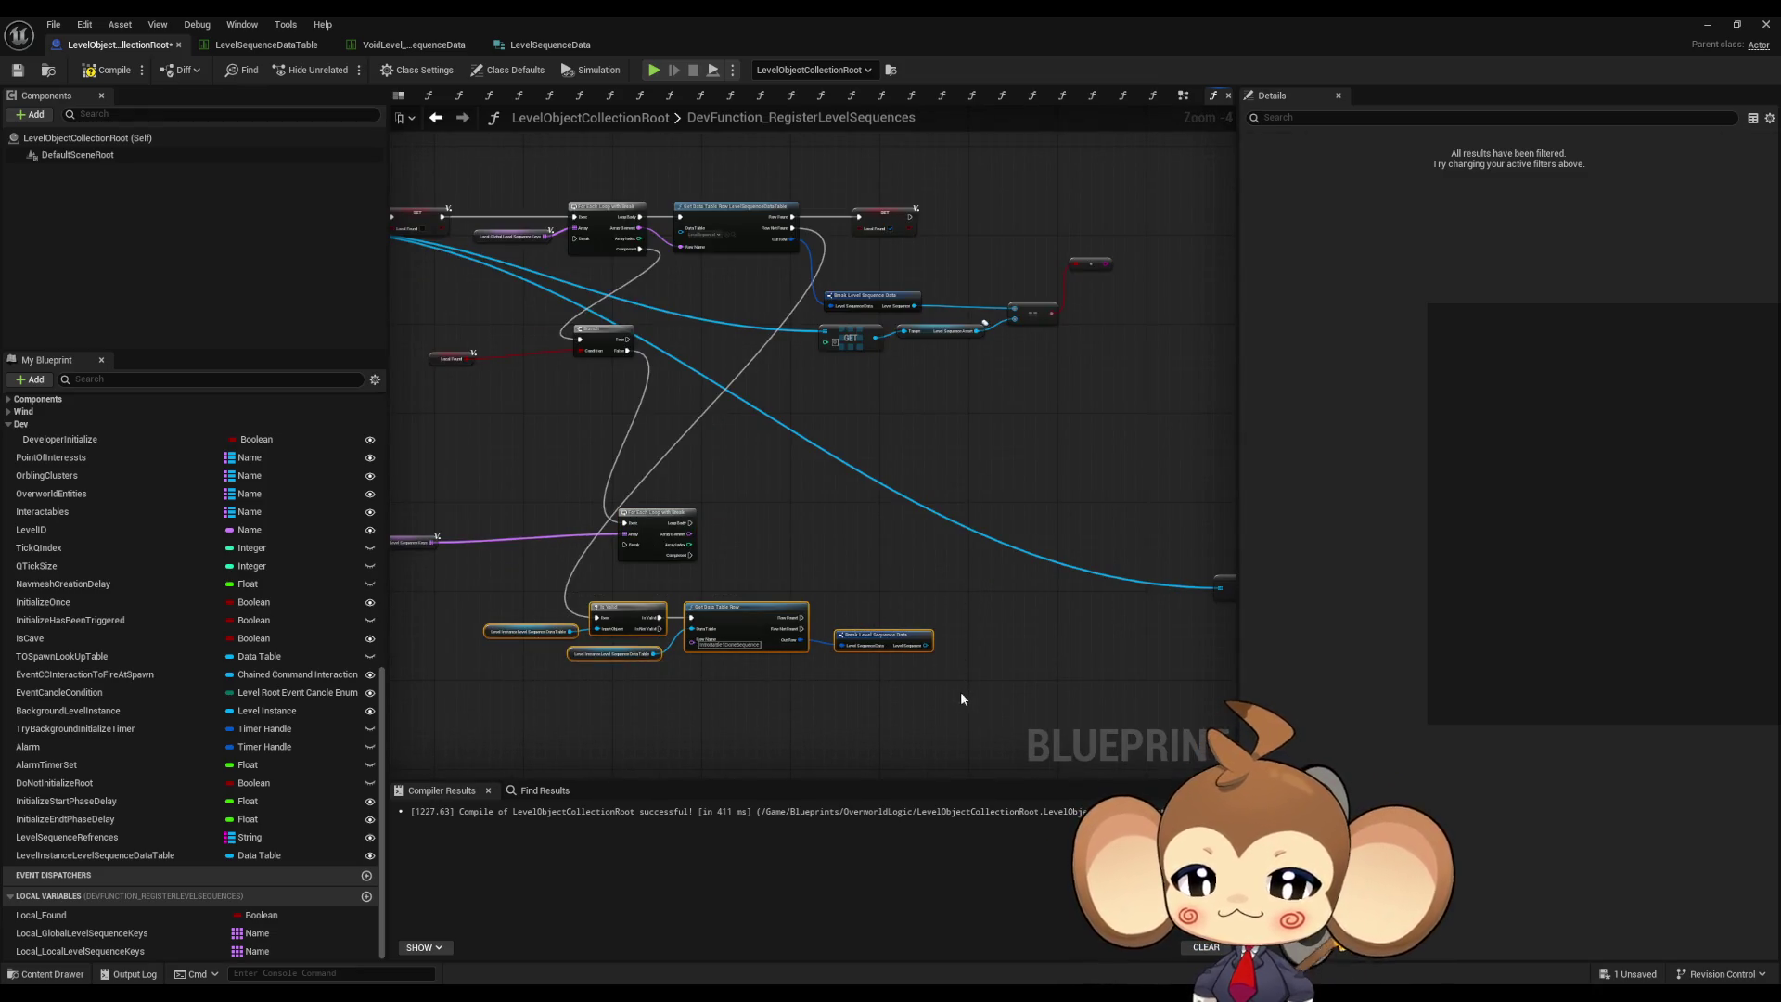
{"action": "scroll", "coordinate": [887, 677], "scroll_direction": "up", "scroll_amount": 2}
{"action": "left_click", "coordinate": [893, 688]}
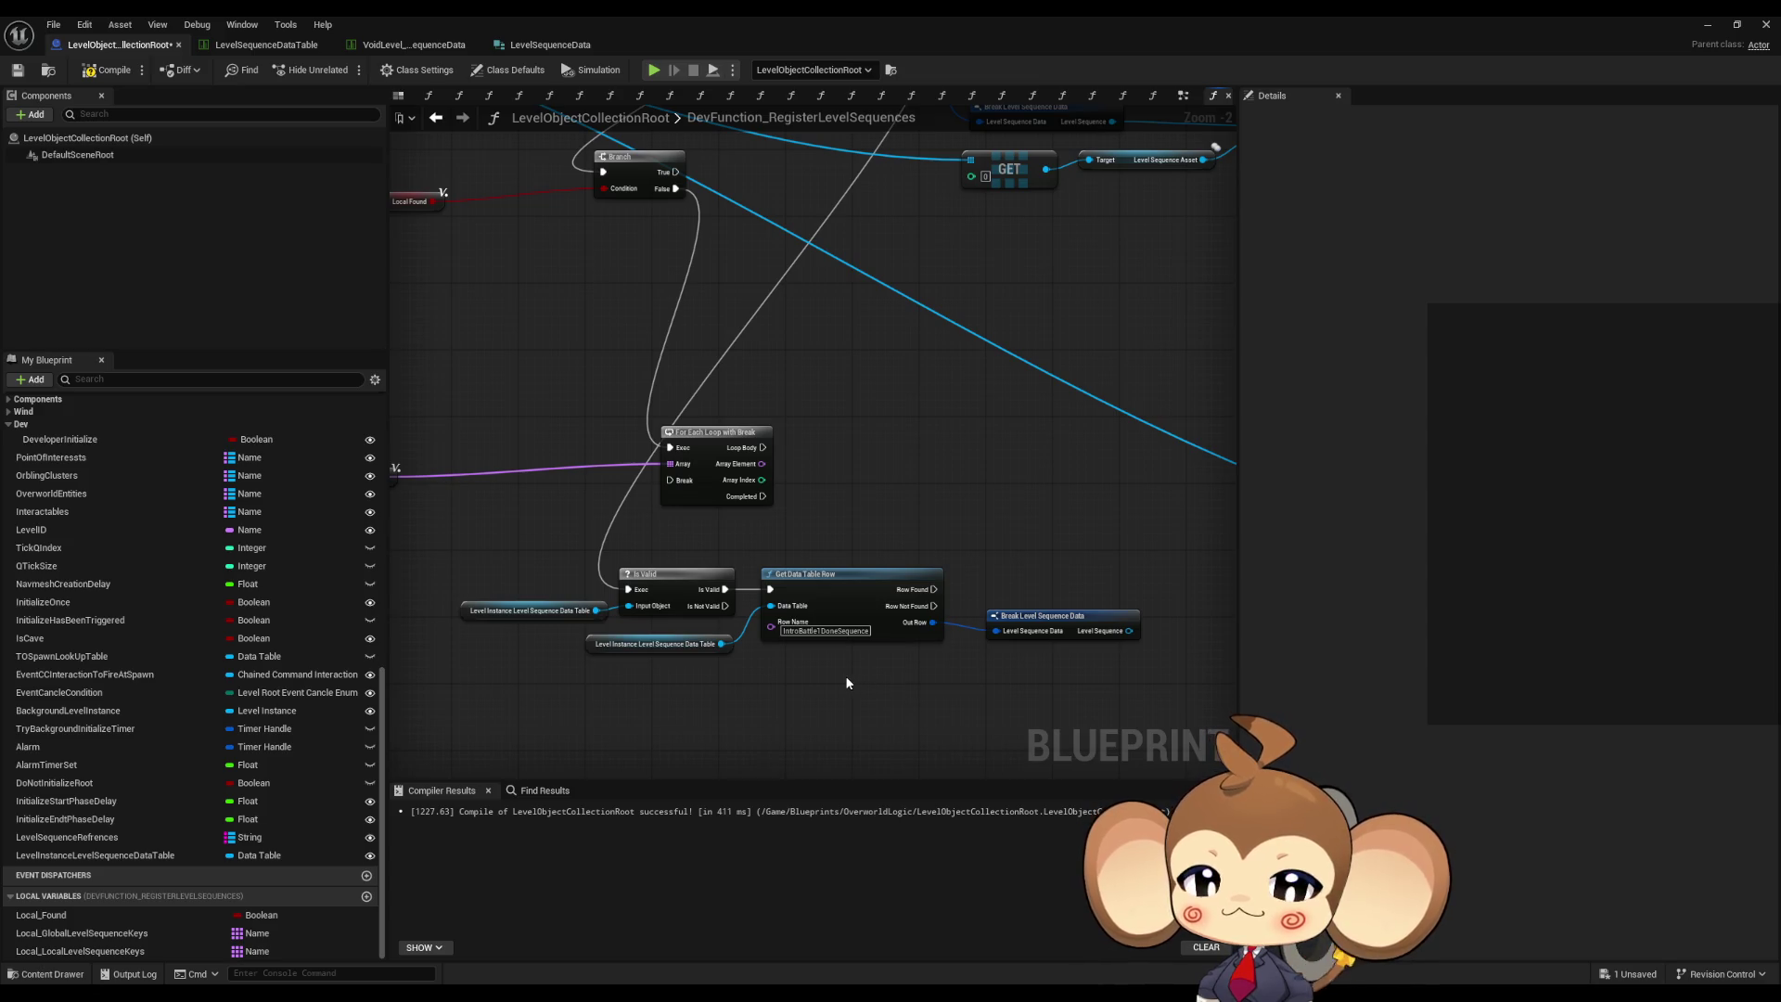
{"action": "left_click", "coordinate": [590, 643]}
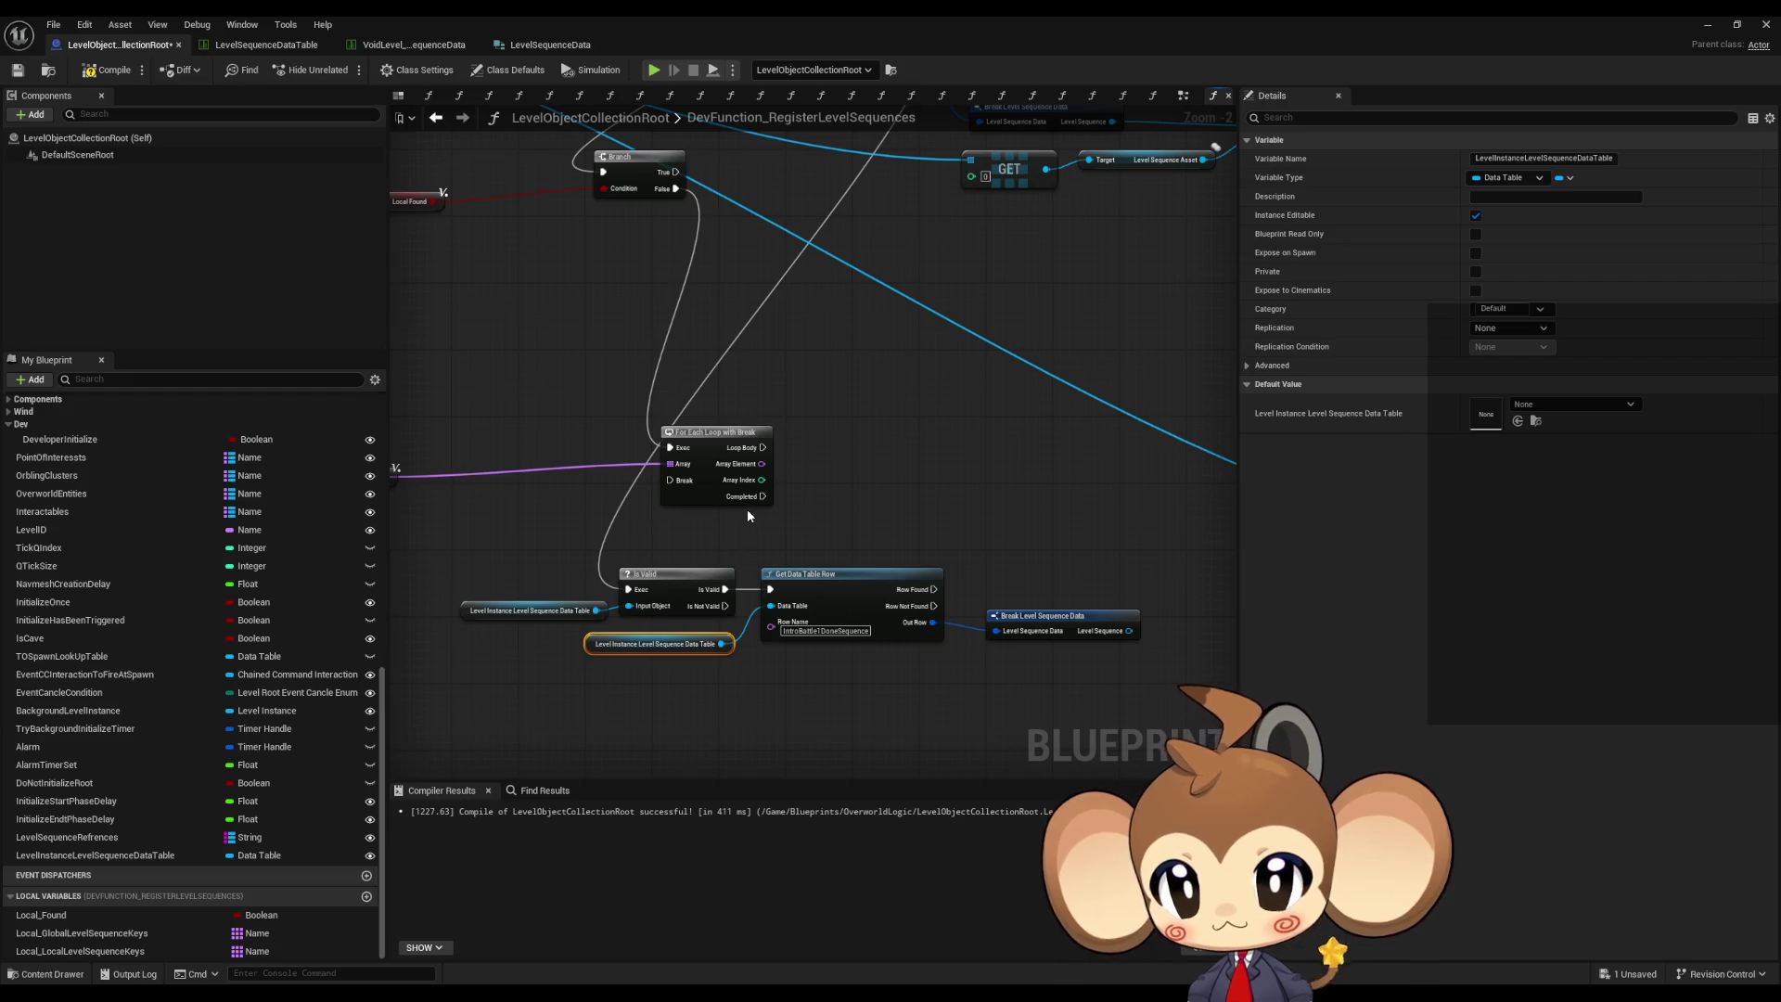
{"action": "scroll", "coordinate": [631, 531], "scroll_direction": "down", "scroll_amount": 2}
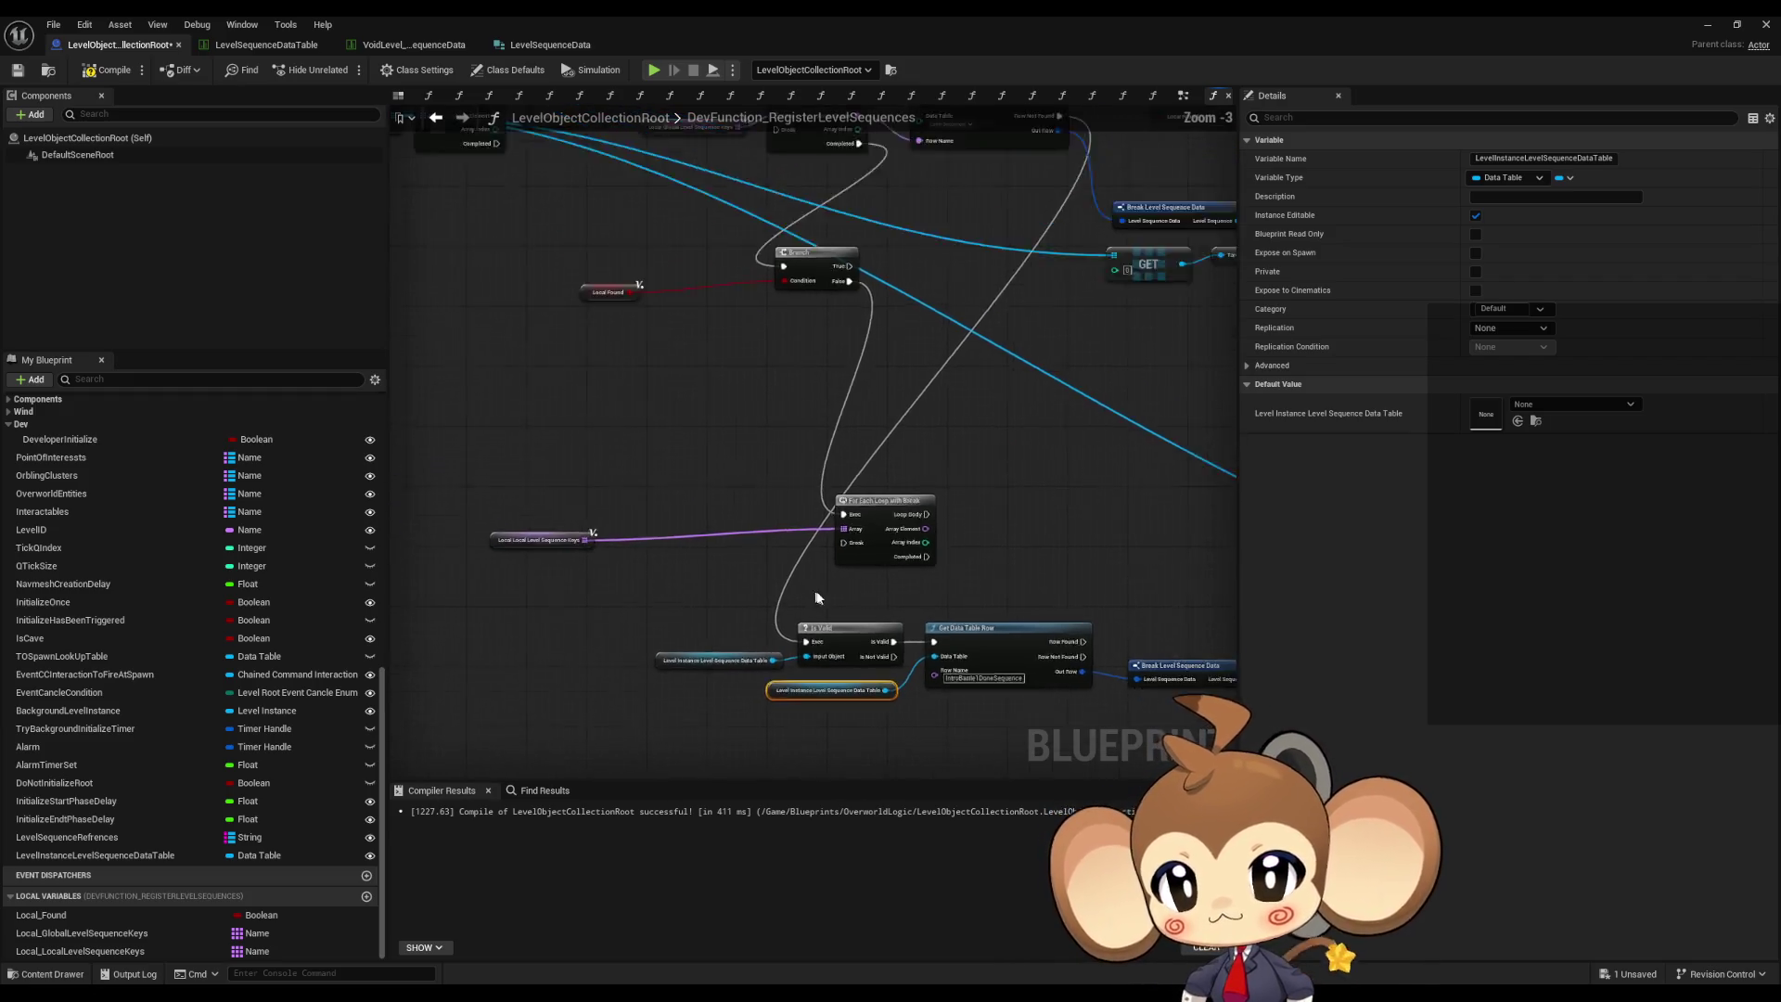
{"action": "left_click", "coordinate": [668, 459]}
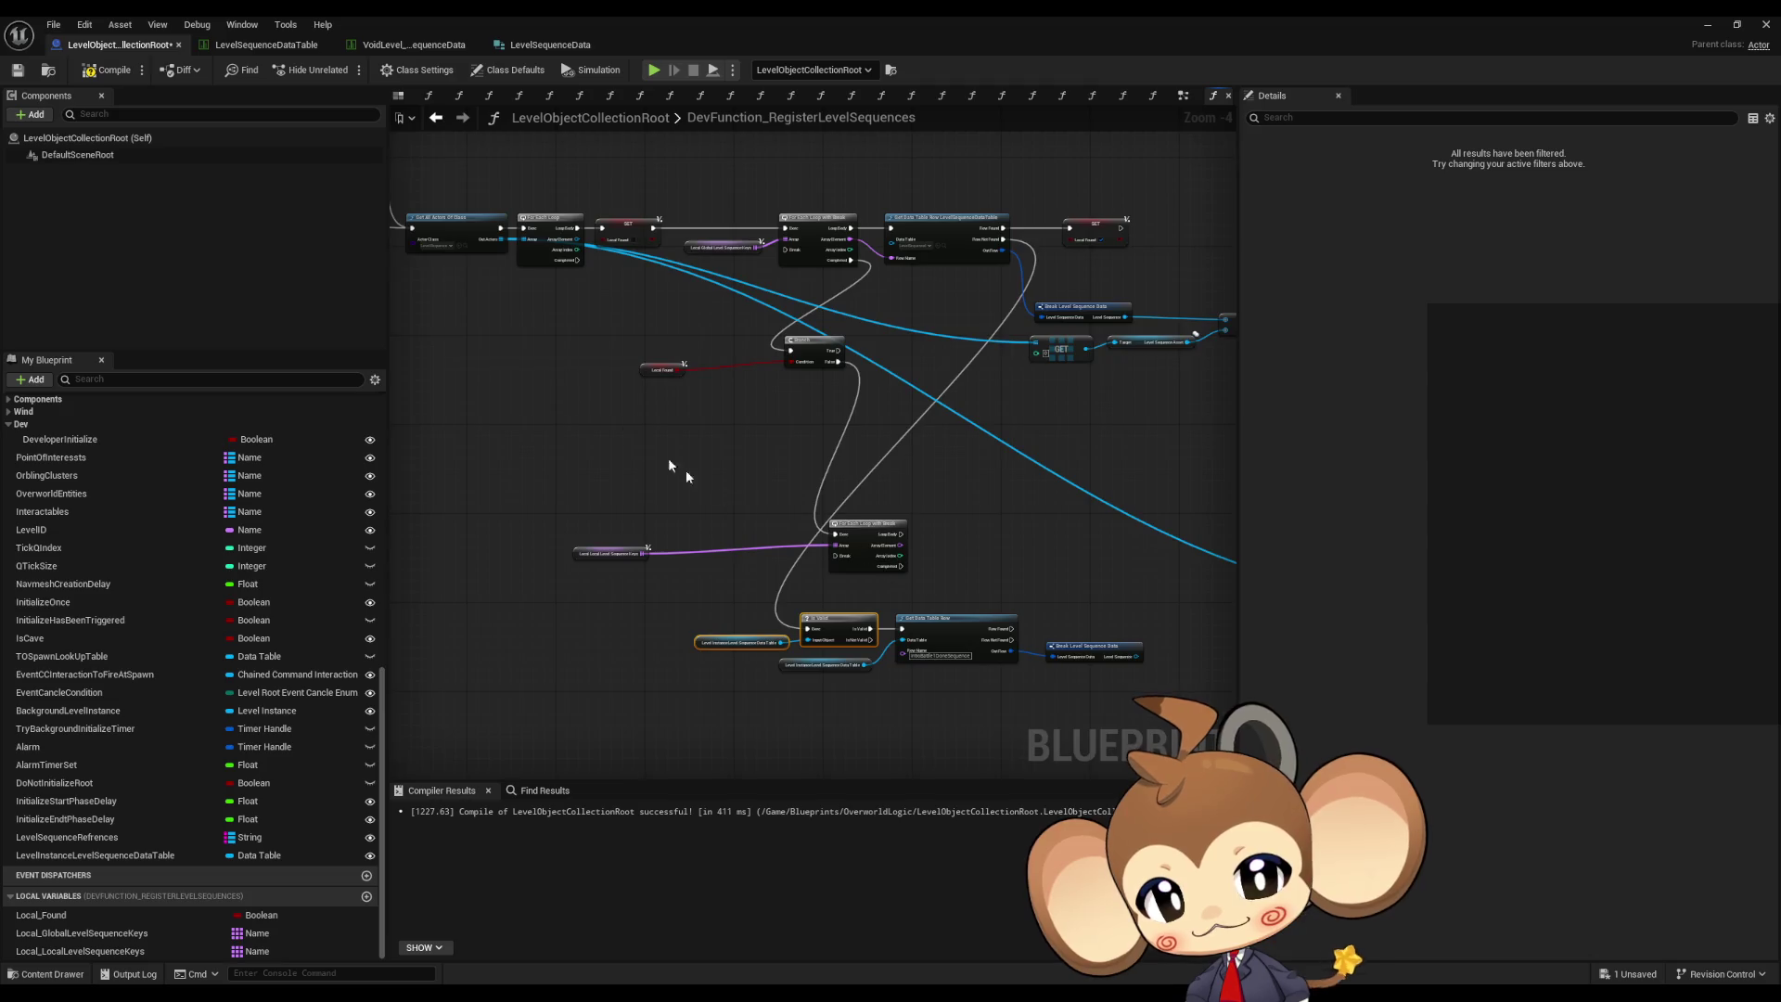
- Delete the lower Is Valid check together with its getter
{"action": "left_click_drag", "start_coordinate": [668, 459], "coordinate": [665, 431]}
{"action": "scroll", "coordinate": [666, 430], "scroll_direction": "up", "scroll_amount": 4}
{"action": "left_click_drag", "start_coordinate": [1051, 447], "coordinate": [1115, 575]}
{"action": "left_click_drag", "start_coordinate": [504, 471], "coordinate": [588, 603]}
{"action": "scroll", "coordinate": [588, 603], "scroll_direction": "down", "scroll_amount": 2}
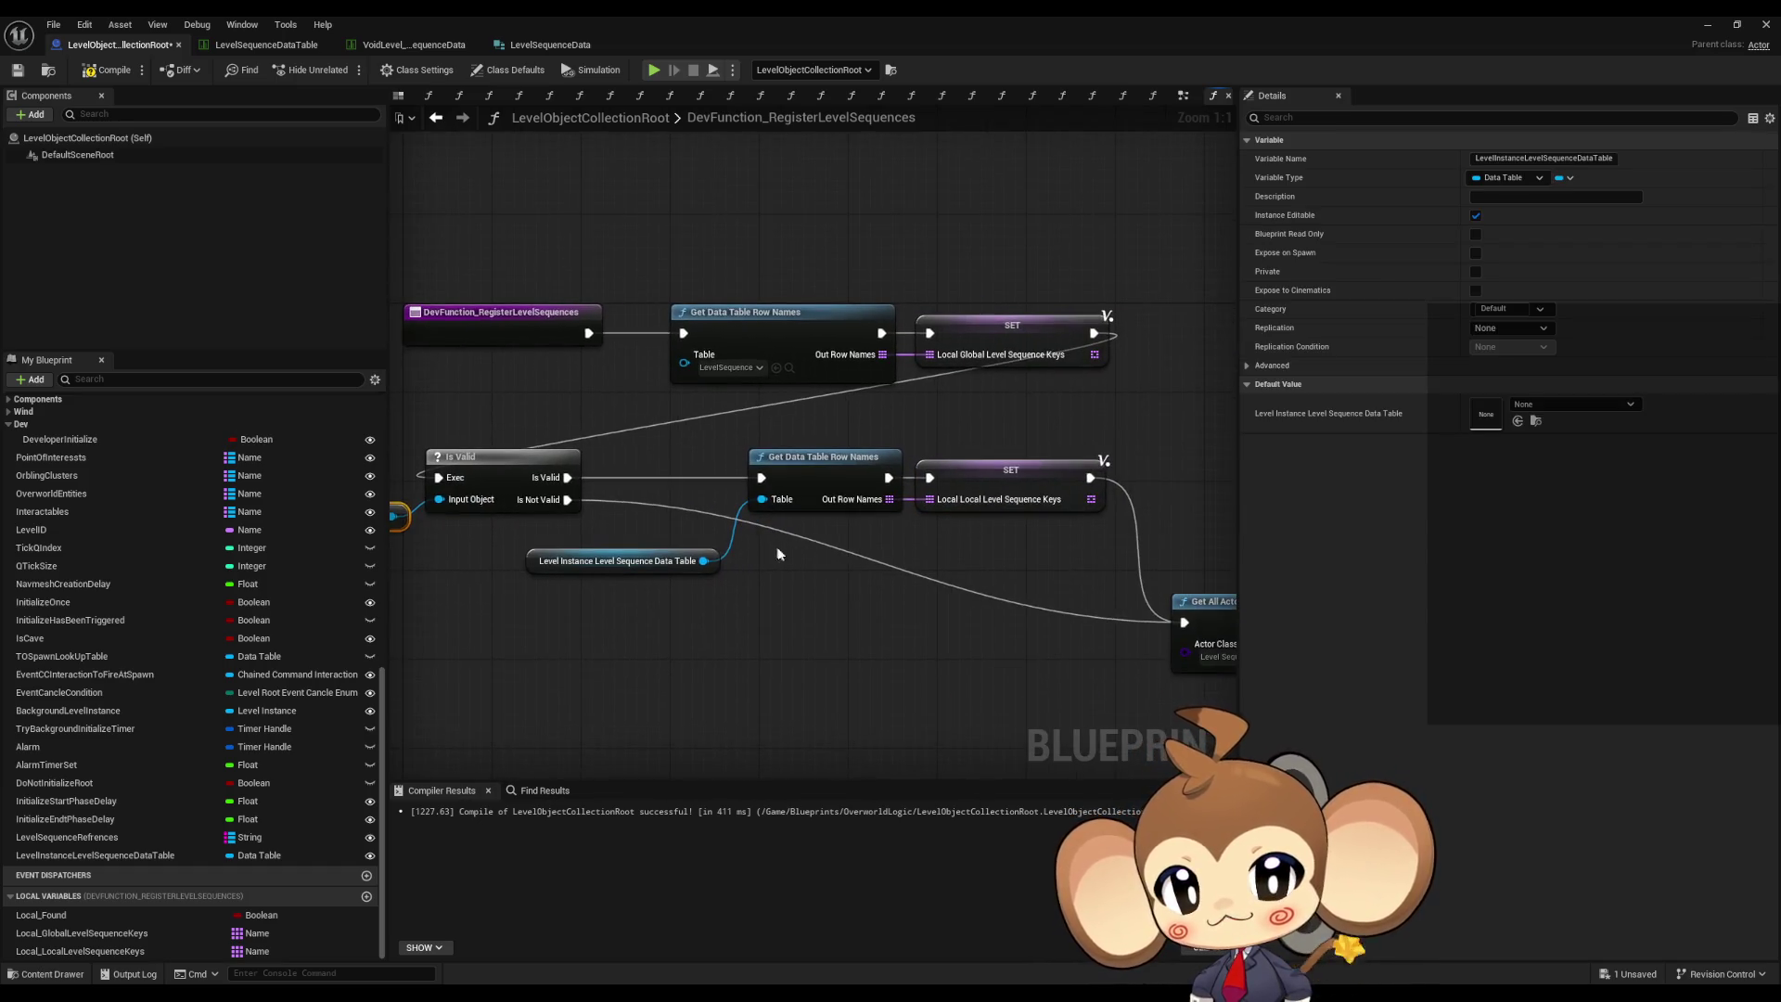
{"action": "left_click_drag", "start_coordinate": [647, 426], "coordinate": [906, 569]}
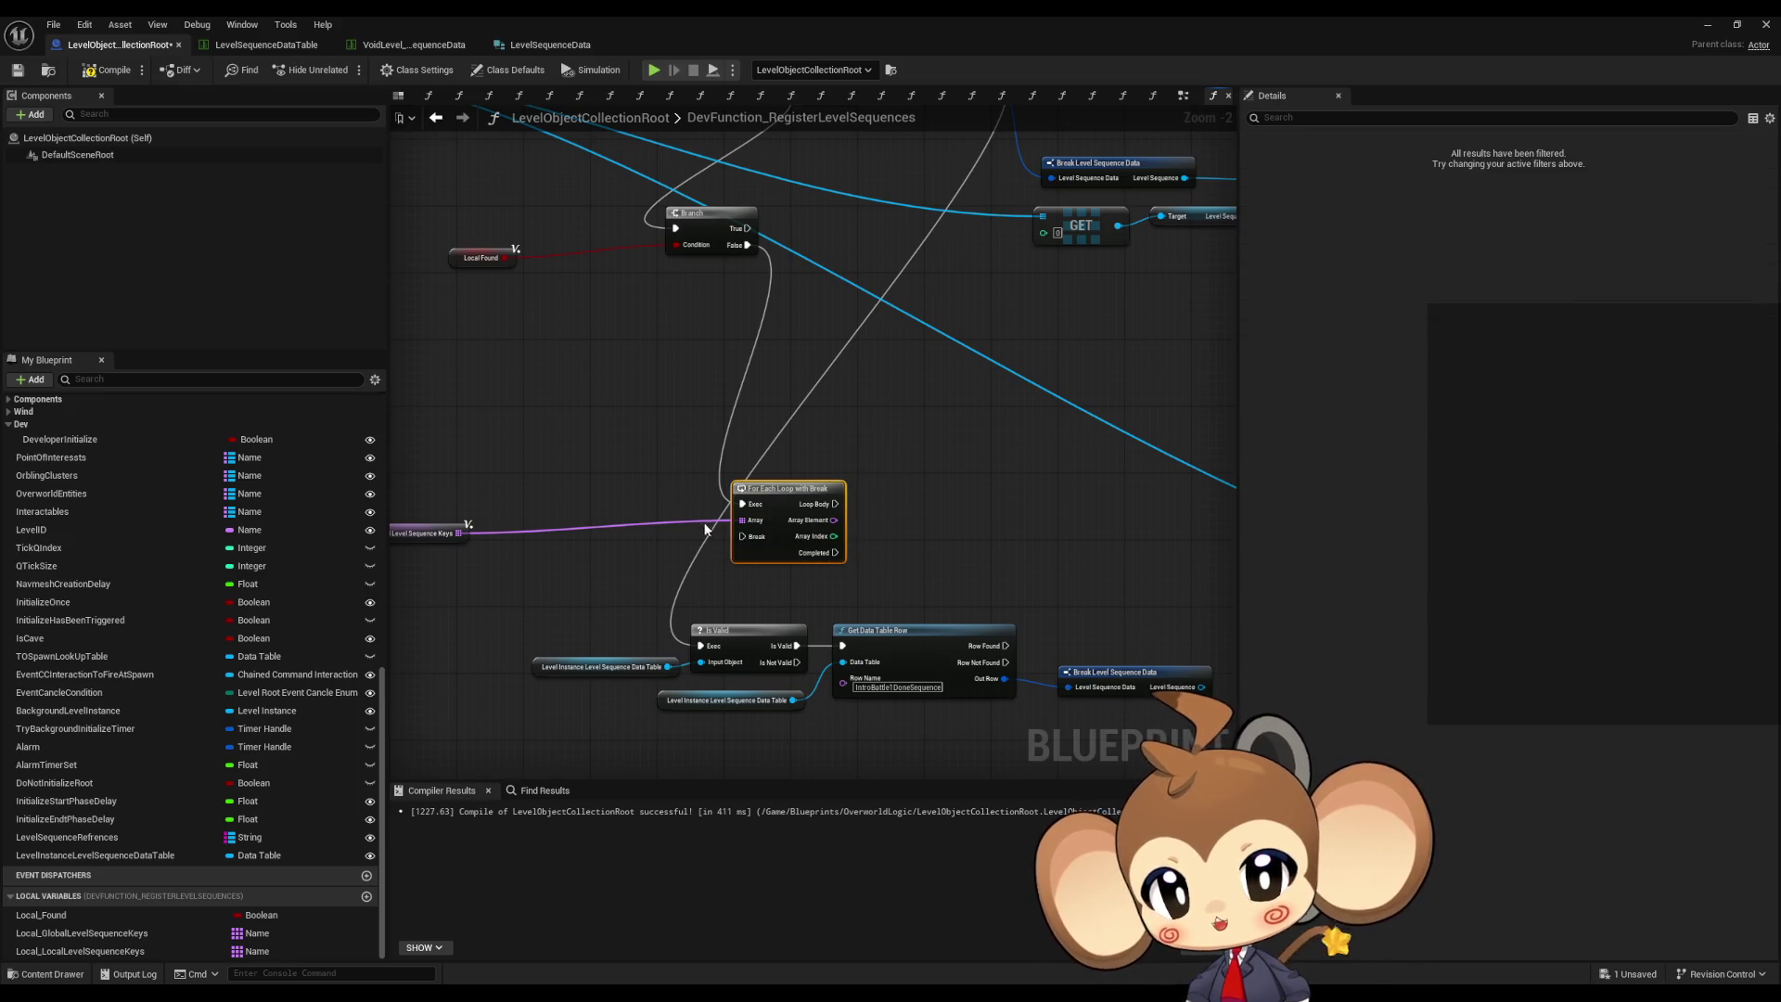
{"action": "left_click", "coordinate": [954, 520]}
{"action": "mouse_move", "coordinate": [610, 587]}
{"action": "left_mouse_down"}
{"action": "mouse_move", "coordinate": [807, 682]}
{"action": "mouse_move", "coordinate": [836, 507]}
{"action": "left_mouse_up"}
{"action": "key", "text": "Delete"}
- Move Get Data Table Row and its data table getter up beside the loop
{"action": "mouse_move", "coordinate": [784, 628]}
{"action": "left_mouse_down"}
{"action": "mouse_move", "coordinate": [839, 477]}
{"action": "mouse_move", "coordinate": [757, 525]}
{"action": "mouse_move", "coordinate": [729, 515]}
{"action": "left_mouse_up"}
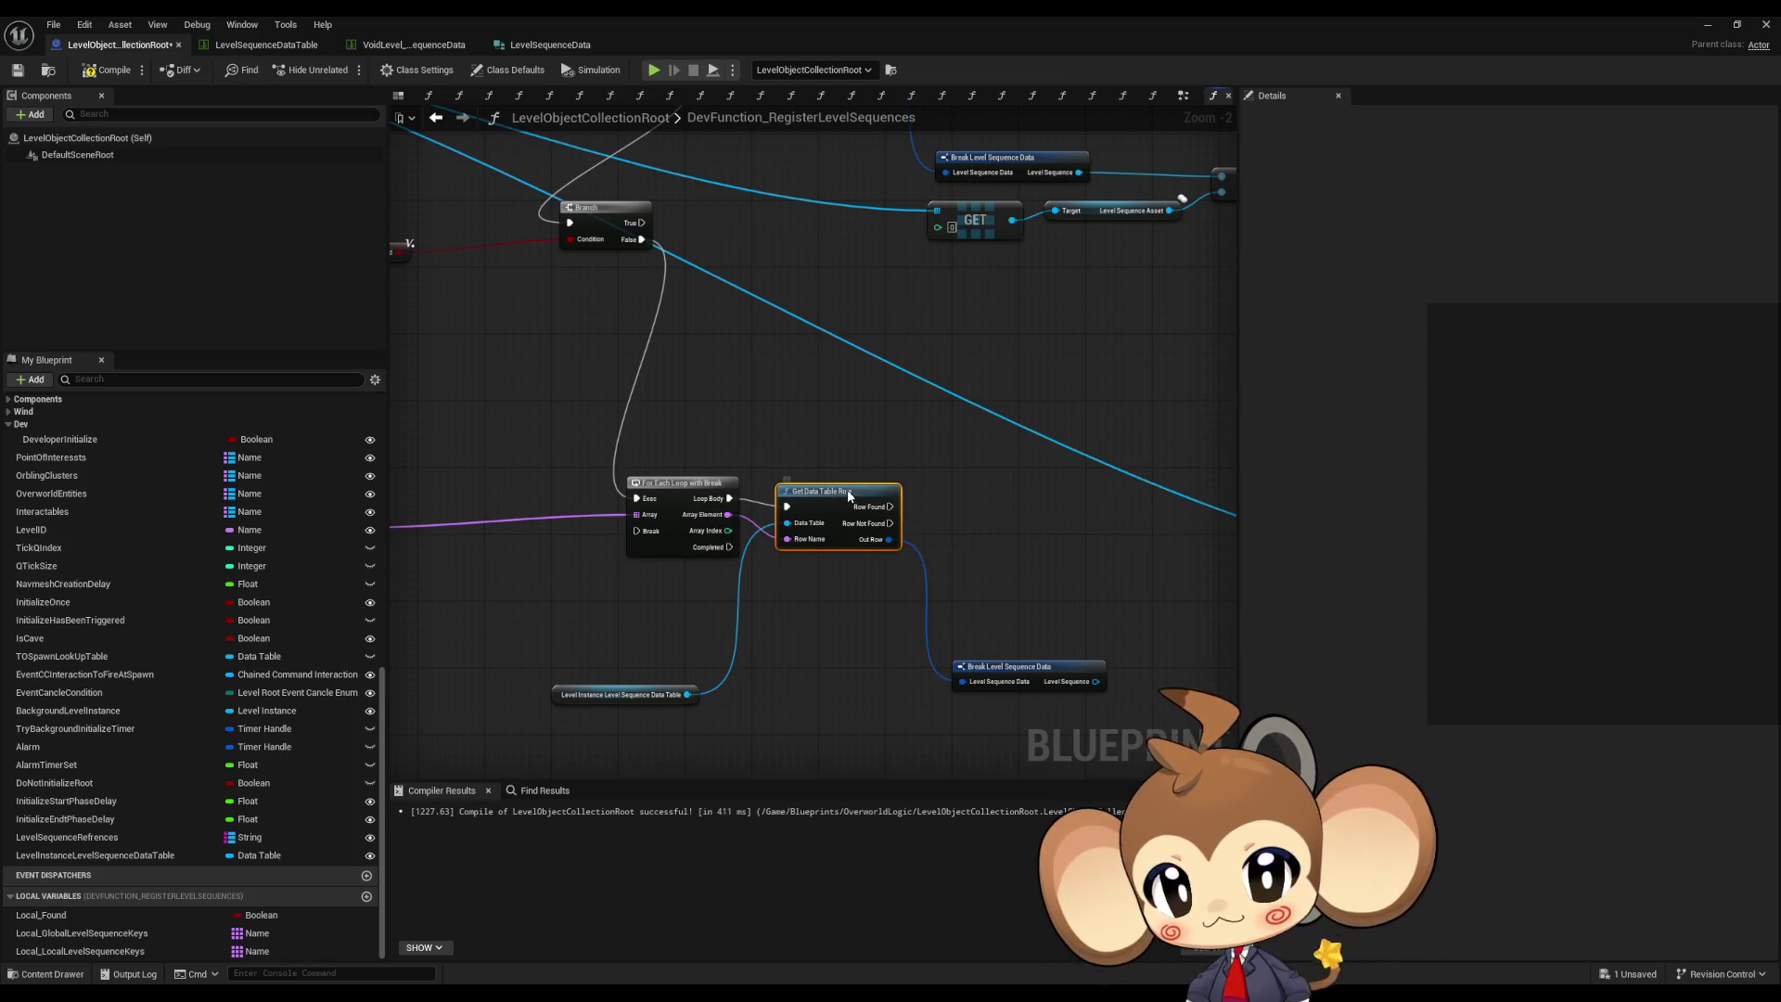
{"action": "left_click_drag", "start_coordinate": [631, 694], "coordinate": [673, 594]}
{"action": "left_click", "coordinate": [798, 656]}
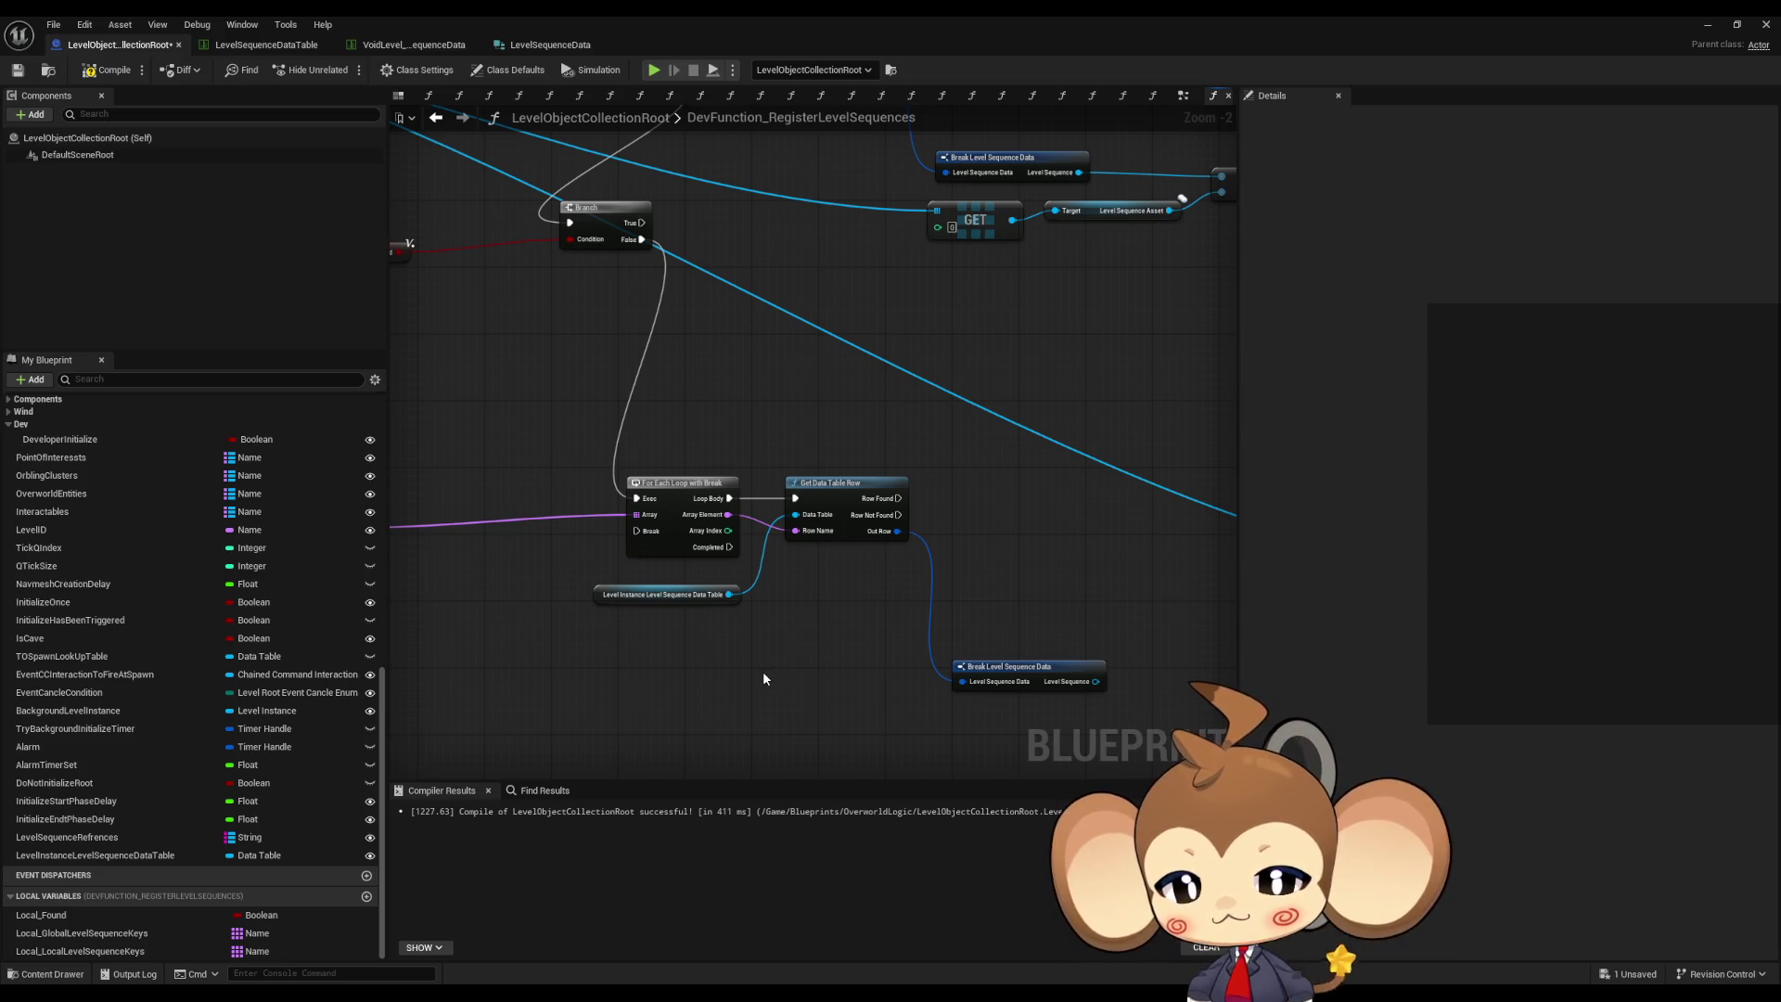
{"action": "scroll", "coordinate": [860, 440], "scroll_direction": "down", "scroll_amount": 2}
{"action": "left_click_drag", "start_coordinate": [820, 437], "coordinate": [803, 531]}
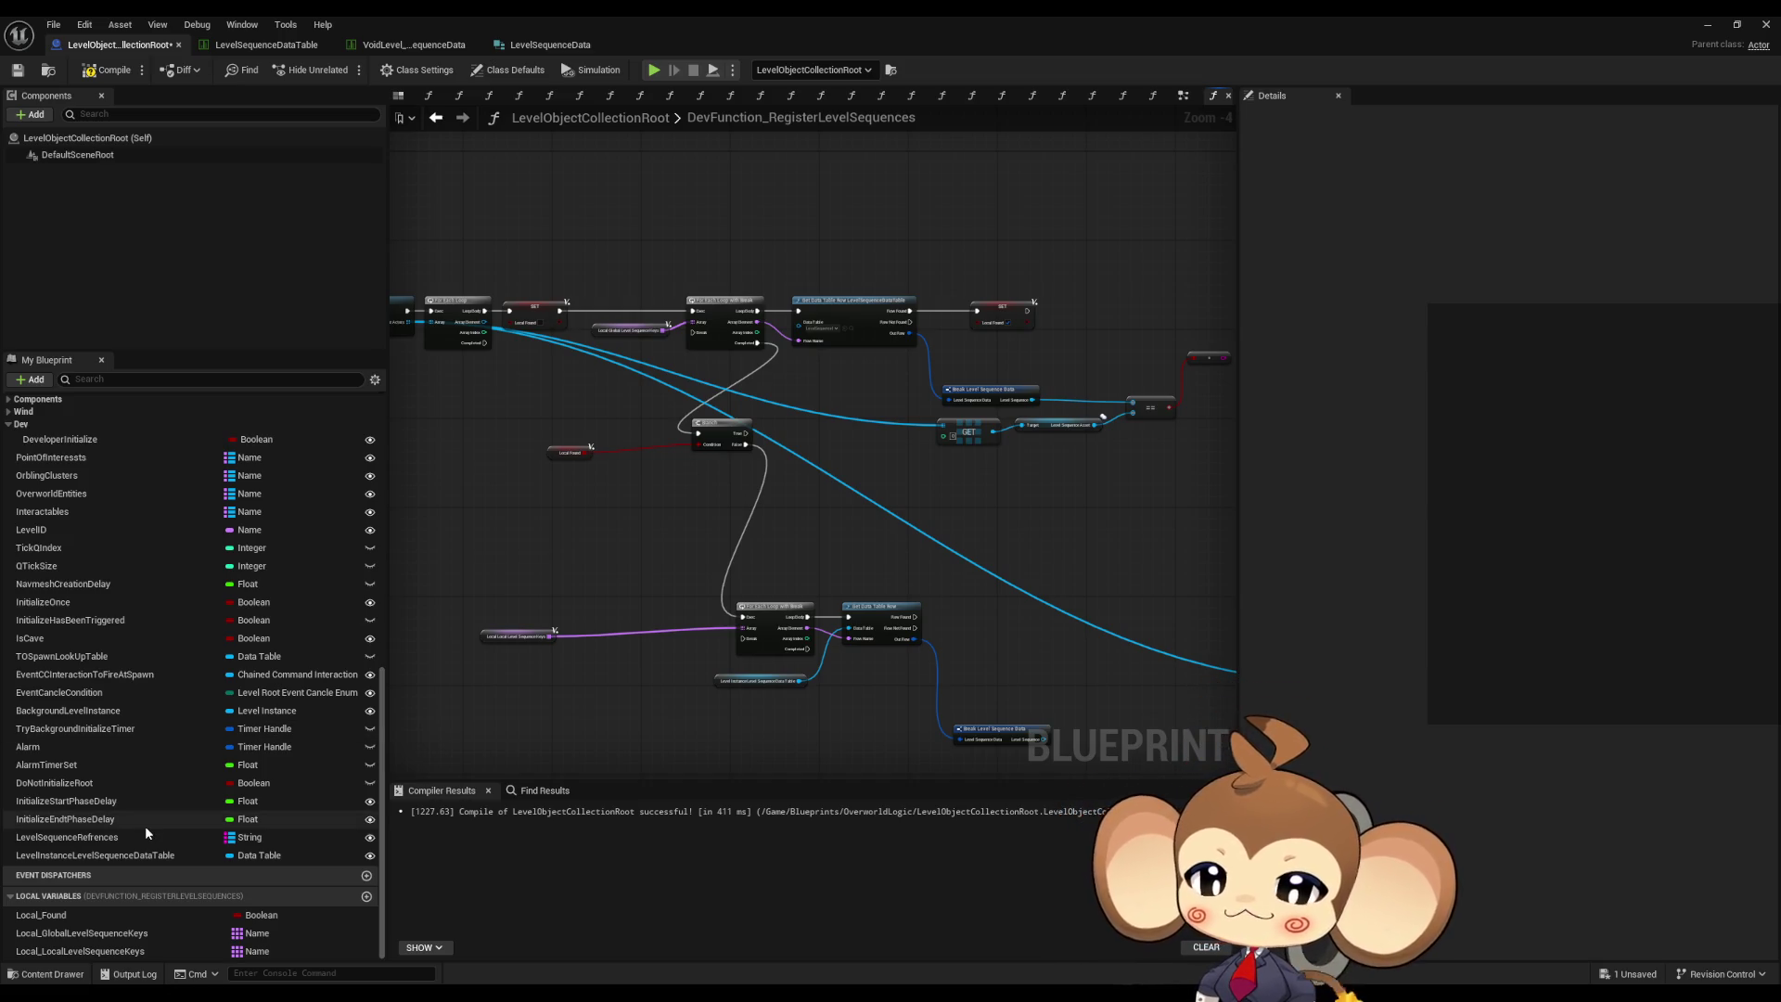
- Reposition the keys getter near the loop's Array, Local Found by the Branch, and the small node by ==
{"action": "scroll", "coordinate": [510, 641], "scroll_direction": "up", "scroll_amount": 4}
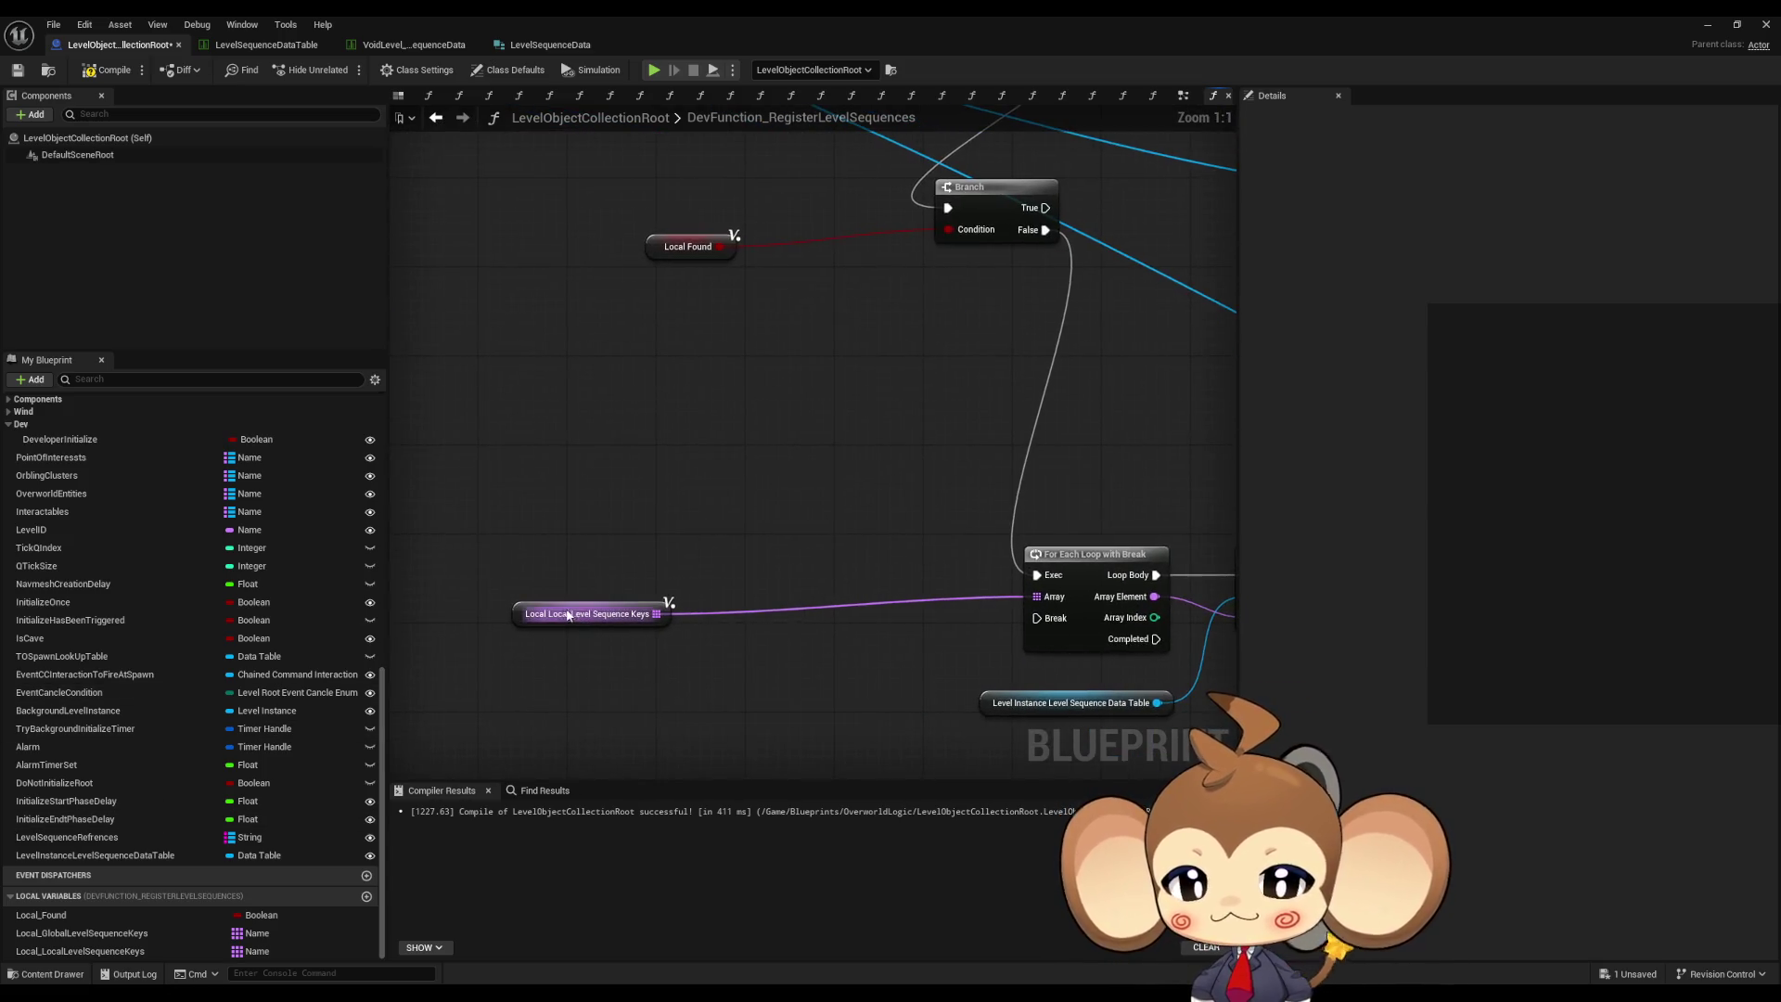
{"action": "left_click", "coordinate": [713, 588]}
{"action": "left_click_drag", "start_coordinate": [712, 588], "coordinate": [847, 610]}
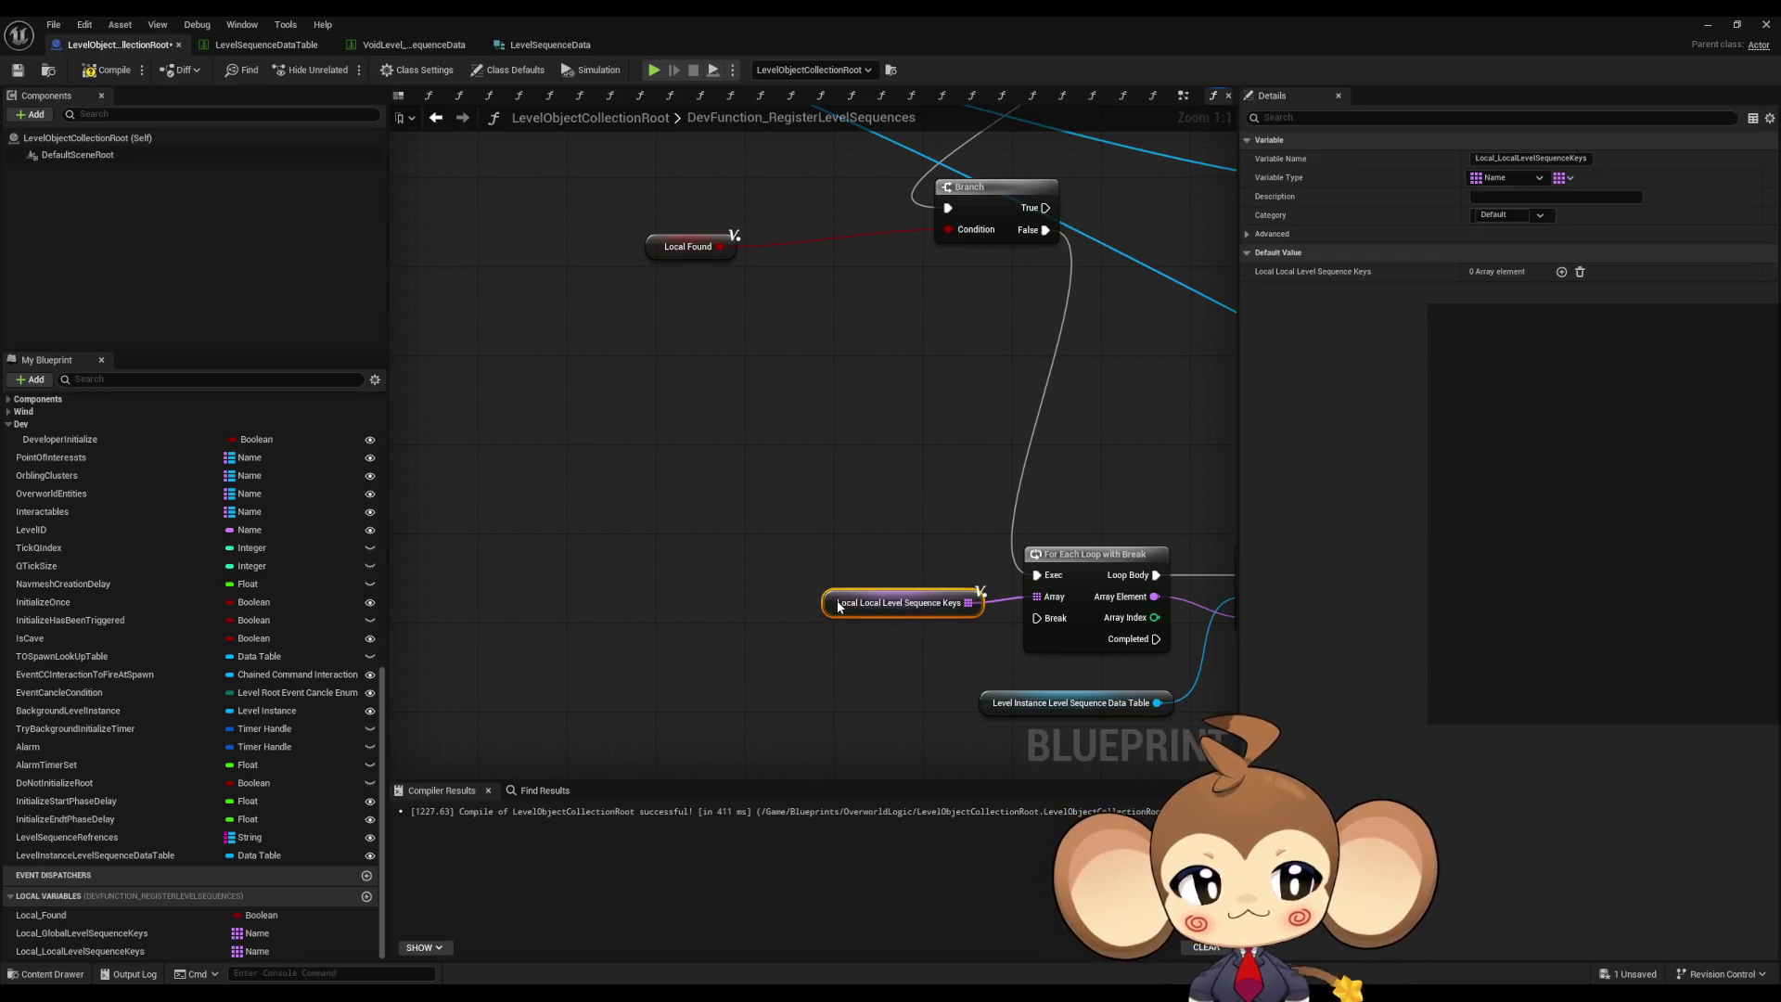
{"action": "left_click_drag", "start_coordinate": [656, 421], "coordinate": [833, 421]}
{"action": "left_click", "coordinate": [1016, 477]}
{"action": "scroll", "coordinate": [1016, 477], "scroll_direction": "down", "scroll_amount": 2}
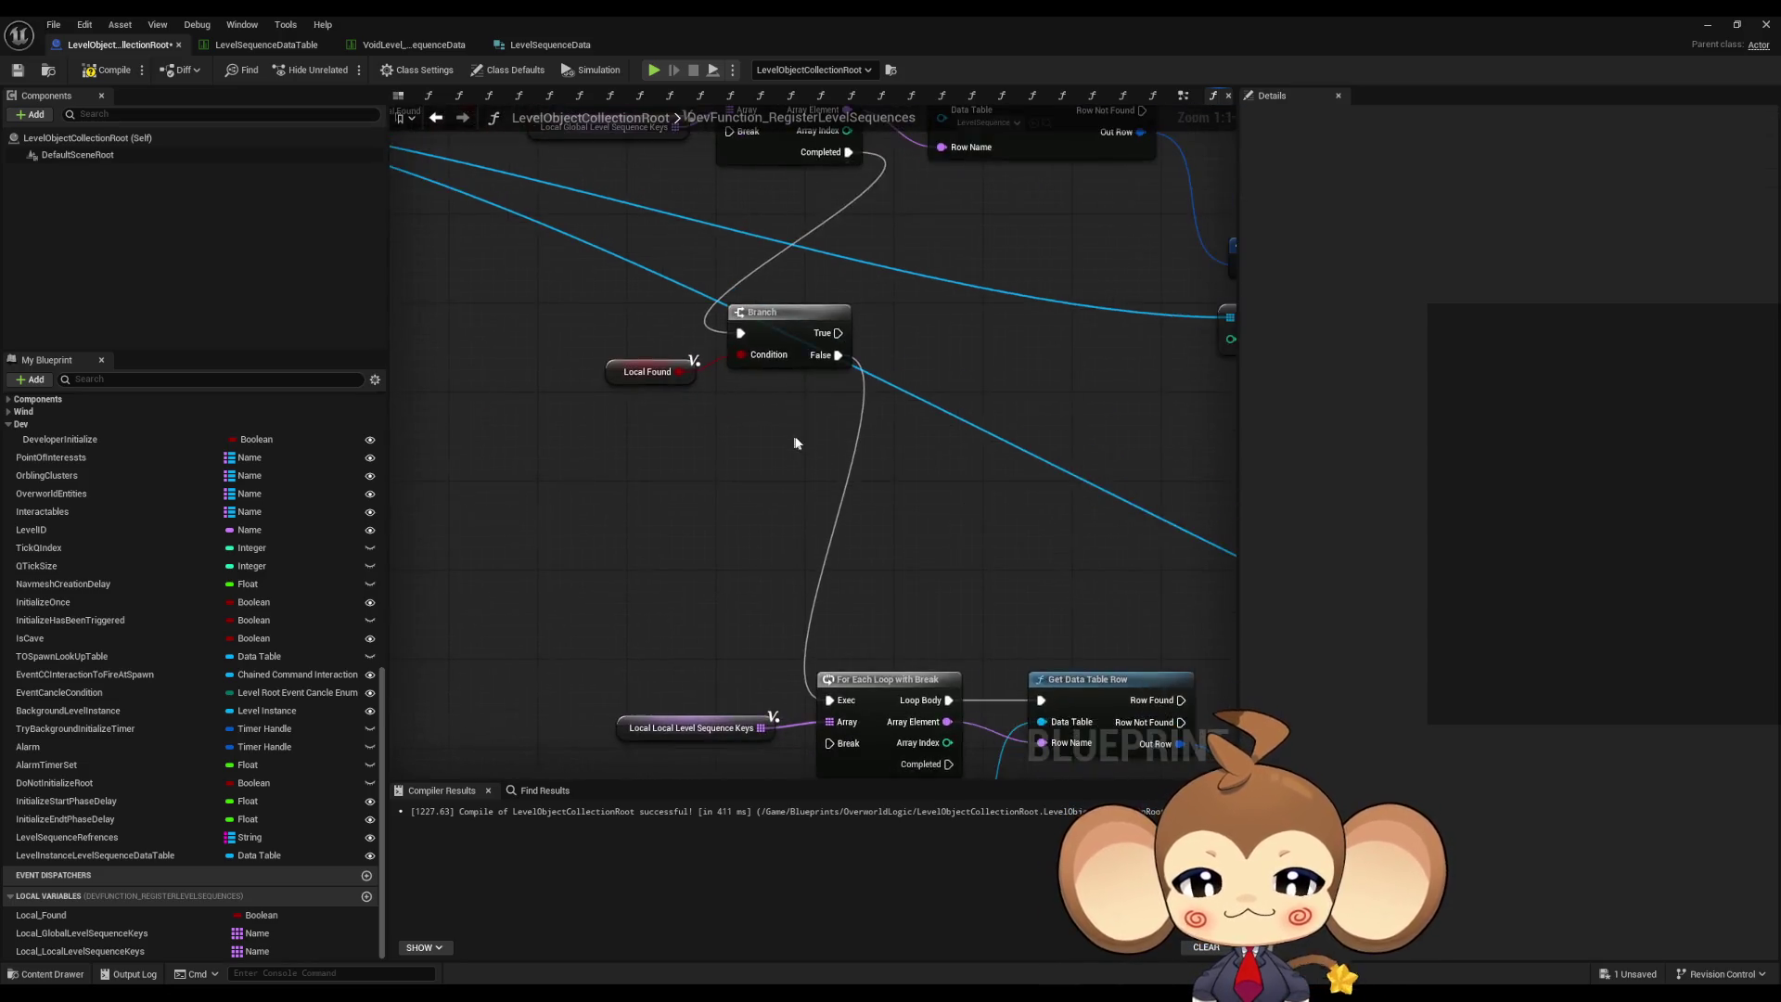
{"action": "scroll", "coordinate": [865, 486], "scroll_direction": "down", "scroll_amount": 1}
{"action": "left_click_drag", "start_coordinate": [864, 485], "coordinate": [463, 561]}
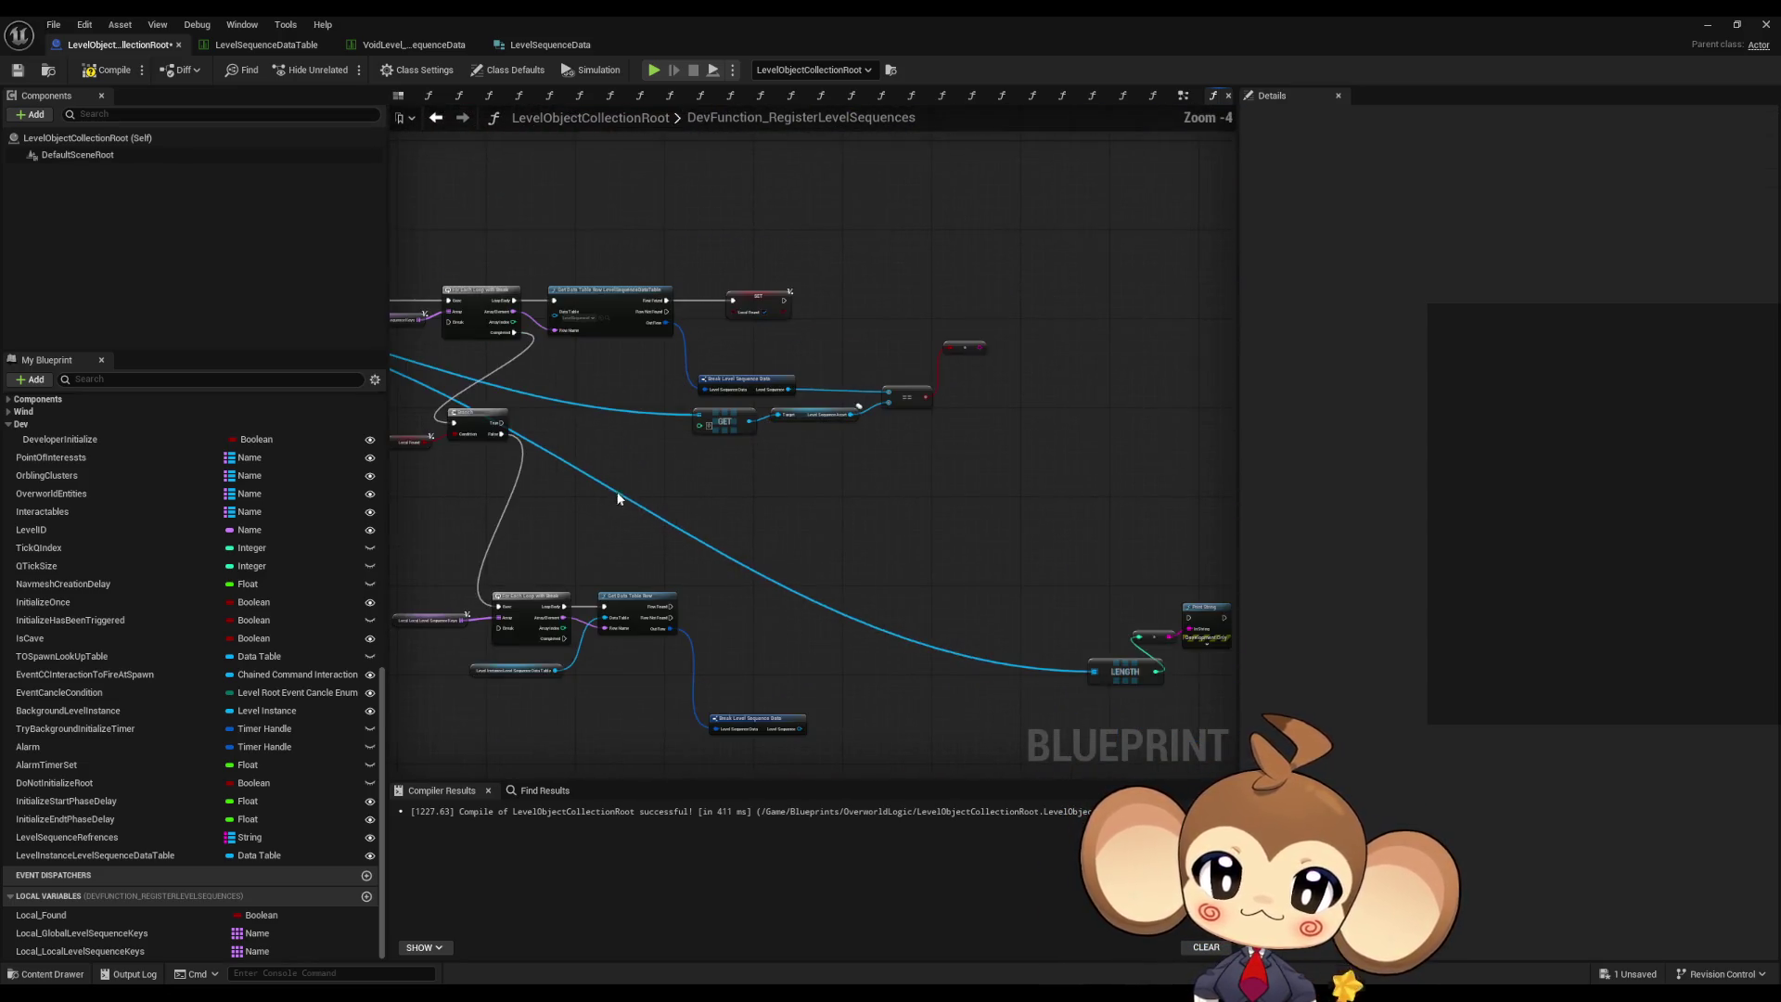
{"action": "left_click_drag", "start_coordinate": [1041, 348], "coordinate": [1049, 406]}
{"action": "left_click_drag", "start_coordinate": [838, 537], "coordinate": [1028, 546]}
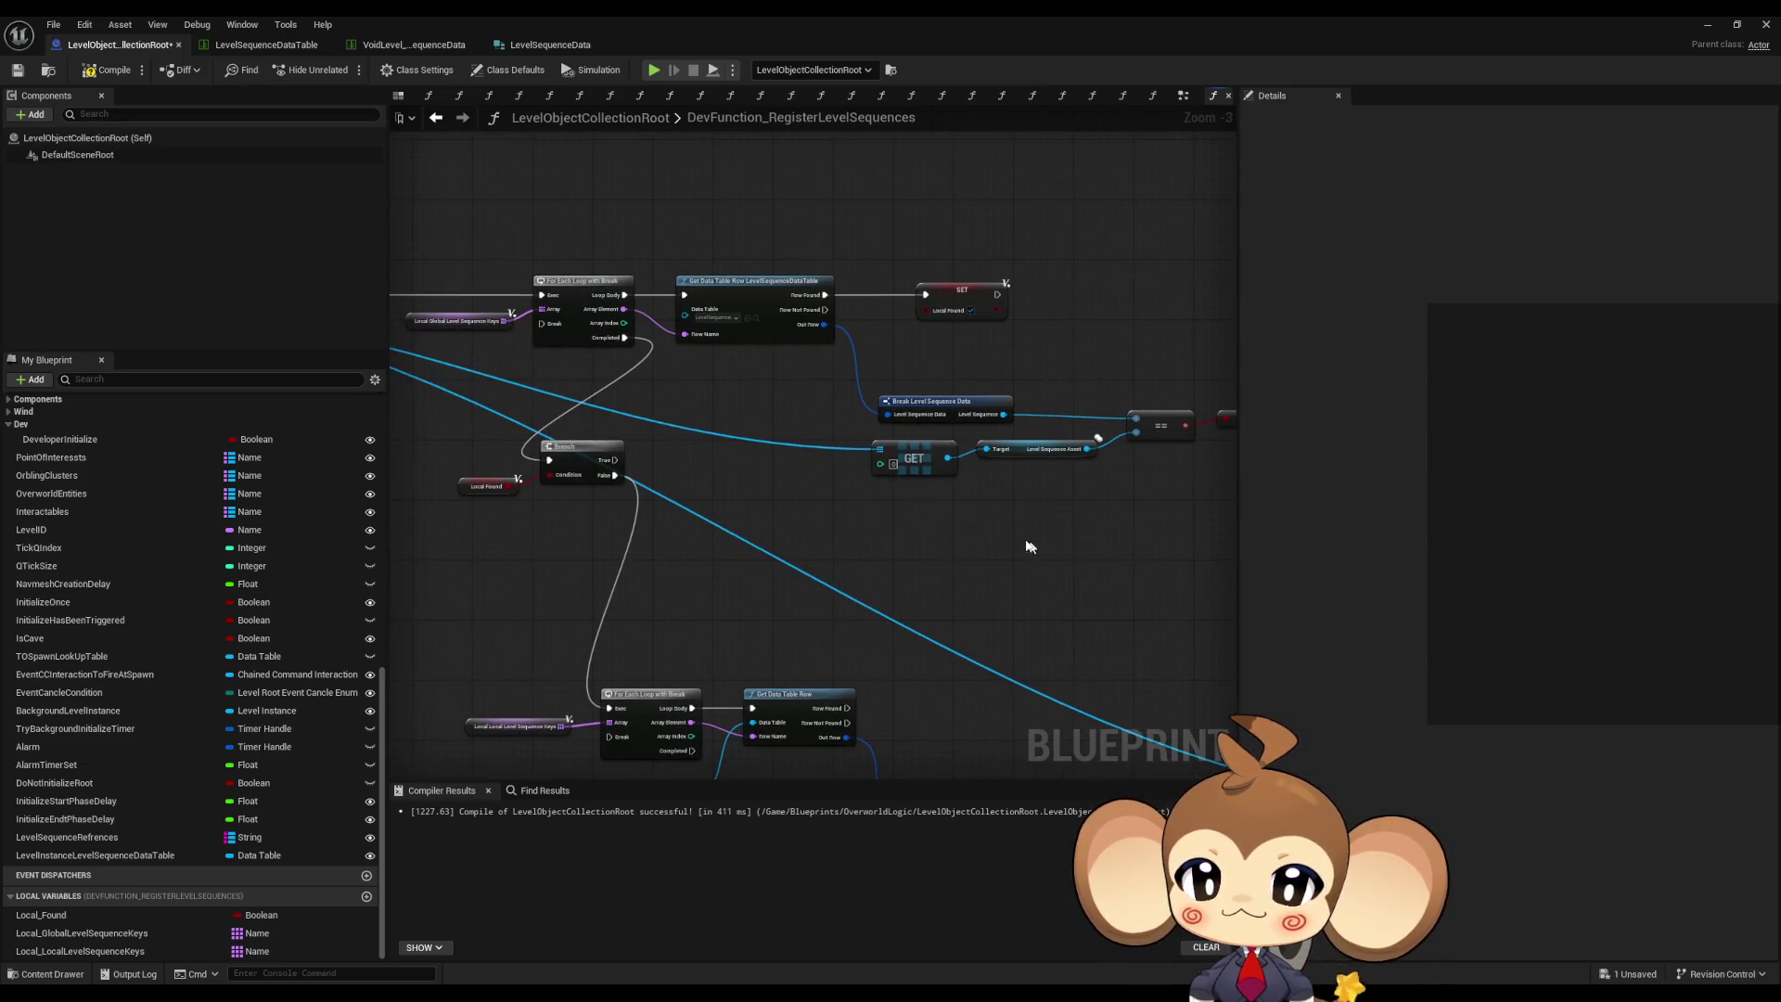
{"action": "scroll", "coordinate": [812, 497], "scroll_direction": "down", "scroll_amount": 1}
- Delete the leftover LENGTH and Print String nodes
{"action": "mouse_move", "coordinate": [812, 498]}
{"action": "left_mouse_down"}
{"action": "mouse_move", "coordinate": [882, 338]}
{"action": "mouse_move", "coordinate": [569, 360]}
{"action": "left_mouse_up"}
{"action": "mouse_move", "coordinate": [863, 441]}
{"action": "left_mouse_down"}
{"action": "mouse_move", "coordinate": [1075, 582]}
{"action": "mouse_move", "coordinate": [906, 584]}
{"action": "mouse_move", "coordinate": [866, 548]}
{"action": "mouse_move", "coordinate": [952, 565]}
{"action": "left_mouse_up"}
{"action": "key", "text": "Delete"}
{"action": "scroll", "coordinate": [732, 491], "scroll_direction": "up", "scroll_amount": 1}
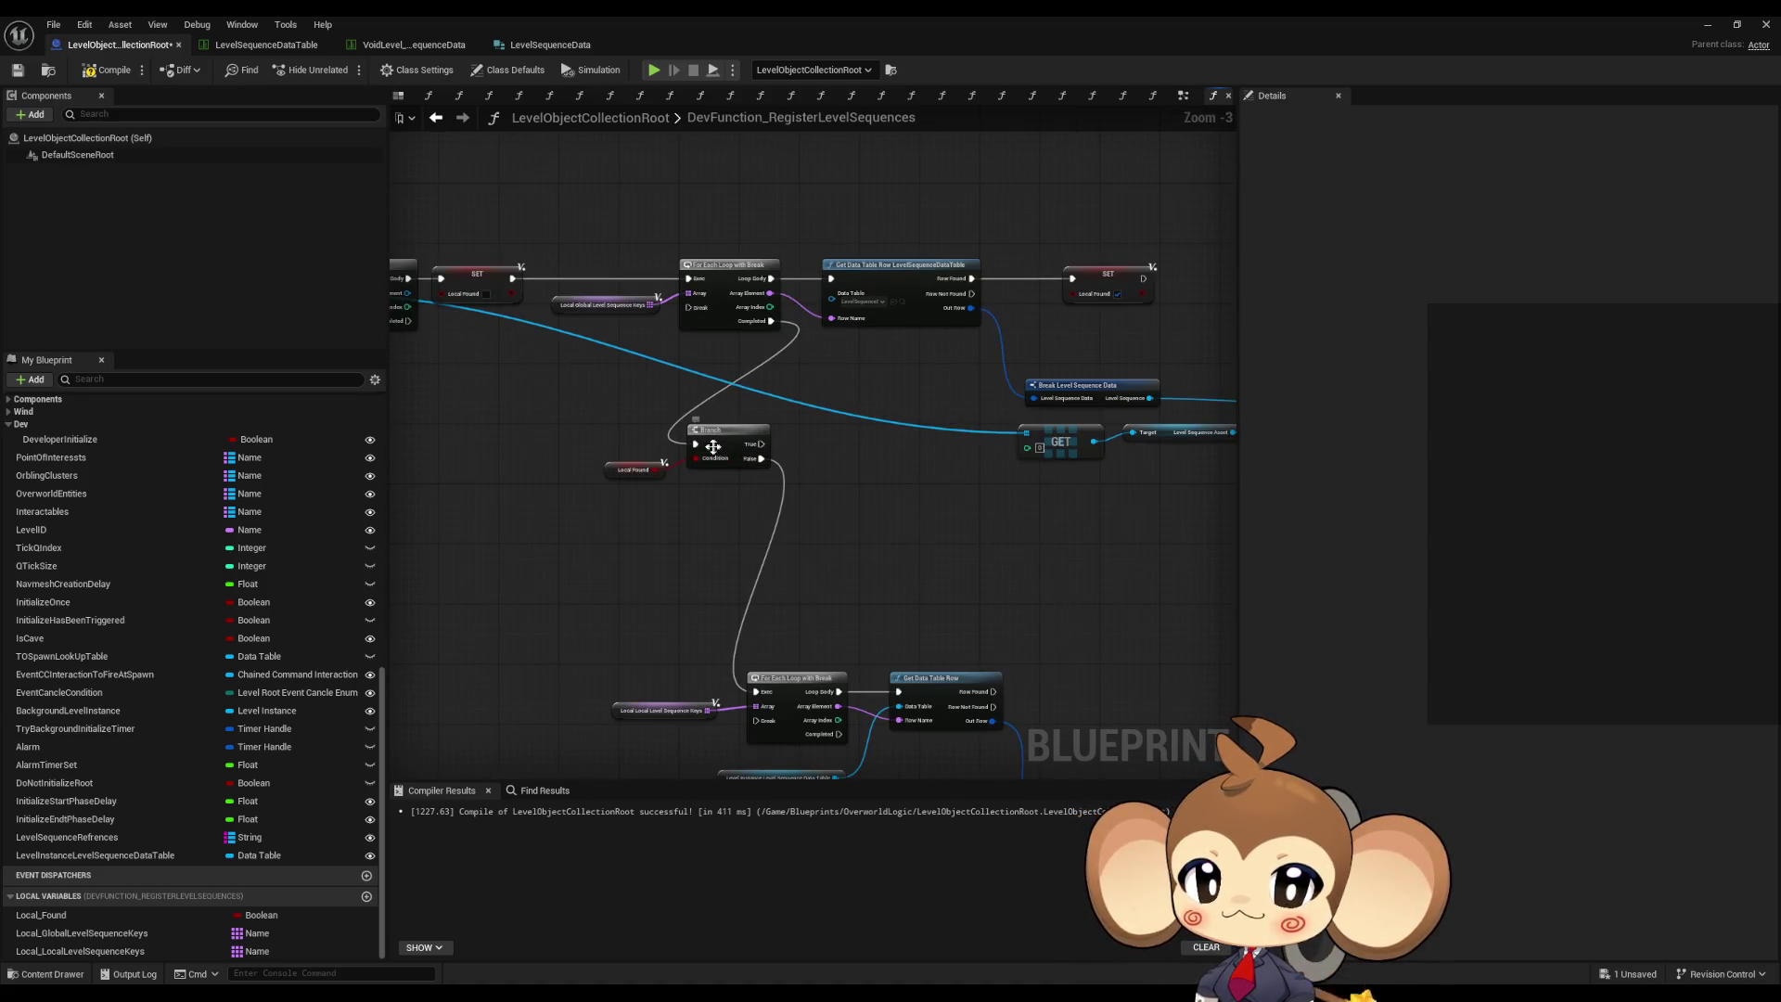
{"action": "left_click_drag", "start_coordinate": [955, 315], "coordinate": [810, 425]}
{"action": "scroll", "coordinate": [810, 425], "scroll_direction": "up", "scroll_amount": 3}
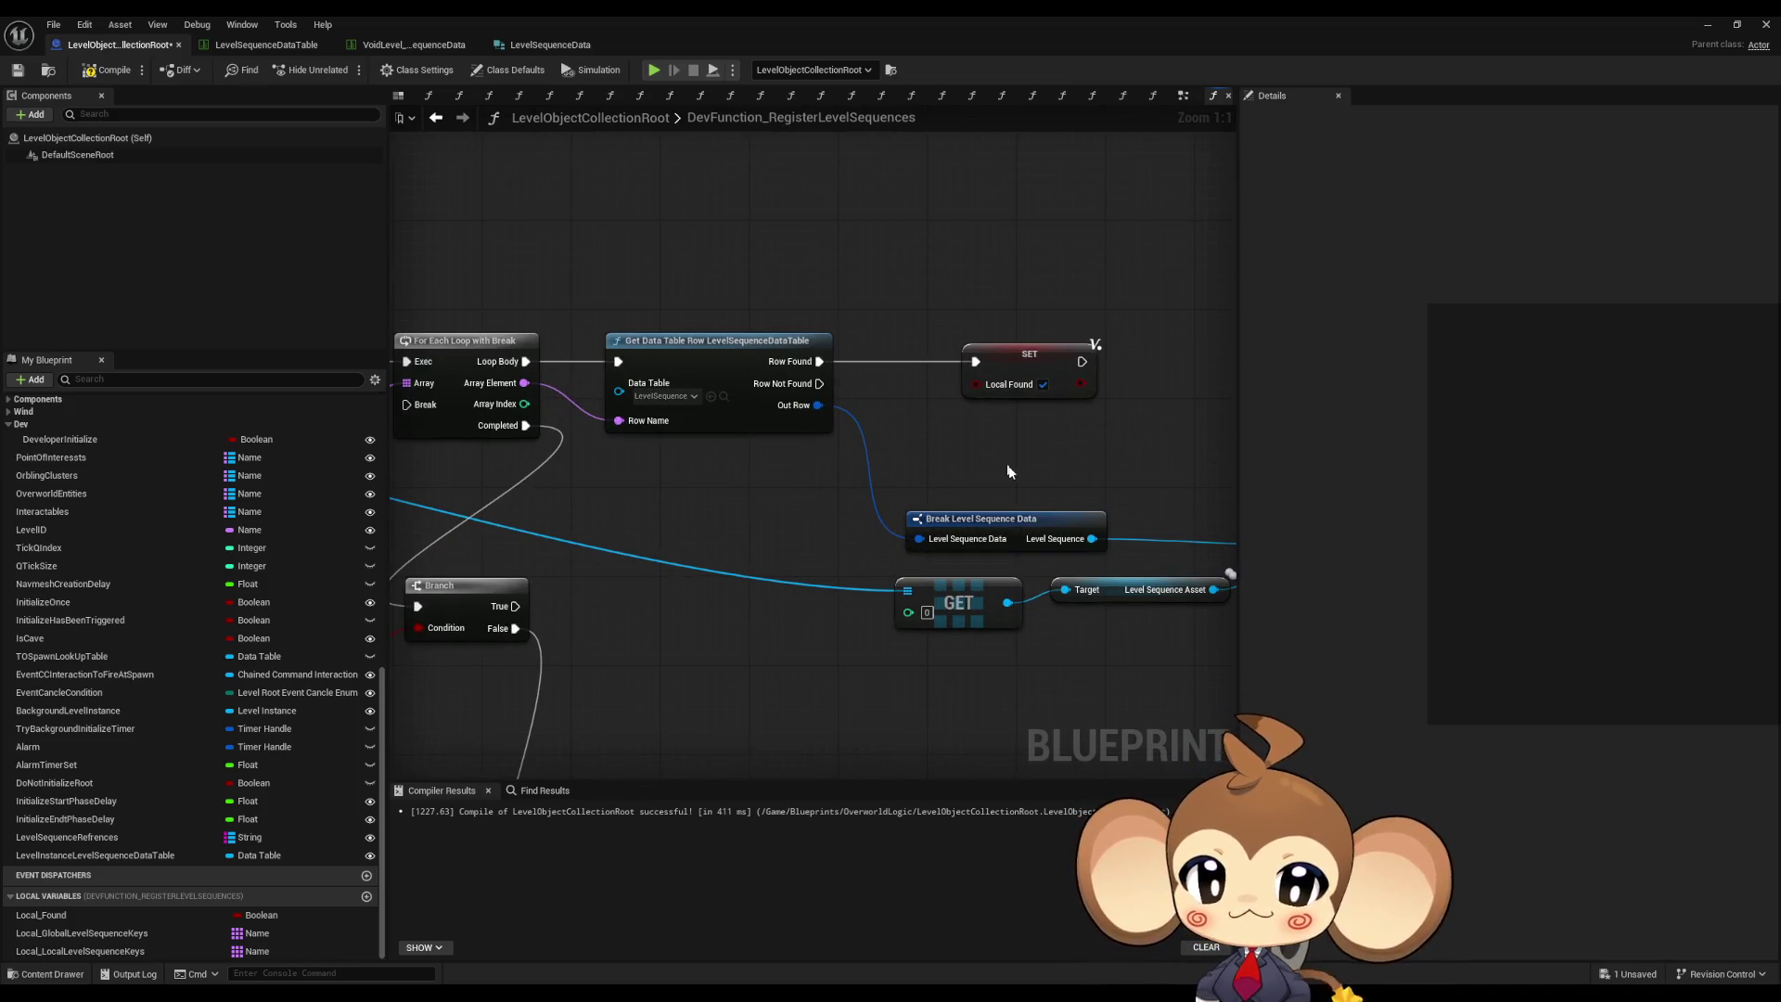
{"action": "left_click_drag", "start_coordinate": [1009, 472], "coordinate": [1306, 549]}
- Select the Local Global Level Sequence Keys and Get All Actors Of Class nodes to review them
{"action": "mouse_move", "coordinate": [518, 393]}
{"action": "left_mouse_down"}
{"action": "mouse_move", "coordinate": [616, 497]}
{"action": "mouse_move", "coordinate": [622, 556]}
{"action": "left_mouse_up"}
{"action": "mouse_move", "coordinate": [622, 557]}
{"action": "left_mouse_down"}
{"action": "mouse_move", "coordinate": [755, 541]}
{"action": "mouse_move", "coordinate": [1066, 576]}
{"action": "left_mouse_up"}
{"action": "left_click_drag", "start_coordinate": [539, 454], "coordinate": [620, 451]}
{"action": "mouse_move", "coordinate": [568, 349]}
{"action": "left_mouse_down"}
{"action": "mouse_move", "coordinate": [596, 509]}
{"action": "mouse_move", "coordinate": [627, 548]}
{"action": "left_mouse_up"}
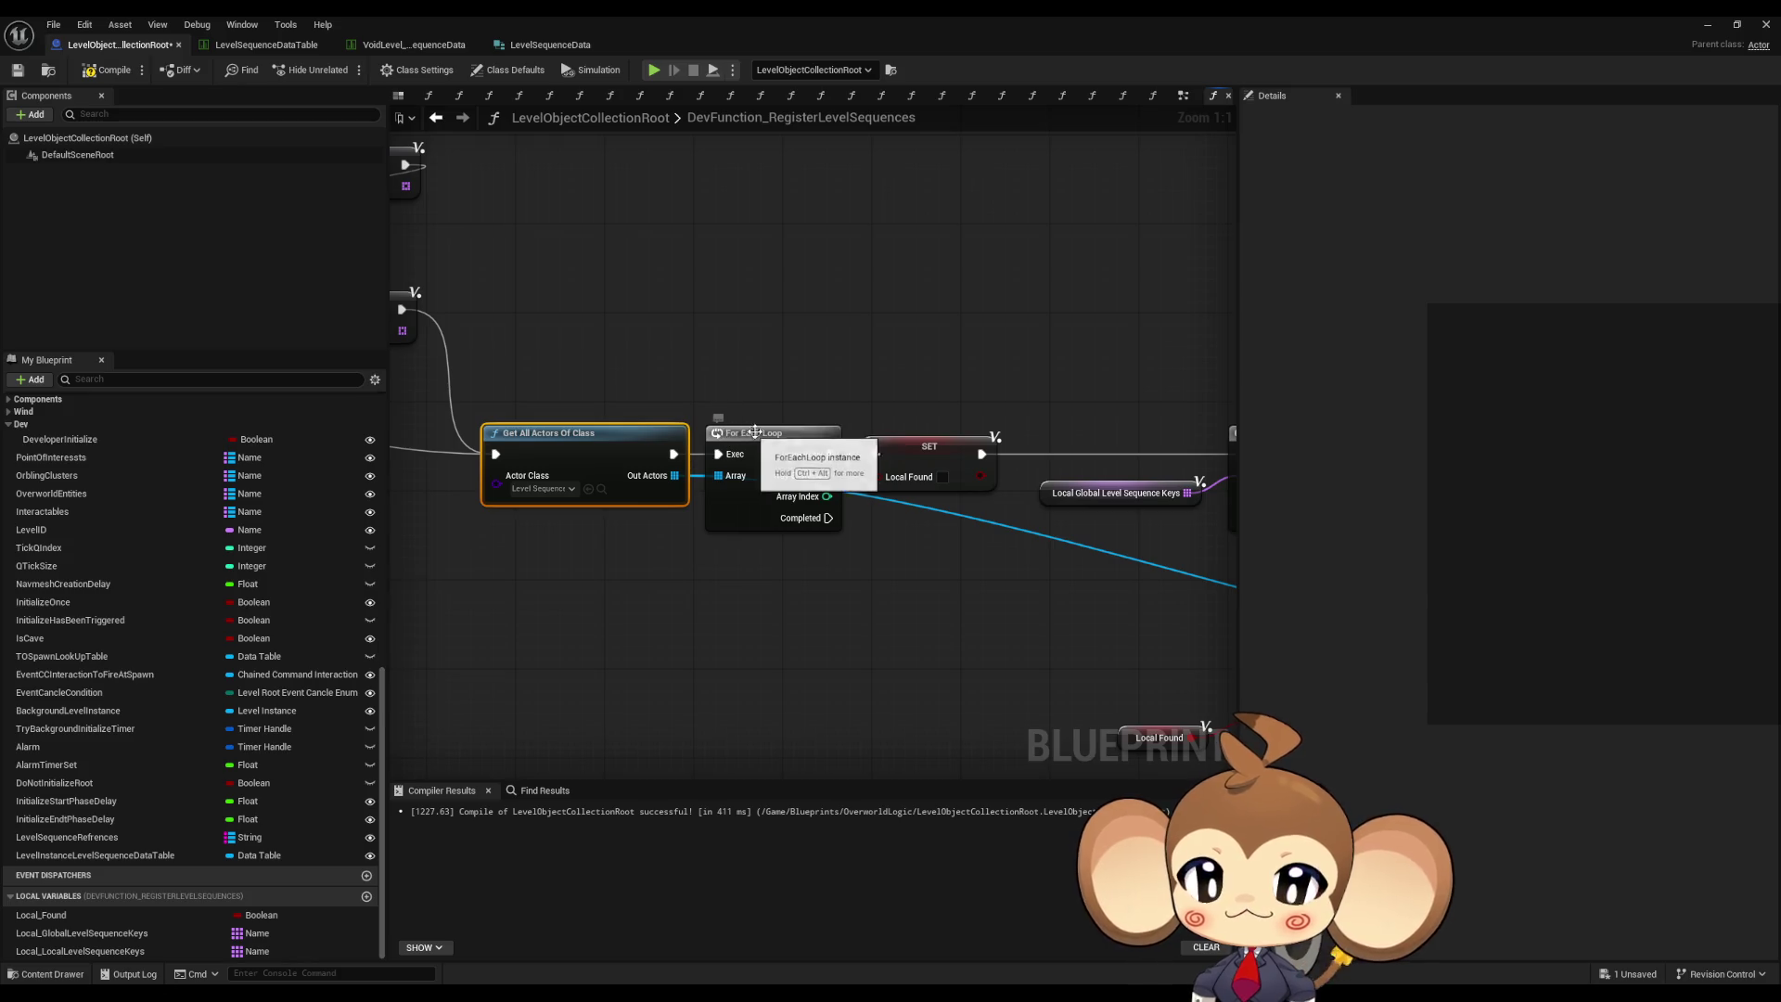
{"action": "mouse_move", "coordinate": [568, 389]}
{"action": "left_mouse_down"}
{"action": "mouse_move", "coordinate": [621, 618]}
{"action": "mouse_move", "coordinate": [568, 344]}
{"action": "mouse_move", "coordinate": [674, 588]}
{"action": "left_mouse_up"}
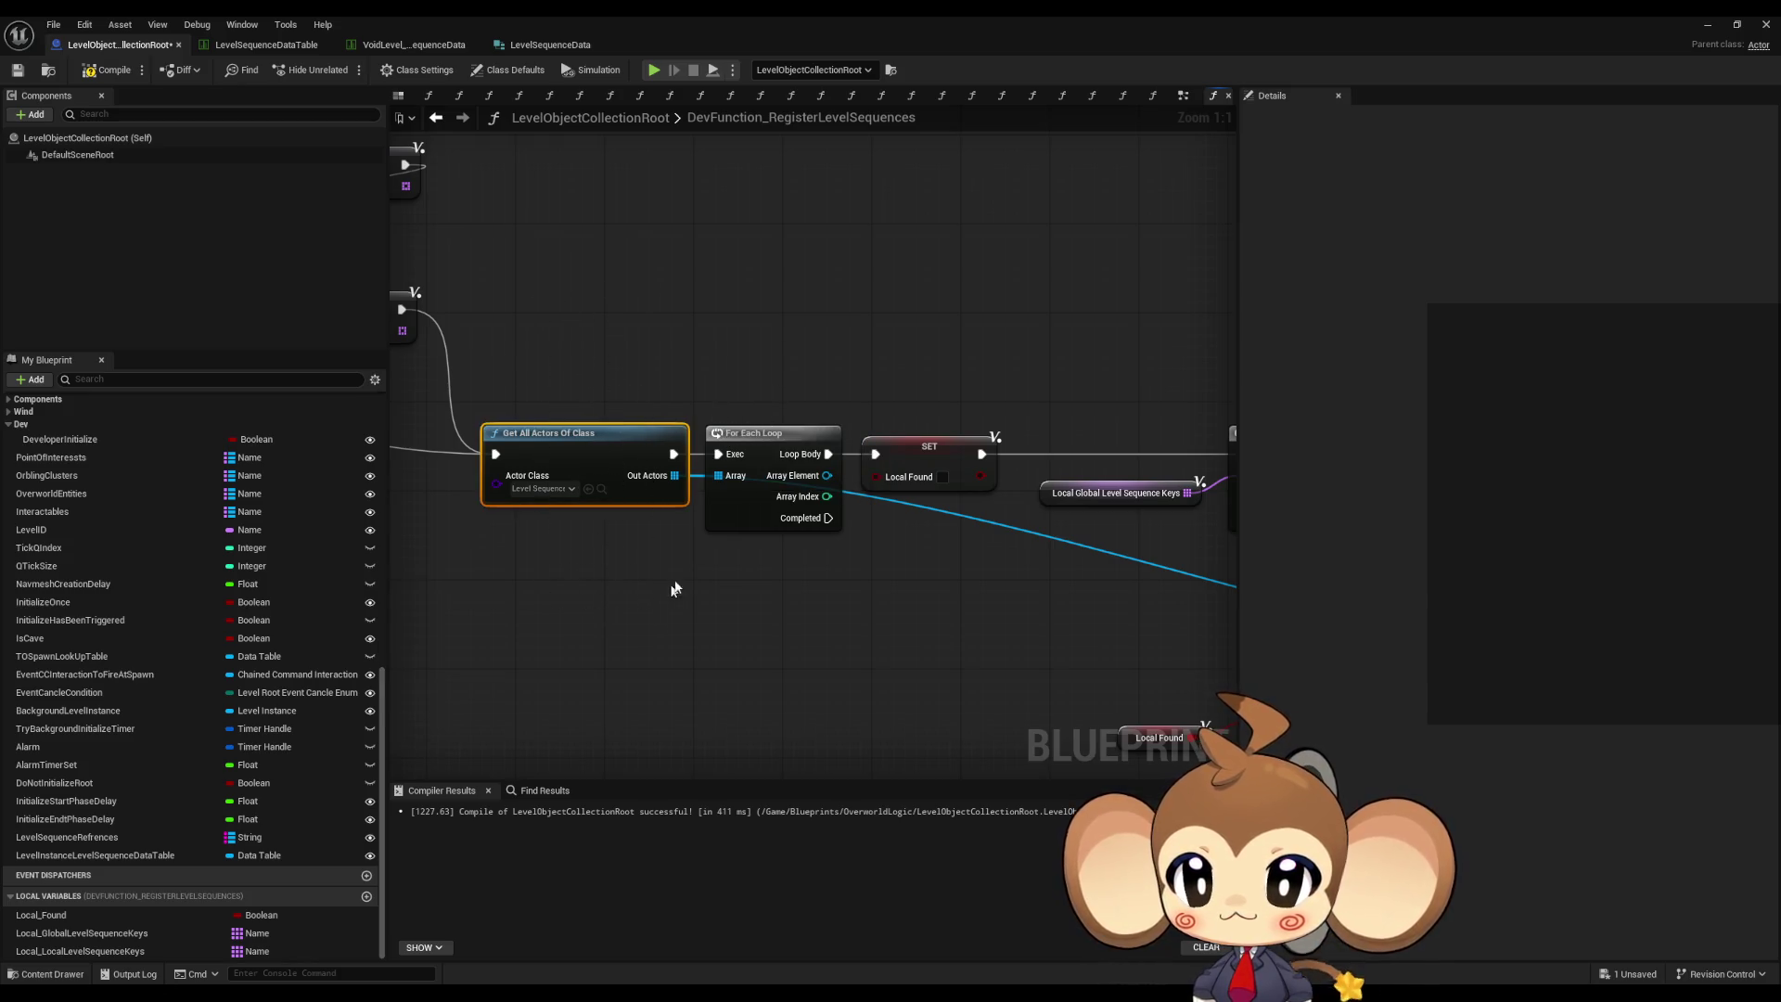
- Review the For Each Loop with Break, Get Data Table Row, GET and SET nodes
{"action": "left_click_drag", "start_coordinate": [986, 640], "coordinate": [668, 603]}
{"action": "left_click_drag", "start_coordinate": [987, 555], "coordinate": [835, 575]}
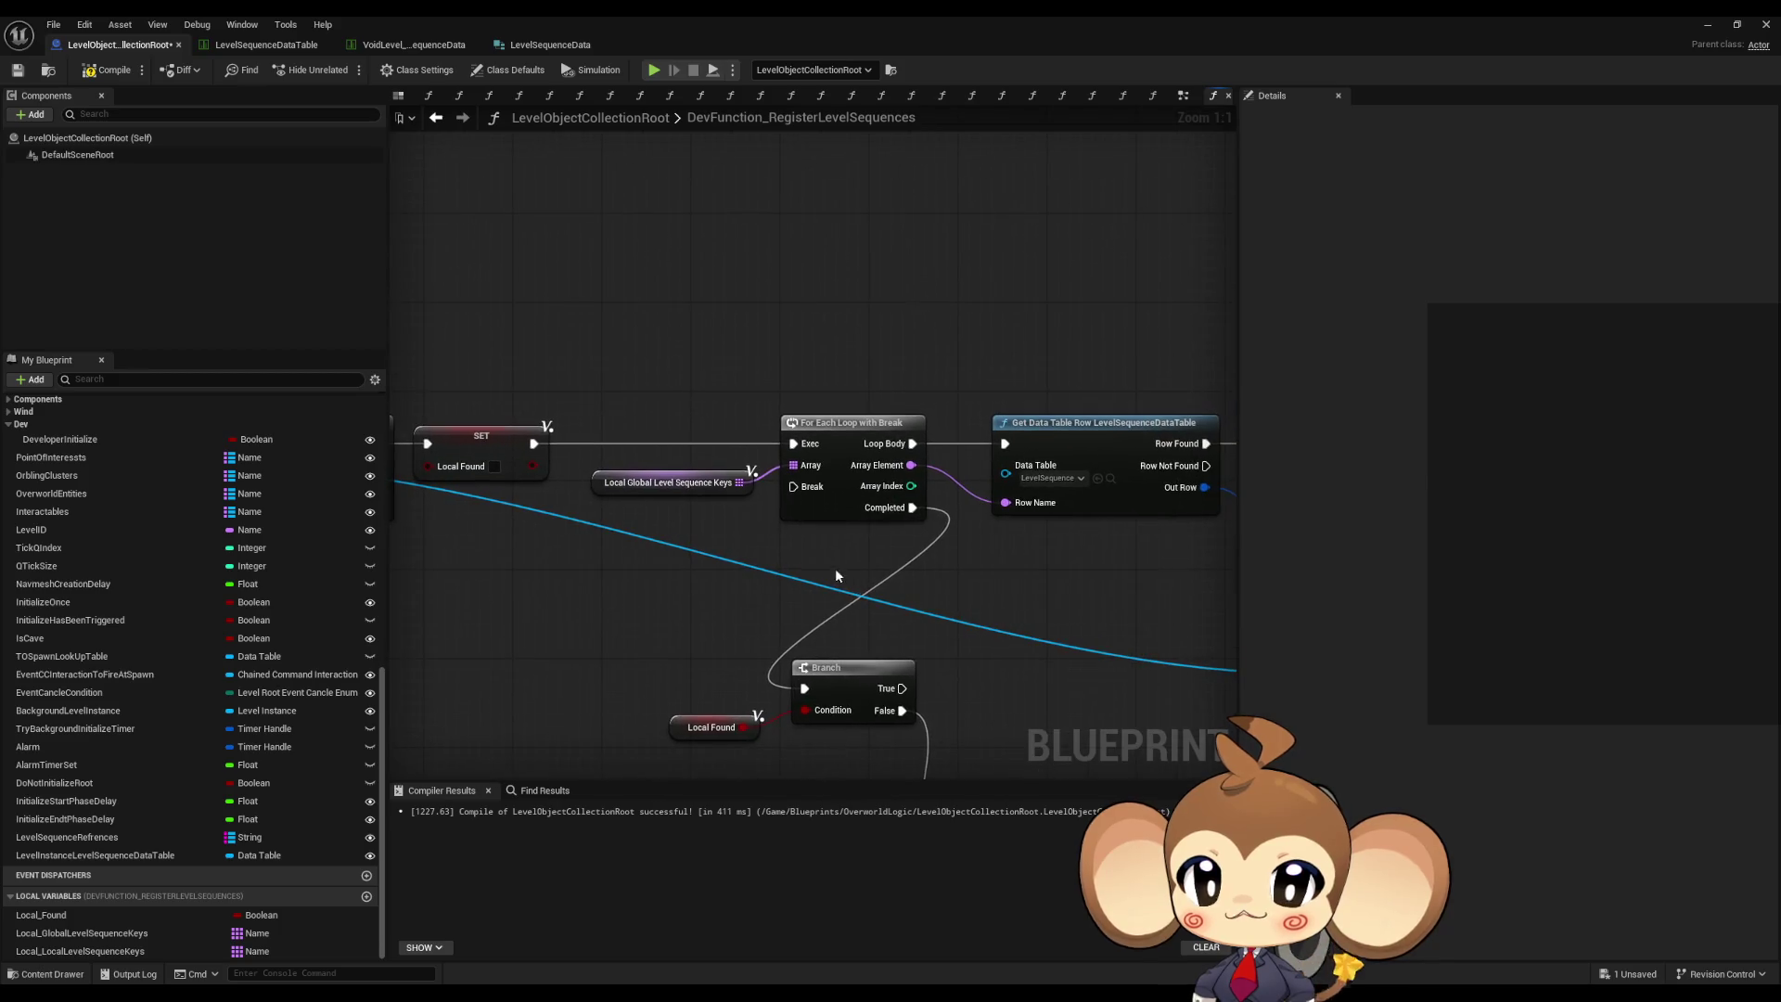
{"action": "mouse_move", "coordinate": [654, 332]}
{"action": "left_mouse_down"}
{"action": "mouse_move", "coordinate": [859, 516]}
{"action": "mouse_move", "coordinate": [810, 546]}
{"action": "left_mouse_up"}
{"action": "left_click", "coordinate": [659, 414]}
{"action": "left_click", "coordinate": [914, 436]}
{"action": "left_click", "coordinate": [993, 497]}
{"action": "left_click_drag", "start_coordinate": [993, 496], "coordinate": [756, 496]}
{"action": "left_click_drag", "start_coordinate": [883, 605], "coordinate": [679, 605]}
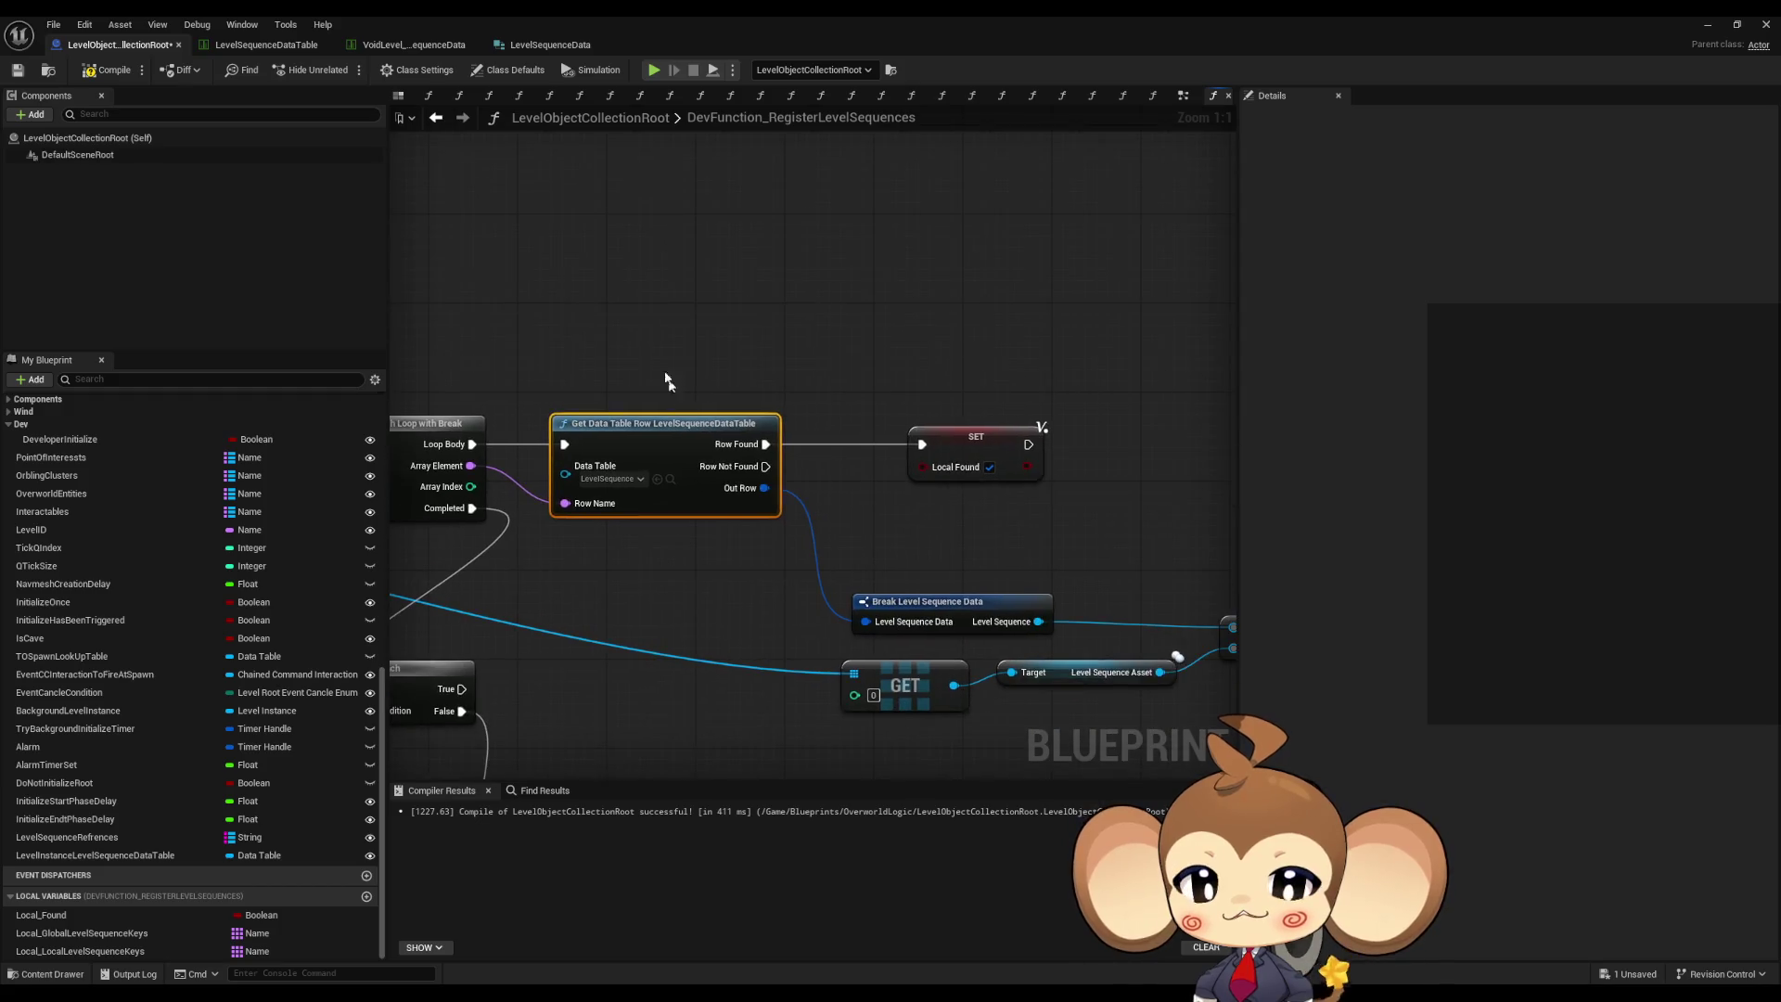
- Move Break Level Sequence Data up and pull a wire from the upper loop's Array Element
{"action": "mouse_move", "coordinate": [921, 555]}
{"action": "left_mouse_down"}
{"action": "mouse_move", "coordinate": [813, 549]}
{"action": "mouse_move", "coordinate": [844, 603]}
{"action": "mouse_move", "coordinate": [832, 513]}
{"action": "mouse_move", "coordinate": [952, 538]}
{"action": "mouse_move", "coordinate": [993, 603]}
{"action": "left_mouse_up"}
{"action": "scroll", "coordinate": [993, 603], "scroll_direction": "down", "scroll_amount": 1}
{"action": "left_click", "coordinate": [970, 654]}
{"action": "mouse_move", "coordinate": [795, 631]}
{"action": "left_mouse_down"}
{"action": "mouse_move", "coordinate": [872, 613]}
{"action": "mouse_move", "coordinate": [950, 561]}
{"action": "left_mouse_up"}
{"action": "scroll", "coordinate": [919, 584], "scroll_direction": "down", "scroll_amount": 1}
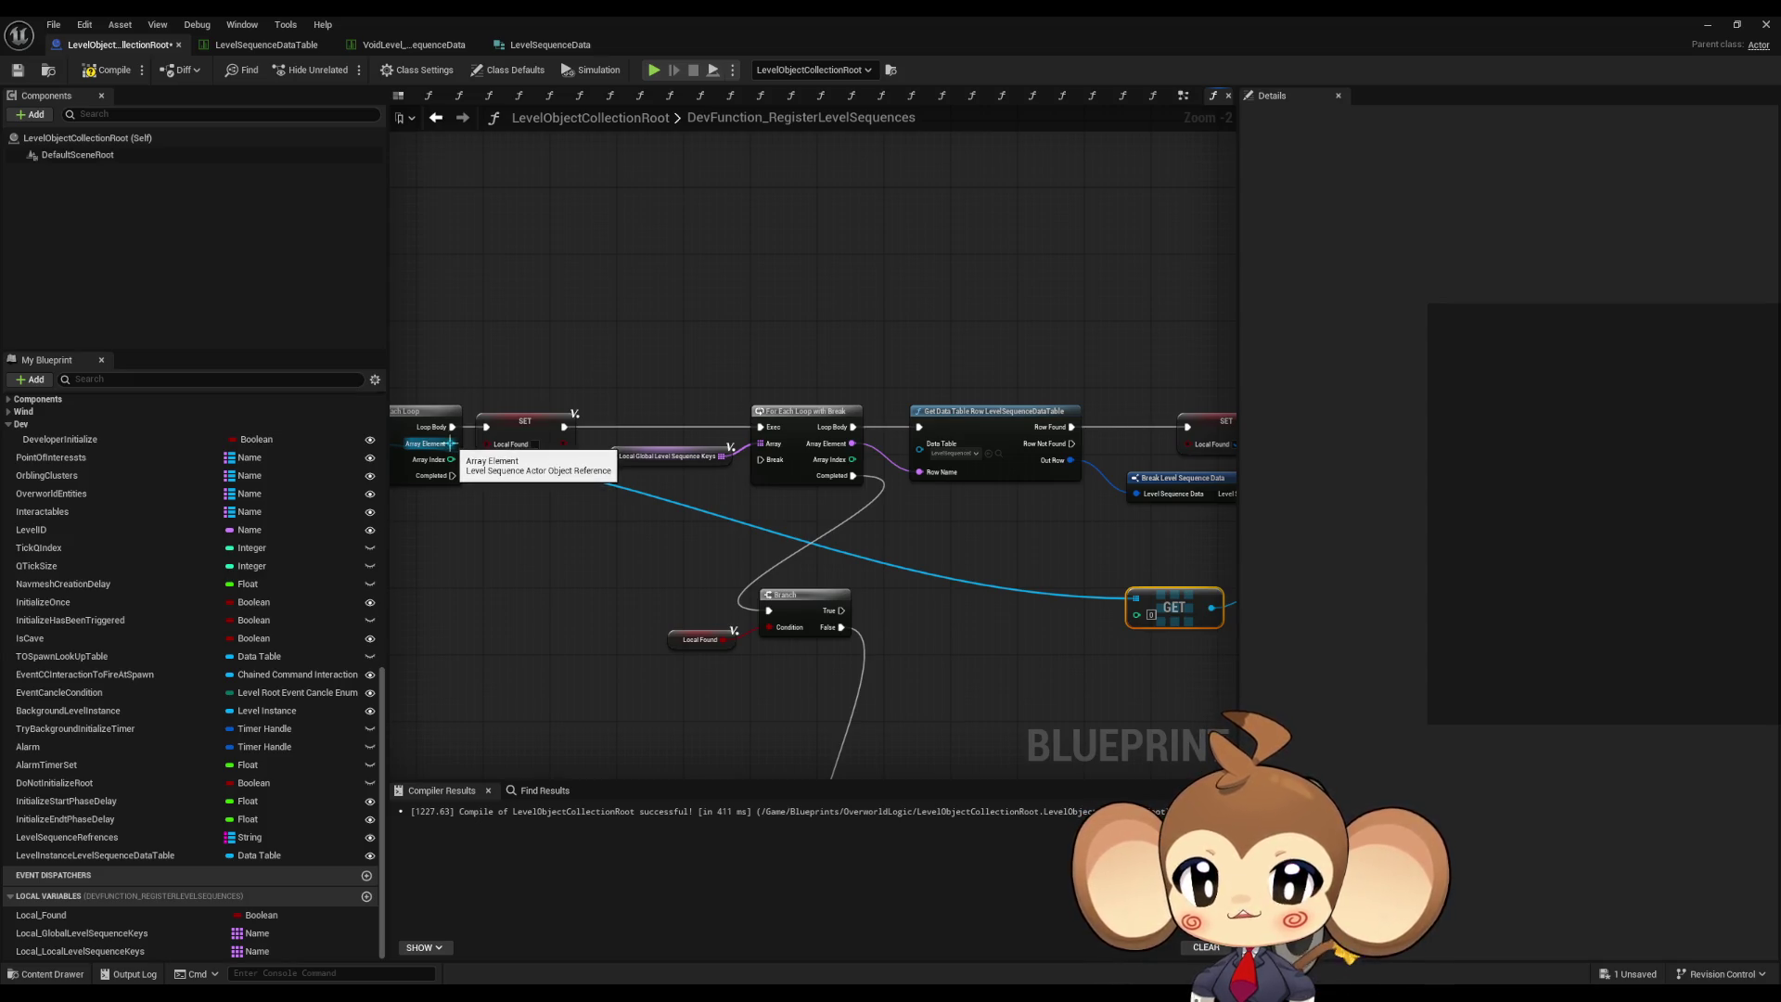
{"action": "scroll", "coordinate": [448, 444], "scroll_direction": "up", "scroll_amount": 2}
{"action": "mouse_move", "coordinate": [448, 444]}
{"action": "left_mouse_down"}
{"action": "mouse_move", "coordinate": [859, 557]}
{"action": "mouse_move", "coordinate": [788, 436]}
{"action": "mouse_move", "coordinate": [923, 566]}
{"action": "mouse_move", "coordinate": [1006, 594]}
{"action": "mouse_move", "coordinate": [916, 570]}
{"action": "left_mouse_up"}
{"action": "left_click_drag", "start_coordinate": [815, 521], "coordinate": [882, 631]}
- Promote the Array Element to local Local_LevelSequenceActor, set after Loop Body and before Local Found
{"action": "type", "text": "local"}
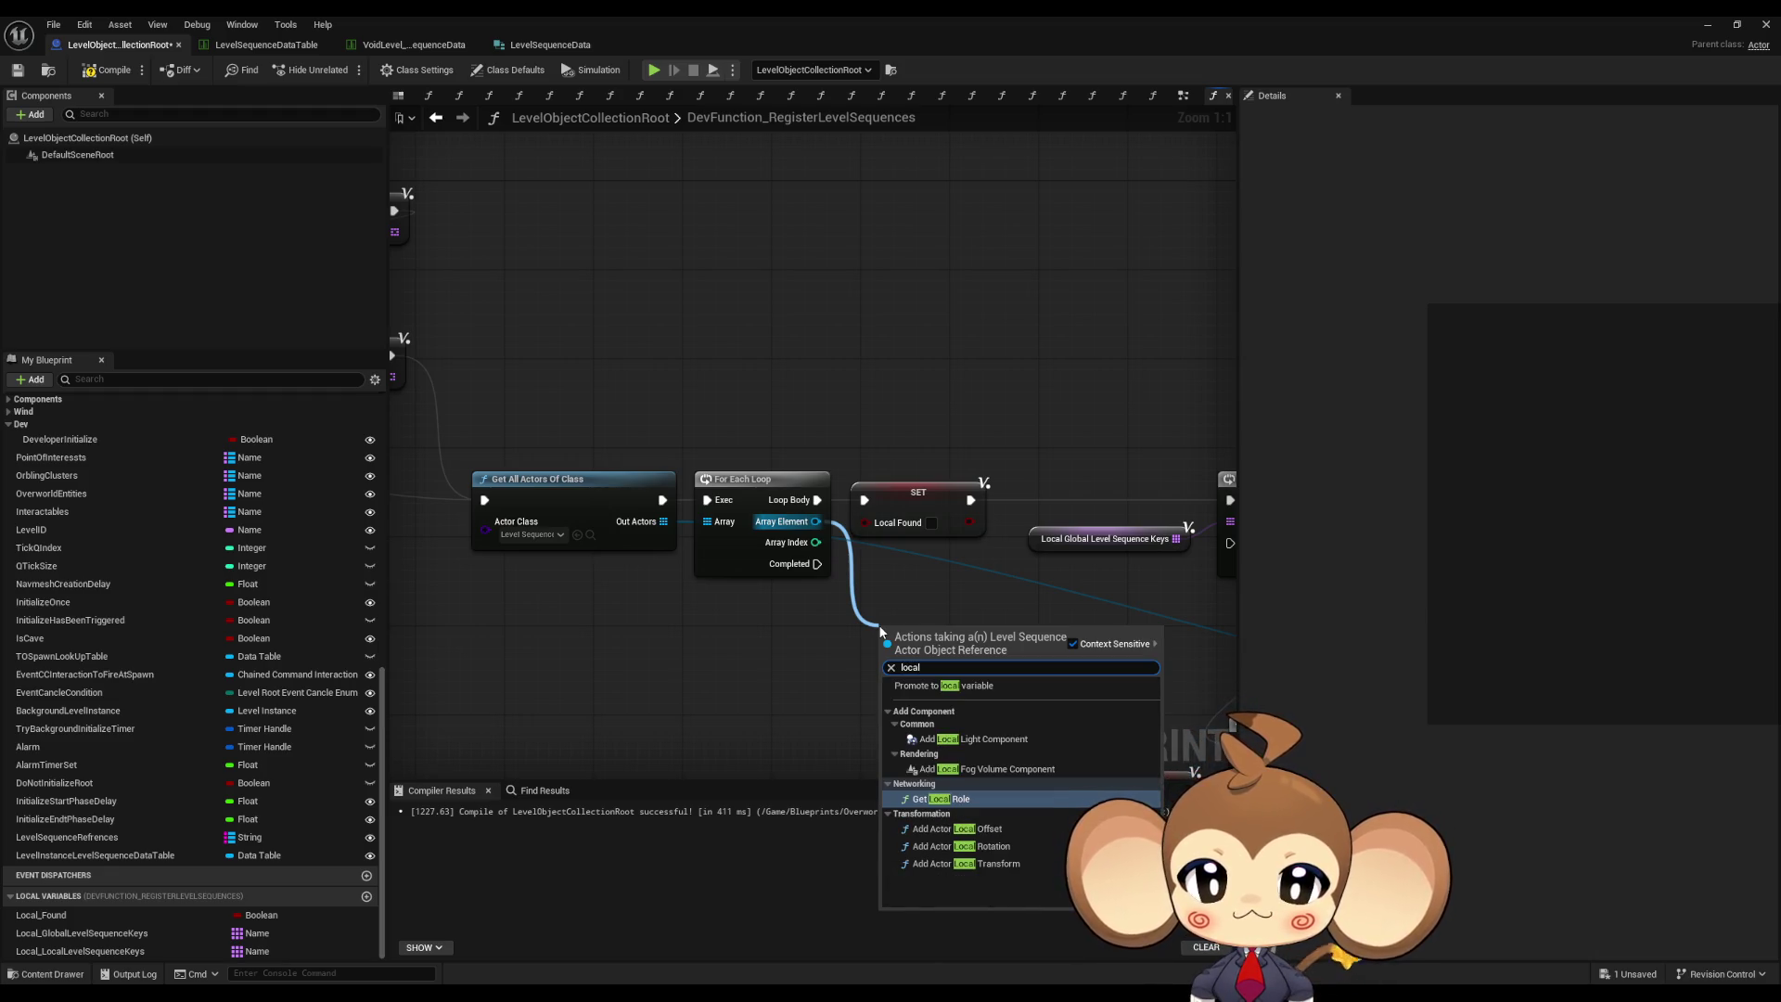
{"action": "key", "text": "Up"}
{"action": "key", "text": "Up"}
{"action": "key", "text": "Up"}
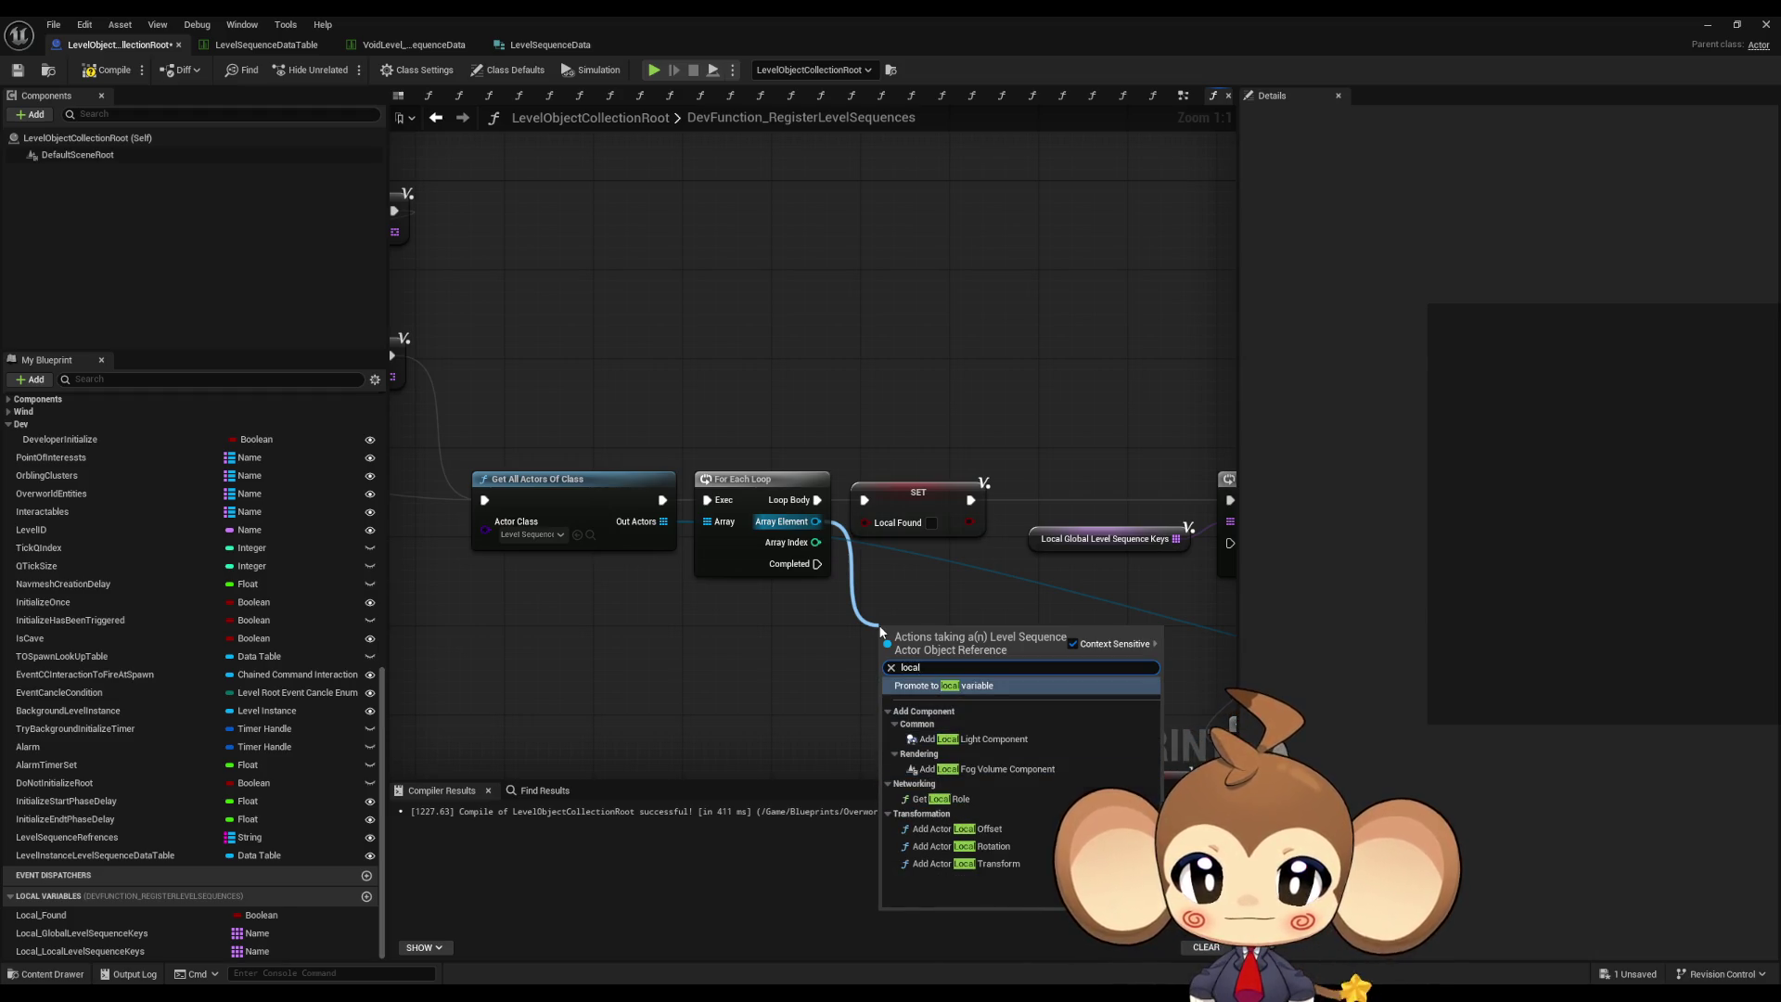
{"action": "key", "text": "Return"}
{"action": "type", "text": "Local_LevelSequenceActor"}
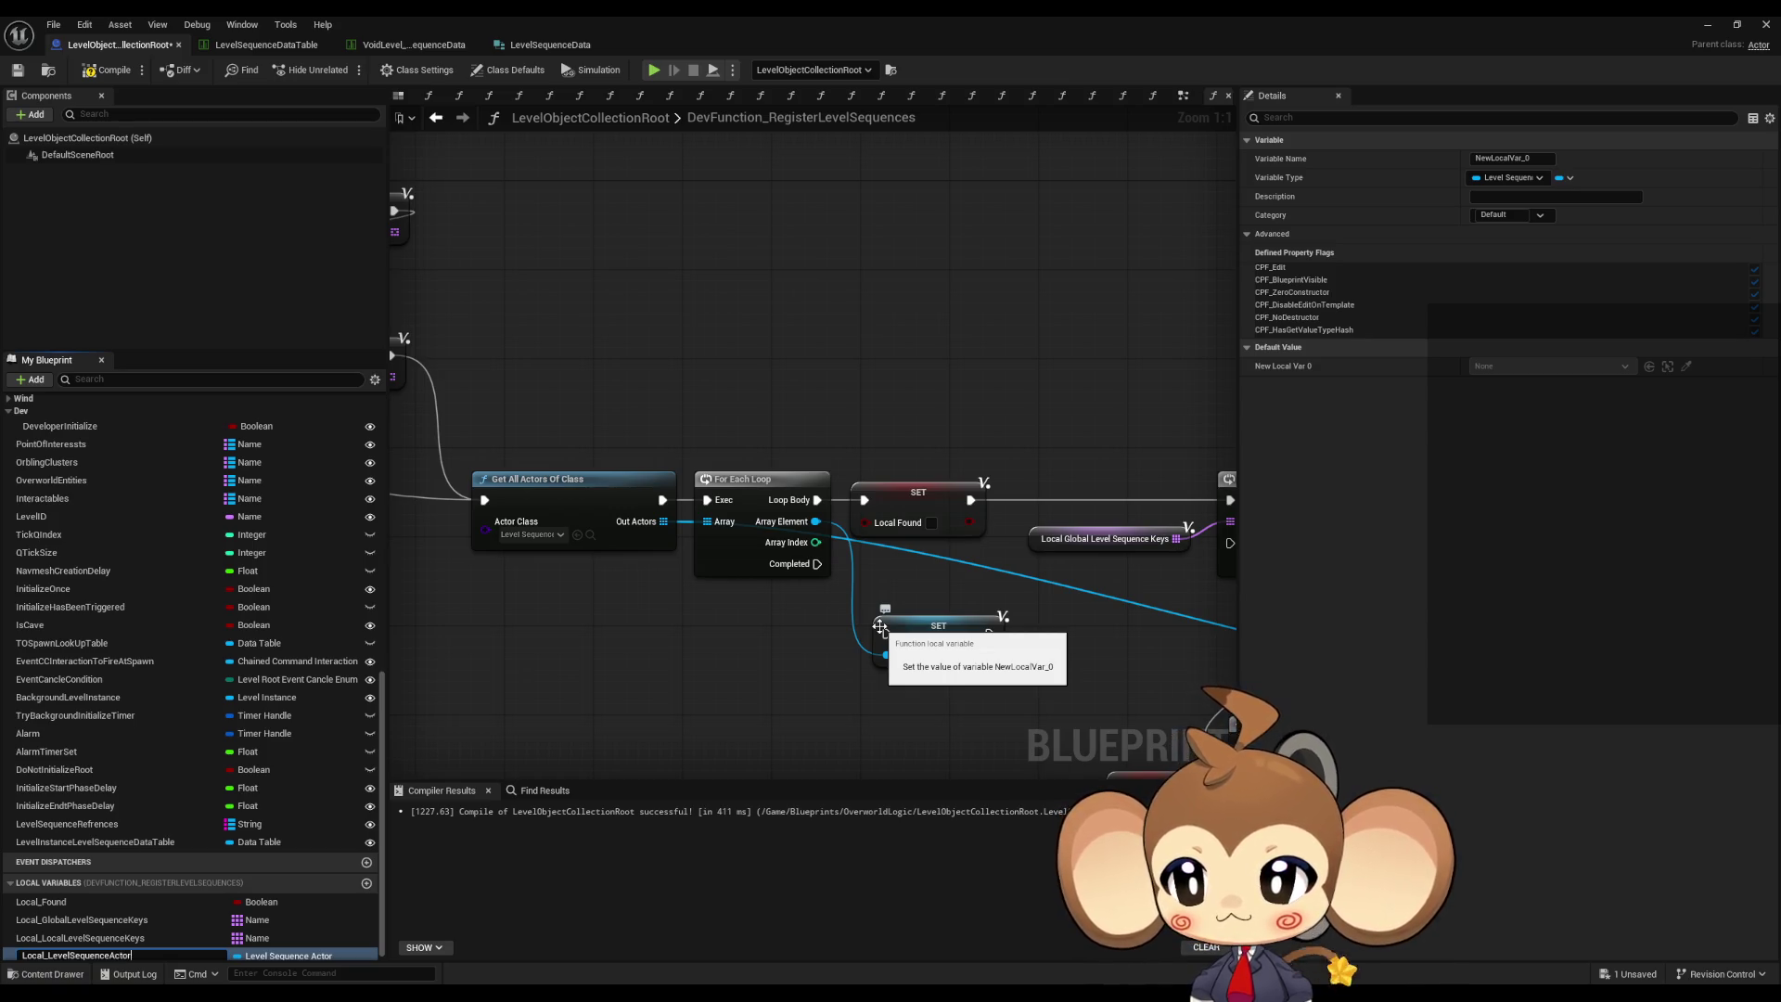
{"action": "key", "text": "Return"}
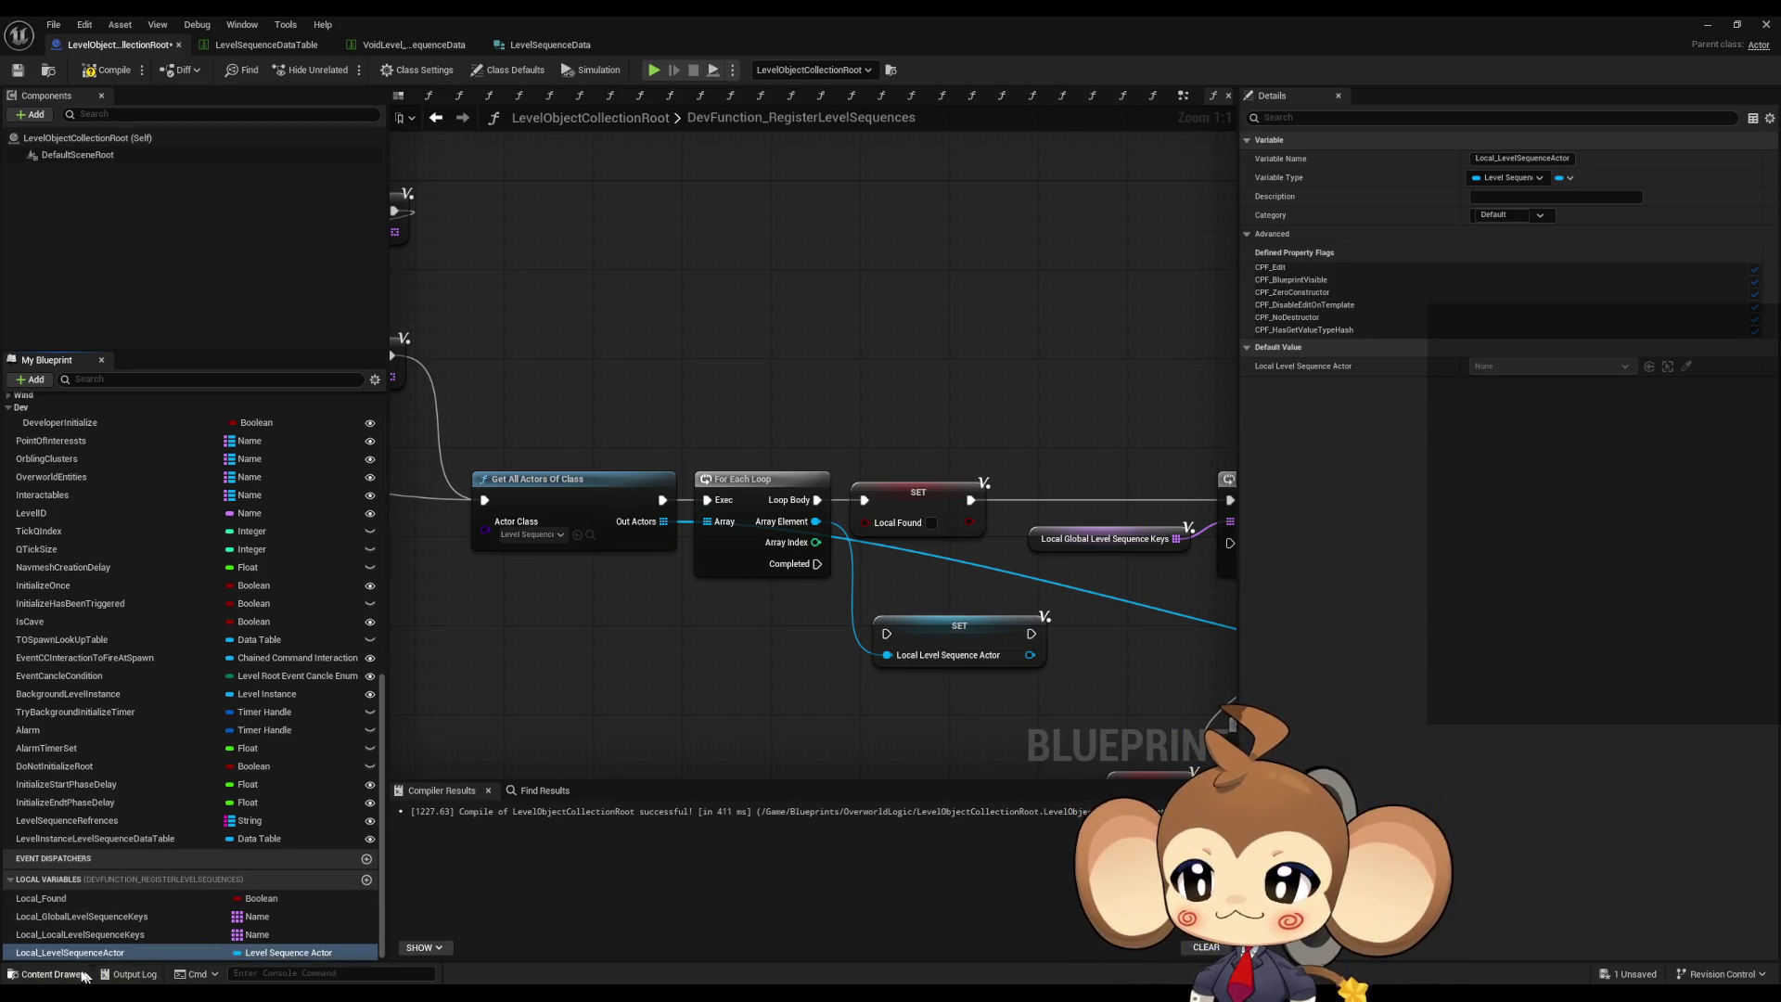
{"action": "left_click_drag", "start_coordinate": [886, 634], "coordinate": [816, 500]}
{"action": "mouse_move", "coordinate": [1031, 633]}
{"action": "left_mouse_down"}
{"action": "mouse_move", "coordinate": [877, 505]}
{"action": "mouse_move", "coordinate": [1099, 668]}
{"action": "mouse_move", "coordinate": [1095, 633]}
{"action": "left_mouse_up"}
{"action": "left_click", "coordinate": [637, 737]}
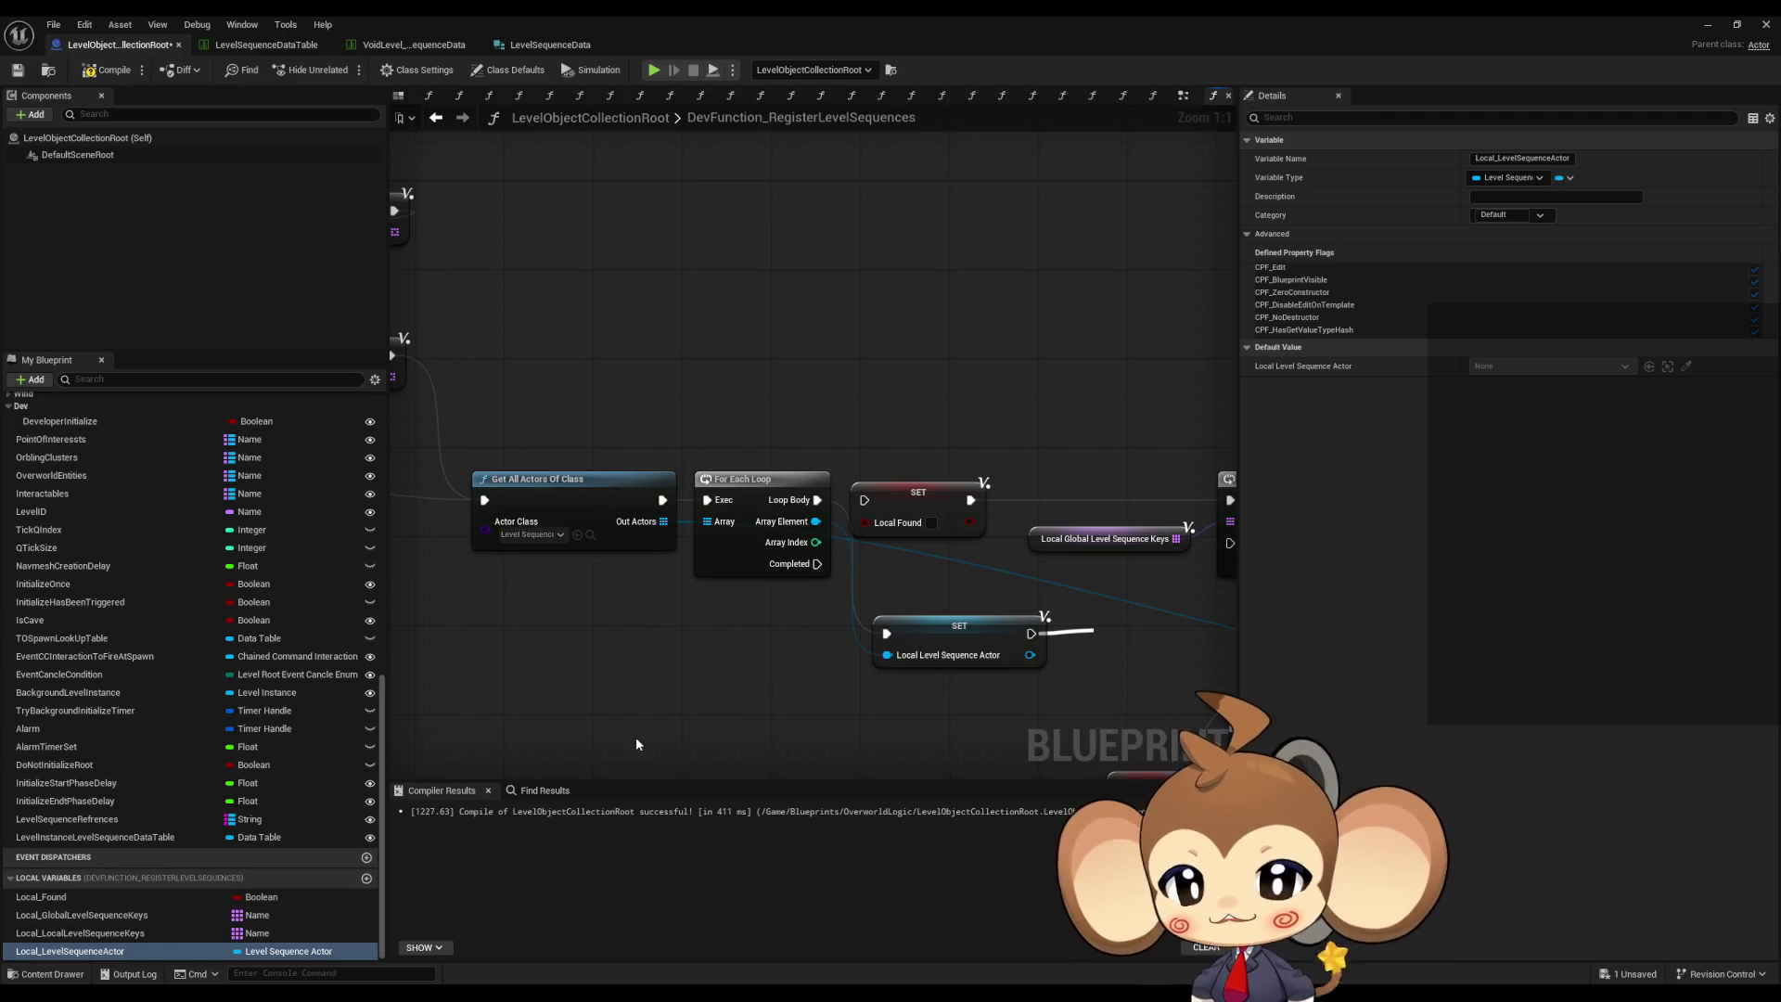
- Add a Get Level Sequence Asset node and promote its output to Local_LevelSequenceActorAsset
{"action": "left_click_drag", "start_coordinate": [745, 519], "coordinate": [725, 671]}
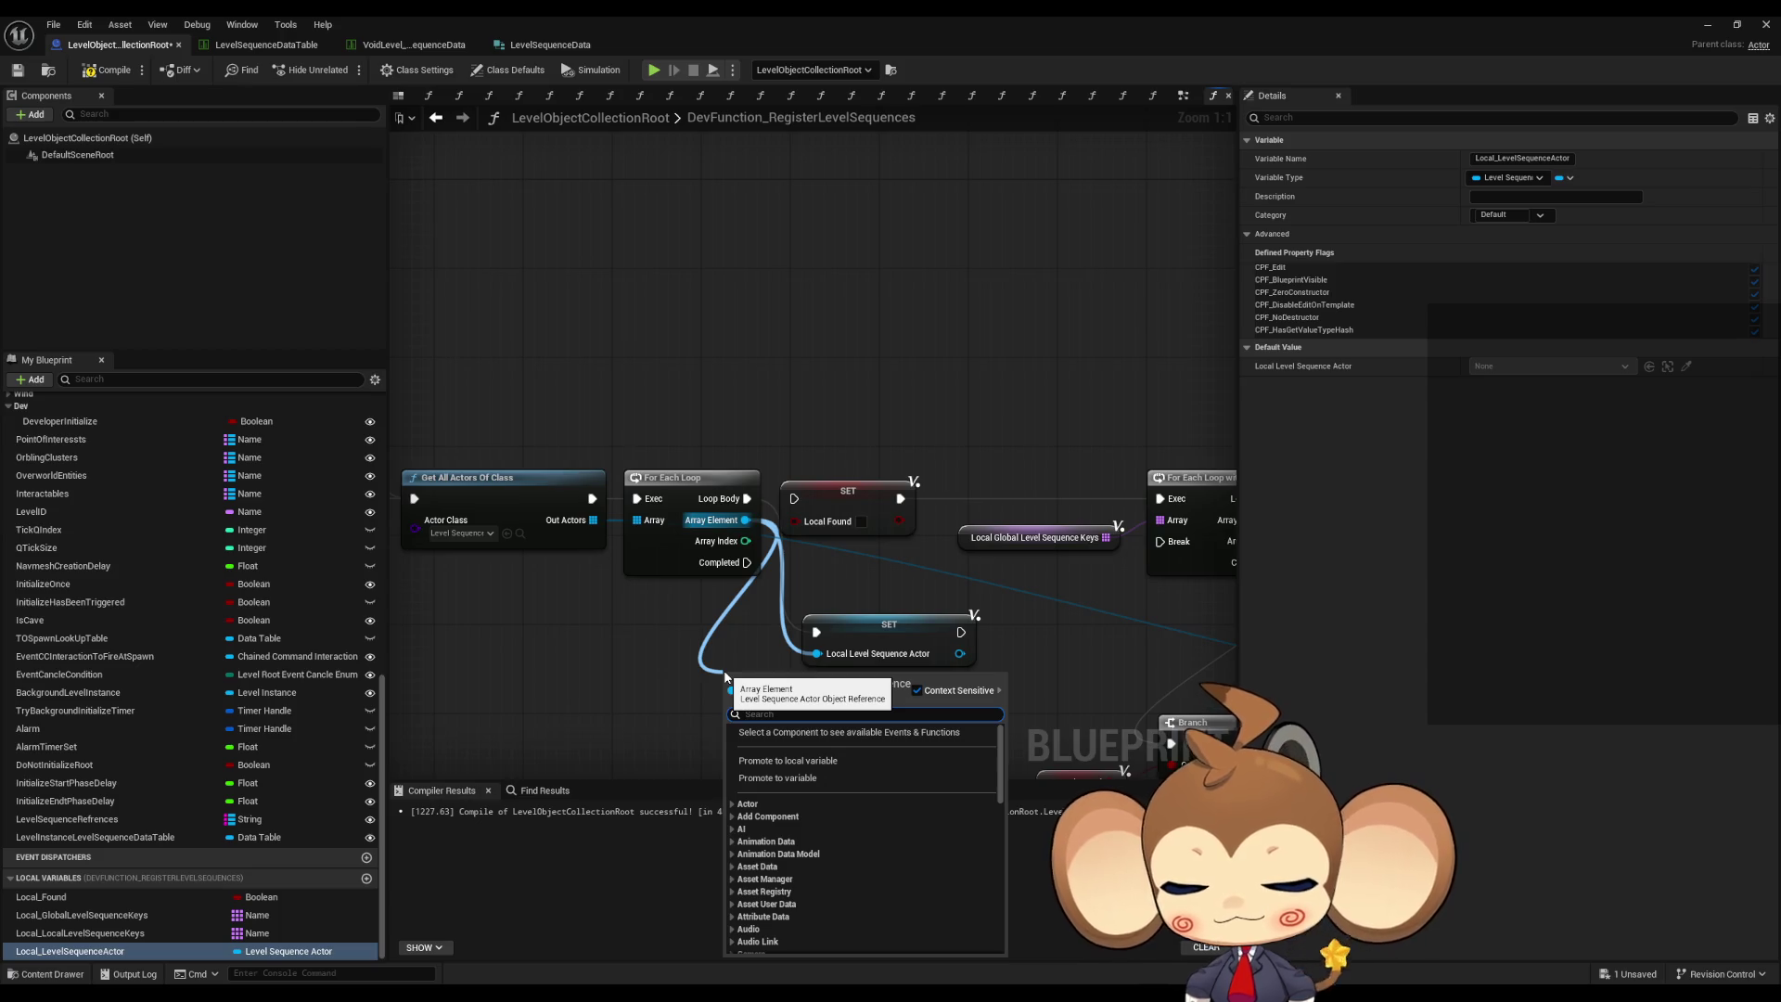
{"action": "type", "text": "asset get"}
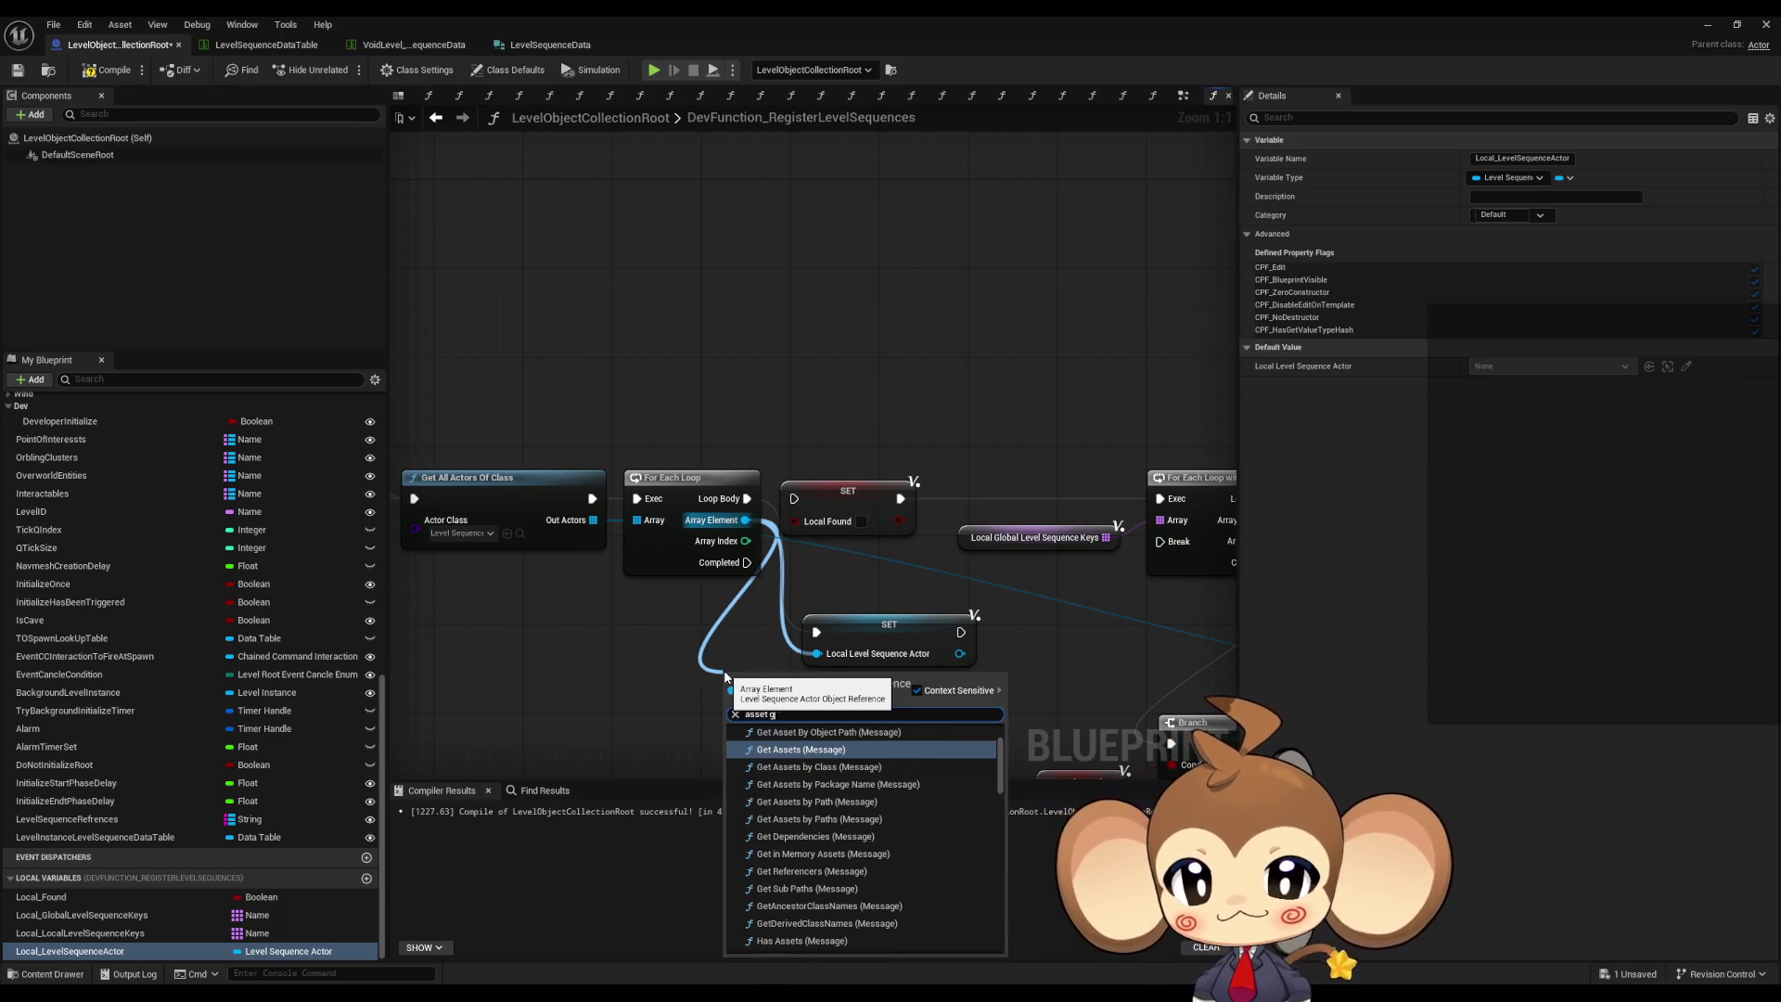
{"action": "scroll", "coordinate": [809, 927], "scroll_direction": "down", "scroll_amount": 3}
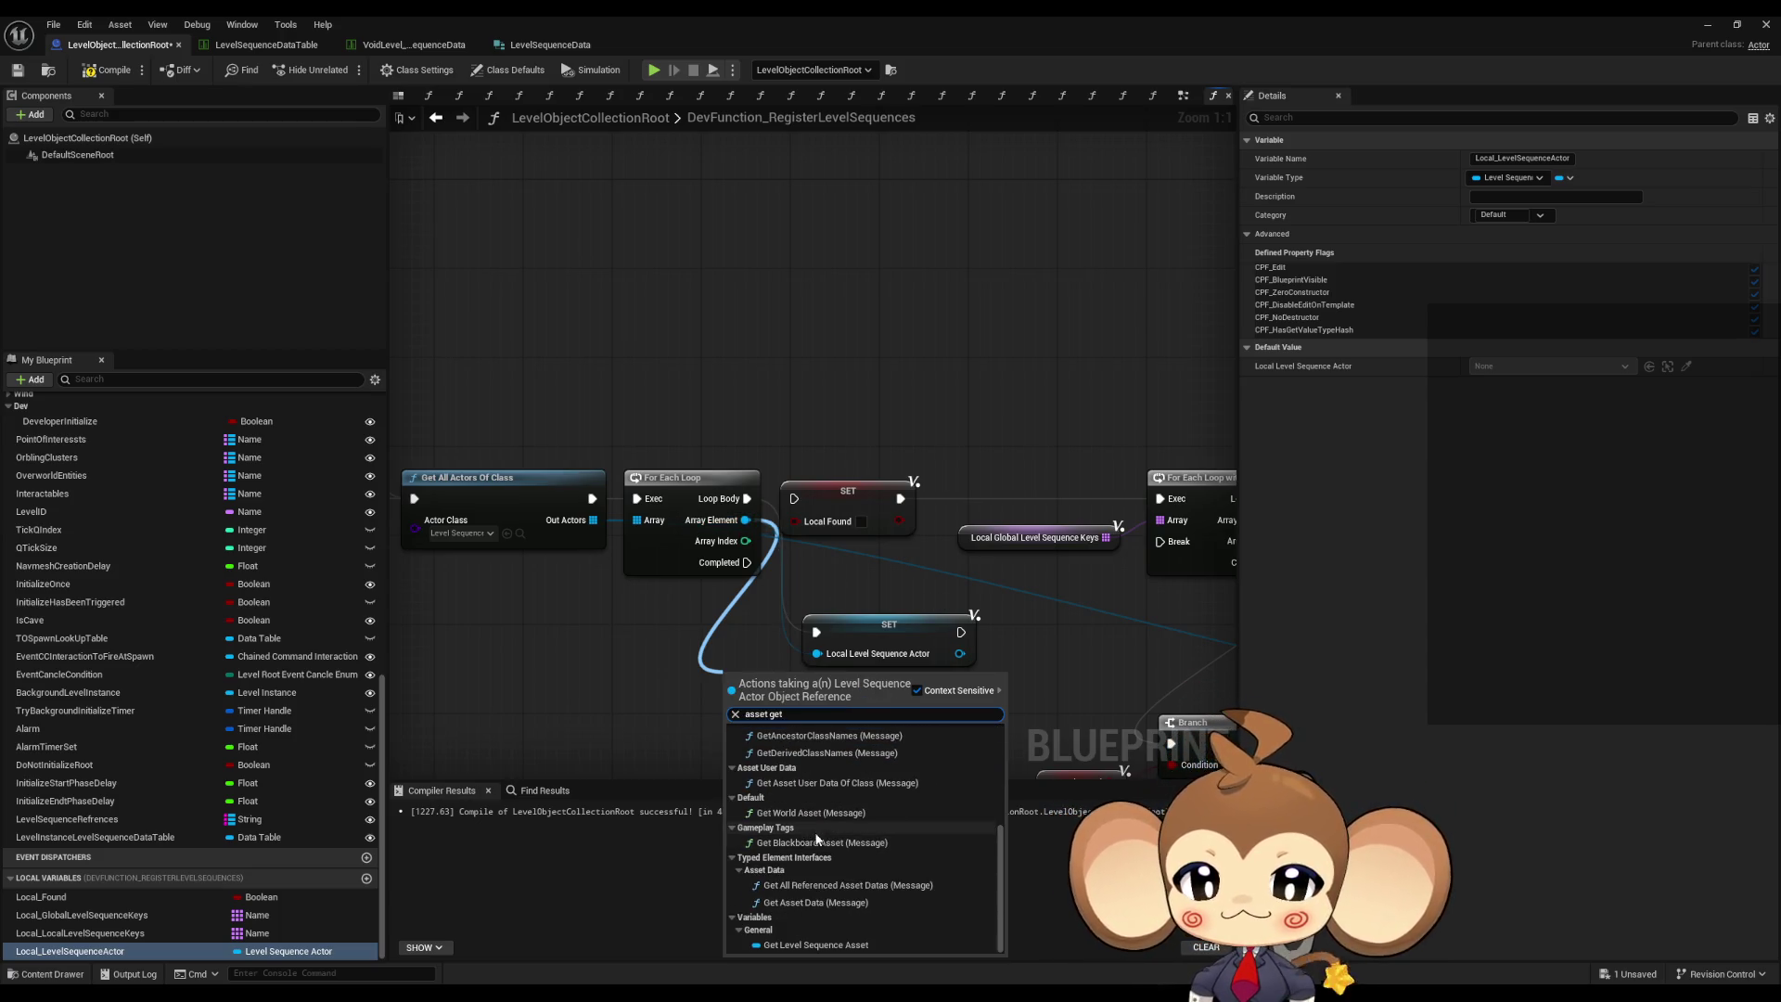
{"action": "left_click", "coordinate": [794, 943]}
{"action": "left_click_drag", "start_coordinate": [875, 683], "coordinate": [925, 711]}
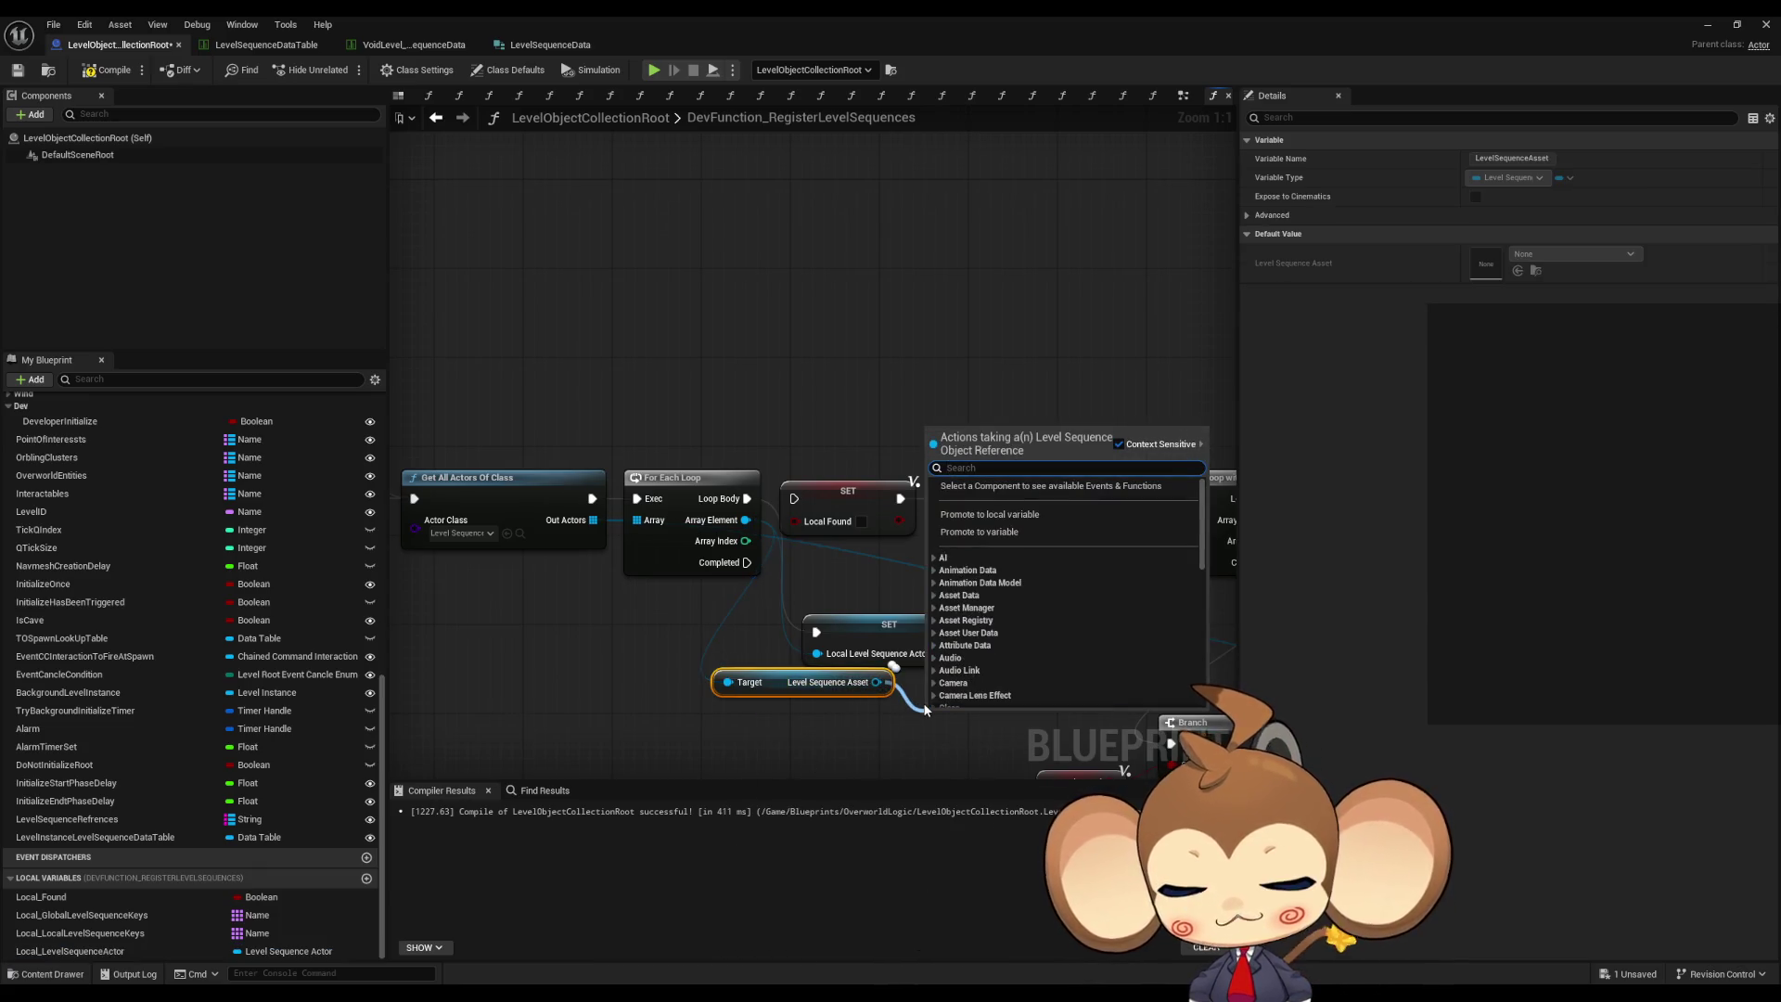
{"action": "type", "text": "local"}
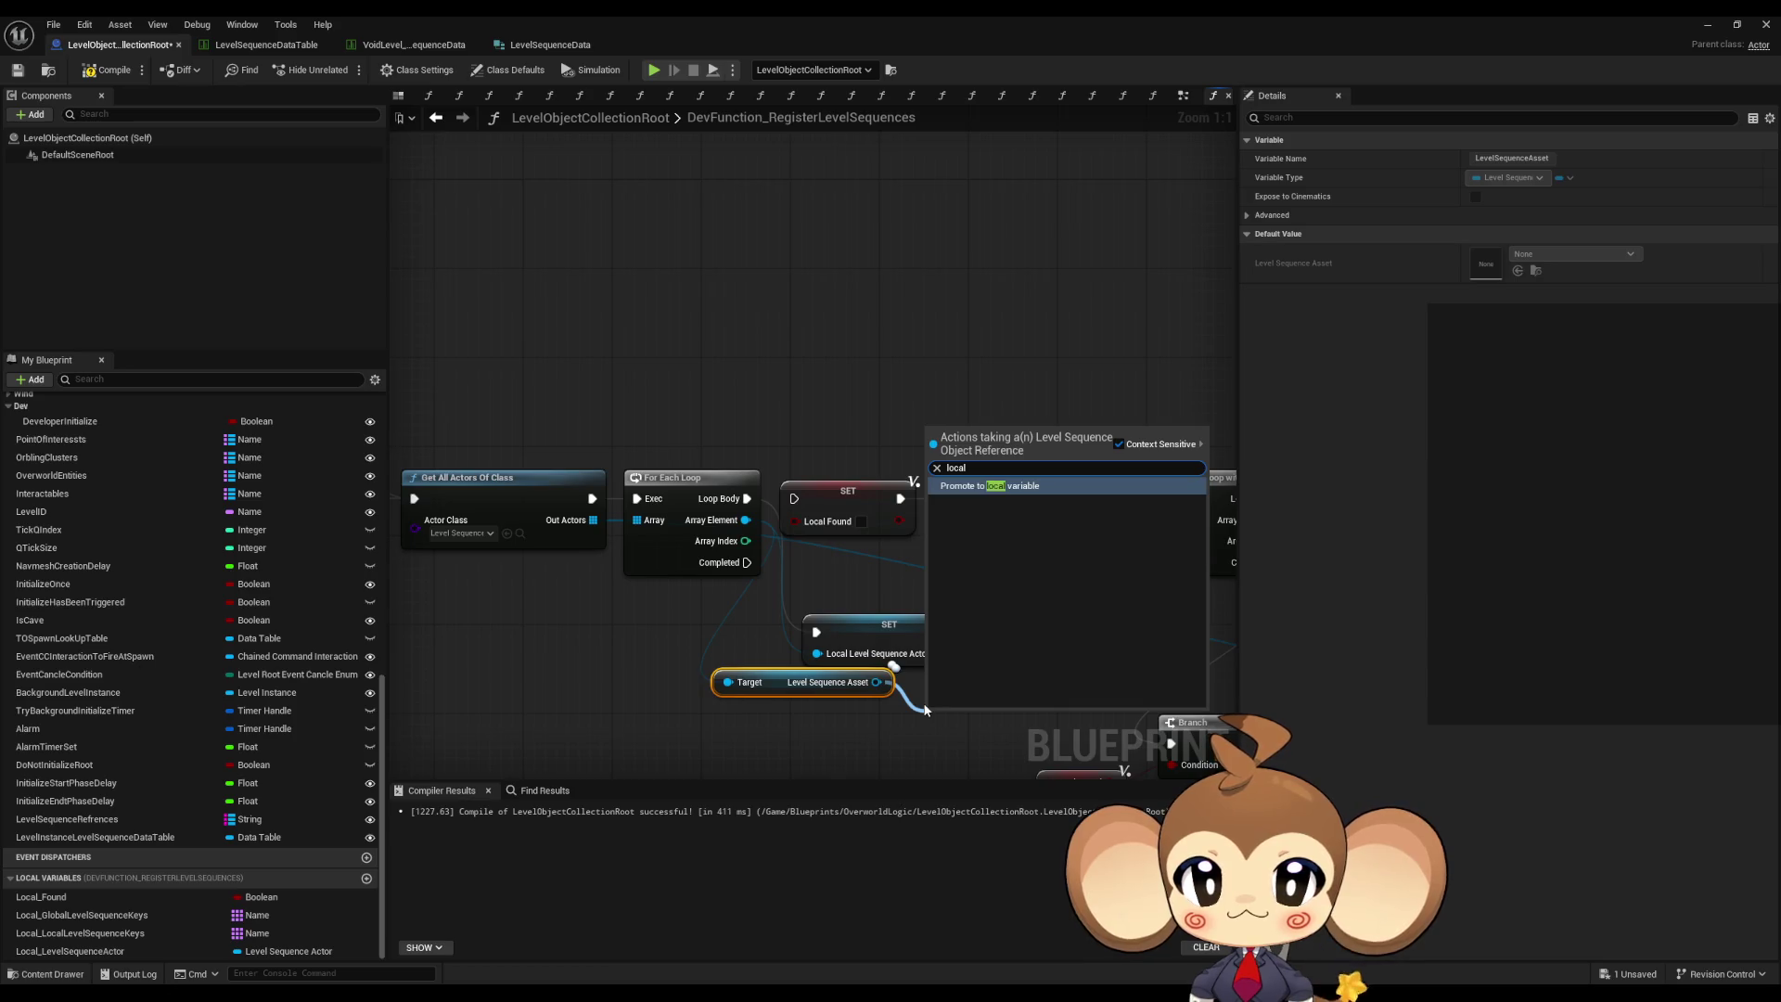
{"action": "key", "text": "Return"}
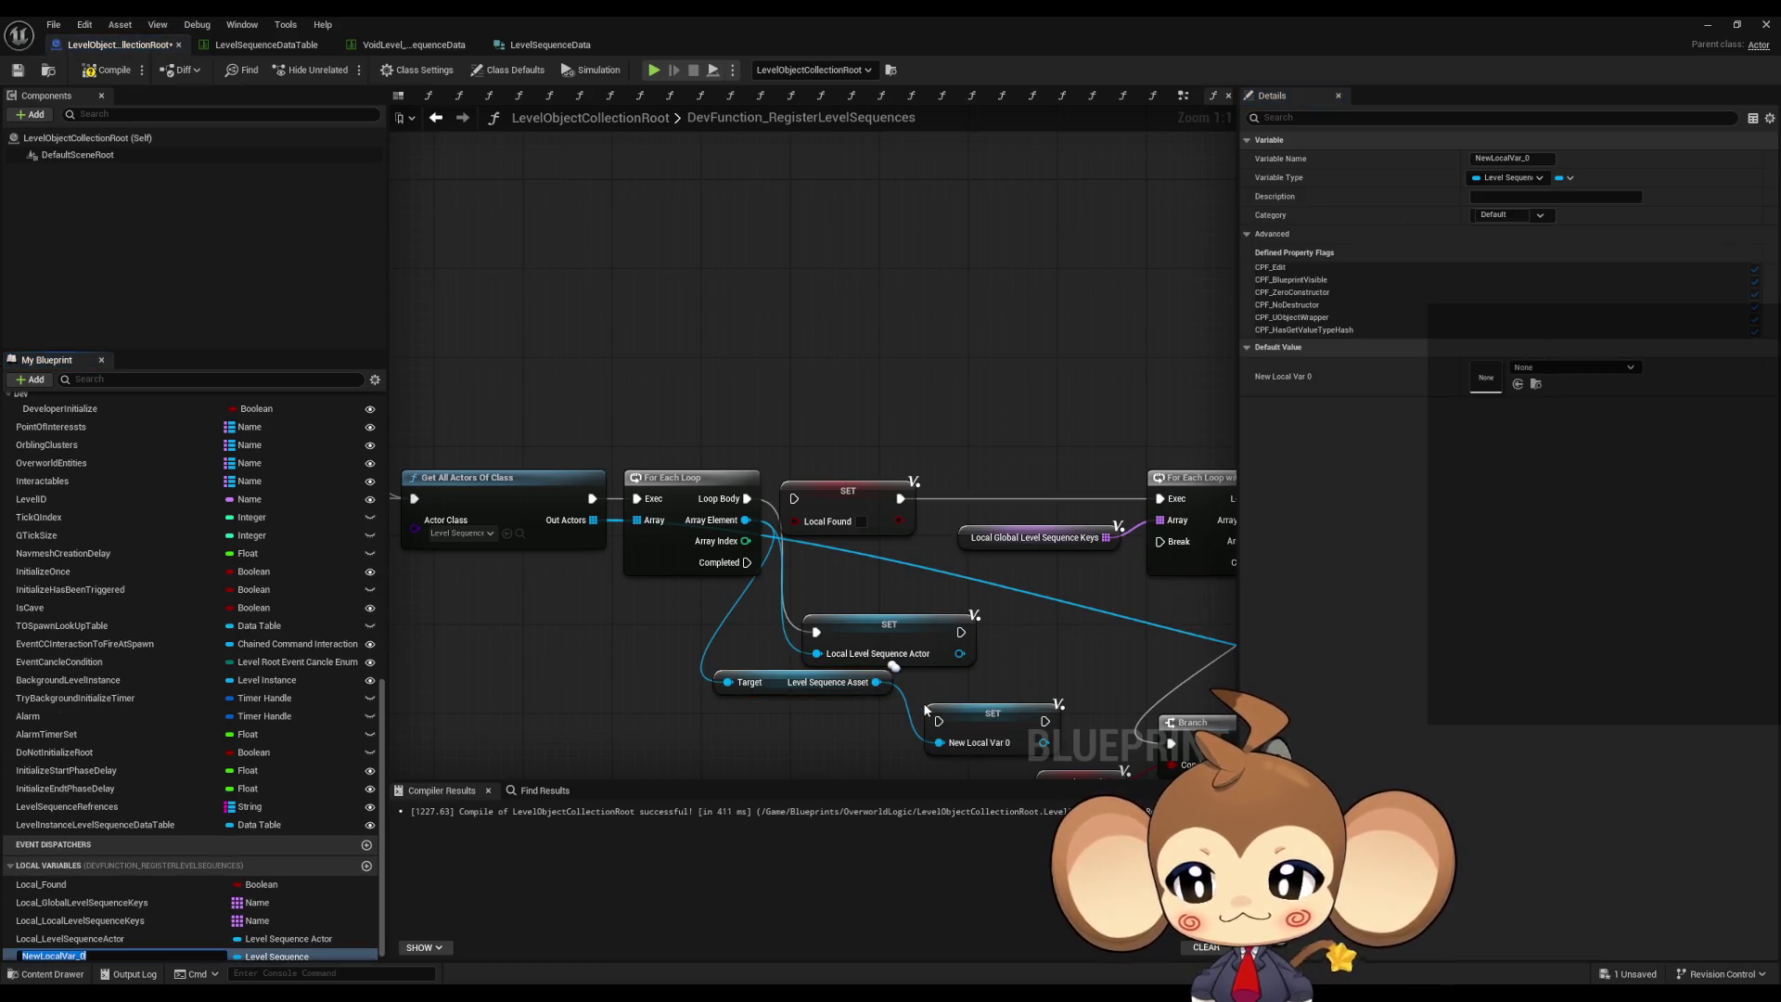
{"action": "type", "text": "Local_LevelSequenceActorAsset"}
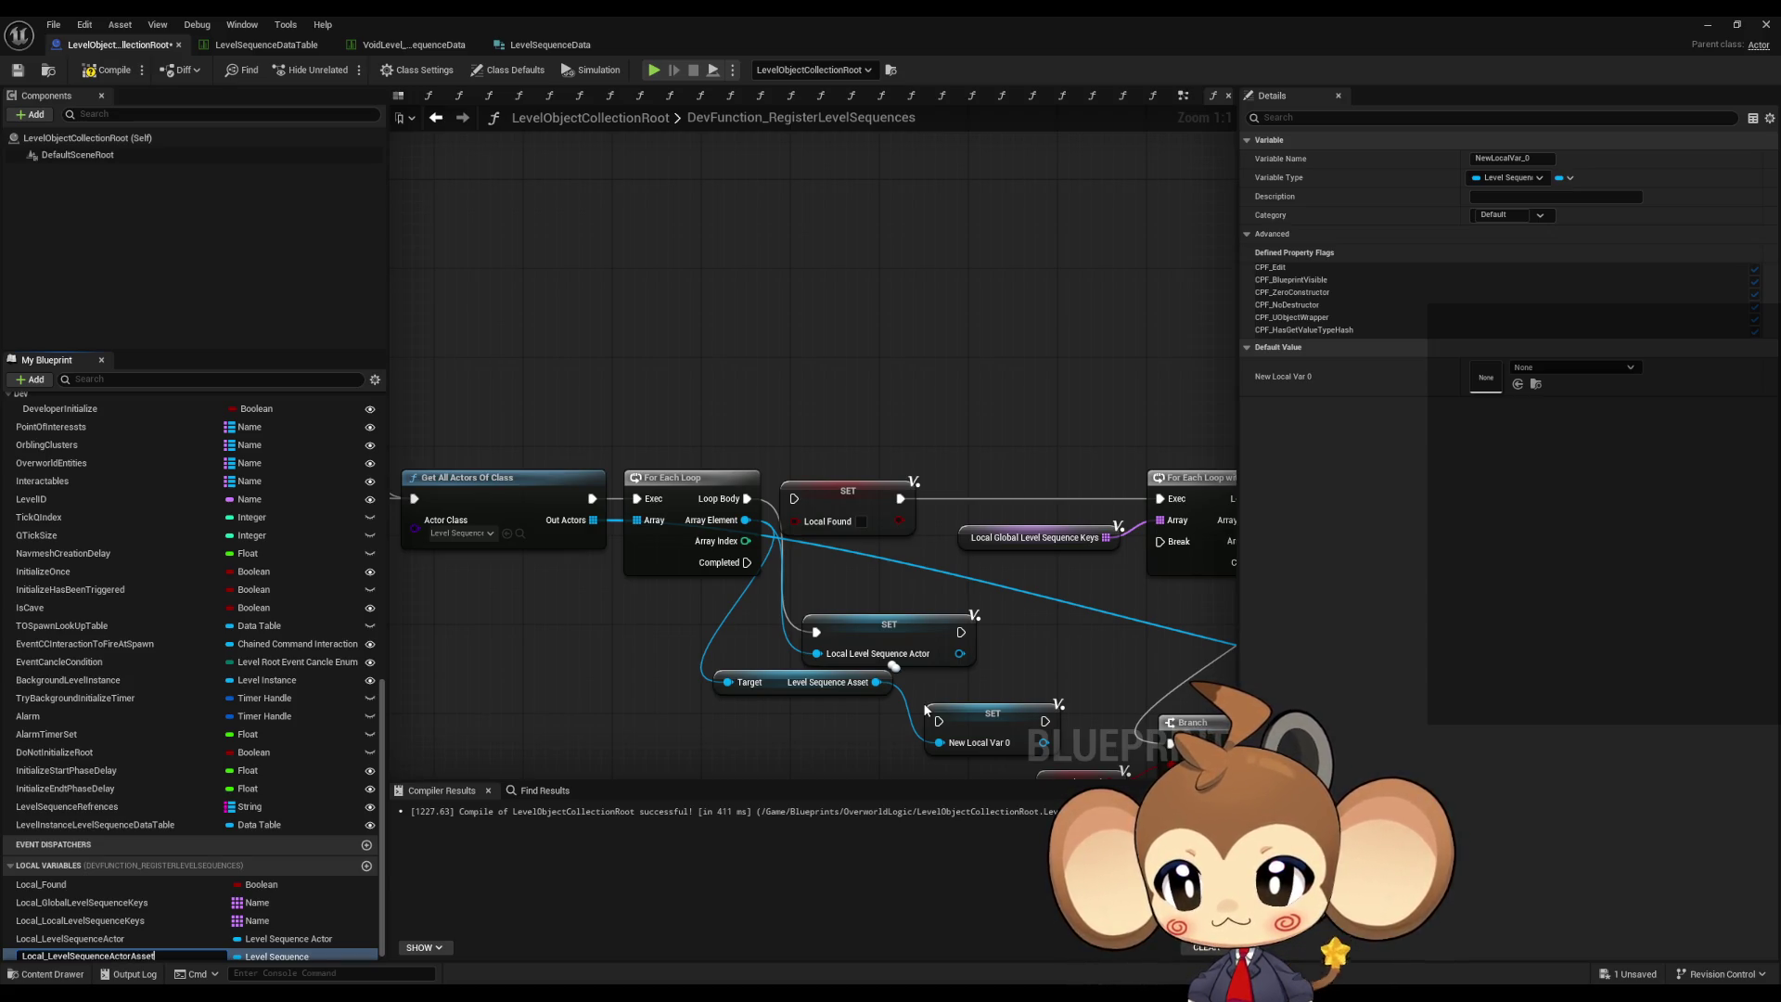
{"action": "key", "text": "Return"}
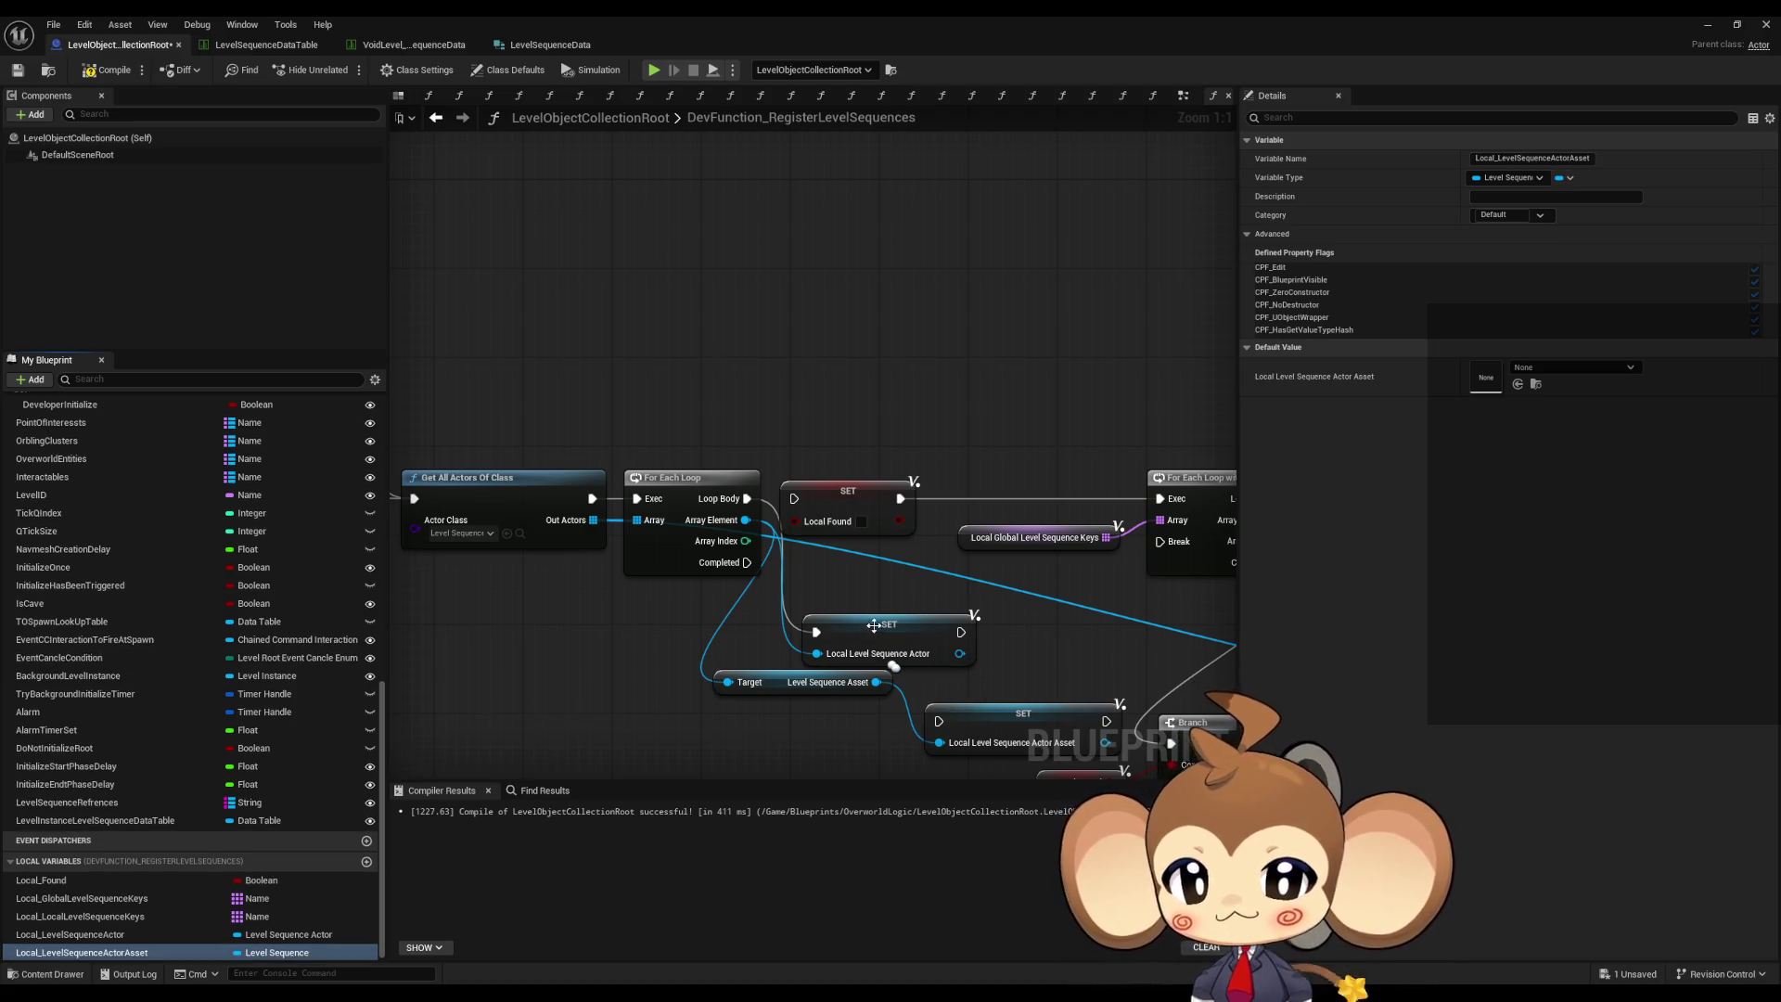
- Delete the Local_LevelSequenceActor SET node and variable, and move the asset SET up
{"action": "left_click", "coordinate": [874, 624]}
{"action": "key", "text": "Delete"}
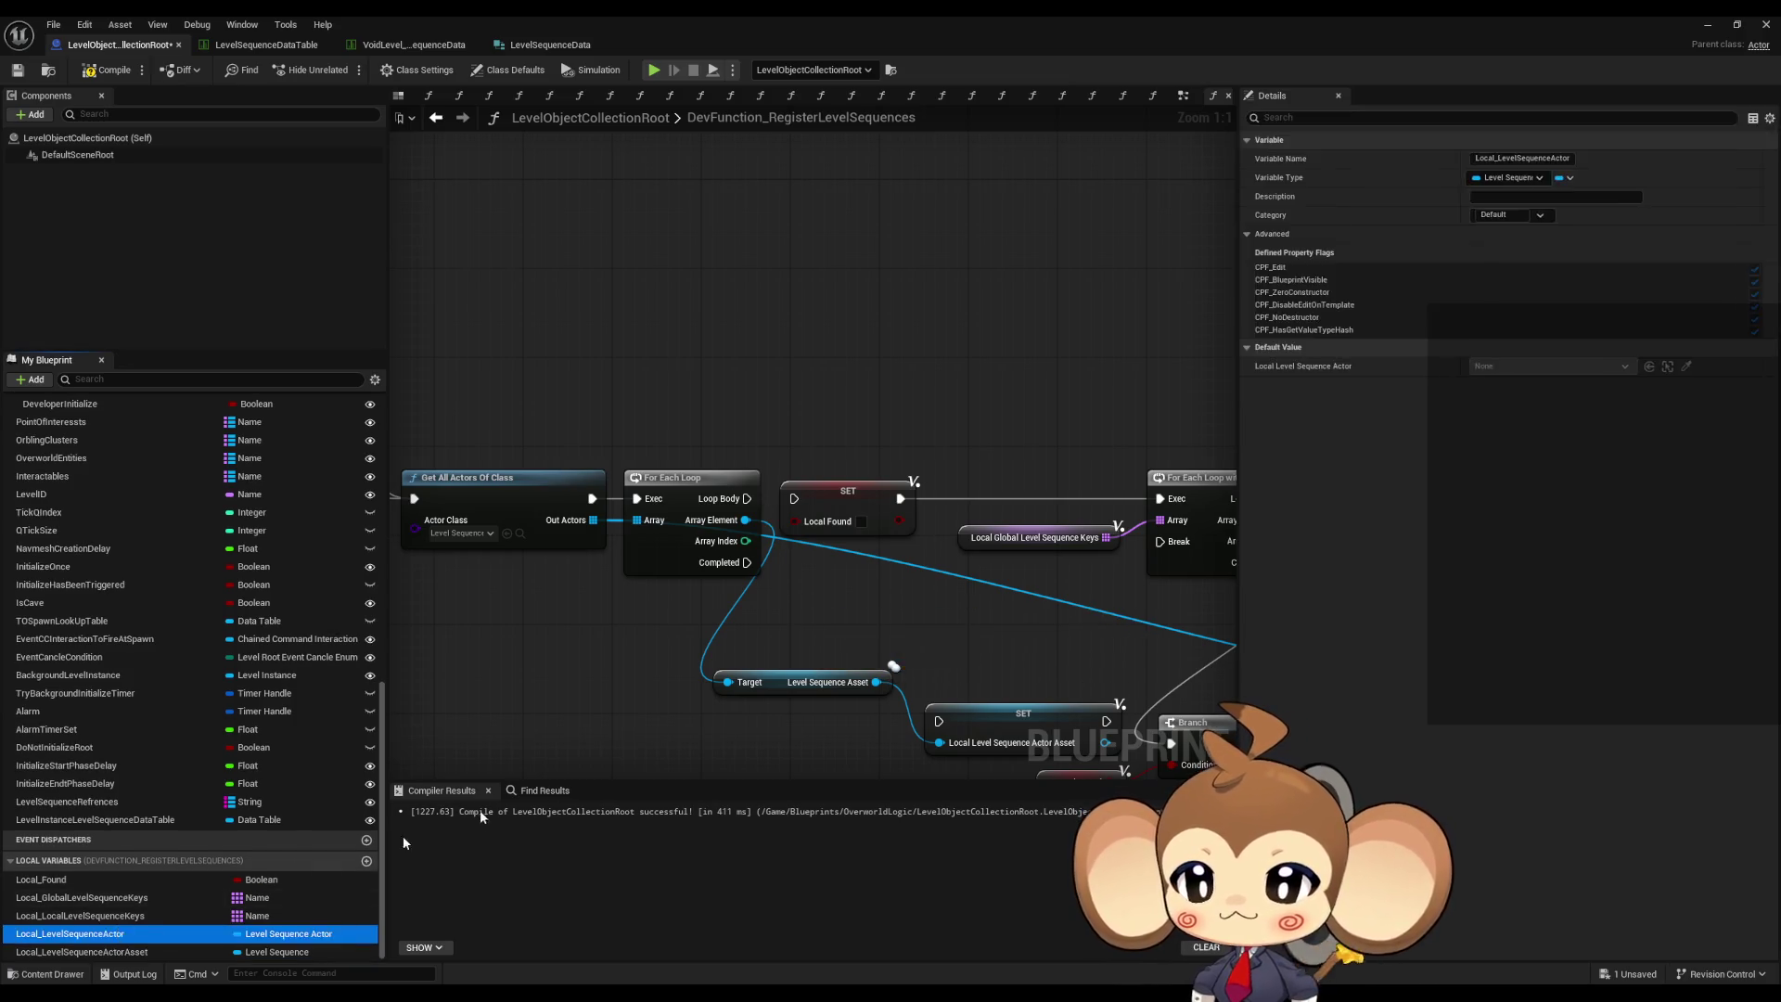
{"action": "key", "text": "Delete"}
{"action": "left_click_drag", "start_coordinate": [1019, 715], "coordinate": [883, 594]}
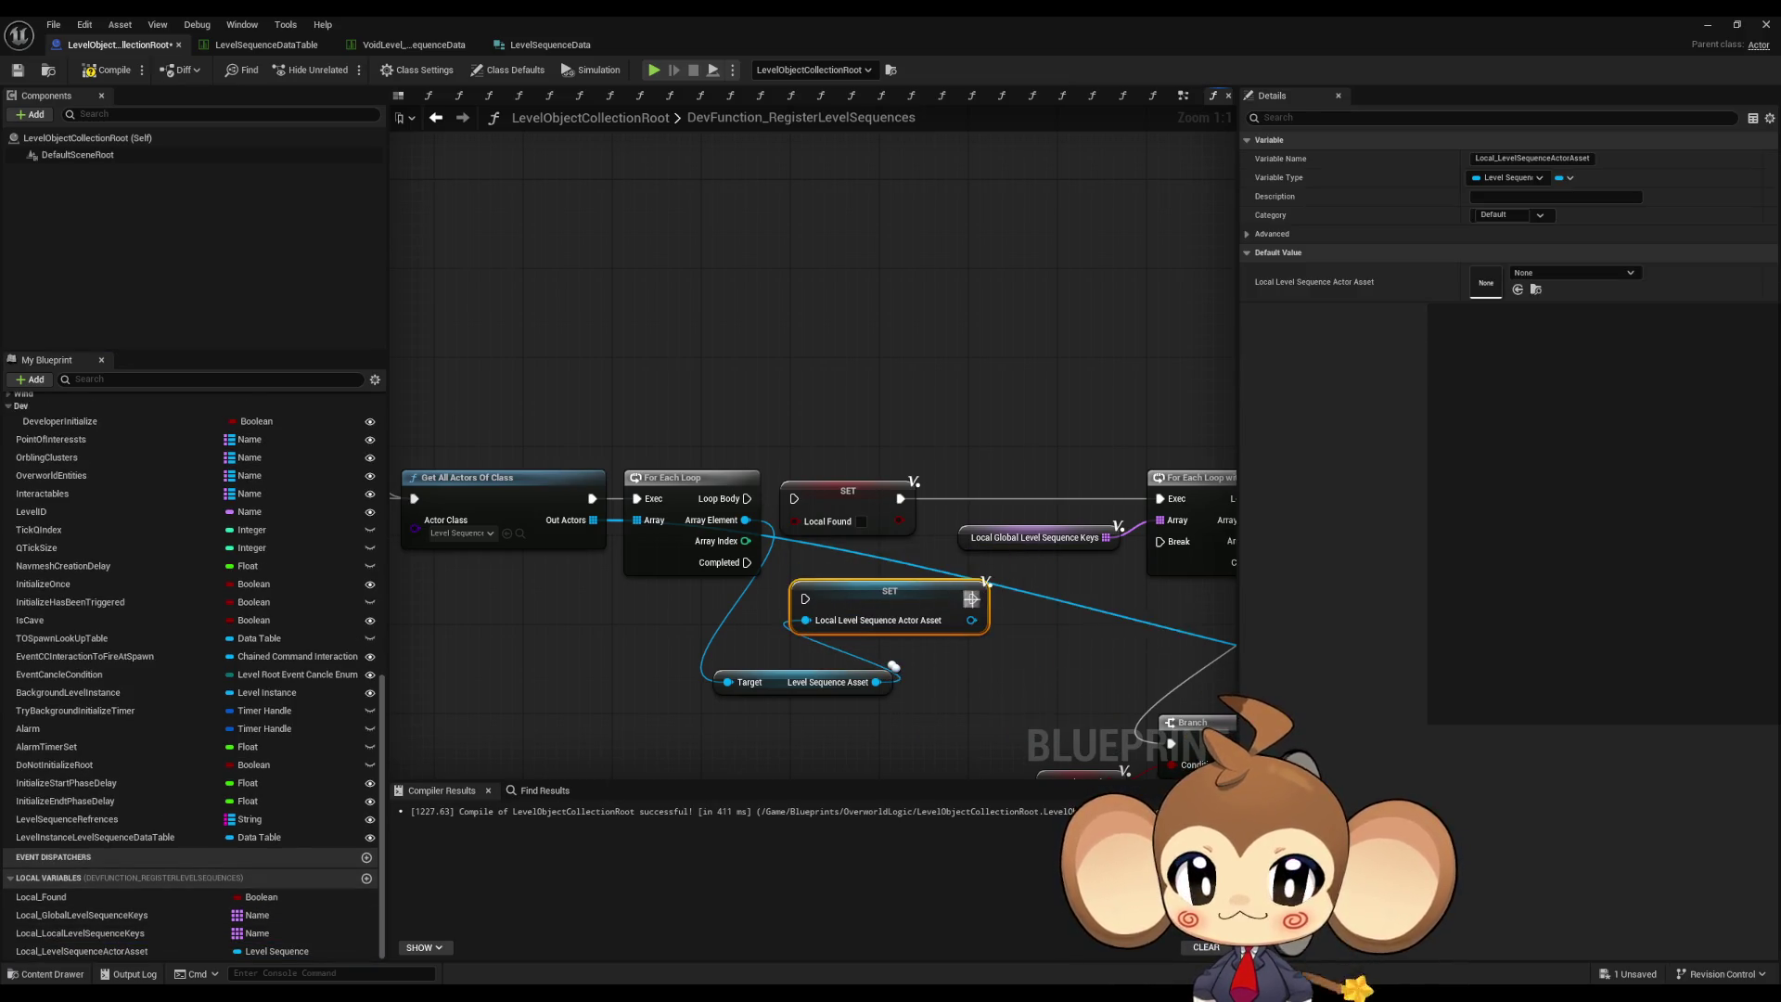
- Wire Loop Body into the asset SET node and regroup the nodes around the loop
{"action": "mouse_move", "coordinate": [747, 498]}
{"action": "left_mouse_down"}
{"action": "mouse_move", "coordinate": [805, 599]}
{"action": "mouse_move", "coordinate": [723, 609]}
{"action": "left_mouse_up"}
{"action": "left_click_drag", "start_coordinate": [651, 475], "coordinate": [1004, 543]}
{"action": "scroll", "coordinate": [661, 436], "scroll_direction": "down", "scroll_amount": 6}
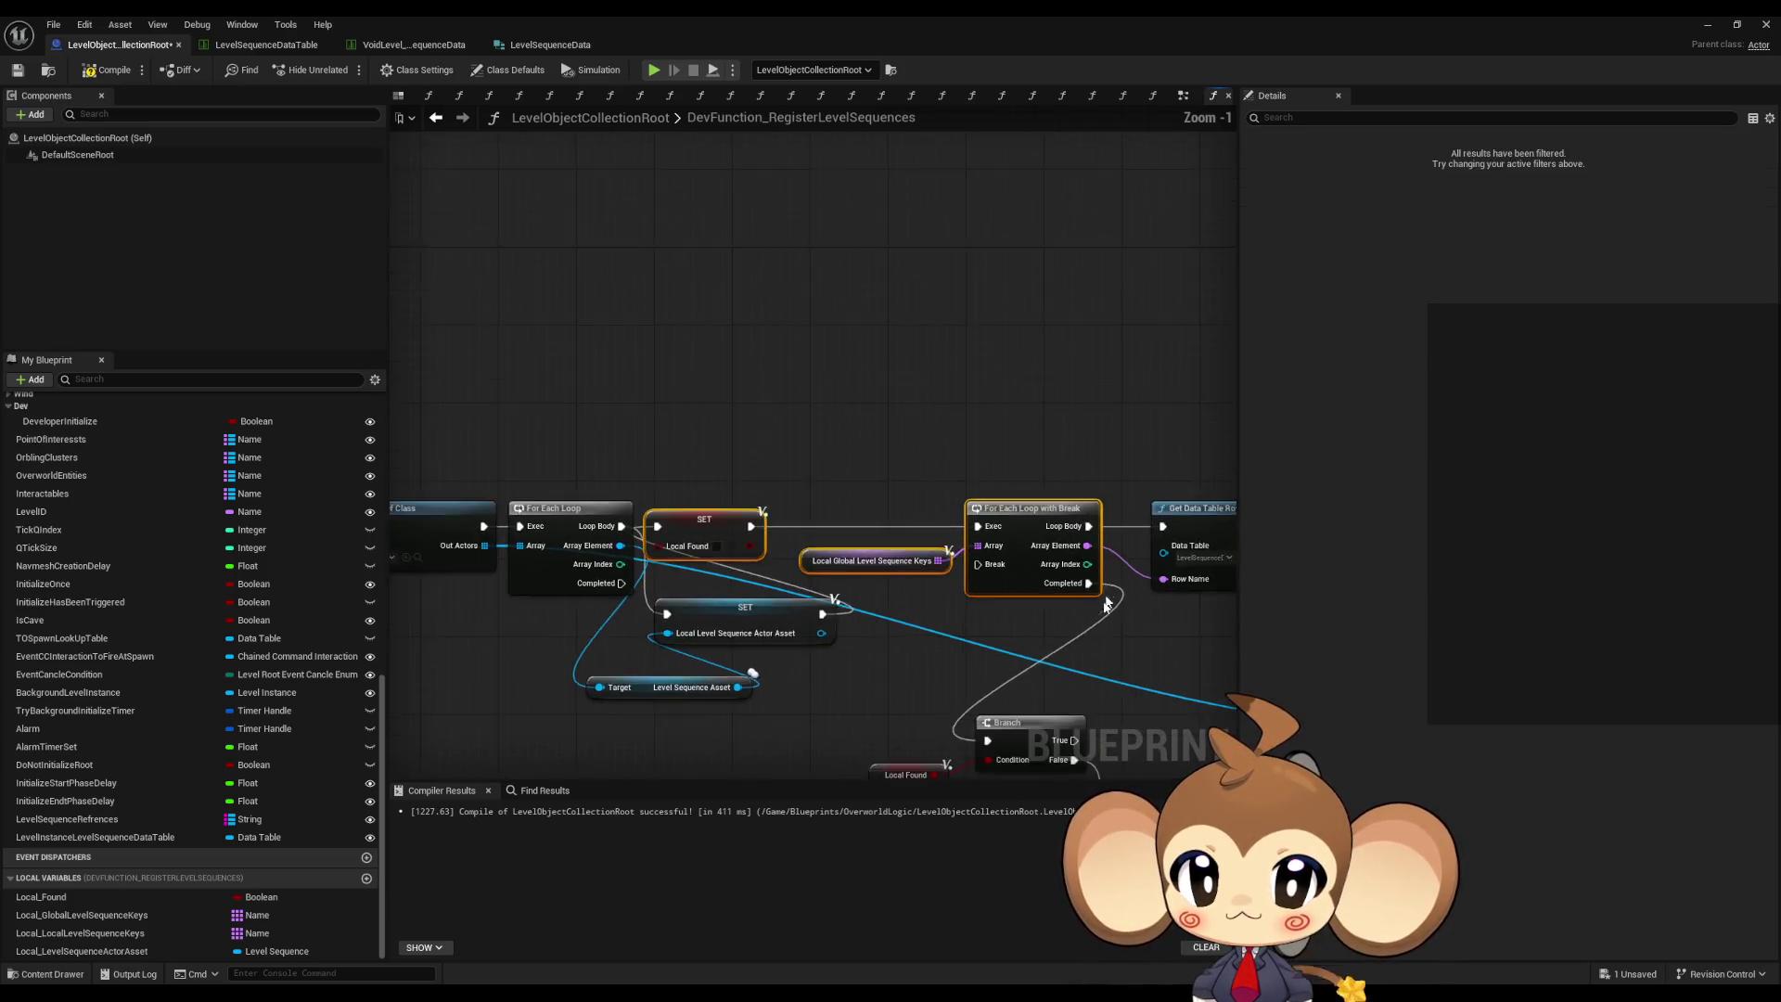
{"action": "scroll", "coordinate": [682, 496], "scroll_direction": "up", "scroll_amount": 6}
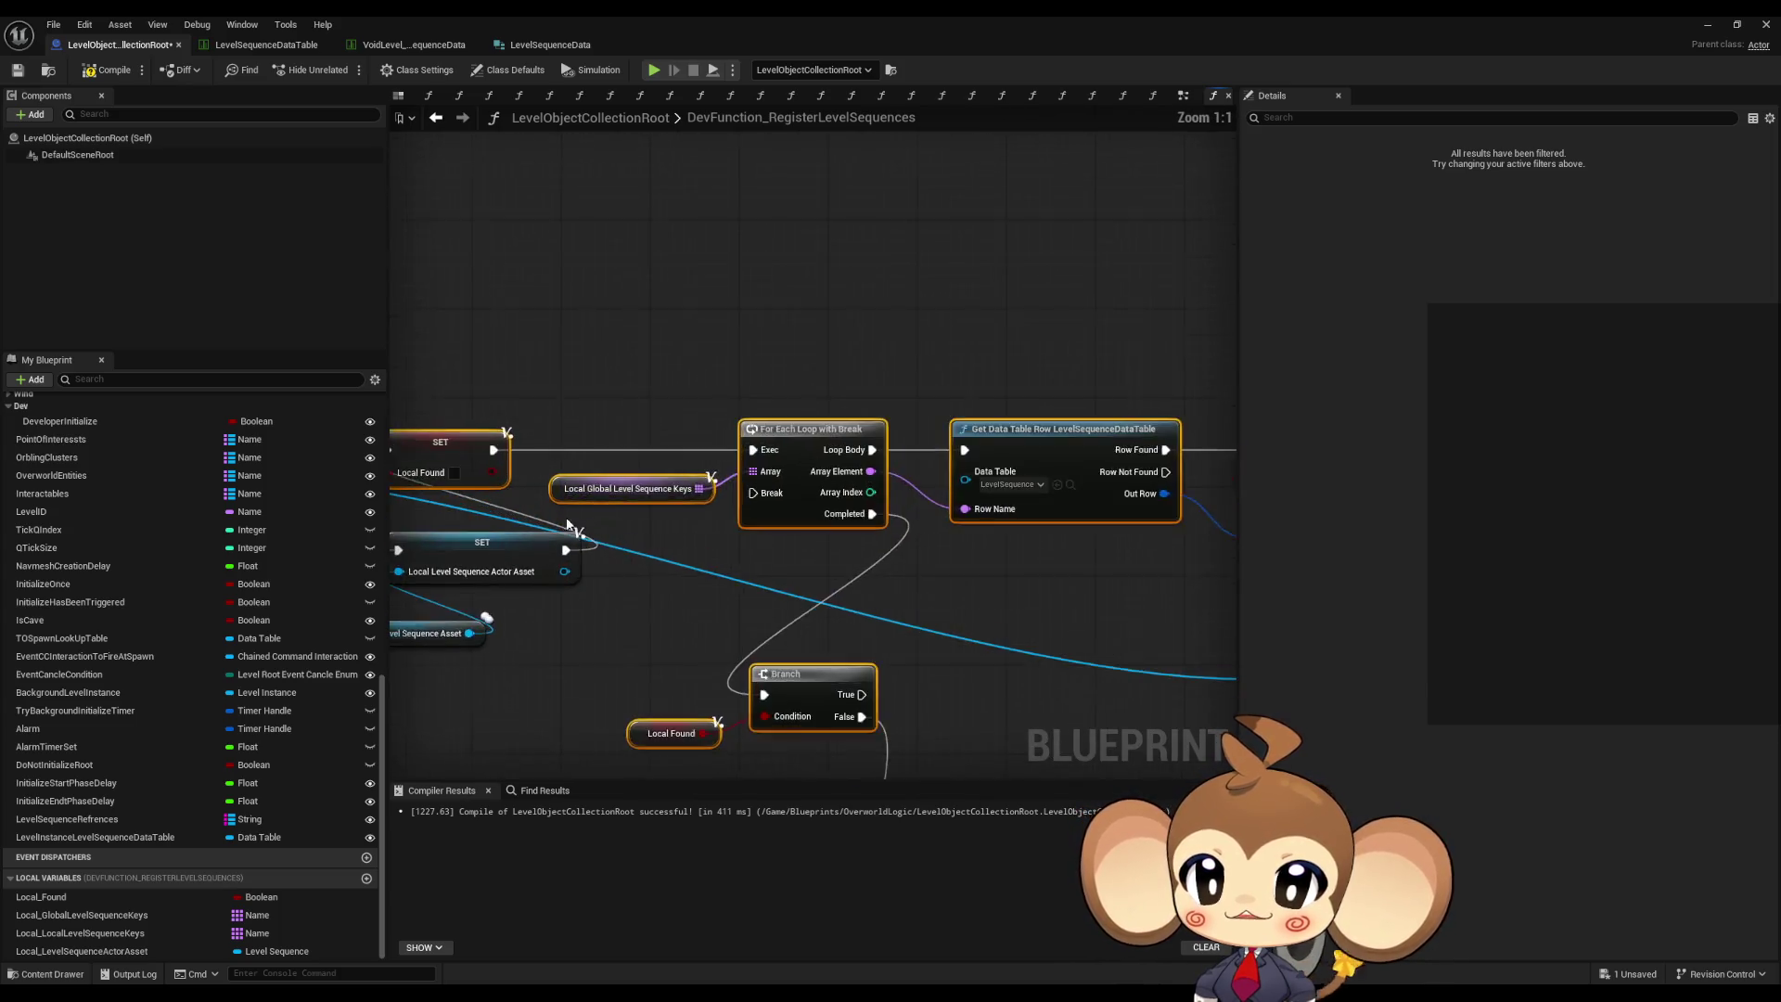
{"action": "left_click_drag", "start_coordinate": [980, 536], "coordinate": [952, 565]}
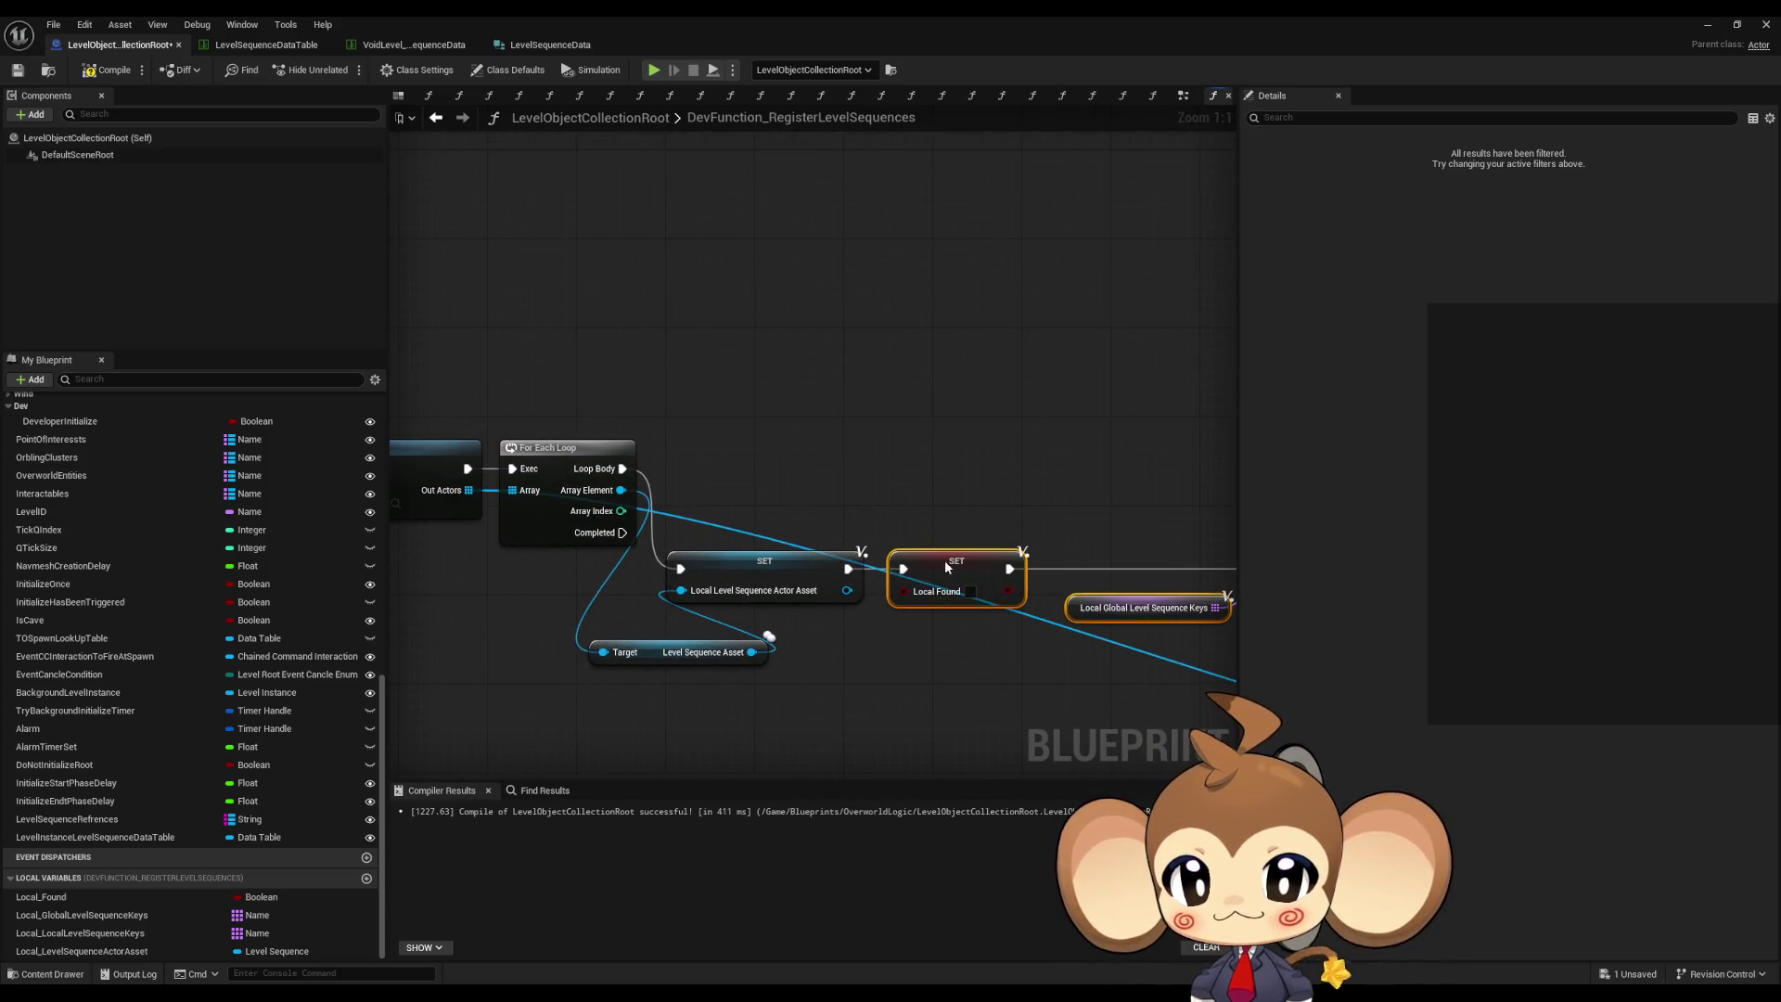
{"action": "left_click", "coordinate": [784, 565], "text": "shift"}
{"action": "mouse_move", "coordinate": [784, 566]}
{"action": "left_mouse_down"}
{"action": "mouse_move", "coordinate": [835, 478]}
{"action": "mouse_move", "coordinate": [953, 471]}
{"action": "left_mouse_up"}
{"action": "mouse_move", "coordinate": [677, 655]}
{"action": "left_mouse_down"}
{"action": "mouse_move", "coordinate": [756, 520]}
{"action": "mouse_move", "coordinate": [733, 499]}
{"action": "left_mouse_up"}
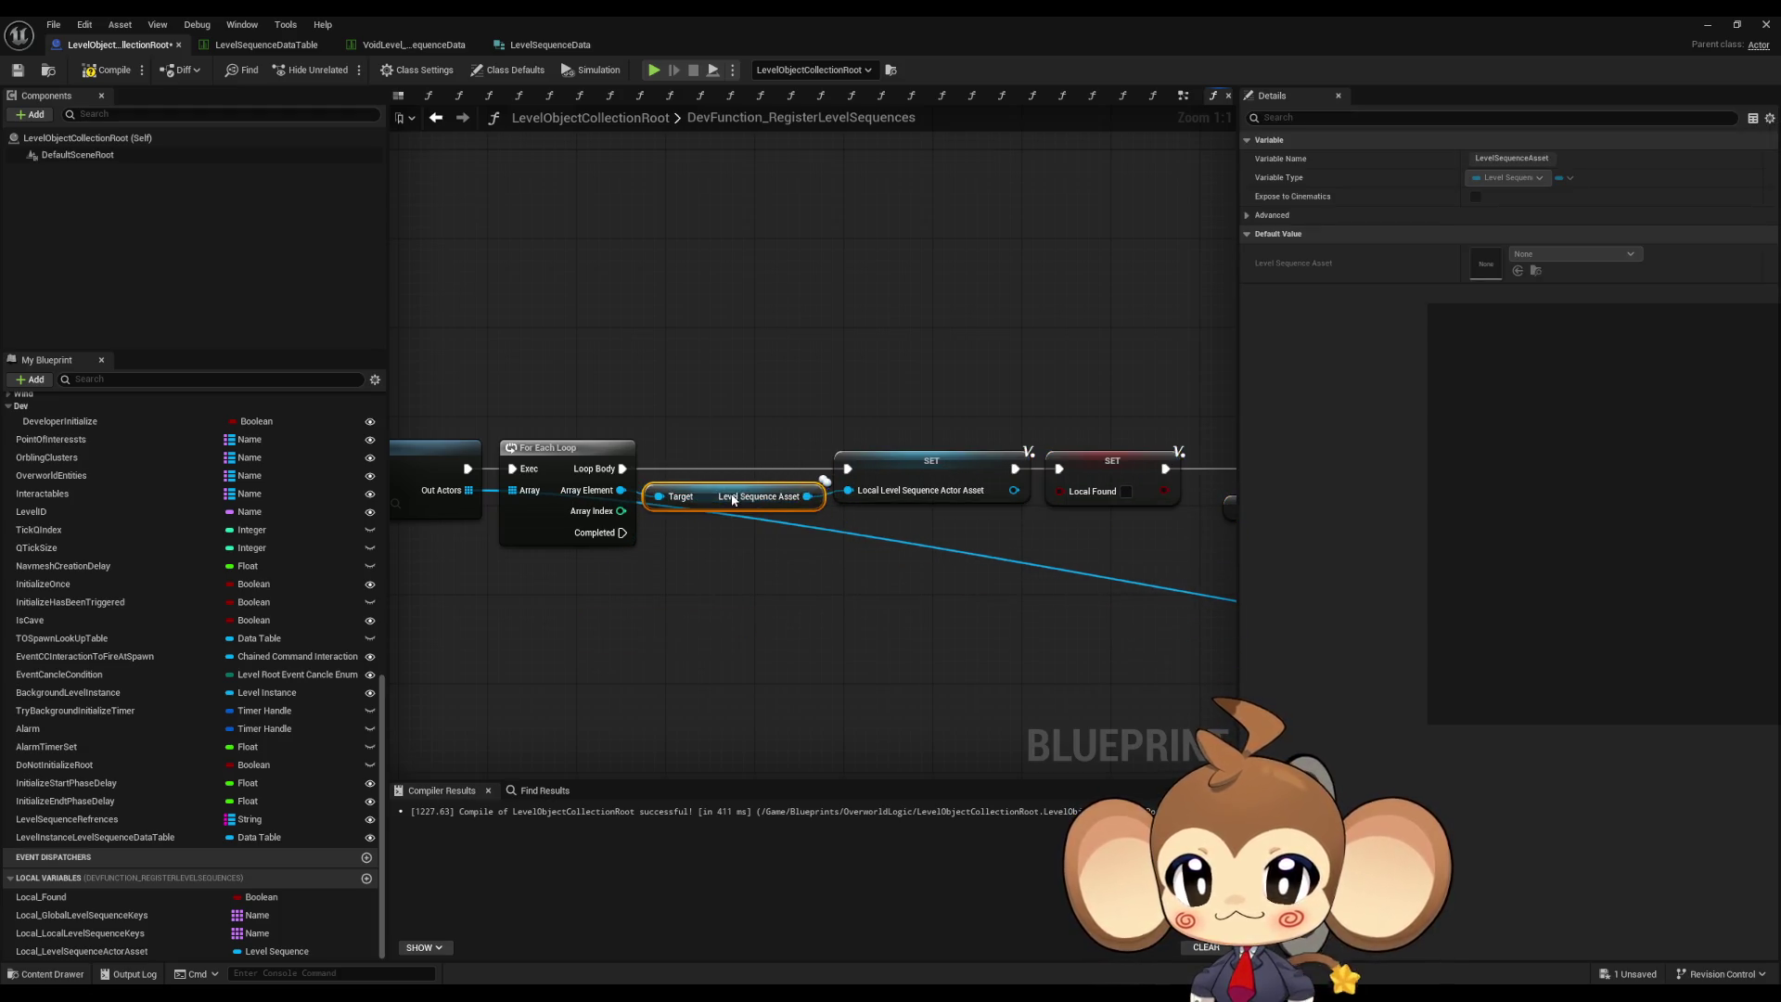
{"action": "left_click", "coordinate": [928, 598]}
{"action": "left_click_drag", "start_coordinate": [928, 598], "coordinate": [573, 594]}
{"action": "left_click_drag", "start_coordinate": [632, 657], "coordinate": [120, 613]}
{"action": "mouse_move", "coordinate": [676, 302]}
{"action": "left_mouse_down"}
{"action": "mouse_move", "coordinate": [846, 506]}
{"action": "mouse_move", "coordinate": [705, 508]}
{"action": "left_mouse_up"}
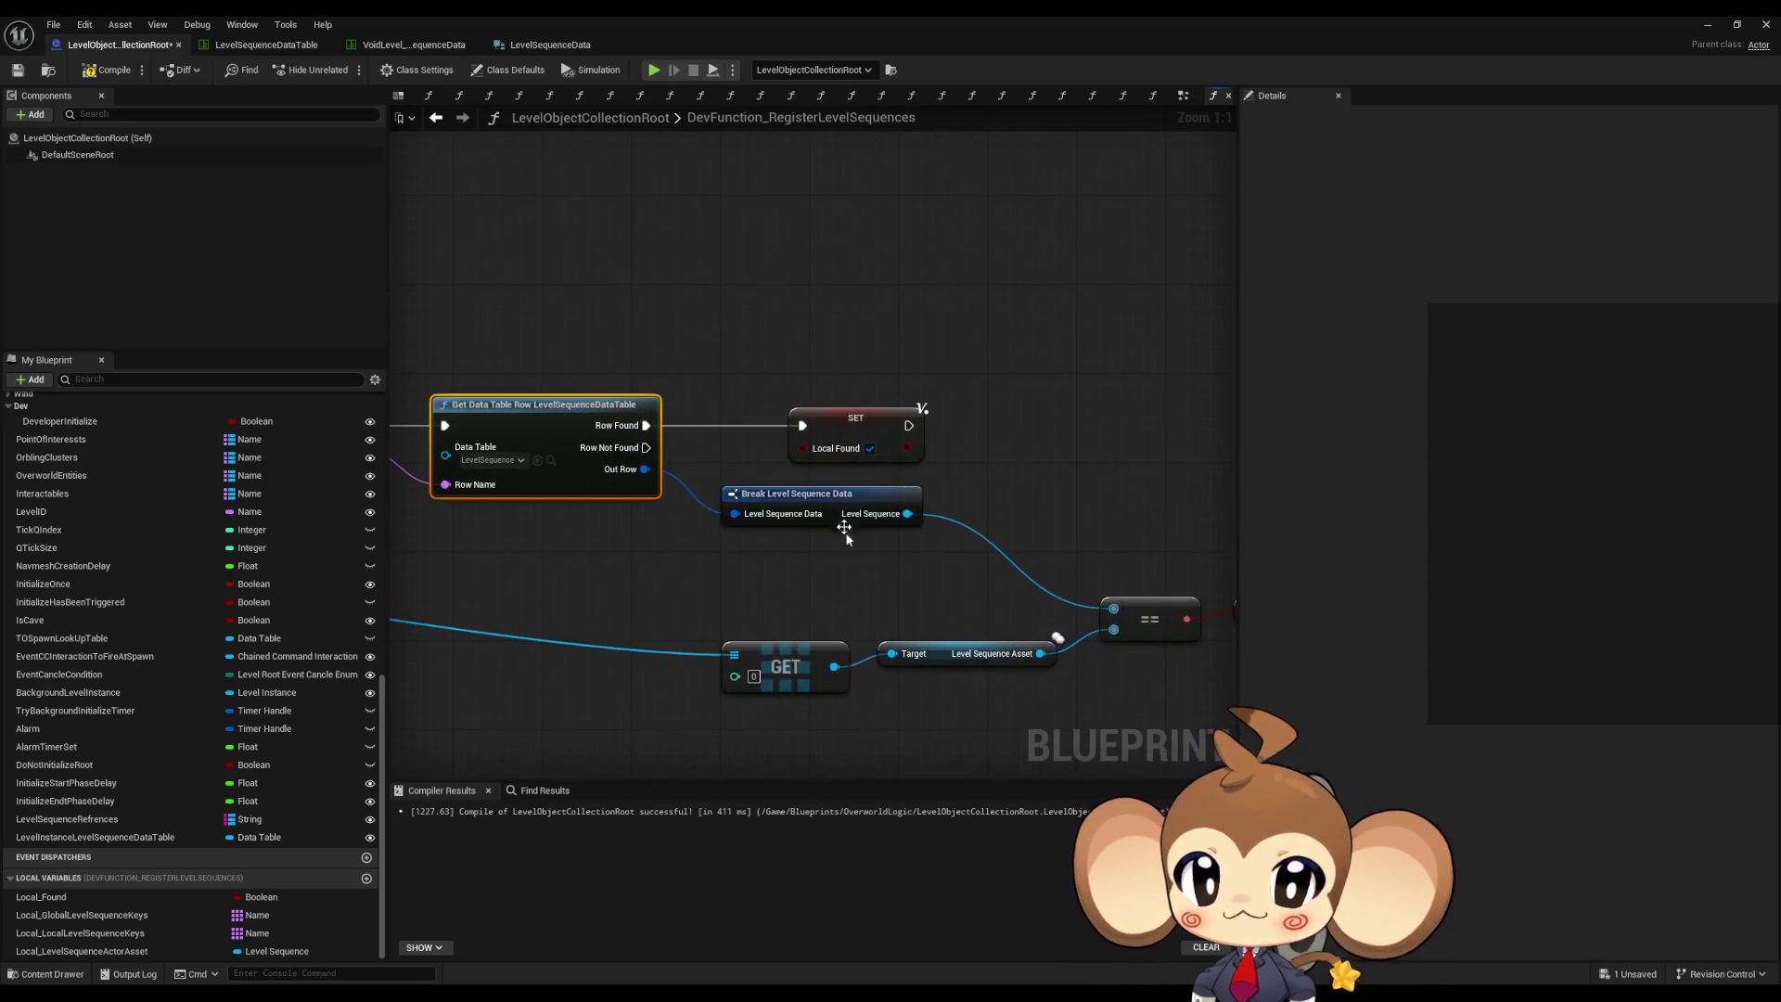
- Feed a Local_LevelSequenceActorAsset getter into == and delete the old GET and Target nodes
{"action": "mouse_move", "coordinate": [124, 953]}
{"action": "left_mouse_down"}
{"action": "mouse_move", "coordinate": [826, 631]}
{"action": "mouse_move", "coordinate": [740, 542]}
{"action": "left_mouse_up"}
{"action": "left_click", "coordinate": [780, 557]}
{"action": "left_click_drag", "start_coordinate": [980, 568], "coordinate": [907, 574]}
{"action": "left_click_drag", "start_coordinate": [742, 560], "coordinate": [764, 561]}
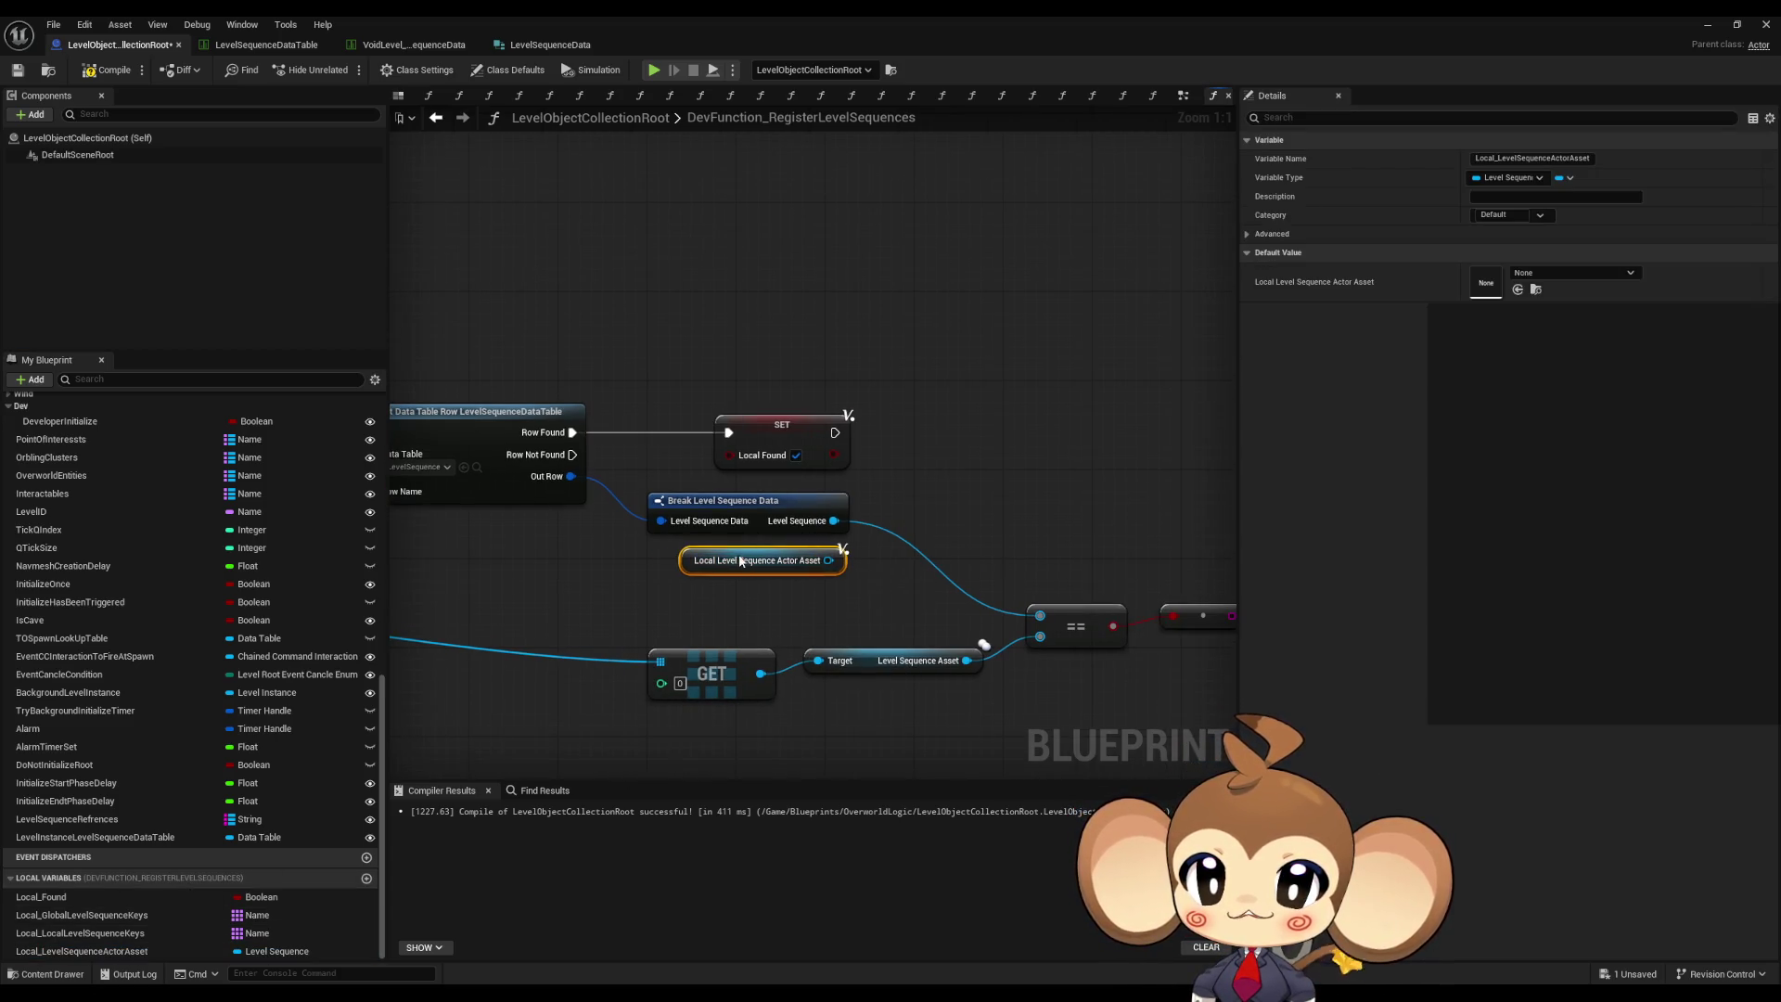
{"action": "left_click_drag", "start_coordinate": [1040, 636], "coordinate": [828, 561]}
{"action": "left_click_drag", "start_coordinate": [686, 627], "coordinate": [889, 720]}
{"action": "key", "text": "Delete"}
- Shift SET Local Found right, move == beside Break Level Sequence Data, and remove the reroute
{"action": "left_click_drag", "start_coordinate": [801, 434], "coordinate": [1142, 430]}
{"action": "left_click_drag", "start_coordinate": [848, 521], "coordinate": [754, 521]}
{"action": "mouse_move", "coordinate": [981, 622]}
{"action": "left_mouse_down"}
{"action": "mouse_move", "coordinate": [882, 545]}
{"action": "mouse_move", "coordinate": [816, 534]}
{"action": "left_mouse_up"}
{"action": "left_click_drag", "start_coordinate": [1004, 546], "coordinate": [1126, 653]}
{"action": "key", "text": "Delete"}
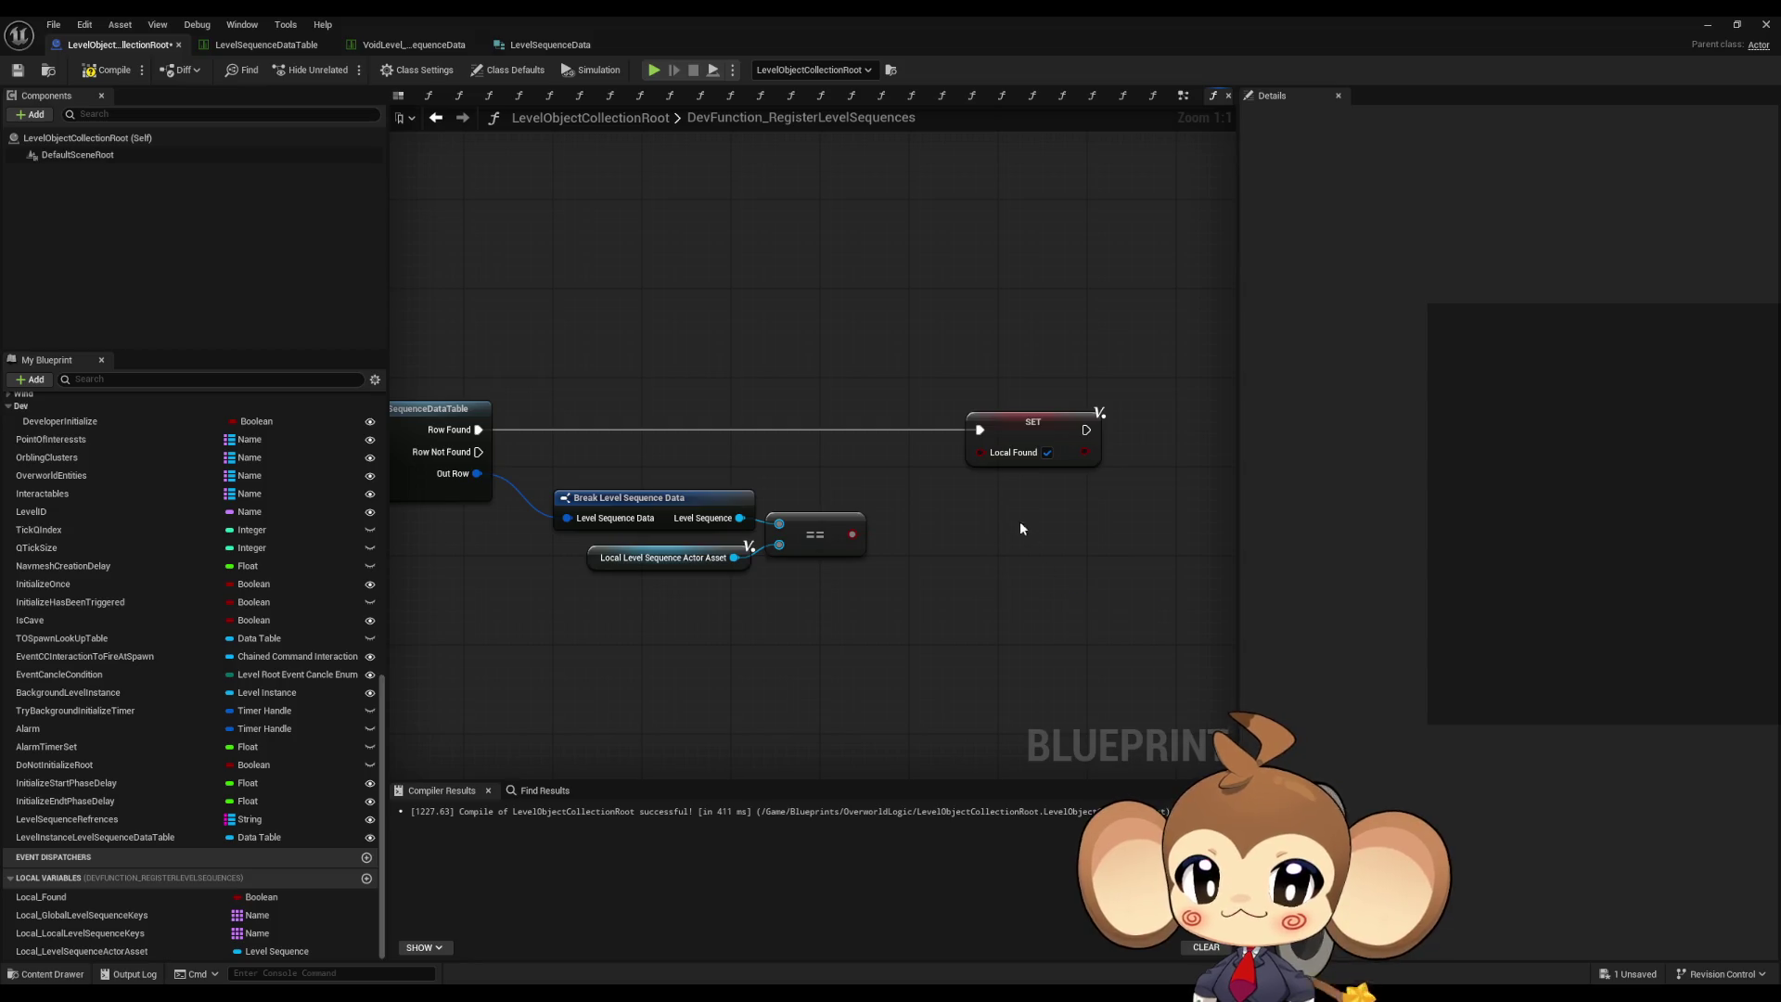
- Insert a Branch driven by == between Row Found and SET Local Found
{"action": "left_click", "coordinate": [843, 541]}
{"action": "mouse_move", "coordinate": [851, 534]}
{"action": "left_mouse_down"}
{"action": "mouse_move", "coordinate": [914, 543]}
{"action": "mouse_move", "coordinate": [479, 430]}
{"action": "left_mouse_up"}
{"action": "left_click", "coordinate": [937, 608]}
{"action": "mouse_move", "coordinate": [980, 429]}
{"action": "left_mouse_down"}
{"action": "mouse_move", "coordinate": [1024, 566]}
{"action": "mouse_move", "coordinate": [1062, 429]}
{"action": "mouse_move", "coordinate": [1175, 468]}
{"action": "left_mouse_up"}
{"action": "left_click_drag", "start_coordinate": [971, 553], "coordinate": [949, 420]}
- Move SET Local Found beside Branch True and select the lower loop's nodes over the local keys
{"action": "left_click_drag", "start_coordinate": [1174, 469], "coordinate": [1094, 424]}
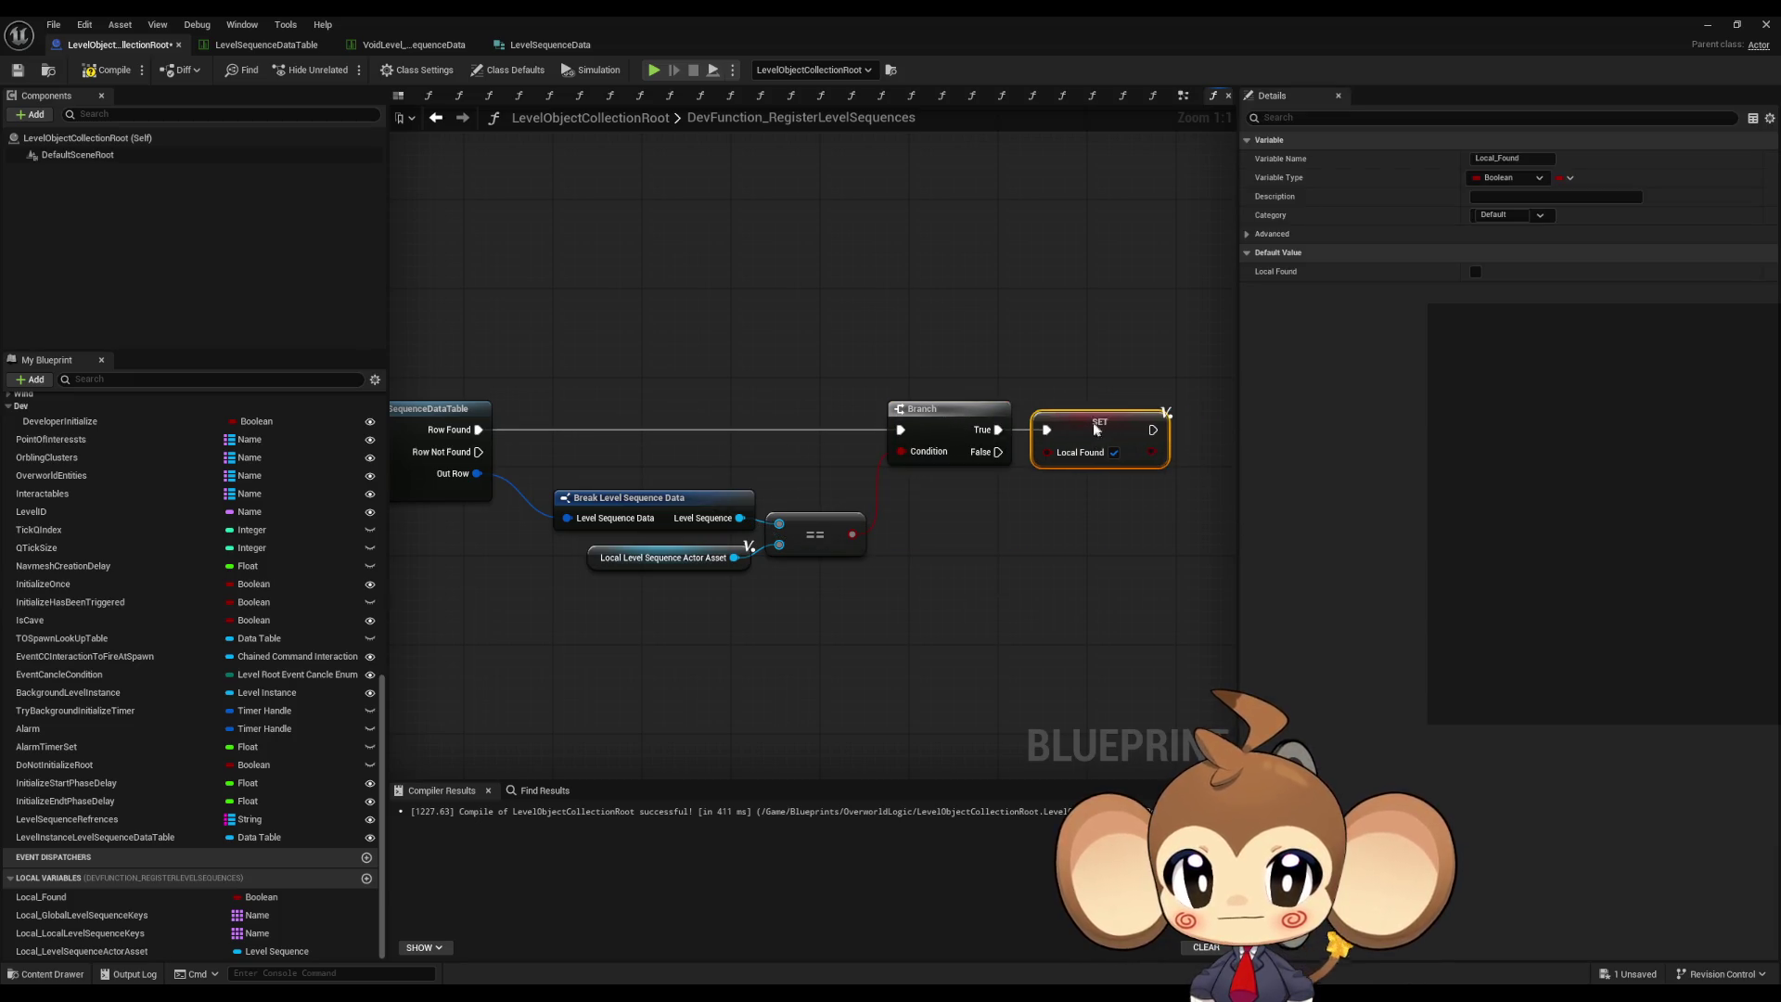
{"action": "scroll", "coordinate": [1008, 608], "scroll_direction": "down", "scroll_amount": 3}
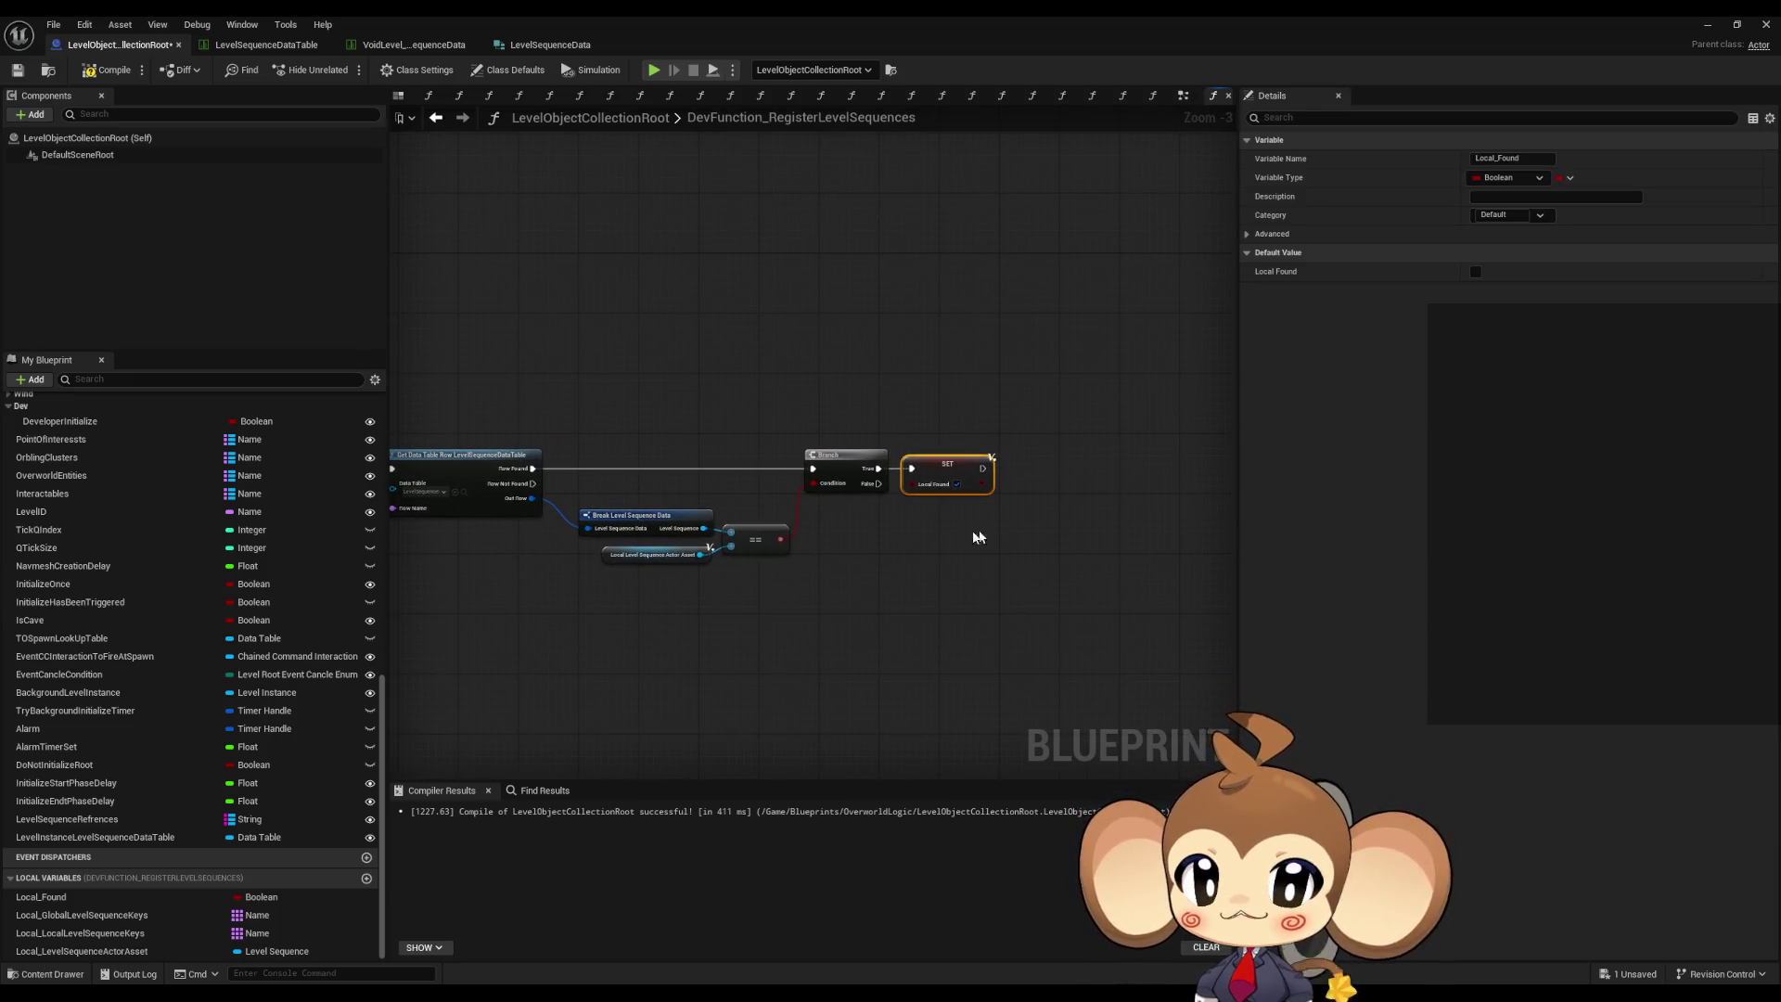
{"action": "left_click_drag", "start_coordinate": [875, 529], "coordinate": [1118, 489]}
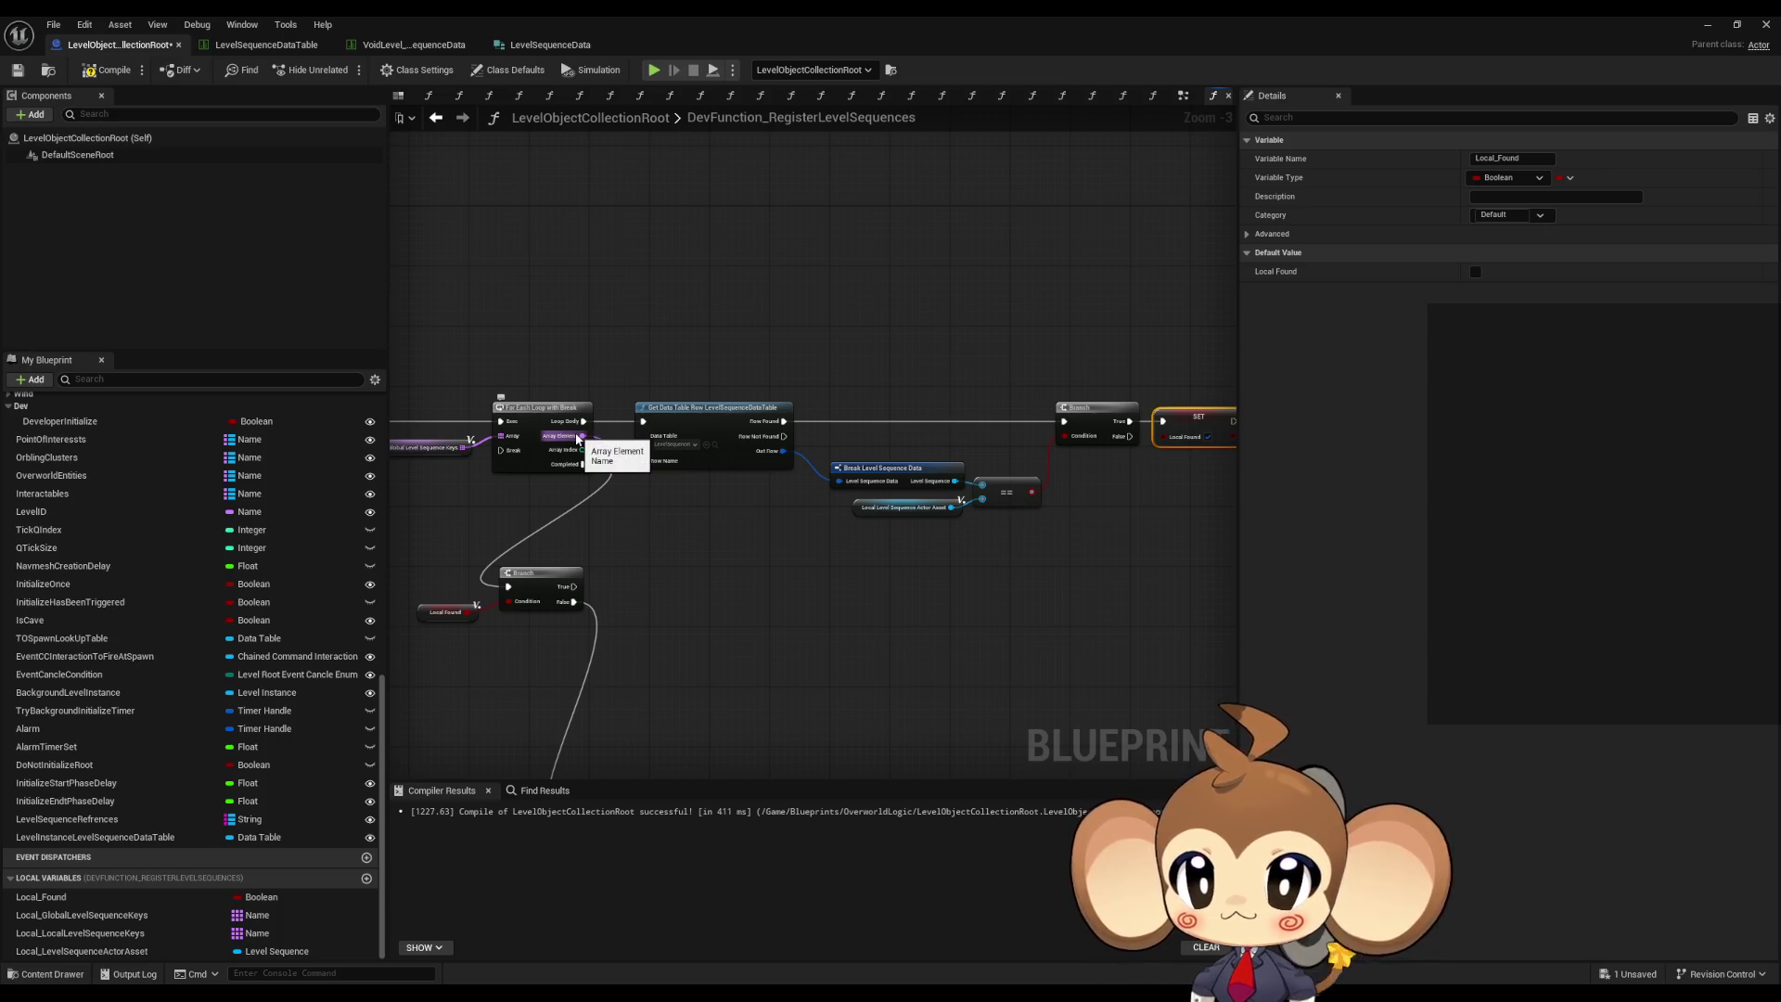
{"action": "scroll", "coordinate": [664, 568], "scroll_direction": "down", "scroll_amount": 4}
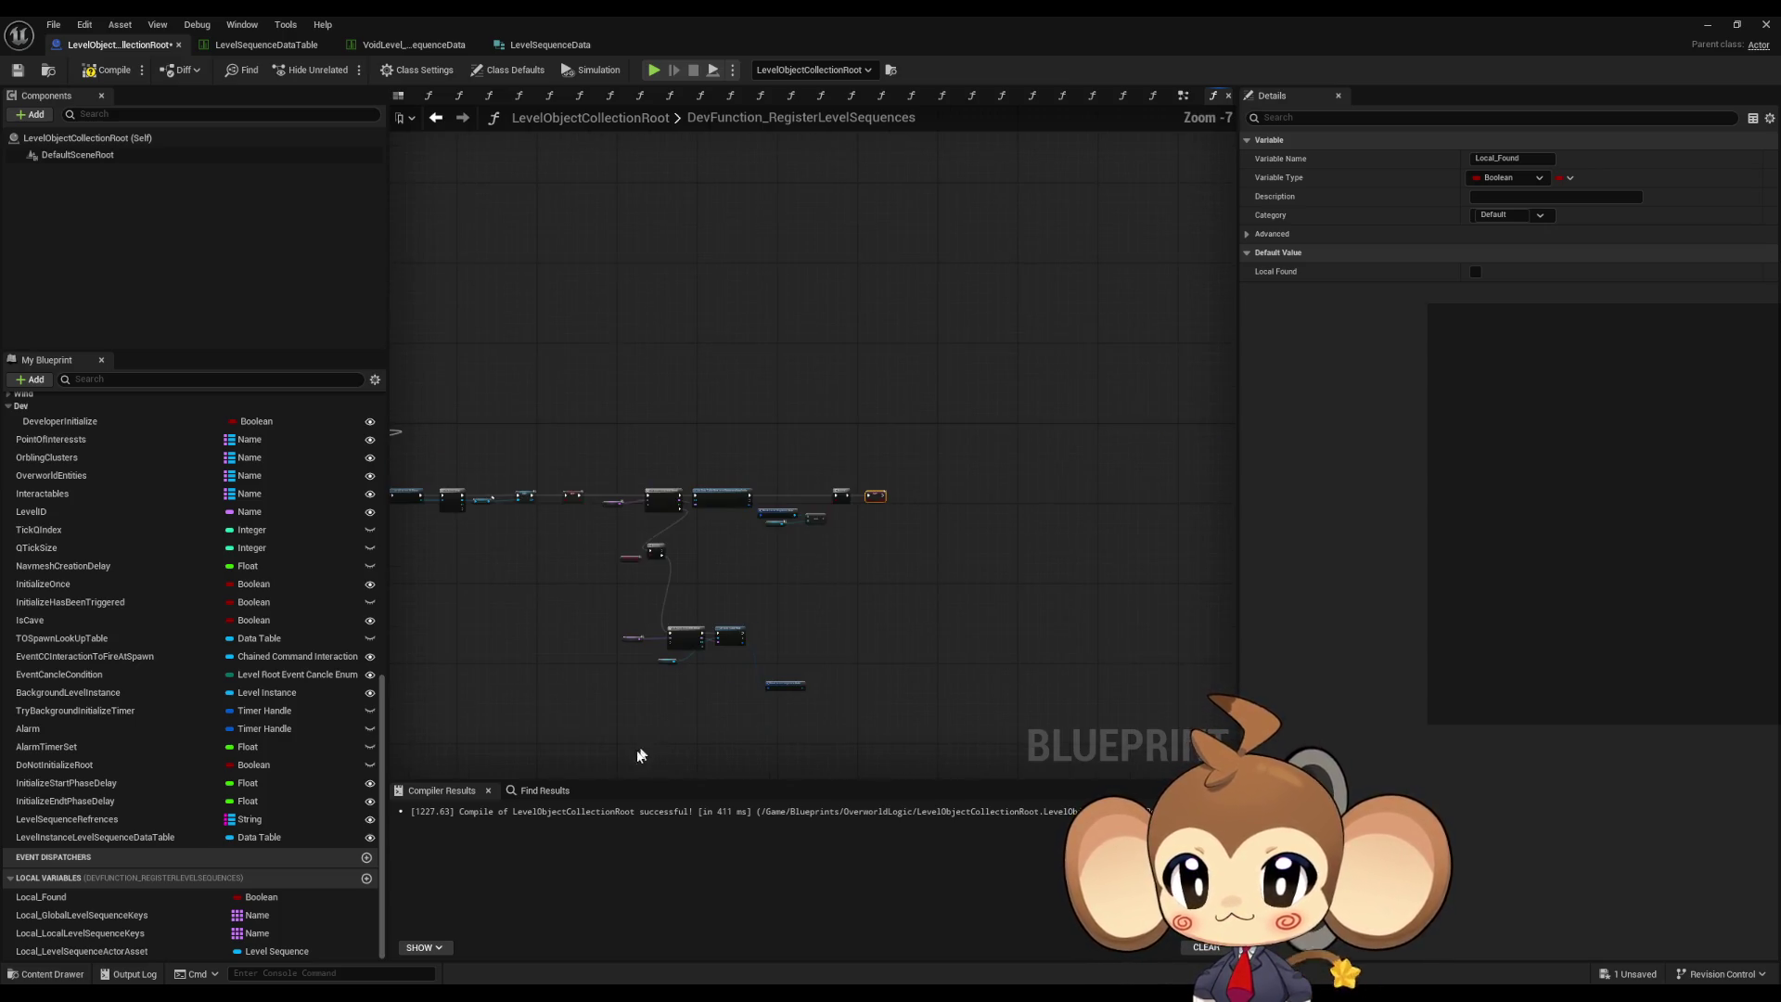
{"action": "scroll", "coordinate": [664, 568], "scroll_direction": "up", "scroll_amount": 4}
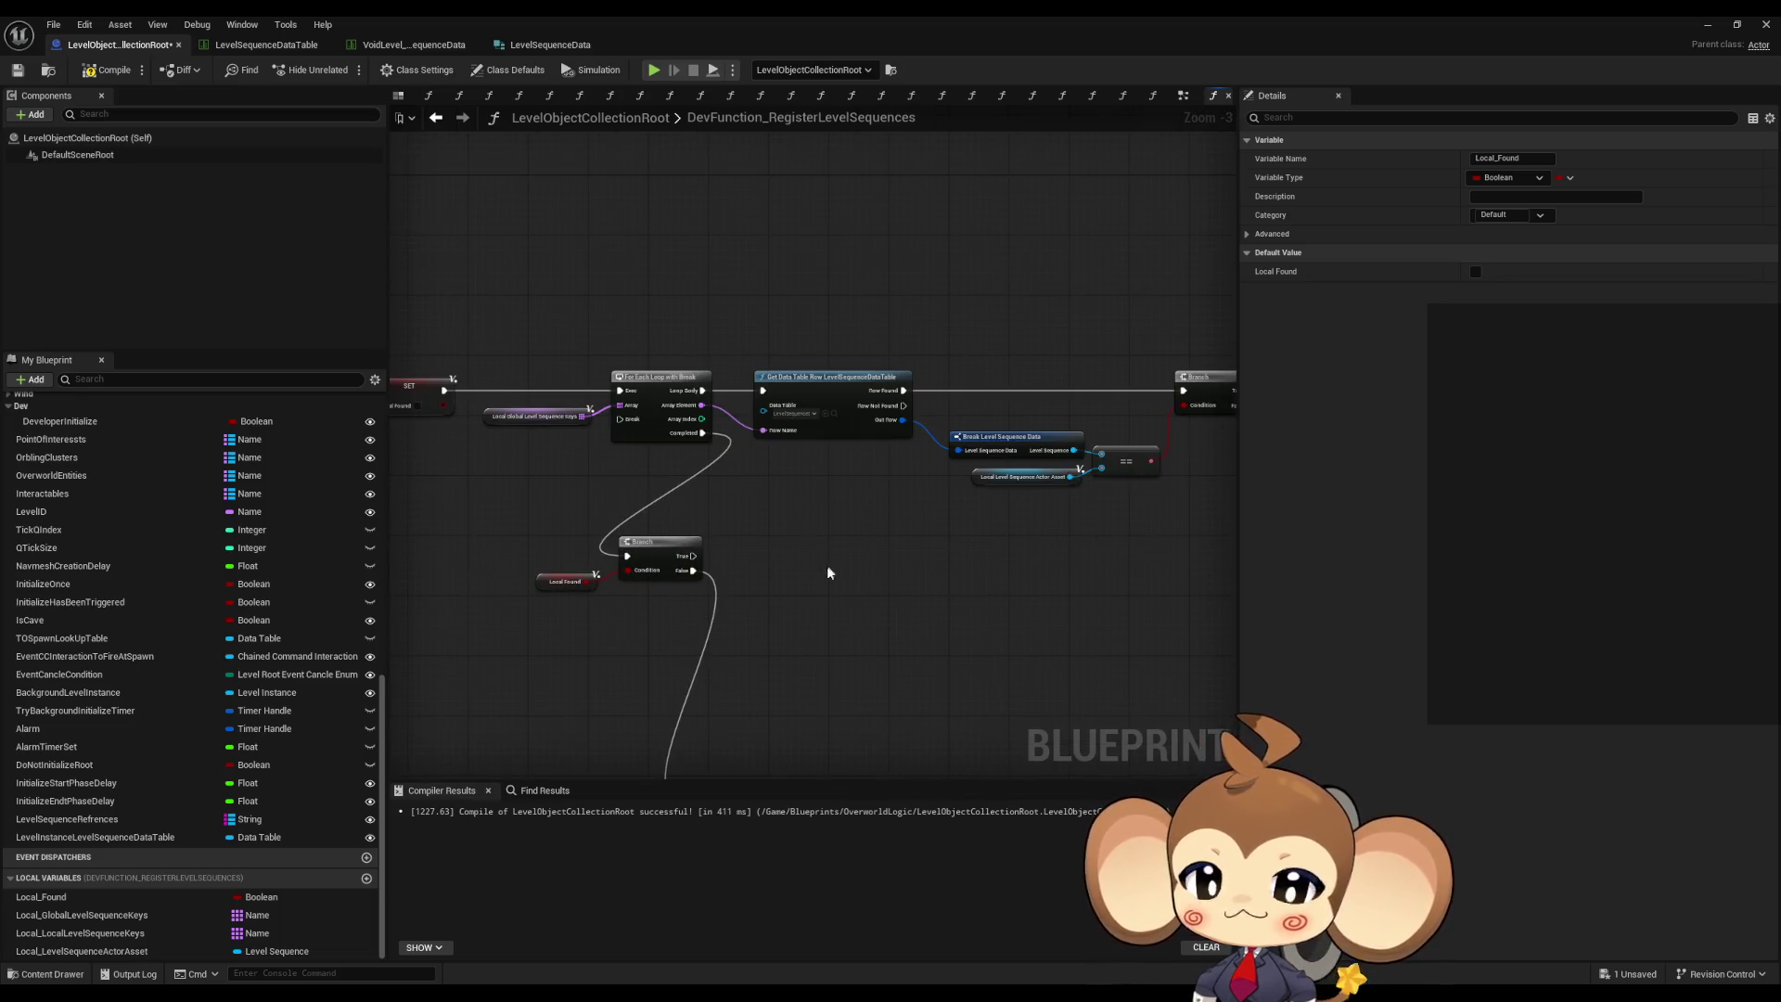
{"action": "left_click_drag", "start_coordinate": [822, 574], "coordinate": [686, 566]}
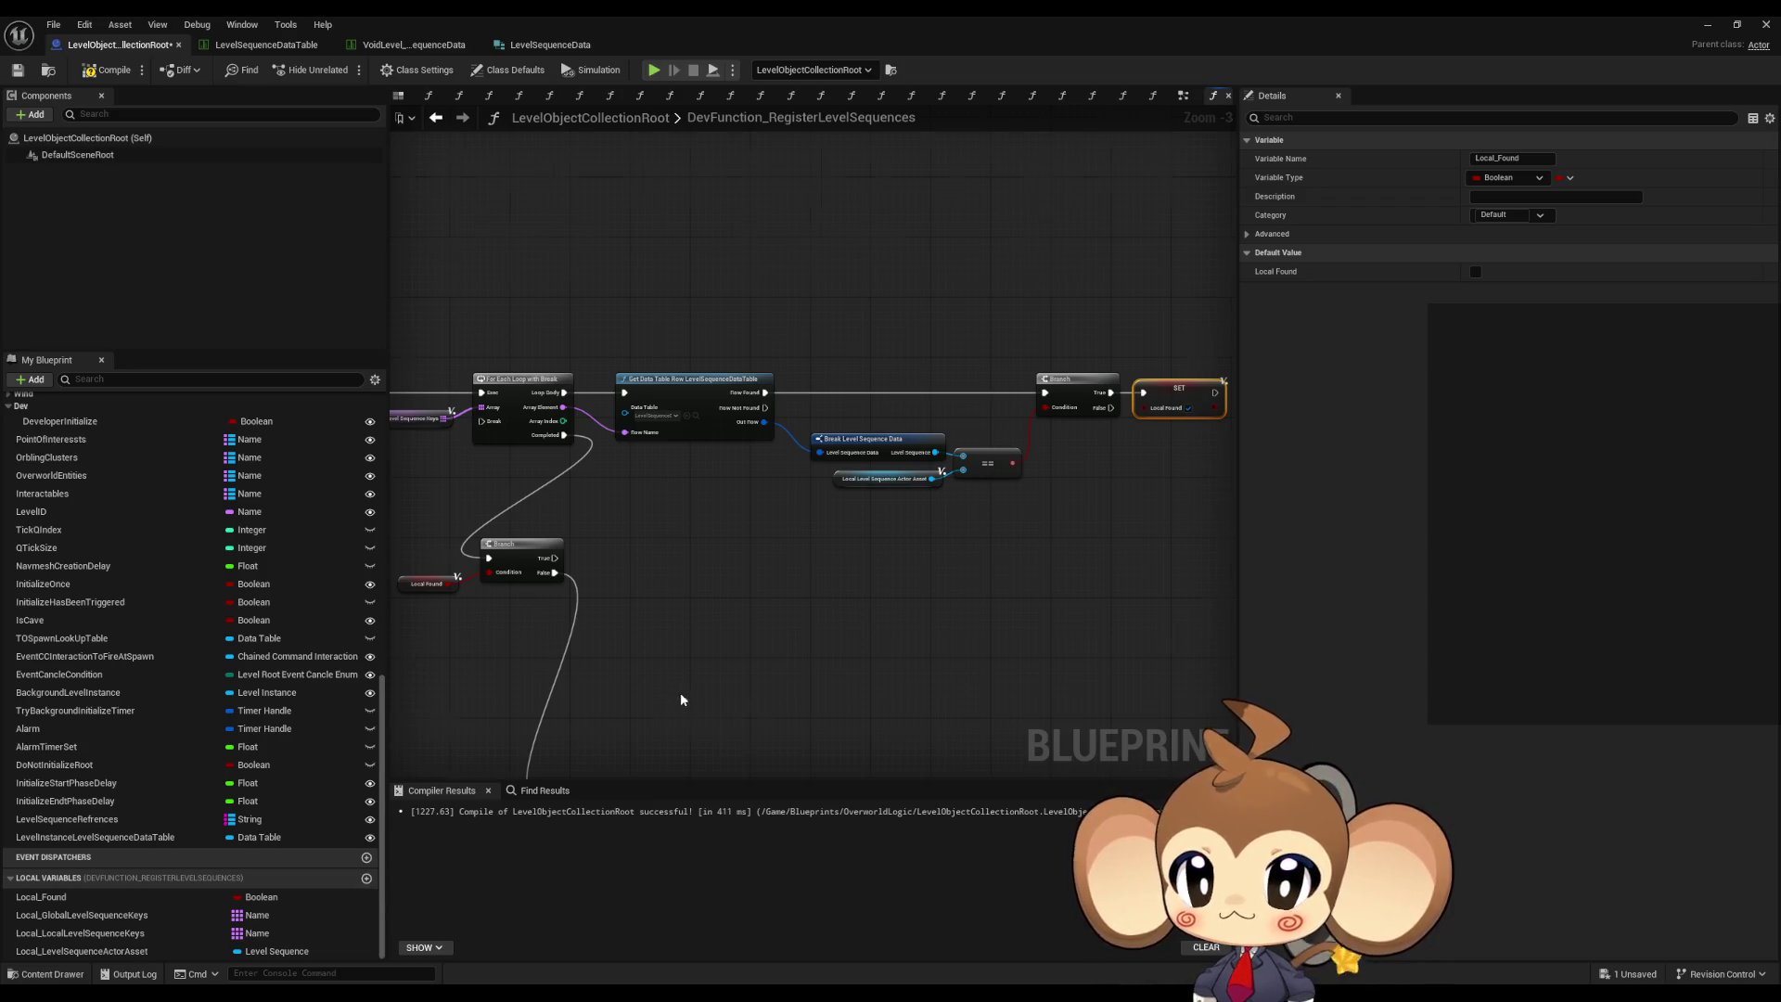
{"action": "scroll", "coordinate": [680, 700], "scroll_direction": "up", "scroll_amount": 2}
{"action": "scroll", "coordinate": [628, 529], "scroll_direction": "down", "scroll_amount": 1}
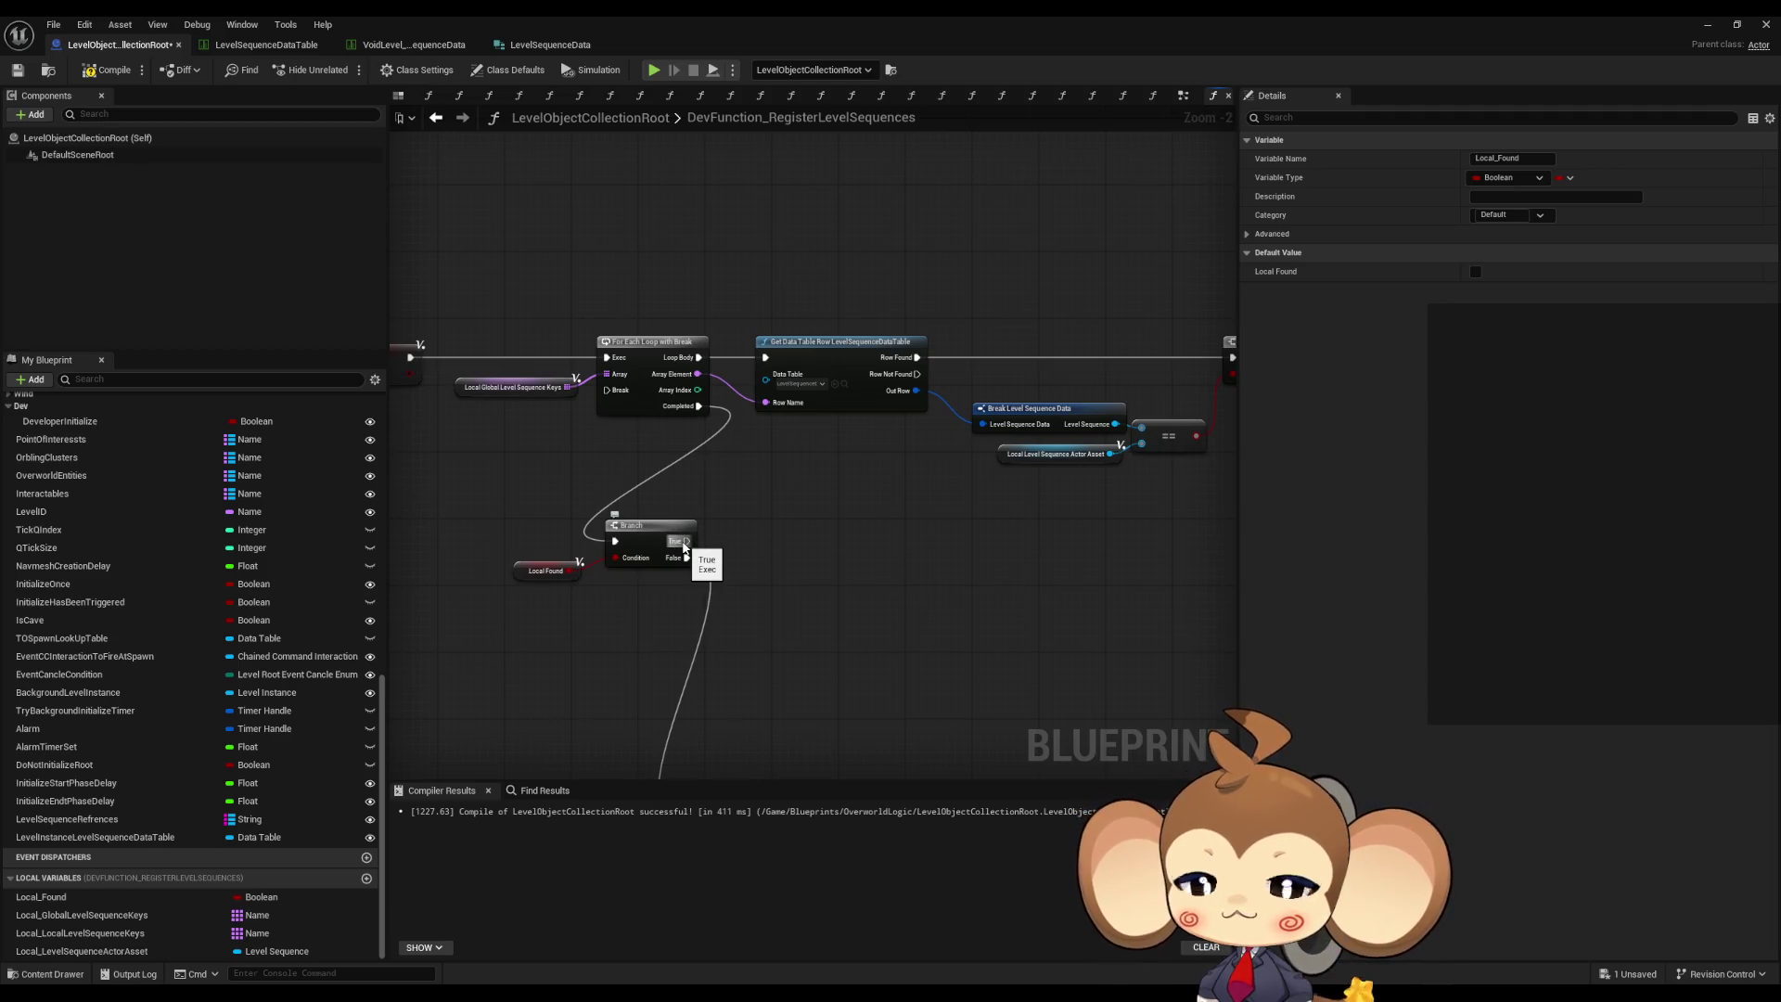
{"action": "scroll", "coordinate": [859, 664], "scroll_direction": "down", "scroll_amount": 2}
{"action": "mouse_move", "coordinate": [524, 580]}
{"action": "left_mouse_down"}
{"action": "mouse_move", "coordinate": [959, 776]}
{"action": "mouse_move", "coordinate": [946, 748]}
{"action": "left_mouse_up"}
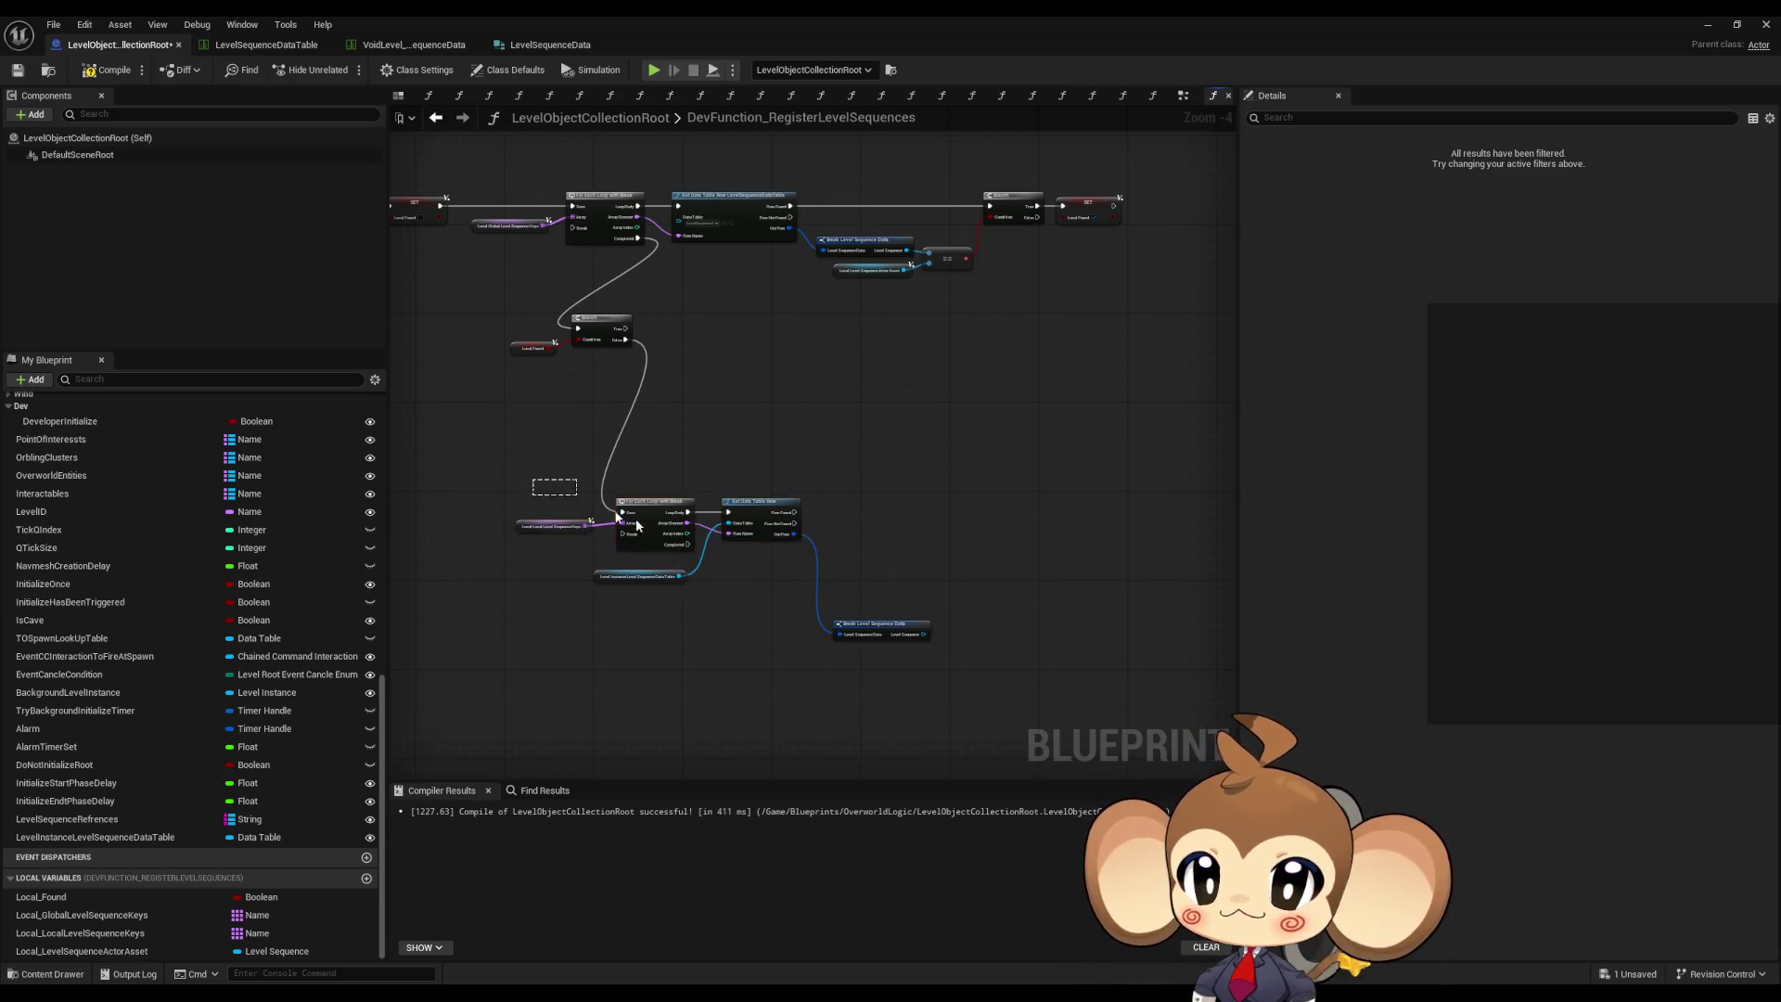
- Copy the Branch and SET Local Found nodes into the lower loop, driven by its Completed output
{"action": "mouse_move", "coordinate": [756, 506]}
{"action": "left_mouse_down"}
{"action": "mouse_move", "coordinate": [909, 443]}
{"action": "mouse_move", "coordinate": [898, 455]}
{"action": "left_mouse_up"}
{"action": "scroll", "coordinate": [893, 410], "scroll_direction": "up", "scroll_amount": 1}
{"action": "left_click", "coordinate": [887, 430]}
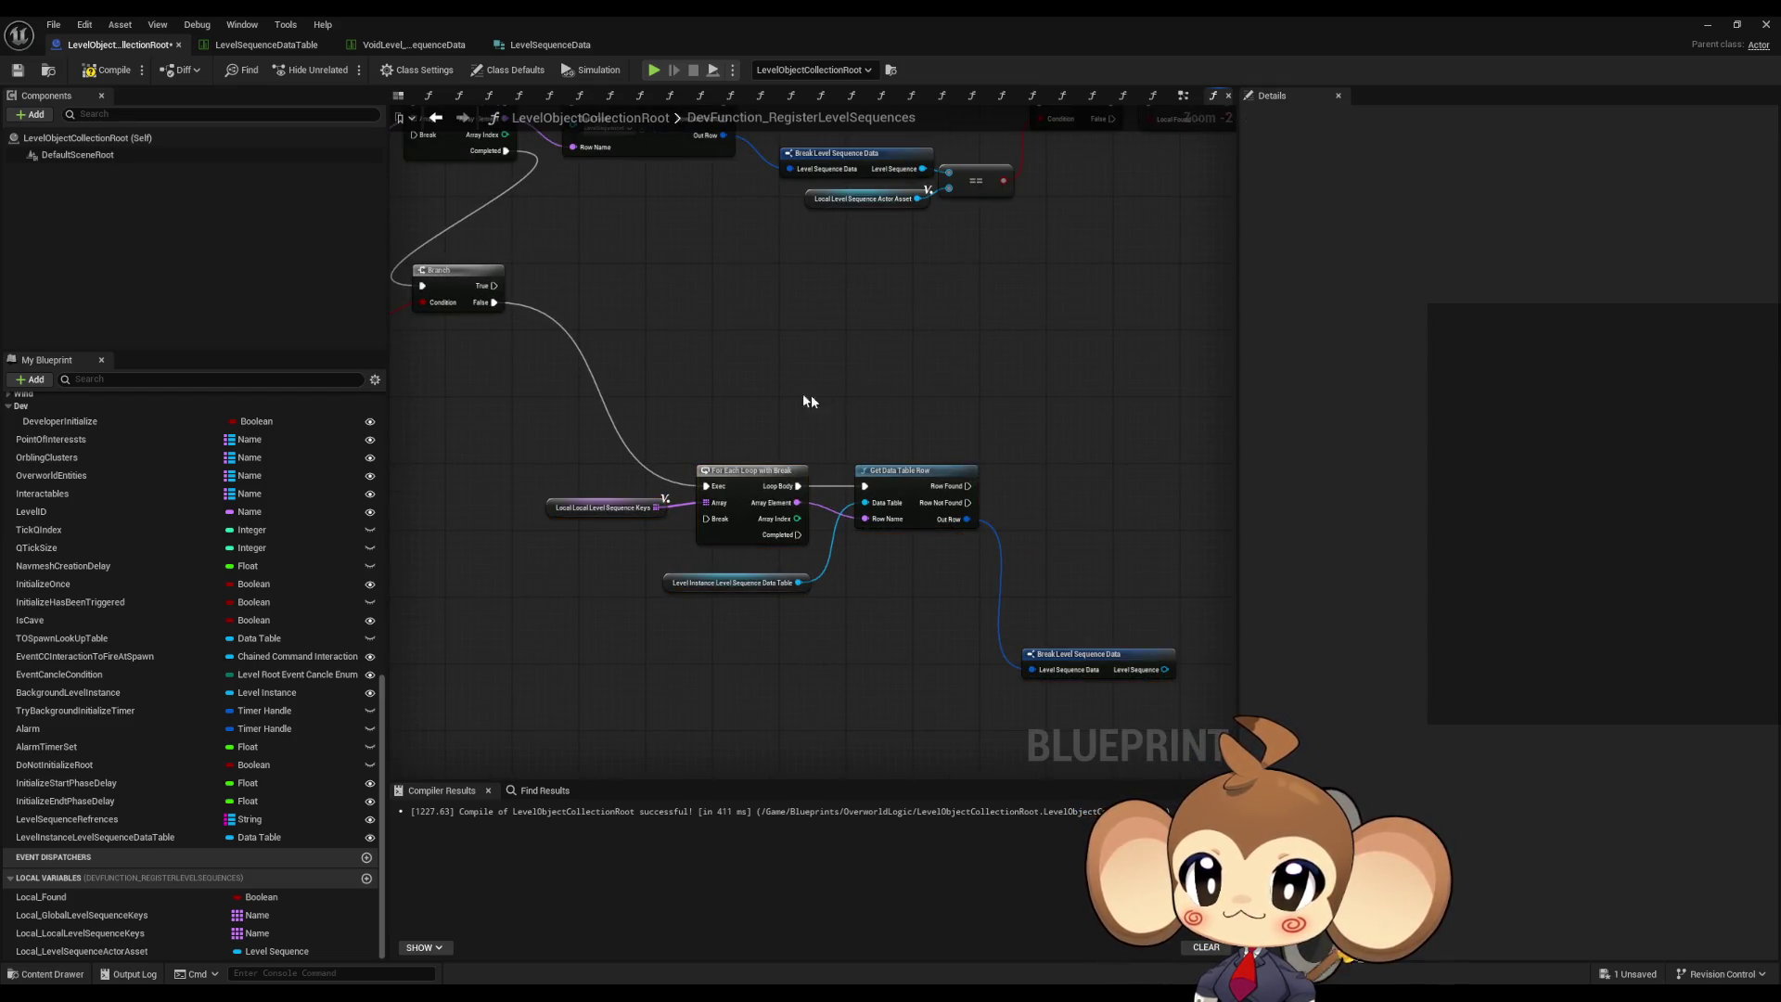
{"action": "scroll", "coordinate": [850, 379], "scroll_direction": "up", "scroll_amount": 1}
{"action": "left_click_drag", "start_coordinate": [489, 248], "coordinate": [700, 443]}
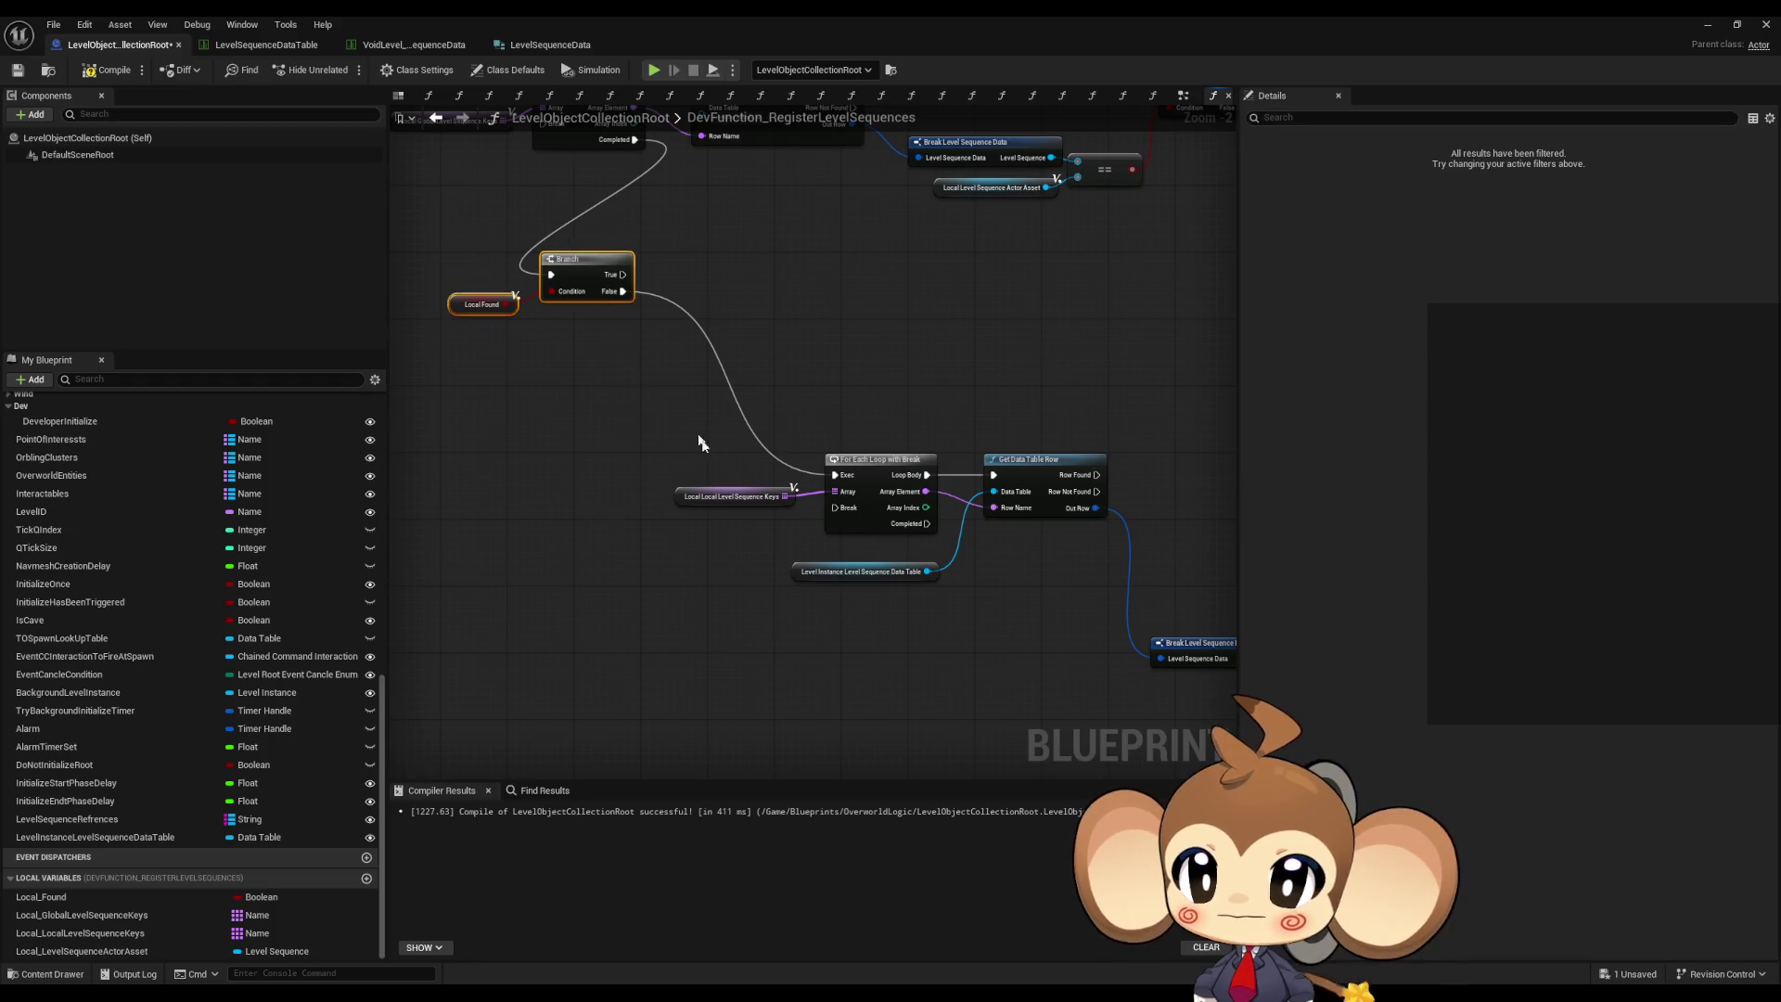
{"action": "key", "text": "ctrl+c"}
{"action": "key", "text": "ctrl+v"}
{"action": "mouse_move", "coordinate": [977, 717]}
{"action": "left_mouse_down"}
{"action": "mouse_move", "coordinate": [927, 525]}
{"action": "mouse_move", "coordinate": [748, 564]}
{"action": "left_mouse_up"}
{"action": "left_click", "coordinate": [1063, 626]}
{"action": "scroll", "coordinate": [1063, 626], "scroll_direction": "down", "scroll_amount": 1}
- Move the Branch, SET, == and getter nodes after Get Data Table Row and feed Row Found into the Branch
{"action": "left_click", "coordinate": [603, 267]}
{"action": "left_click_drag", "start_coordinate": [721, 208], "coordinate": [983, 384]}
{"action": "key", "text": "ctrl+x"}
{"action": "key", "text": "ctrl+v"}
{"action": "left_click_drag", "start_coordinate": [965, 475], "coordinate": [940, 503]}
{"action": "scroll", "coordinate": [738, 576], "scroll_direction": "up", "scroll_amount": 3}
{"action": "mouse_move", "coordinate": [691, 502]}
{"action": "left_mouse_down"}
{"action": "mouse_move", "coordinate": [964, 524]}
{"action": "mouse_move", "coordinate": [1013, 509]}
{"action": "left_mouse_up"}
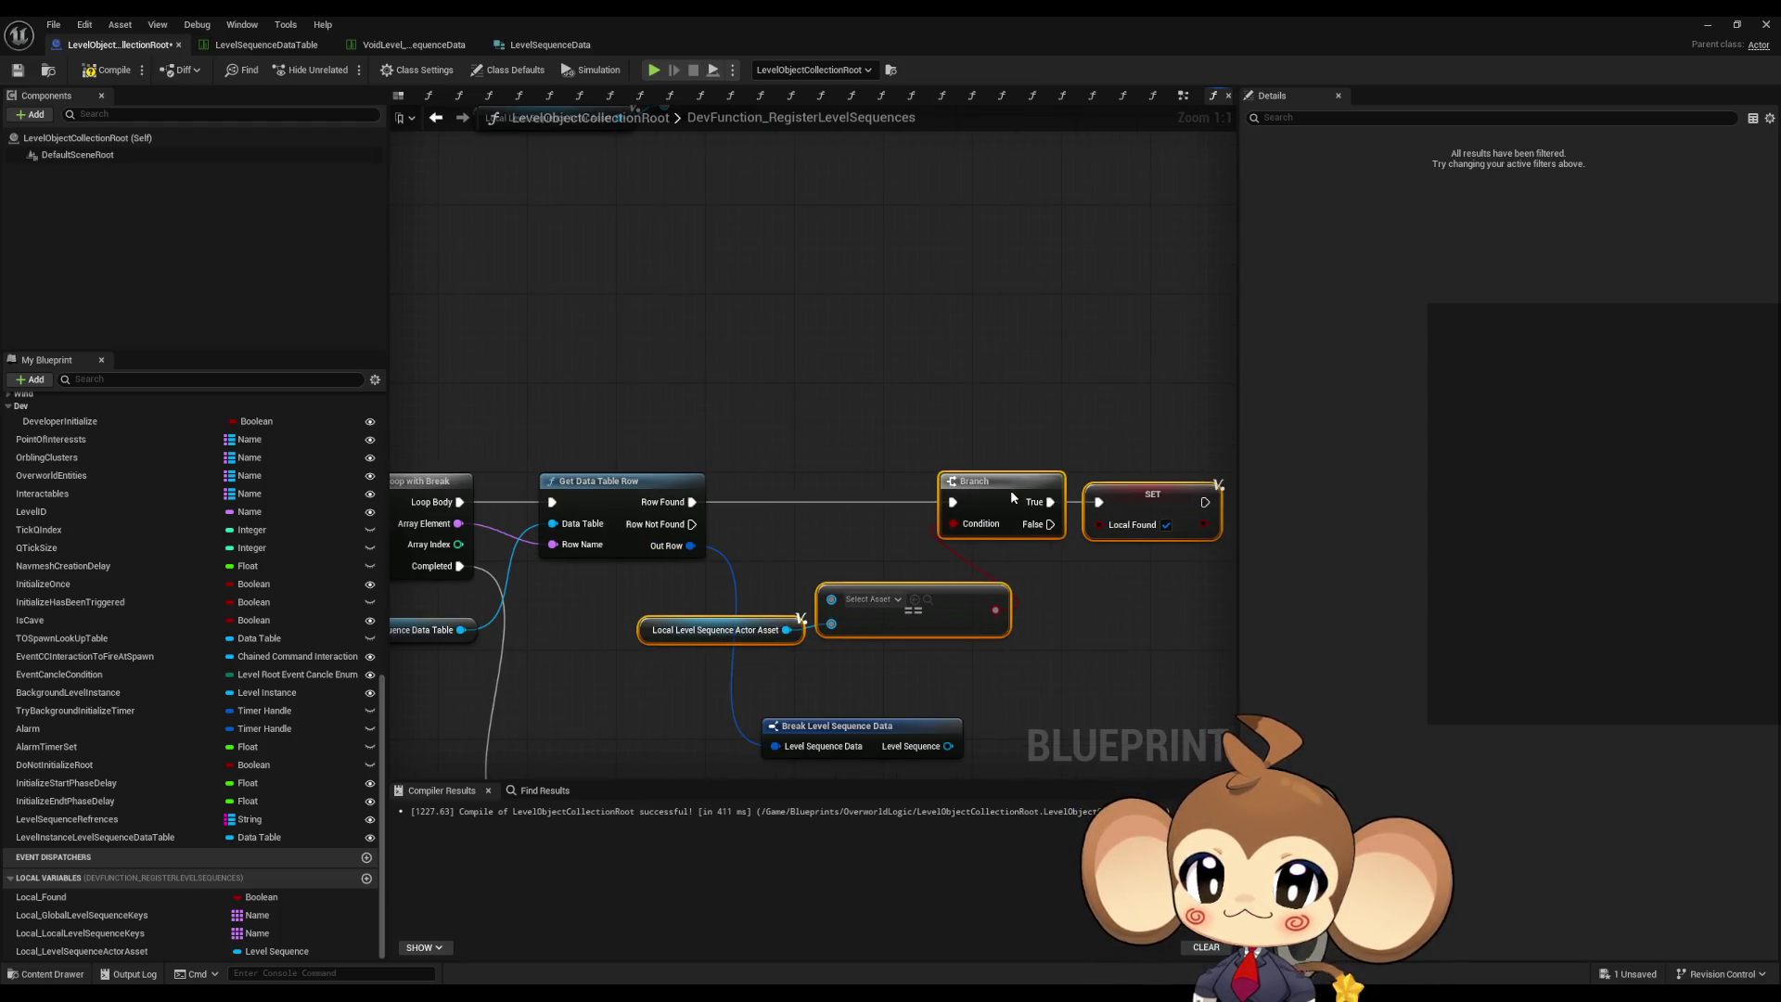
- Feed the lower Break Level Sequence Data's Level Sequence into the == comparison and line the nodes up
{"action": "left_click", "coordinate": [814, 620]}
{"action": "mouse_move", "coordinate": [814, 620]}
{"action": "left_mouse_down"}
{"action": "mouse_move", "coordinate": [702, 620]}
{"action": "mouse_move", "coordinate": [842, 515]}
{"action": "left_mouse_up"}
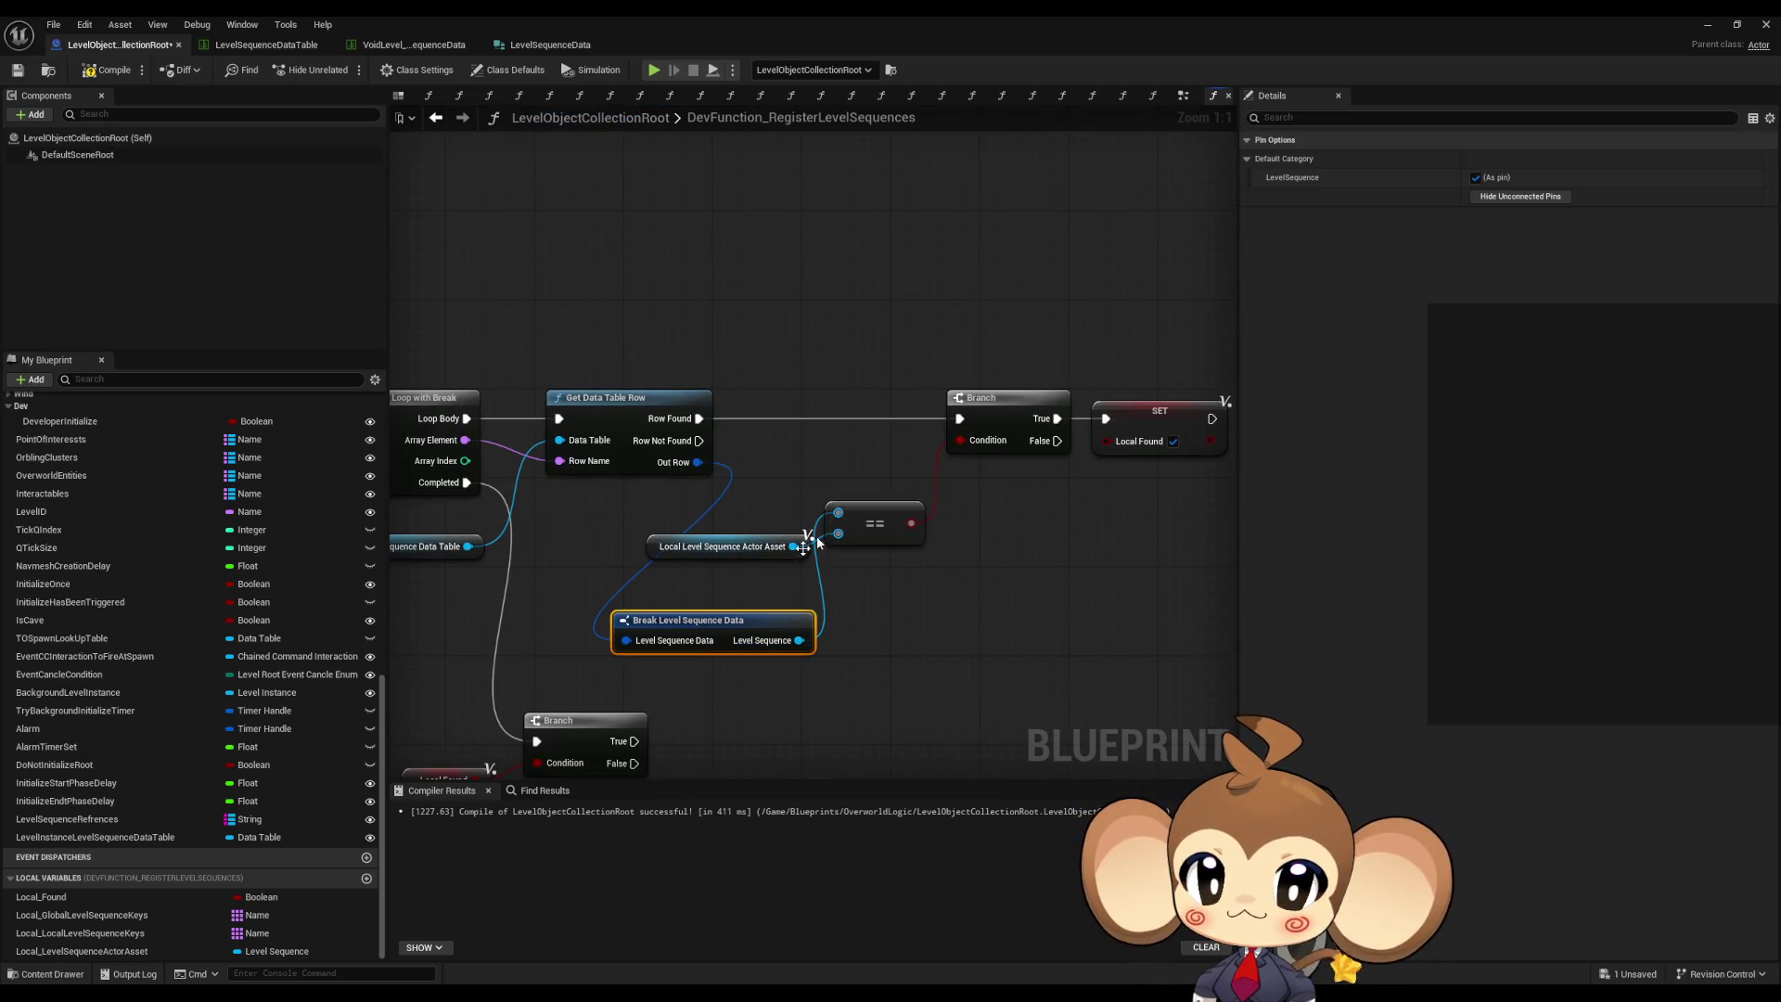
{"action": "mouse_move", "coordinate": [640, 533]}
{"action": "left_mouse_down"}
{"action": "mouse_move", "coordinate": [882, 556]}
{"action": "mouse_move", "coordinate": [872, 655]}
{"action": "mouse_move", "coordinate": [953, 544]}
{"action": "mouse_move", "coordinate": [1000, 523]}
{"action": "left_mouse_up"}
{"action": "left_click", "coordinate": [788, 619], "text": "ctrl"}
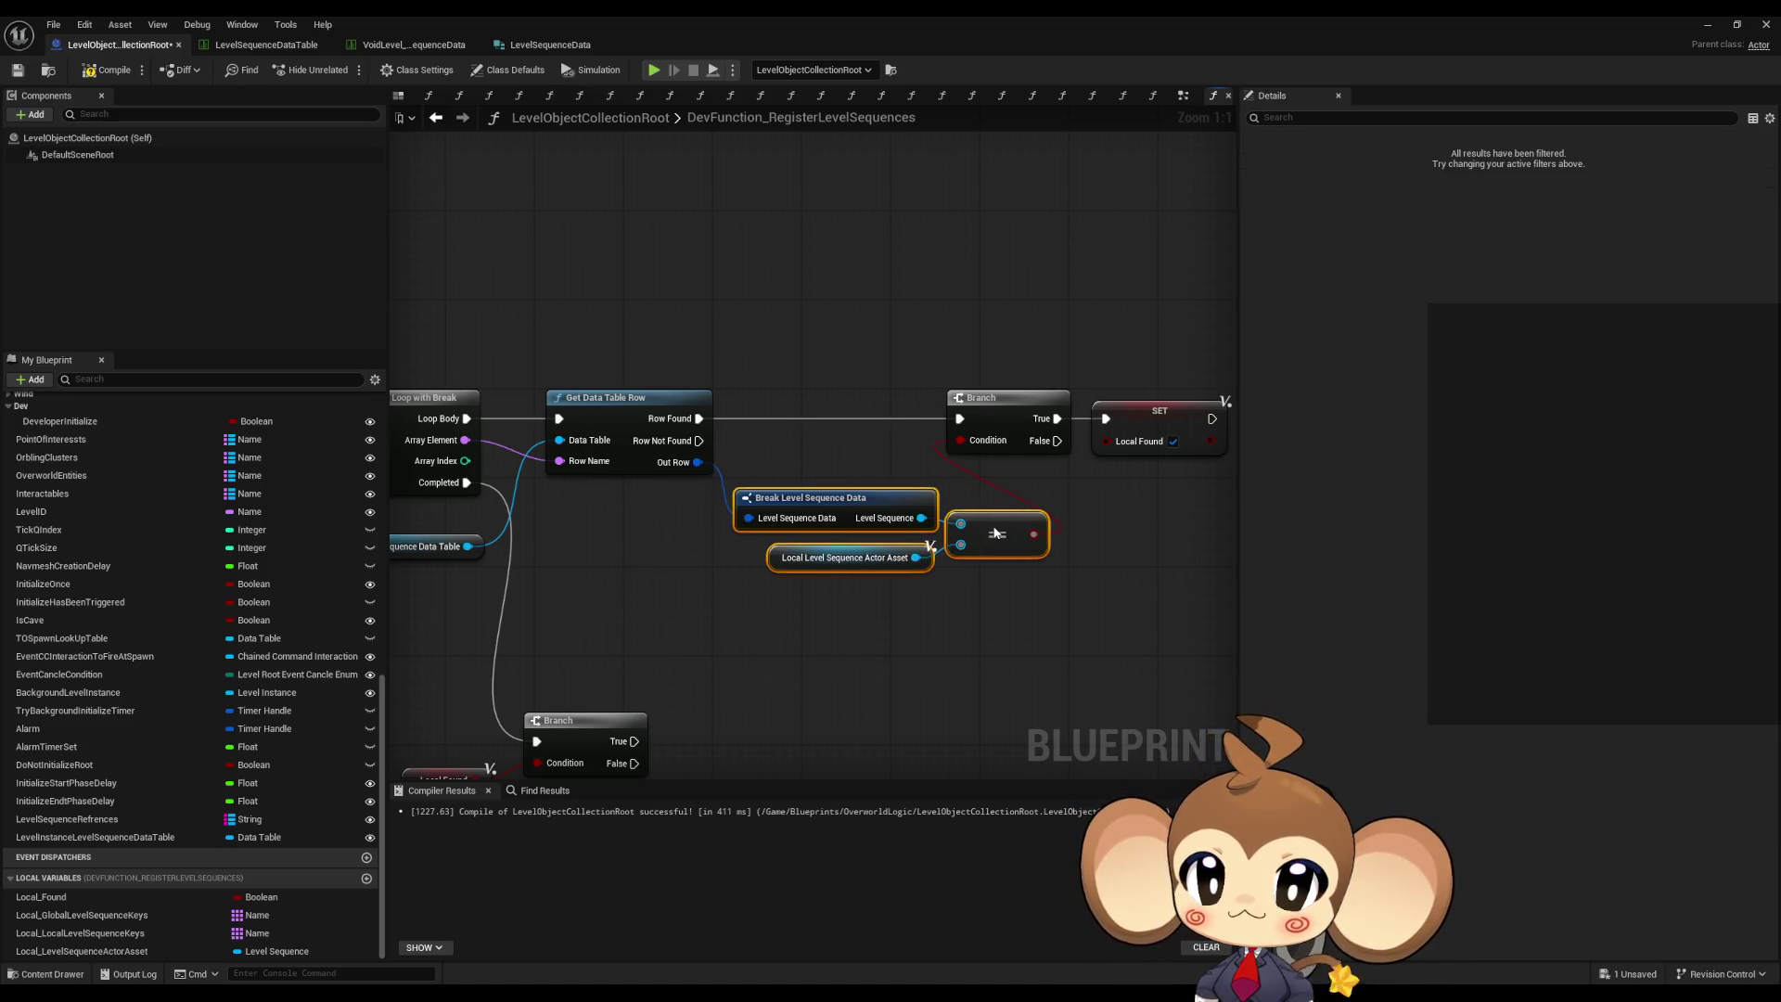
{"action": "mouse_move", "coordinate": [1007, 408]}
{"action": "left_mouse_down"}
{"action": "mouse_move", "coordinate": [792, 449]}
{"action": "mouse_move", "coordinate": [915, 442]}
{"action": "left_mouse_up"}
{"action": "left_click", "coordinate": [908, 575]}
{"action": "scroll", "coordinate": [904, 599], "scroll_direction": "down", "scroll_amount": 3}
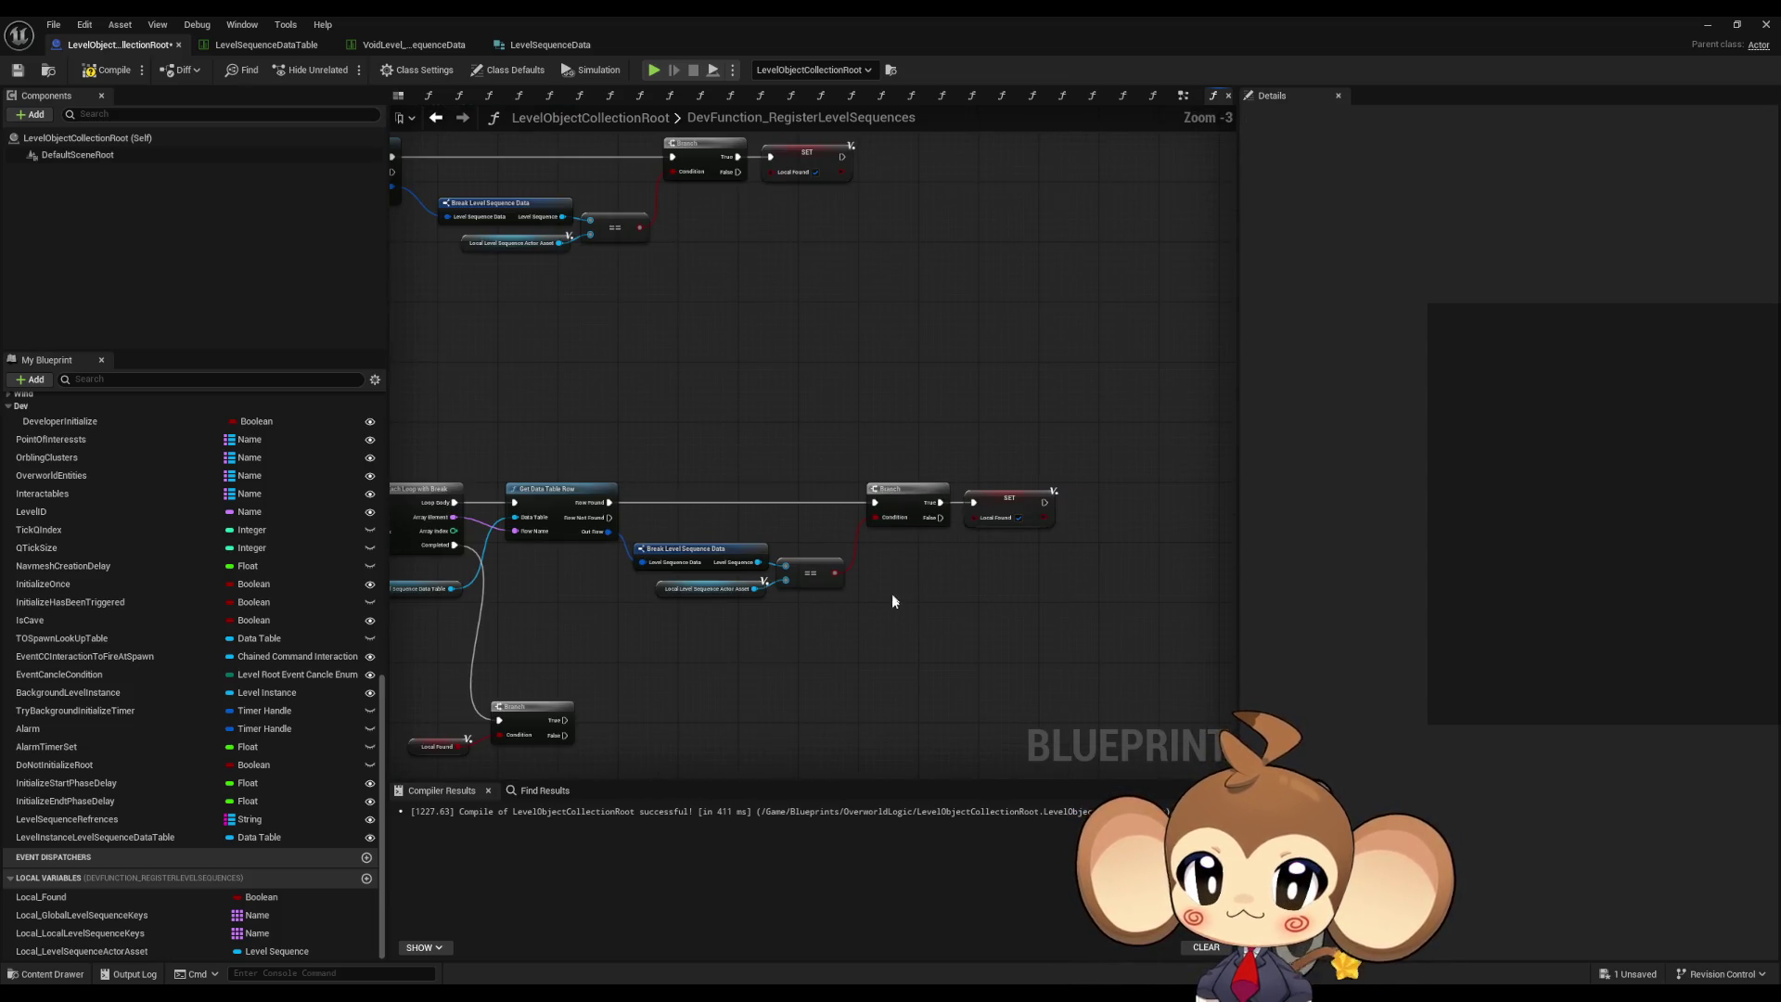
{"action": "left_click_drag", "start_coordinate": [905, 606], "coordinate": [1087, 615]}
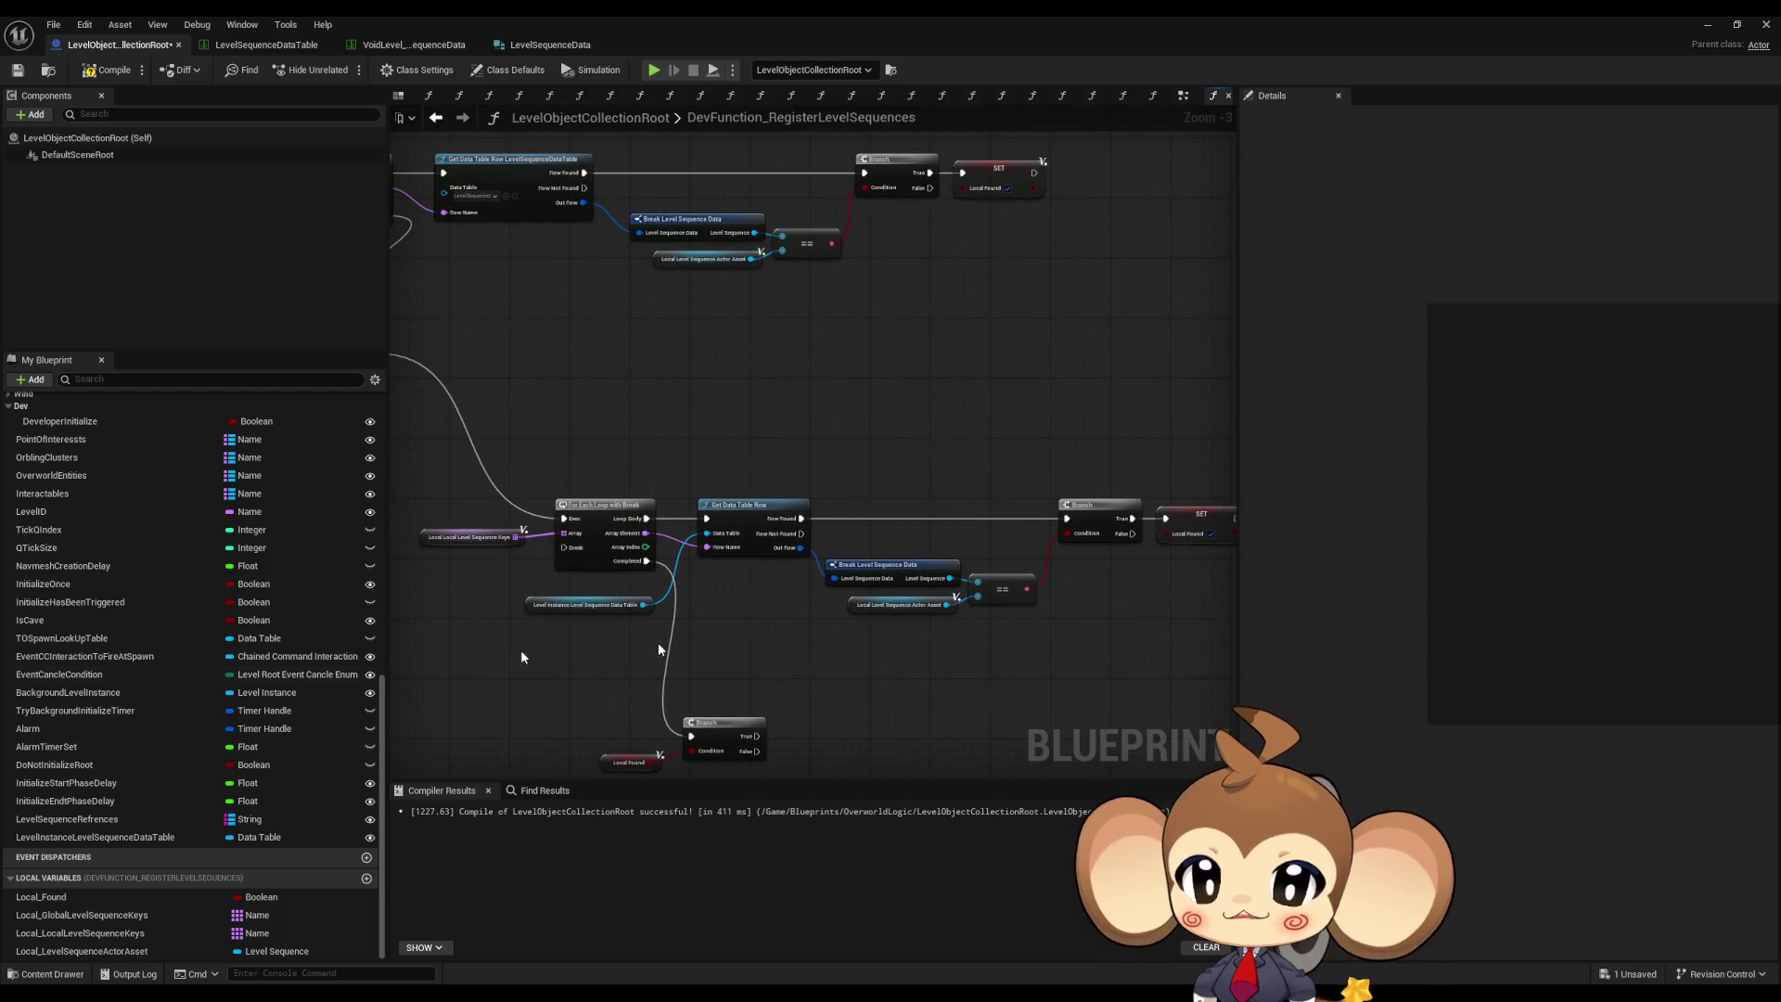
{"action": "left_click", "coordinate": [366, 880]}
- Create a single-value String local variable named Local_FoundKey
{"action": "type", "text": "Local_Found"}
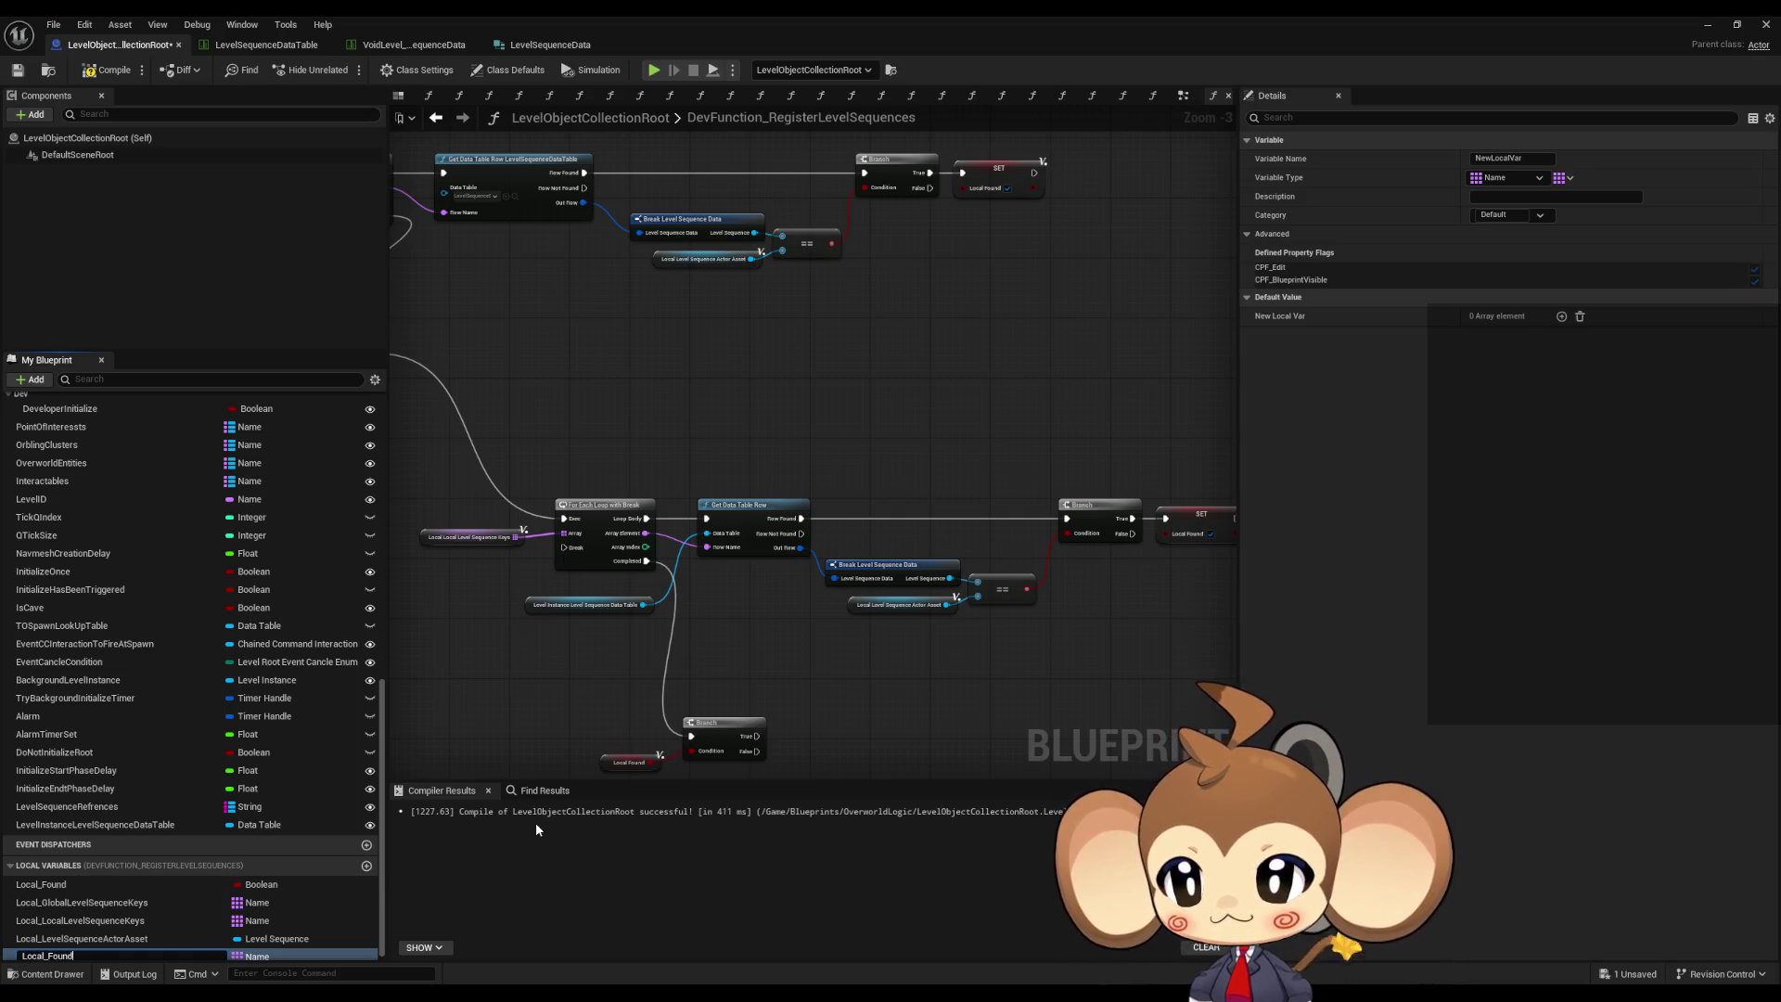
{"action": "type", "text": "Key"}
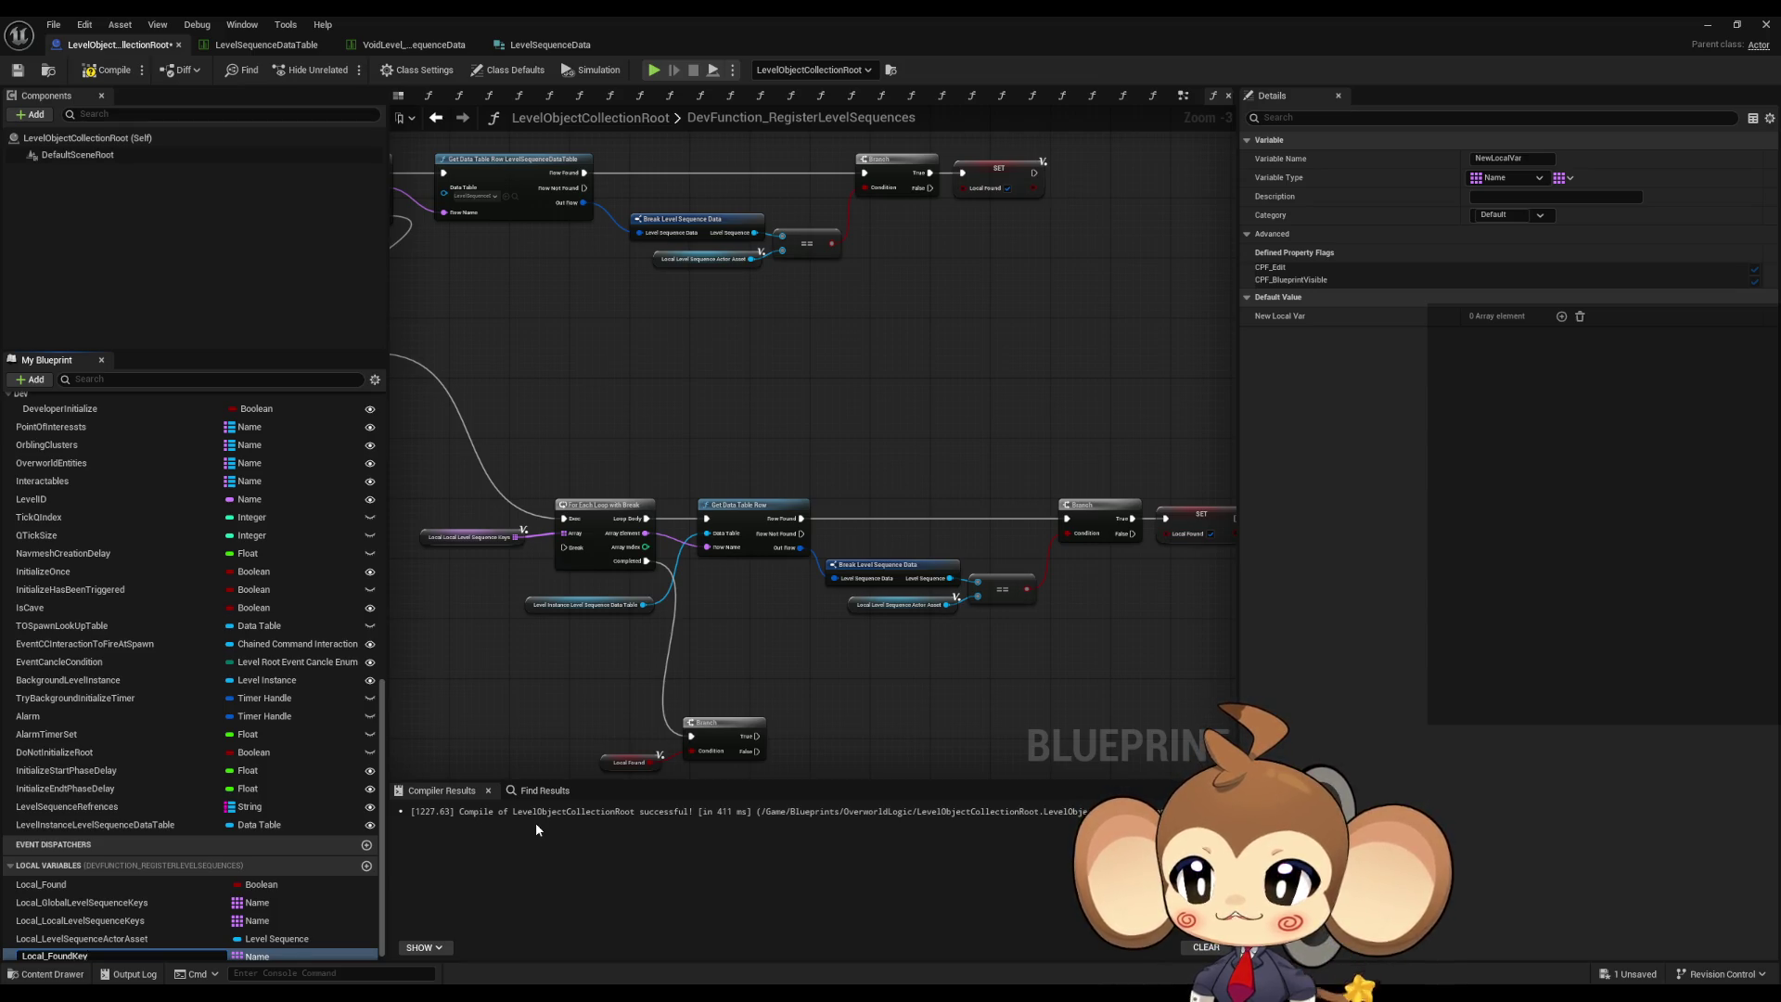
{"action": "key", "text": "Return"}
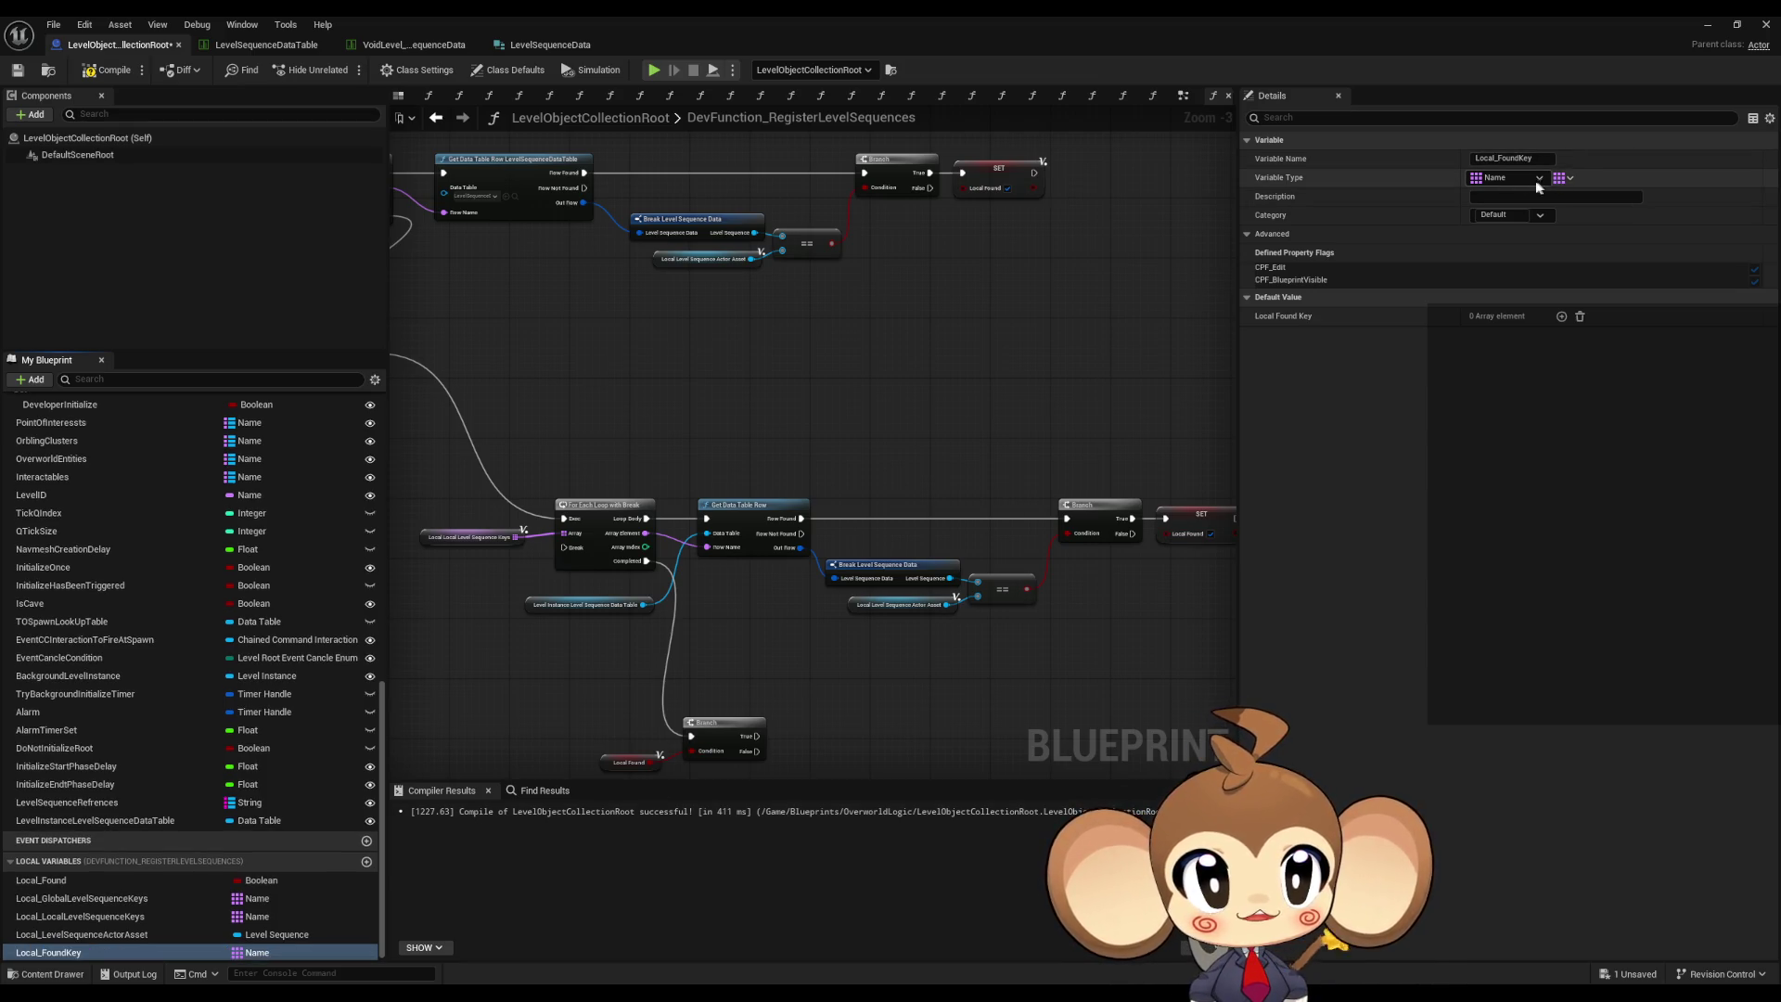
{"action": "left_click", "coordinate": [1537, 178]}
{"action": "left_click", "coordinate": [1558, 309]}
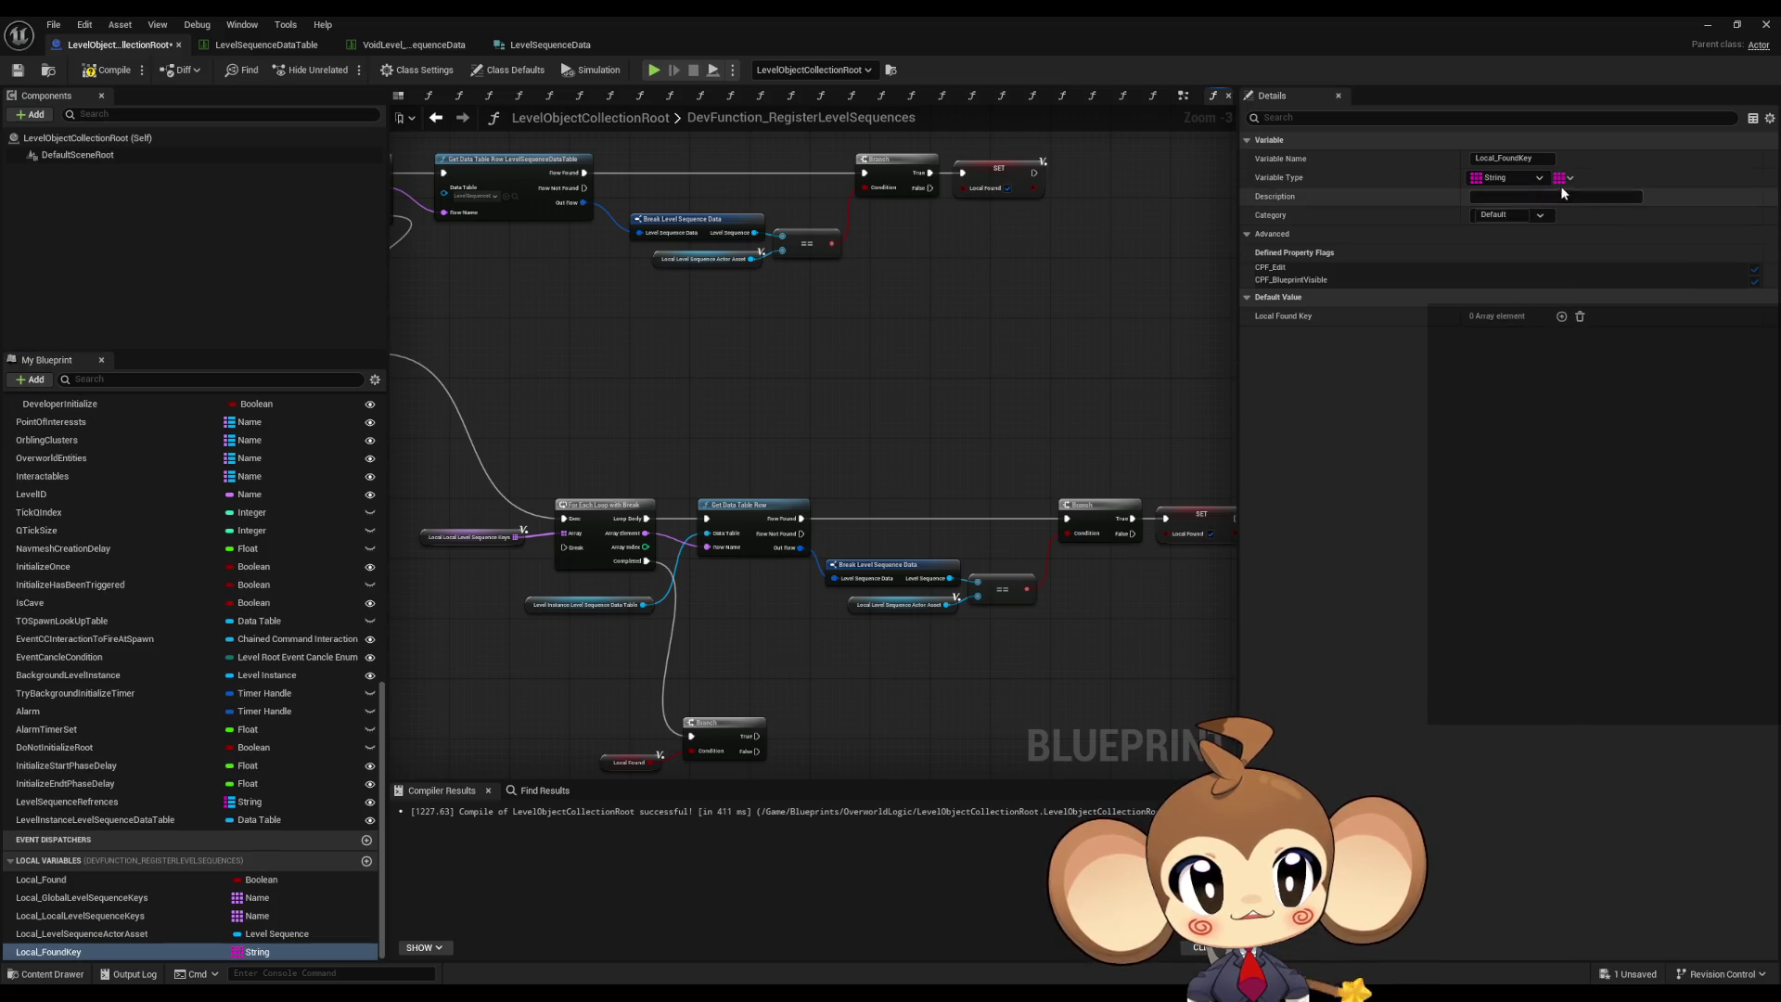
{"action": "right_click", "coordinate": [1516, 181]}
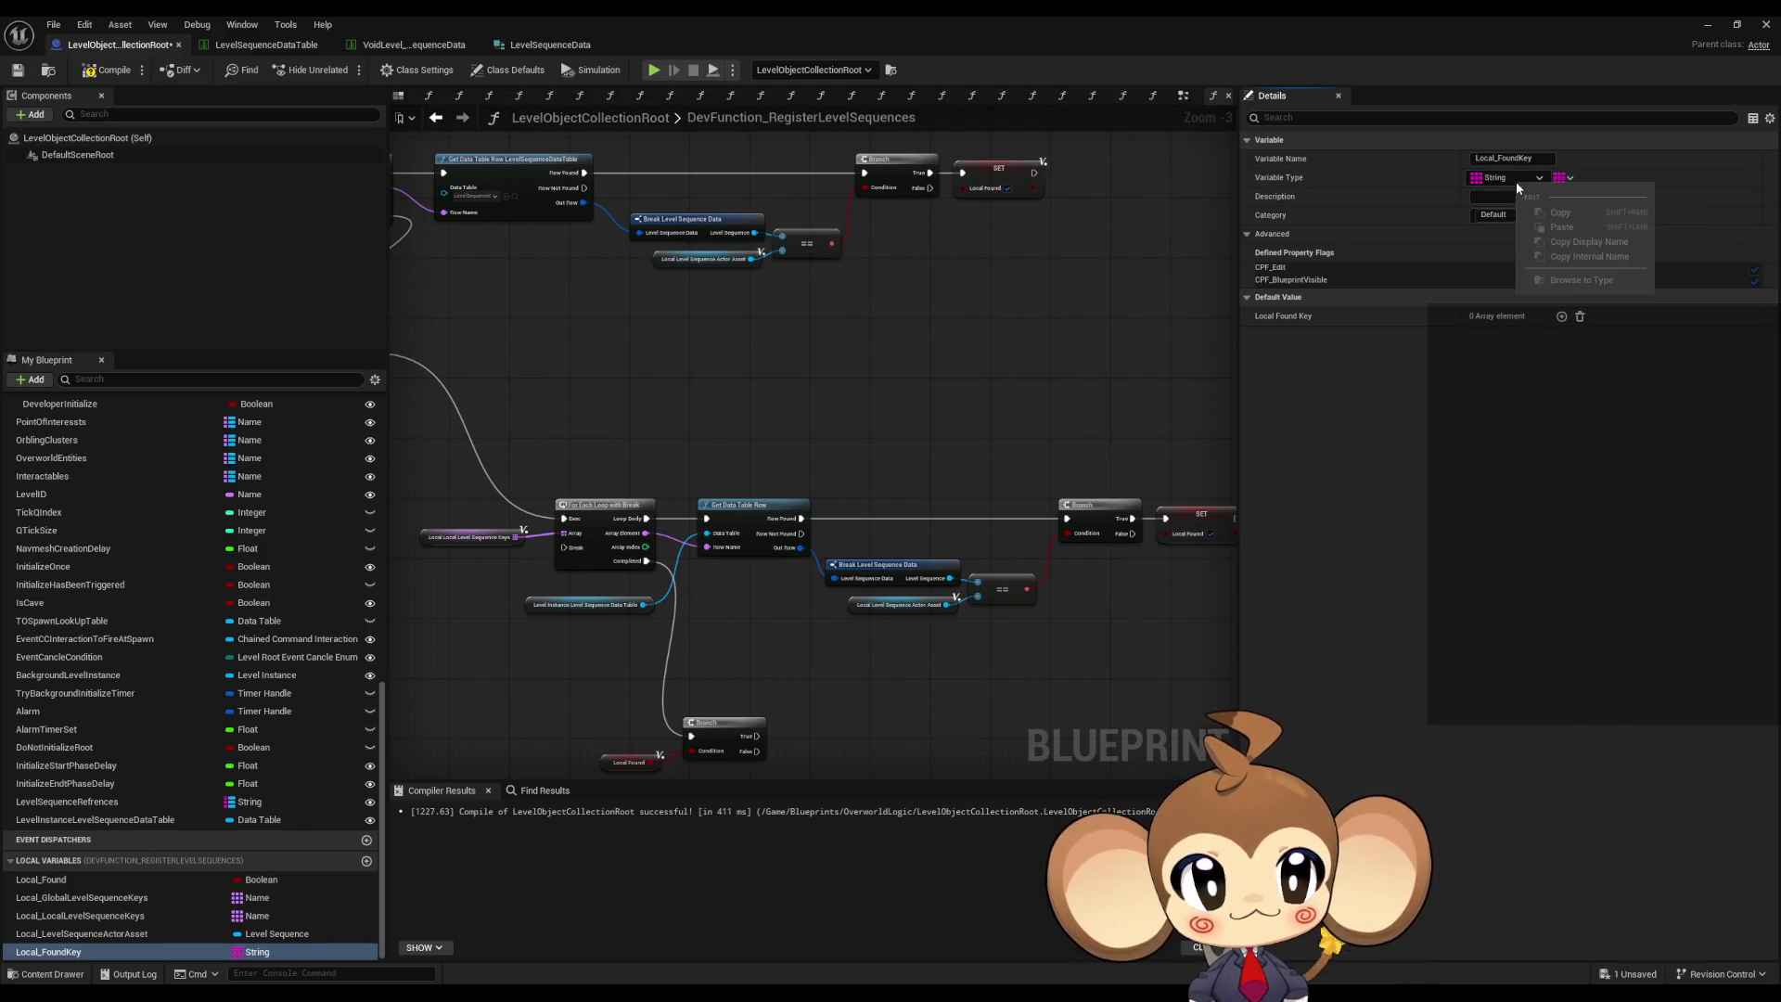
{"action": "left_click", "coordinate": [1568, 177]}
{"action": "left_click", "coordinate": [1567, 197]}
- Add a SET Local Found Key after the lower SET Local Found, fed by the loop's Array Element
{"action": "mouse_move", "coordinate": [189, 955]}
{"action": "left_mouse_down"}
{"action": "mouse_move", "coordinate": [520, 921]}
{"action": "mouse_move", "coordinate": [956, 659]}
{"action": "left_mouse_up"}
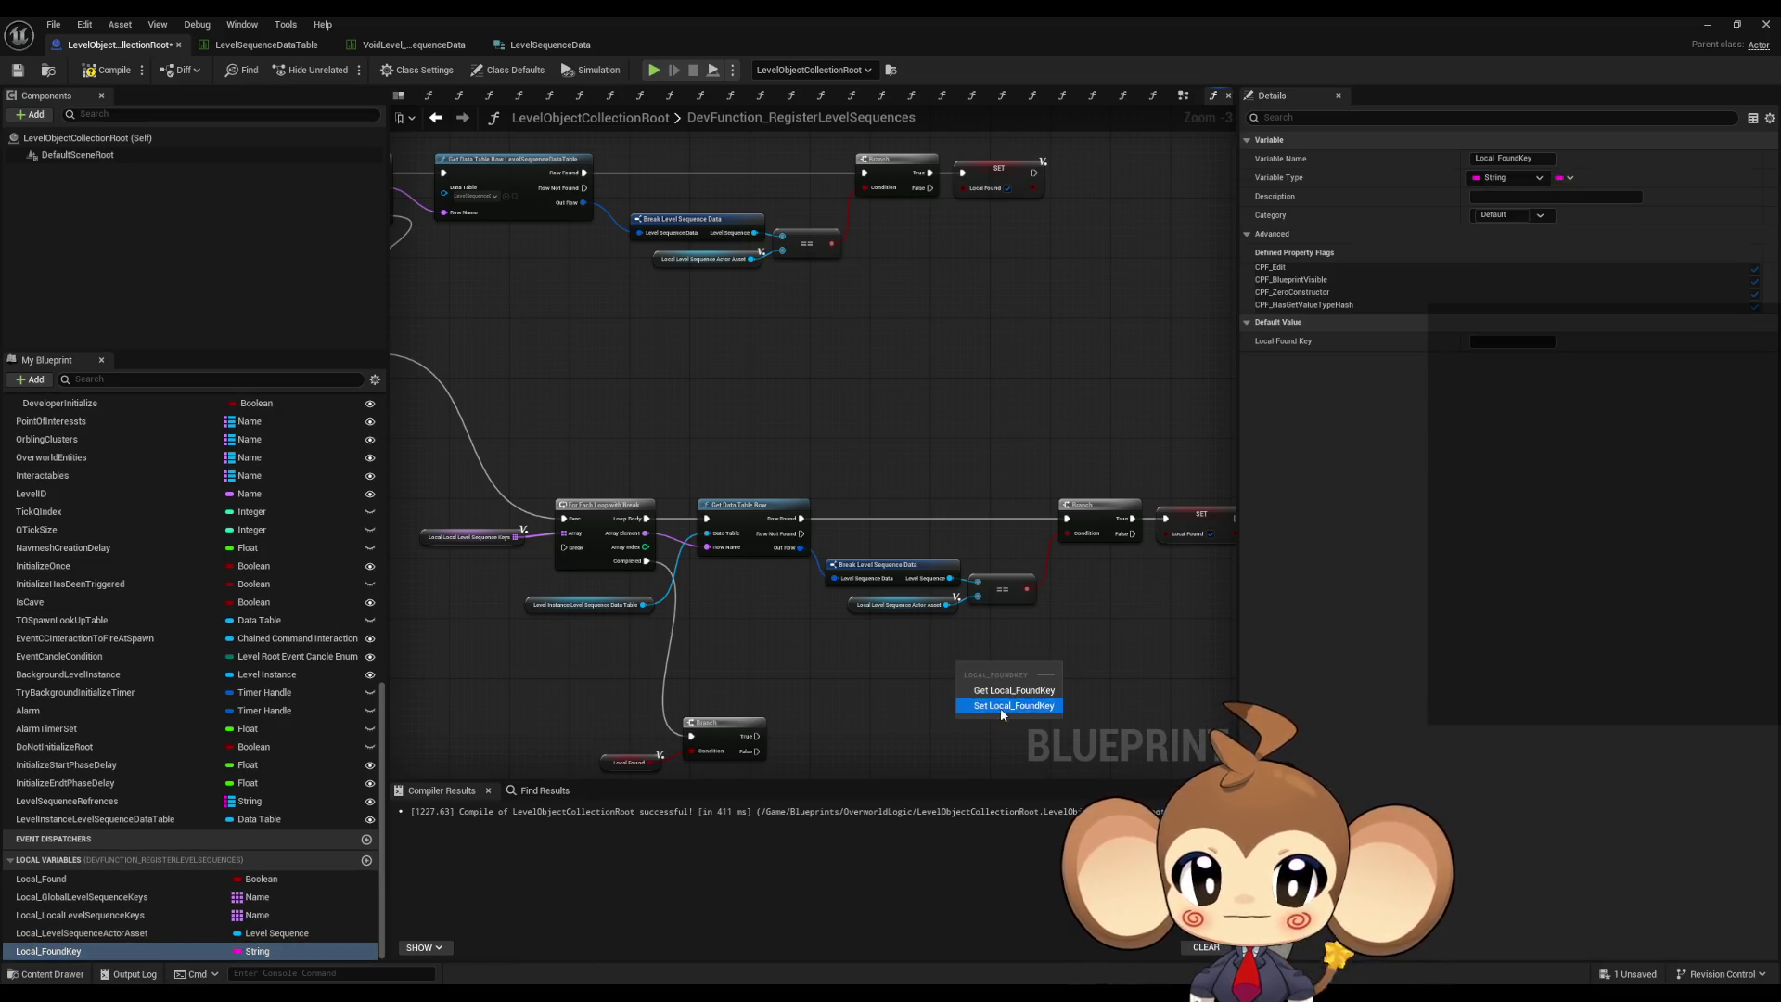
{"action": "left_click", "coordinate": [1002, 707]}
{"action": "left_click_drag", "start_coordinate": [878, 704], "coordinate": [965, 683]}
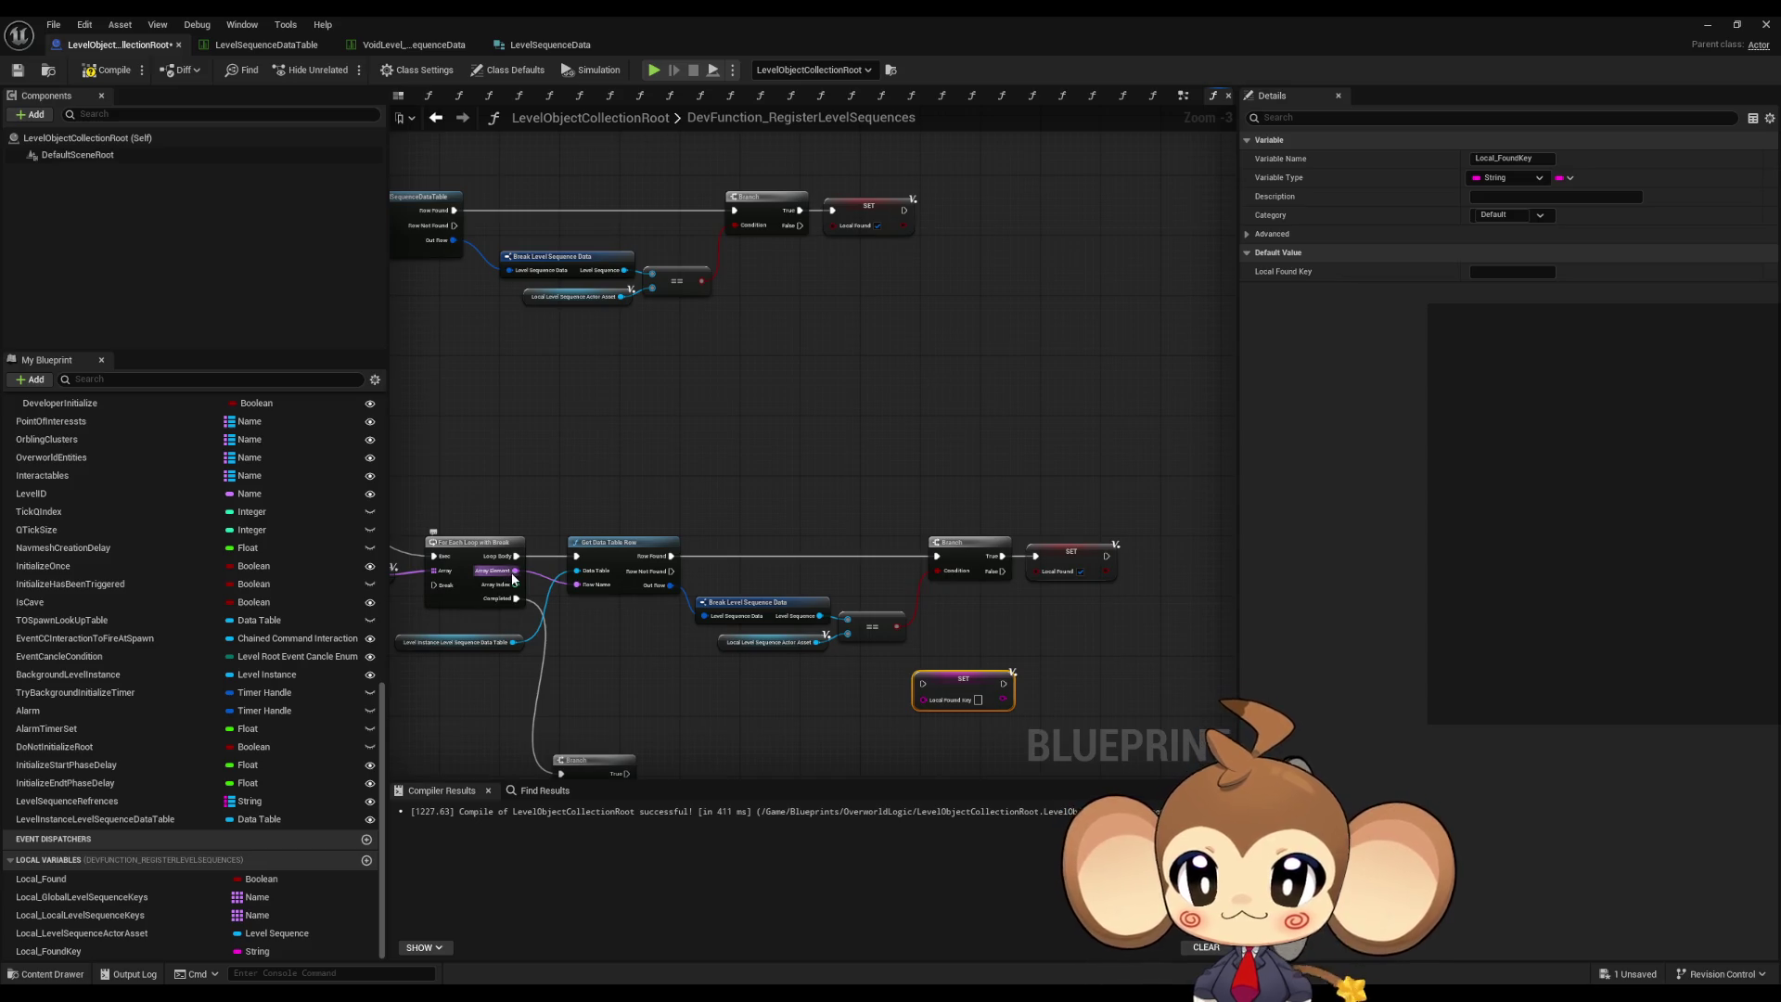
{"action": "mouse_move", "coordinate": [516, 571]}
{"action": "left_mouse_down"}
{"action": "mouse_move", "coordinate": [983, 710]}
{"action": "mouse_move", "coordinate": [922, 701]}
{"action": "left_mouse_up"}
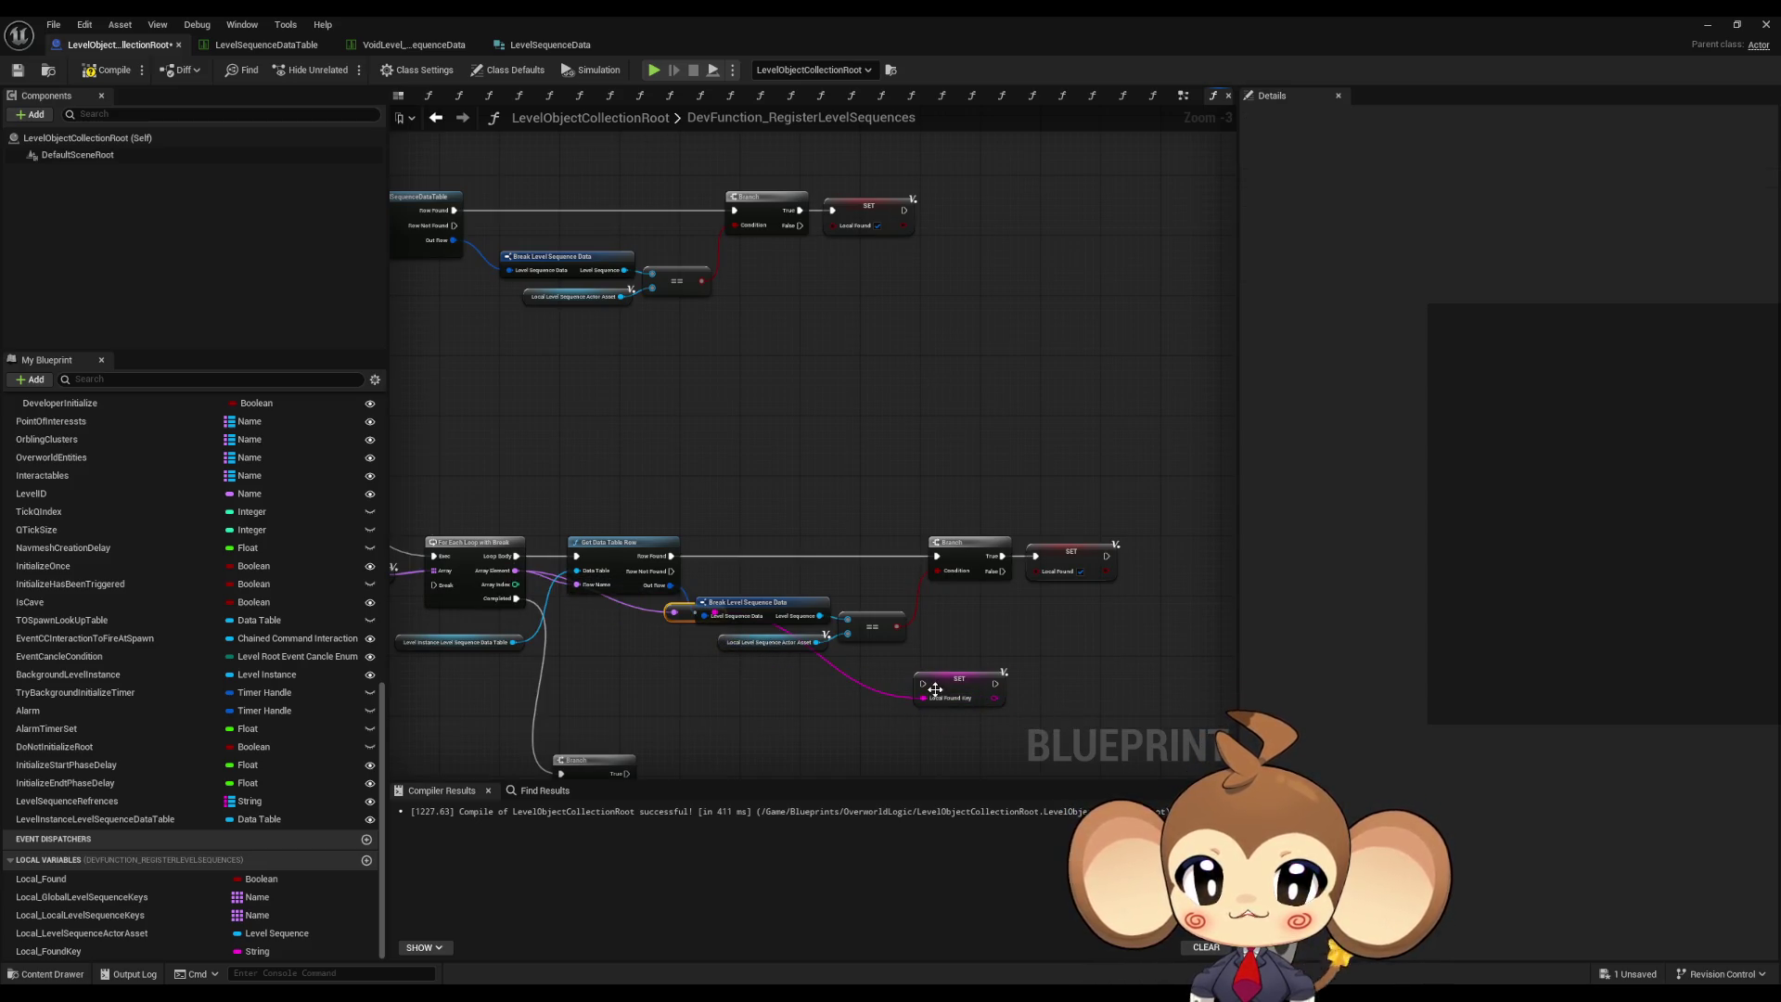
{"action": "left_click_drag", "start_coordinate": [682, 608], "coordinate": [965, 599]}
{"action": "left_click_drag", "start_coordinate": [957, 688], "coordinate": [1166, 567]}
- Duplicate the Local Found Key setter into the upper loop, wired to that loop's Array Element
{"action": "key", "text": "ctrl+c"}
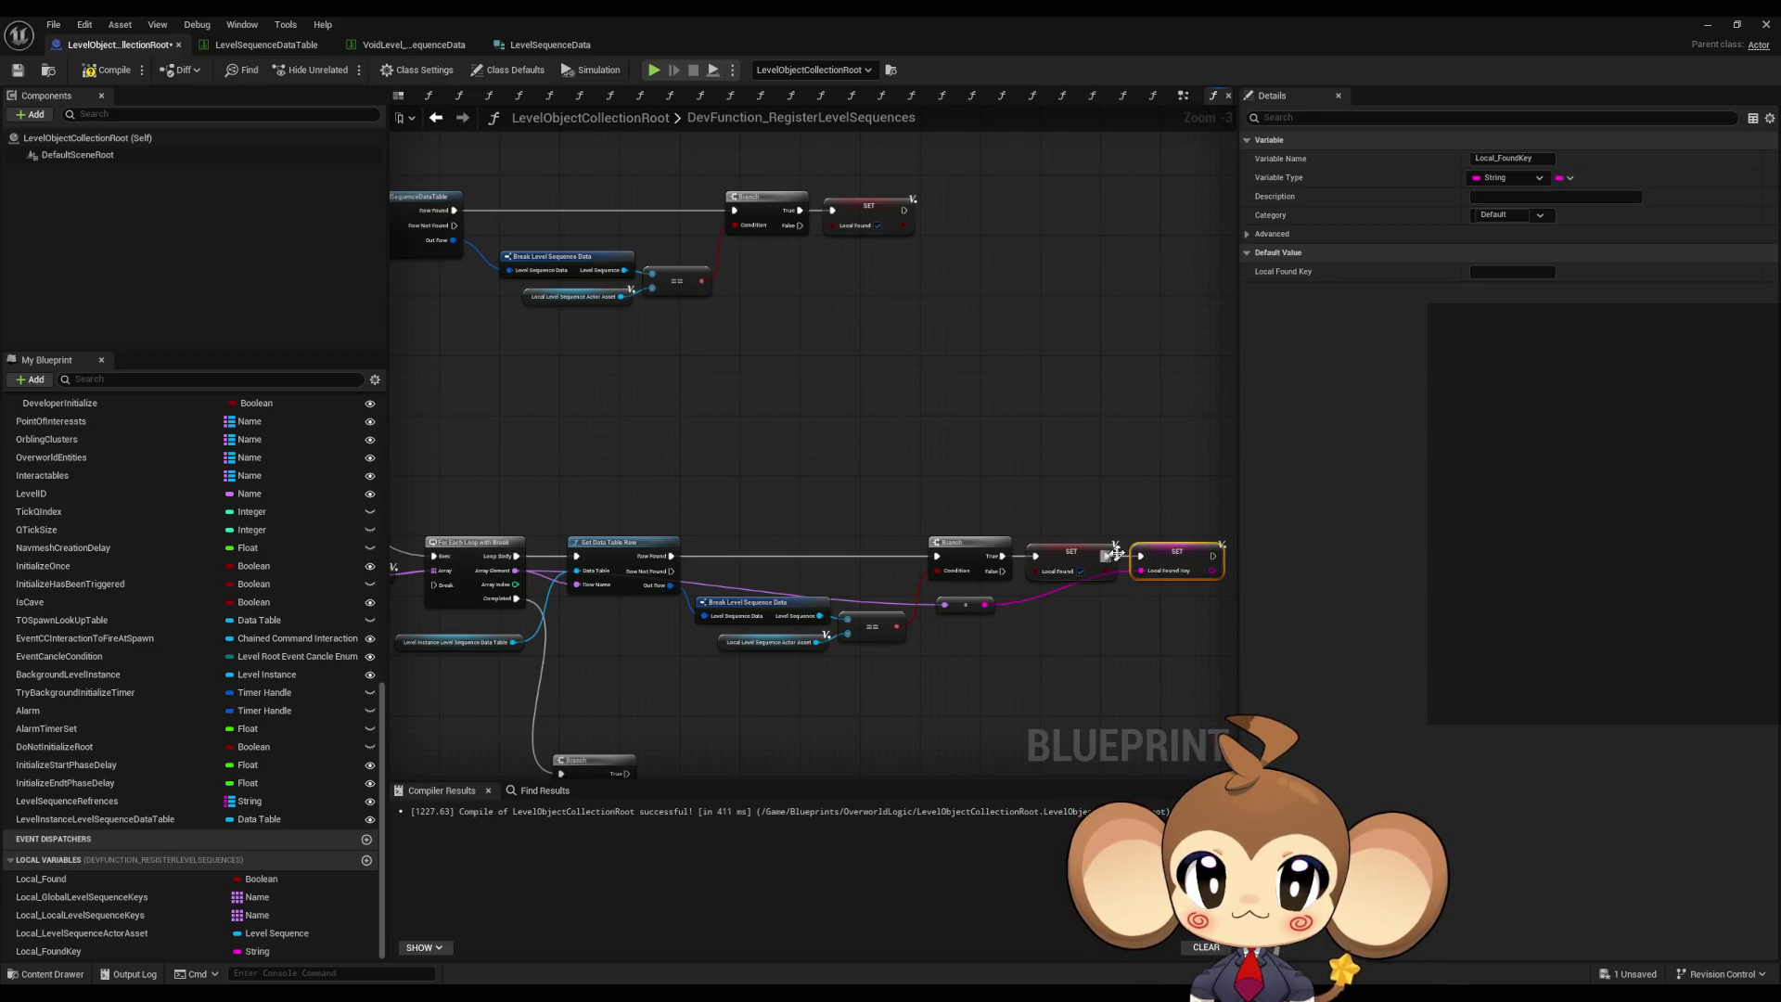
{"action": "key", "text": "ctrl+v"}
{"action": "left_click", "coordinate": [925, 192]}
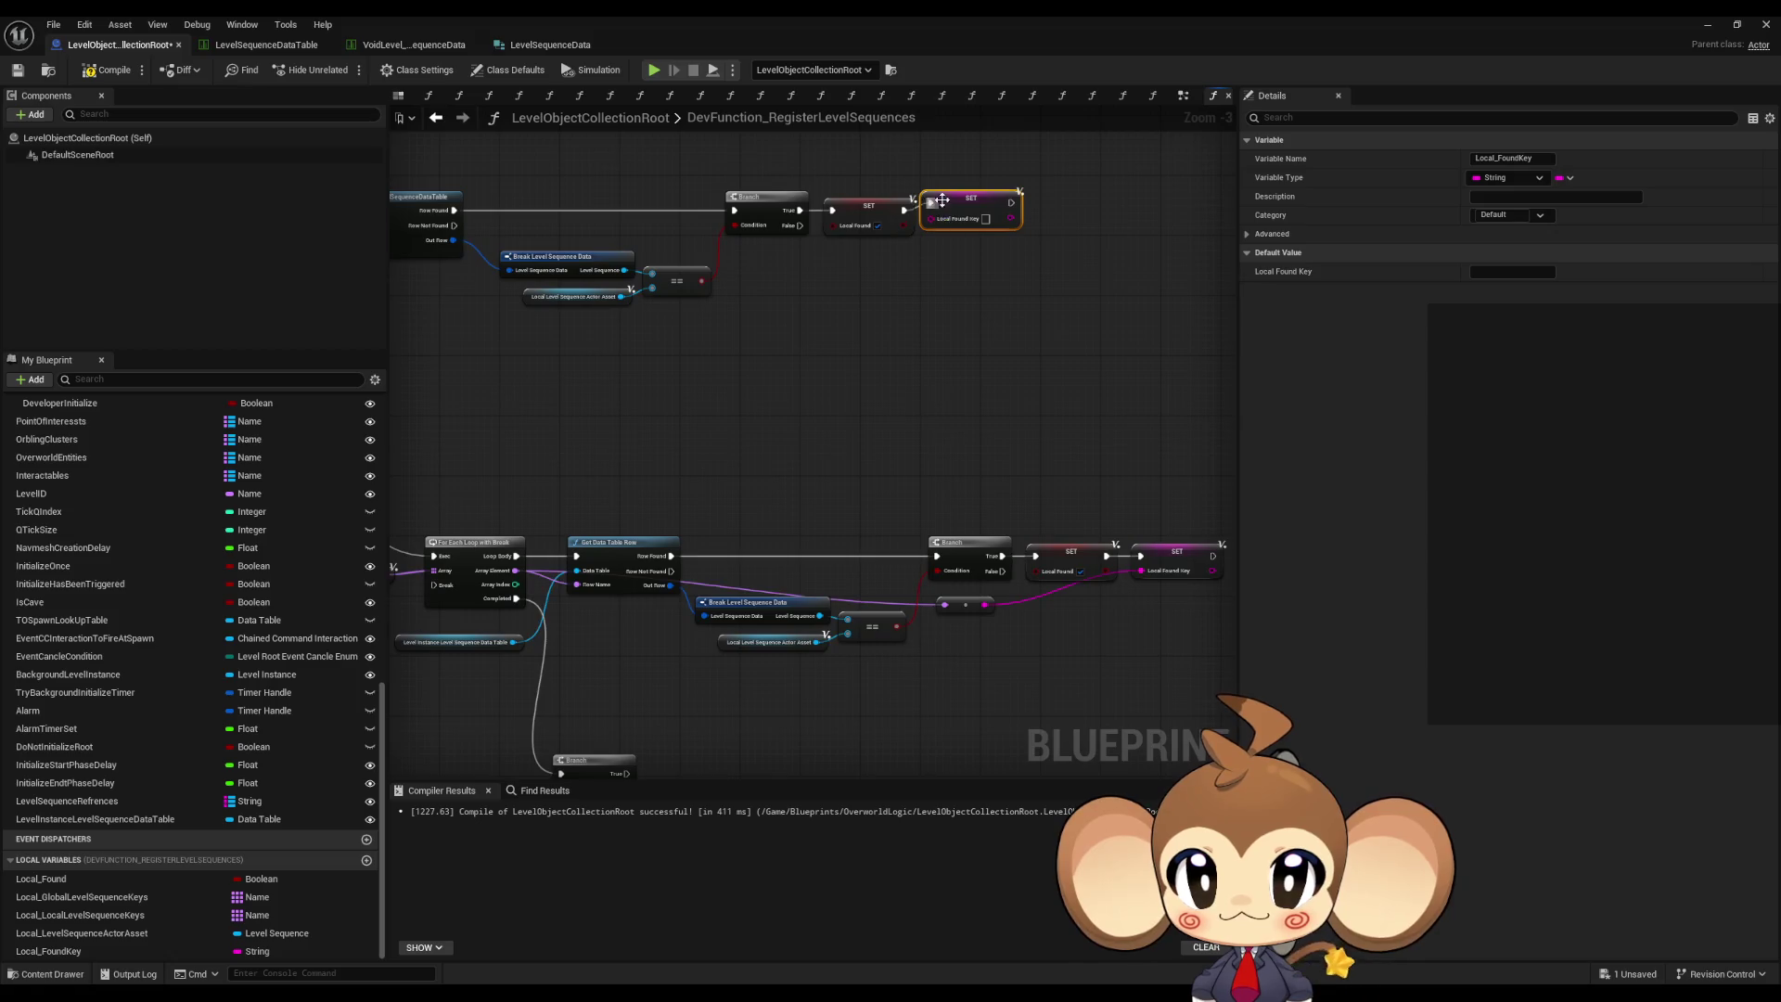
{"action": "mouse_move", "coordinate": [931, 219]}
{"action": "left_mouse_down"}
{"action": "mouse_move", "coordinate": [607, 297]}
{"action": "mouse_move", "coordinate": [524, 269]}
{"action": "mouse_move", "coordinate": [529, 225]}
{"action": "left_mouse_up"}
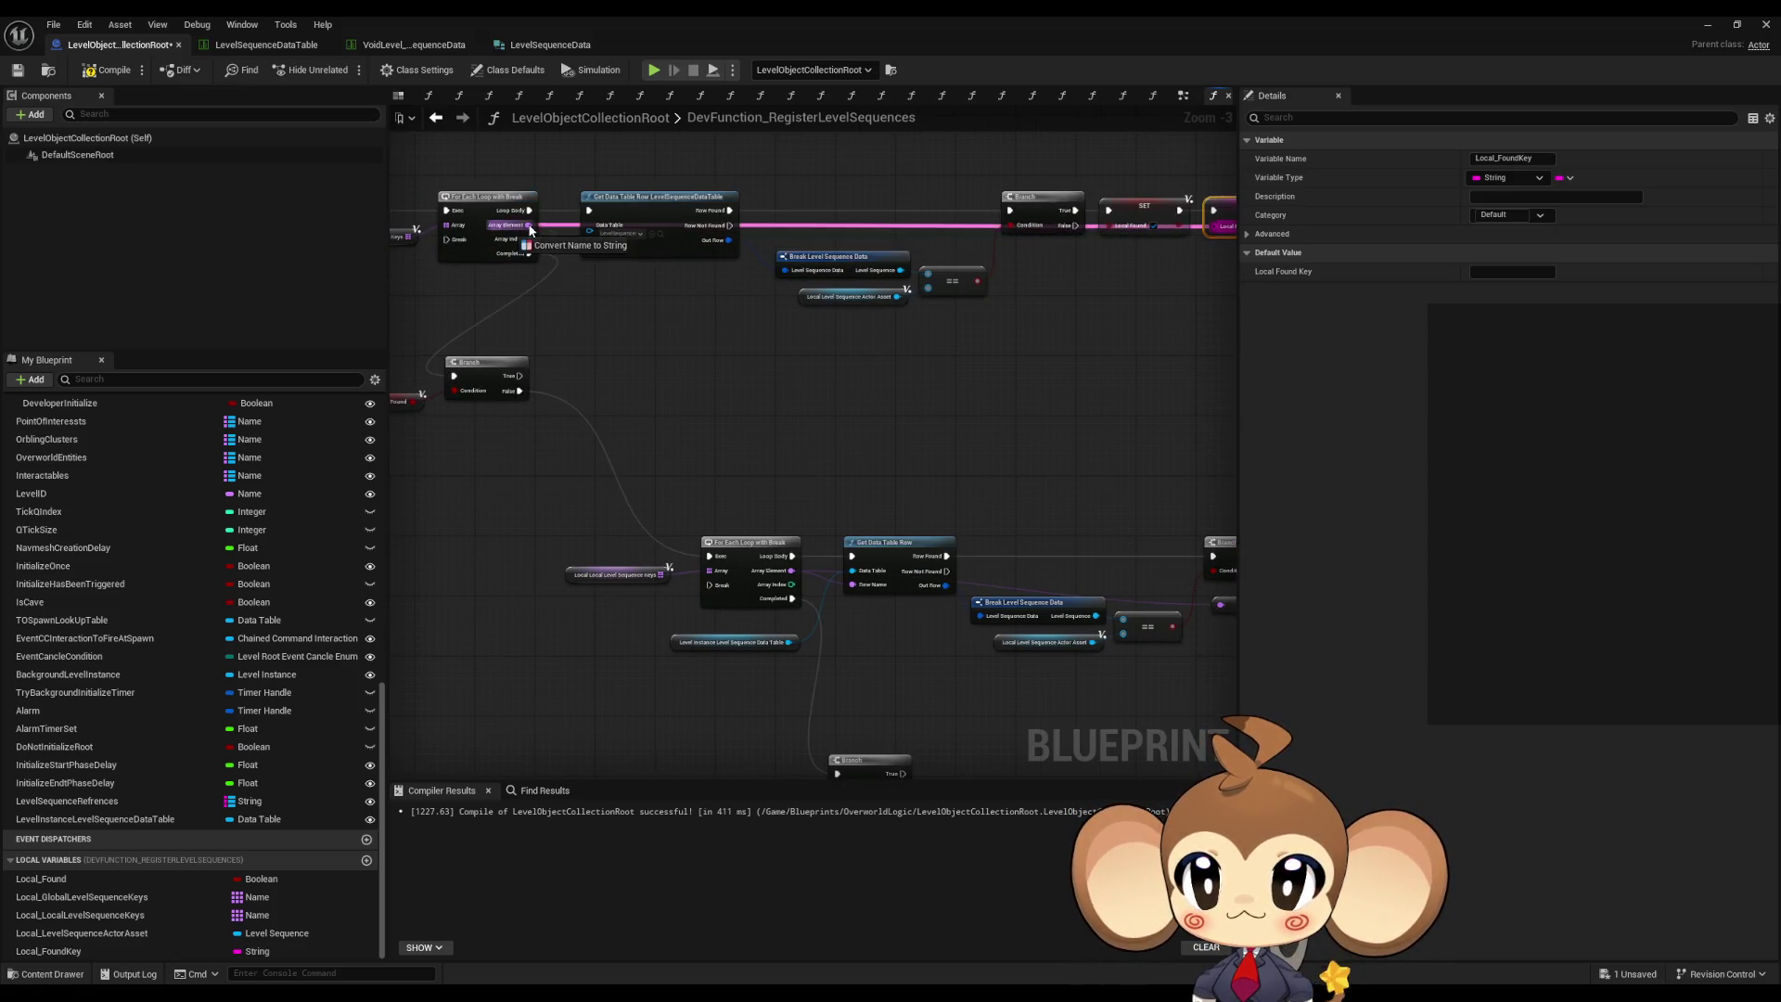
{"action": "mouse_move", "coordinate": [828, 202]}
{"action": "left_mouse_down"}
{"action": "mouse_move", "coordinate": [918, 325]}
{"action": "mouse_move", "coordinate": [795, 386]}
{"action": "mouse_move", "coordinate": [898, 451]}
{"action": "left_mouse_up"}
{"action": "right_click", "coordinate": [918, 325]}
{"action": "key", "text": "Escape"}
{"action": "mouse_move", "coordinate": [767, 397]}
{"action": "left_mouse_down"}
{"action": "mouse_move", "coordinate": [835, 400]}
{"action": "mouse_move", "coordinate": [848, 351]}
{"action": "left_mouse_up"}
{"action": "left_click_drag", "start_coordinate": [833, 417], "coordinate": [1016, 391]}
{"action": "scroll", "coordinate": [1016, 391], "scroll_direction": "down", "scroll_amount": 1}
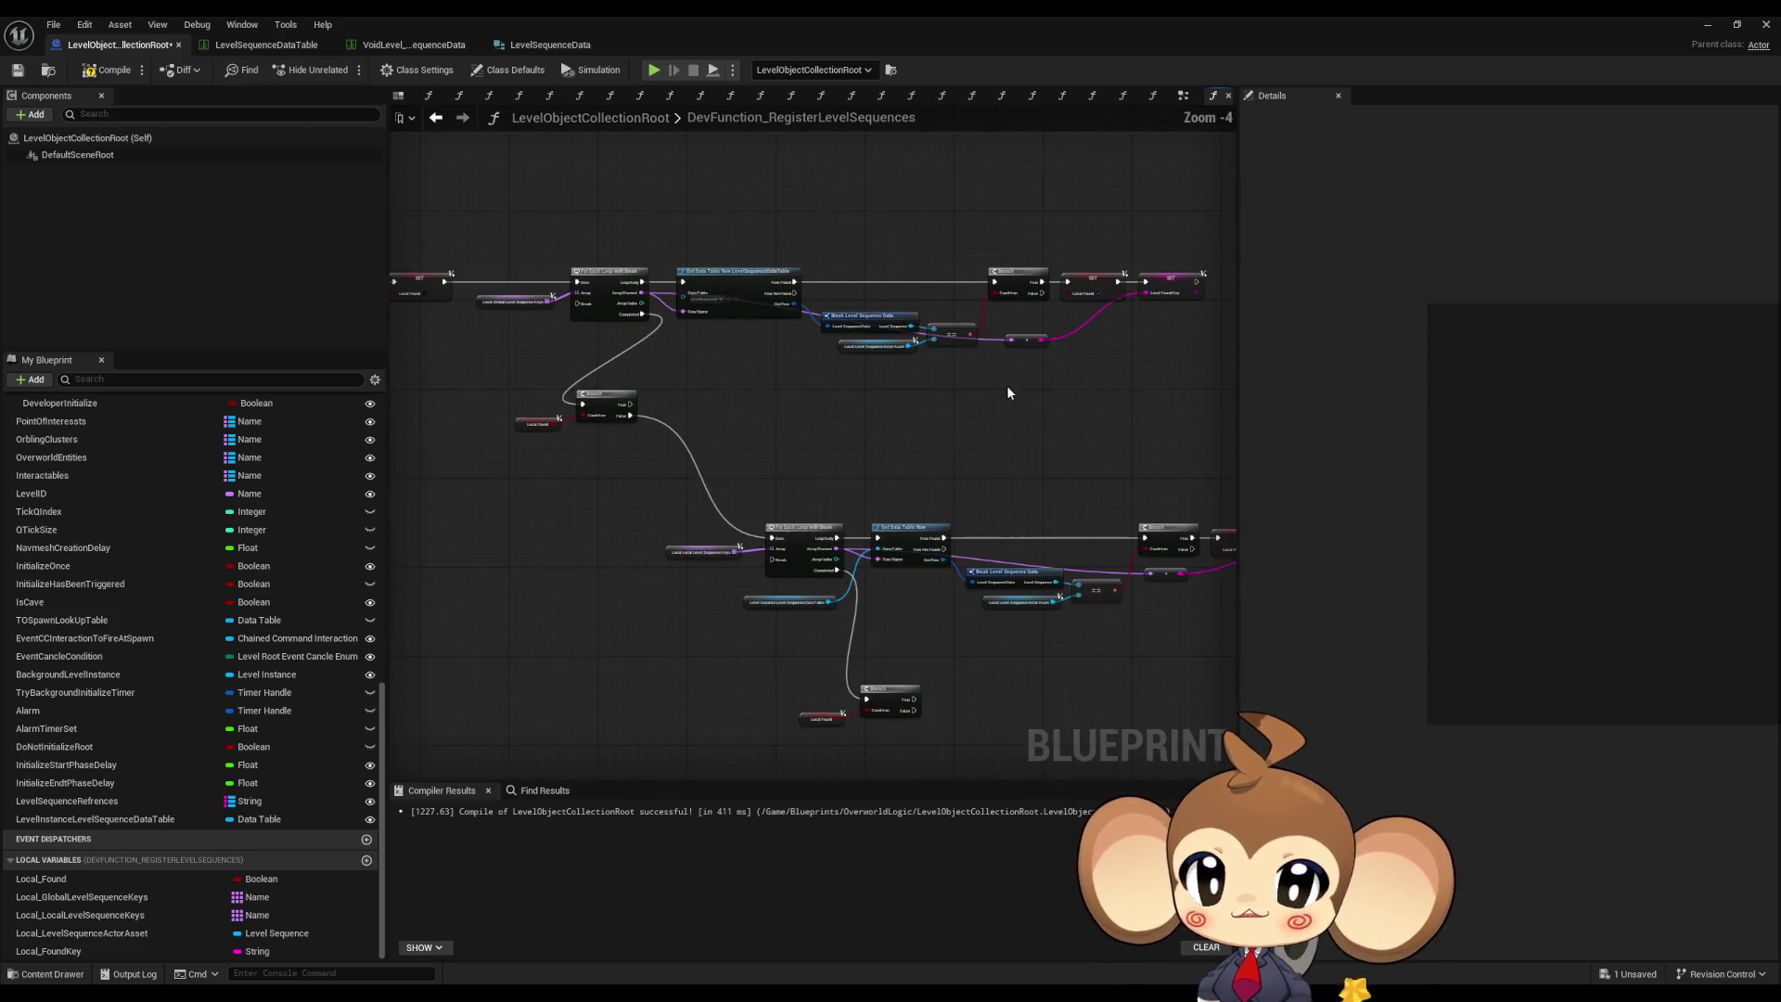
- Connect each SET node to its ForEachLoopWithBreak Break pin and shift the lower Branch left
{"action": "mouse_move", "coordinate": [1046, 312]}
{"action": "left_mouse_down"}
{"action": "mouse_move", "coordinate": [497, 352]}
{"action": "mouse_move", "coordinate": [428, 330]}
{"action": "left_mouse_up"}
{"action": "mouse_move", "coordinate": [1190, 569]}
{"action": "left_mouse_down"}
{"action": "mouse_move", "coordinate": [1193, 589]}
{"action": "mouse_move", "coordinate": [617, 586]}
{"action": "left_mouse_up"}
{"action": "left_click_drag", "start_coordinate": [727, 691], "coordinate": [784, 564]}
{"action": "mouse_move", "coordinate": [686, 570]}
{"action": "left_mouse_down"}
{"action": "mouse_move", "coordinate": [827, 648]}
{"action": "mouse_move", "coordinate": [724, 601]}
{"action": "mouse_move", "coordinate": [642, 603]}
{"action": "left_mouse_up"}
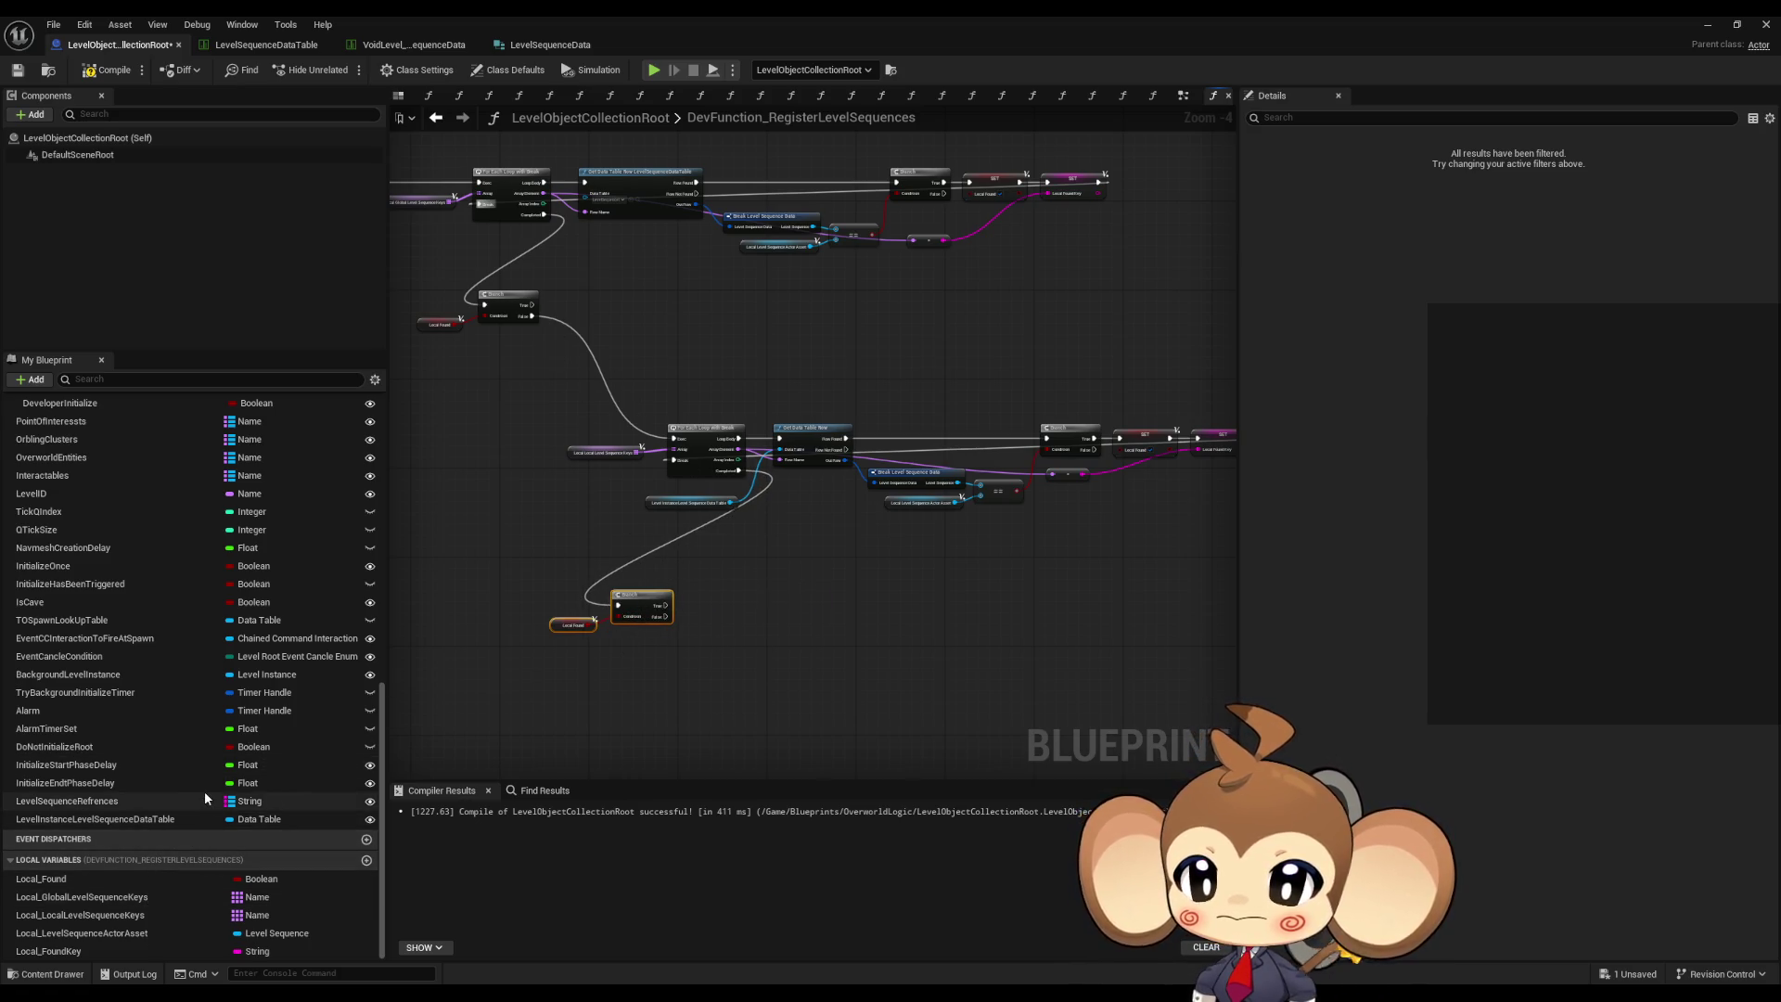
{"action": "mouse_move", "coordinate": [146, 803]}
{"action": "left_mouse_down"}
{"action": "mouse_move", "coordinate": [760, 718]}
{"action": "mouse_move", "coordinate": [601, 683]}
{"action": "mouse_move", "coordinate": [759, 634]}
{"action": "left_mouse_up"}
- Add a Map ADD node on Level Sequence References with Local Found Key as its key
{"action": "left_click", "coordinate": [686, 710]}
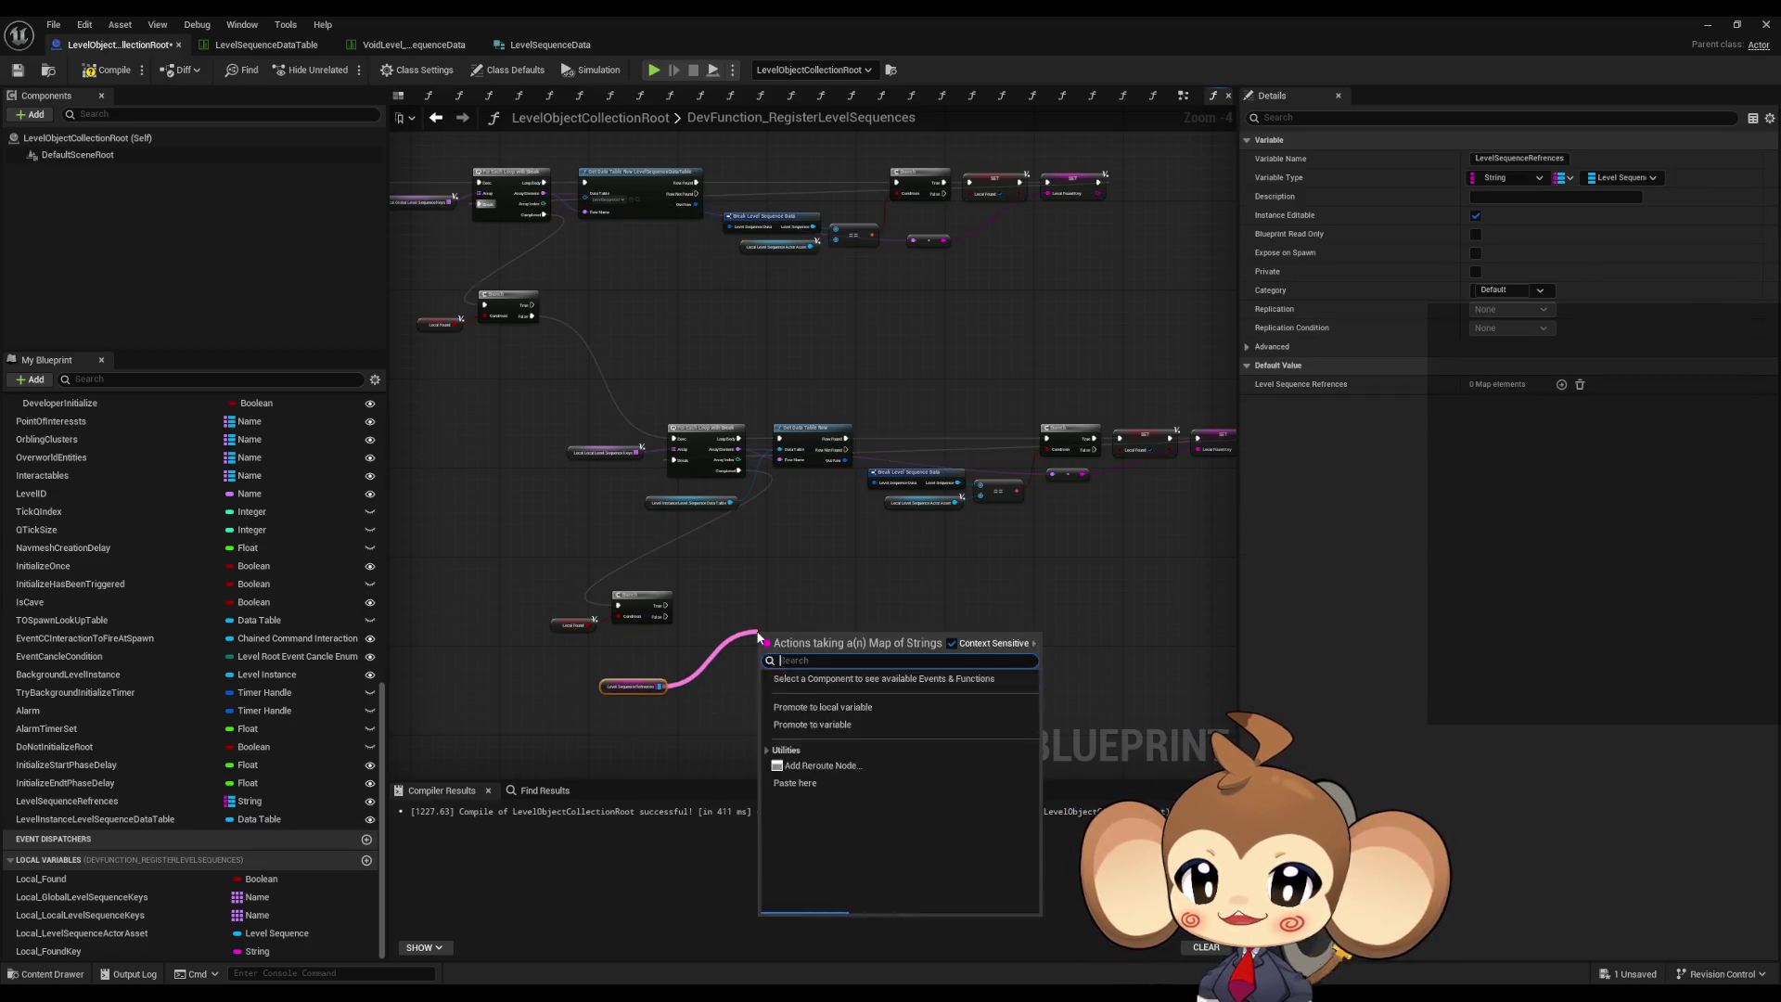
{"action": "type", "text": "add"}
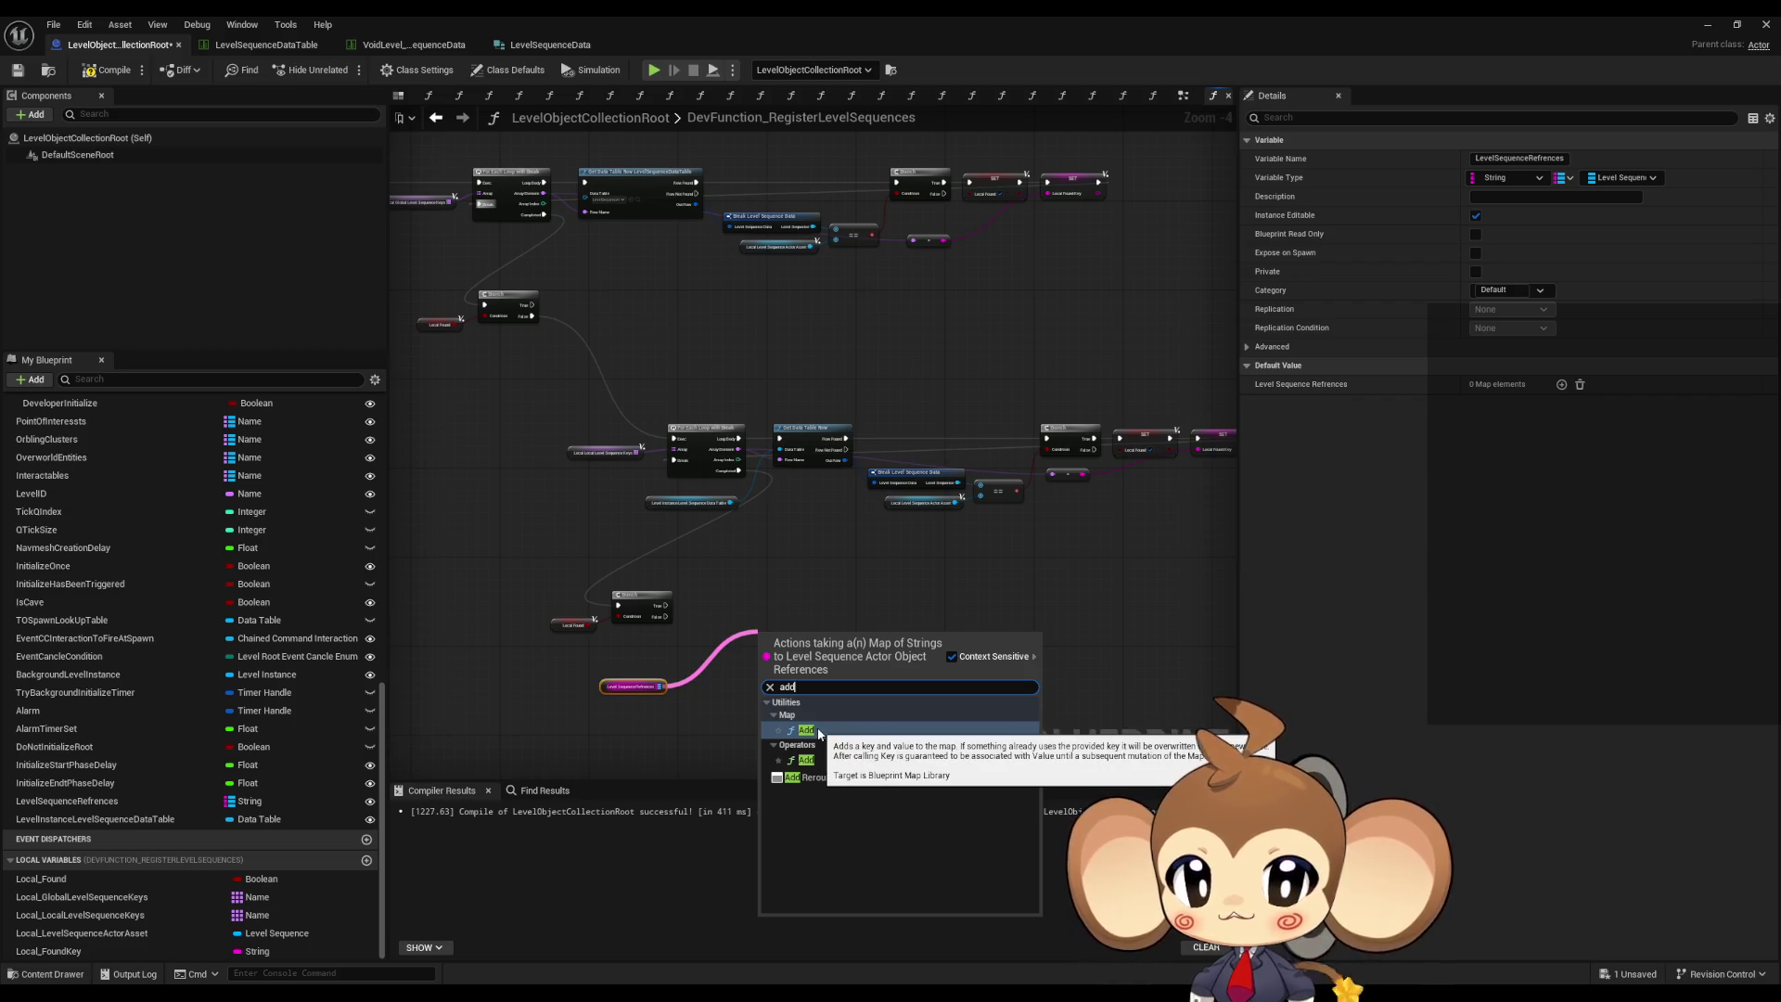
{"action": "left_click", "coordinate": [806, 730]}
{"action": "scroll", "coordinate": [814, 727], "scroll_direction": "up", "scroll_amount": 2}
{"action": "mouse_move", "coordinate": [48, 951]}
{"action": "left_mouse_down"}
{"action": "mouse_move", "coordinate": [687, 682]}
{"action": "mouse_move", "coordinate": [696, 647]}
{"action": "left_mouse_up"}
{"action": "left_click", "coordinate": [705, 664]}
{"action": "left_click_drag", "start_coordinate": [806, 649], "coordinate": [722, 646]}
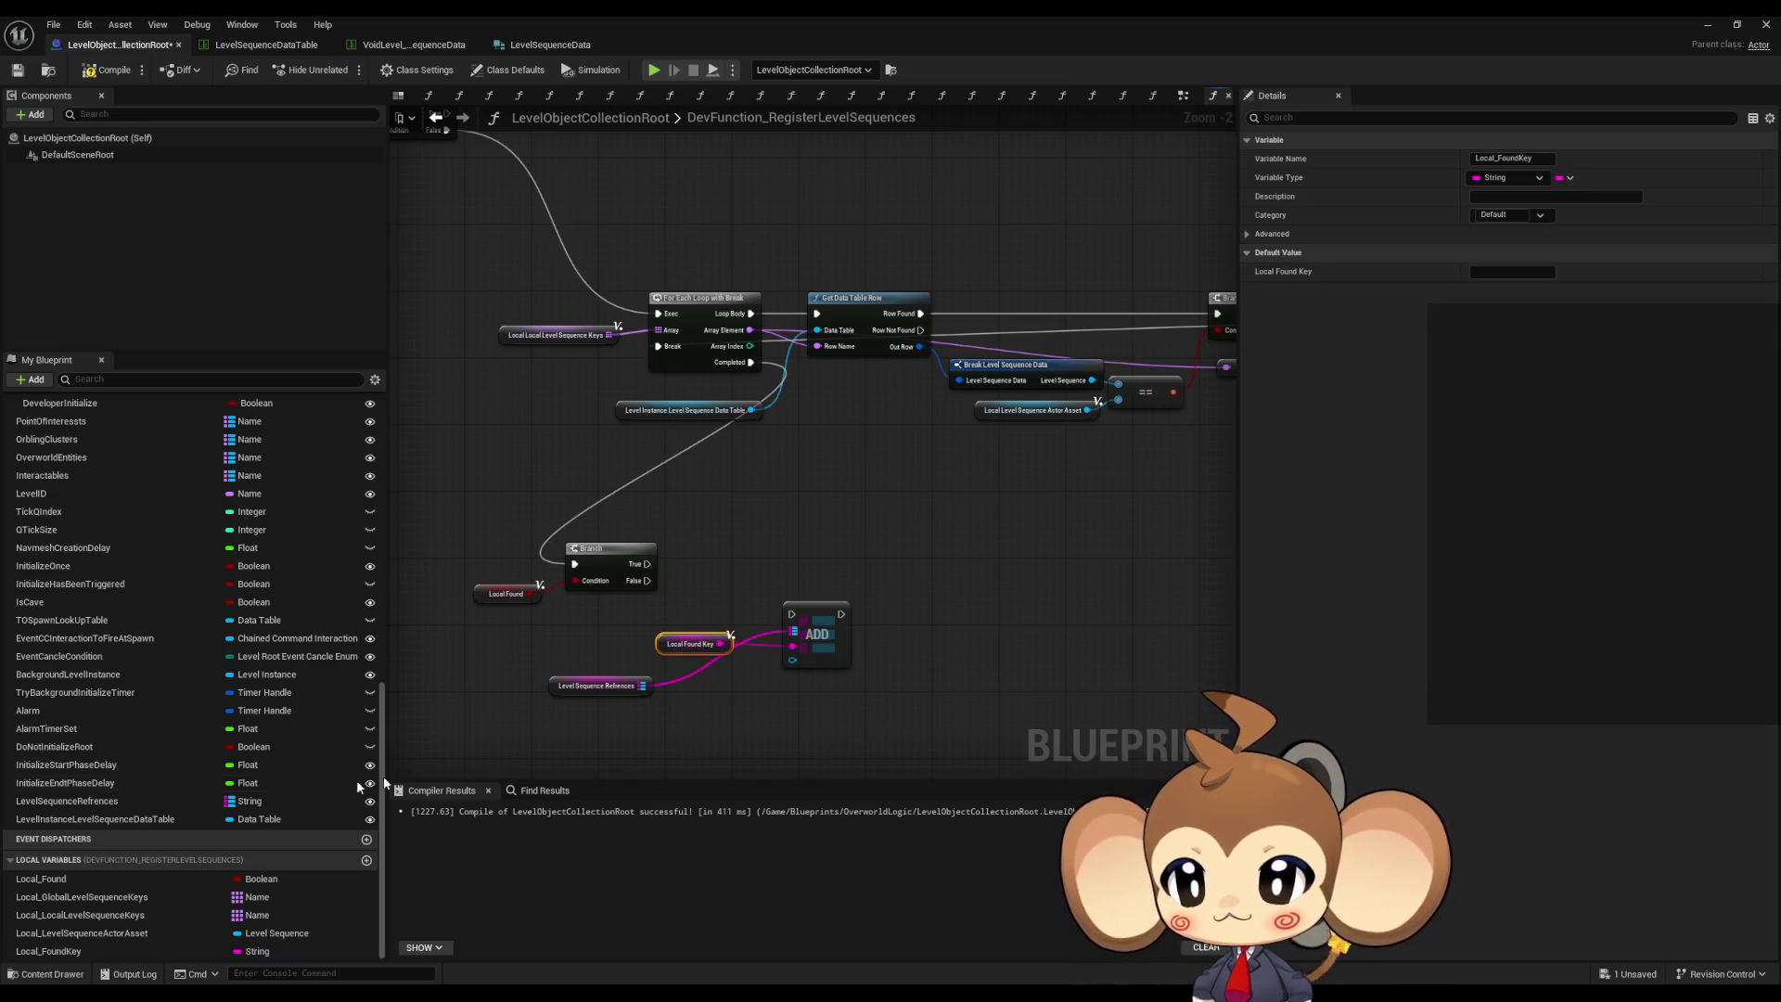
- Place a Local_LevelSequenceActorAsset getter and remove an accidentally added comparison node
{"action": "mouse_move", "coordinate": [82, 933]}
{"action": "left_mouse_down"}
{"action": "mouse_move", "coordinate": [756, 707]}
{"action": "mouse_move", "coordinate": [748, 731]}
{"action": "left_mouse_up"}
{"action": "left_click", "coordinate": [748, 731]}
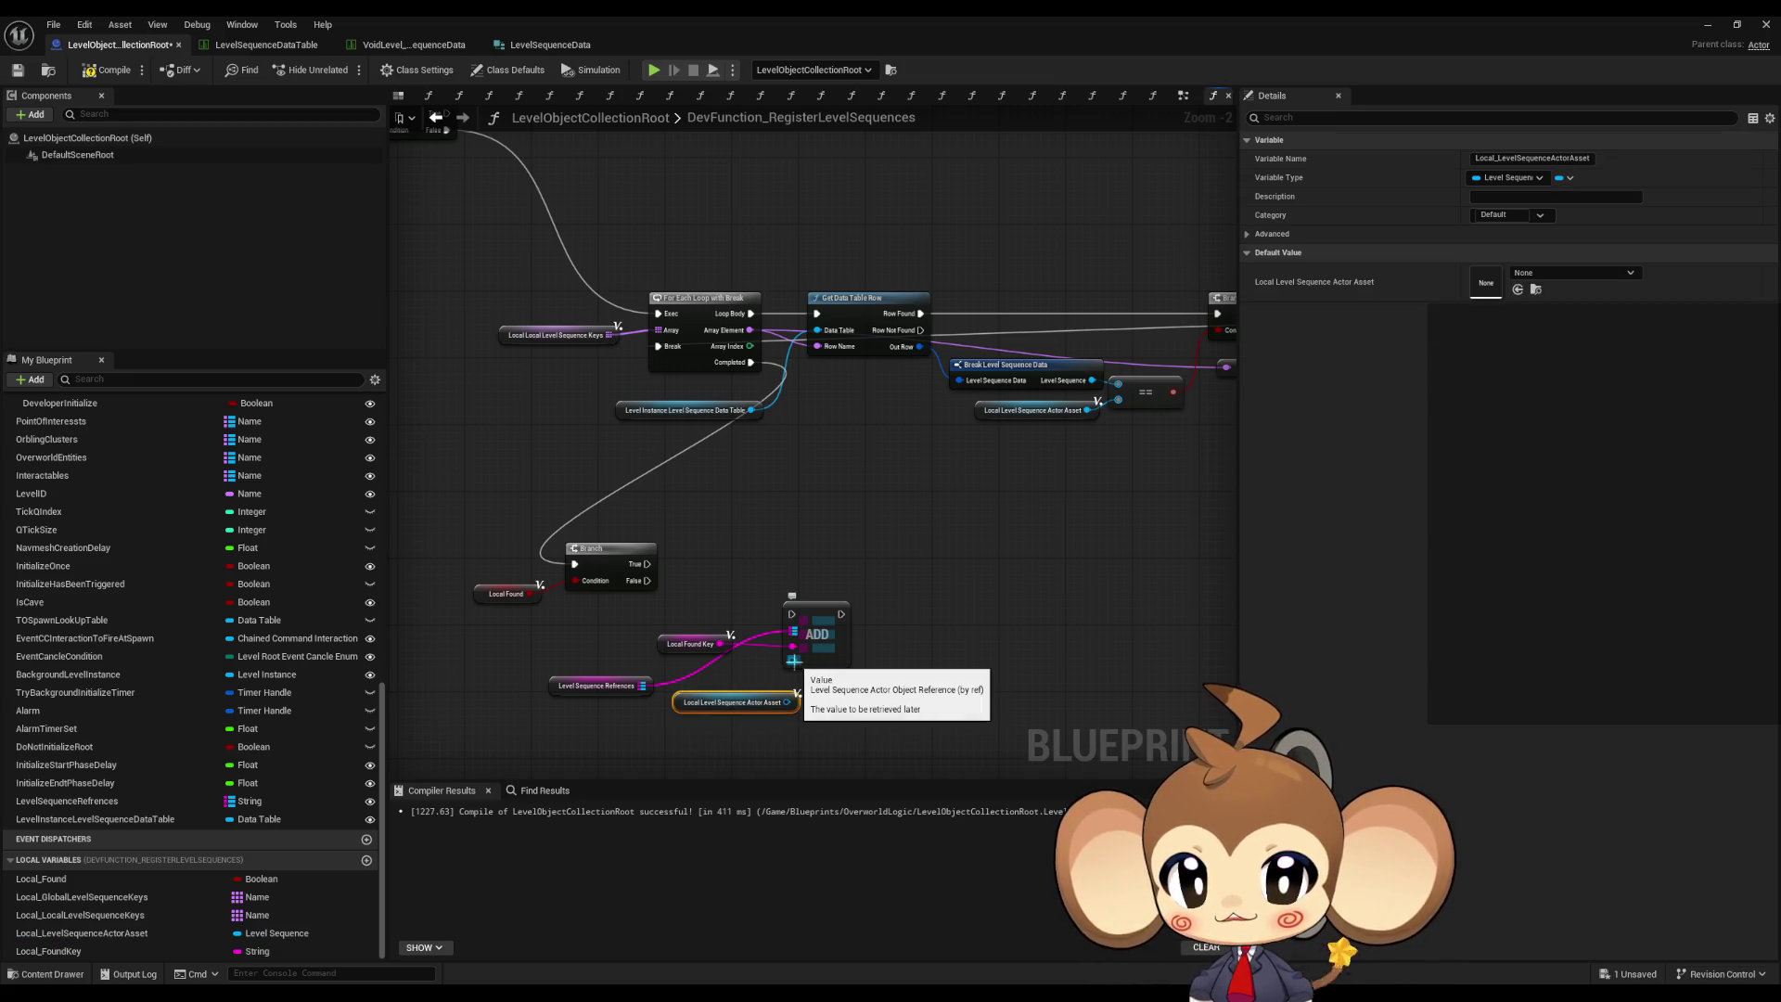
{"action": "left_click", "coordinate": [891, 705]}
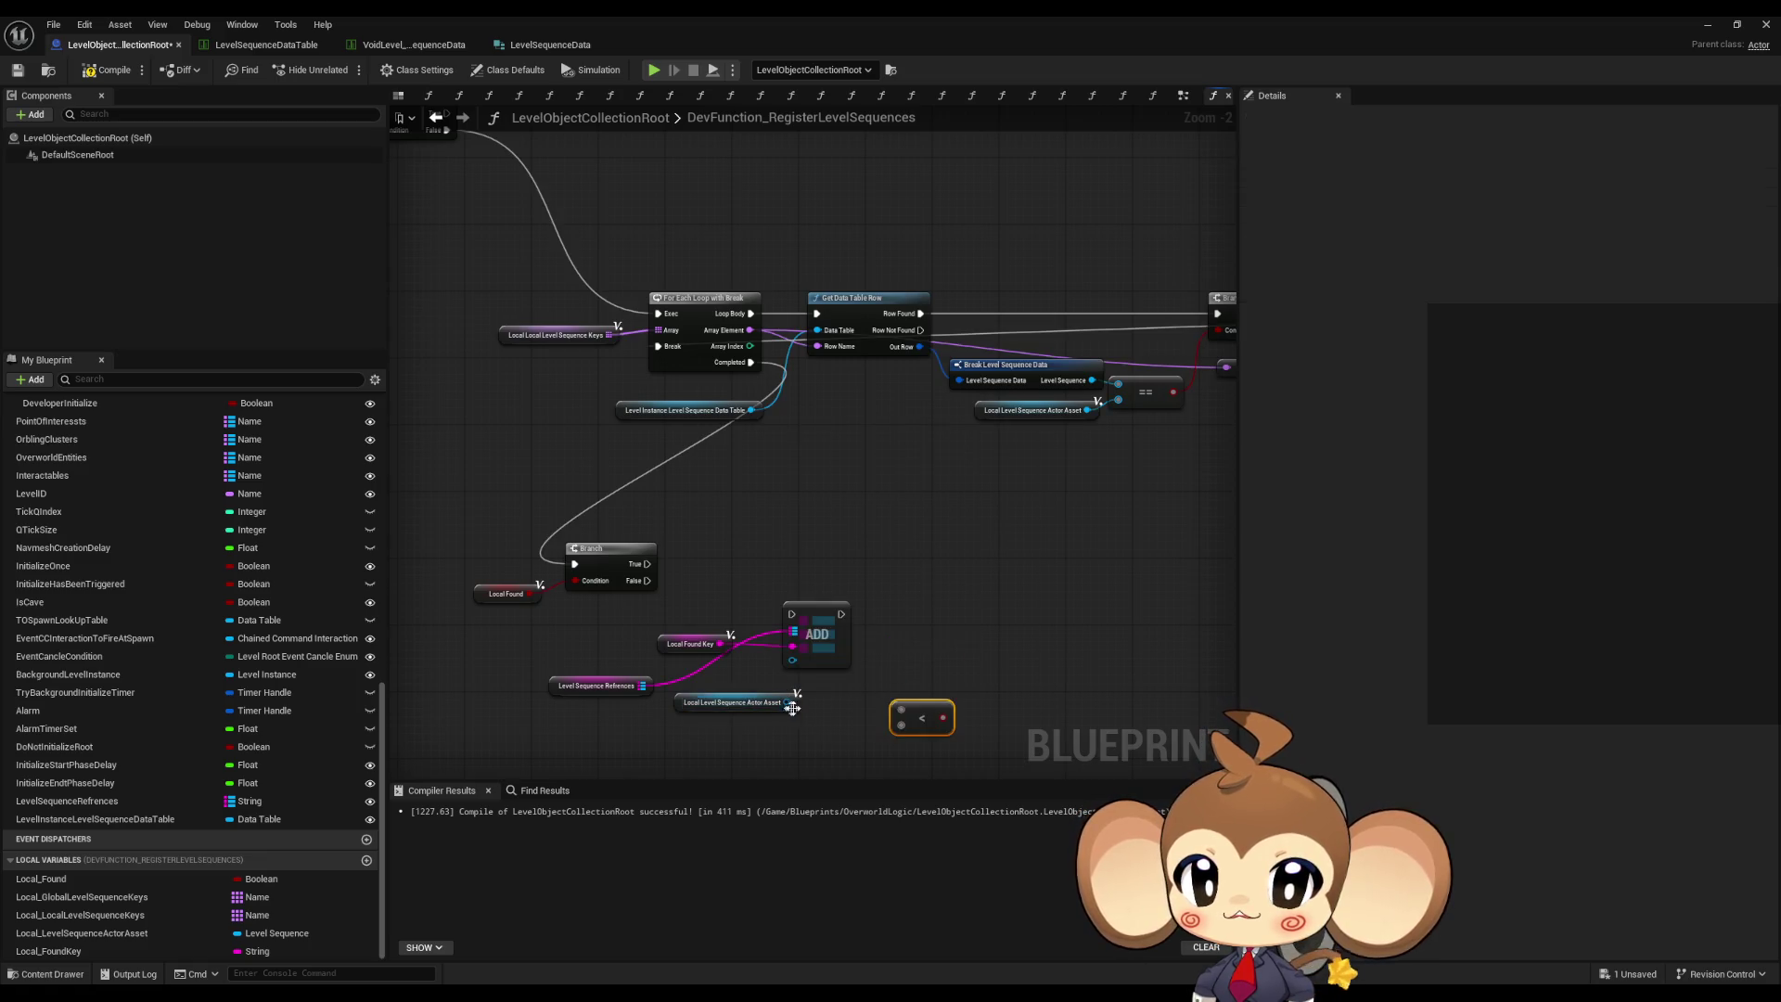
{"action": "key", "text": "Delete"}
{"action": "left_click", "coordinate": [732, 702]}
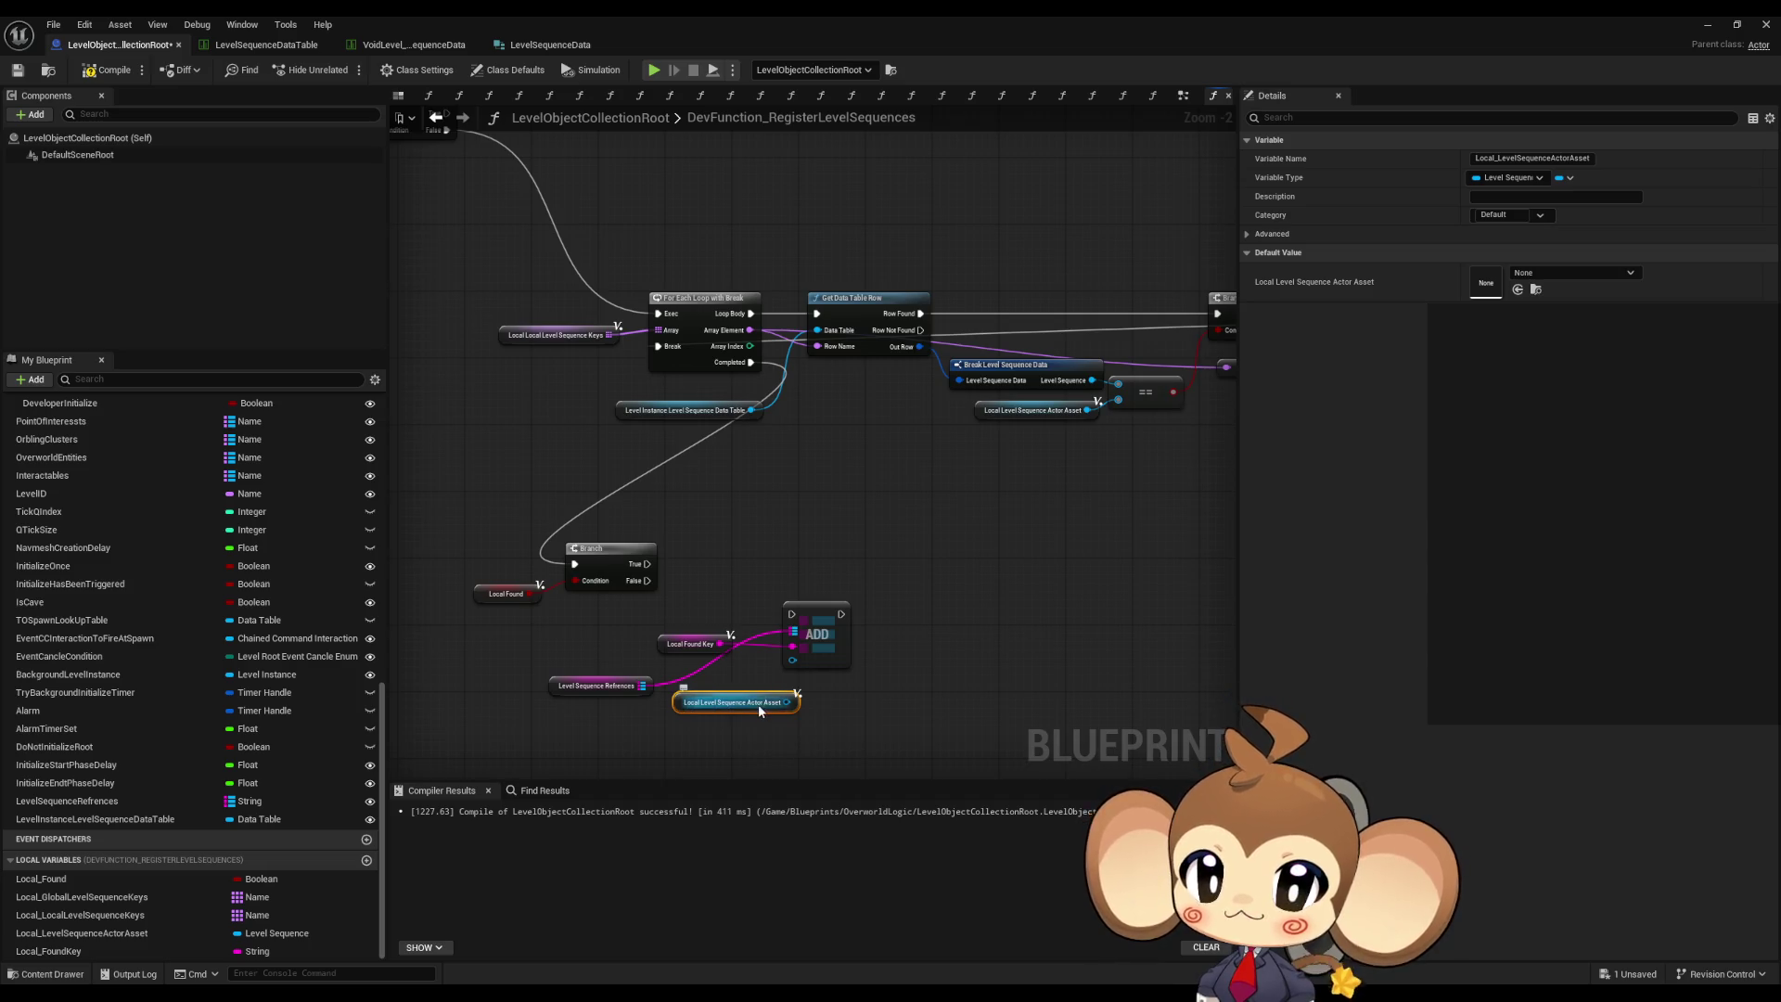
{"action": "scroll", "coordinate": [751, 736], "scroll_direction": "down", "scroll_amount": 3}
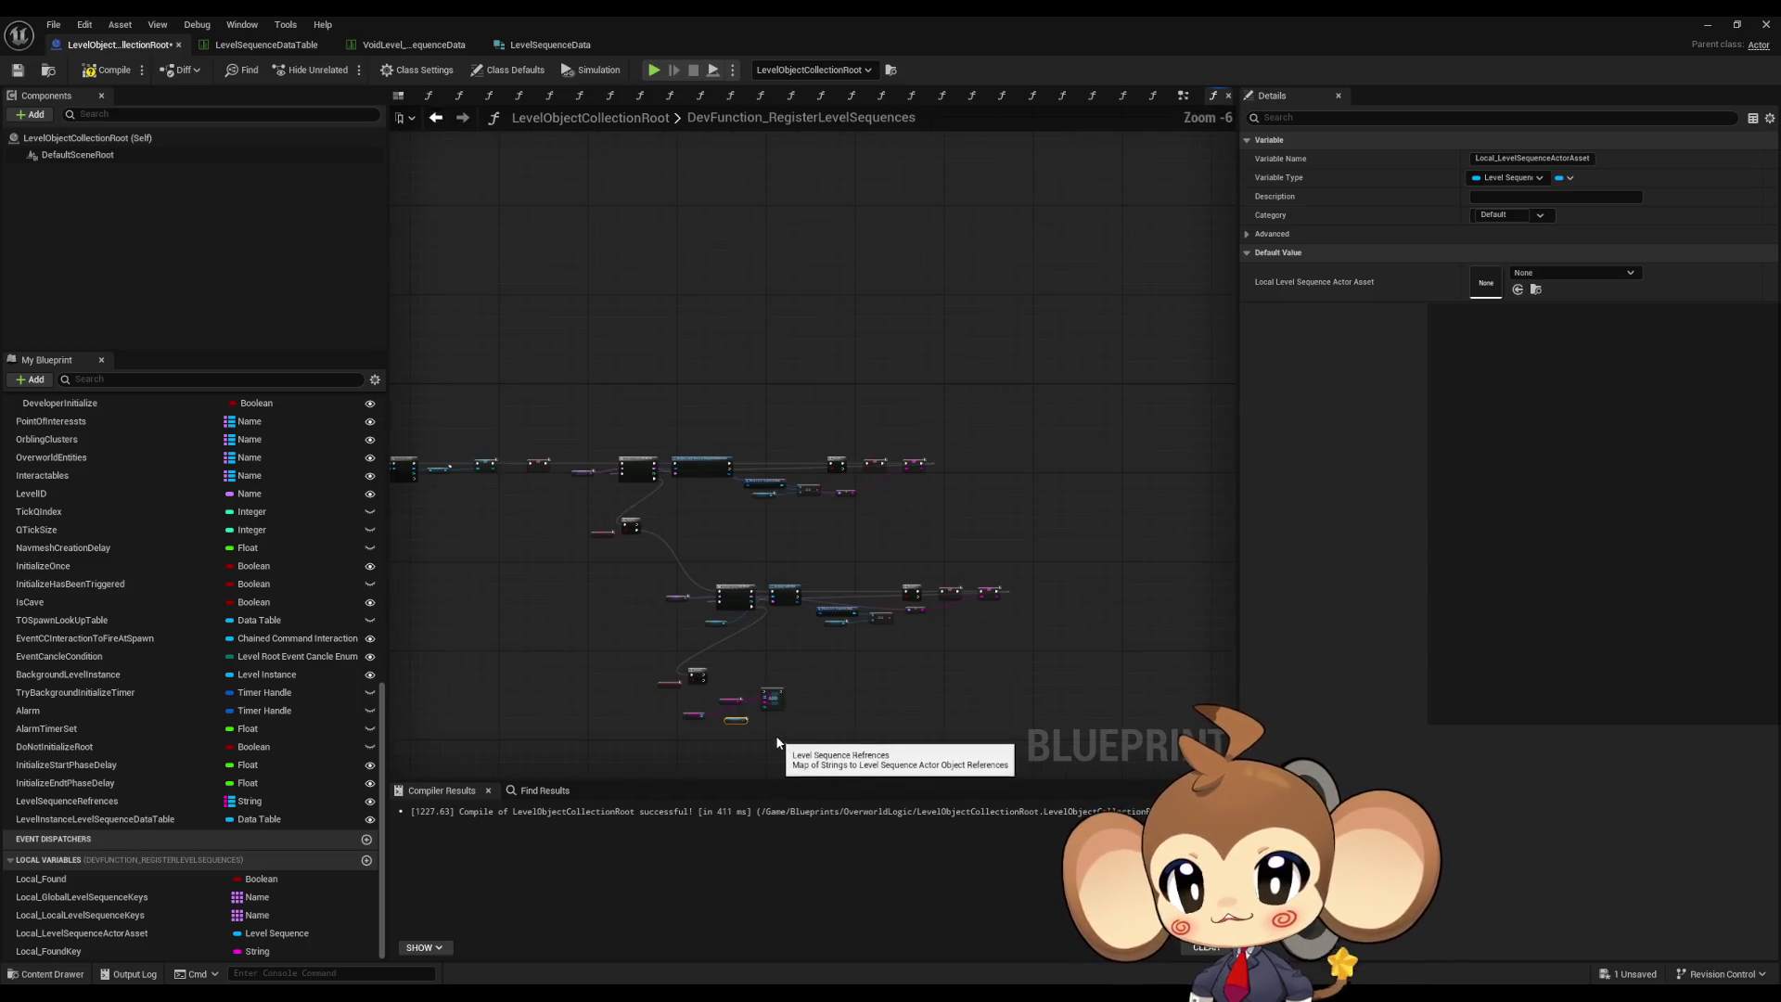
{"action": "scroll", "coordinate": [733, 668], "scroll_direction": "up", "scroll_amount": 1}
{"action": "mouse_move", "coordinate": [733, 664]}
{"action": "left_mouse_down"}
{"action": "mouse_move", "coordinate": [937, 695]}
{"action": "mouse_move", "coordinate": [1106, 659]}
{"action": "left_mouse_up"}
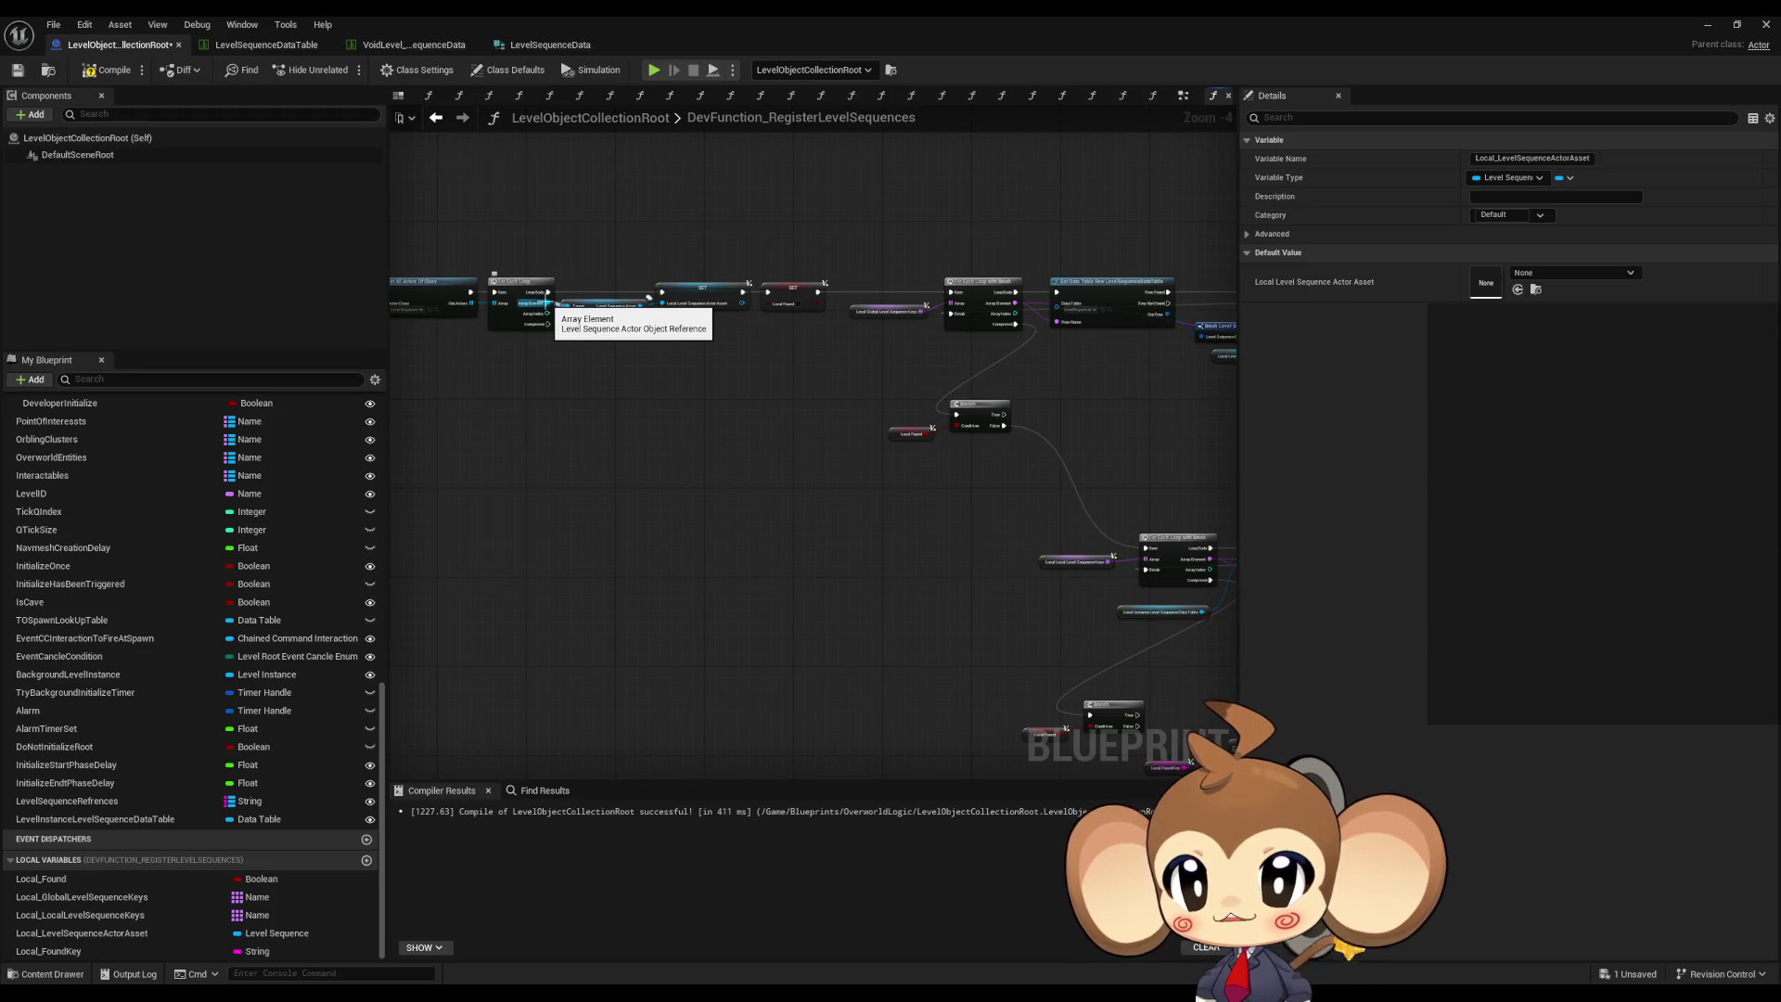
- Feed the loop's Array Element into ADD's value, delete the spare getter, and run ADD from Branch True
{"action": "mouse_move", "coordinate": [545, 306]}
{"action": "left_mouse_down"}
{"action": "mouse_move", "coordinate": [1210, 769]}
{"action": "mouse_move", "coordinate": [927, 611]}
{"action": "mouse_move", "coordinate": [969, 641]}
{"action": "left_mouse_up"}
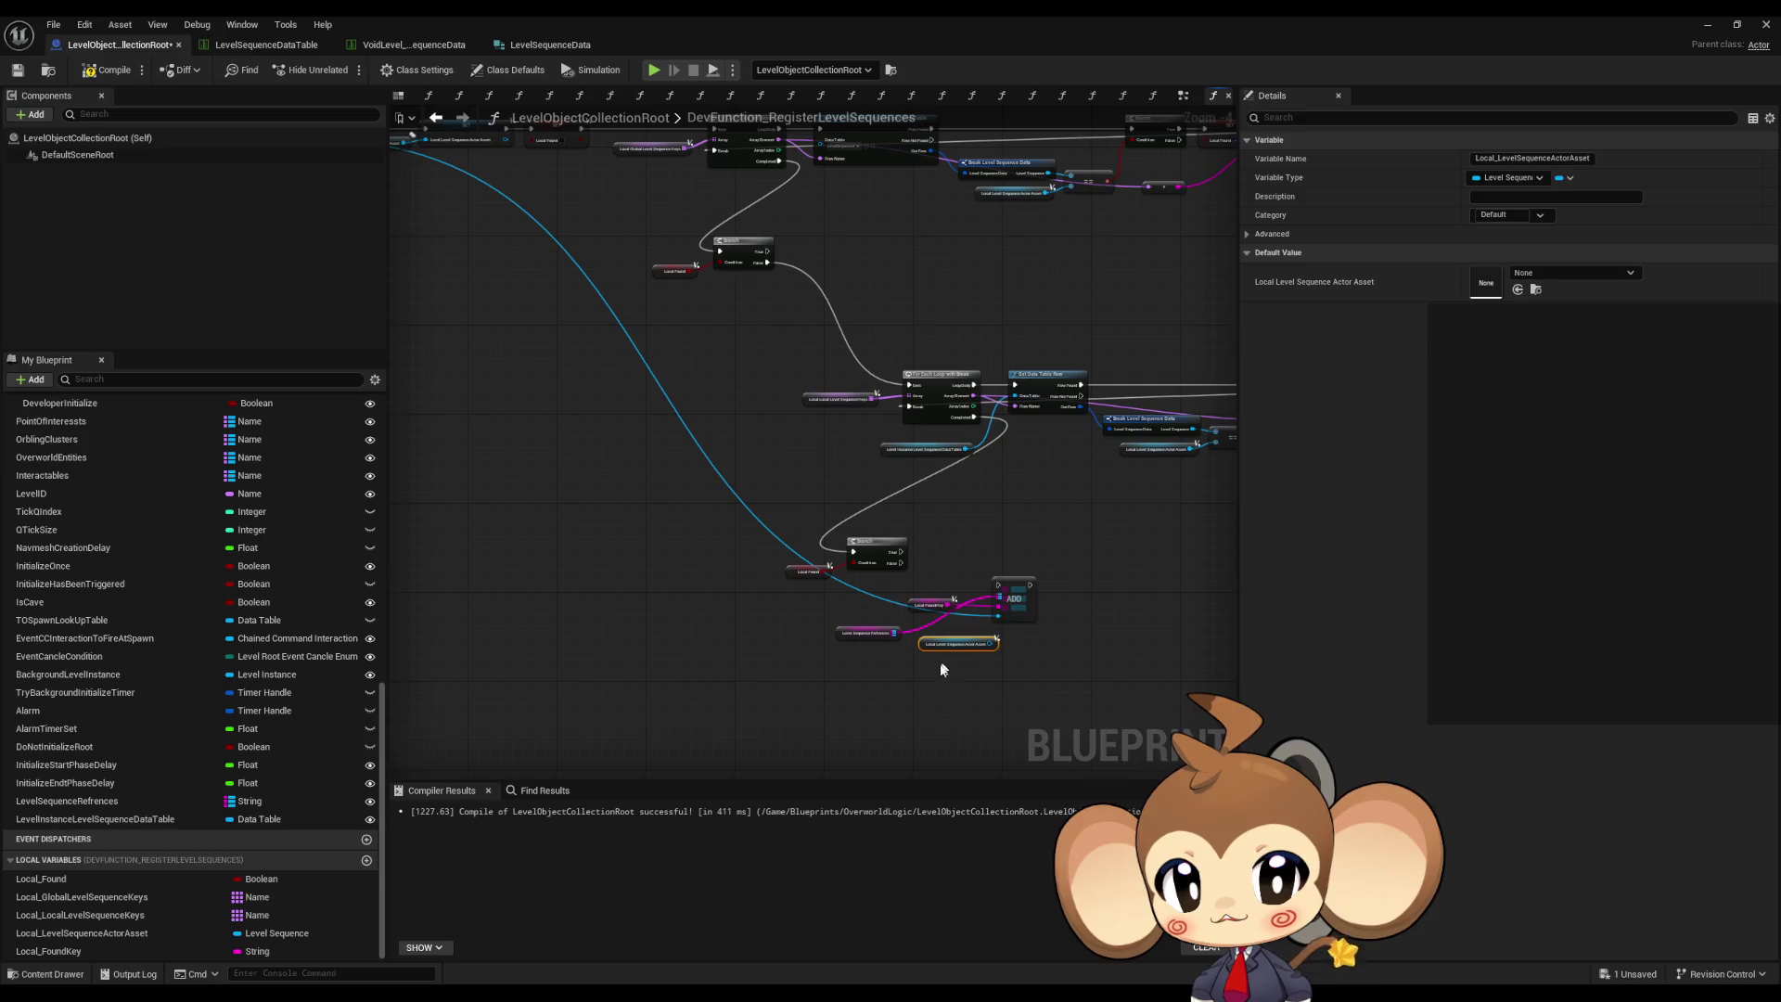
{"action": "left_click", "coordinate": [976, 649]}
{"action": "scroll", "coordinate": [978, 648], "scroll_direction": "up", "scroll_amount": 4}
{"action": "left_click", "coordinate": [932, 627]}
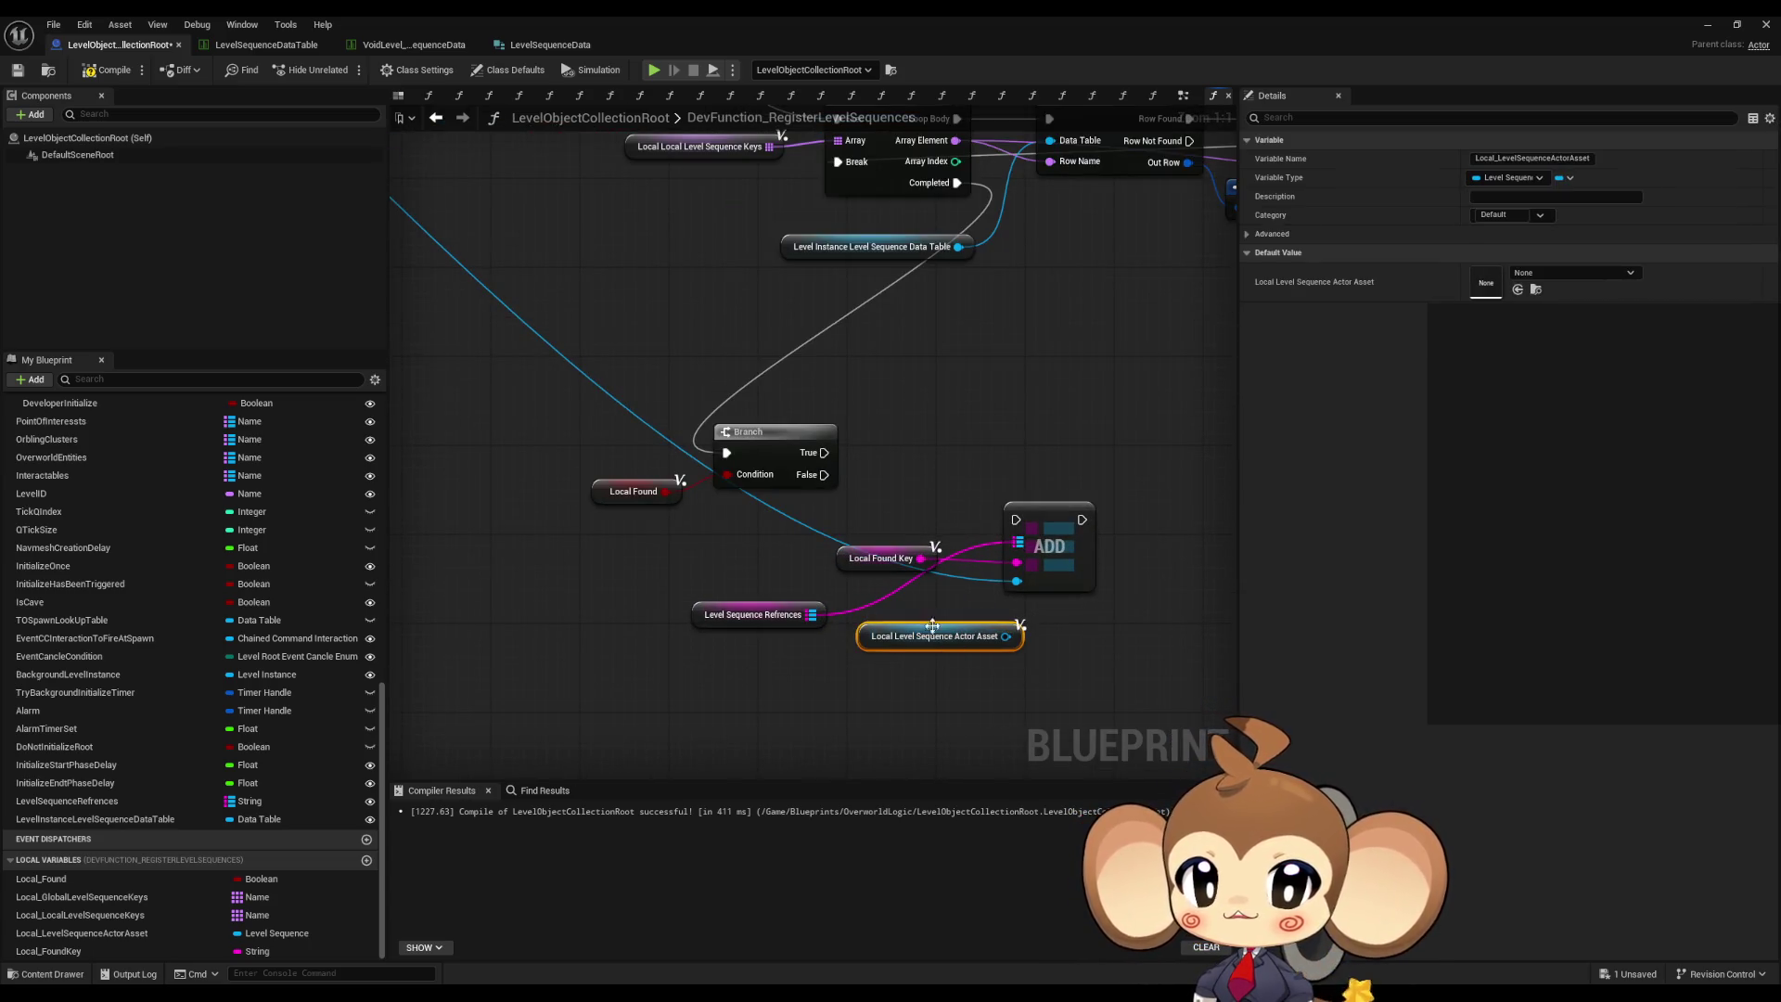
{"action": "key", "text": "Delete"}
{"action": "mouse_move", "coordinate": [824, 453]}
{"action": "left_mouse_down"}
{"action": "mouse_move", "coordinate": [997, 522]}
{"action": "mouse_move", "coordinate": [937, 338]}
{"action": "mouse_move", "coordinate": [733, 288]}
{"action": "mouse_move", "coordinate": [556, 350]}
{"action": "left_mouse_up"}
{"action": "scroll", "coordinate": [855, 385], "scroll_direction": "down", "scroll_amount": 5}
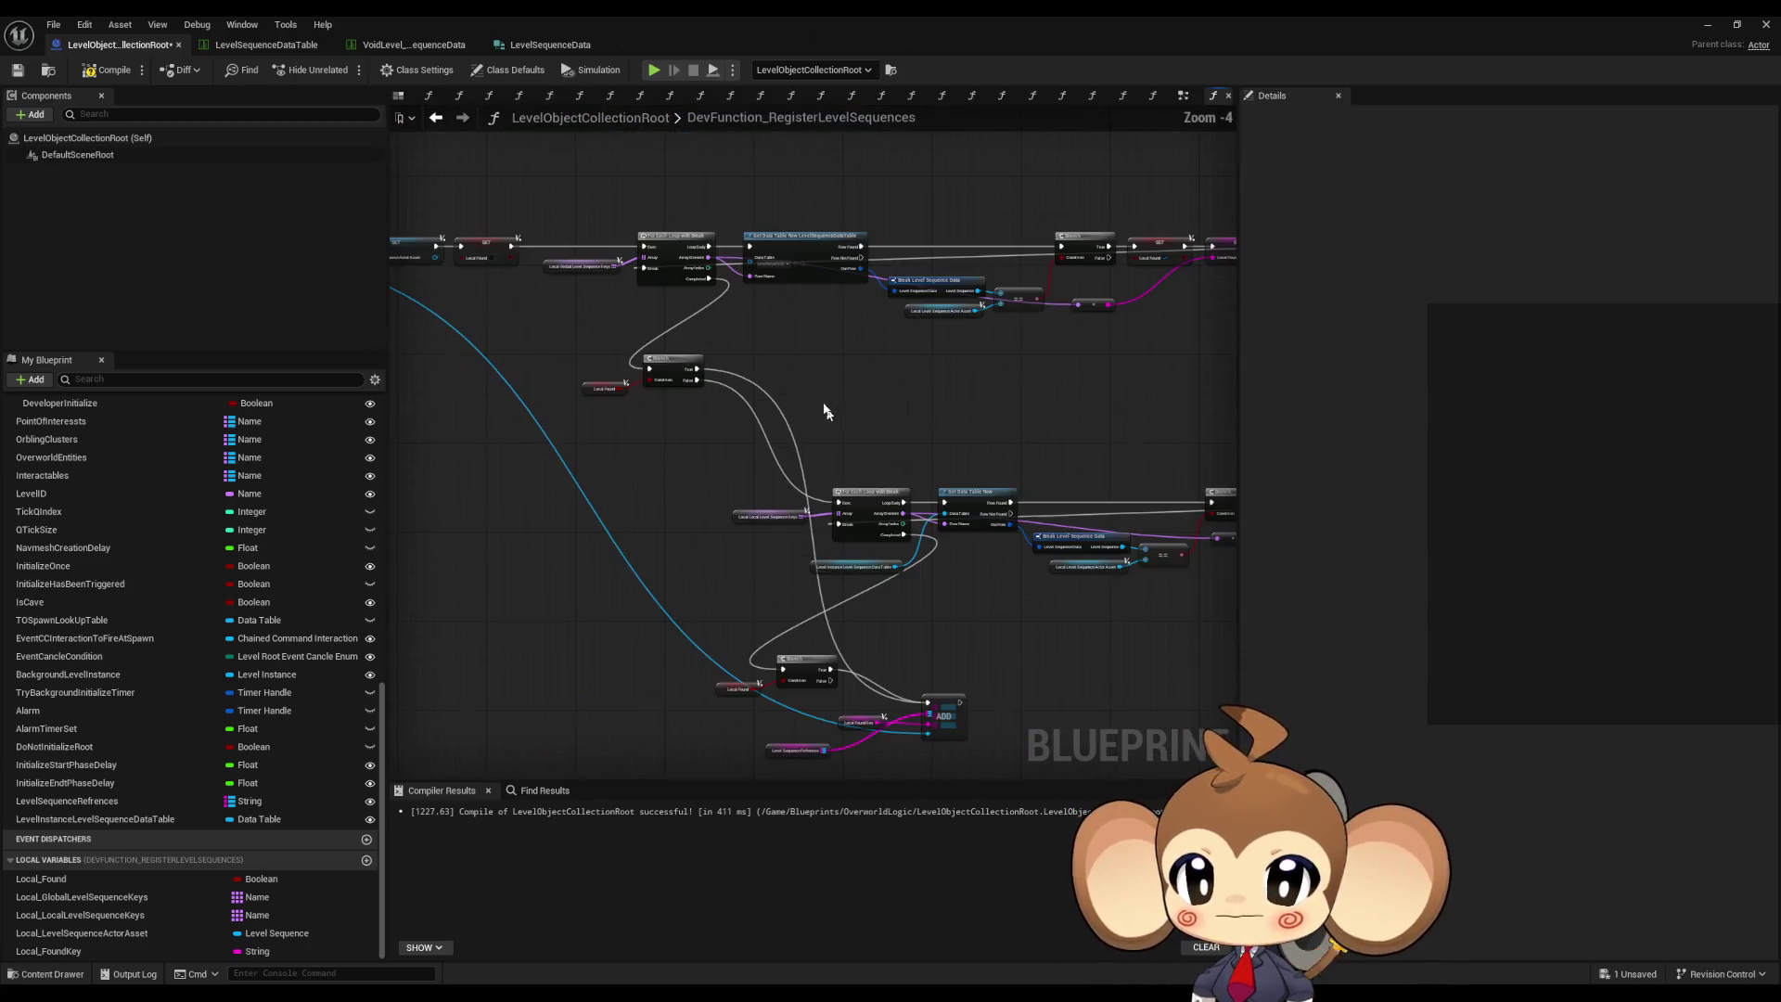
- Move the ADD node up and stack the Local Found and Local Found Key getters beside it
{"action": "scroll", "coordinate": [739, 389], "scroll_direction": "up", "scroll_amount": 3}
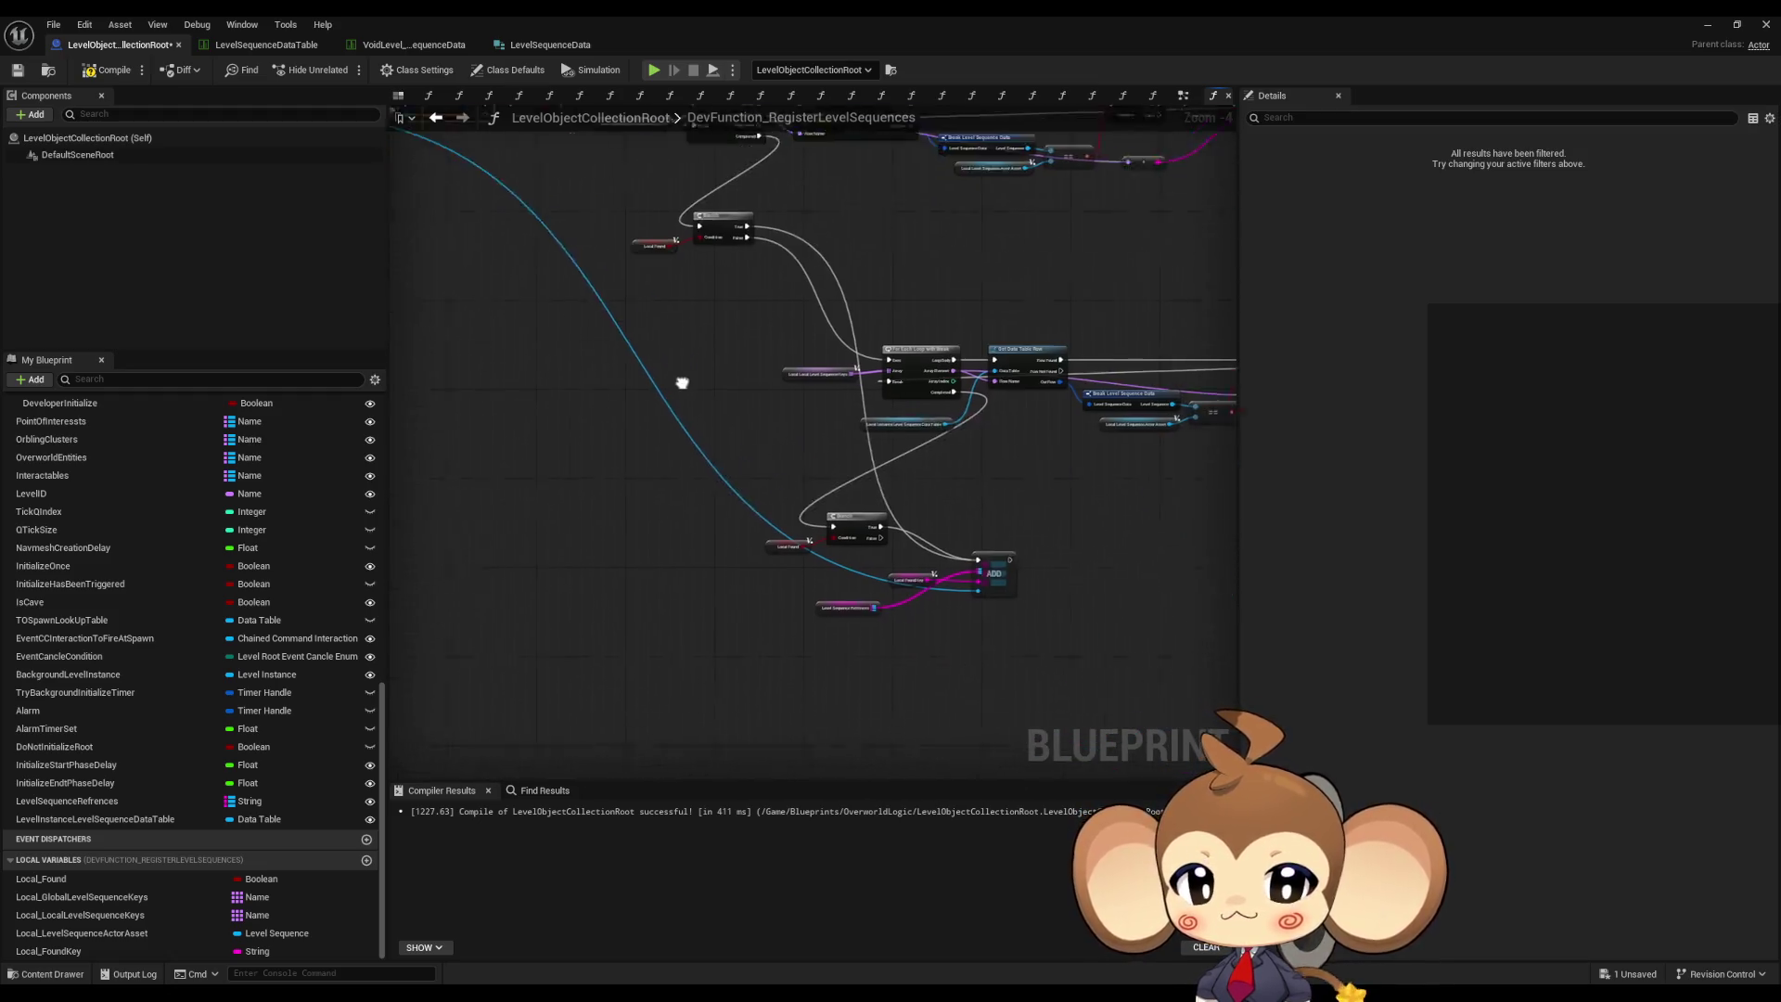
{"action": "left_click_drag", "start_coordinate": [908, 584], "coordinate": [907, 525]}
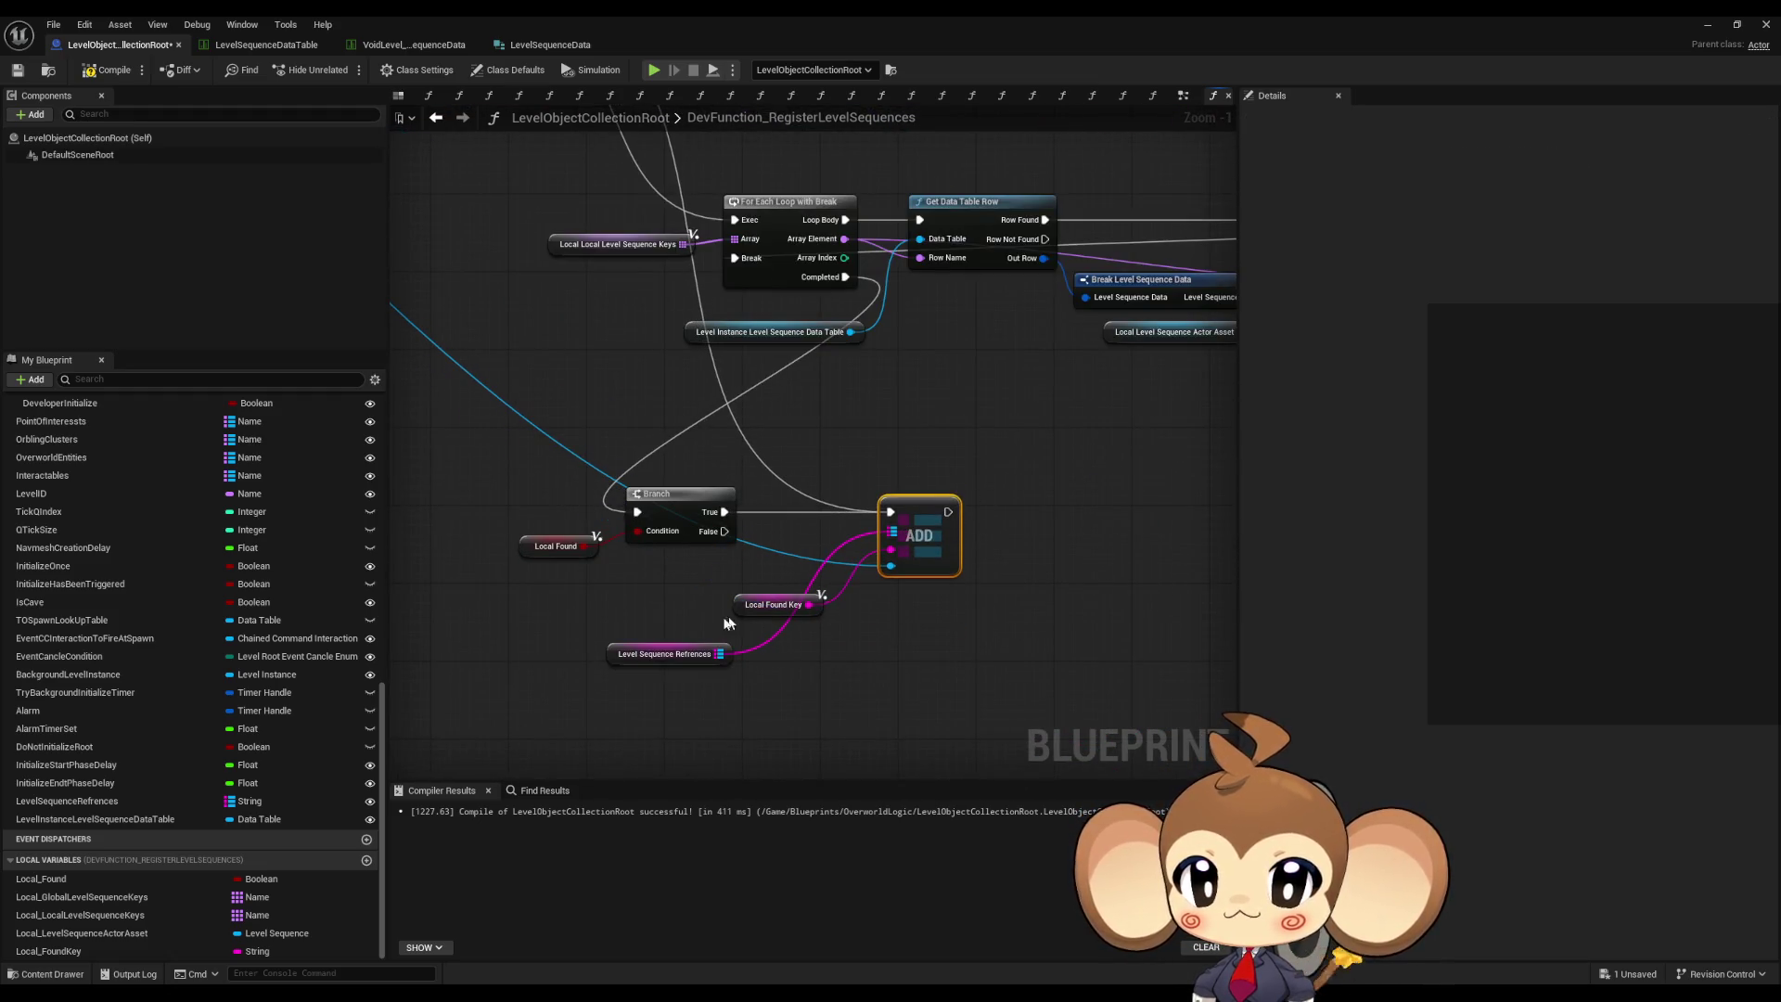
{"action": "left_click_drag", "start_coordinate": [713, 585], "coordinate": [828, 623]}
{"action": "scroll", "coordinate": [603, 319], "scroll_direction": "down", "scroll_amount": 4}
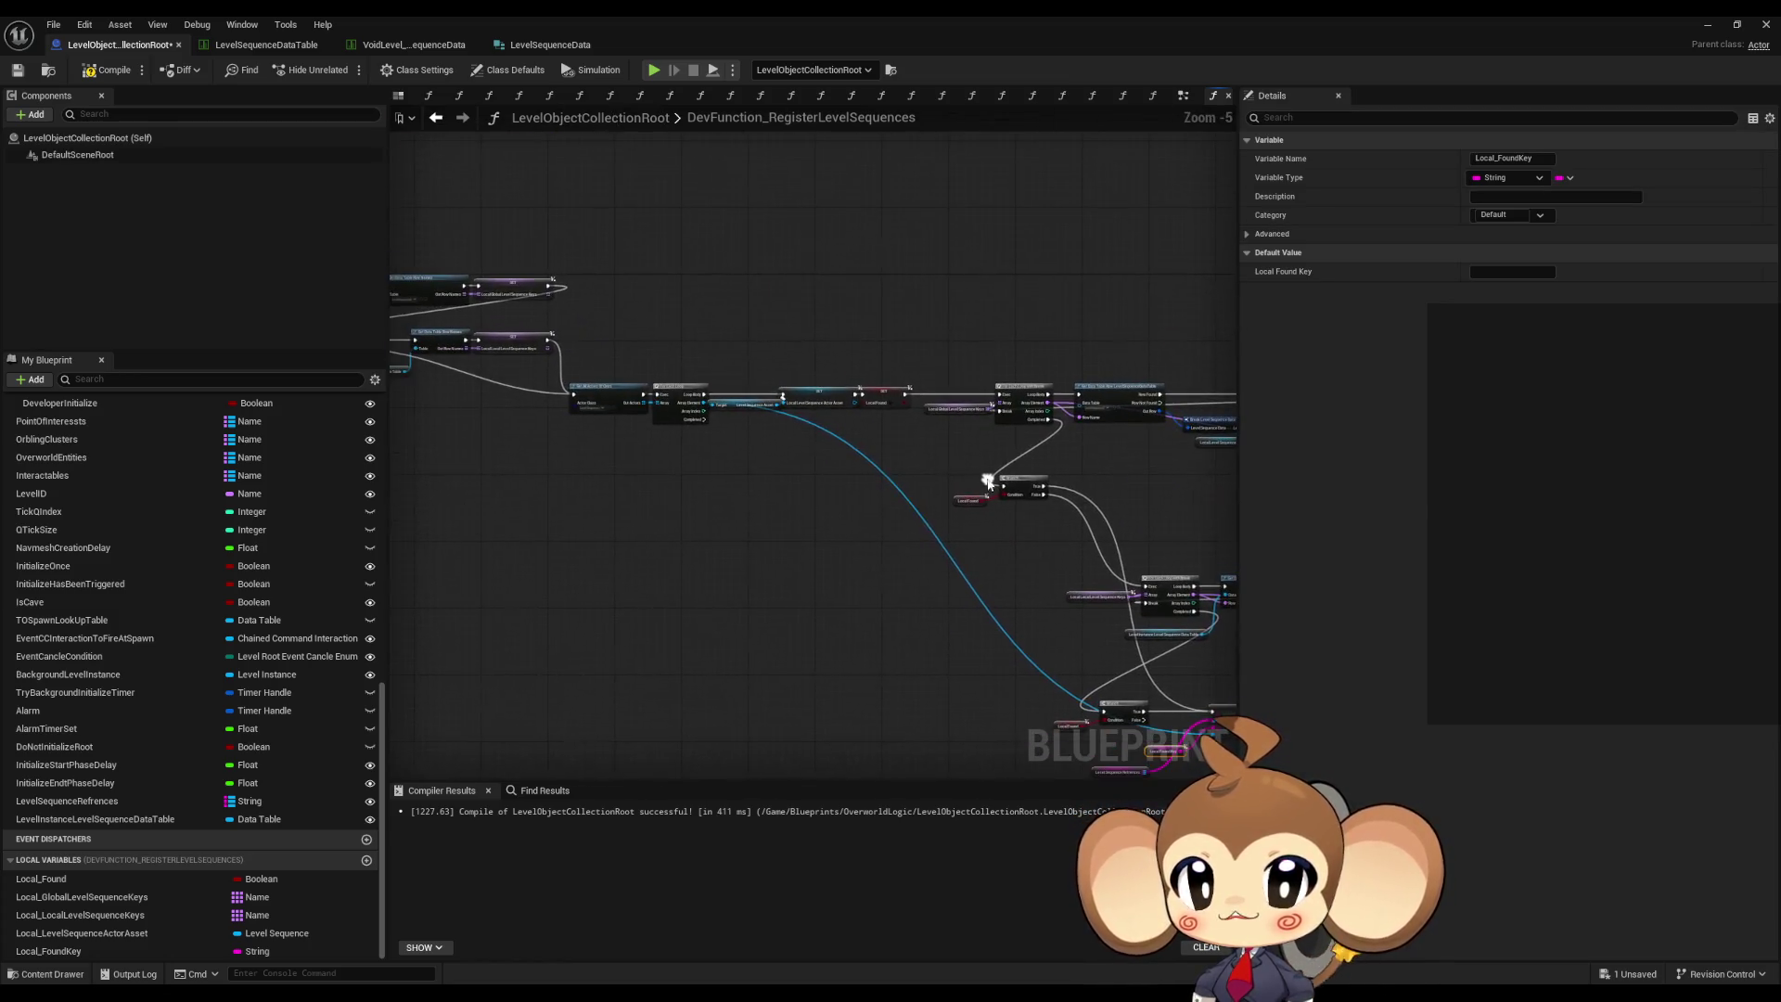
{"action": "scroll", "coordinate": [927, 556], "scroll_direction": "up", "scroll_amount": 4}
{"action": "left_click", "coordinate": [702, 551]}
{"action": "left_click_drag", "start_coordinate": [881, 395], "coordinate": [744, 407]}
{"action": "mouse_move", "coordinate": [779, 631]}
{"action": "left_mouse_down"}
{"action": "mouse_move", "coordinate": [683, 707]}
{"action": "mouse_move", "coordinate": [777, 591]}
{"action": "left_mouse_up"}
{"action": "left_click", "coordinate": [661, 677], "text": "ctrl"}
- Shift the Branch, ADD and getter group right and recentre the lower node group
{"action": "scroll", "coordinate": [795, 656], "scroll_direction": "down", "scroll_amount": 3}
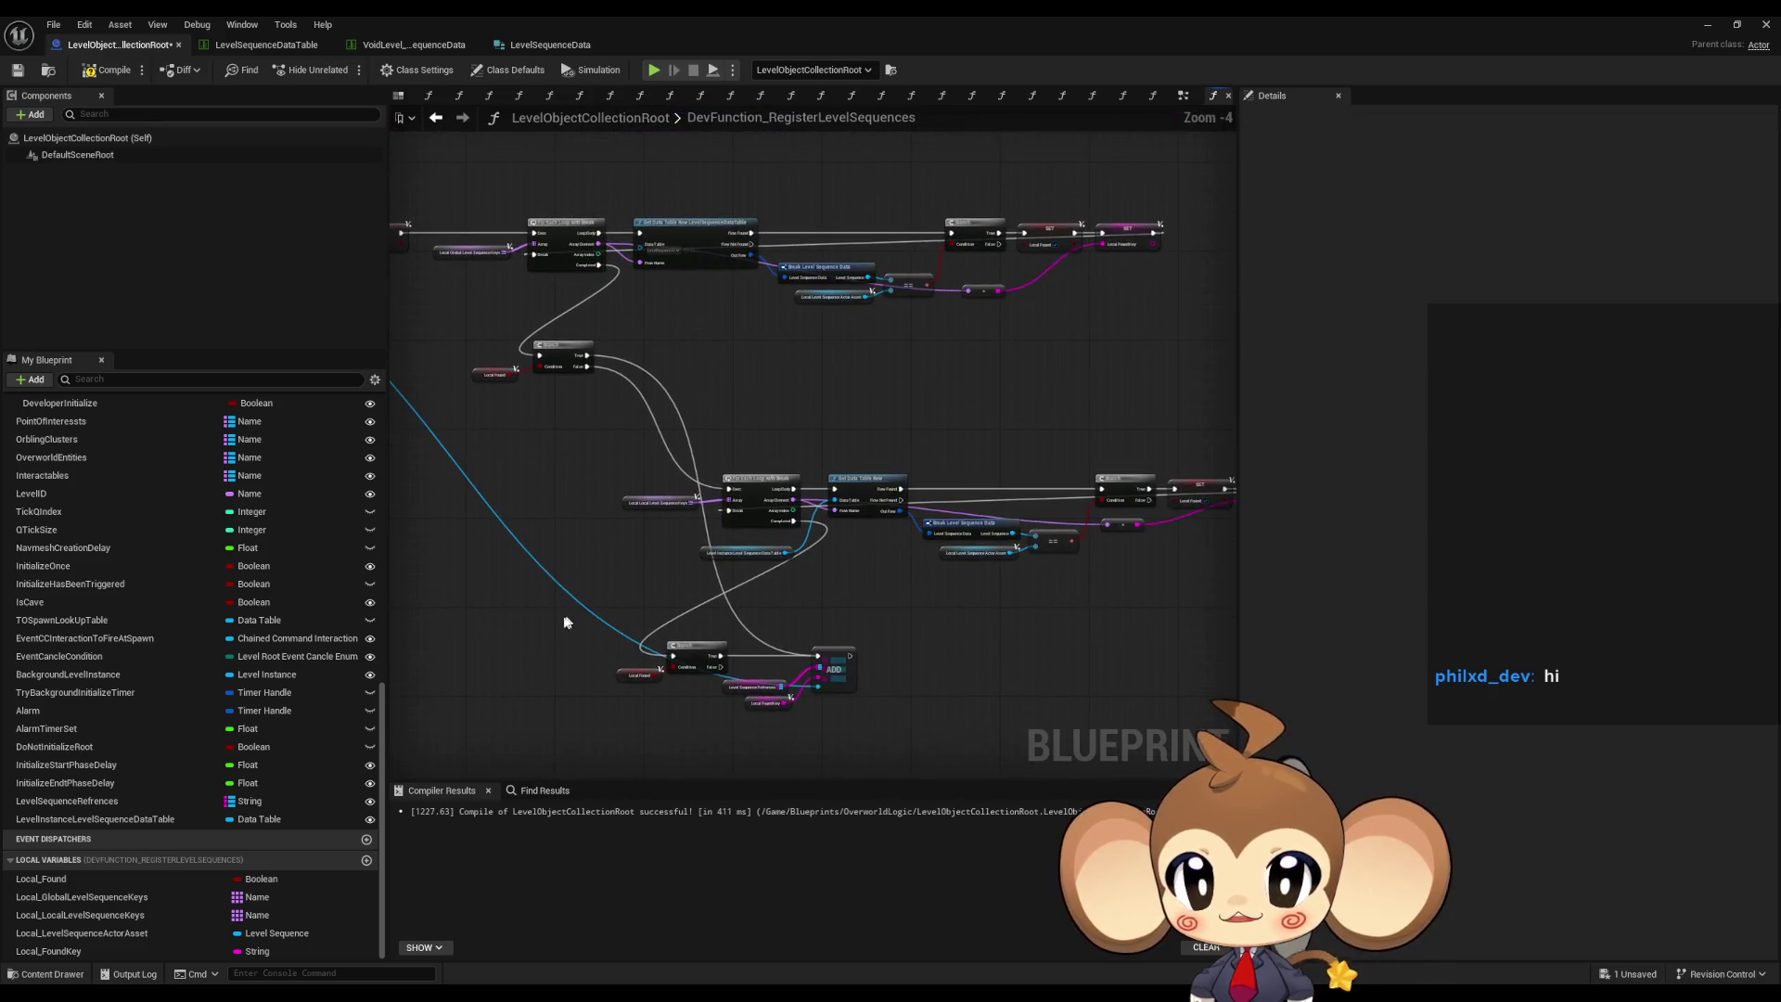
{"action": "left_click_drag", "start_coordinate": [872, 664], "coordinate": [628, 577]}
{"action": "scroll", "coordinate": [628, 577], "scroll_direction": "up", "scroll_amount": 2}
{"action": "left_click_drag", "start_coordinate": [735, 602], "coordinate": [990, 576]}
{"action": "left_click", "coordinate": [1014, 510]}
{"action": "scroll", "coordinate": [1014, 510], "scroll_direction": "down", "scroll_amount": 3}
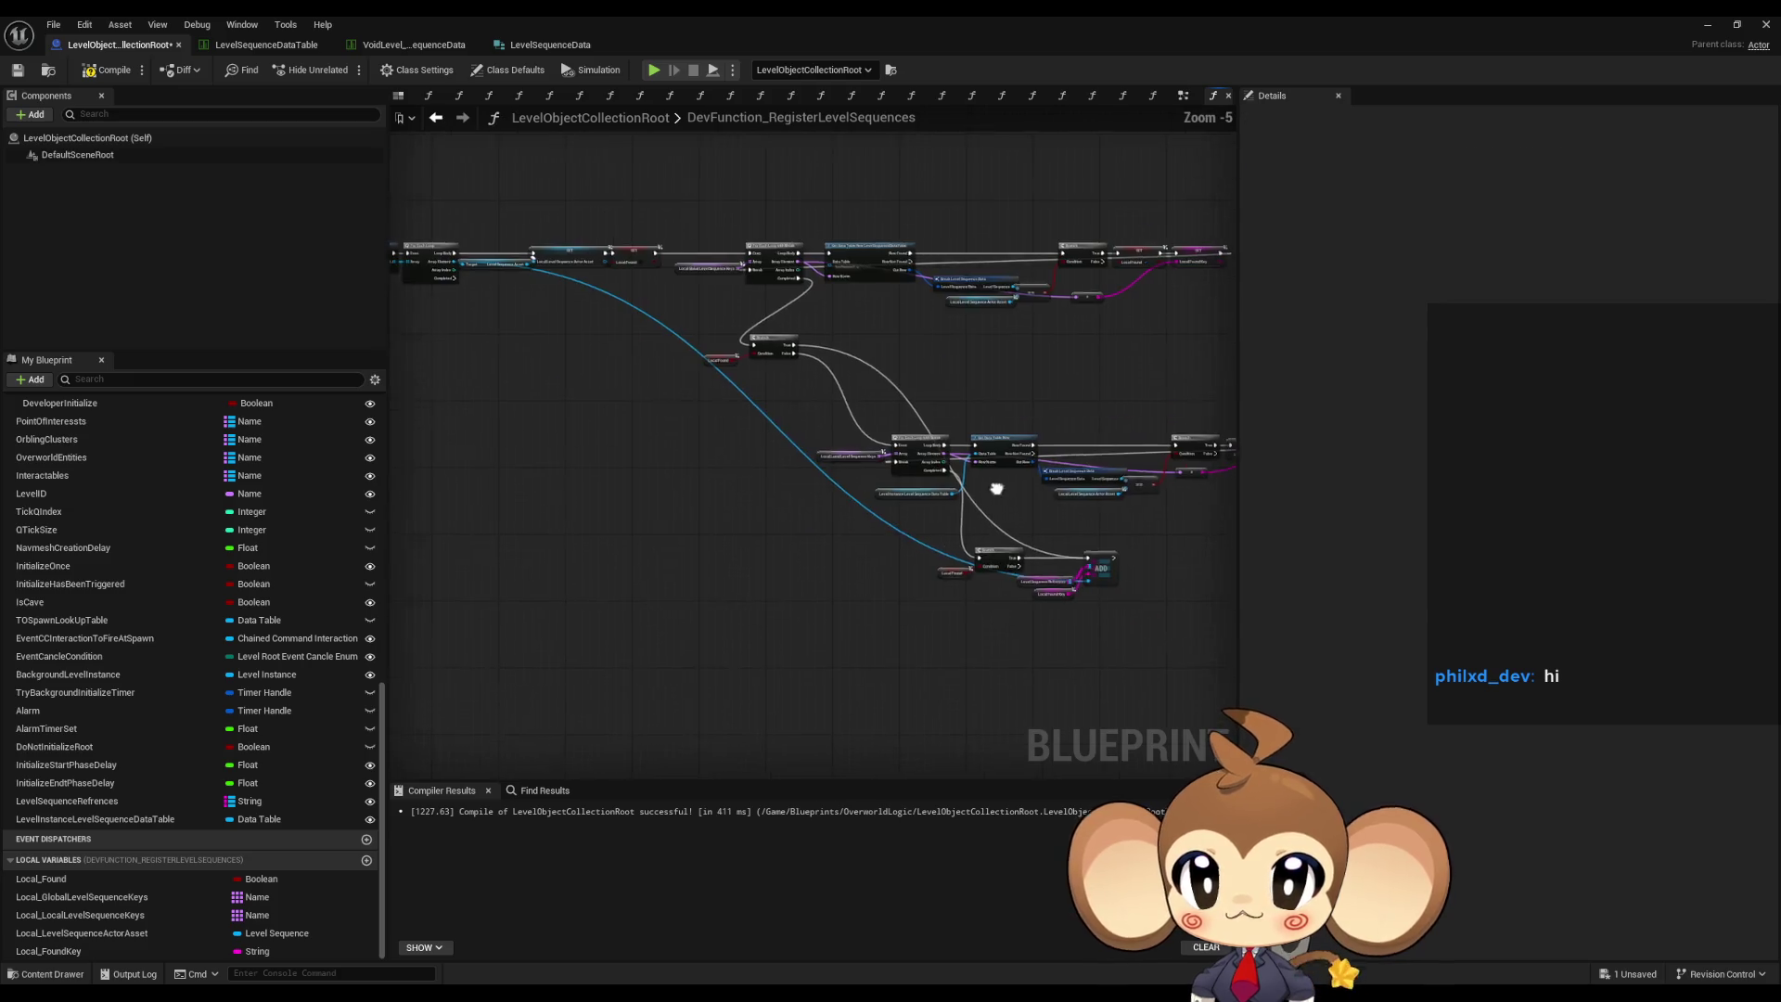
{"action": "left_click_drag", "start_coordinate": [511, 397], "coordinate": [1042, 636]}
{"action": "scroll", "coordinate": [437, 393], "scroll_direction": "up", "scroll_amount": 3}
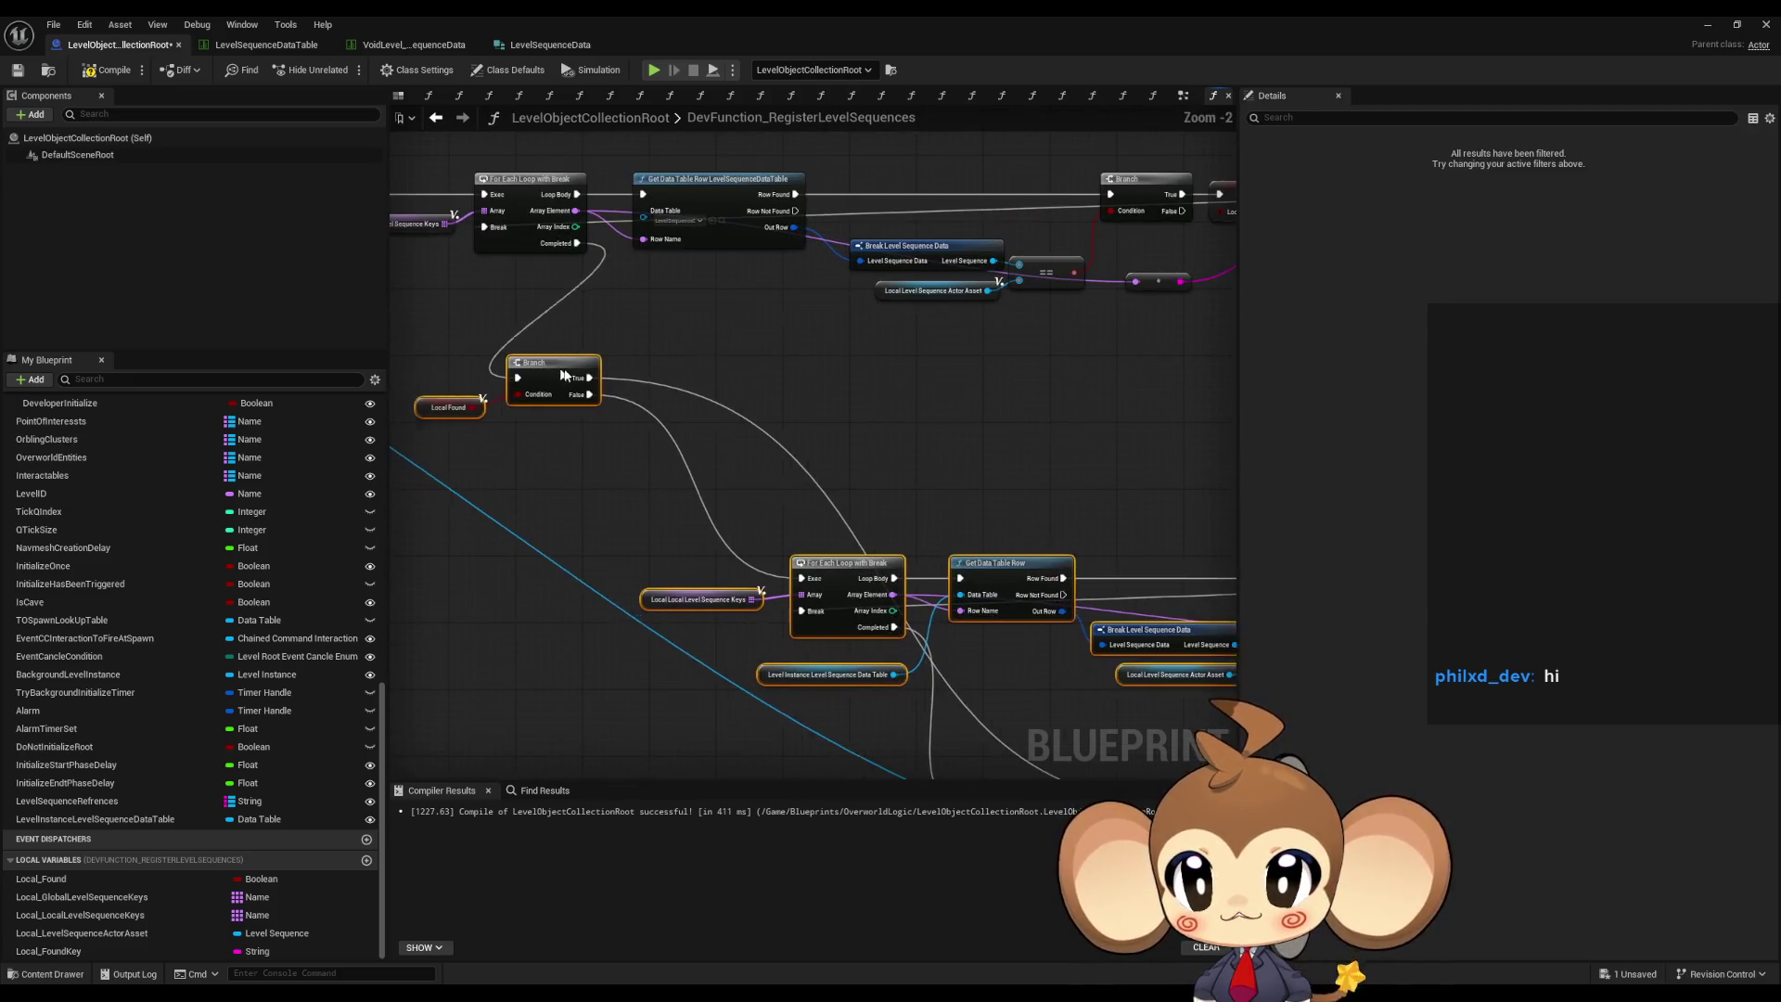
{"action": "mouse_move", "coordinate": [1067, 770]}
{"action": "left_mouse_down"}
{"action": "mouse_move", "coordinate": [1048, 723]}
{"action": "mouse_move", "coordinate": [862, 586]}
{"action": "left_mouse_up"}
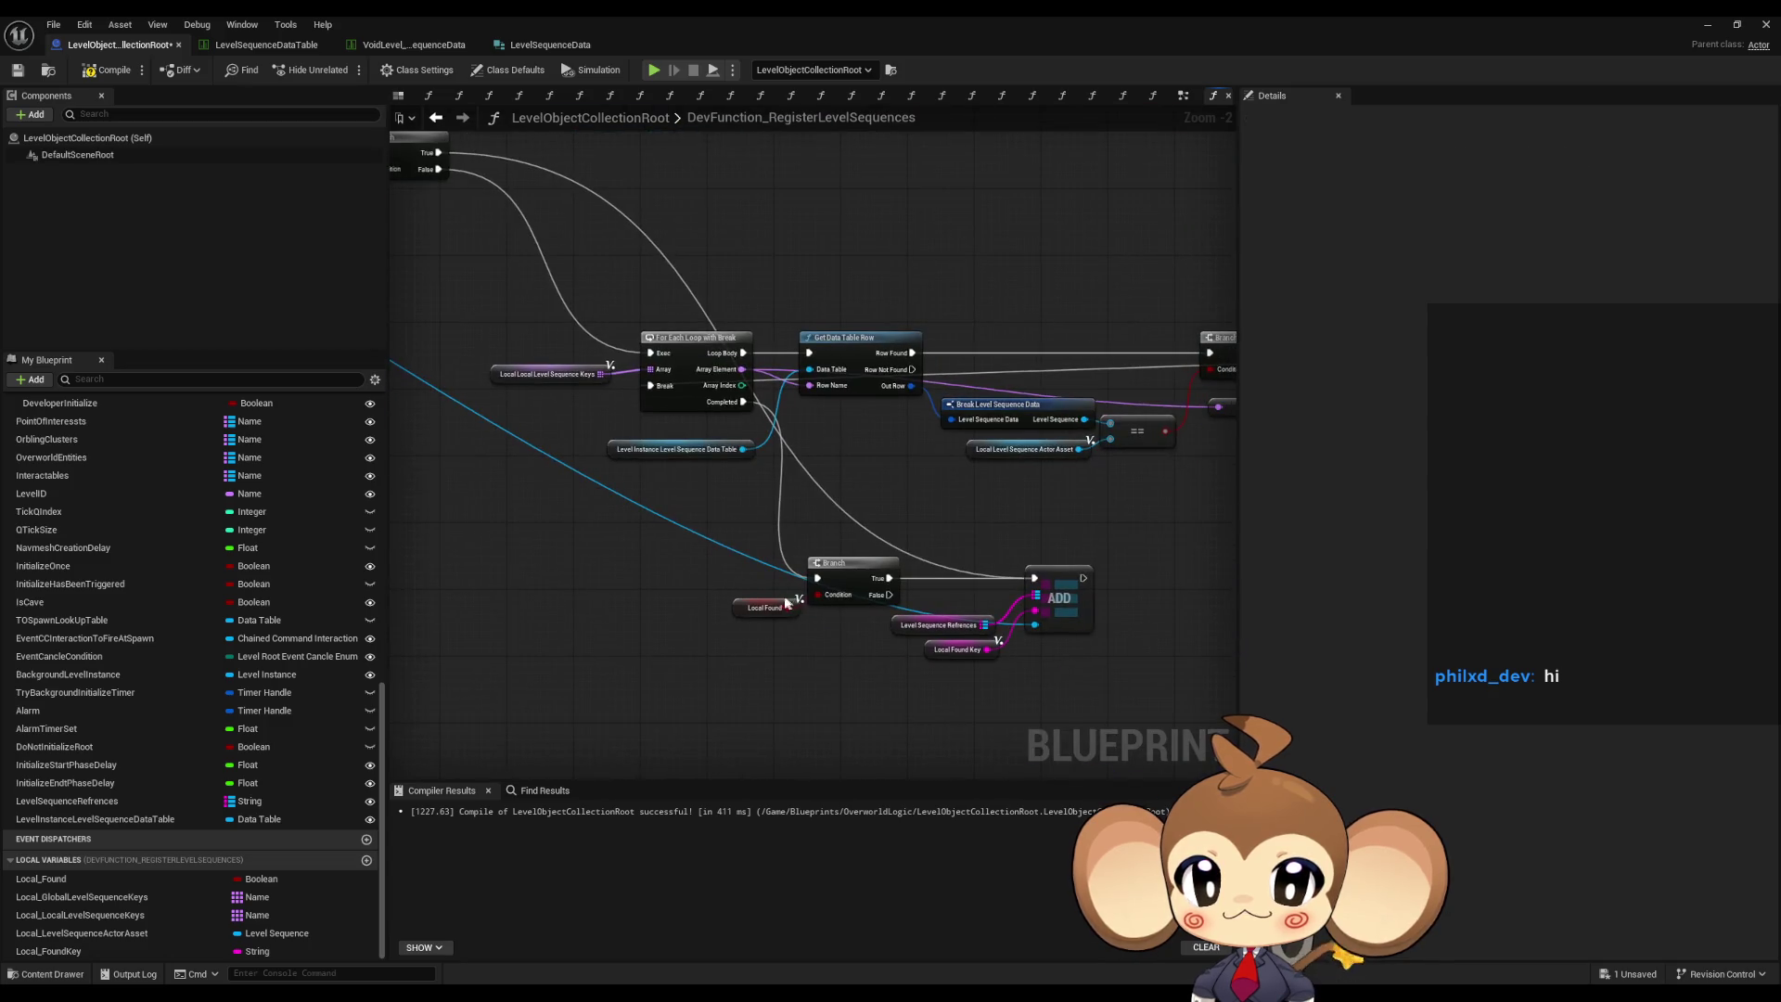
{"action": "scroll", "coordinate": [863, 586], "scroll_direction": "down", "scroll_amount": 1}
{"action": "scroll", "coordinate": [901, 545], "scroll_direction": "down", "scroll_amount": 3}
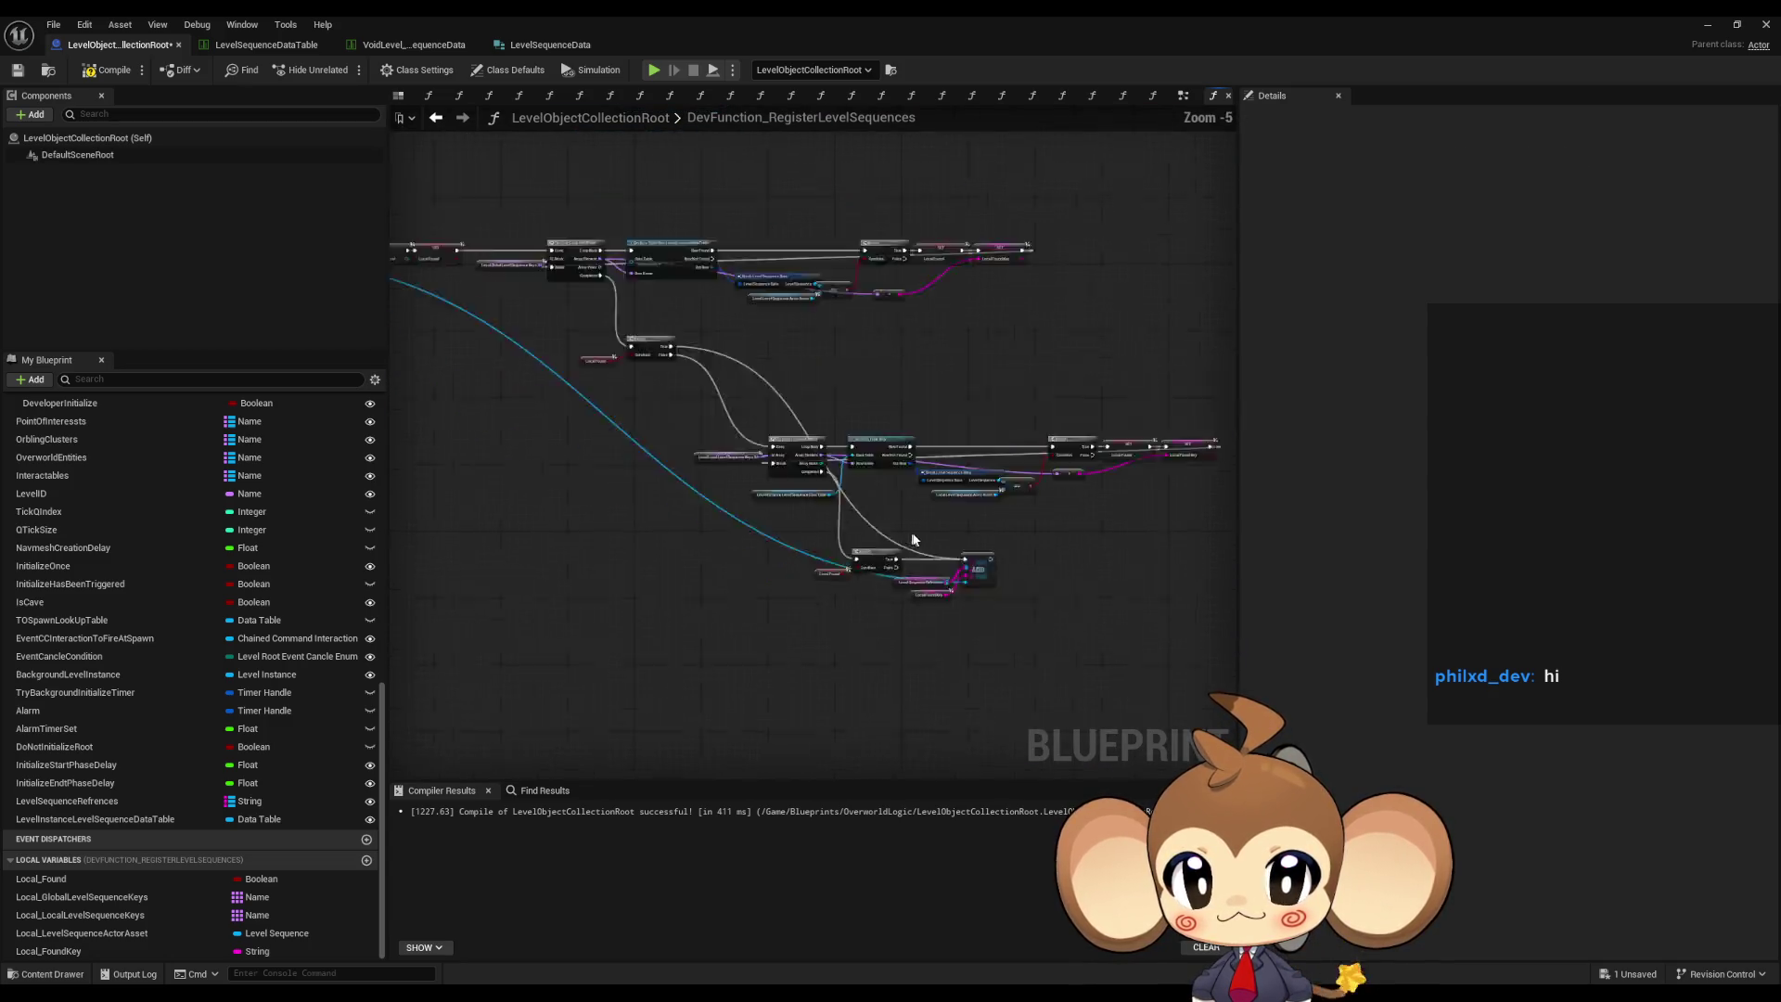
{"action": "scroll", "coordinate": [963, 555], "scroll_direction": "up", "scroll_amount": 1}
{"action": "scroll", "coordinate": [1154, 497], "scroll_direction": "up", "scroll_amount": 1}
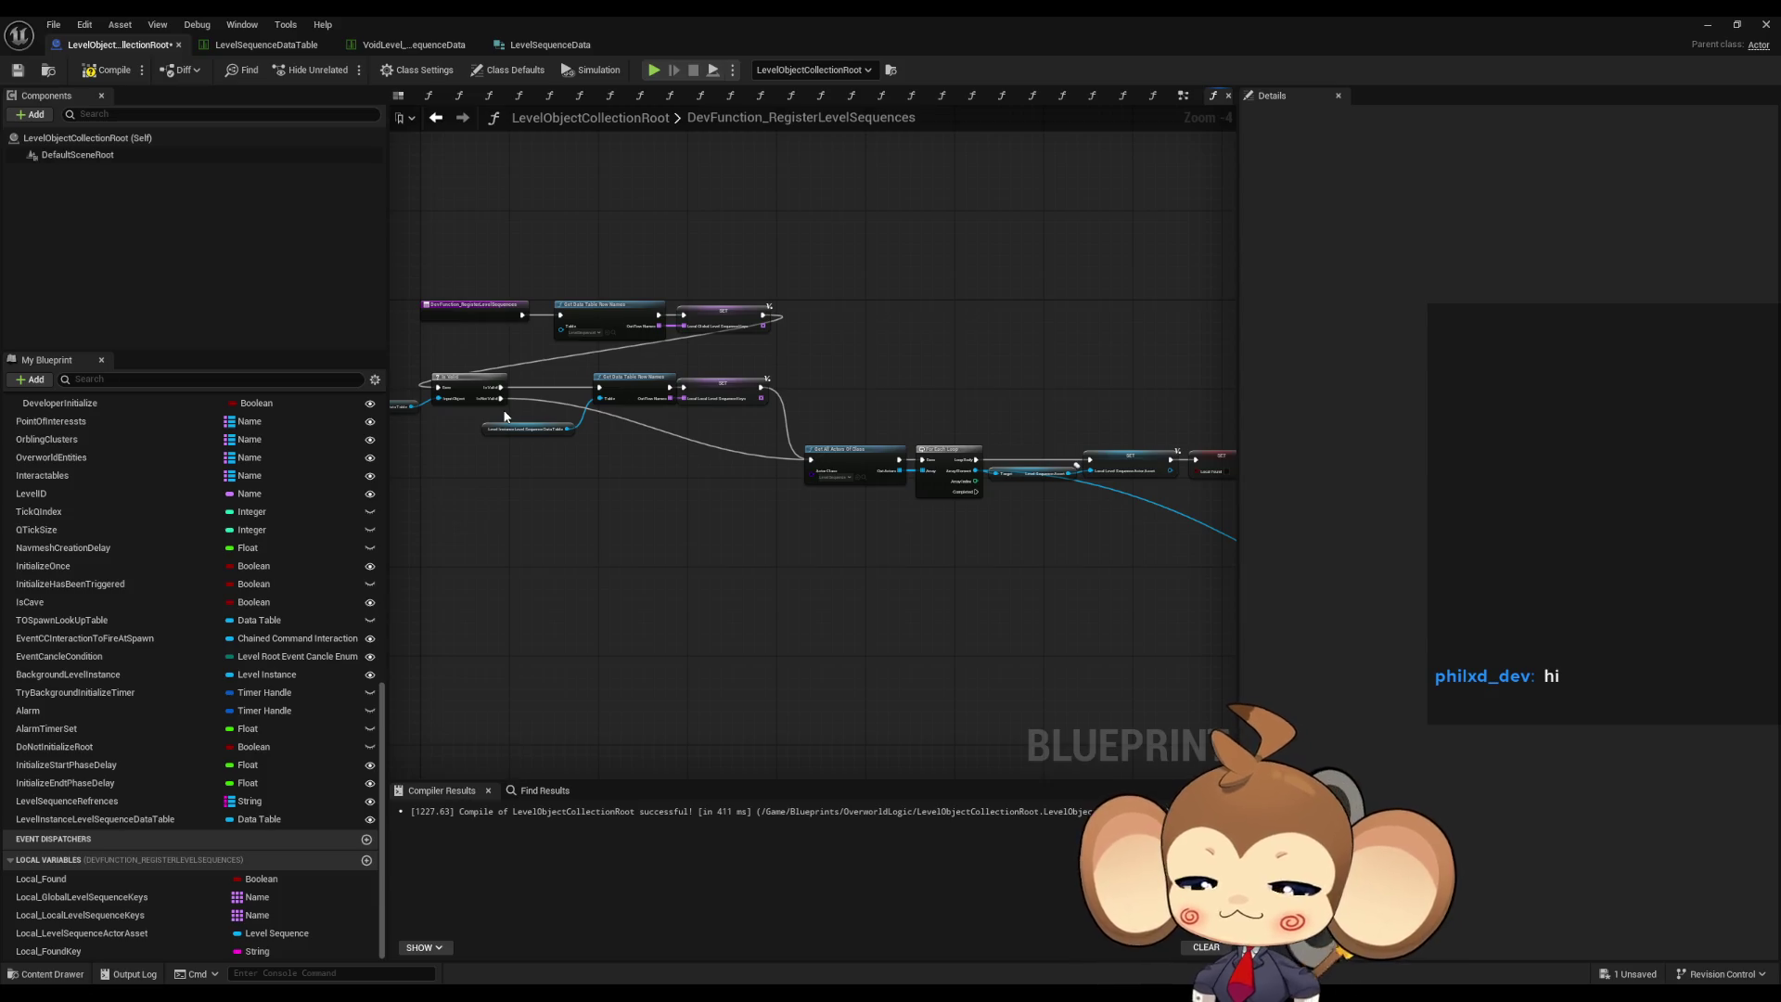
- Compile and save the LevelObjectCollectionRoot blueprint with Ctrl+S
{"action": "scroll", "coordinate": [1020, 593], "scroll_direction": "down", "scroll_amount": 1}
{"action": "scroll", "coordinate": [616, 557], "scroll_direction": "down", "scroll_amount": 2}
{"action": "mouse_move", "coordinate": [798, 568]}
{"action": "left_mouse_down"}
{"action": "mouse_move", "coordinate": [625, 476]}
{"action": "mouse_move", "coordinate": [624, 451]}
{"action": "mouse_move", "coordinate": [699, 453]}
{"action": "left_mouse_up"}
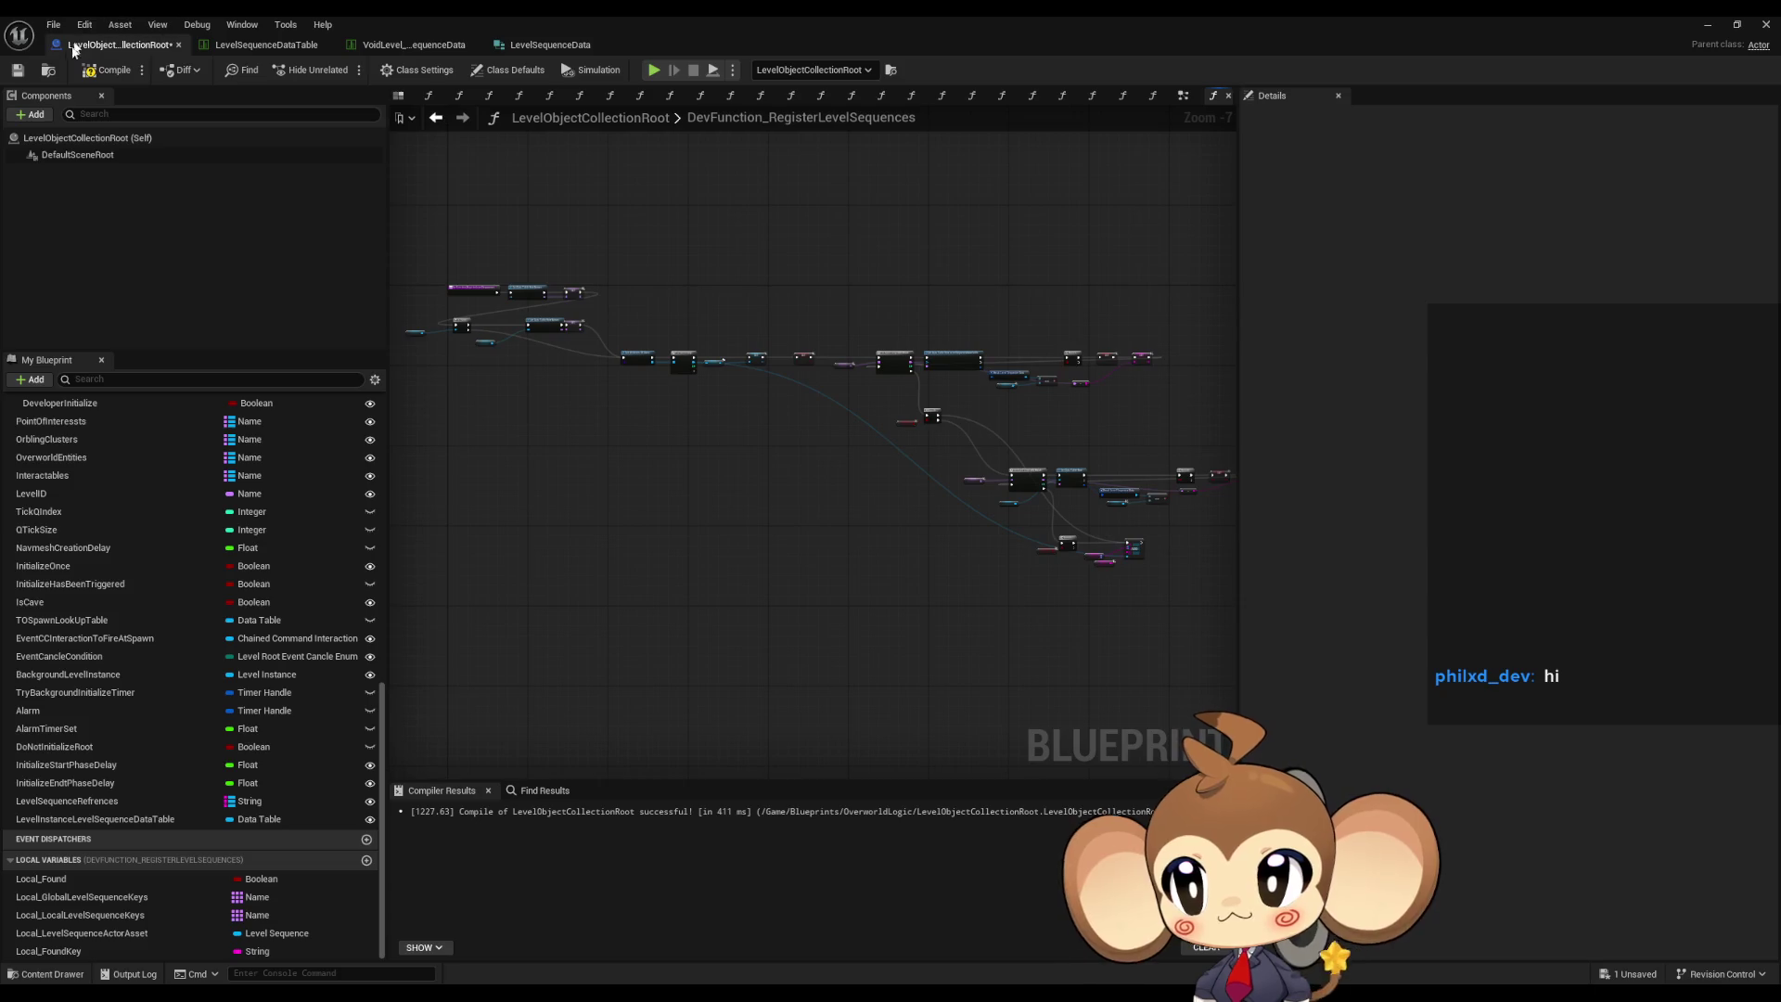
{"action": "key", "text": "ctrl+s"}
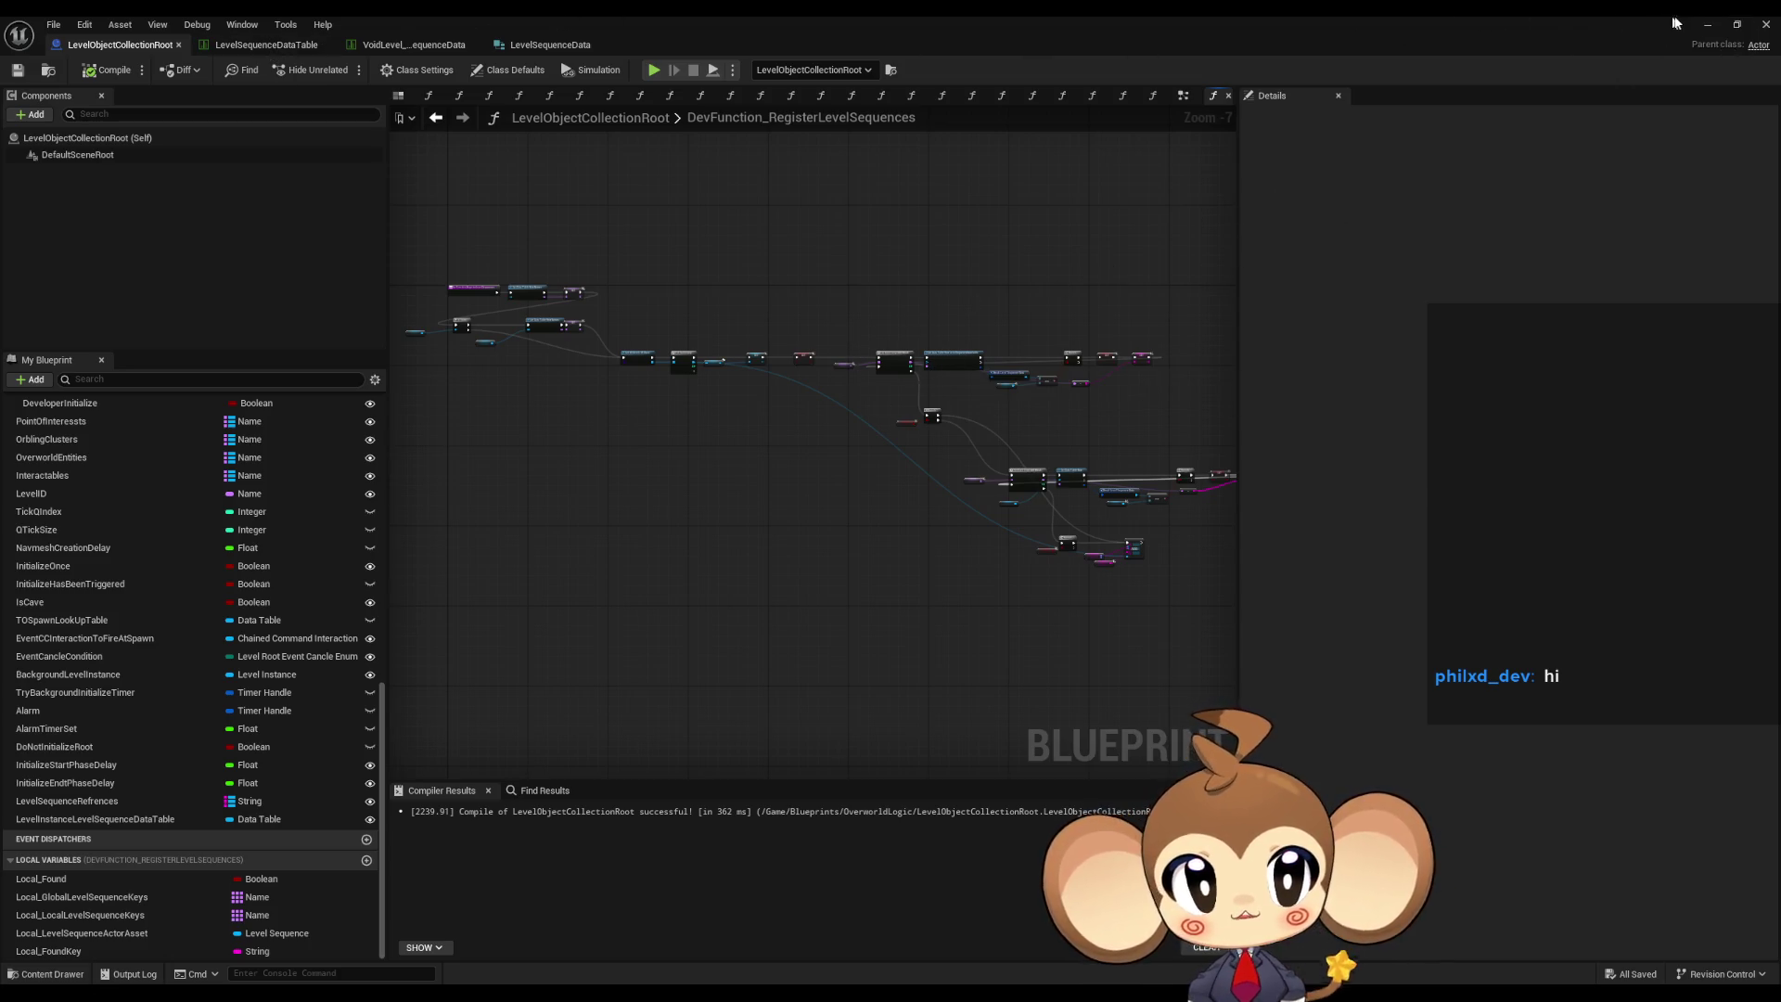
{"action": "scroll", "coordinate": [152, 624], "scroll_direction": "up", "scroll_amount": 6}
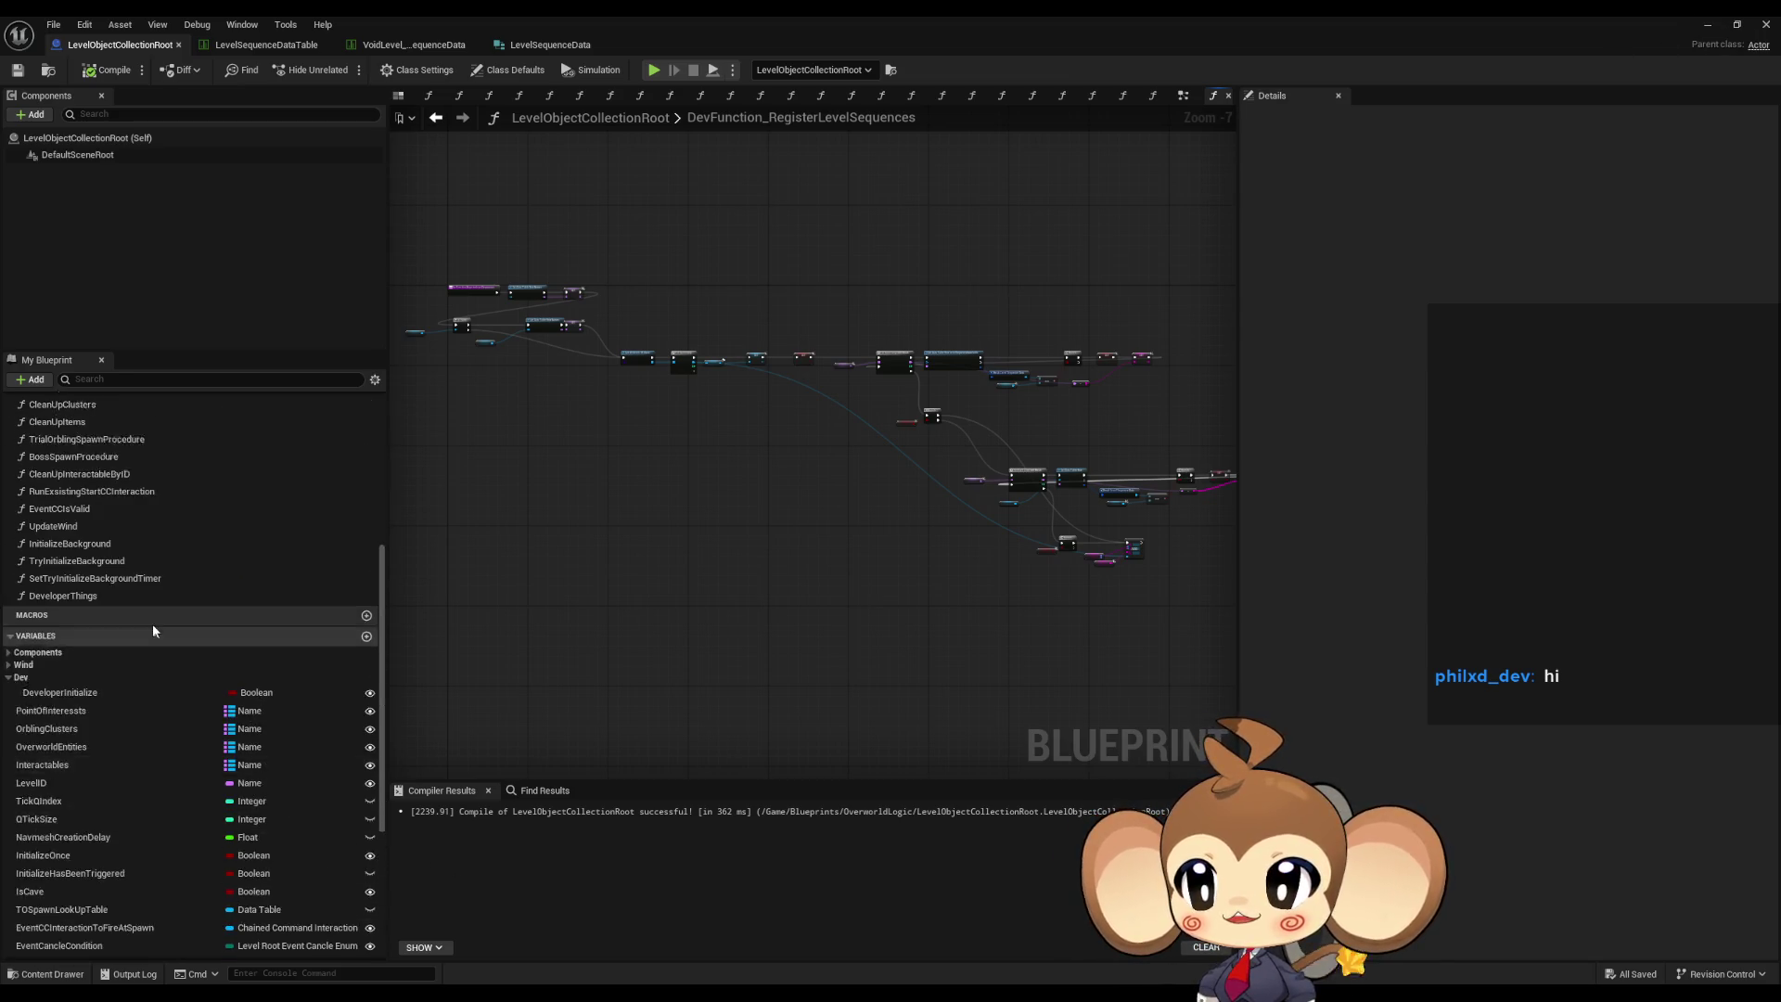
- Make DevTool_FillArrays begin by calling DevFunction_RegisterLevelSequences
{"action": "scroll", "coordinate": [83, 631], "scroll_direction": "up", "scroll_amount": 7}
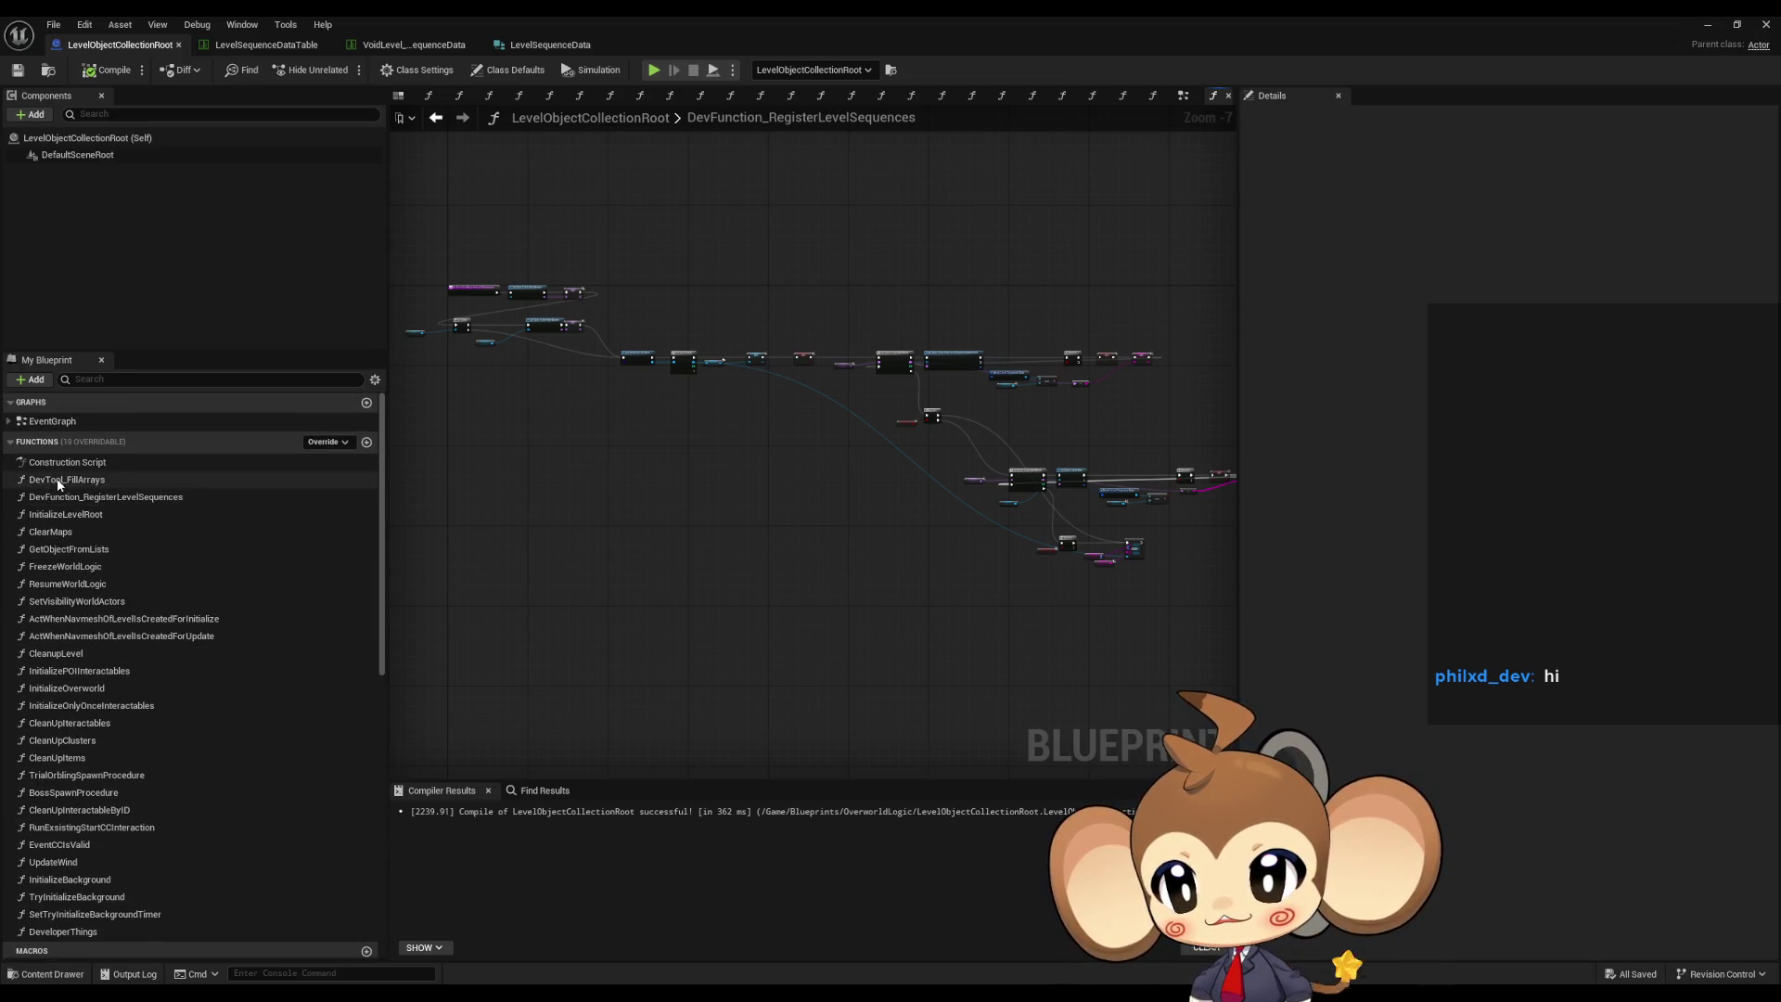
{"action": "double_click", "coordinate": [57, 481]}
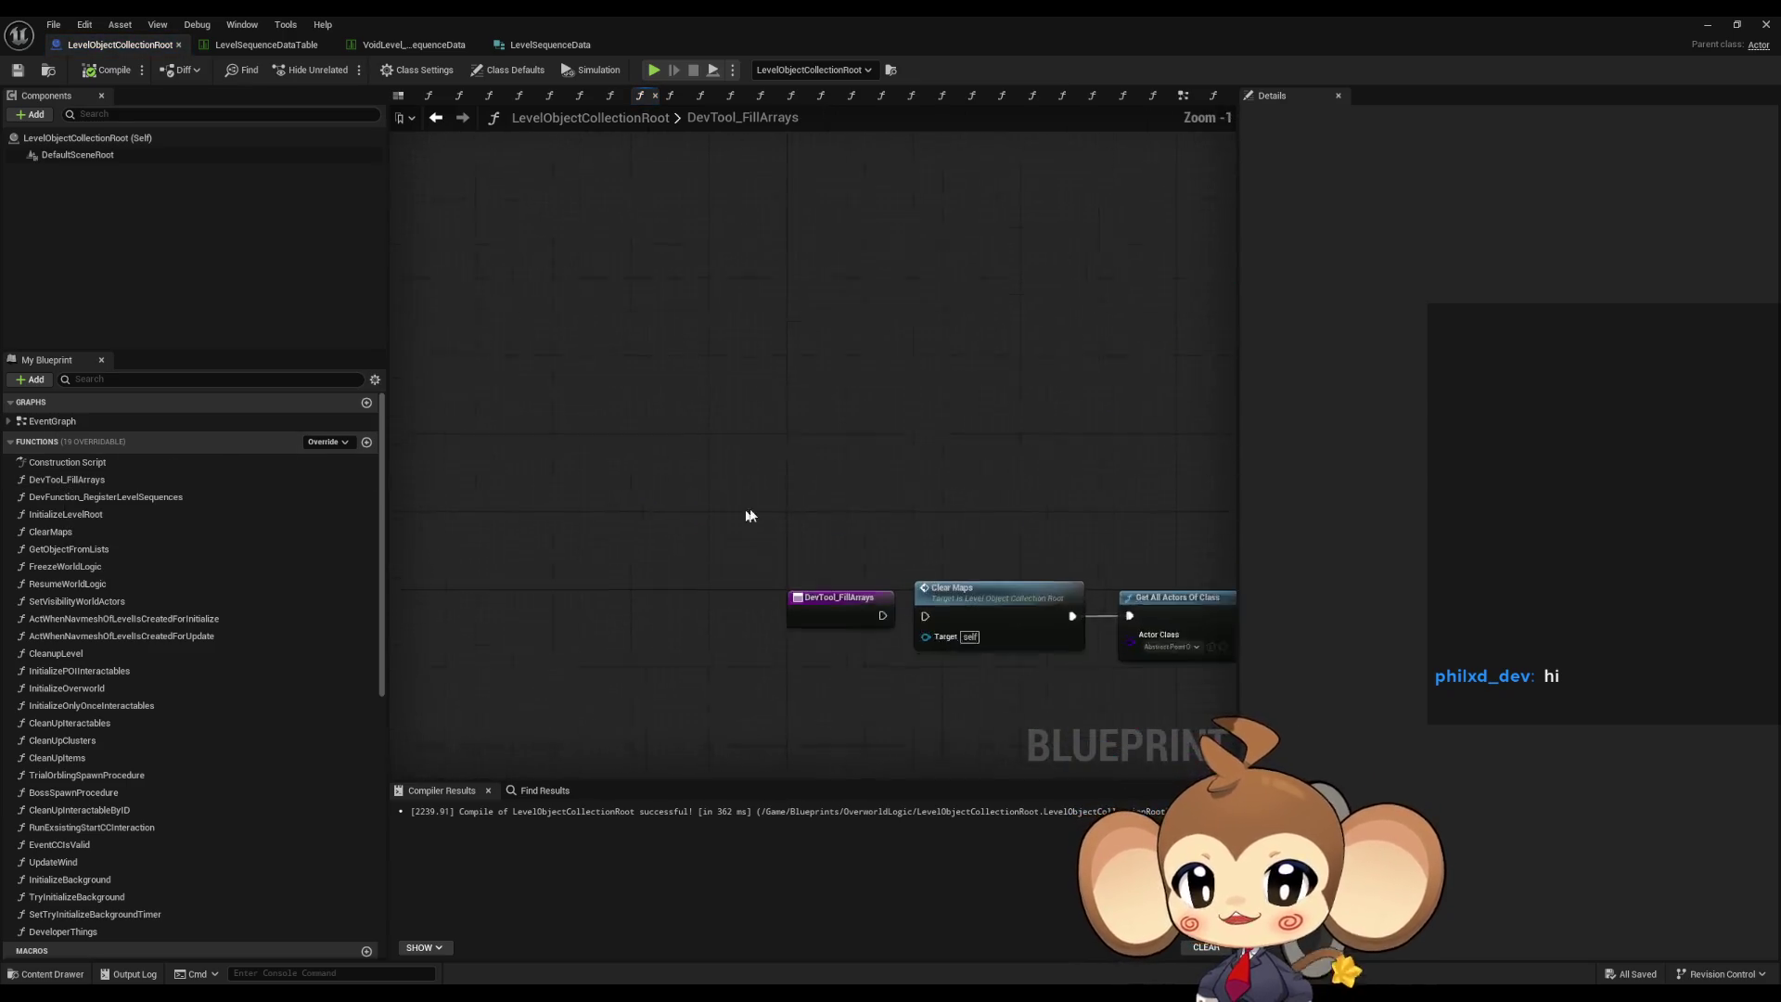
{"action": "left_click_drag", "start_coordinate": [105, 498], "coordinate": [941, 429]}
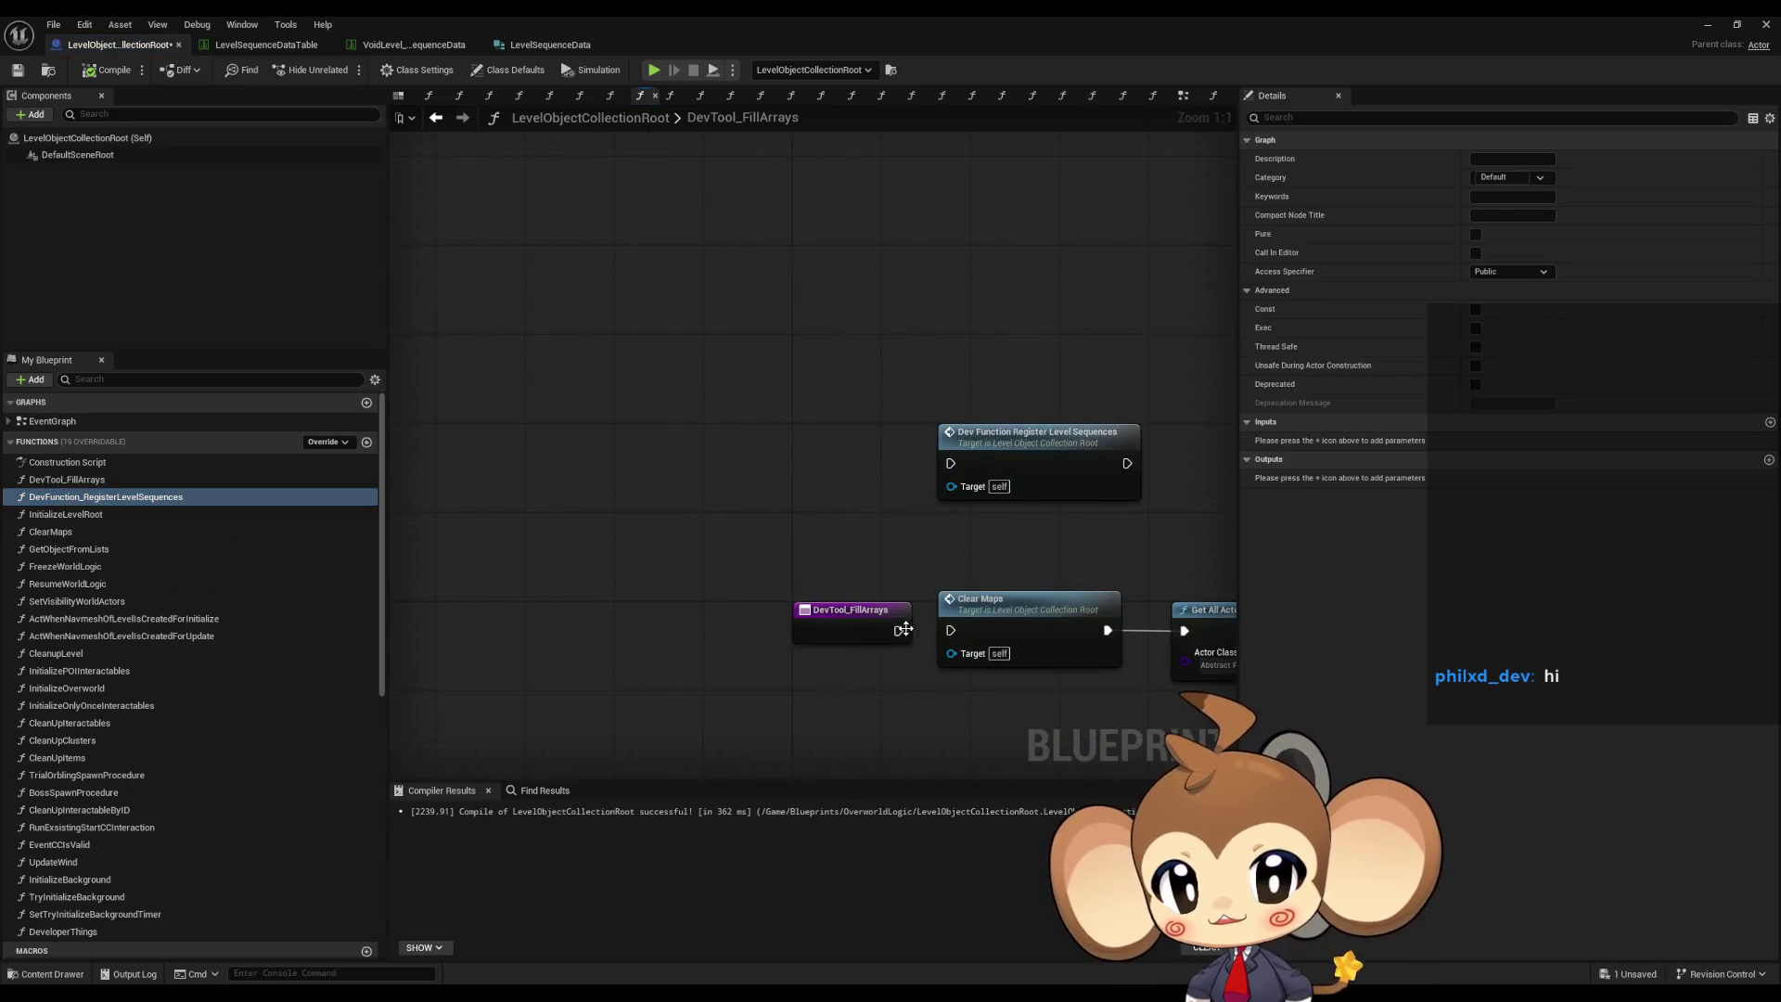
{"action": "left_click", "coordinate": [897, 631]}
{"action": "left_click_drag", "start_coordinate": [897, 630], "coordinate": [949, 463]}
{"action": "left_click", "coordinate": [882, 477]}
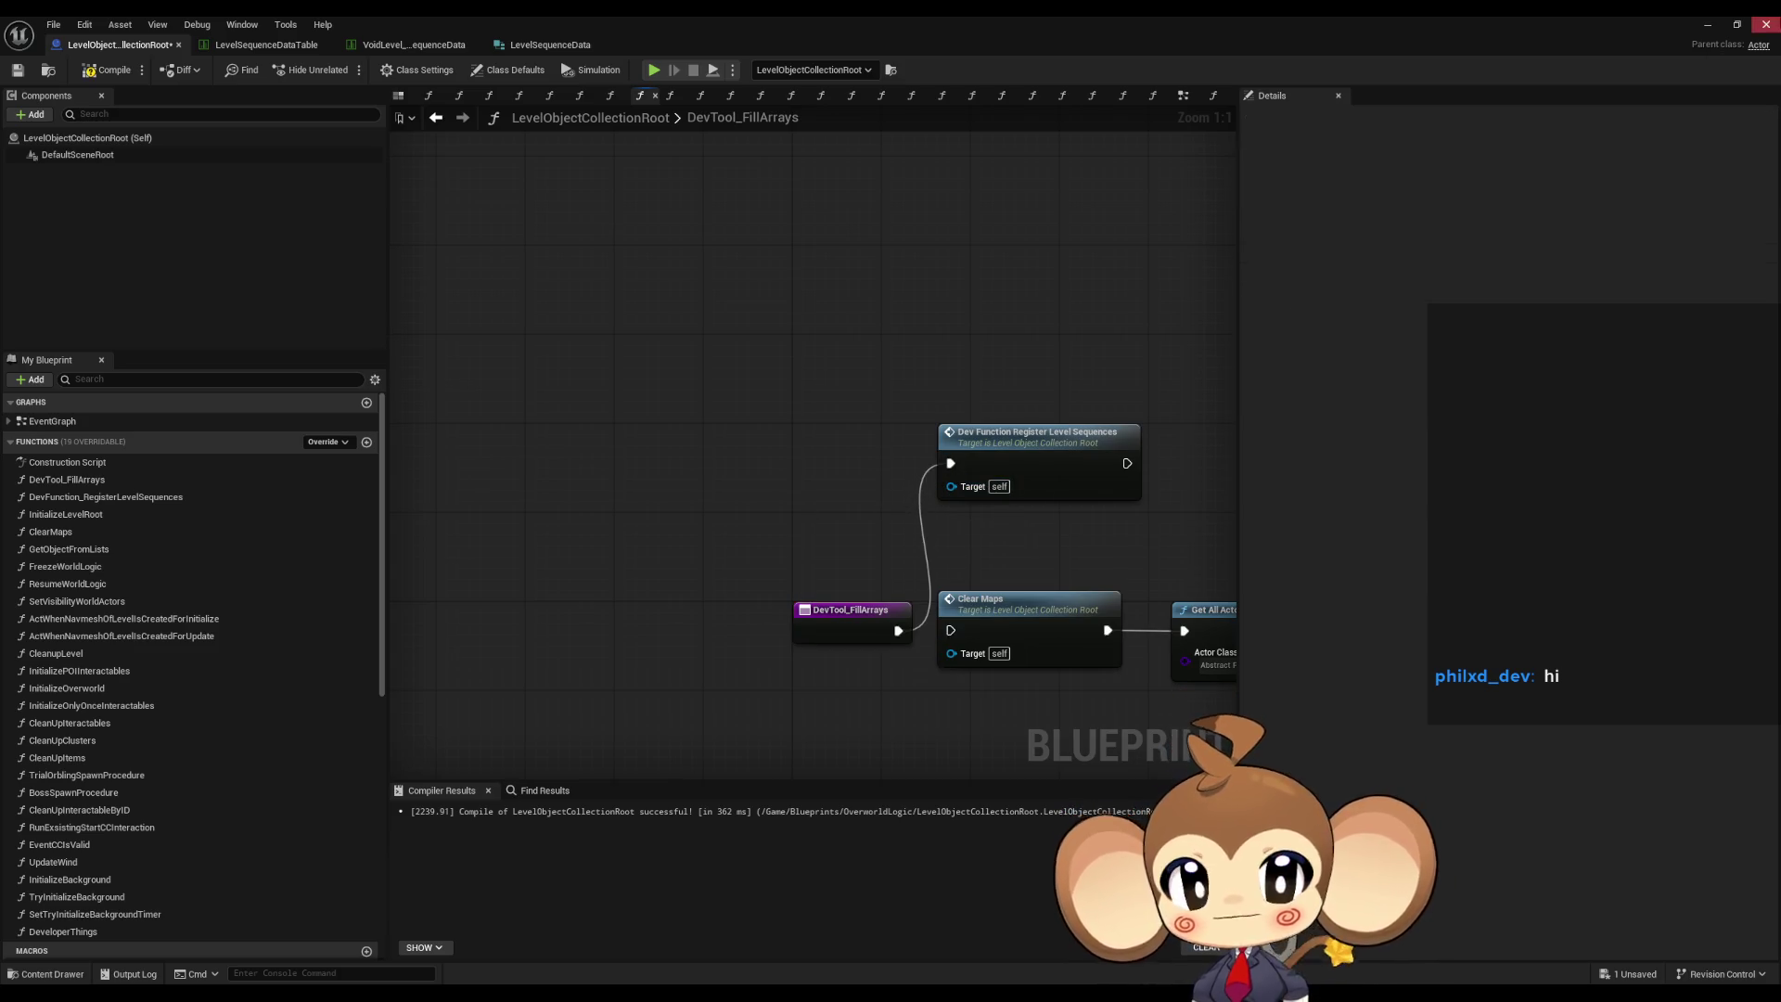
- Compile with F7, save LevelObjectCollectionRoot, and minimize the Blueprint Editor back to the level
{"action": "key", "text": "F7"}
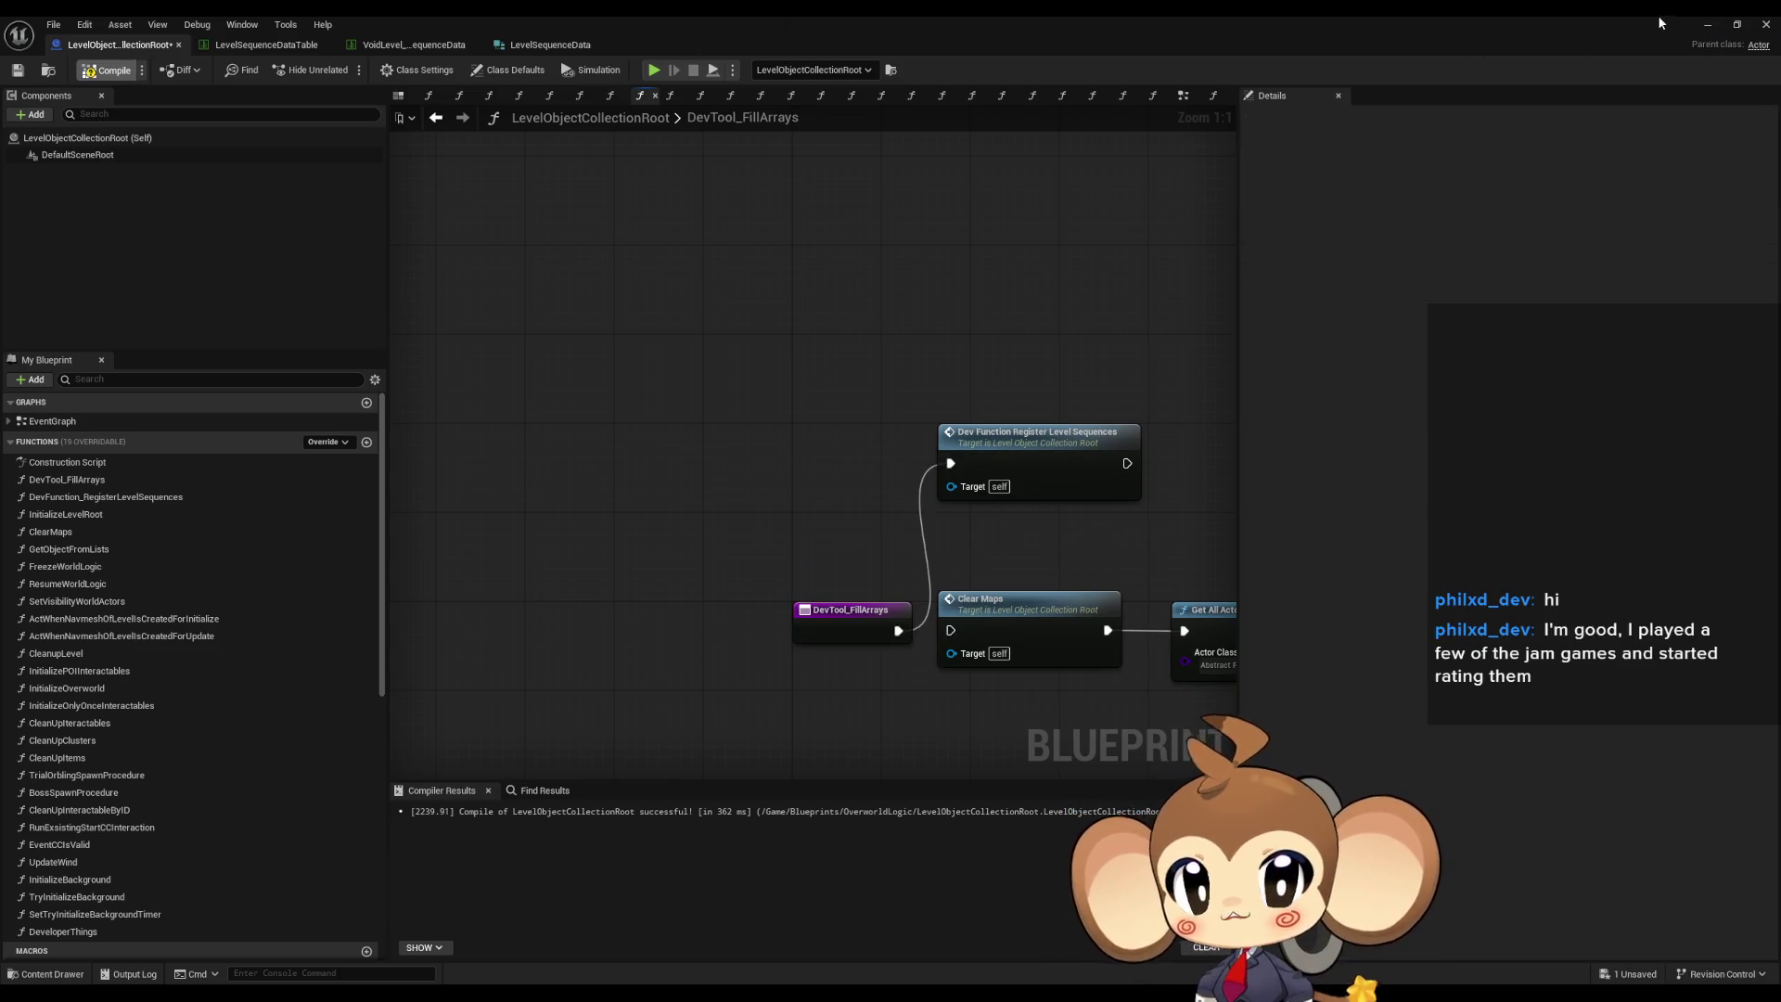
{"action": "key", "text": "ctrl+s"}
{"action": "left_click", "coordinate": [1705, 26]}
{"action": "scroll", "coordinate": [1596, 833], "scroll_direction": "up", "scroll_amount": 1}
{"action": "scroll", "coordinate": [1596, 833], "scroll_direction": "up", "scroll_amount": 3}
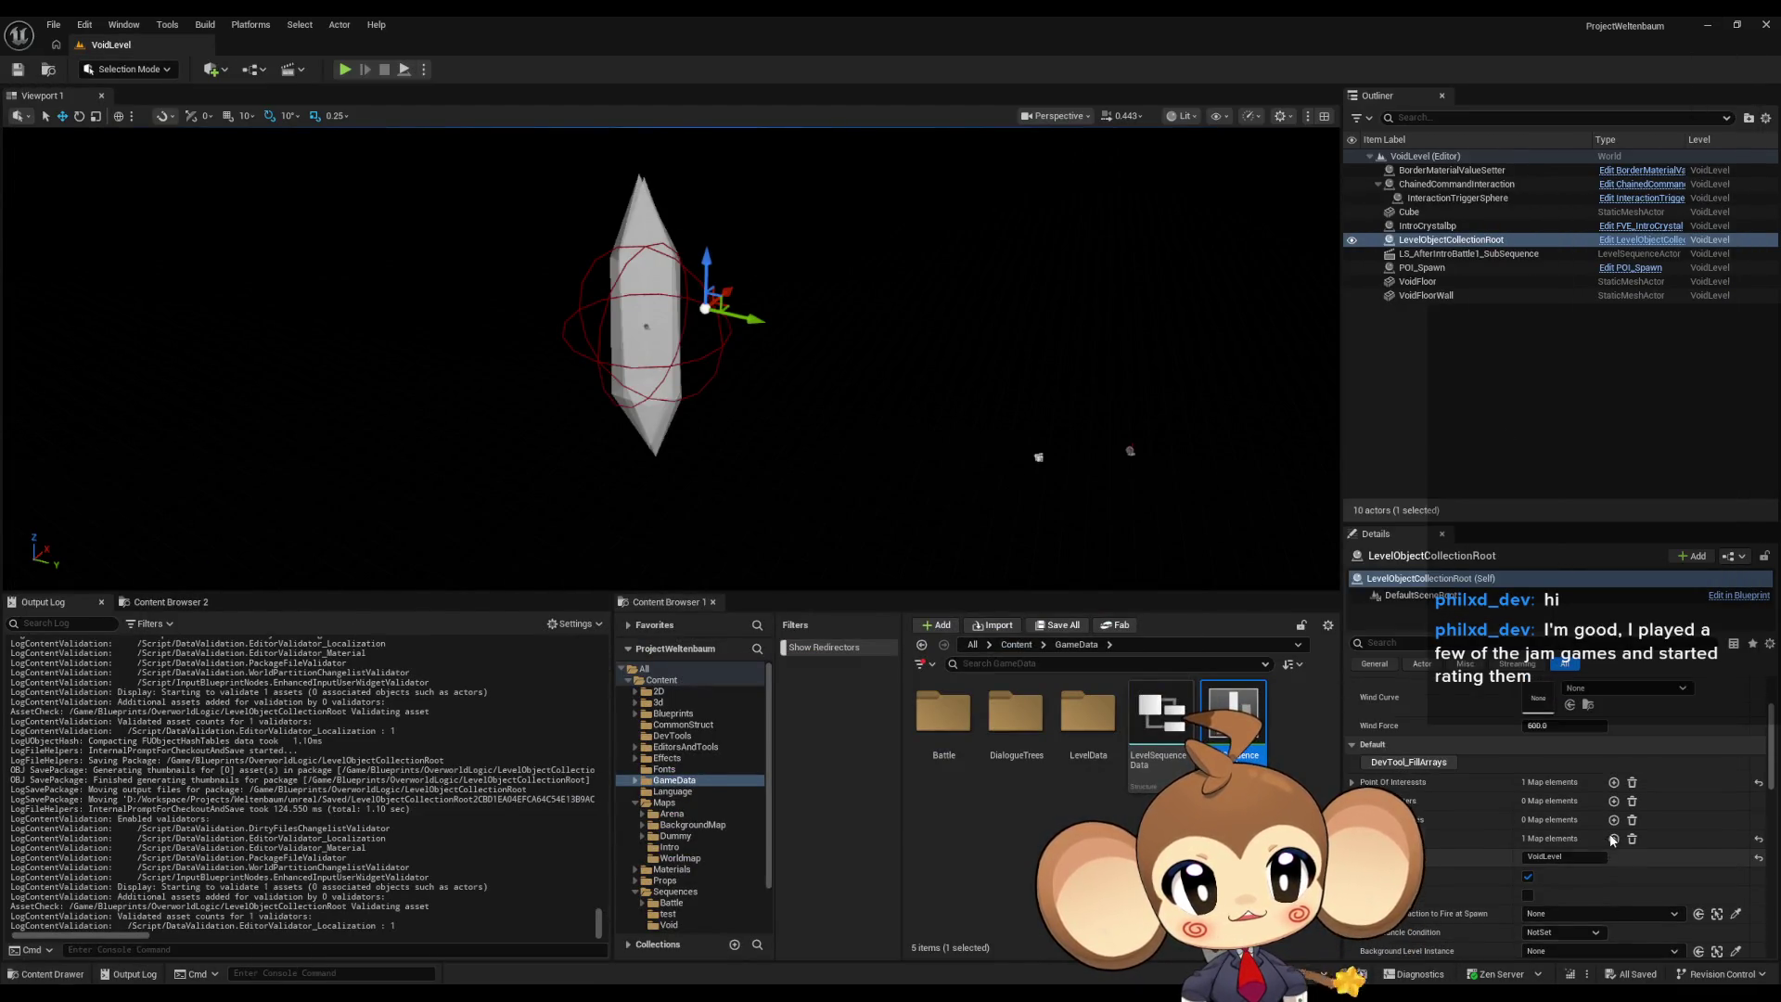
- Run DevTool_FillArrays from the Details panel and expand Level Sequence References to check the entry
{"action": "scroll", "coordinate": [1442, 773], "scroll_direction": "down", "scroll_amount": 2}
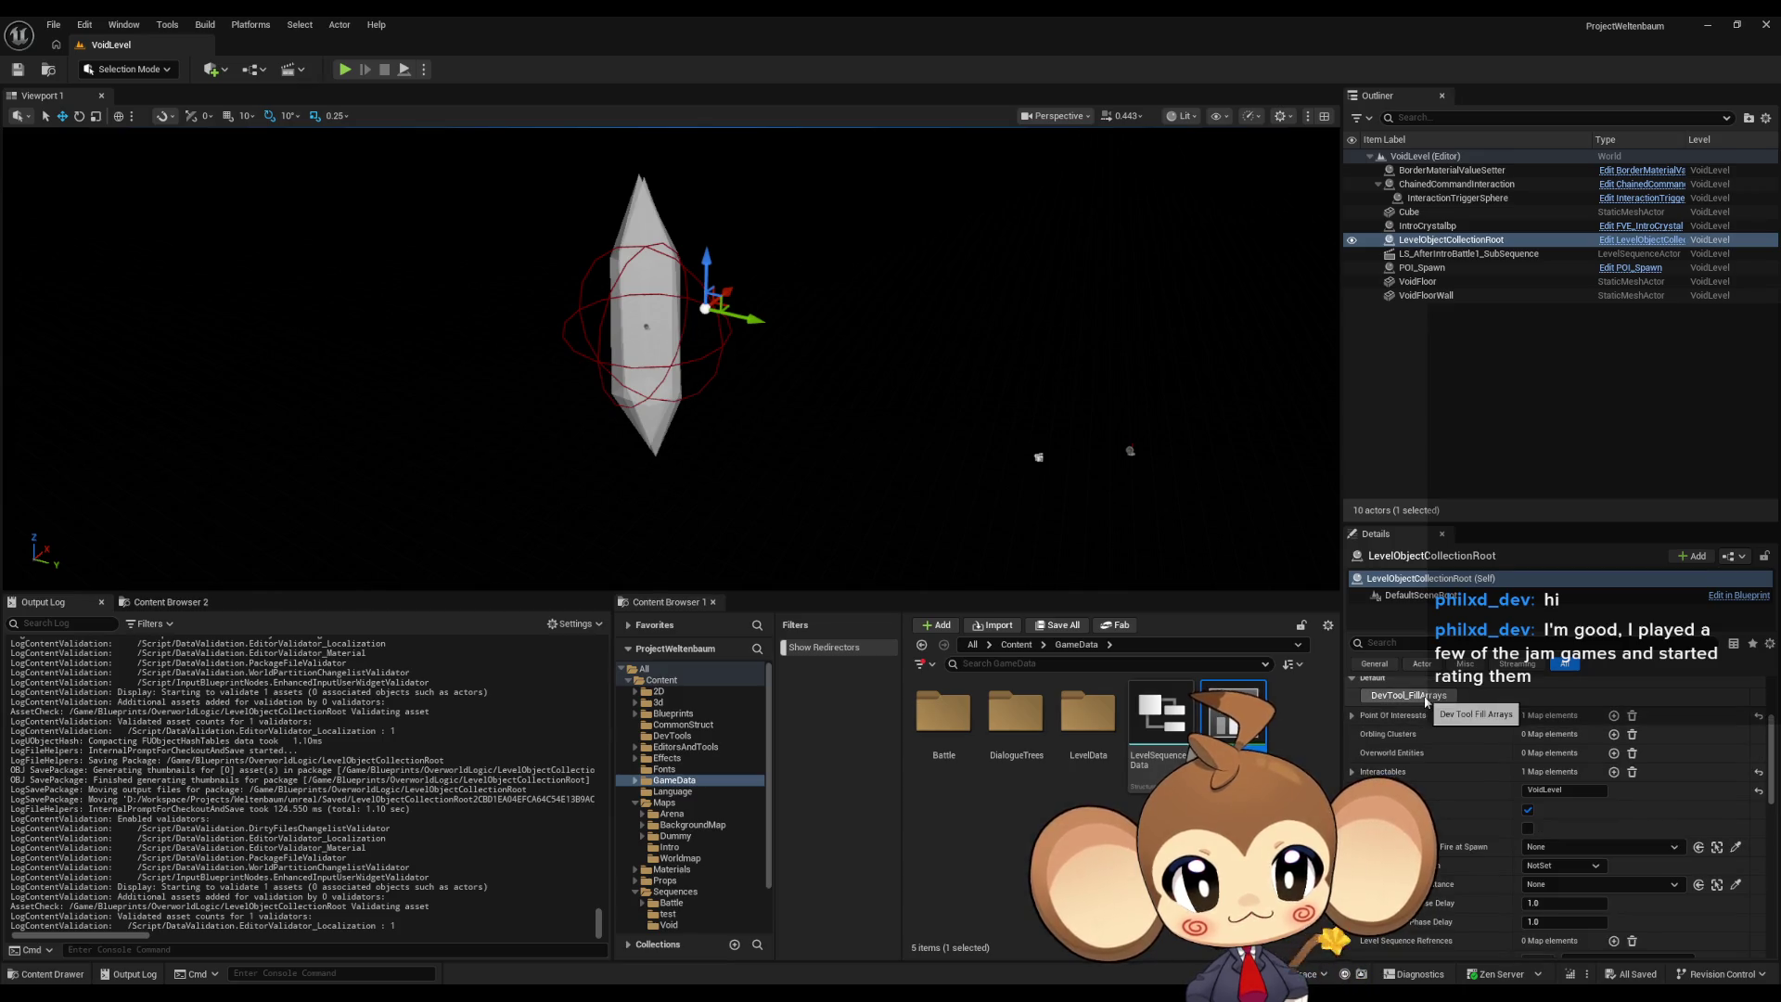
{"action": "left_click", "coordinate": [1426, 696]}
{"action": "scroll", "coordinate": [1426, 702], "scroll_direction": "down", "scroll_amount": 3}
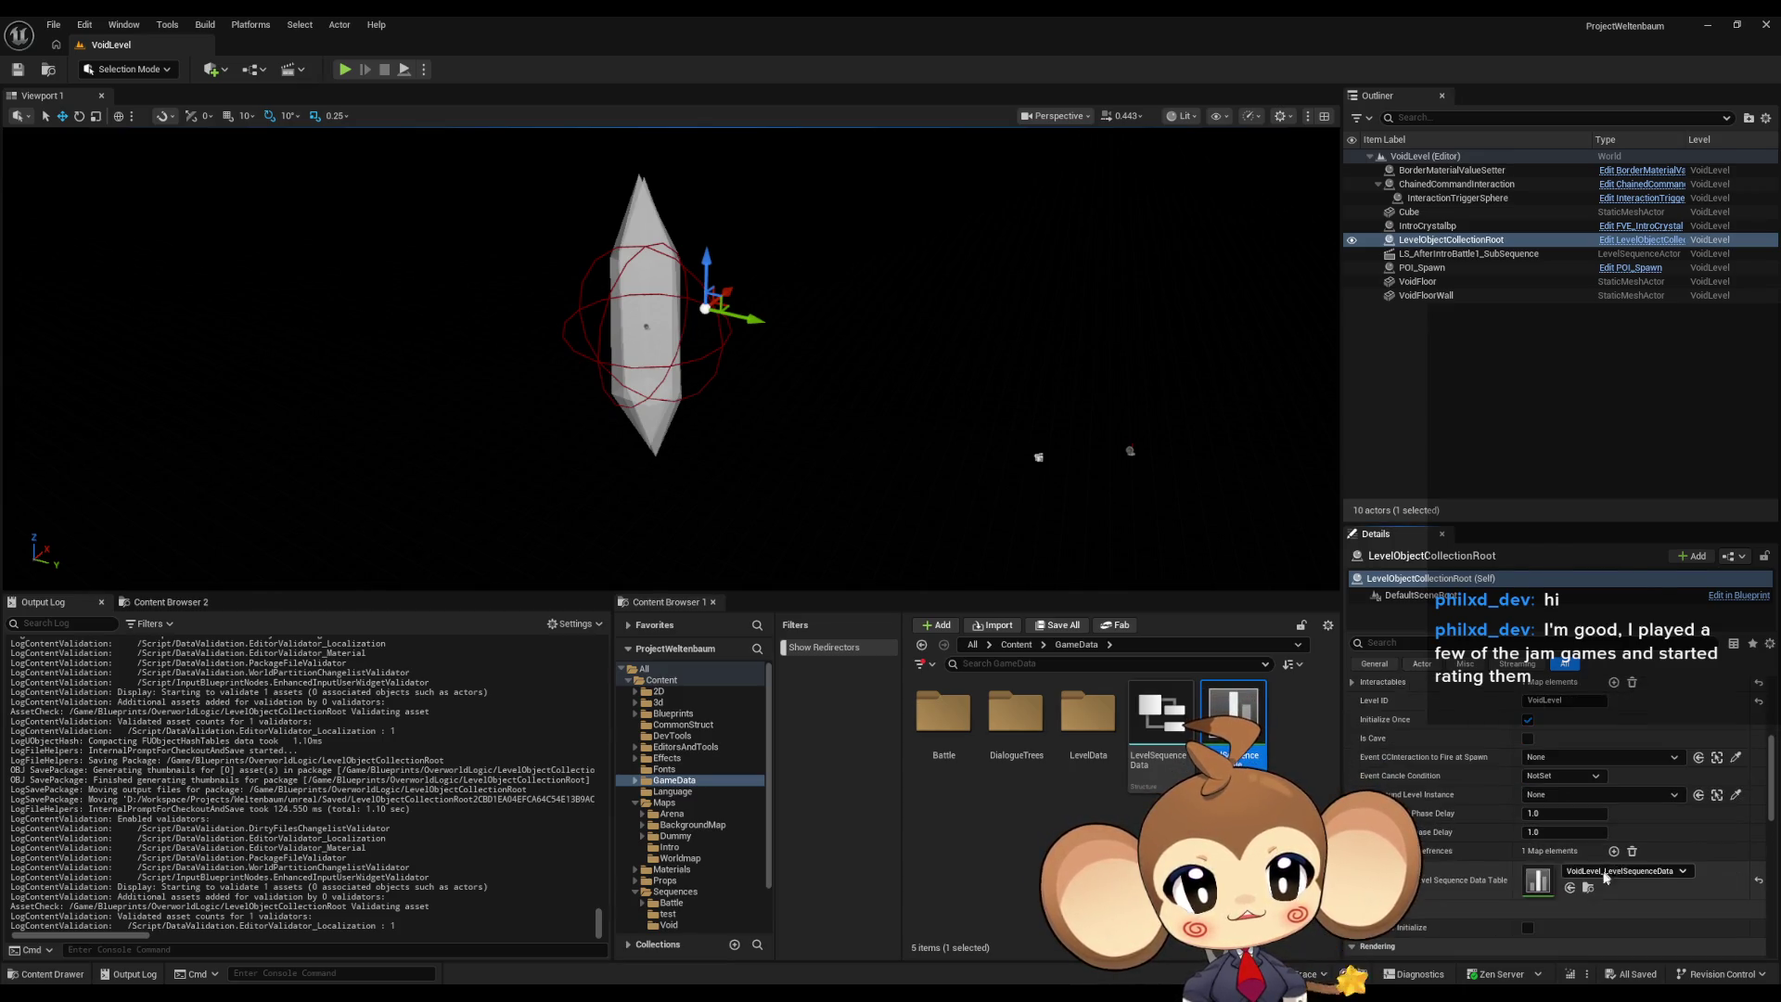
{"action": "left_click", "coordinate": [1353, 850]}
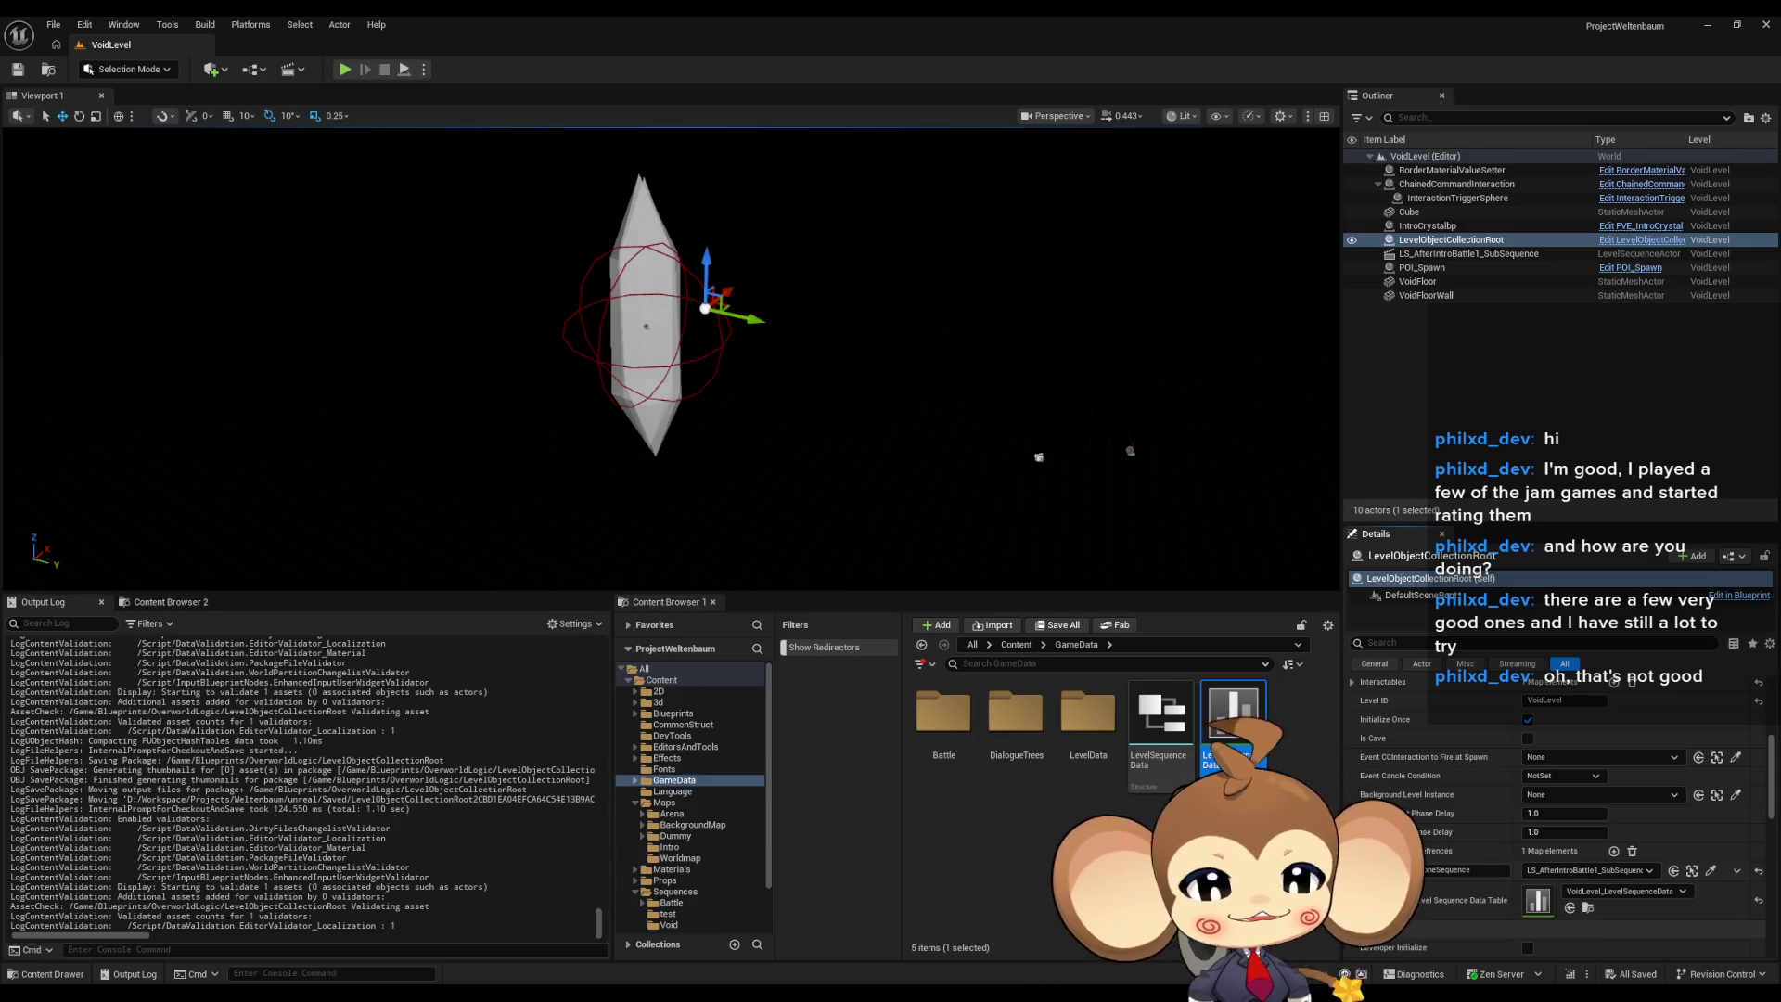
{"action": "left_click_drag", "start_coordinate": [1010, 395], "coordinate": [1010, 483]}
- Wire the DevTool_FillArrays entry directly to Clear Maps in the LevelObjectCollectionRoot blueprint
{"action": "key", "text": "f"}
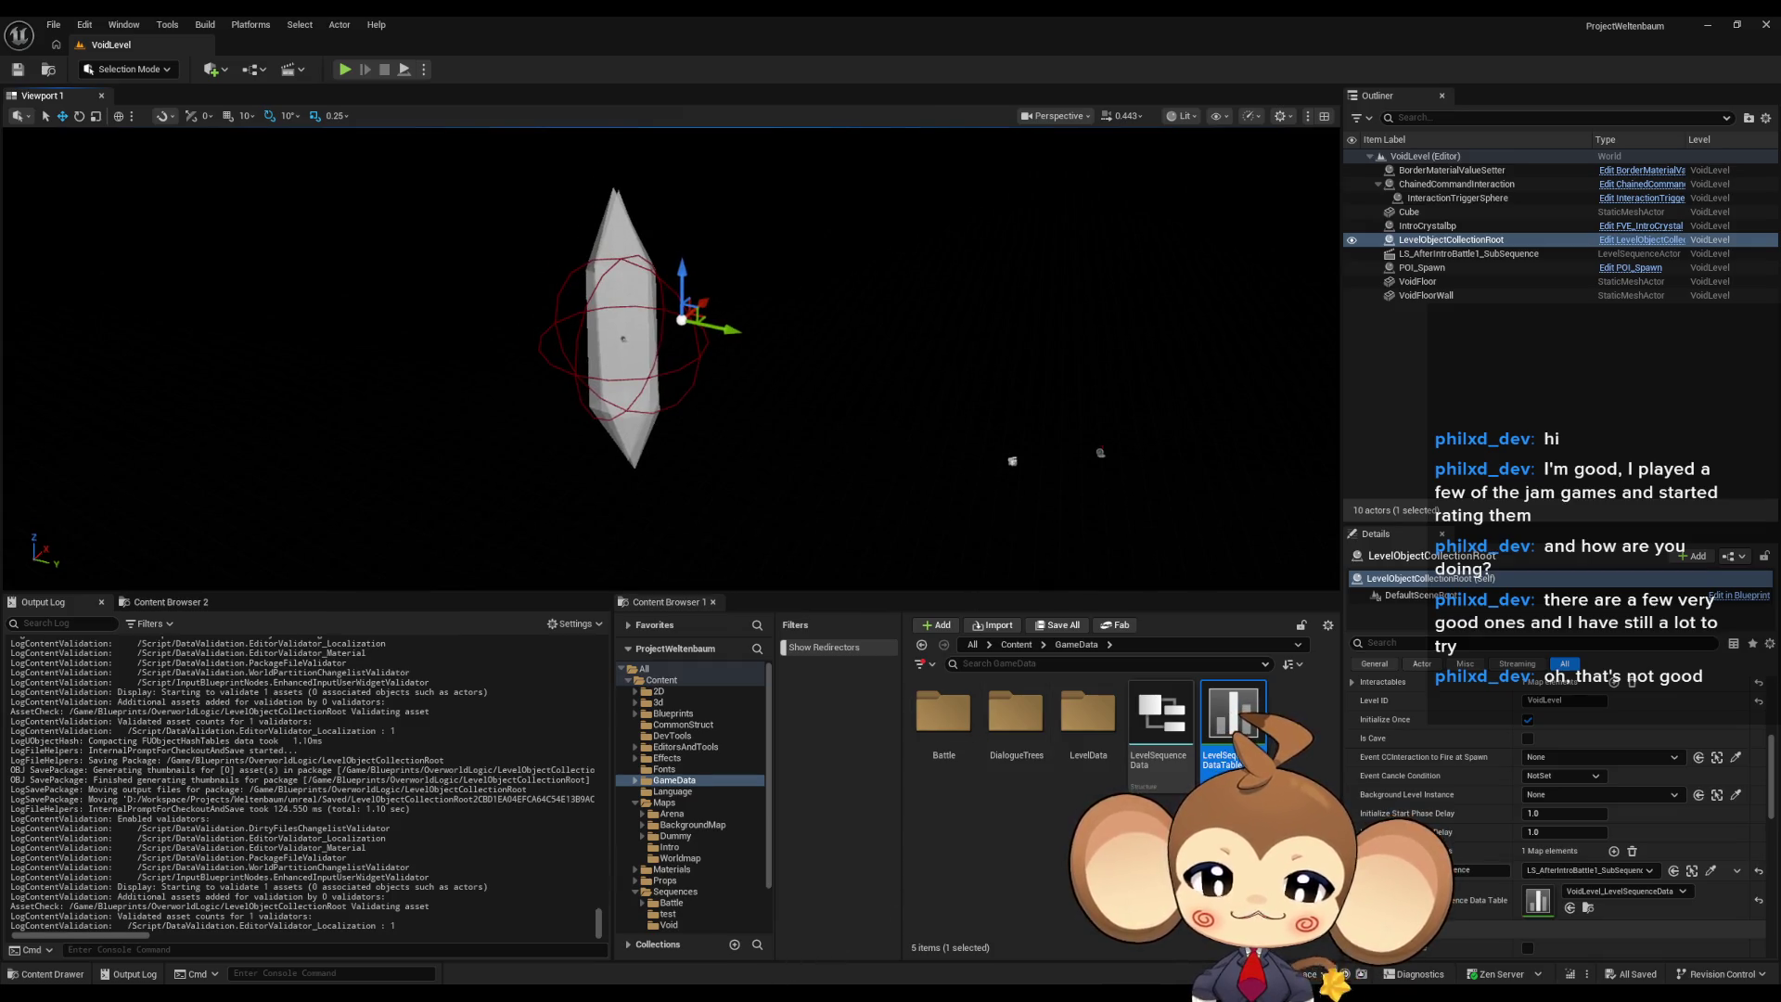
{"action": "left_click", "coordinate": [892, 917]}
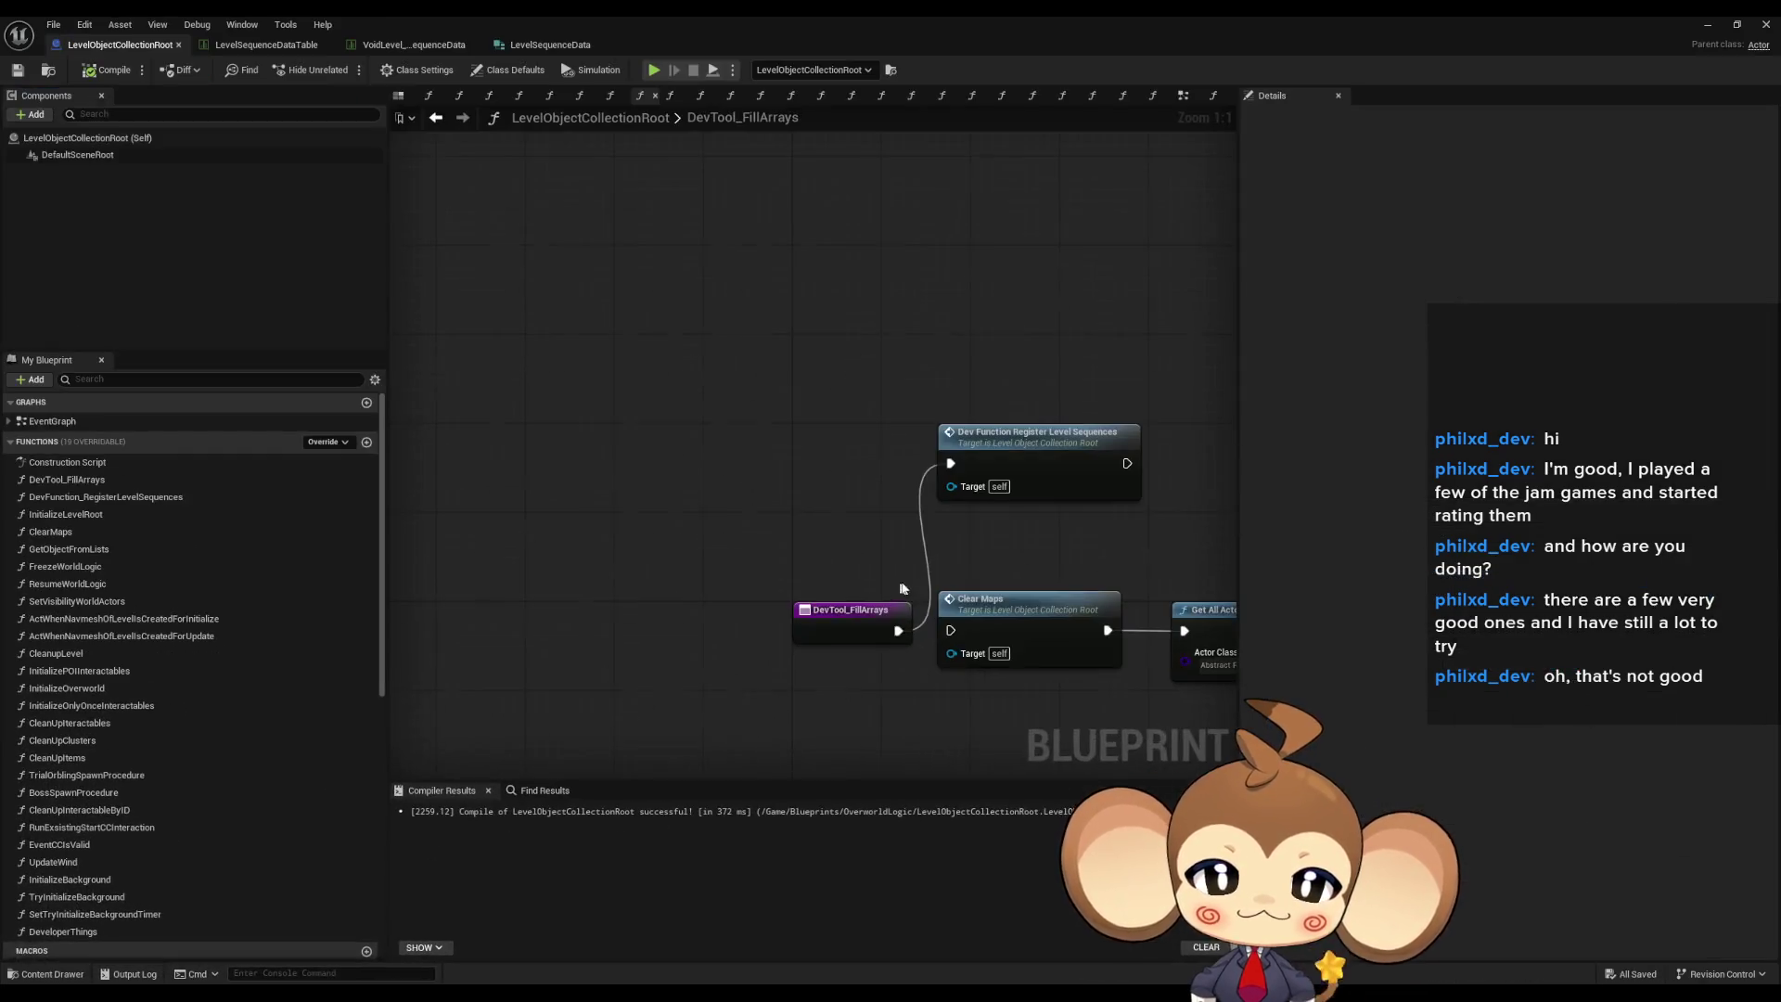
{"action": "mouse_move", "coordinate": [965, 580]}
{"action": "left_mouse_down"}
{"action": "mouse_move", "coordinate": [598, 499]}
{"action": "mouse_move", "coordinate": [587, 533]}
{"action": "left_mouse_up"}
{"action": "scroll", "coordinate": [630, 485], "scroll_direction": "down", "scroll_amount": 2}
{"action": "mouse_move", "coordinate": [680, 384]}
{"action": "left_mouse_down"}
{"action": "mouse_move", "coordinate": [752, 625]}
{"action": "mouse_move", "coordinate": [864, 668]}
{"action": "mouse_move", "coordinate": [622, 554]}
{"action": "mouse_move", "coordinate": [634, 604]}
{"action": "mouse_move", "coordinate": [737, 709]}
{"action": "mouse_move", "coordinate": [710, 577]}
{"action": "mouse_move", "coordinate": [846, 728]}
{"action": "mouse_move", "coordinate": [576, 509]}
{"action": "mouse_move", "coordinate": [417, 120]}
{"action": "mouse_move", "coordinate": [398, 350]}
{"action": "mouse_move", "coordinate": [486, 388]}
{"action": "mouse_move", "coordinate": [766, 629]}
{"action": "left_mouse_up"}
{"action": "scroll", "coordinate": [622, 554], "scroll_direction": "down", "scroll_amount": 2}
- Move the DevFunction_RegisterLevelSequences node below the last loop
{"action": "mouse_move", "coordinate": [835, 557]}
{"action": "left_mouse_down"}
{"action": "mouse_move", "coordinate": [835, 497]}
{"action": "mouse_move", "coordinate": [689, 343]}
{"action": "mouse_move", "coordinate": [515, 448]}
{"action": "mouse_move", "coordinate": [668, 516]}
{"action": "mouse_move", "coordinate": [708, 557]}
{"action": "mouse_move", "coordinate": [891, 616]}
{"action": "mouse_move", "coordinate": [977, 725]}
{"action": "mouse_move", "coordinate": [1089, 799]}
{"action": "left_mouse_up"}
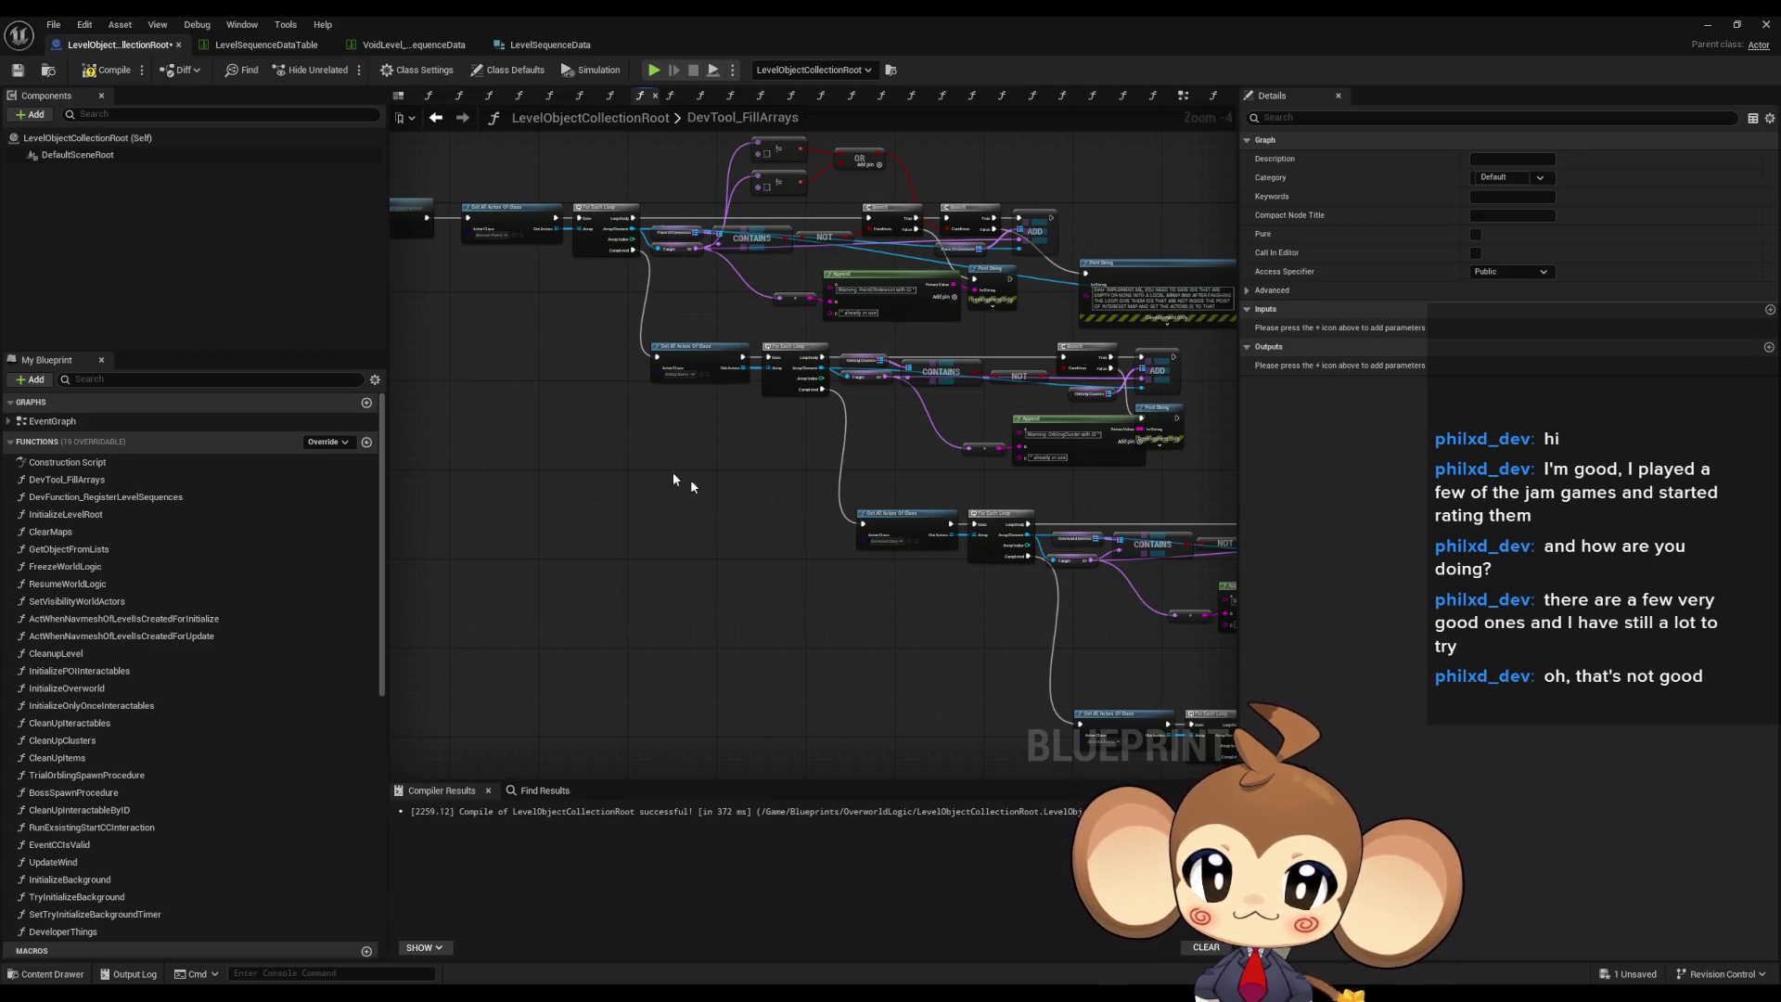
{"action": "left_click_drag", "start_coordinate": [684, 476], "coordinate": [918, 568]}
{"action": "mouse_move", "coordinate": [850, 337]}
{"action": "left_mouse_down"}
{"action": "mouse_move", "coordinate": [641, 236]}
{"action": "mouse_move", "coordinate": [649, 381]}
{"action": "mouse_move", "coordinate": [877, 531]}
{"action": "mouse_move", "coordinate": [748, 414]}
{"action": "left_mouse_up"}
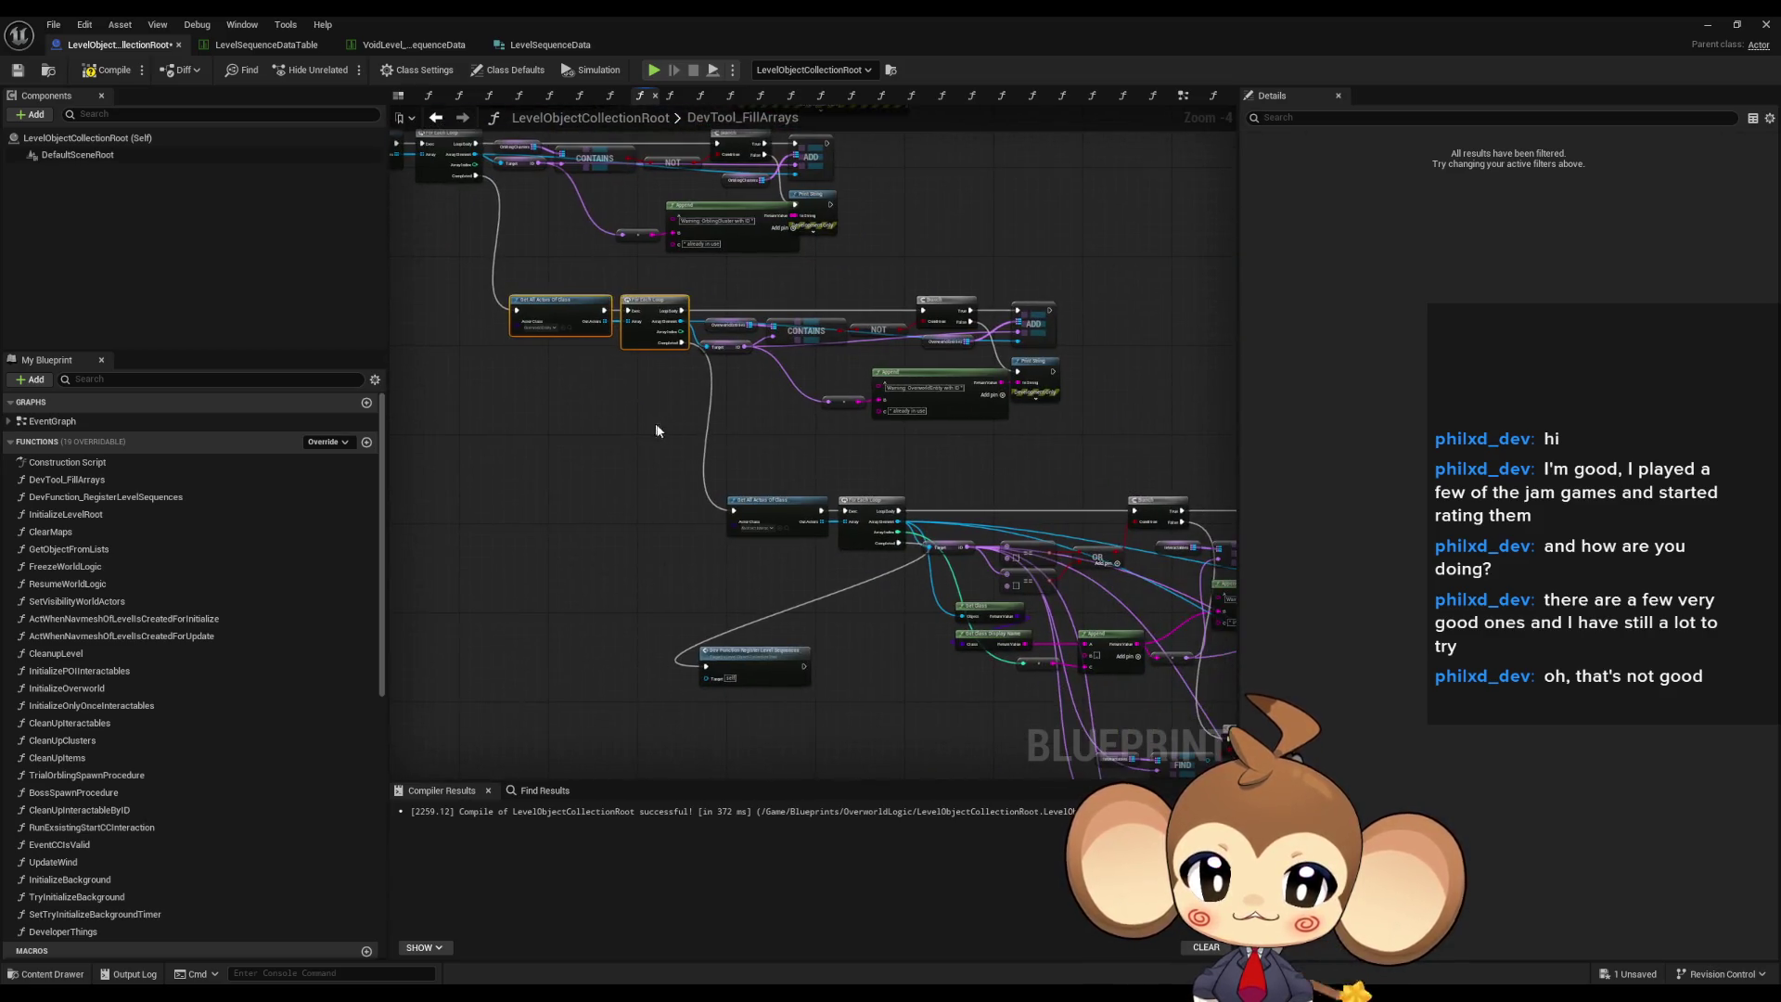
{"action": "left_click_drag", "start_coordinate": [881, 555], "coordinate": [714, 402]}
{"action": "left_click", "coordinate": [691, 583]}
{"action": "mouse_move", "coordinate": [691, 583]}
{"action": "left_mouse_down"}
{"action": "mouse_move", "coordinate": [849, 681]}
{"action": "mouse_move", "coordinate": [590, 446]}
{"action": "mouse_move", "coordinate": [485, 511]}
{"action": "left_mouse_up"}
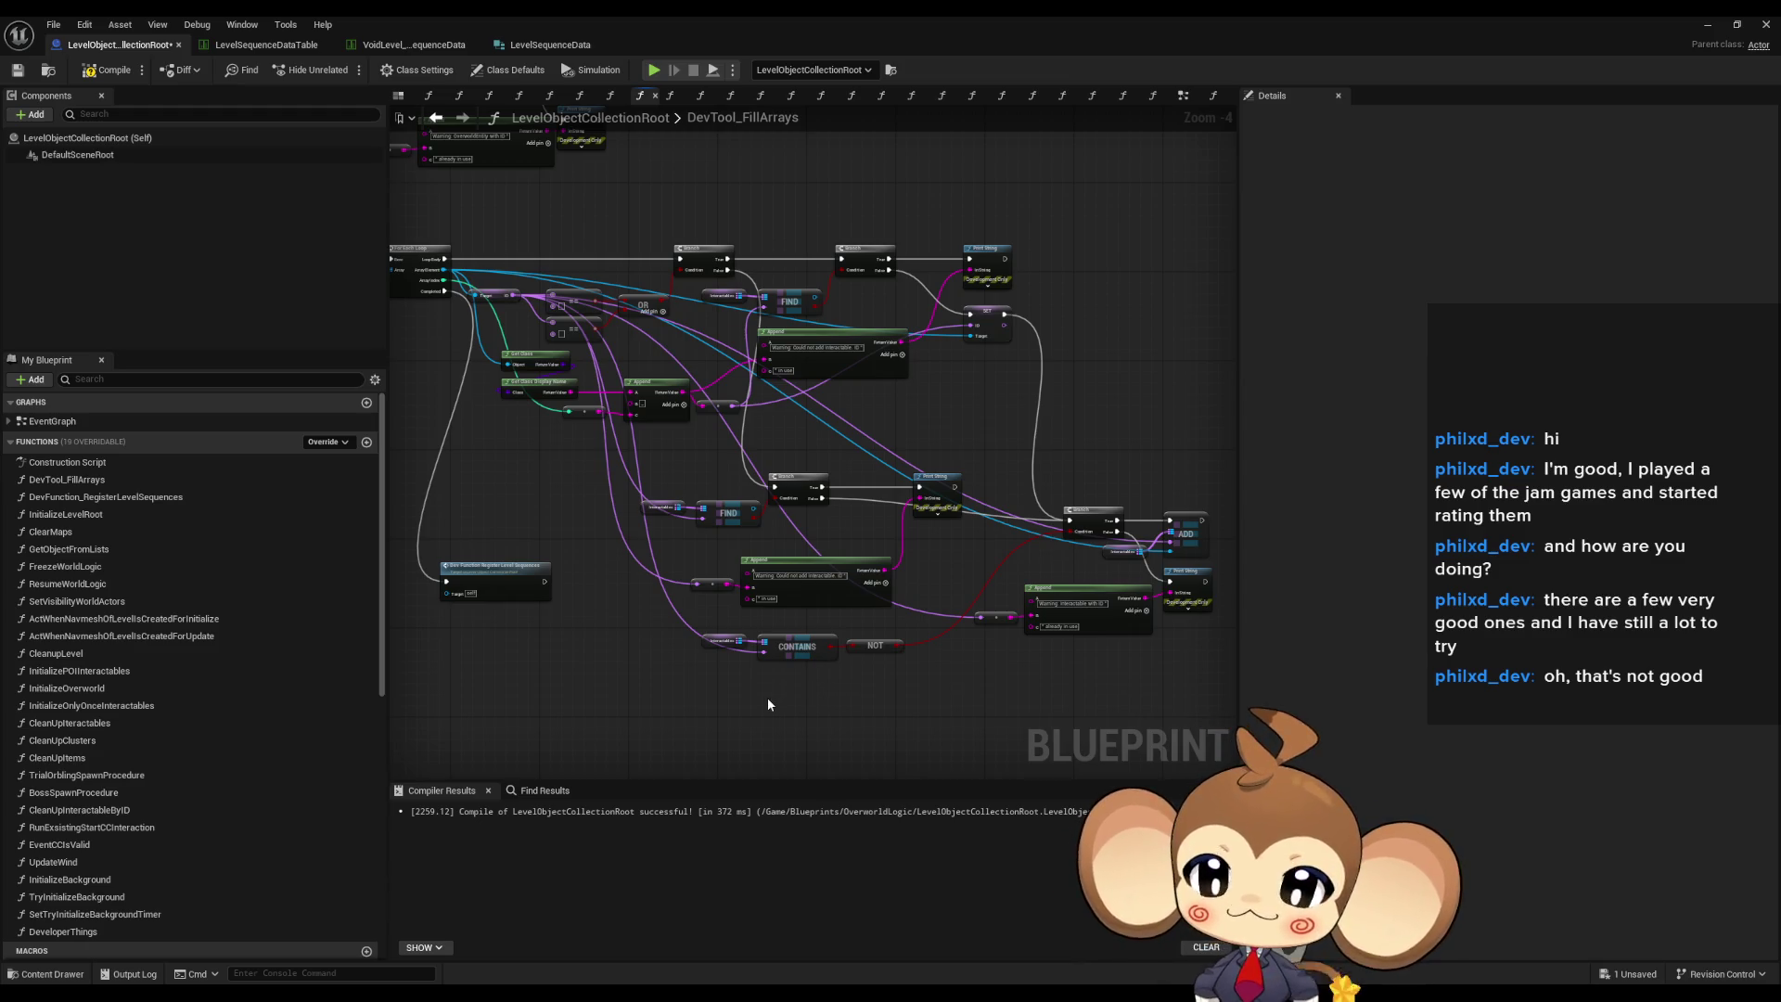
- Compile and save the rewired blueprint, then minimize the editor back to the level
{"action": "left_click_drag", "start_coordinate": [458, 557], "coordinate": [599, 619]}
{"action": "left_click", "coordinate": [598, 619]}
{"action": "left_click", "coordinate": [682, 714]}
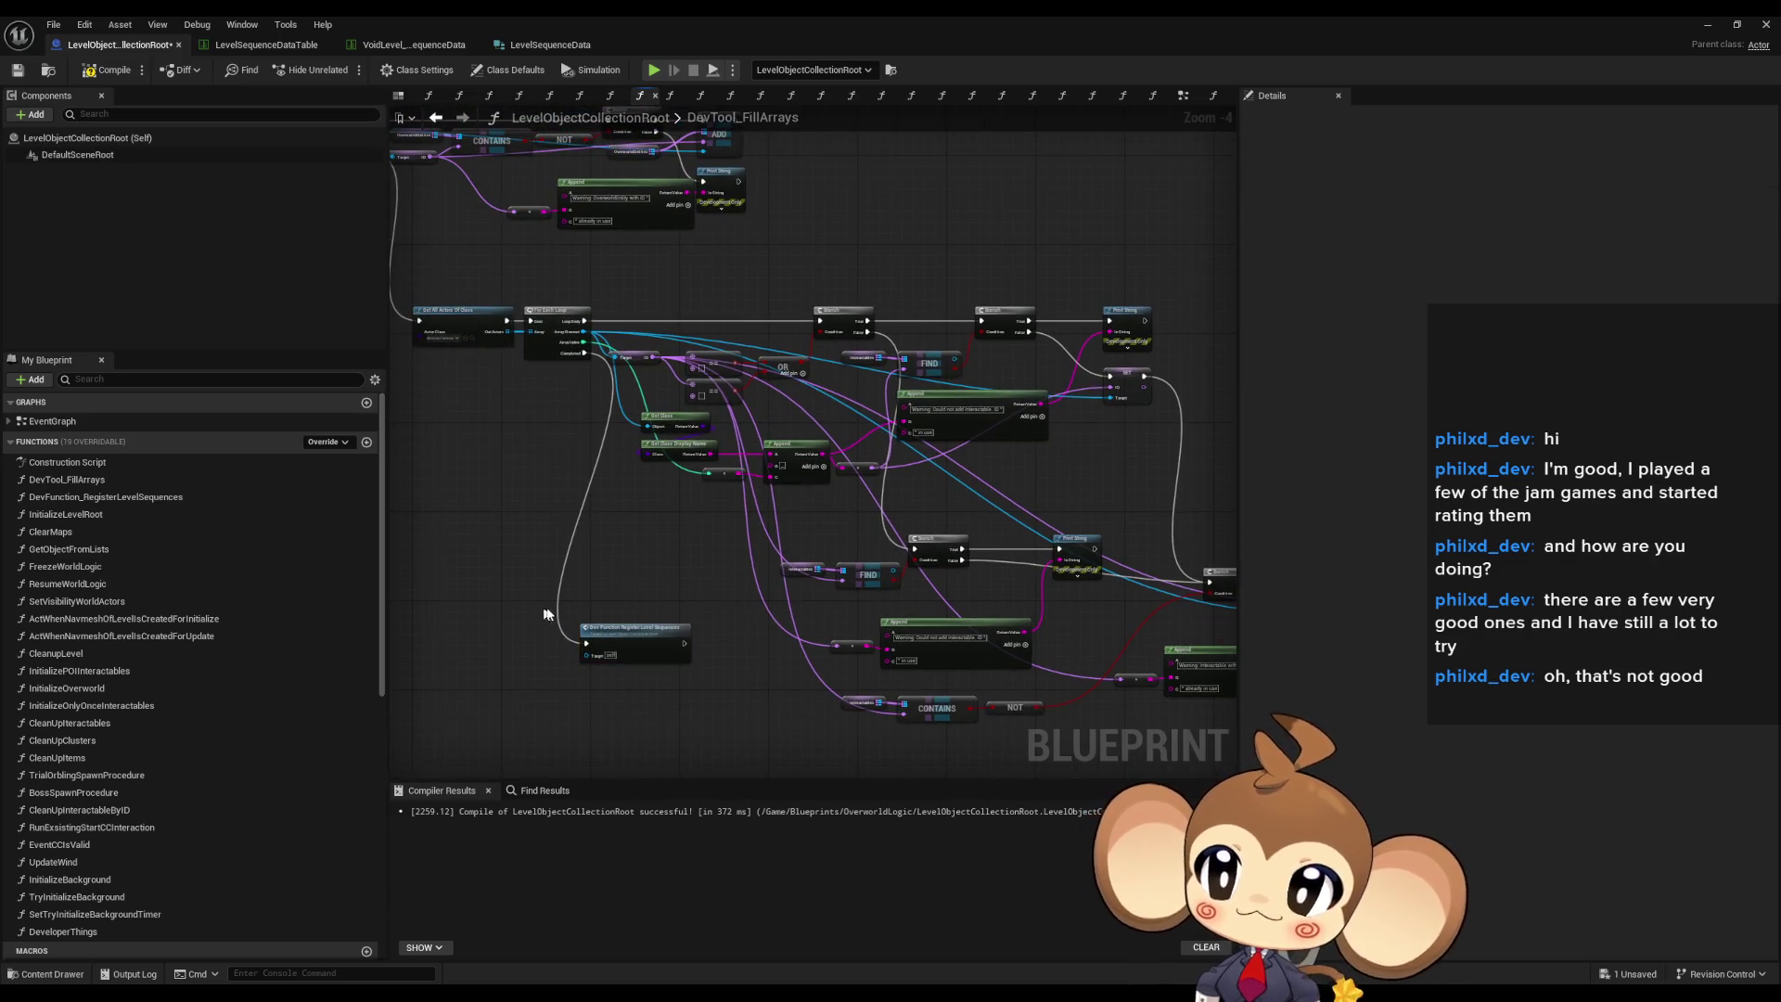
{"action": "left_click", "coordinate": [108, 69]}
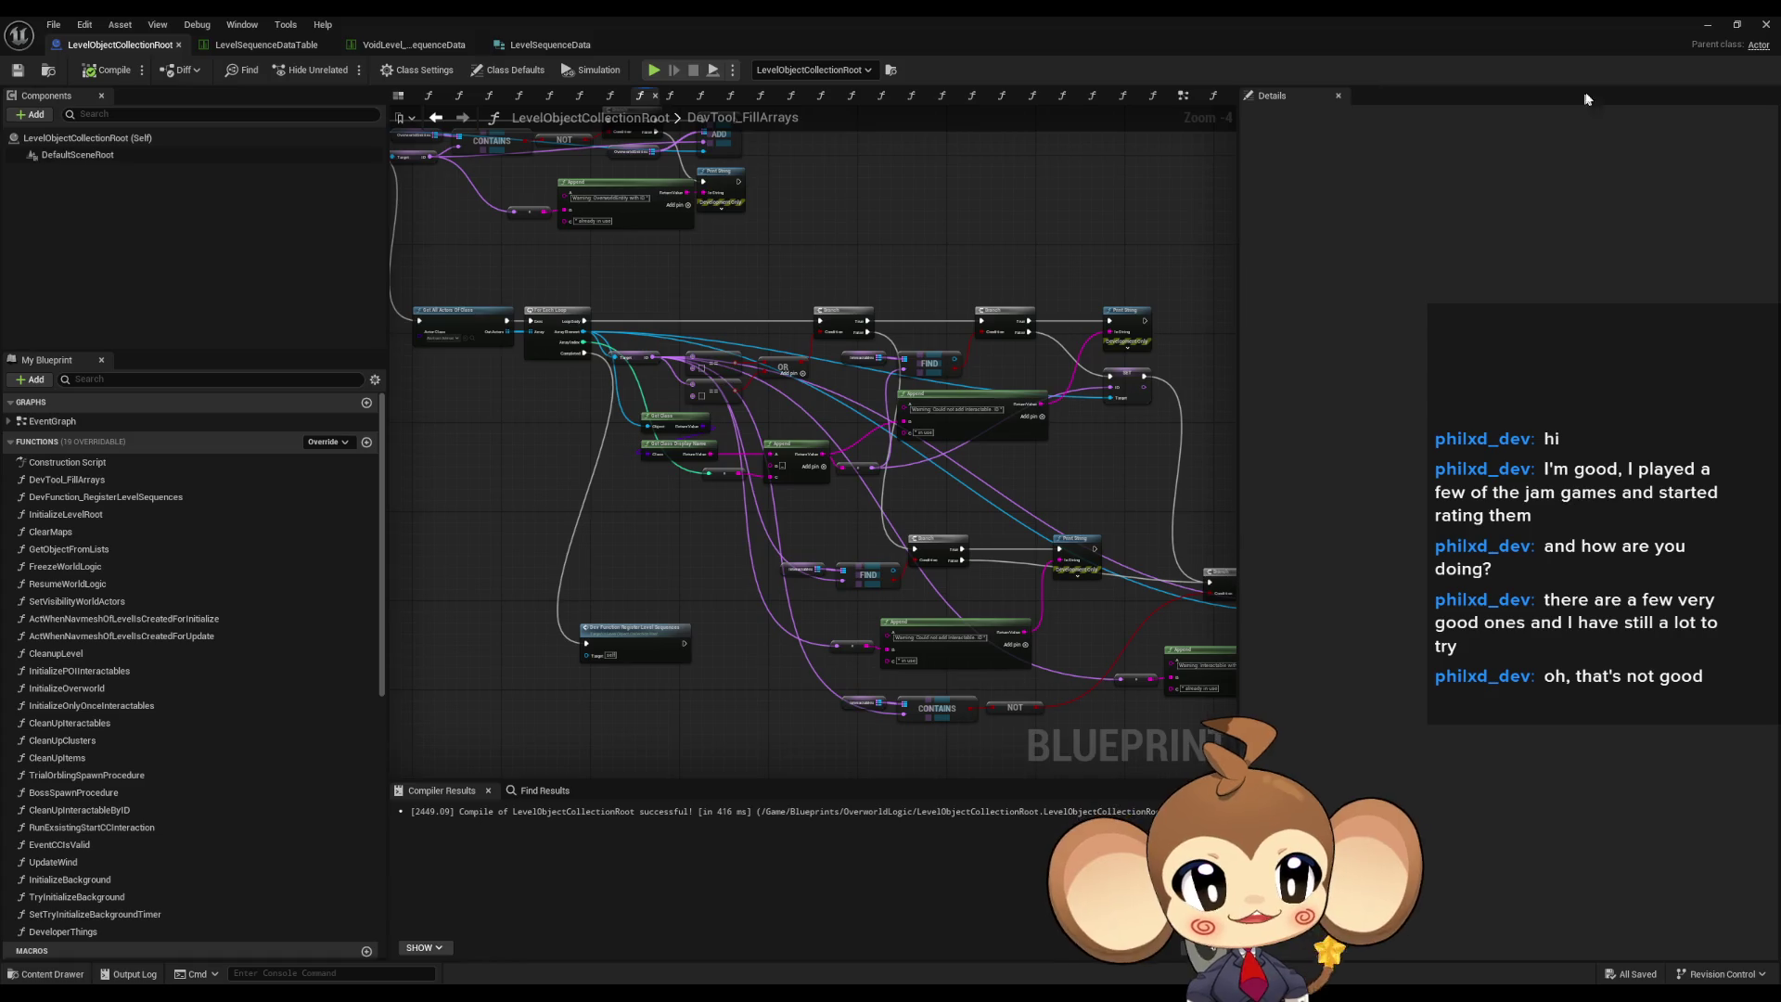
{"action": "left_click", "coordinate": [1720, 25]}
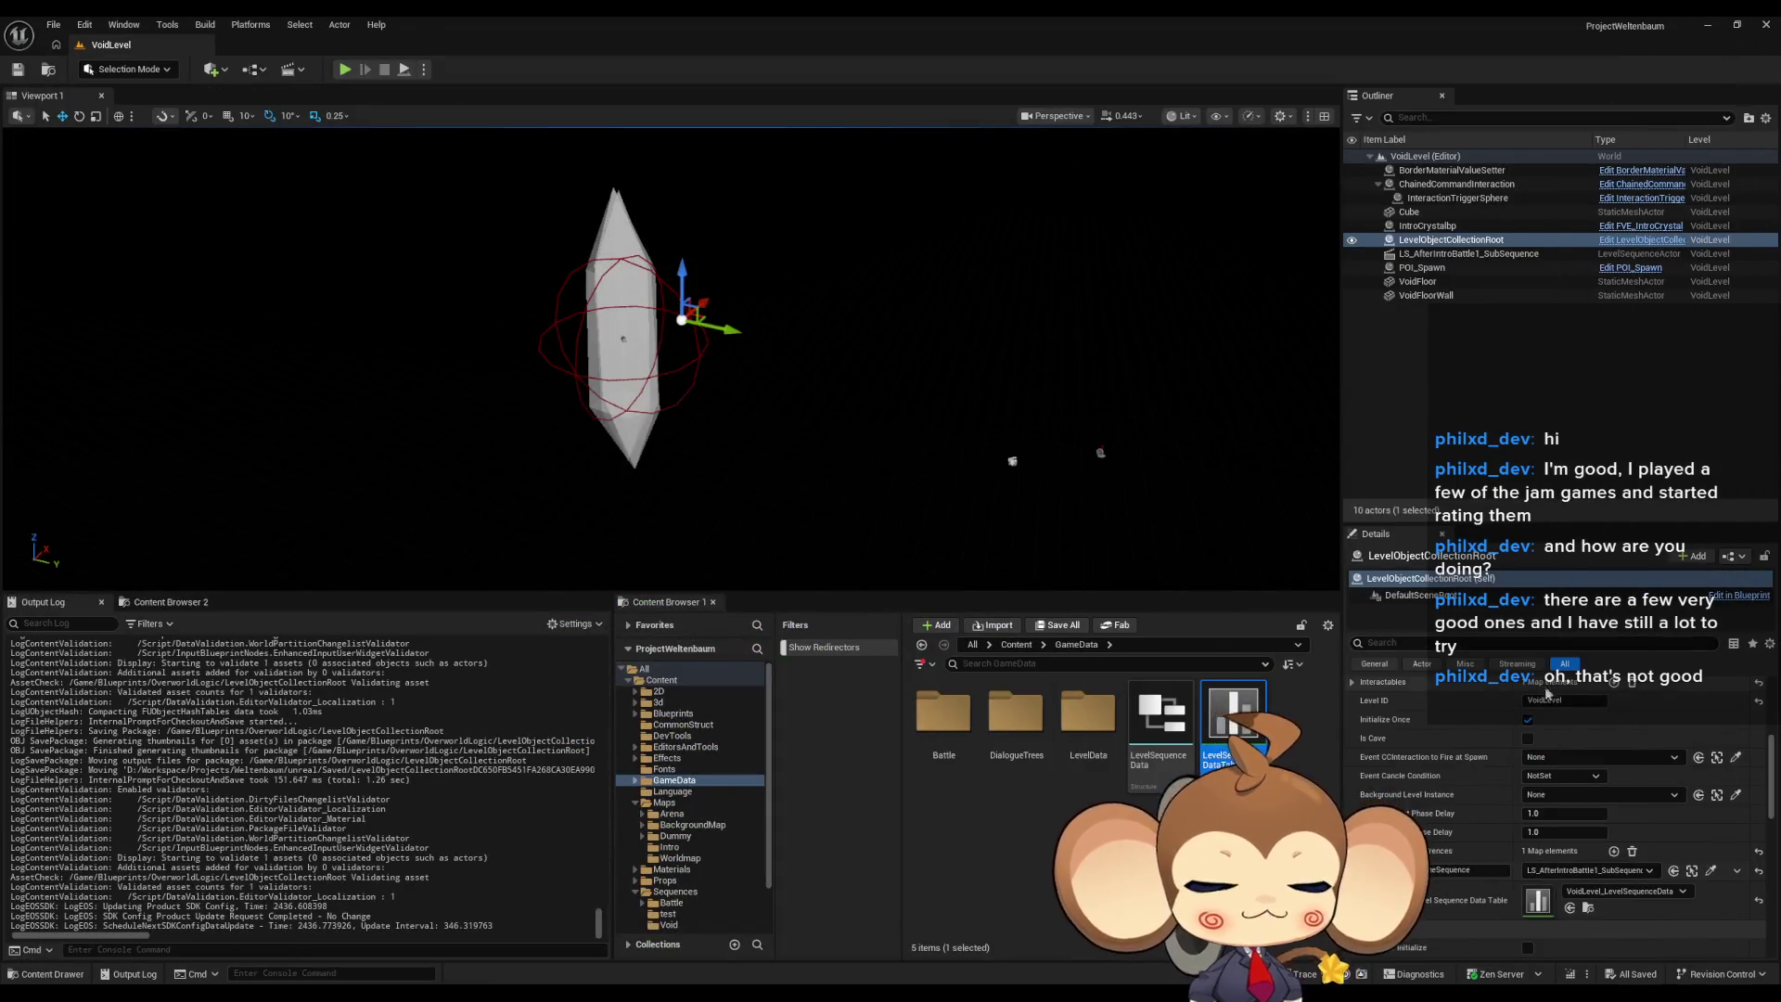
- Select LevelObjectCollectionRoot in the Outliner, check its VoidLevel Level ID, then return to its Blueprint editor
{"action": "left_click", "coordinate": [1427, 226]}
{"action": "left_click", "coordinate": [1451, 239]}
{"action": "scroll", "coordinate": [1568, 812], "scroll_direction": "down", "scroll_amount": 3}
{"action": "left_click", "coordinate": [1577, 857]}
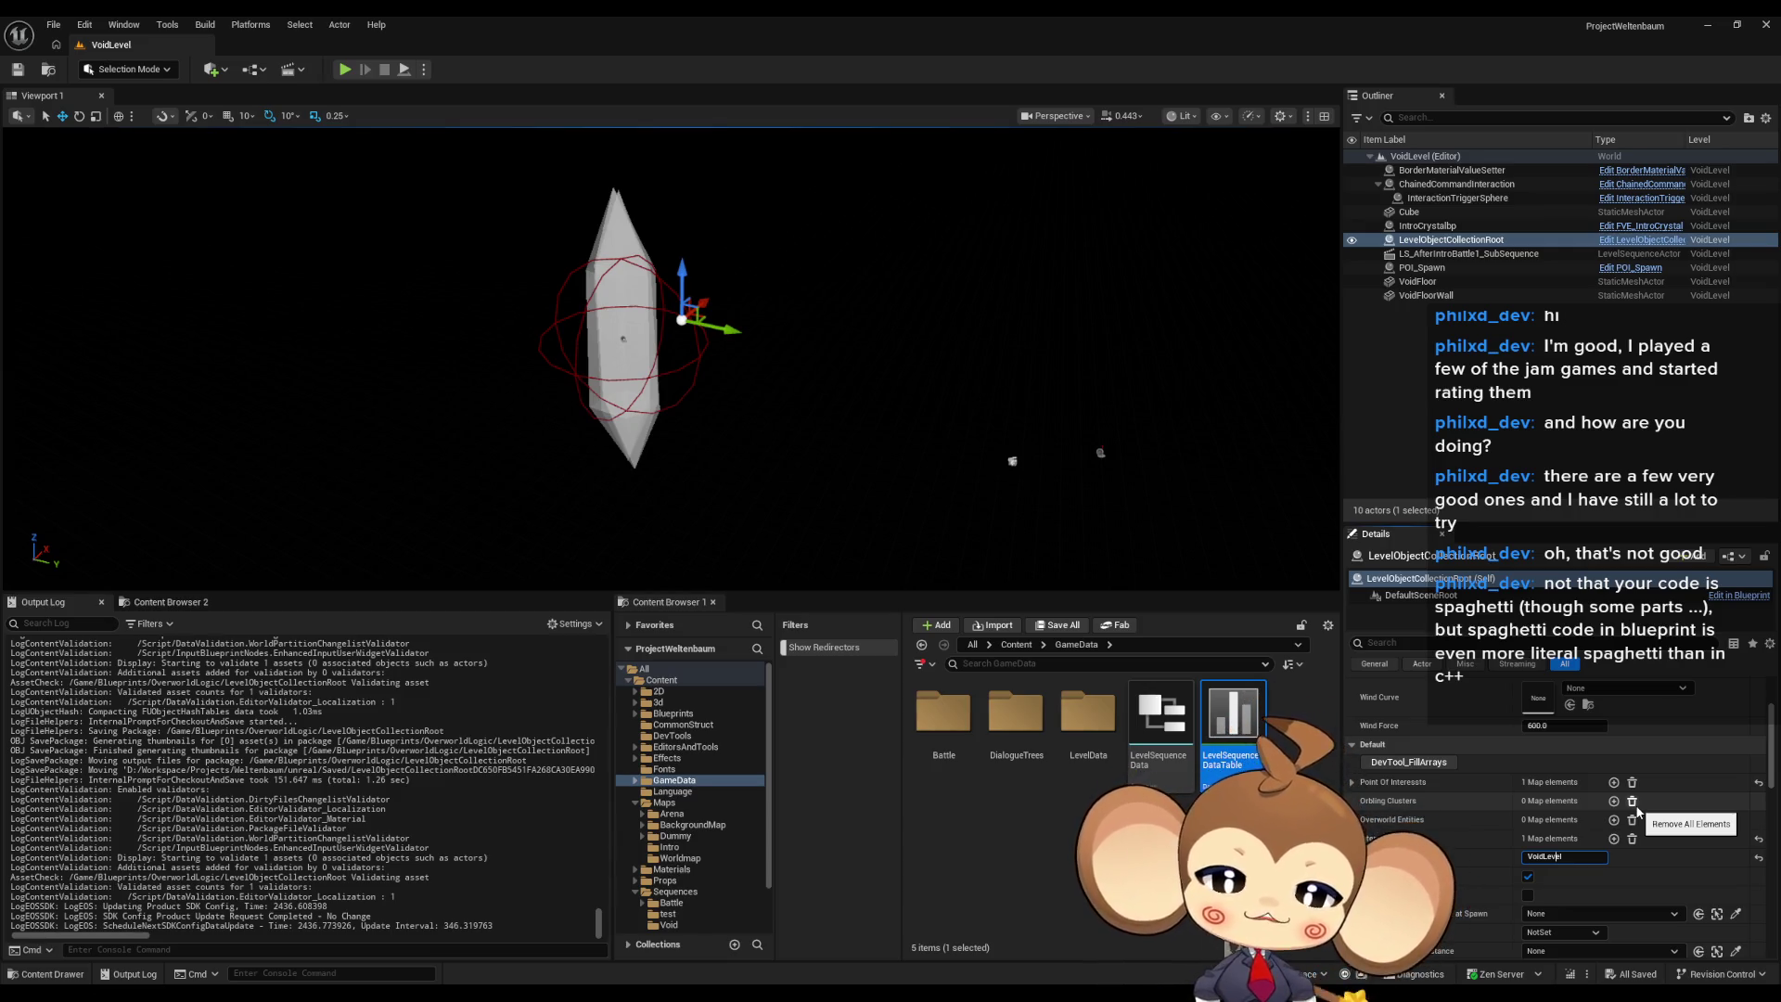
{"action": "mouse_move", "coordinate": [730, 994]}
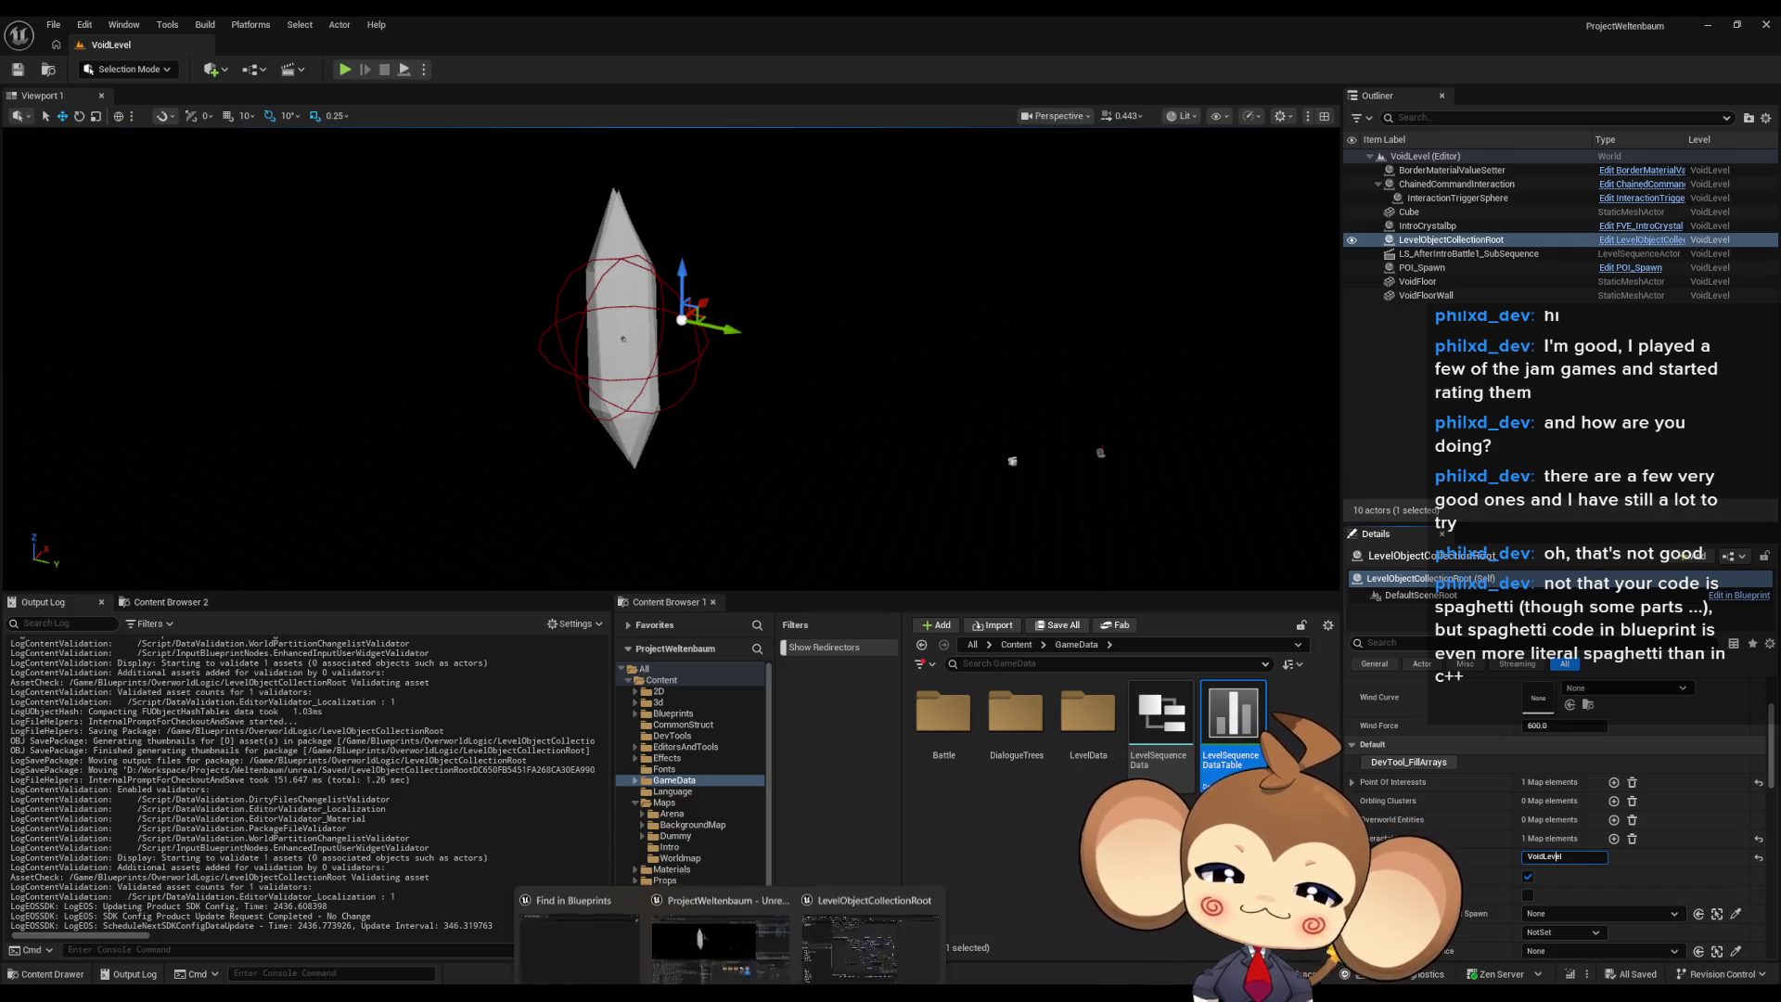
{"action": "left_click", "coordinate": [896, 911]}
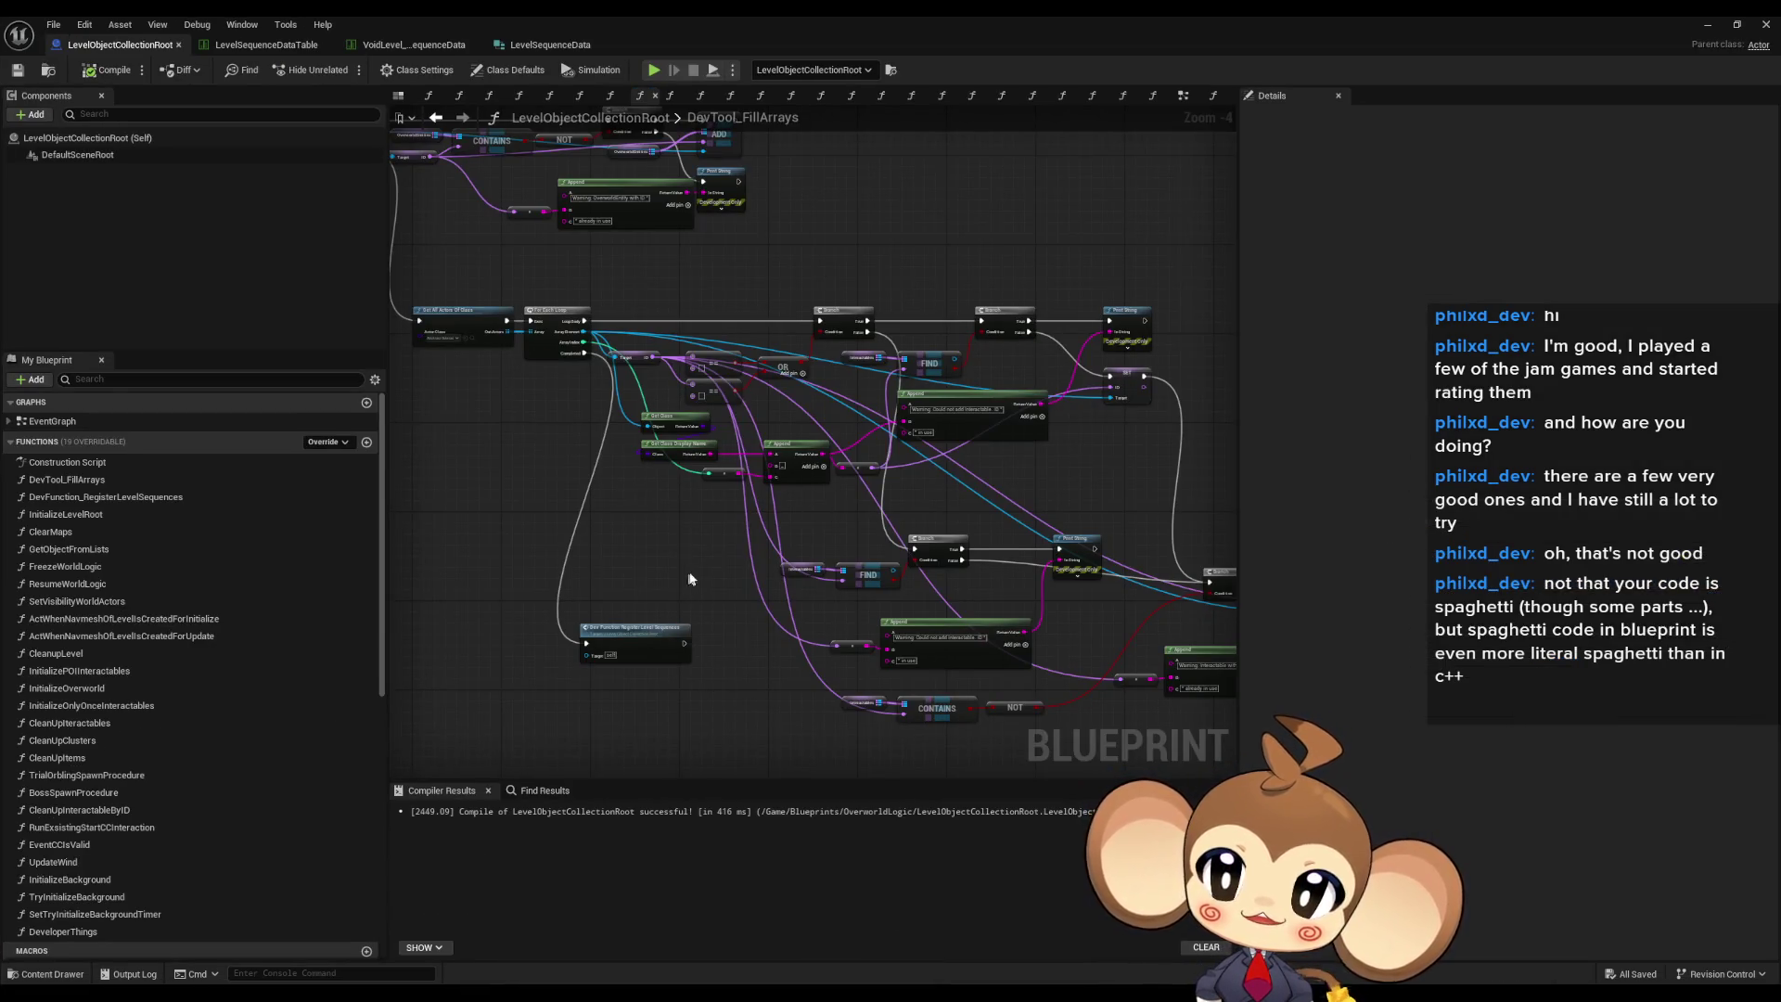
- Zoom and pan around the DevTool_FillArrays graph to review its array-filling loops
{"action": "scroll", "coordinate": [626, 566], "scroll_direction": "down", "scroll_amount": 6}
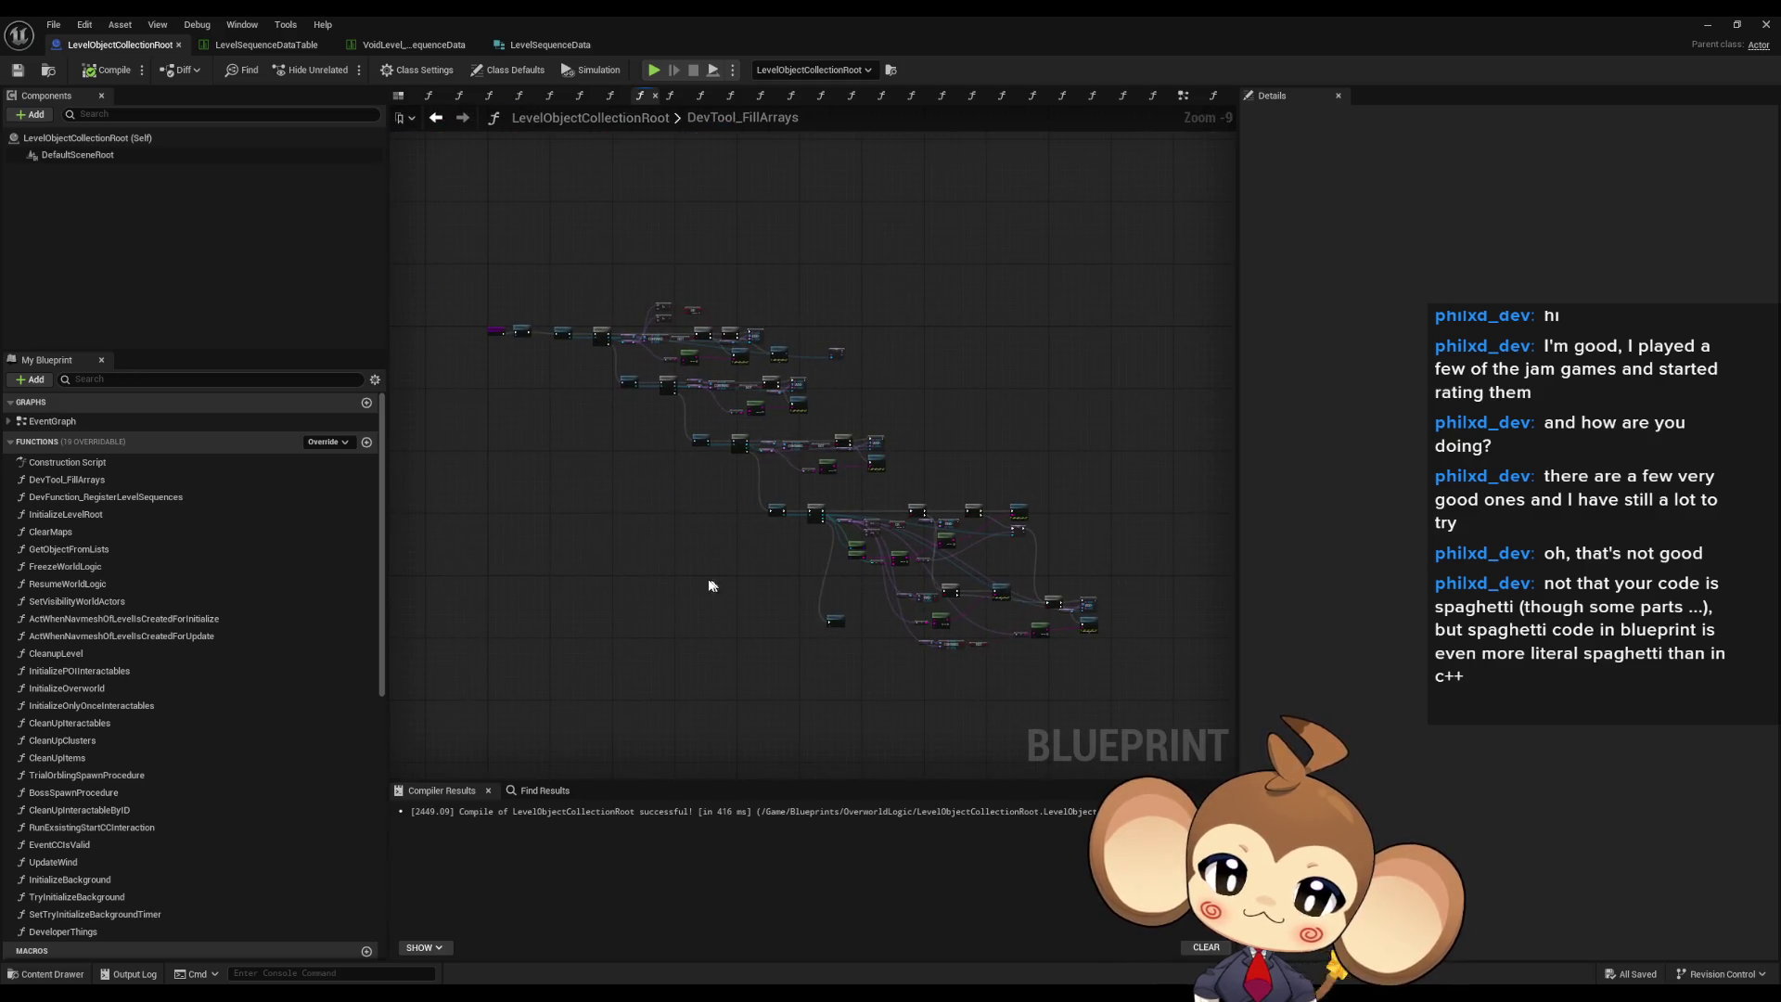
{"action": "scroll", "coordinate": [696, 580], "scroll_direction": "up", "scroll_amount": 4}
{"action": "scroll", "coordinate": [866, 614], "scroll_direction": "up", "scroll_amount": 2}
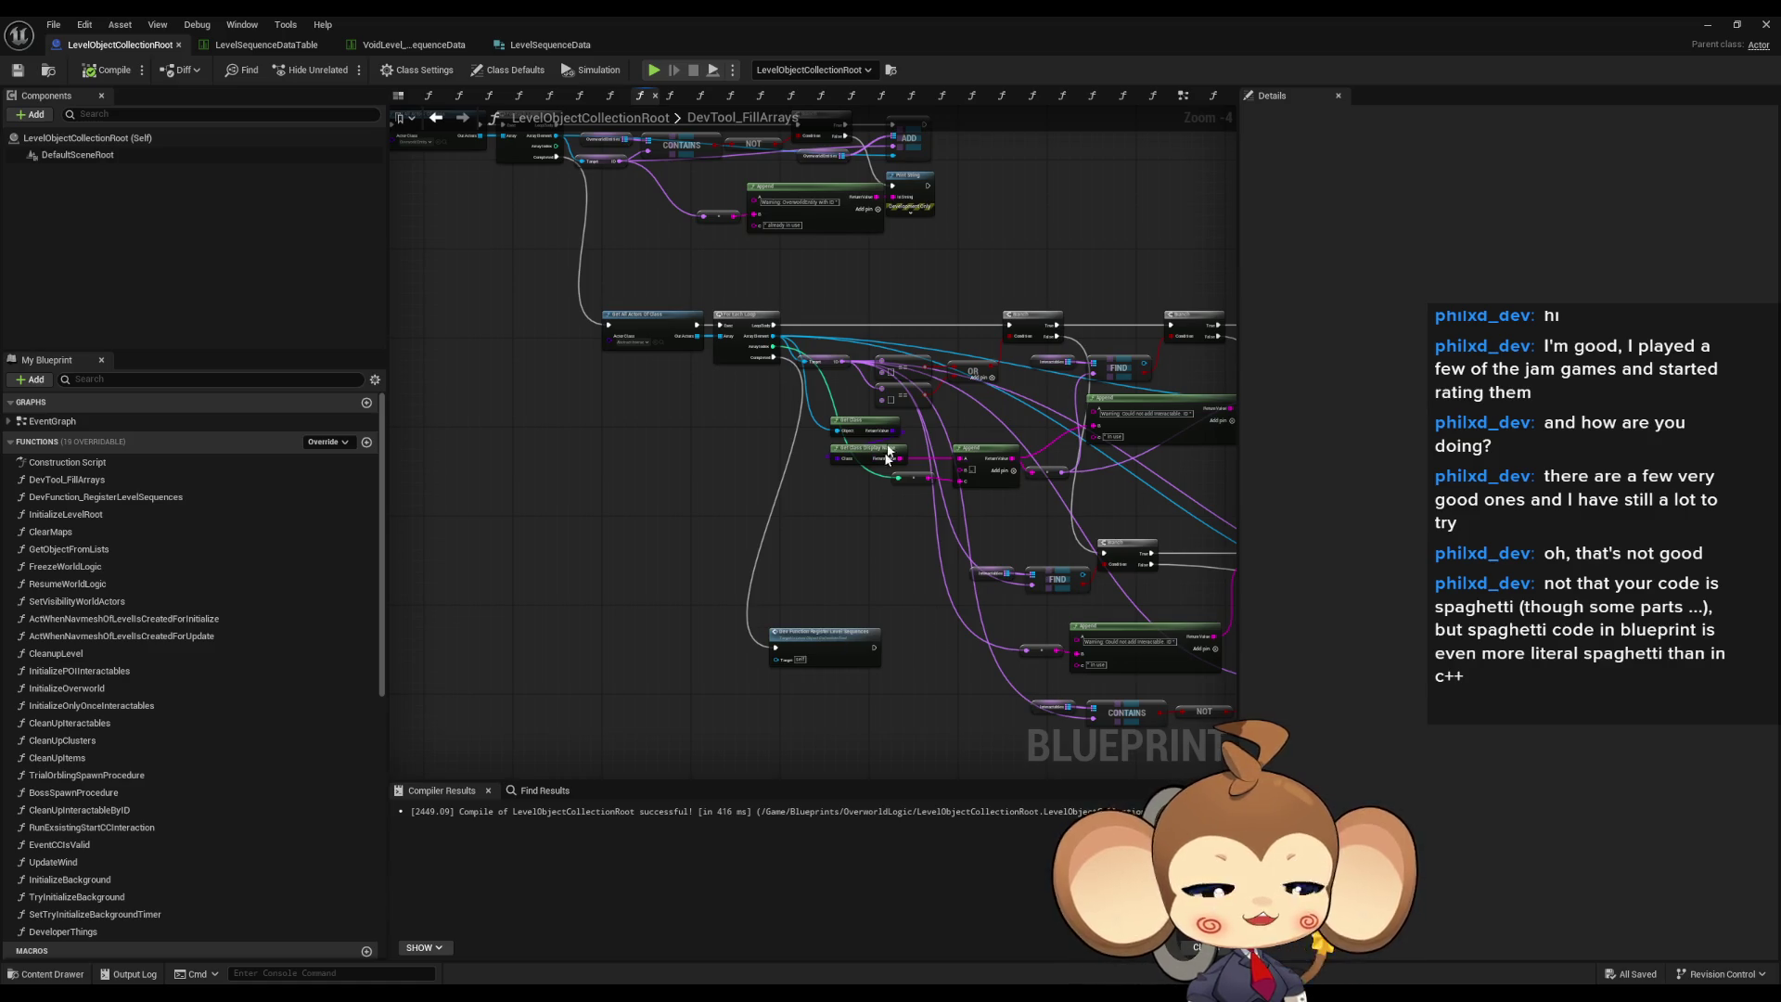
{"action": "left_click_drag", "start_coordinate": [768, 554], "coordinate": [699, 607]}
{"action": "left_click", "coordinate": [698, 496]}
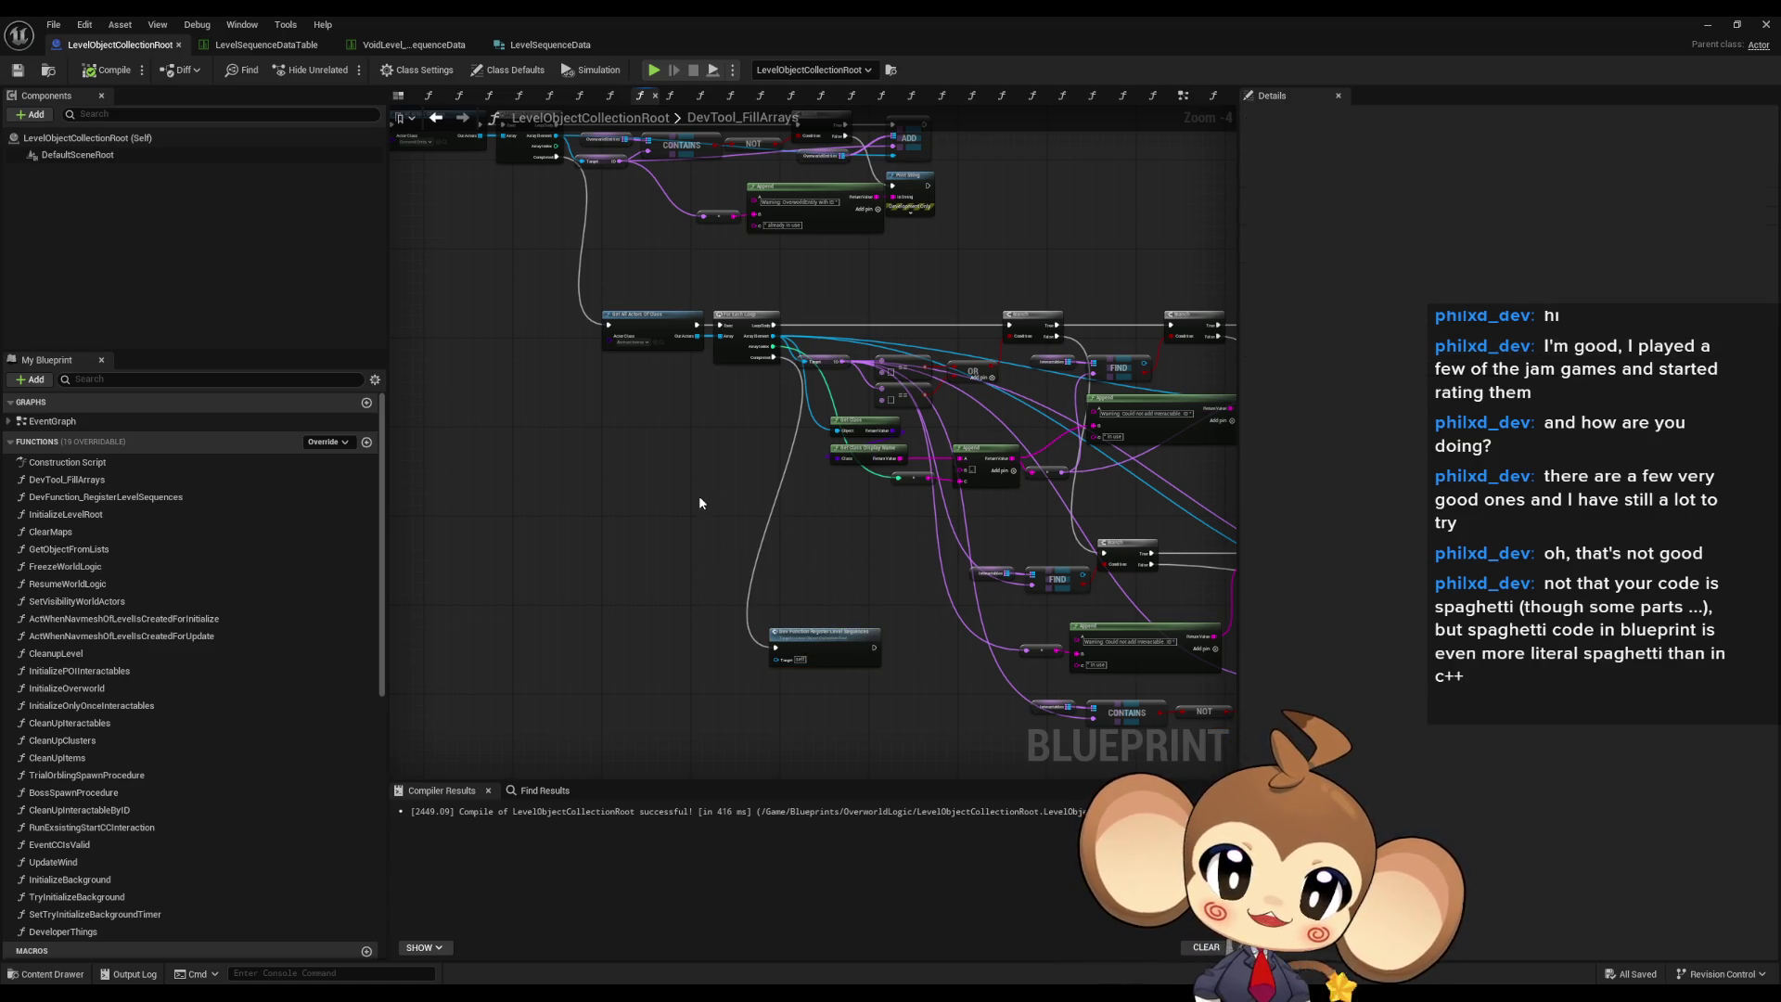
{"action": "left_click_drag", "start_coordinate": [702, 502], "coordinate": [777, 464]}
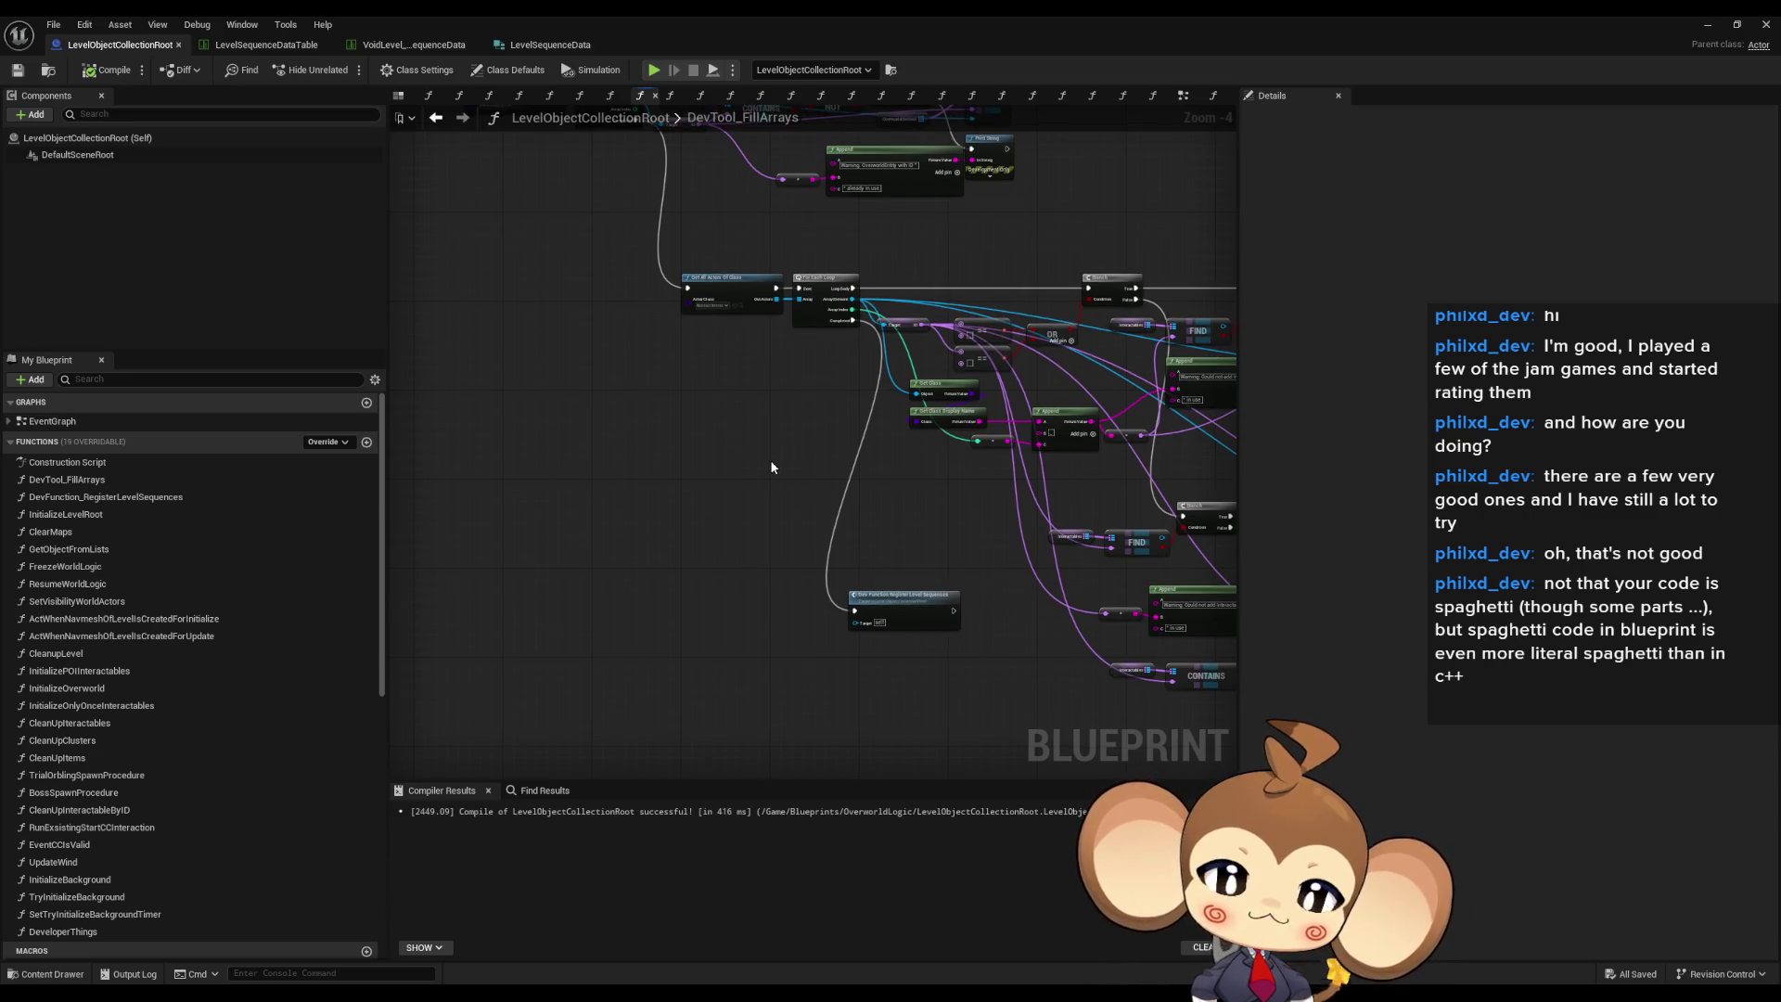
- Check VoidLevel_LevelSequenceData's IntroBattle1DoneSequence row, then go back to the LevelObjectCollectionRoot graph
{"action": "left_click", "coordinate": [413, 44]}
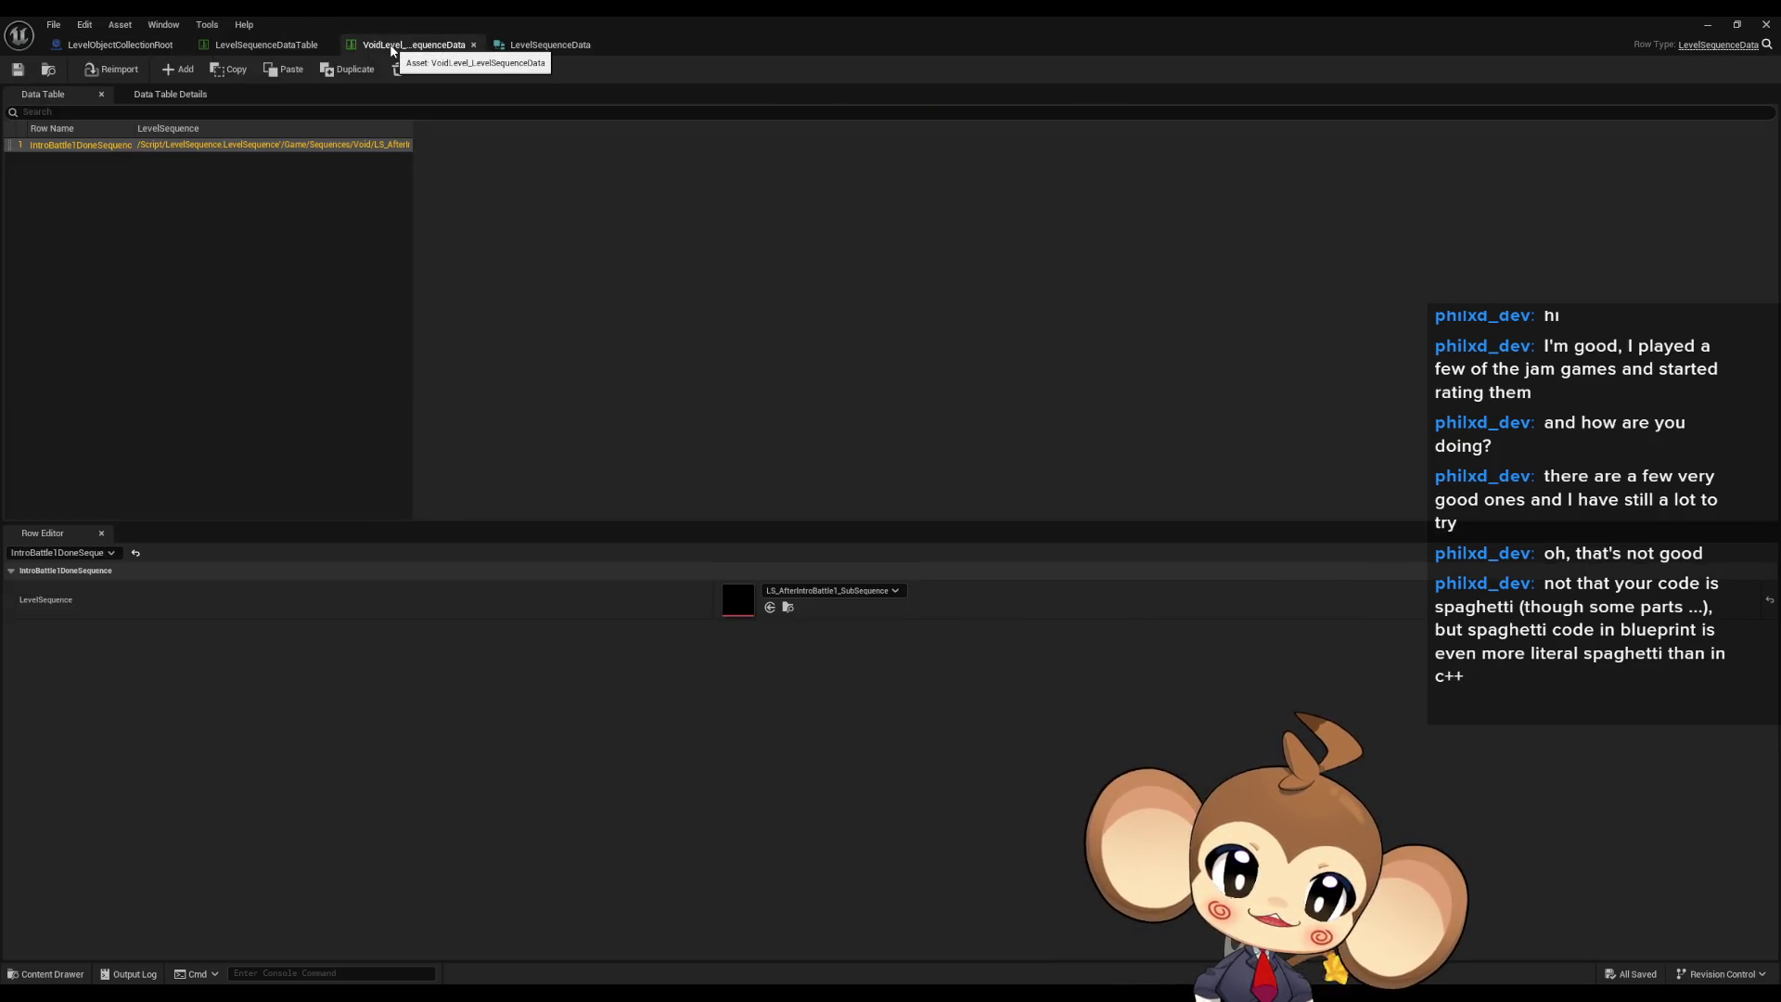
{"action": "left_click", "coordinate": [873, 335]}
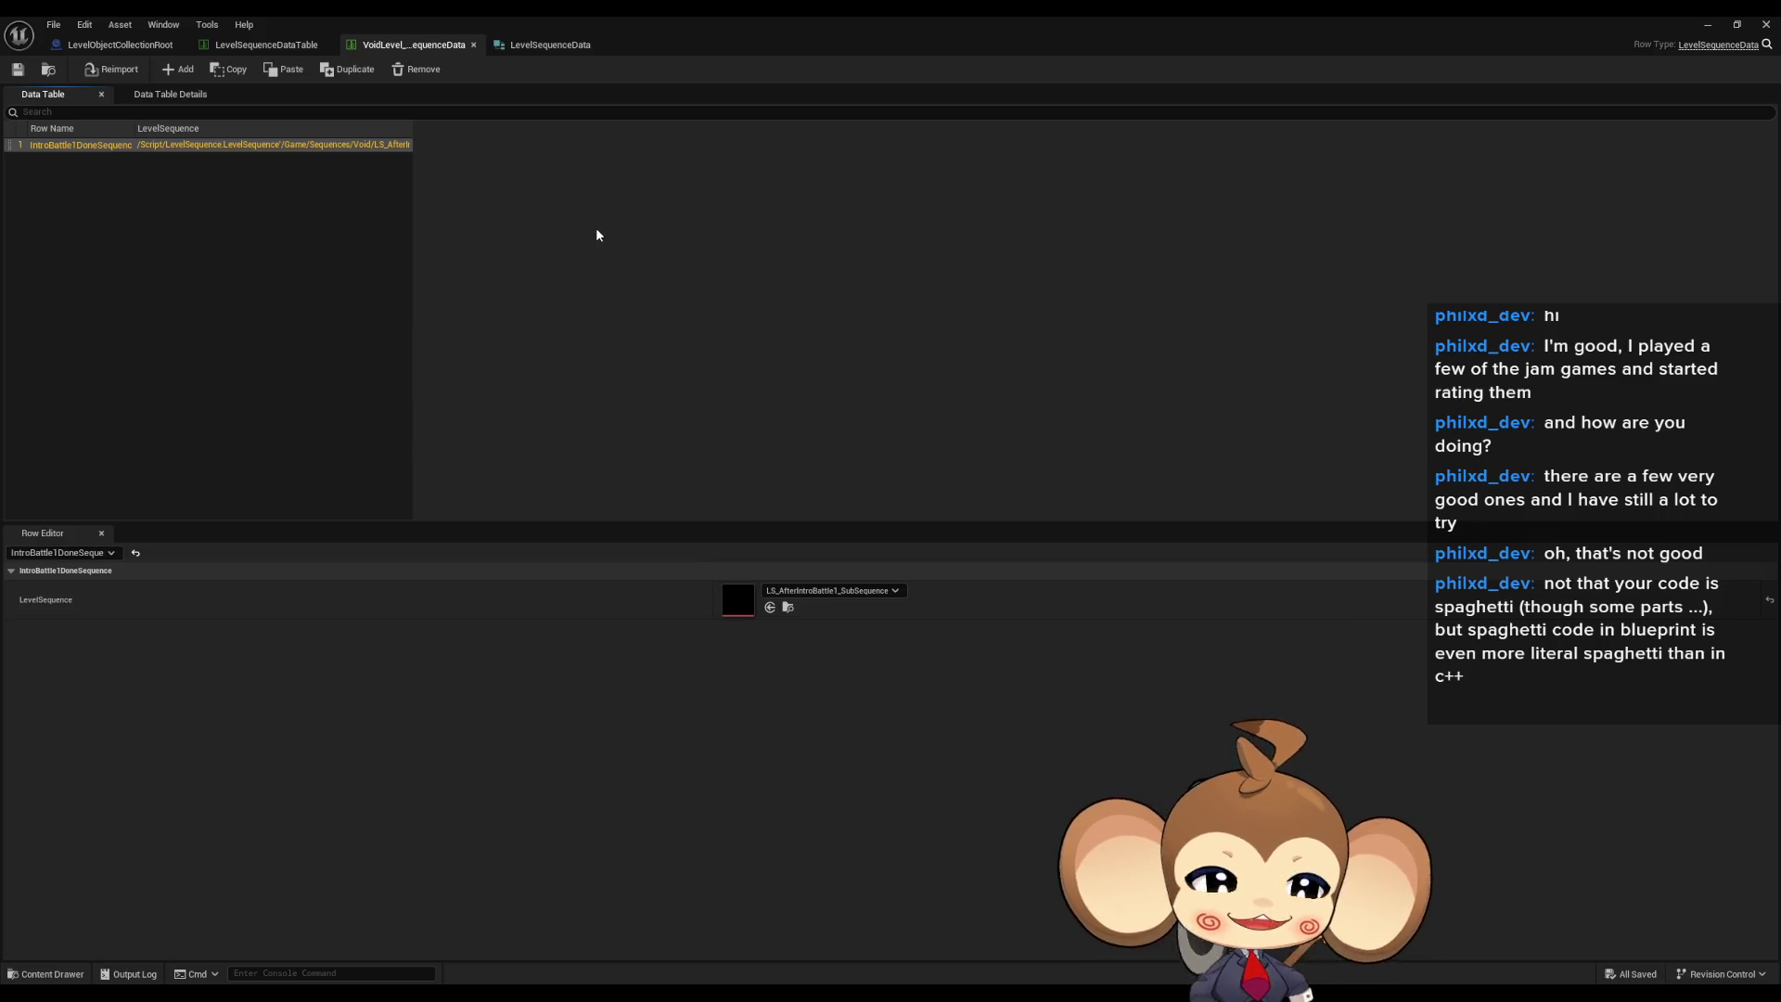
{"action": "left_click", "coordinate": [119, 45]}
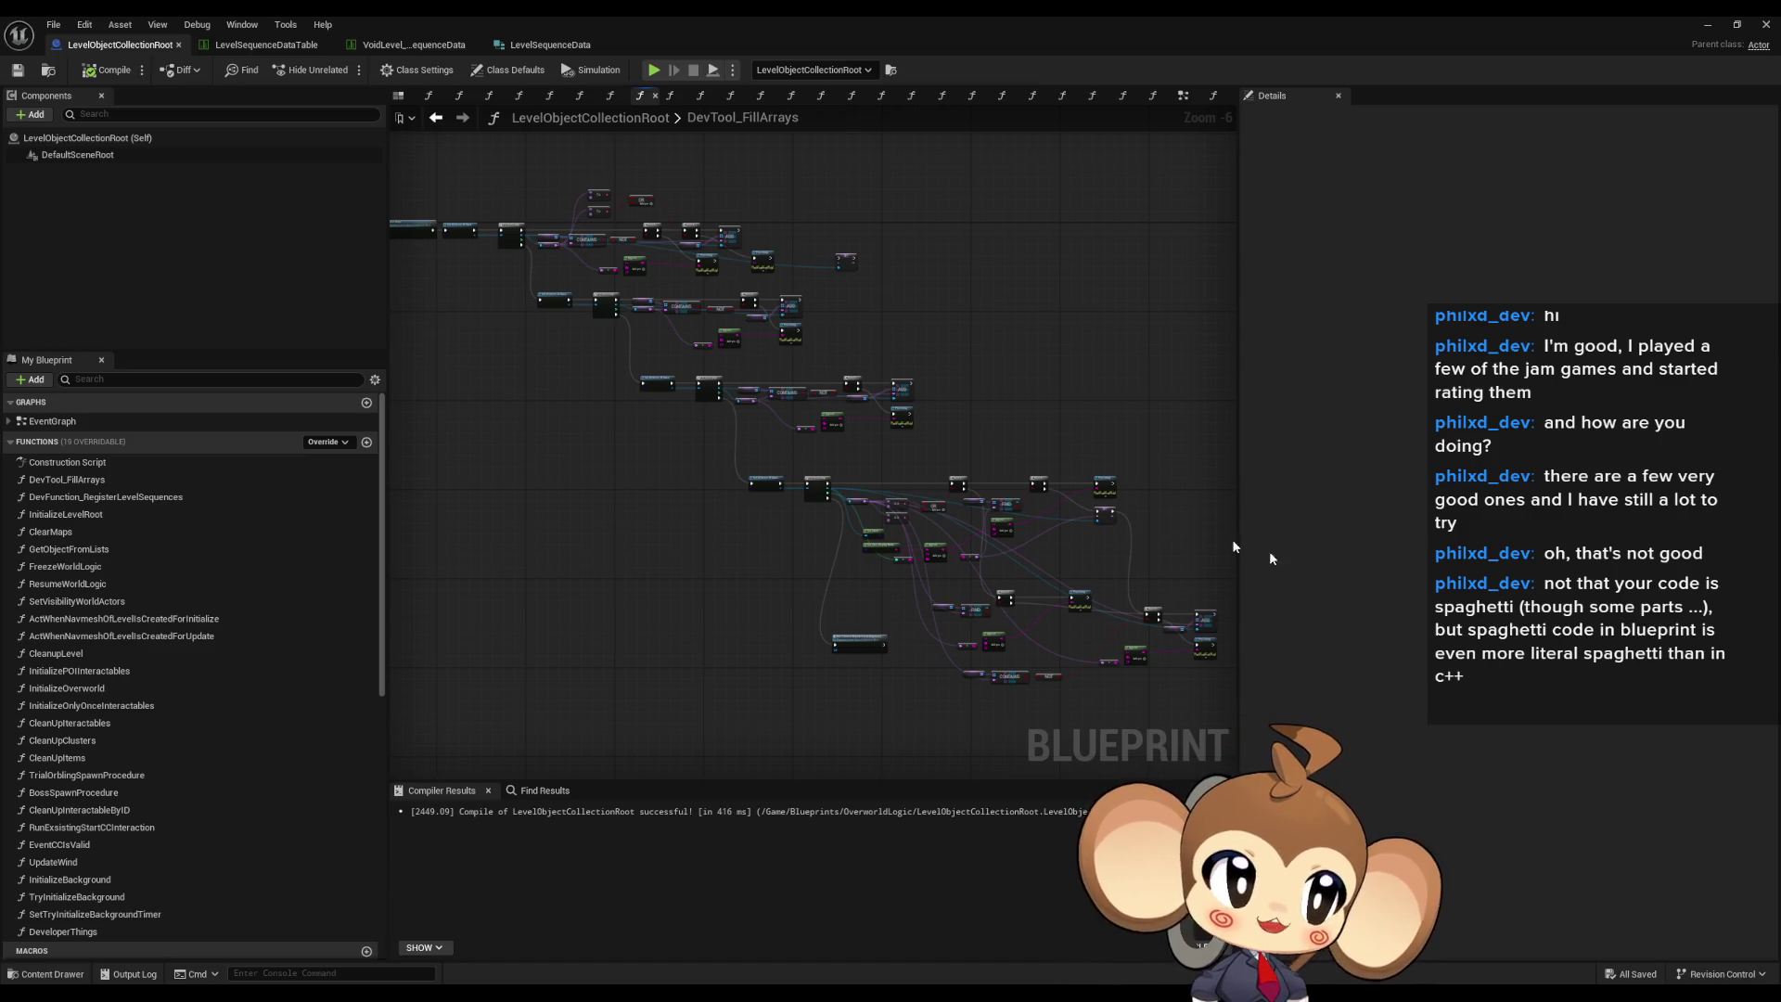
- Select the upper, middle and lower node blocks of DevTool_FillArrays and arrange them into tidy rows
{"action": "left_click_drag", "start_coordinate": [513, 180], "coordinate": [850, 365]}
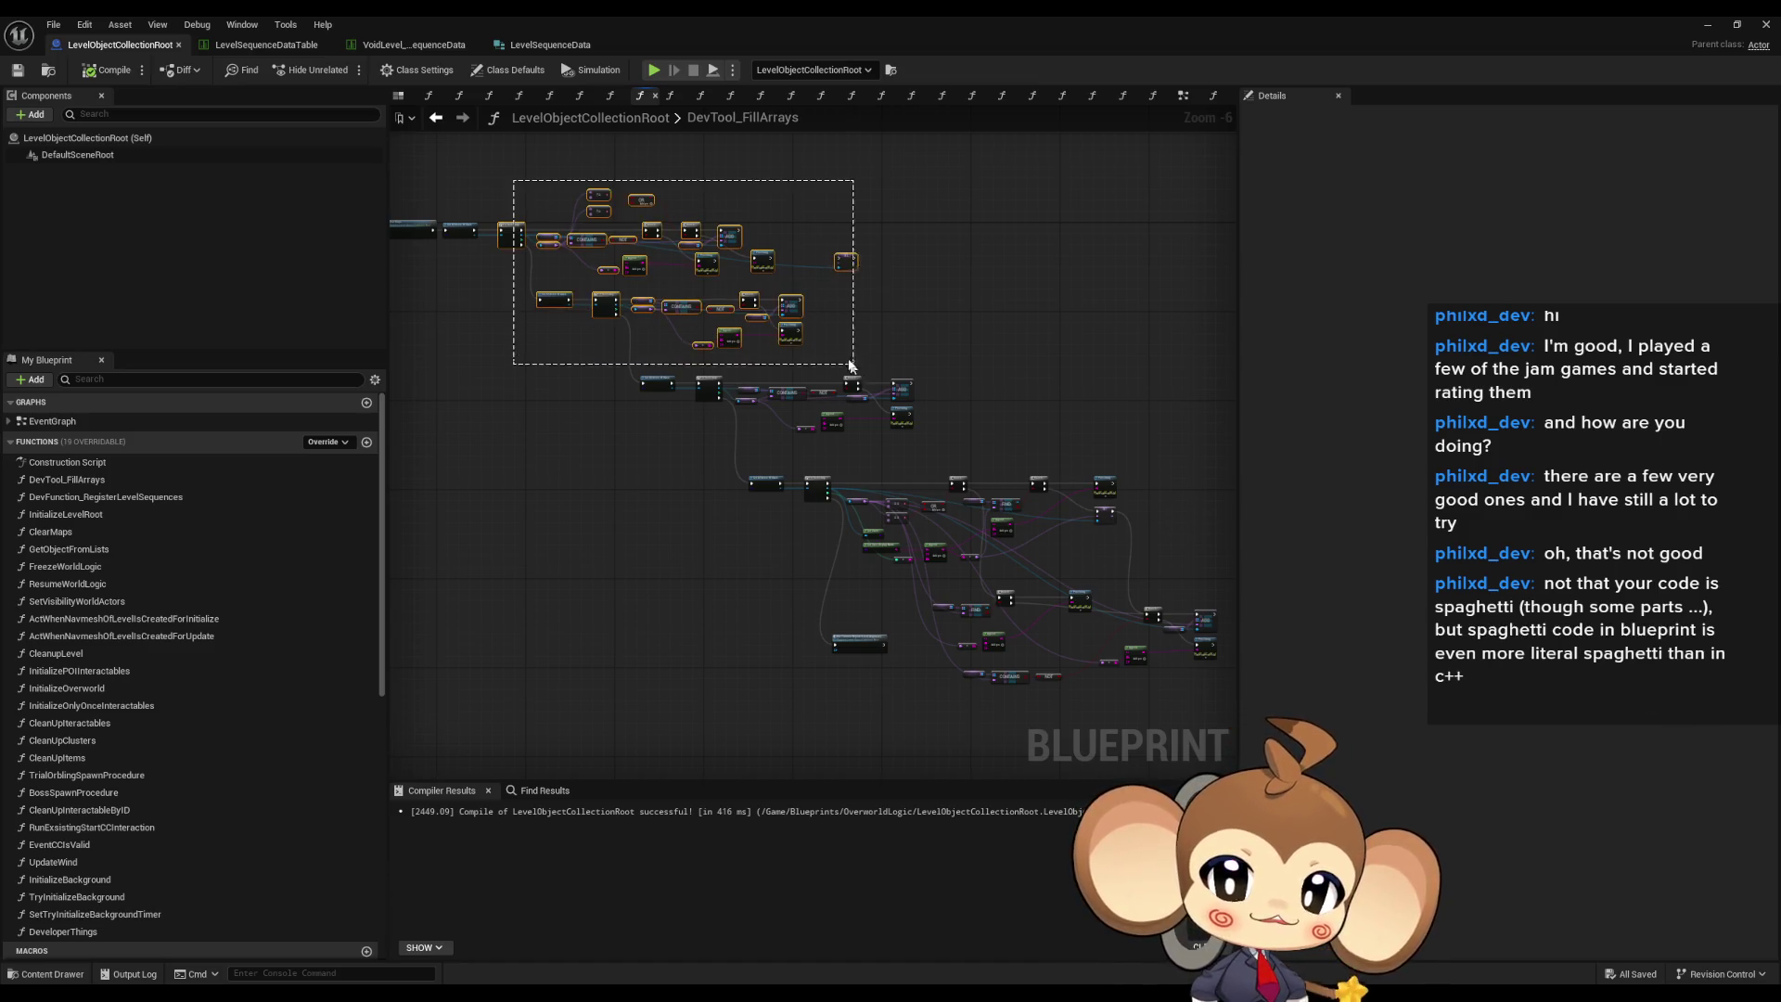
{"action": "left_click_drag", "start_coordinate": [480, 292], "coordinate": [721, 344]}
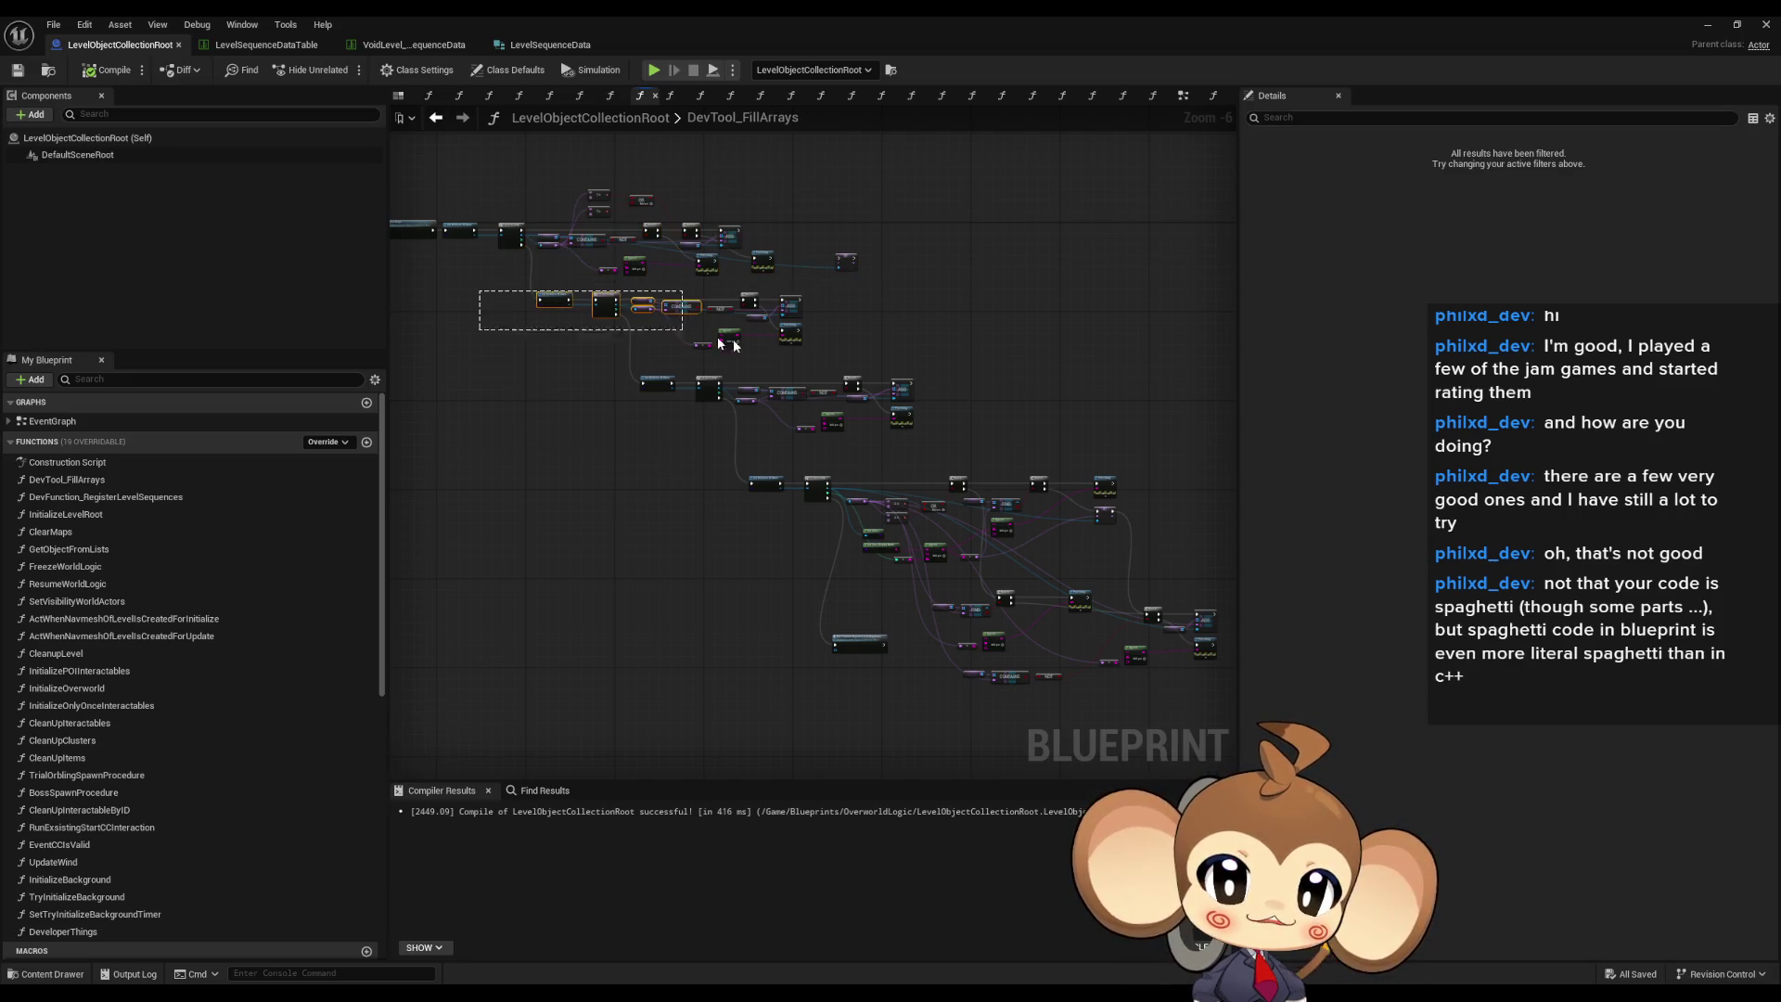
{"action": "mouse_move", "coordinate": [588, 366]}
{"action": "left_mouse_down"}
{"action": "mouse_move", "coordinate": [983, 438]}
{"action": "mouse_move", "coordinate": [743, 474]}
{"action": "mouse_move", "coordinate": [1156, 553]}
{"action": "left_mouse_up"}
{"action": "left_click_drag", "start_coordinate": [764, 580], "coordinate": [886, 675]}
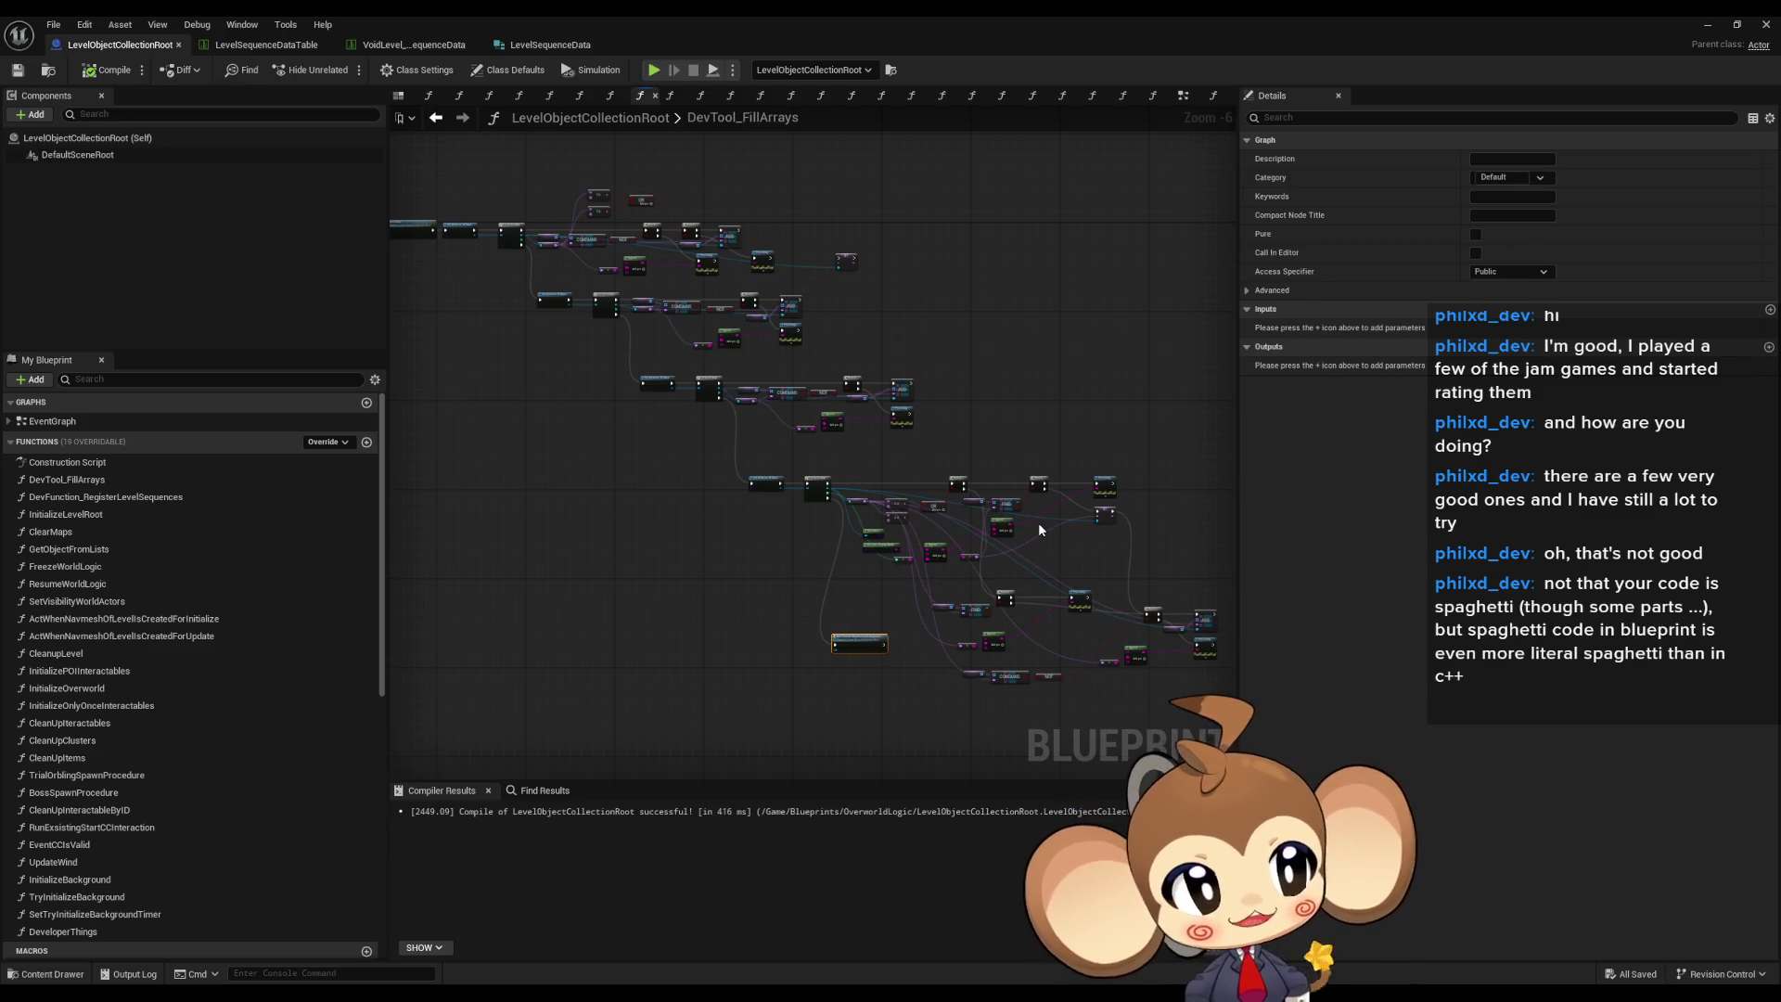
{"action": "left_click_drag", "start_coordinate": [500, 182], "coordinate": [1188, 731]}
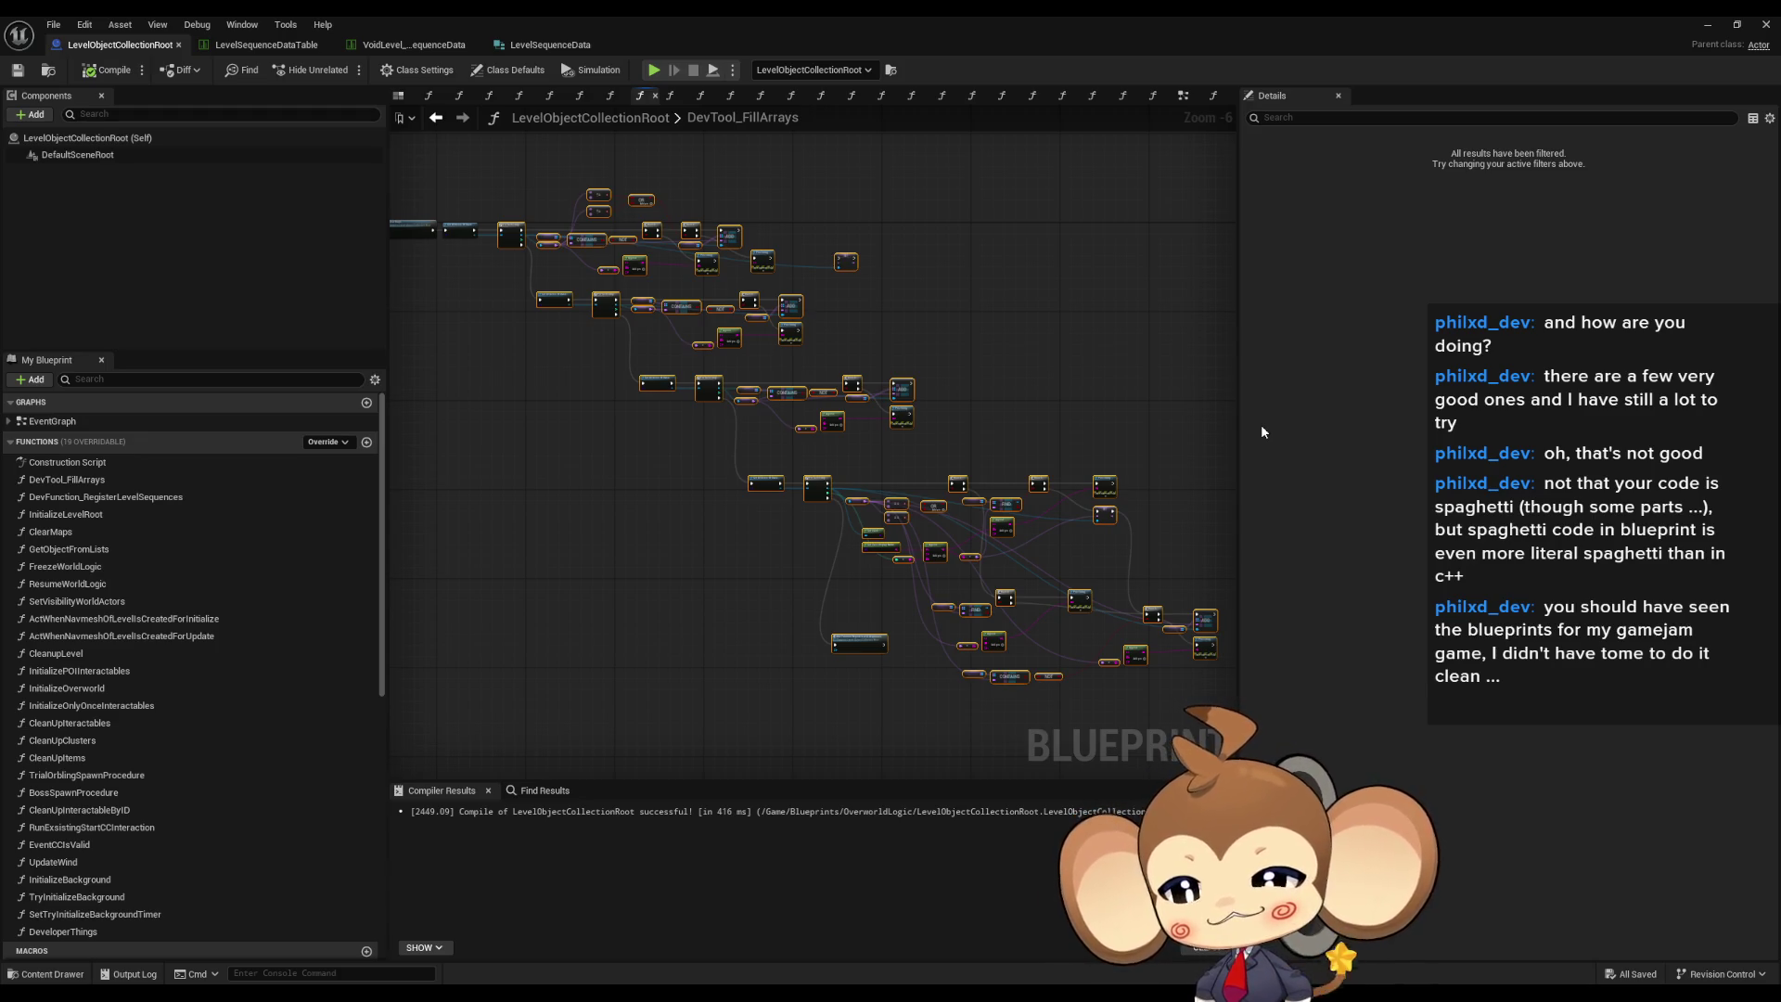
{"action": "left_click", "coordinate": [711, 535]}
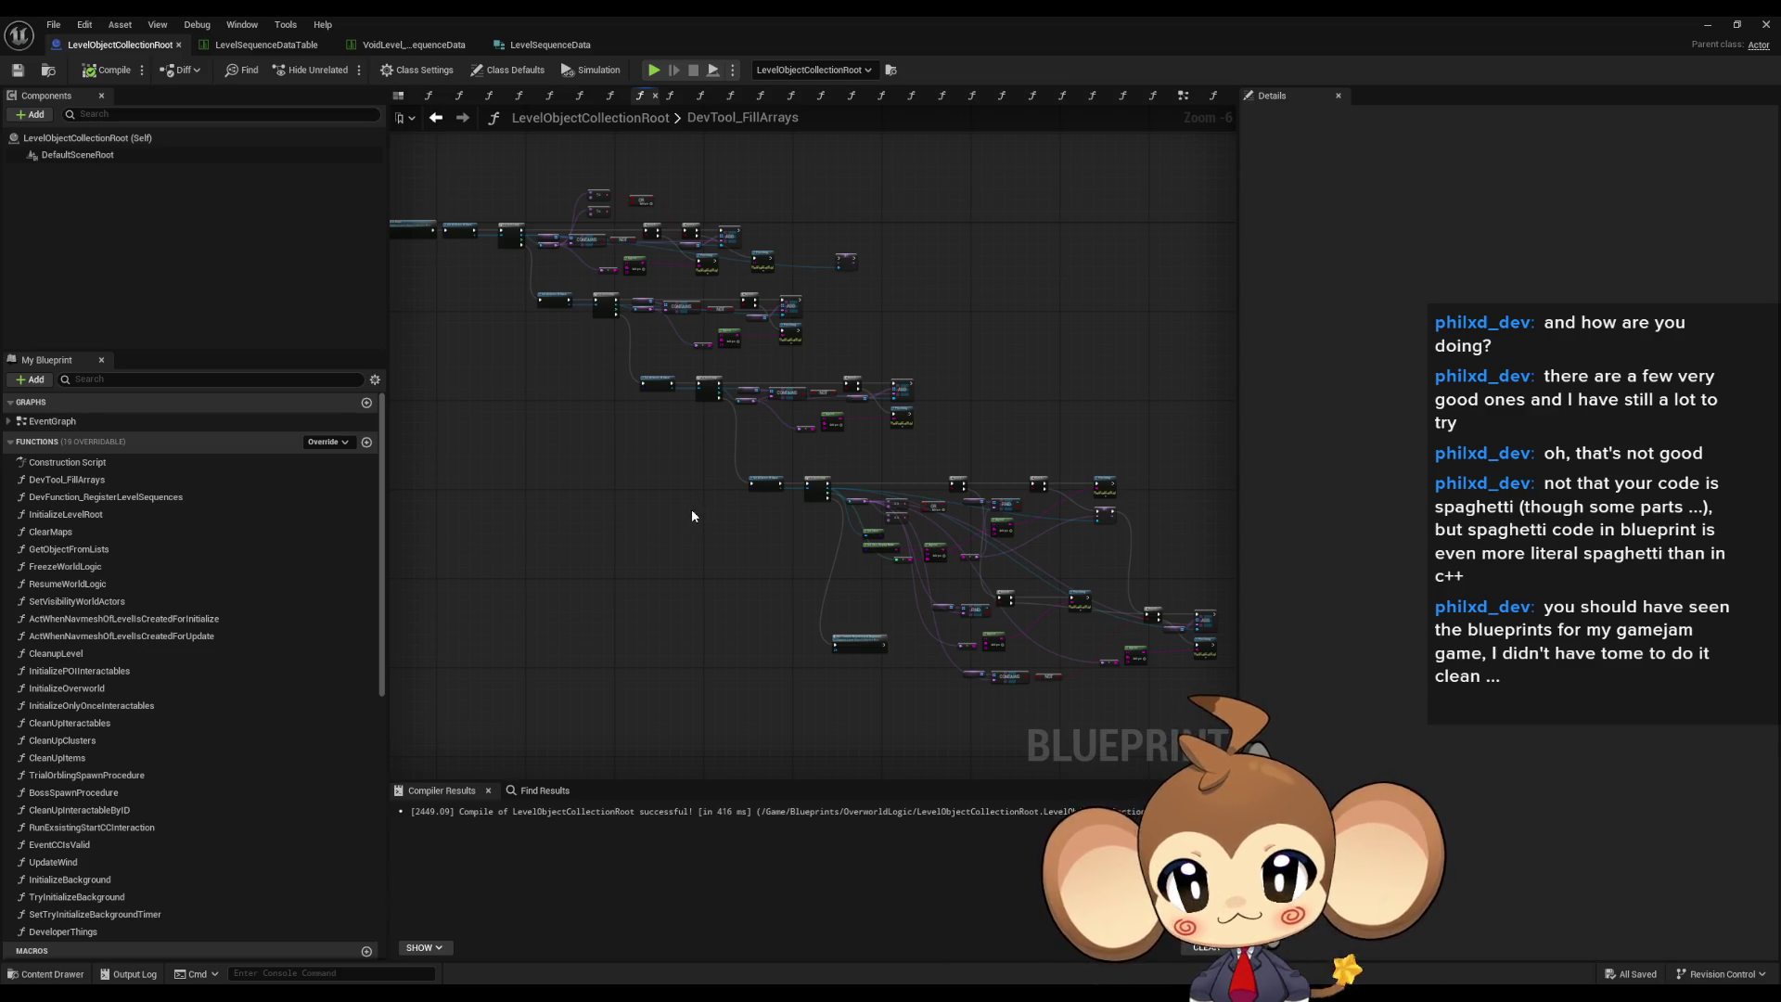
{"action": "mouse_move", "coordinate": [637, 498]}
{"action": "left_mouse_down"}
{"action": "mouse_move", "coordinate": [721, 490]}
{"action": "mouse_move", "coordinate": [707, 522]}
{"action": "mouse_move", "coordinate": [631, 436]}
{"action": "mouse_move", "coordinate": [697, 437]}
{"action": "left_mouse_up"}
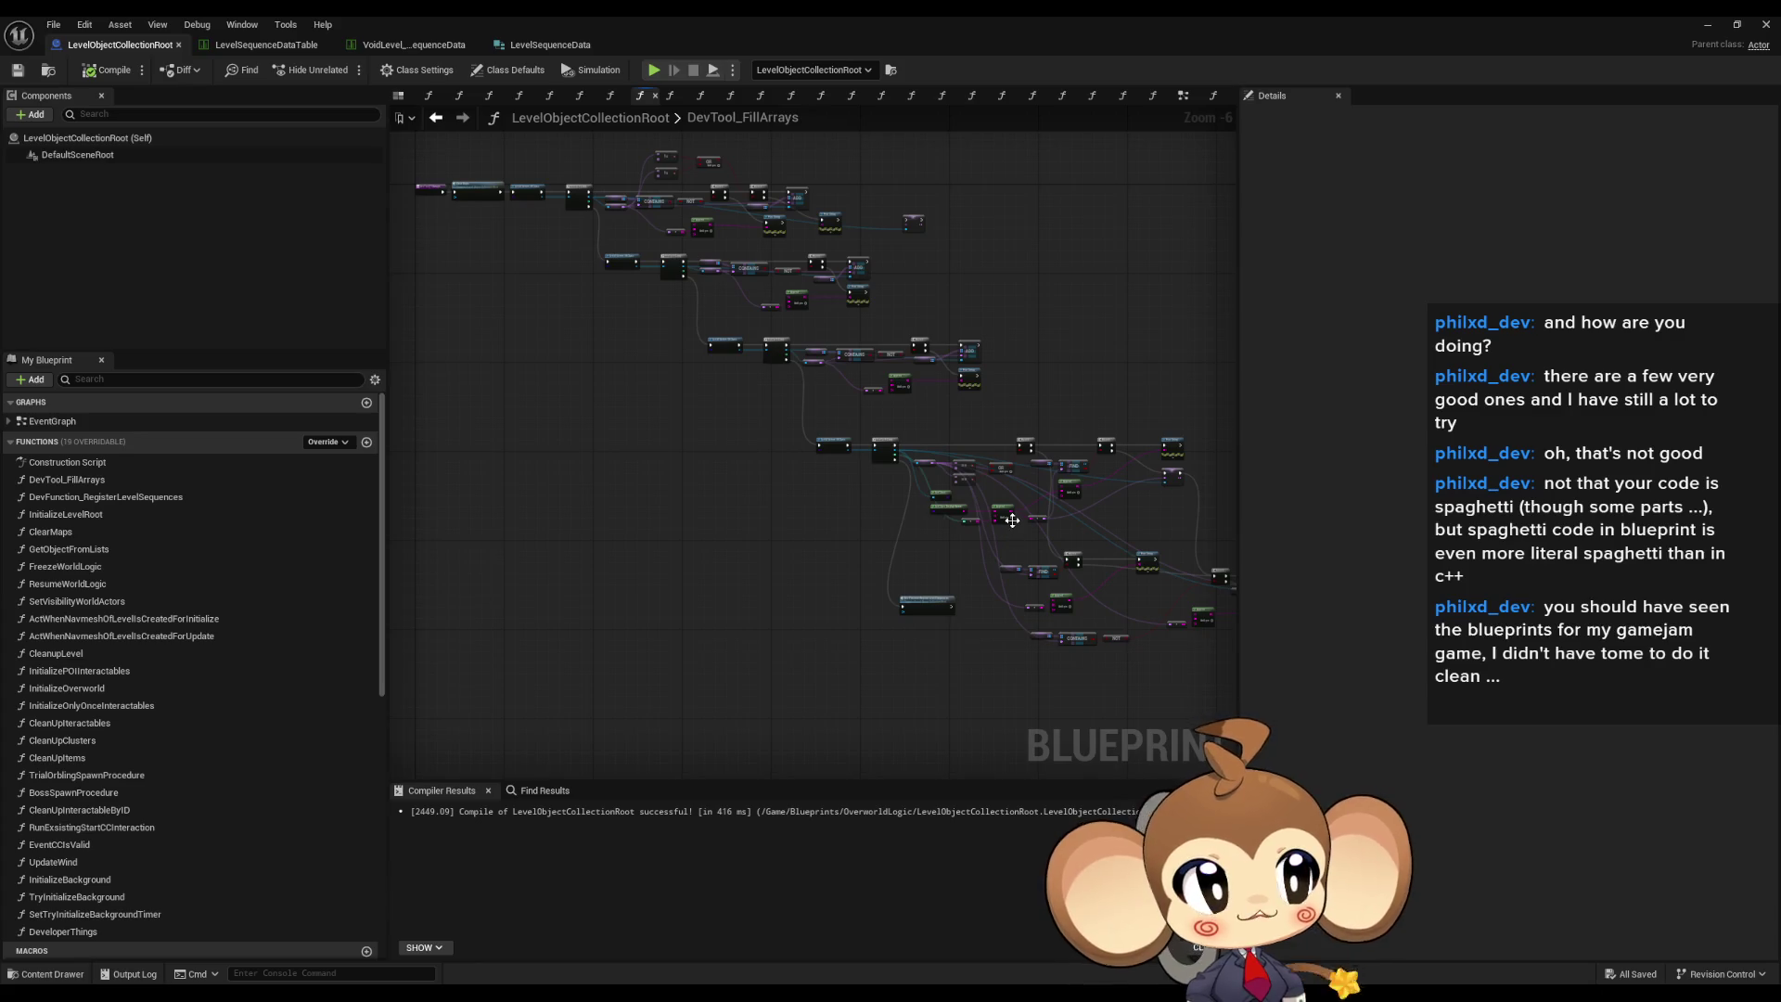
{"action": "scroll", "coordinate": [1012, 534], "scroll_direction": "down", "scroll_amount": 1}
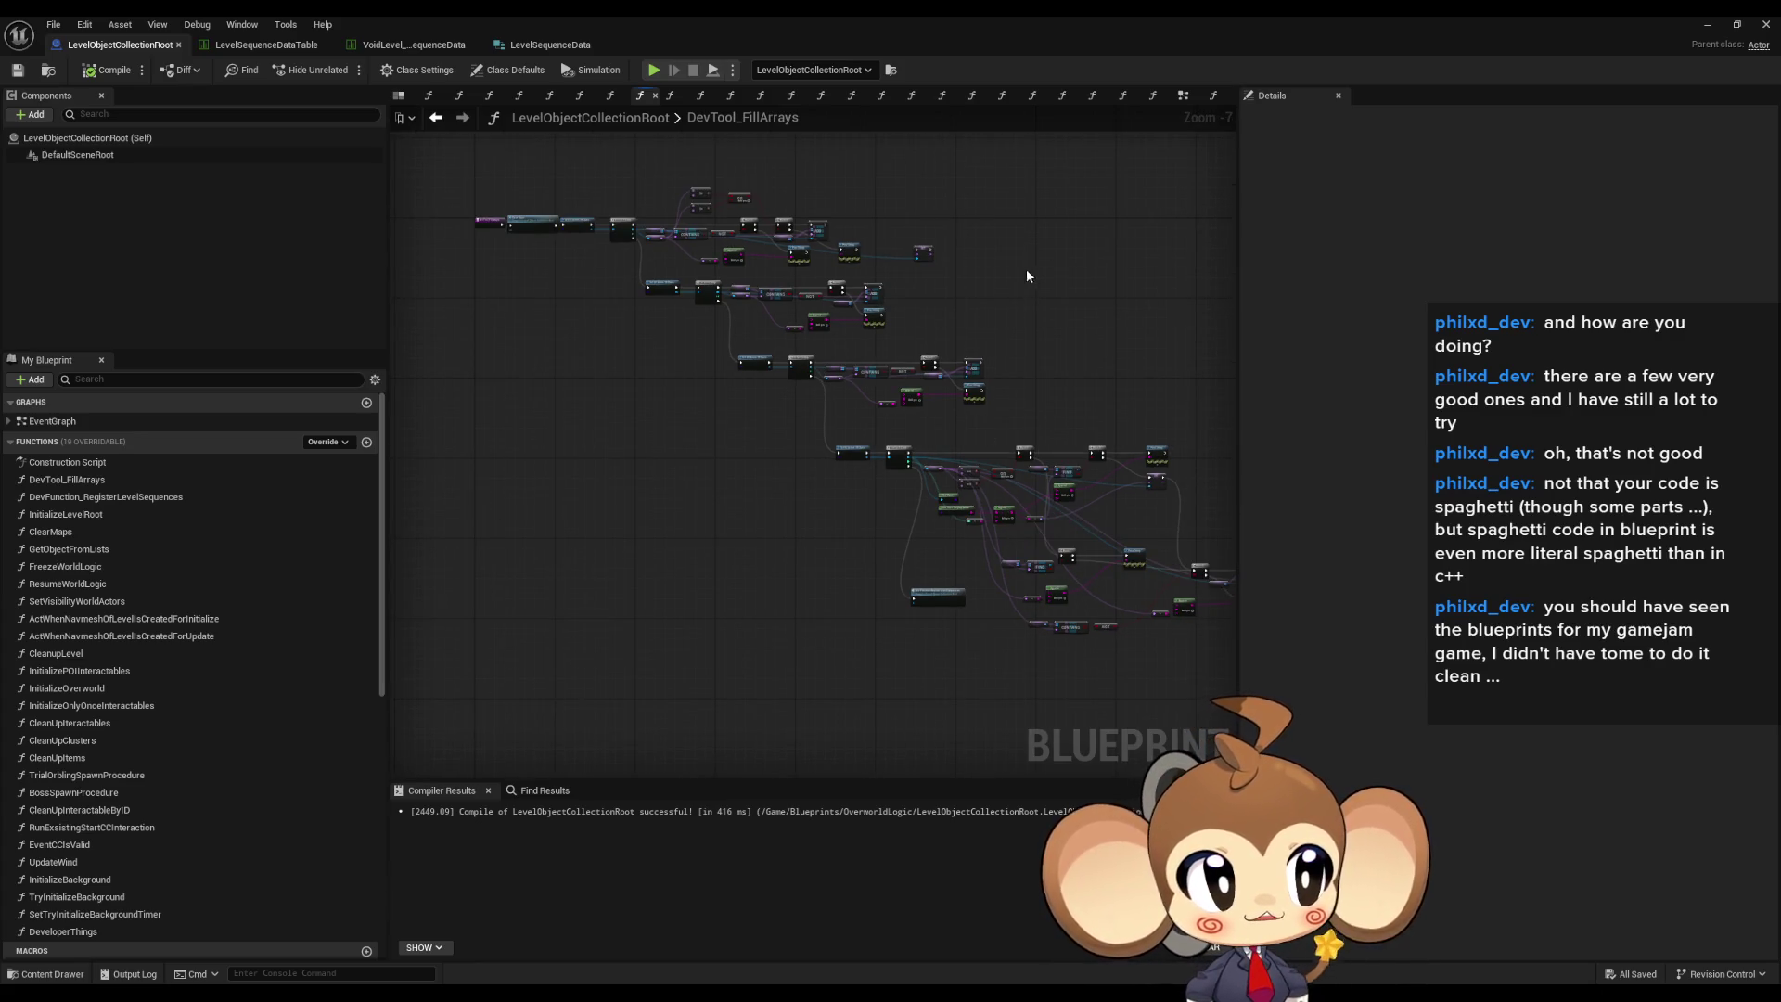
{"action": "left_click_drag", "start_coordinate": [1027, 275], "coordinate": [1061, 327]}
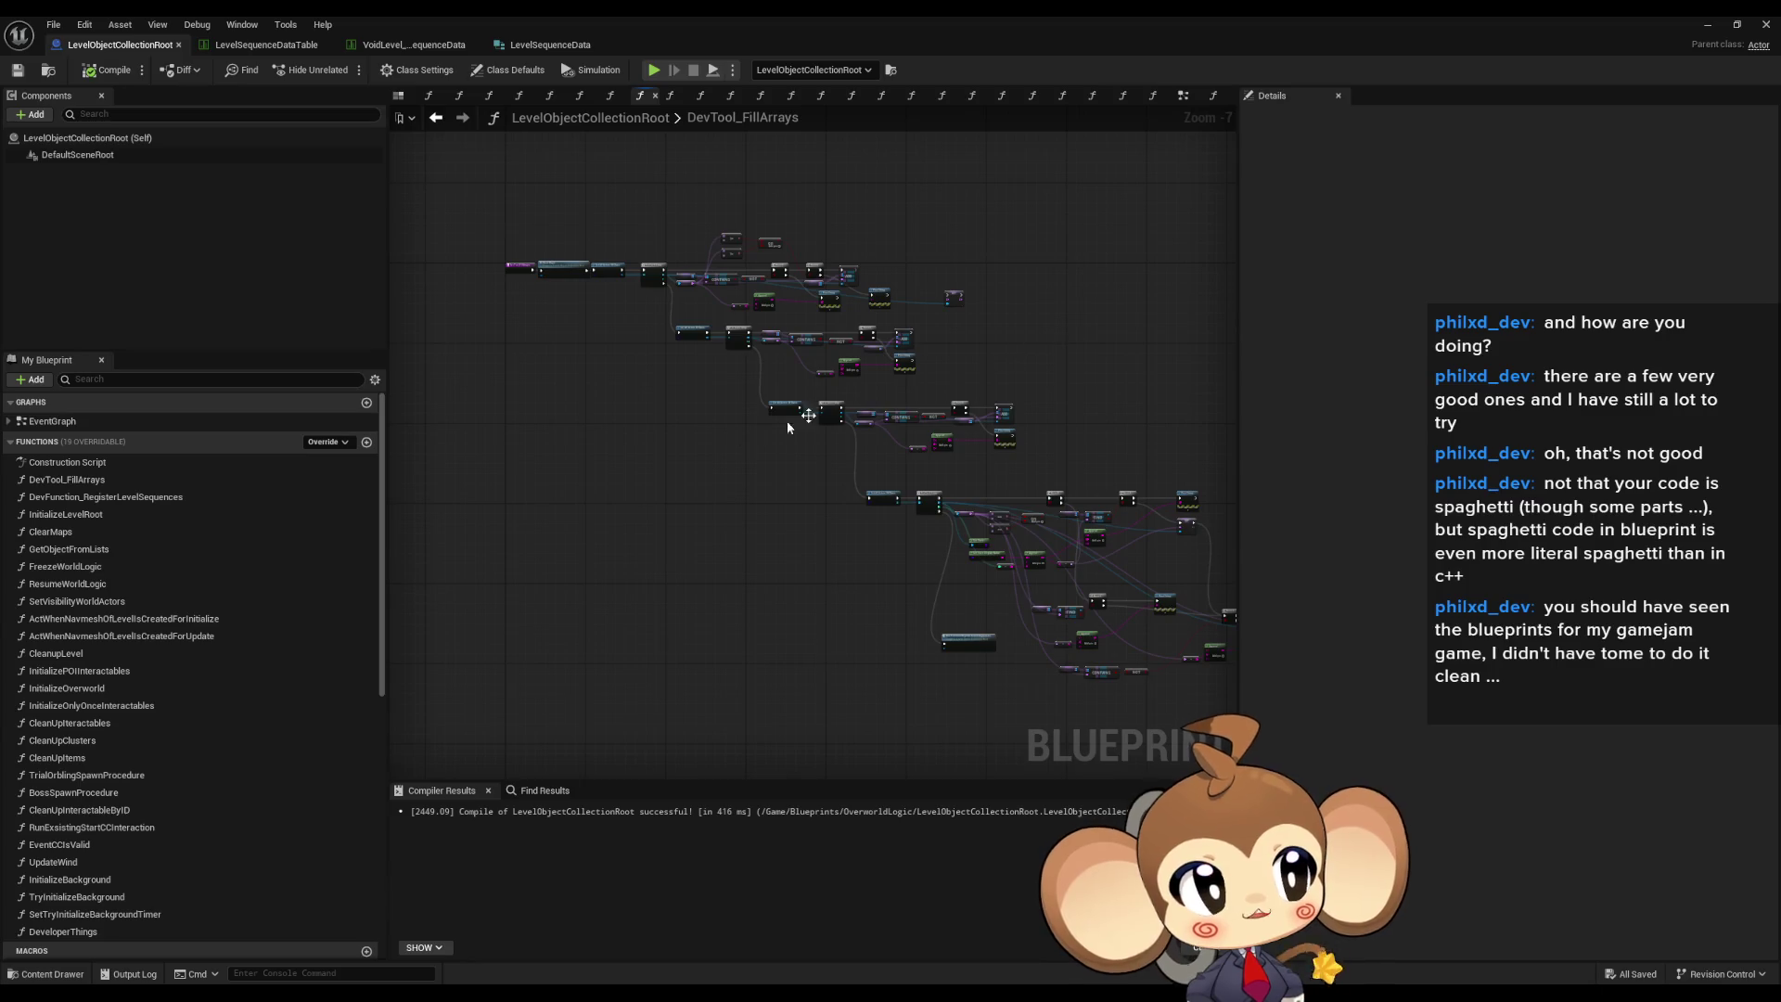
{"action": "left_click_drag", "start_coordinate": [477, 403], "coordinate": [569, 439]}
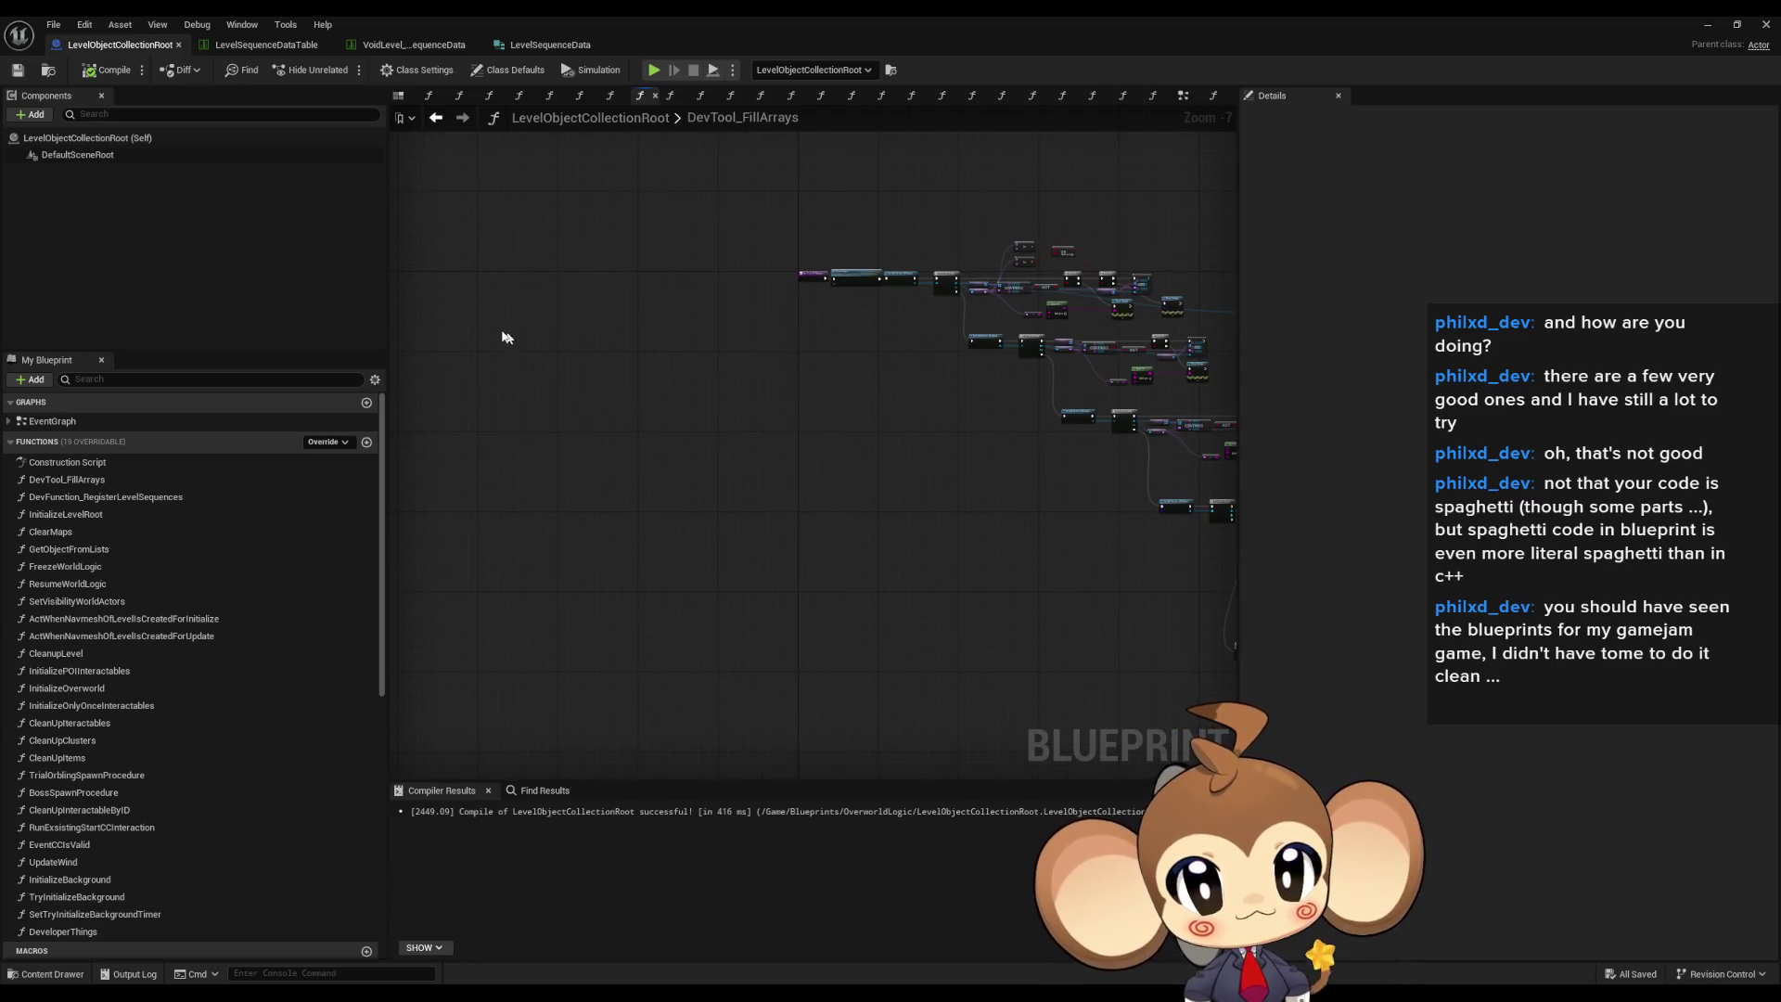
{"action": "left_click_drag", "start_coordinate": [943, 708], "coordinate": [626, 623]}
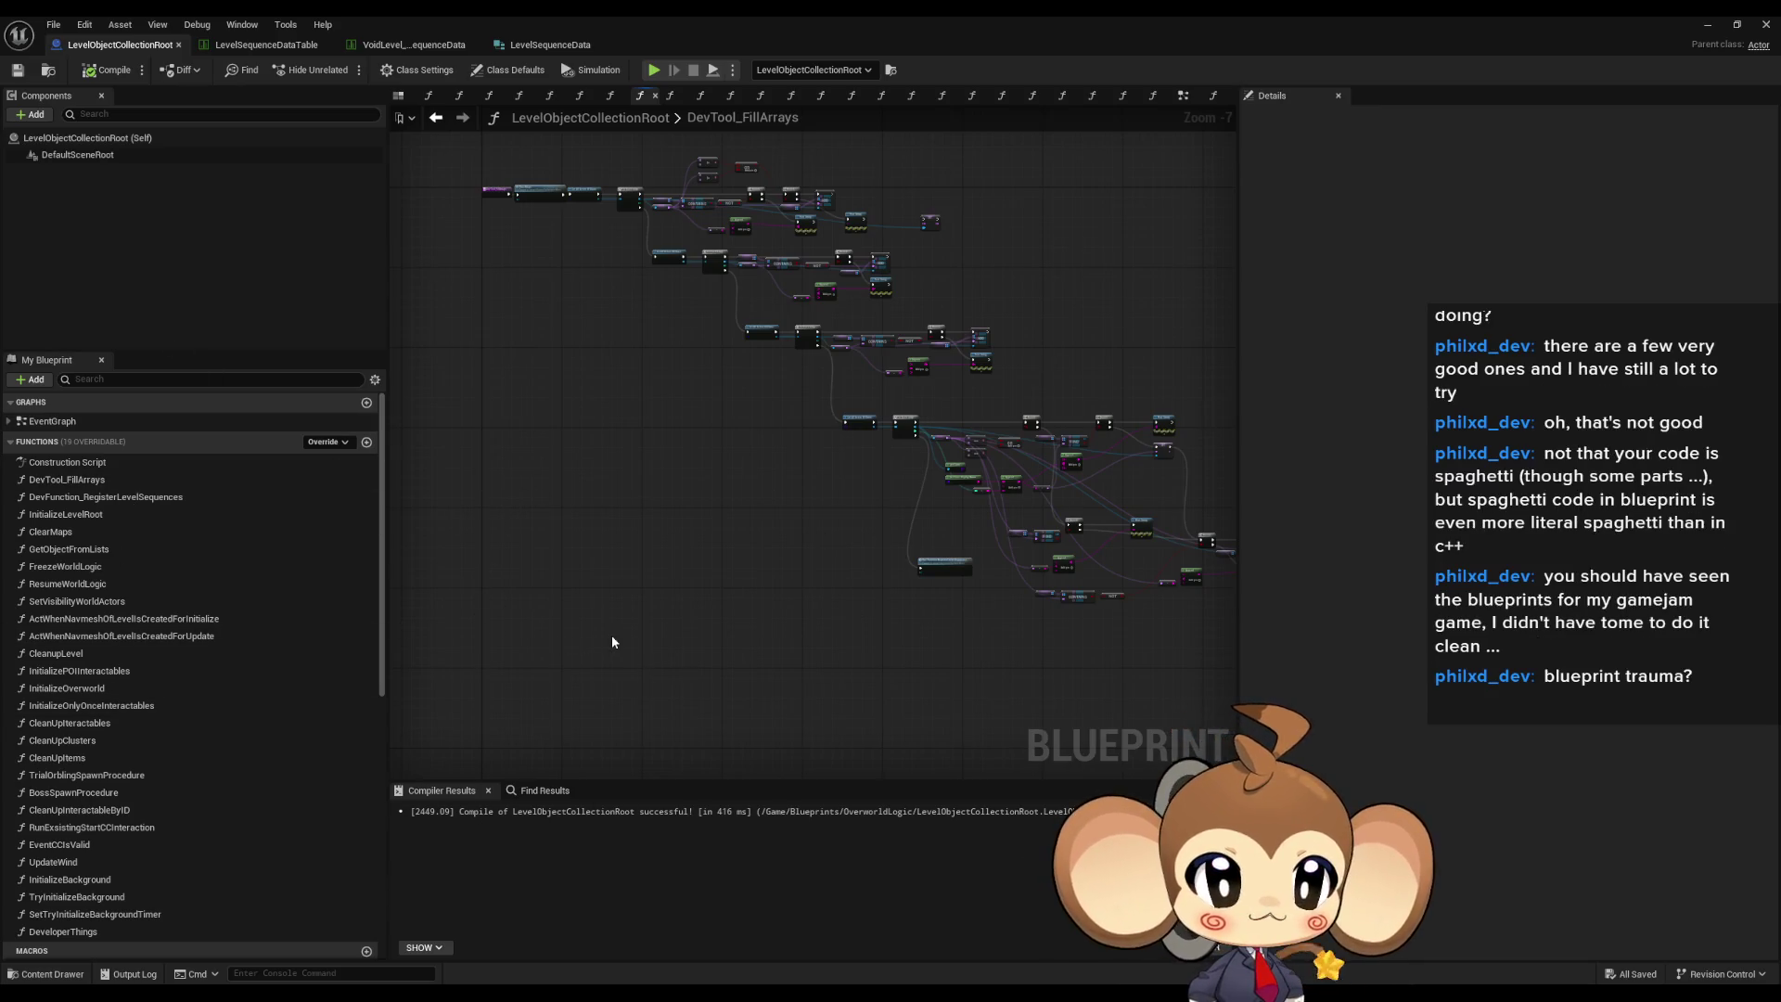
{"action": "mouse_move", "coordinate": [612, 641]}
{"action": "left_mouse_down"}
{"action": "mouse_move", "coordinate": [737, 581]}
{"action": "mouse_move", "coordinate": [739, 556]}
{"action": "mouse_move", "coordinate": [739, 640]}
{"action": "left_mouse_up"}
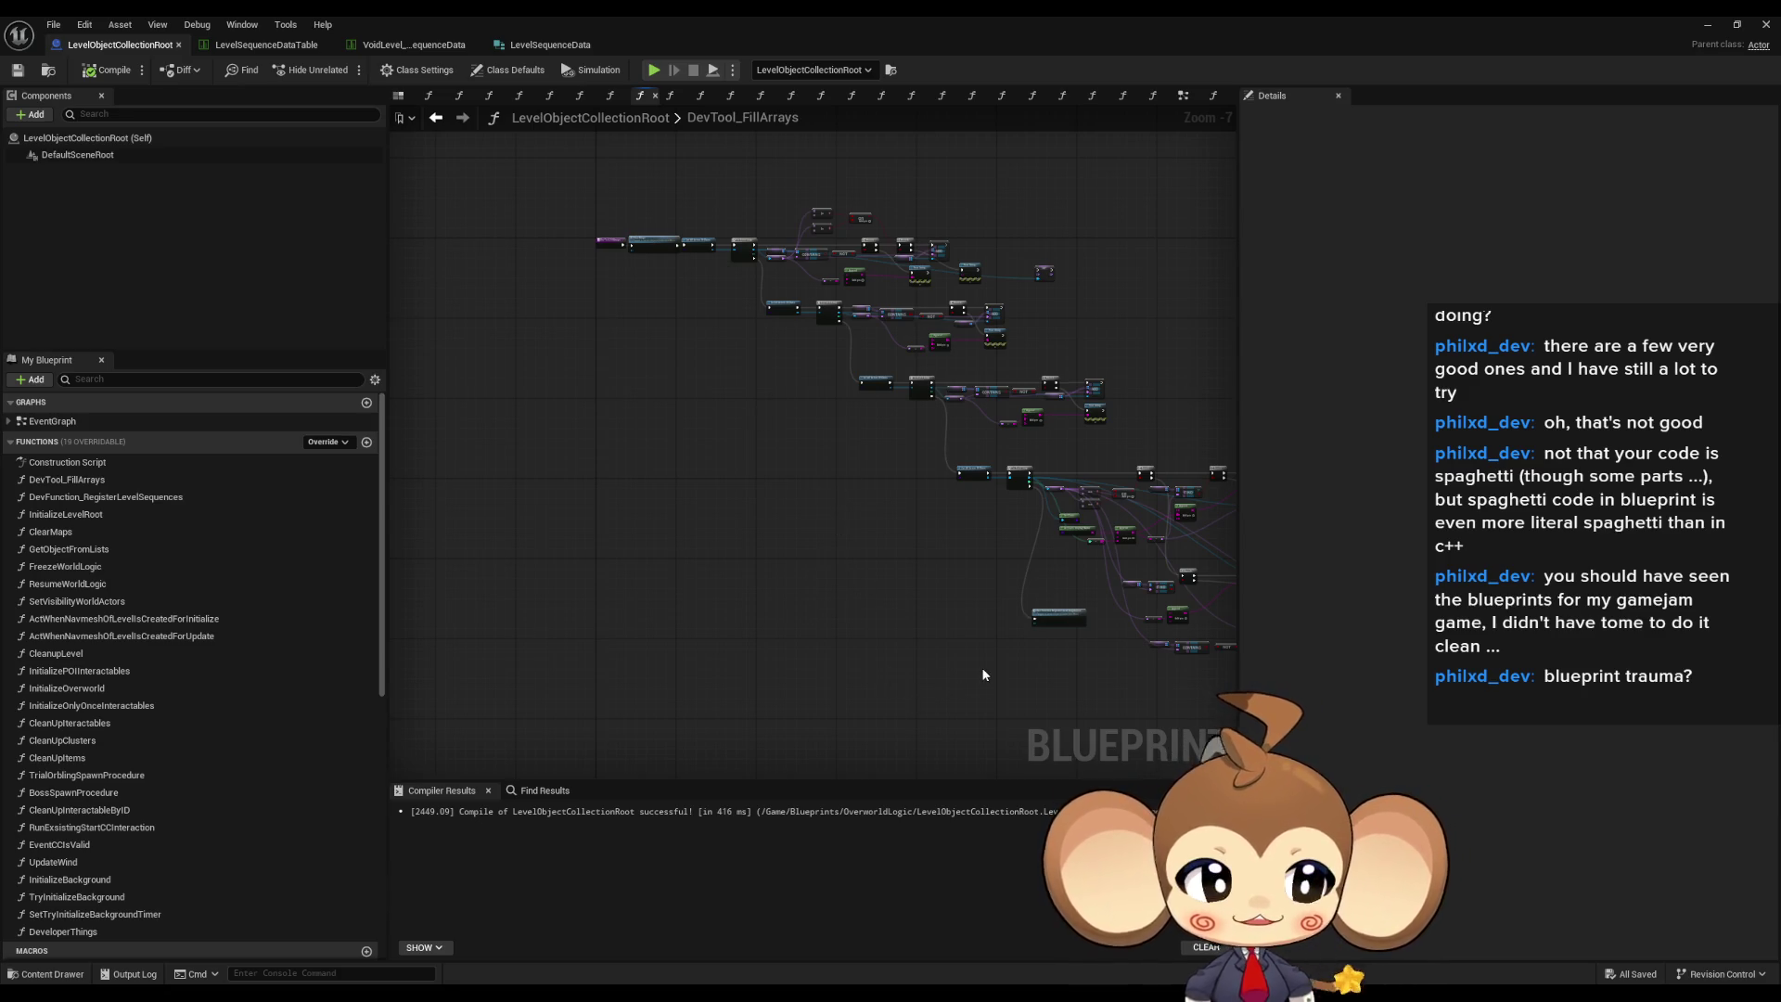
{"action": "left_click_drag", "start_coordinate": [1002, 664], "coordinate": [998, 661]}
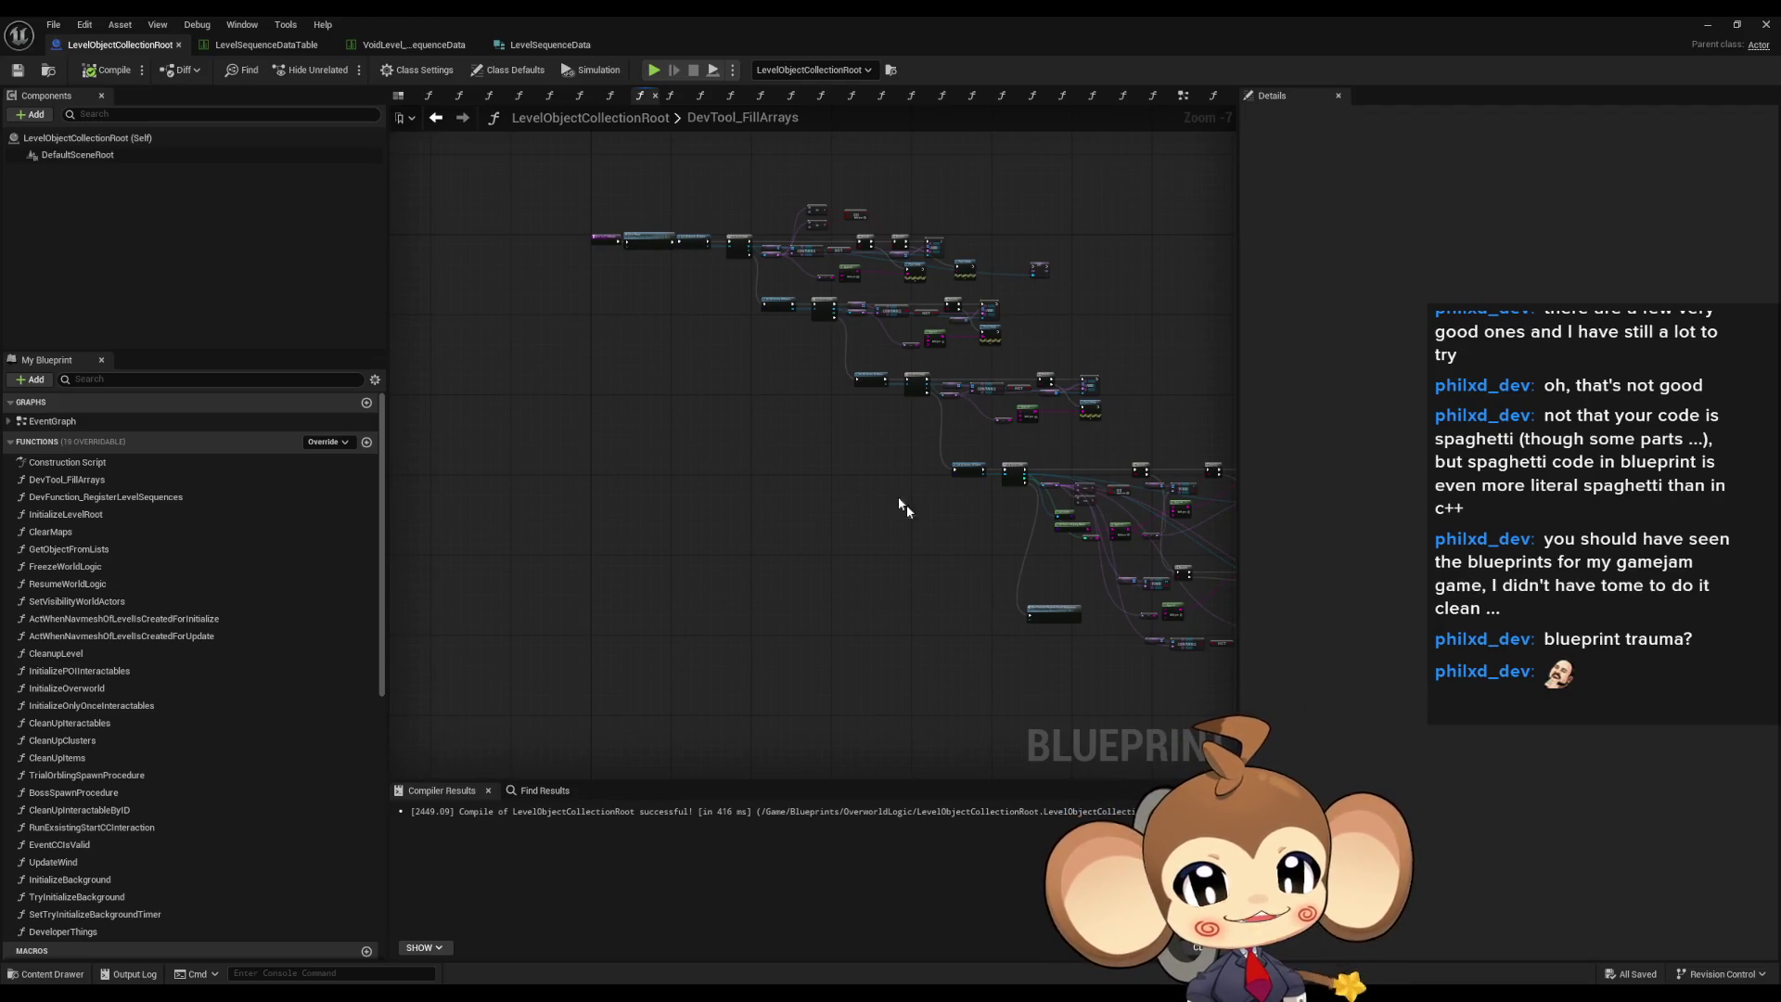
- Open the EventGraph and inspect the Delay node in the BeginPlay chain
{"action": "double_click", "coordinate": [64, 426]}
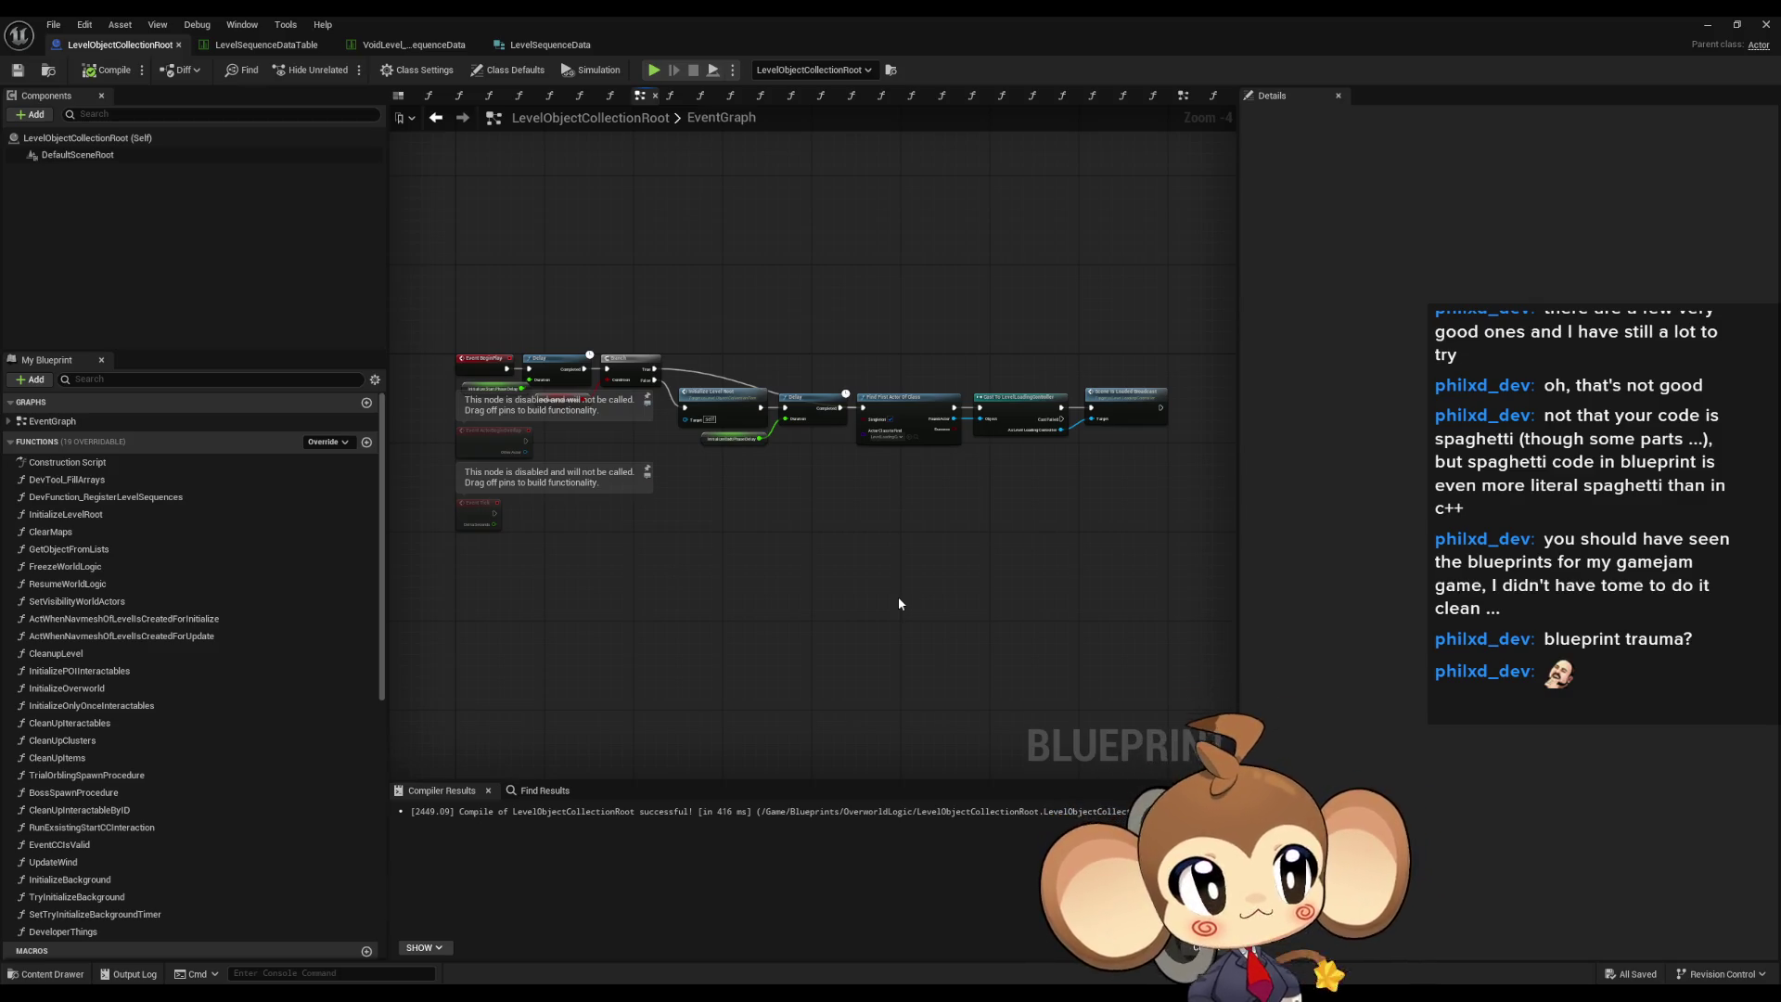
{"action": "scroll", "coordinate": [807, 384], "scroll_direction": "up", "scroll_amount": 3}
{"action": "left_click", "coordinate": [815, 414]}
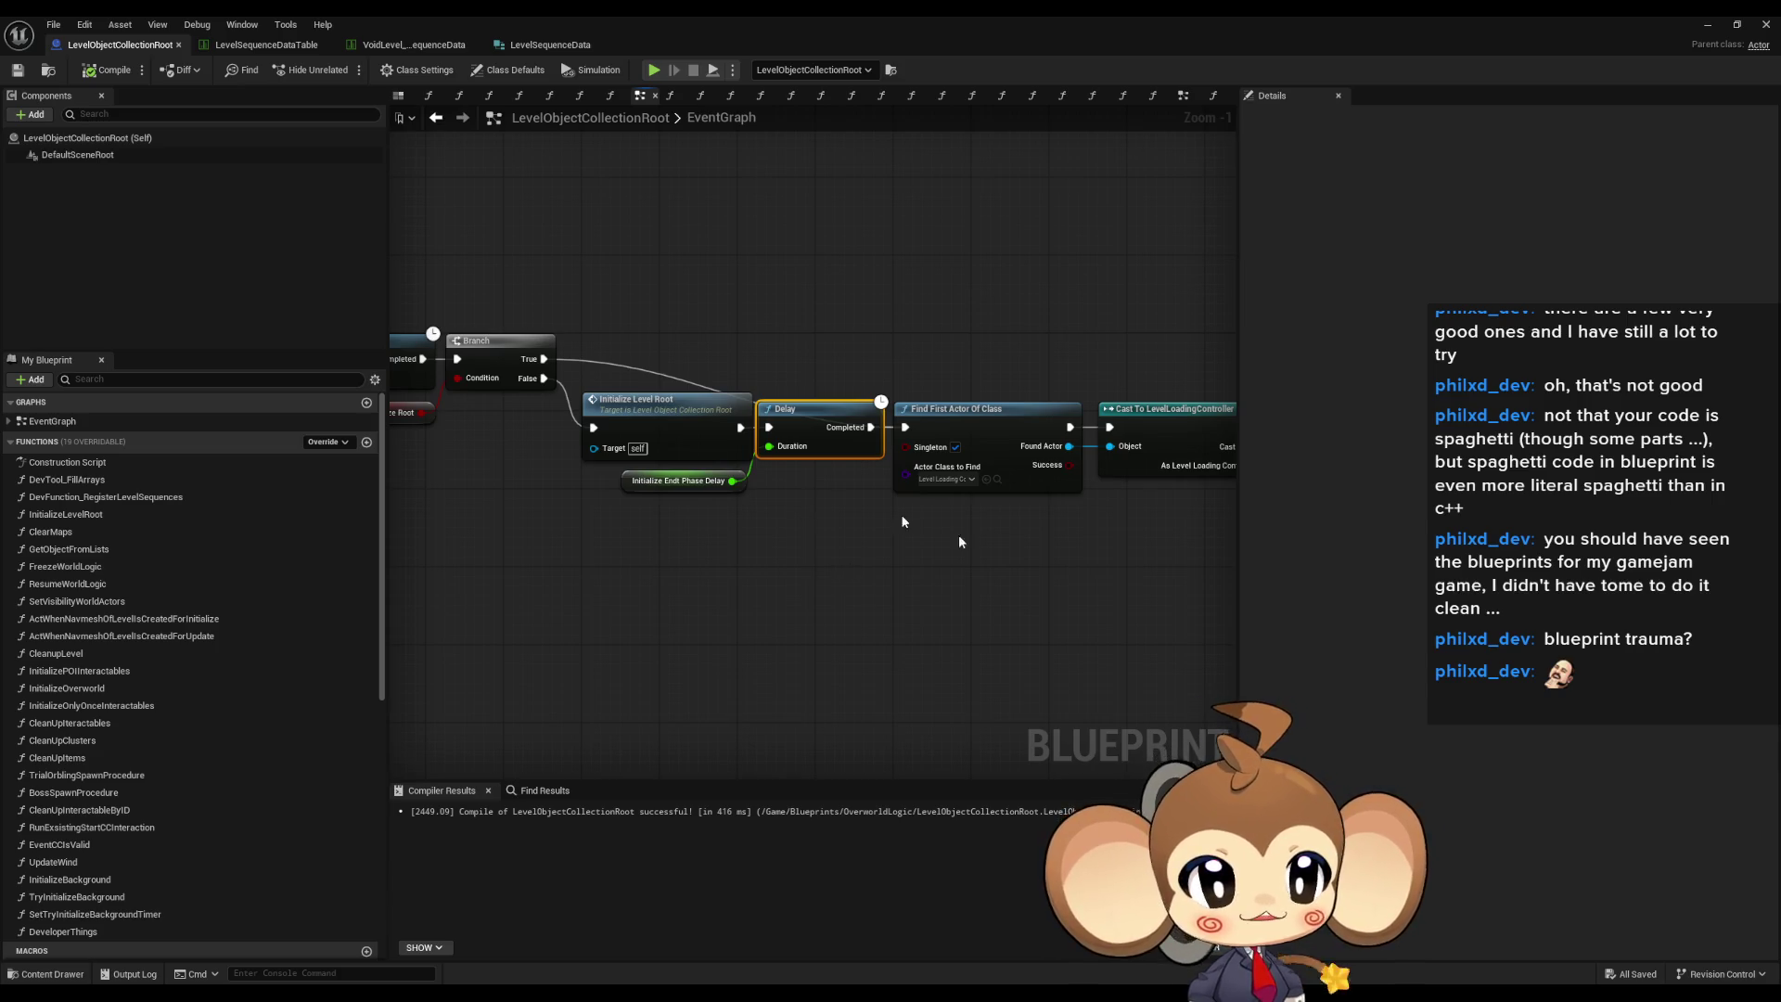
{"action": "scroll", "coordinate": [983, 708], "scroll_direction": "down", "scroll_amount": 1}
{"action": "left_click_drag", "start_coordinate": [983, 708], "coordinate": [965, 629]}
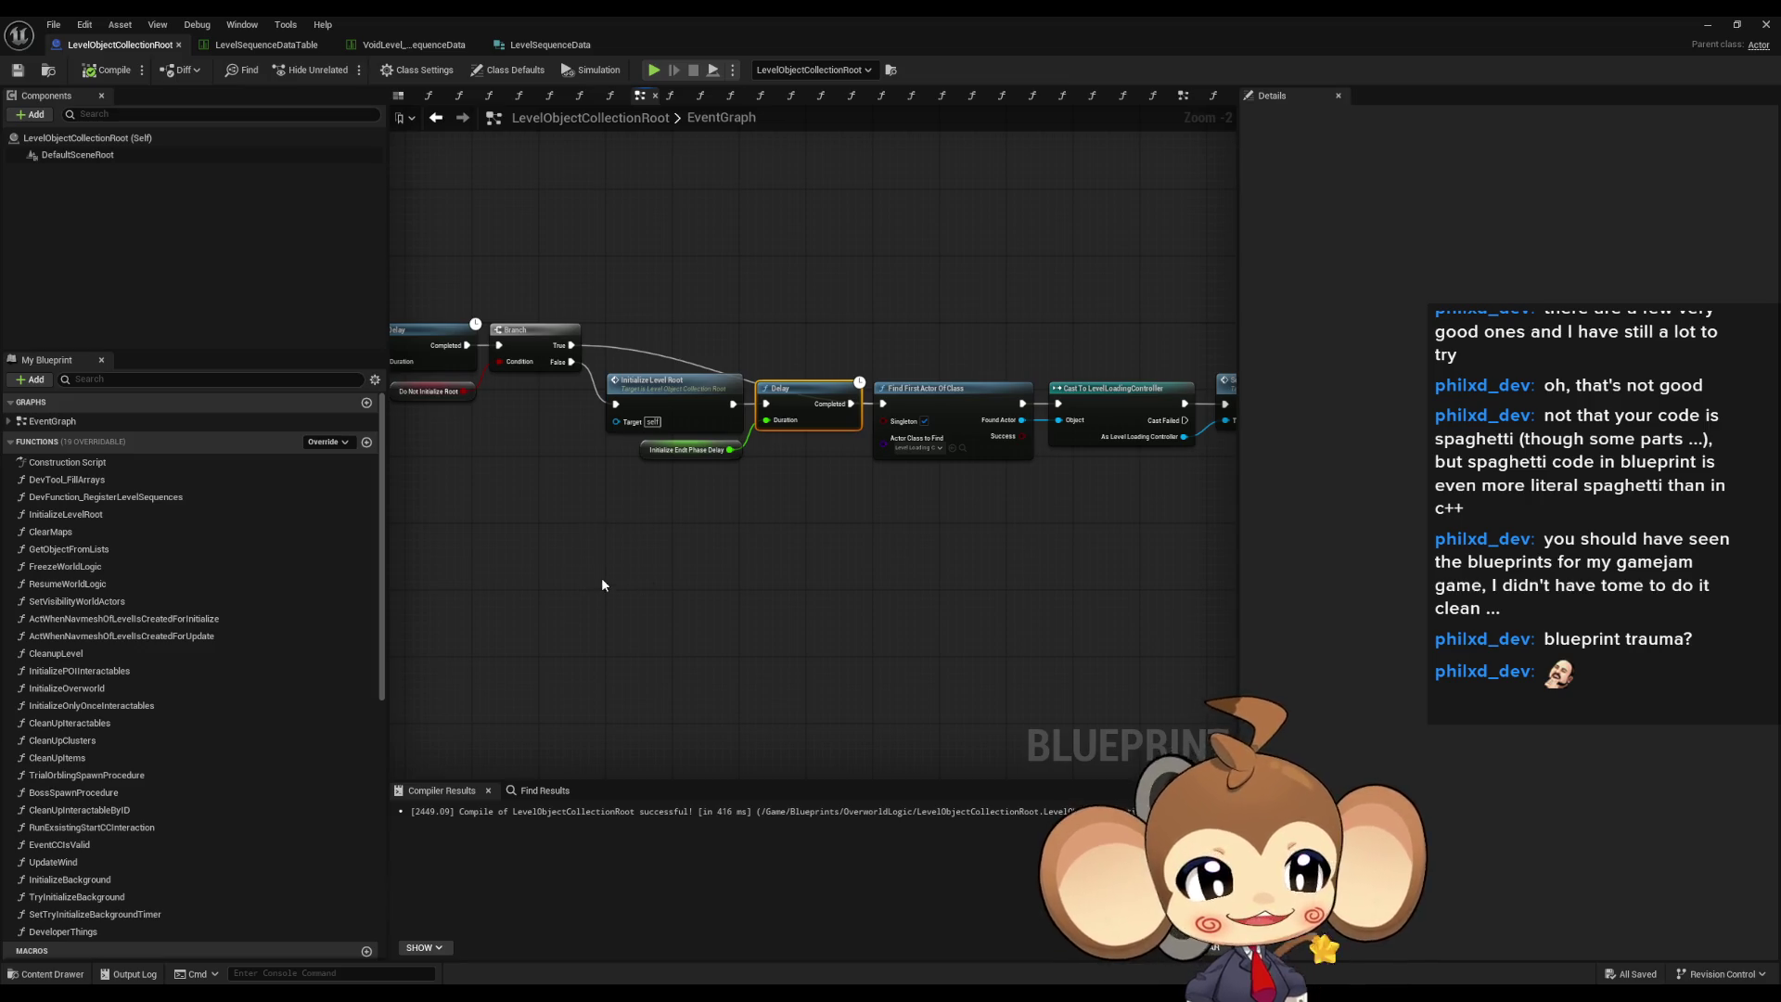
{"action": "left_click", "coordinate": [683, 598]}
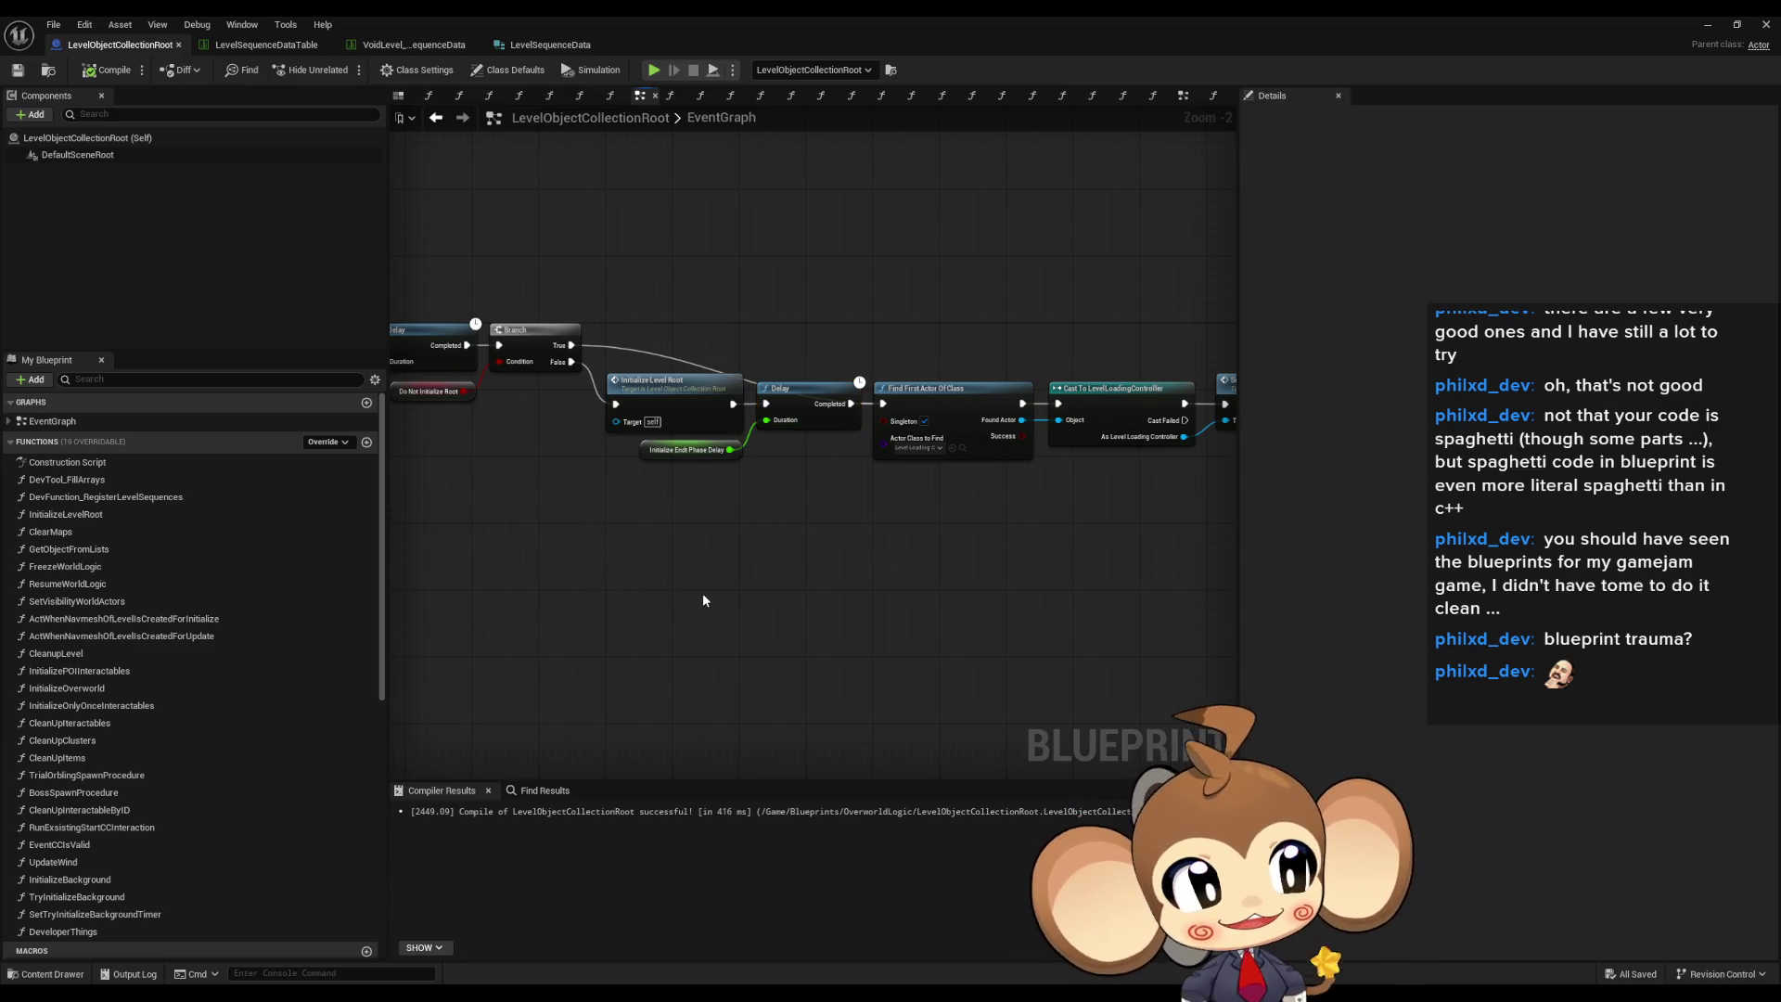
- Frame all EventGraph nodes and center the Event BeginPlay chain, then return to the level editor
{"action": "scroll", "coordinate": [738, 582], "scroll_direction": "down", "scroll_amount": 1}
{"action": "scroll", "coordinate": [697, 605], "scroll_direction": "down", "scroll_amount": 1}
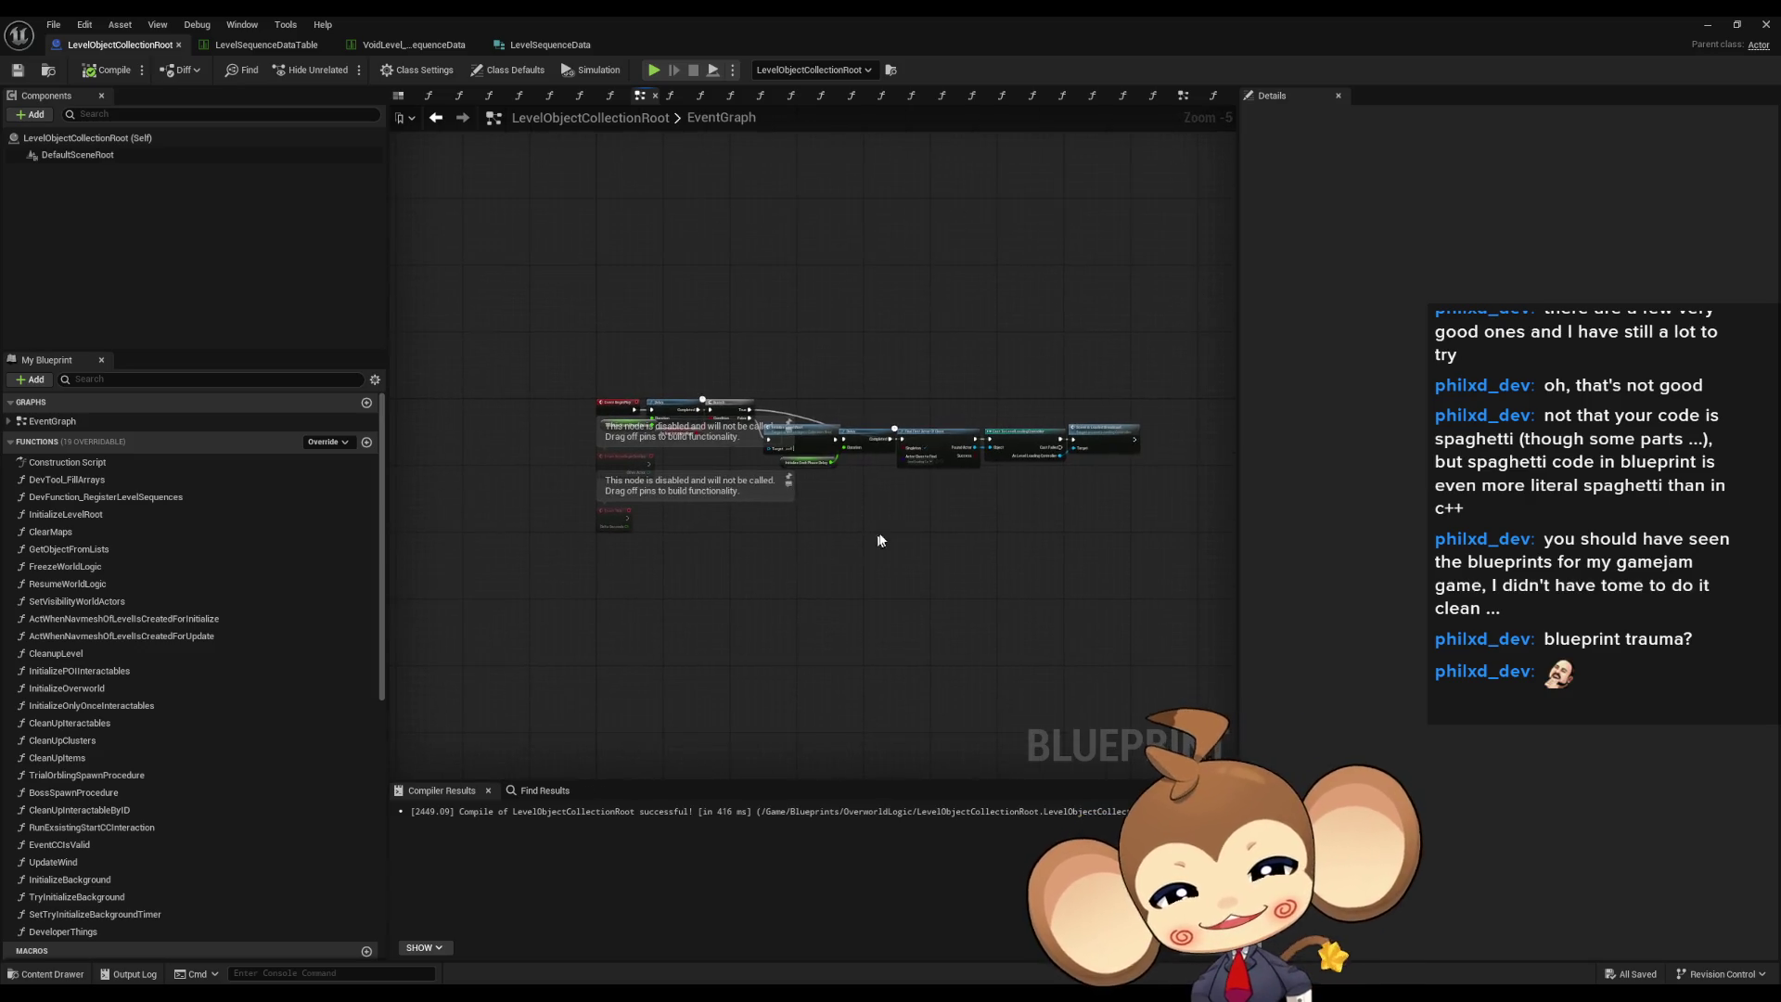
{"action": "scroll", "coordinate": [830, 515], "scroll_direction": "down", "scroll_amount": 1}
{"action": "scroll", "coordinate": [821, 533], "scroll_direction": "down", "scroll_amount": 1}
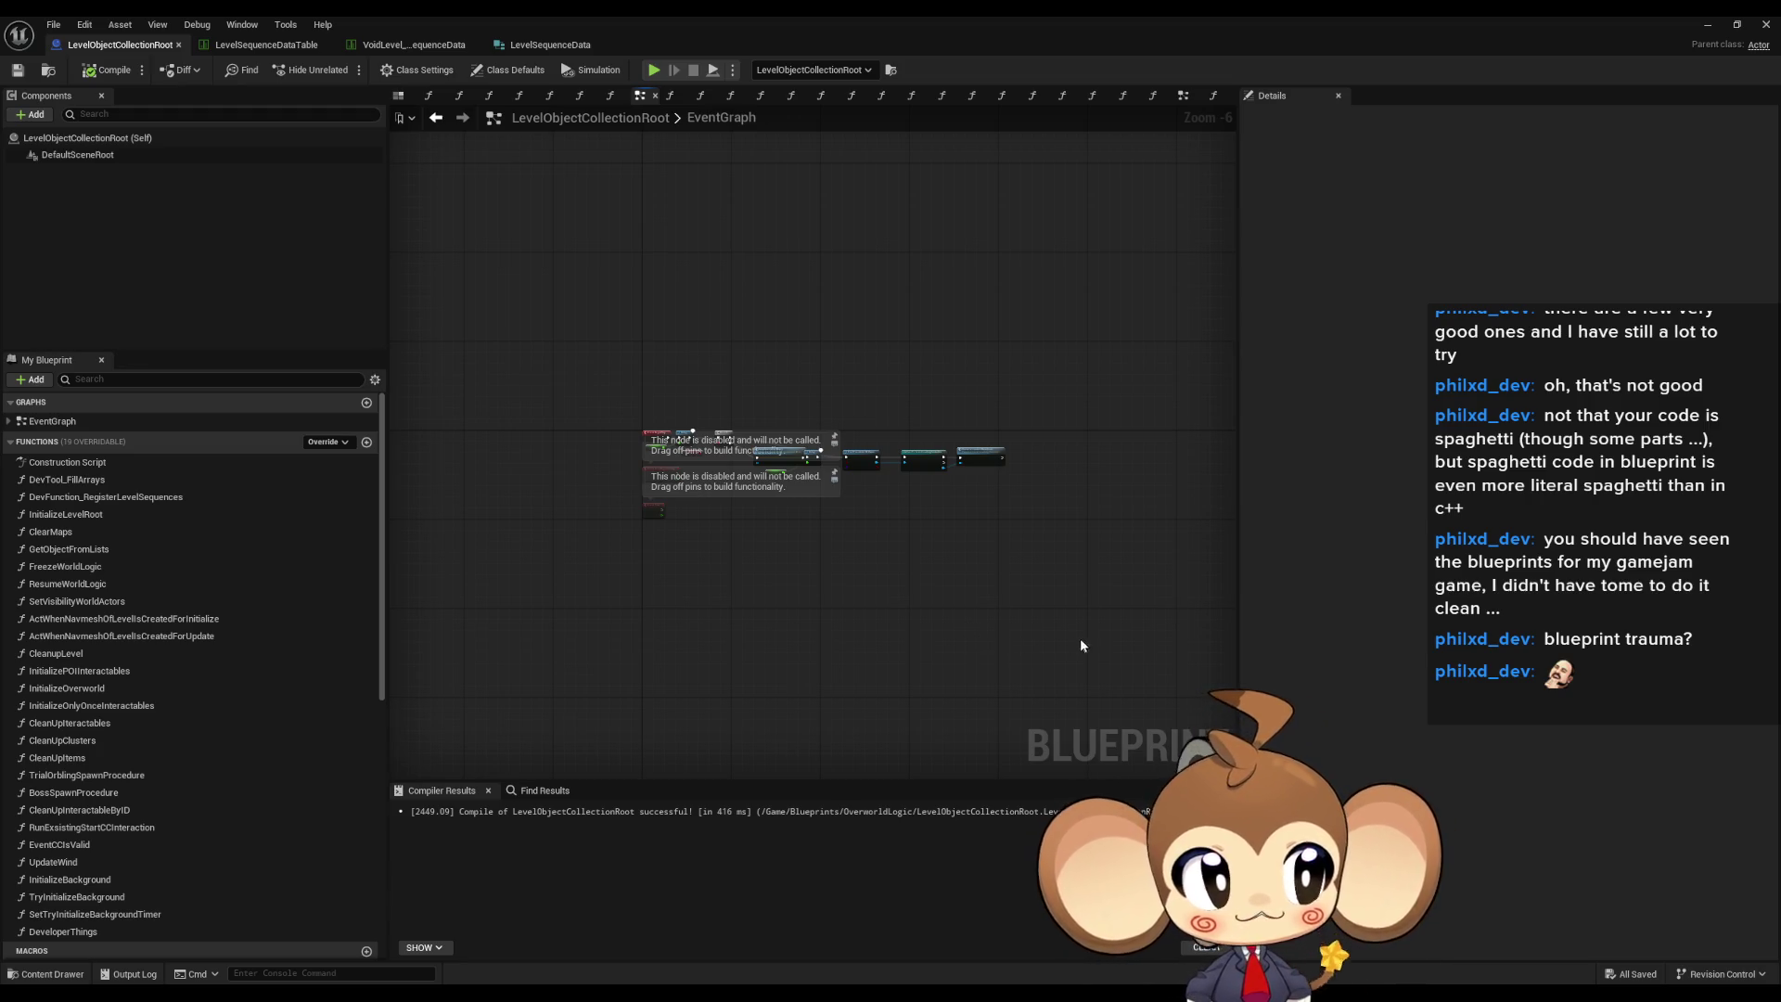
{"action": "scroll", "coordinate": [1037, 608], "scroll_direction": "up", "scroll_amount": 2}
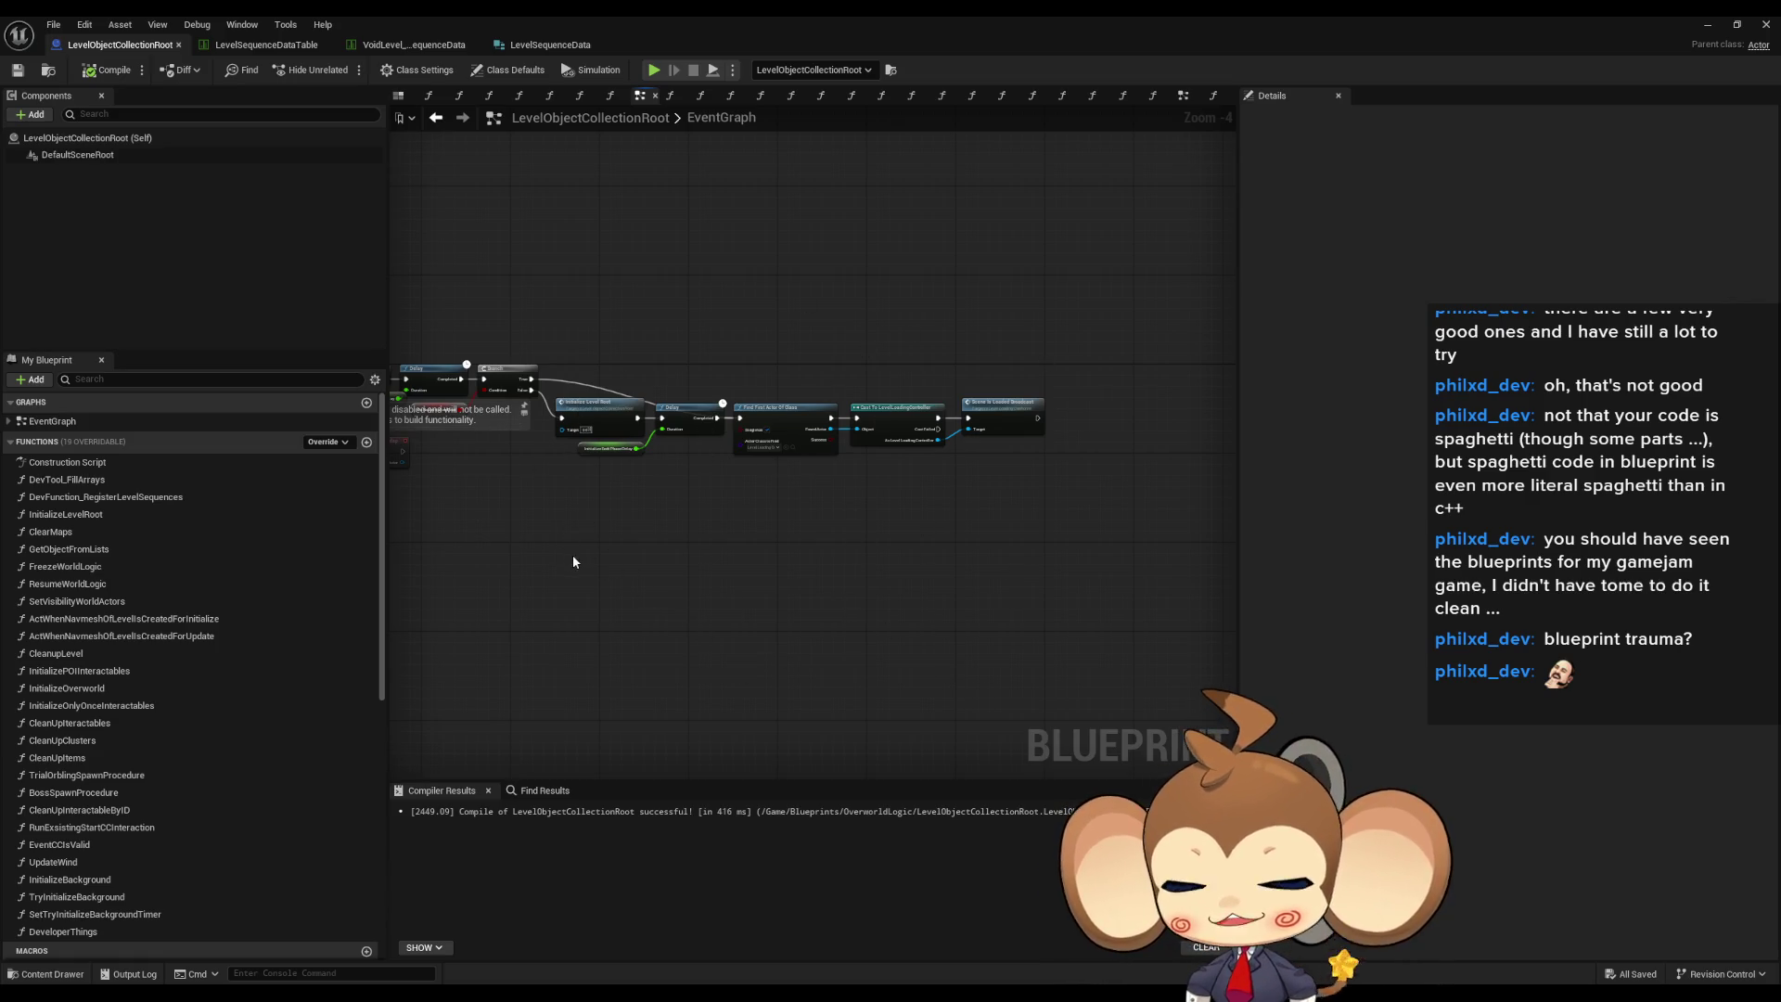
{"action": "key", "text": "Home"}
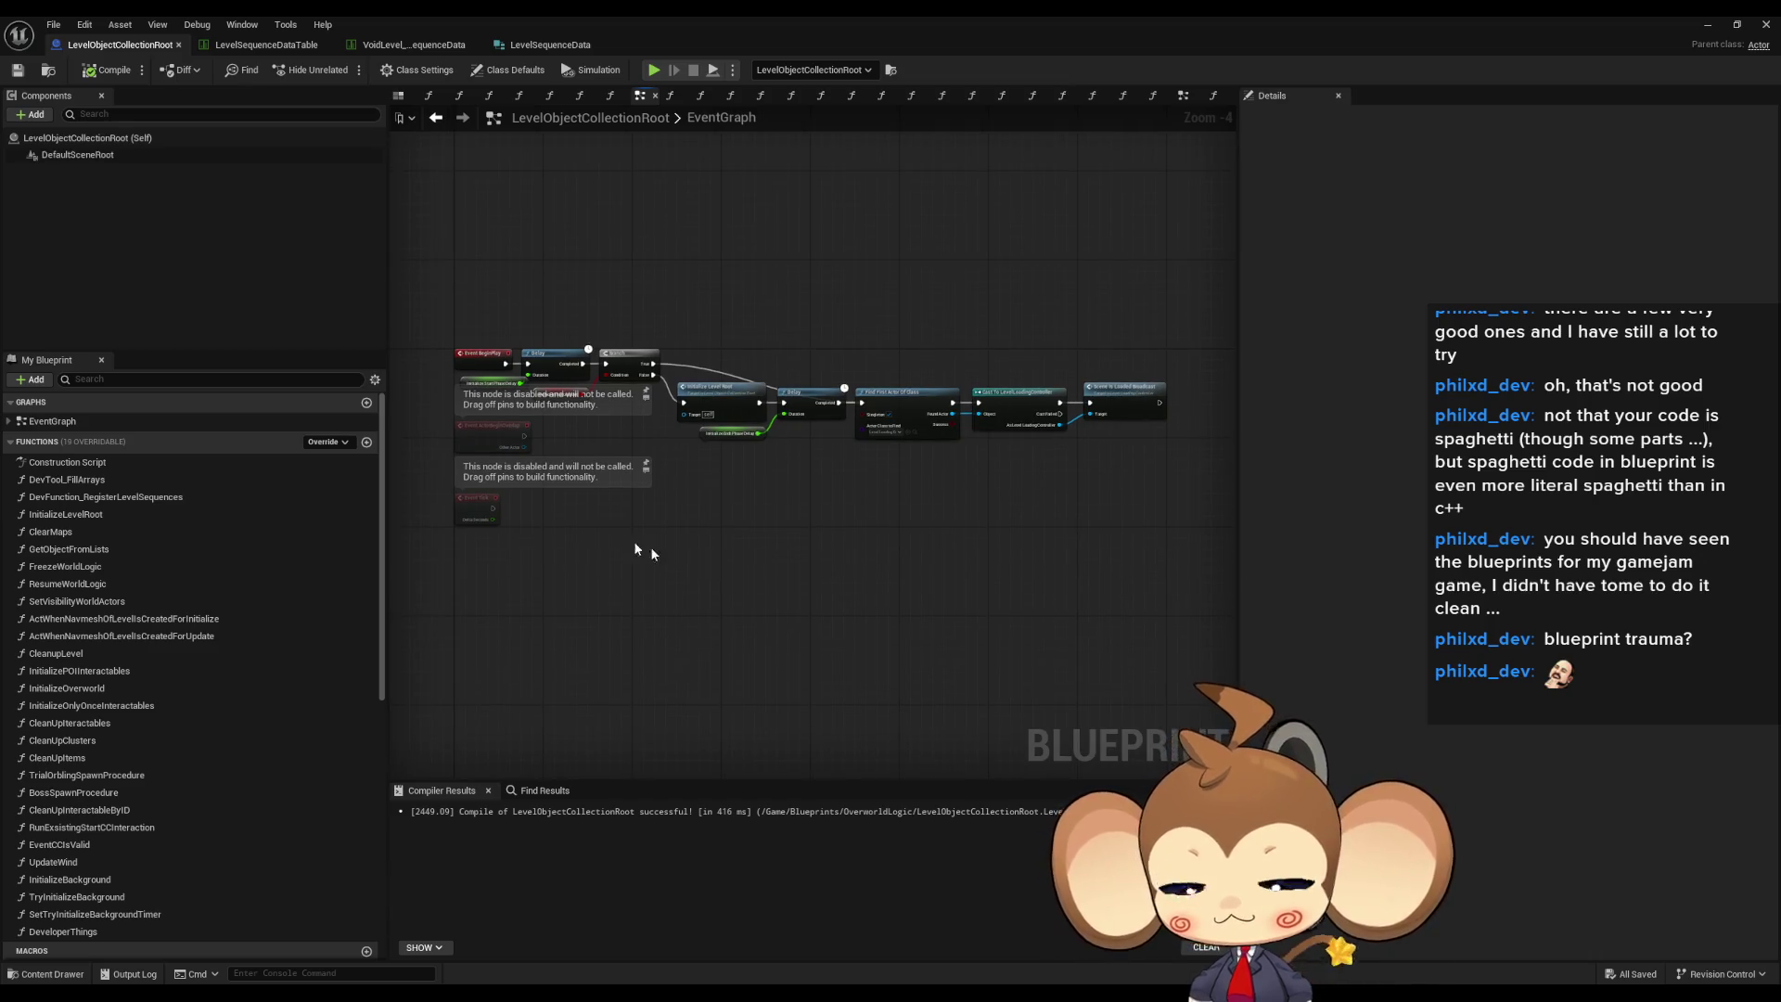
{"action": "scroll", "coordinate": [577, 522], "scroll_direction": "up", "scroll_amount": 5}
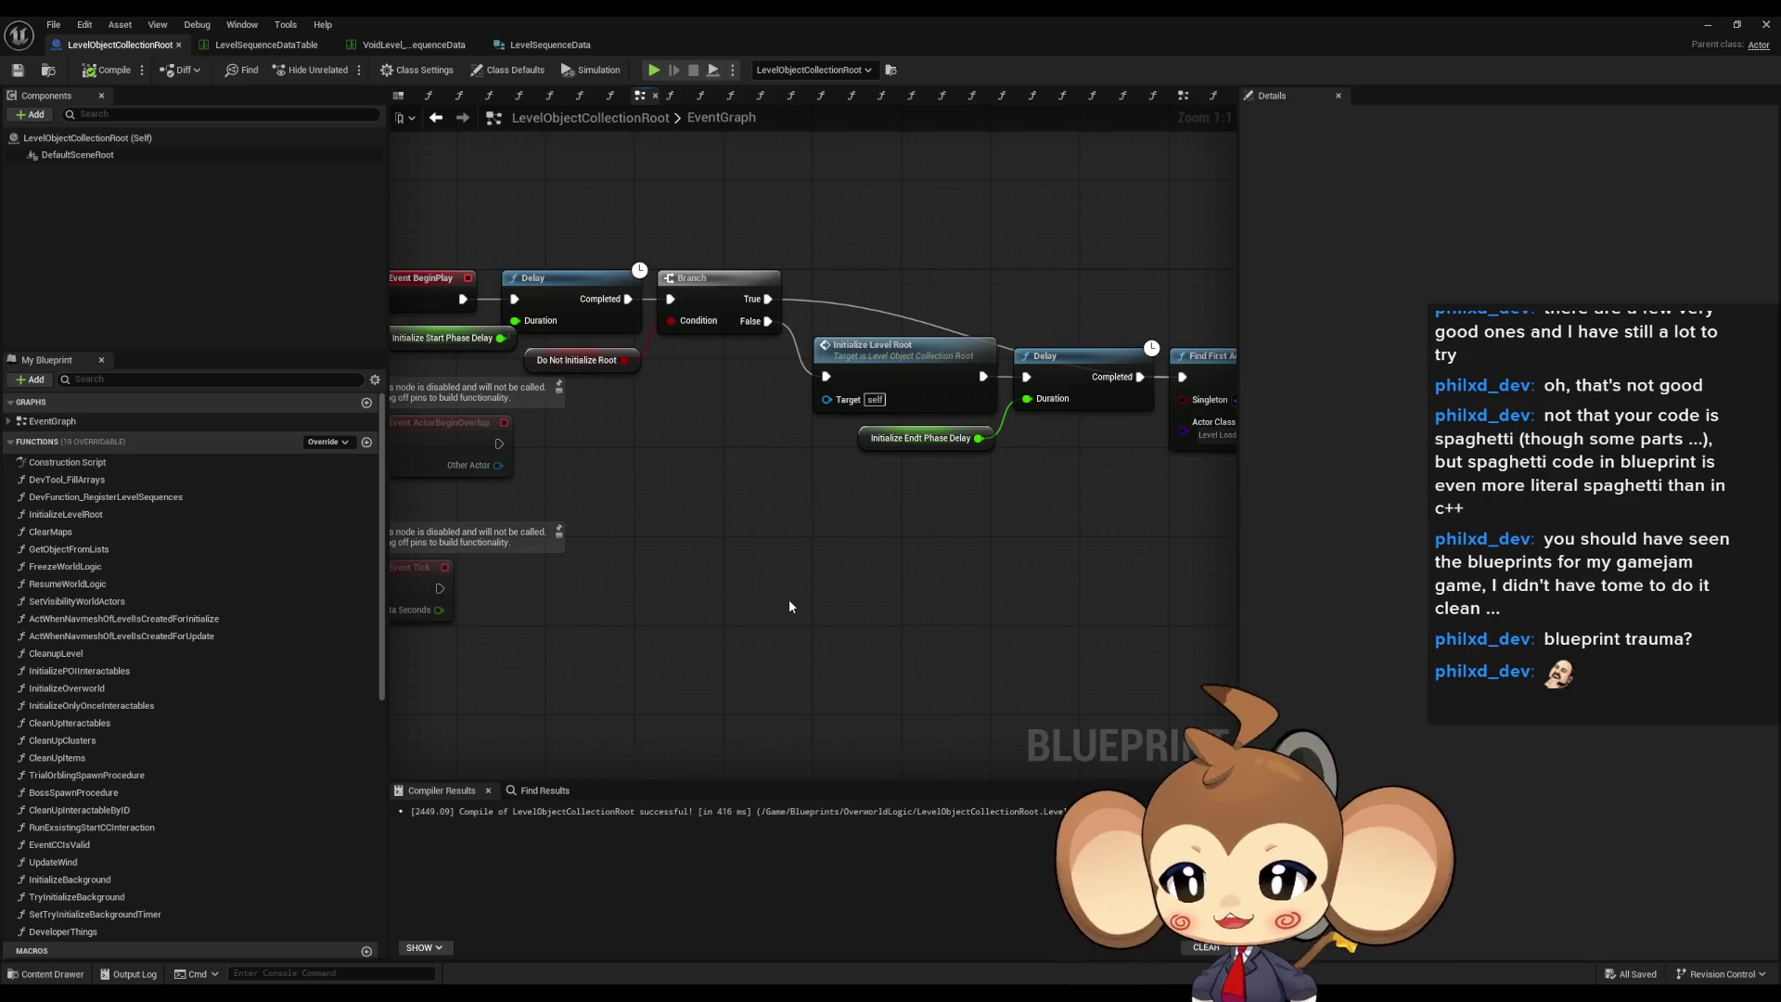
{"action": "scroll", "coordinate": [163, 909], "scroll_direction": "down", "scroll_amount": 3}
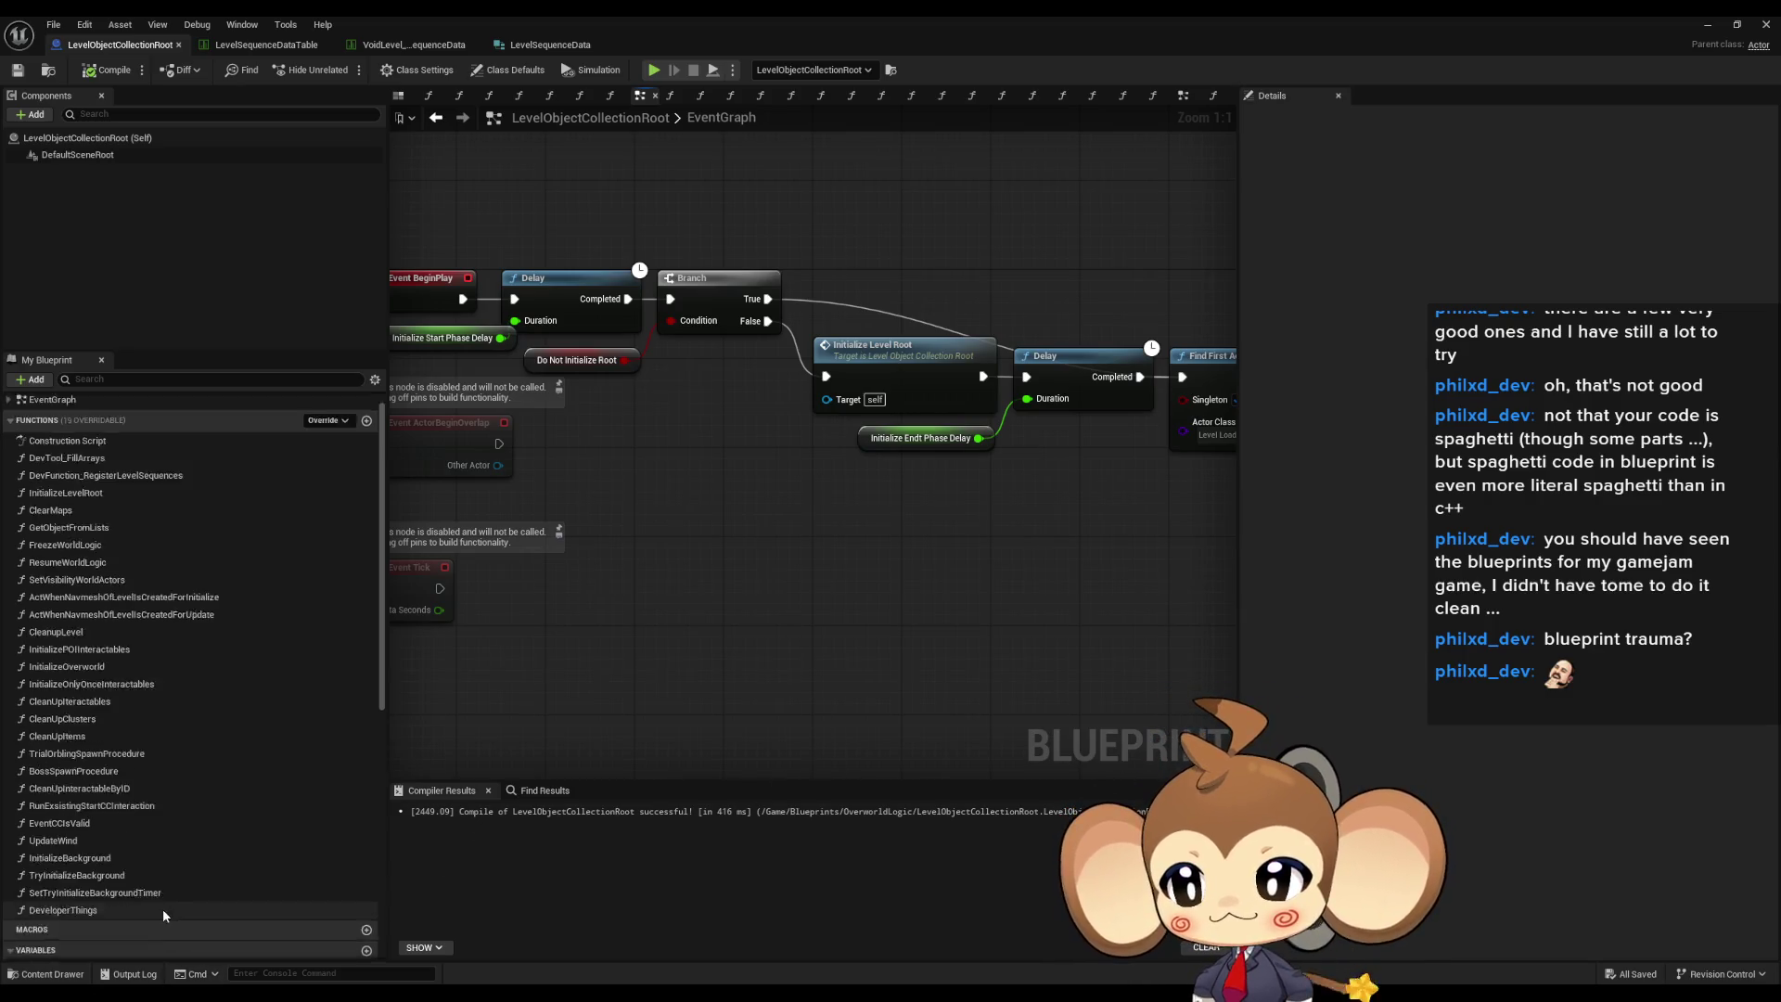
{"action": "scroll", "coordinate": [703, 649], "scroll_direction": "down", "scroll_amount": 1}
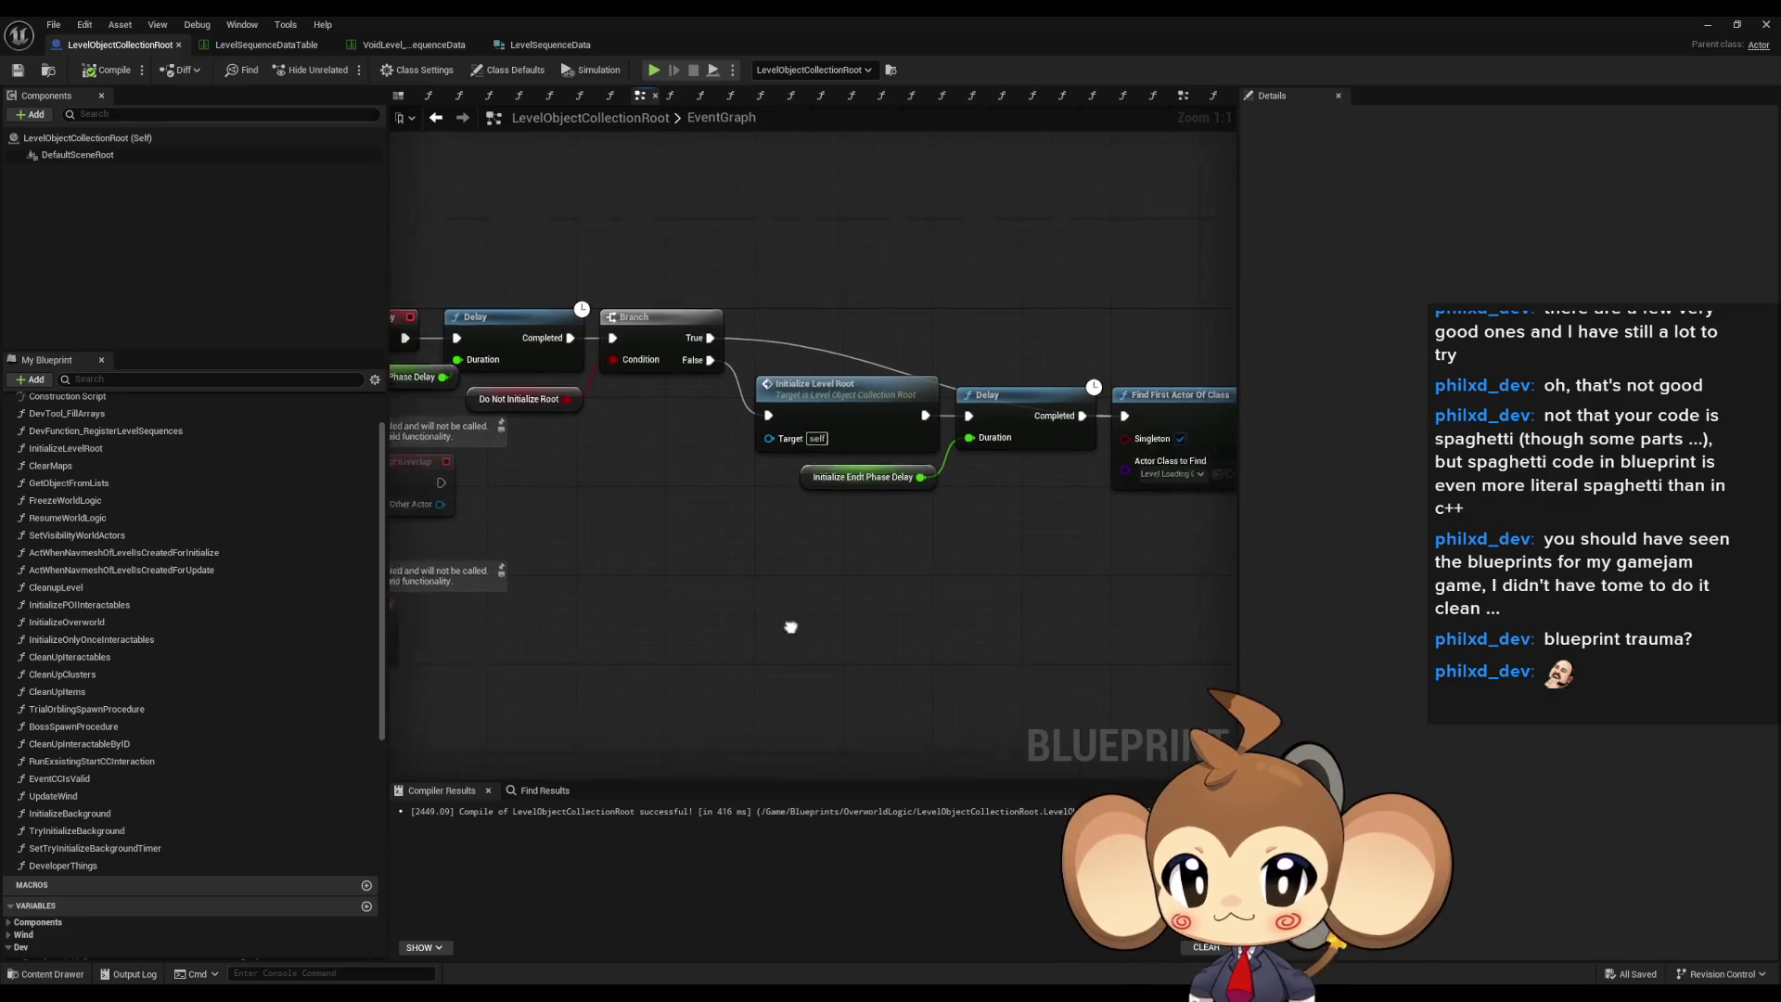
{"action": "left_click_drag", "start_coordinate": [703, 649], "coordinate": [813, 623]}
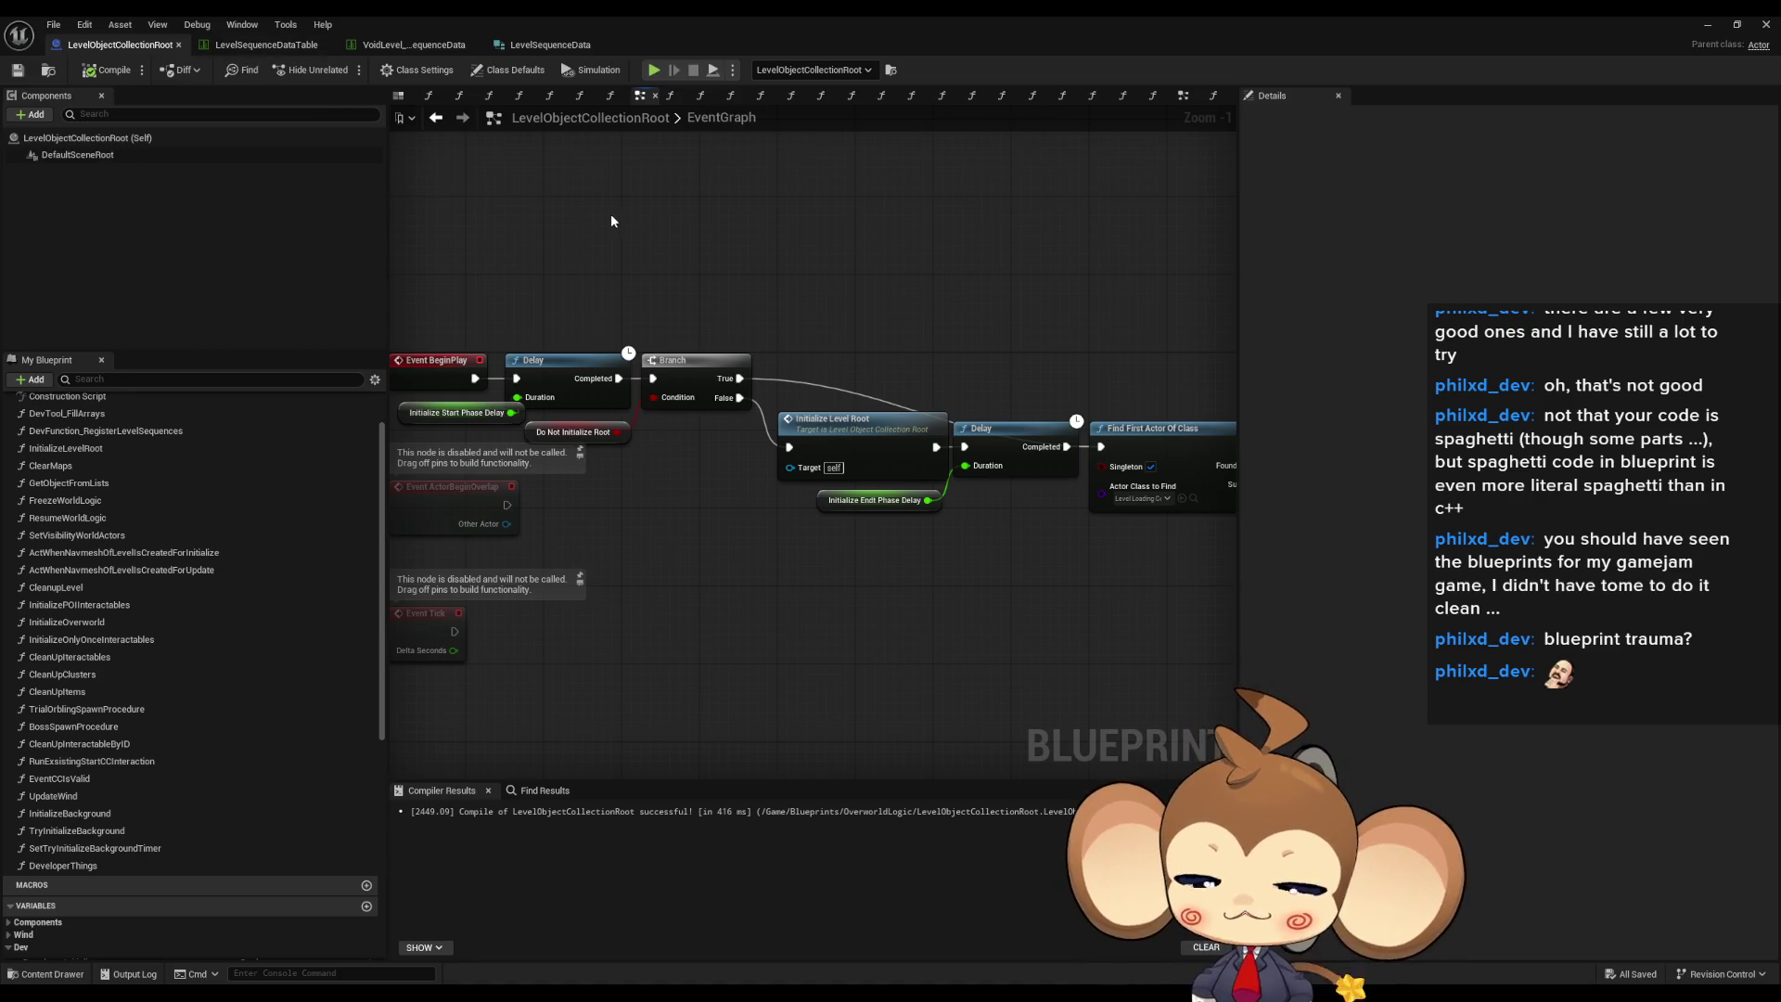
{"action": "left_click", "coordinate": [1730, 22]}
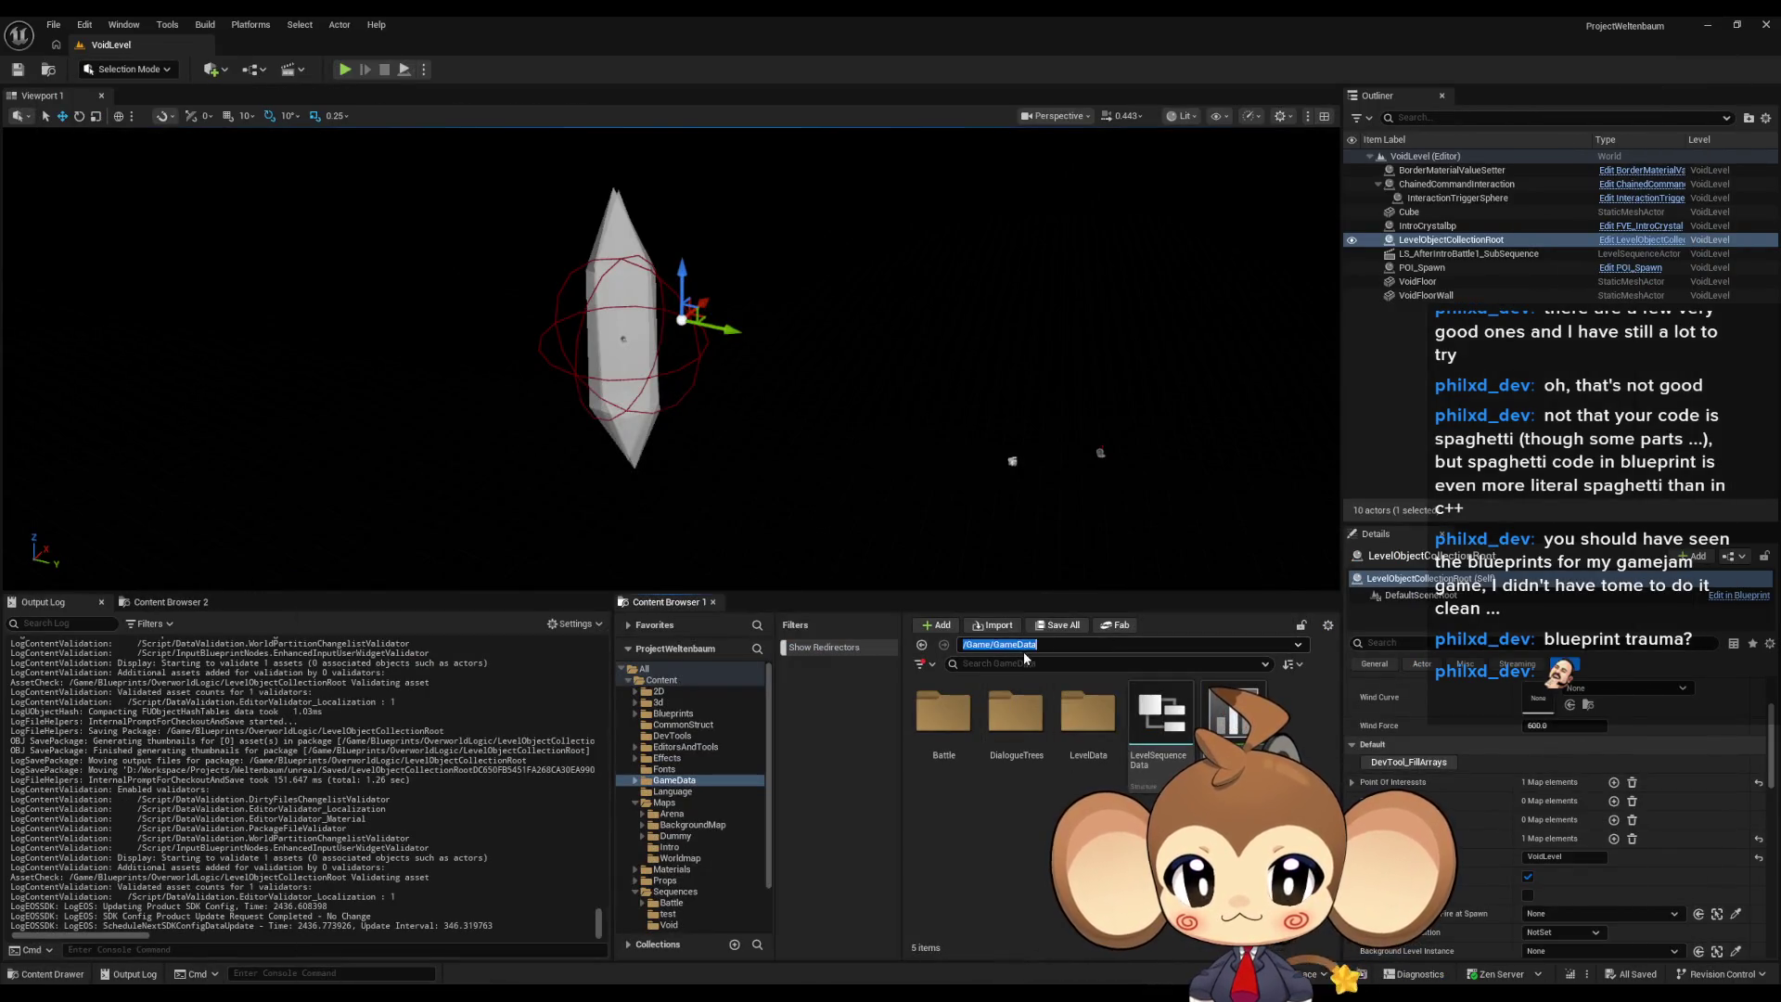
- Browse to Content/Blueprints/Cameras and open the CameraController blueprint
{"action": "left_click", "coordinate": [1016, 644]}
{"action": "left_click", "coordinate": [1160, 831]}
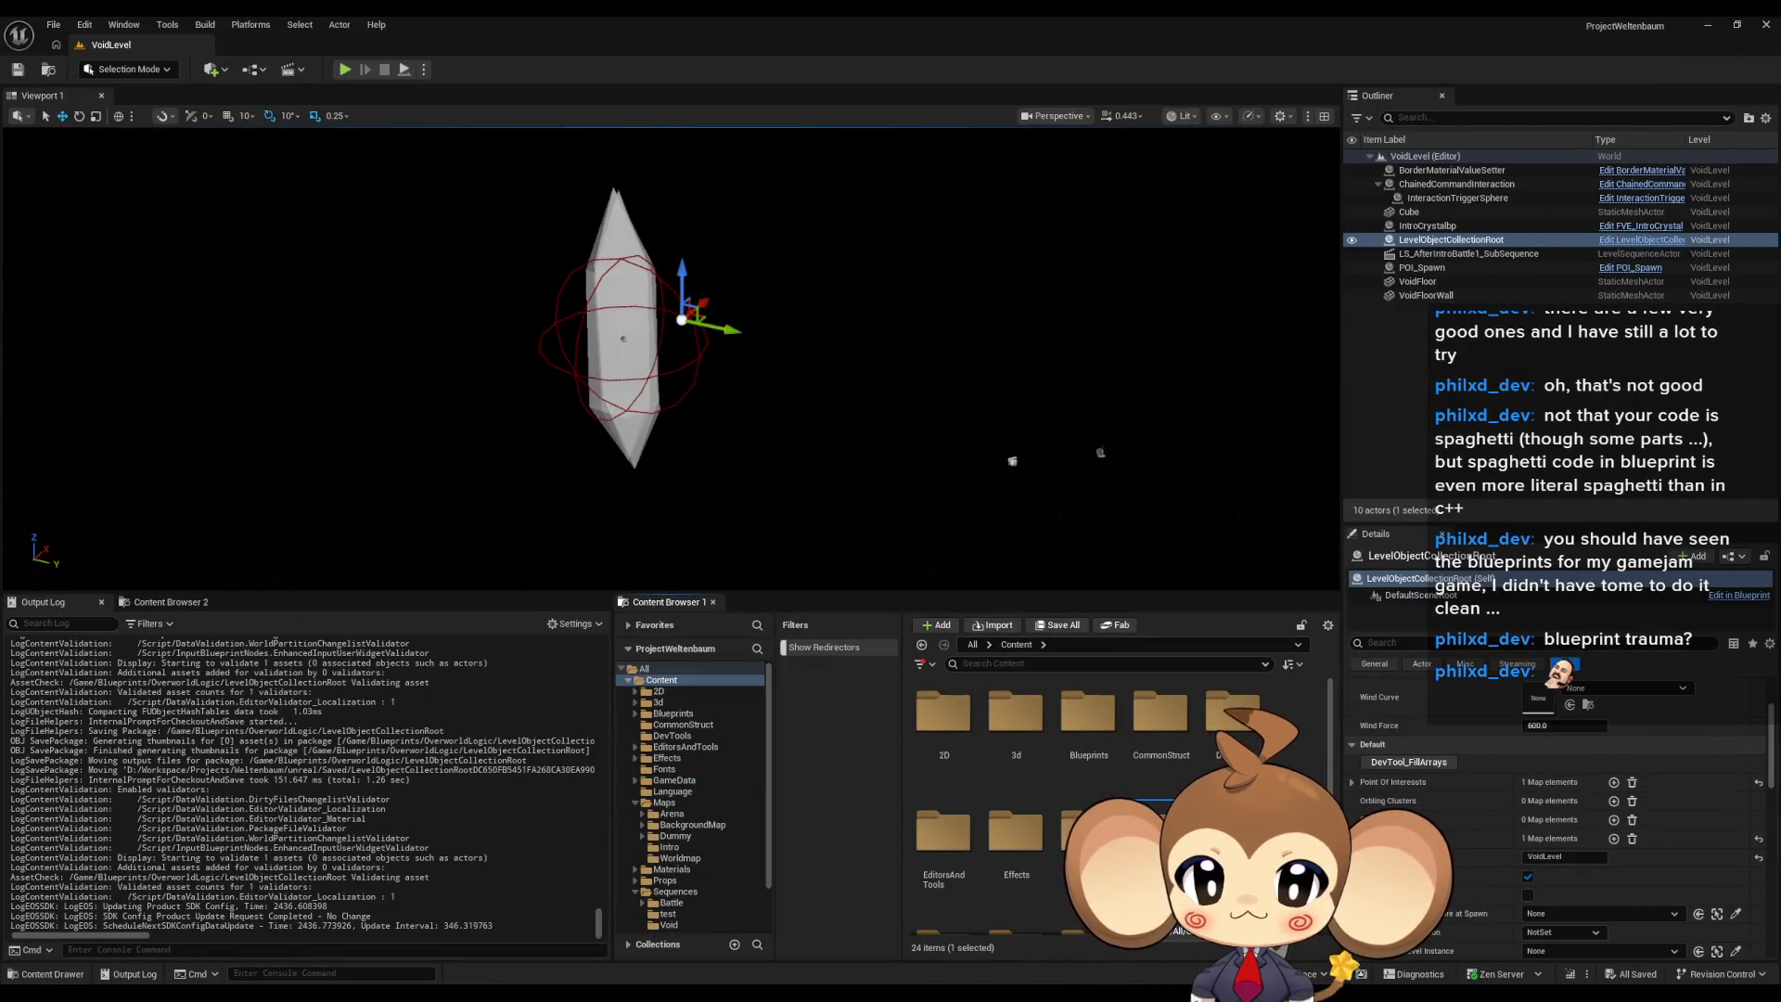
{"action": "double_click", "coordinate": [1093, 726]}
{"action": "double_click", "coordinate": [1089, 721]}
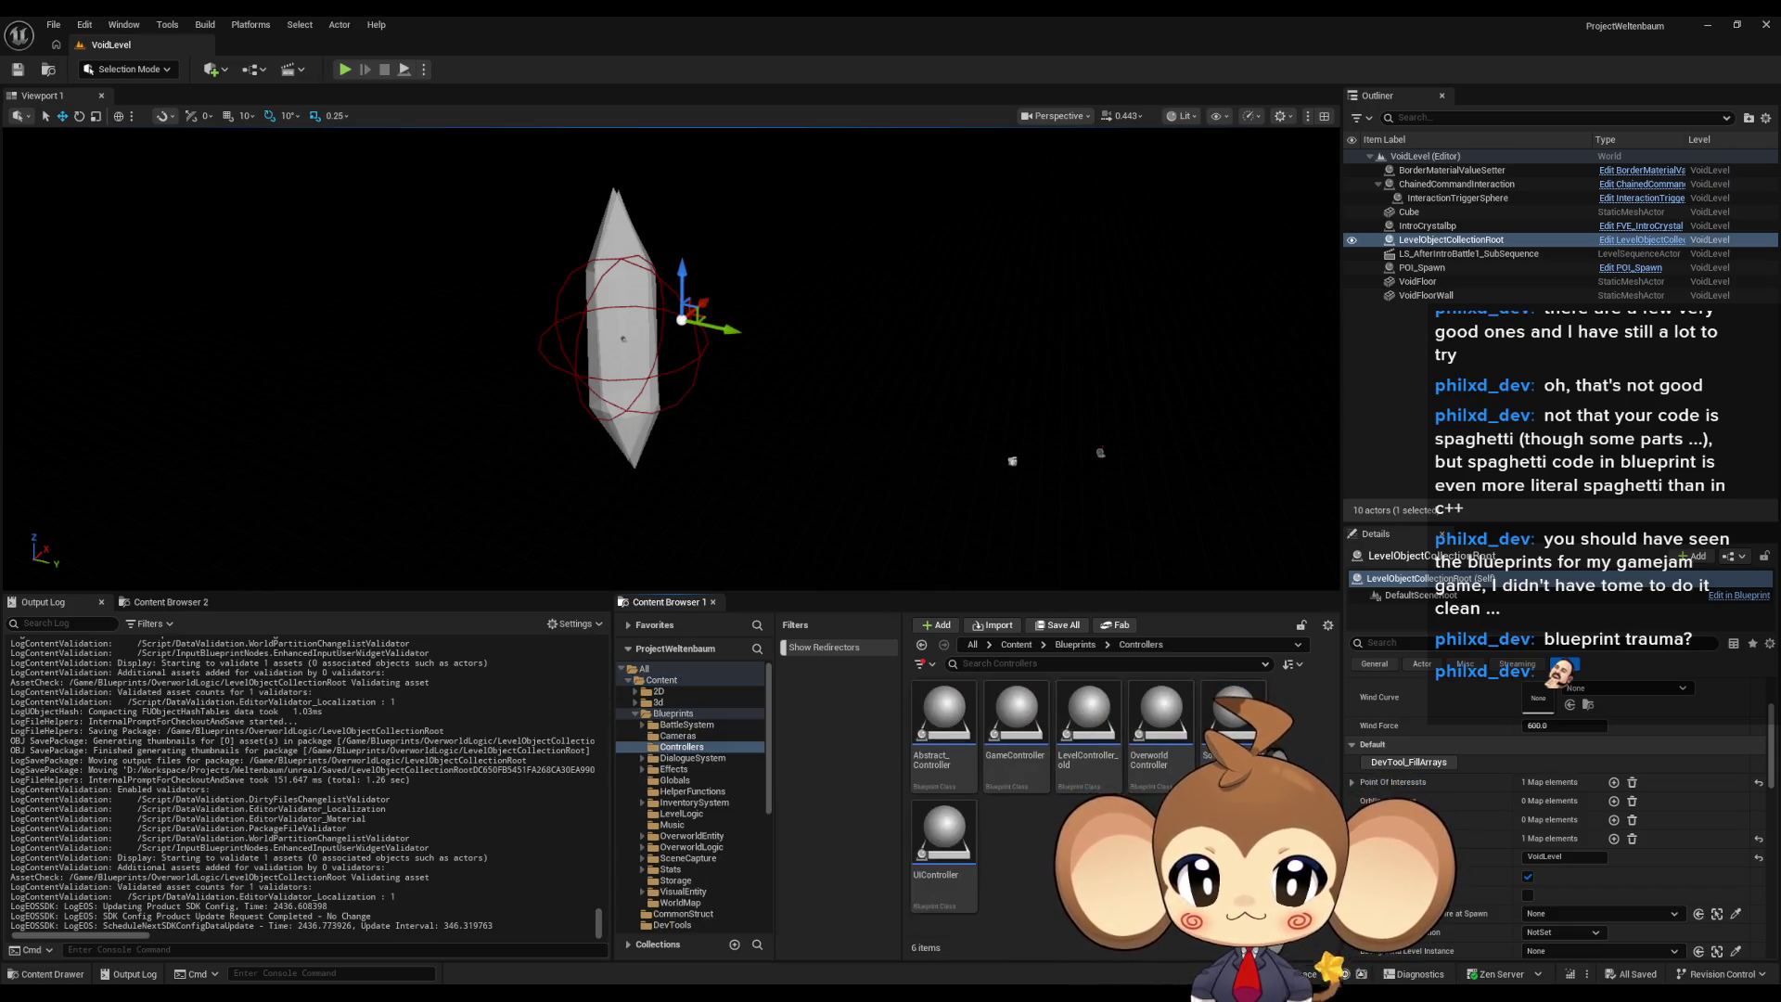
{"action": "left_click", "coordinate": [1076, 647]}
{"action": "double_click", "coordinate": [1017, 719]}
{"action": "double_click", "coordinate": [944, 714]}
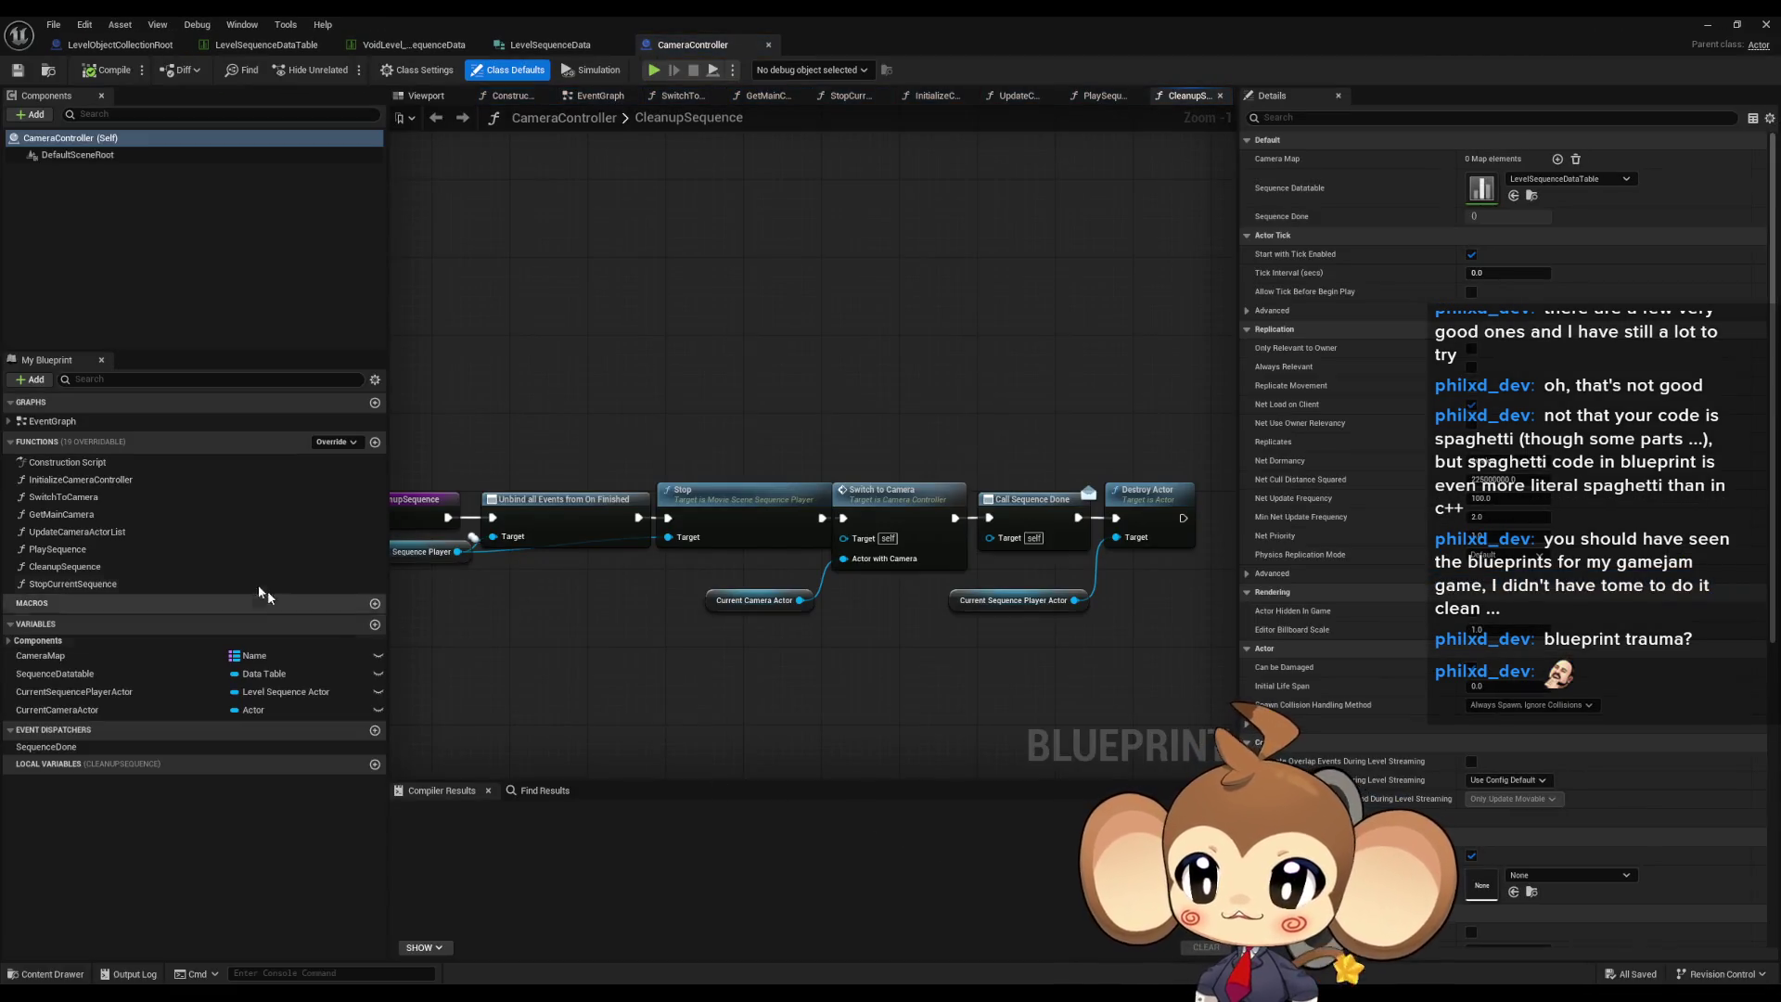
- Open CameraController's PlaySequence function and zoom and pan to view the whole graph
{"action": "left_click", "coordinate": [92, 550]}
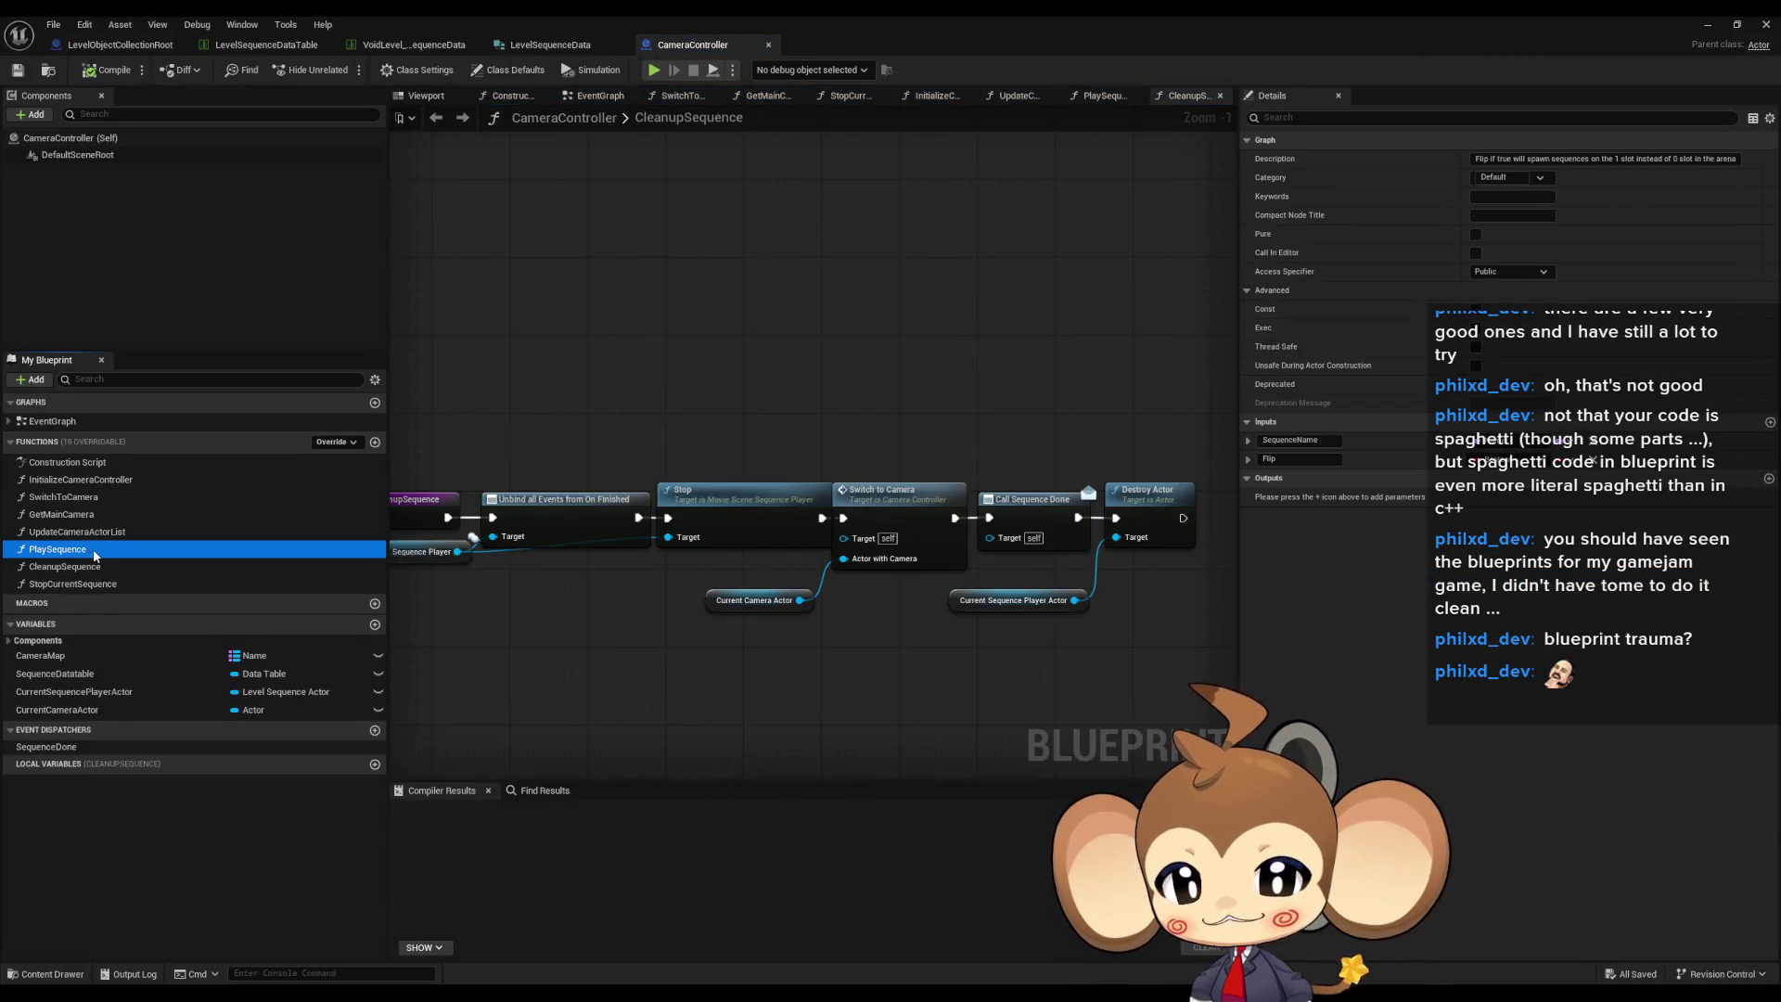
{"action": "double_click", "coordinate": [93, 550]}
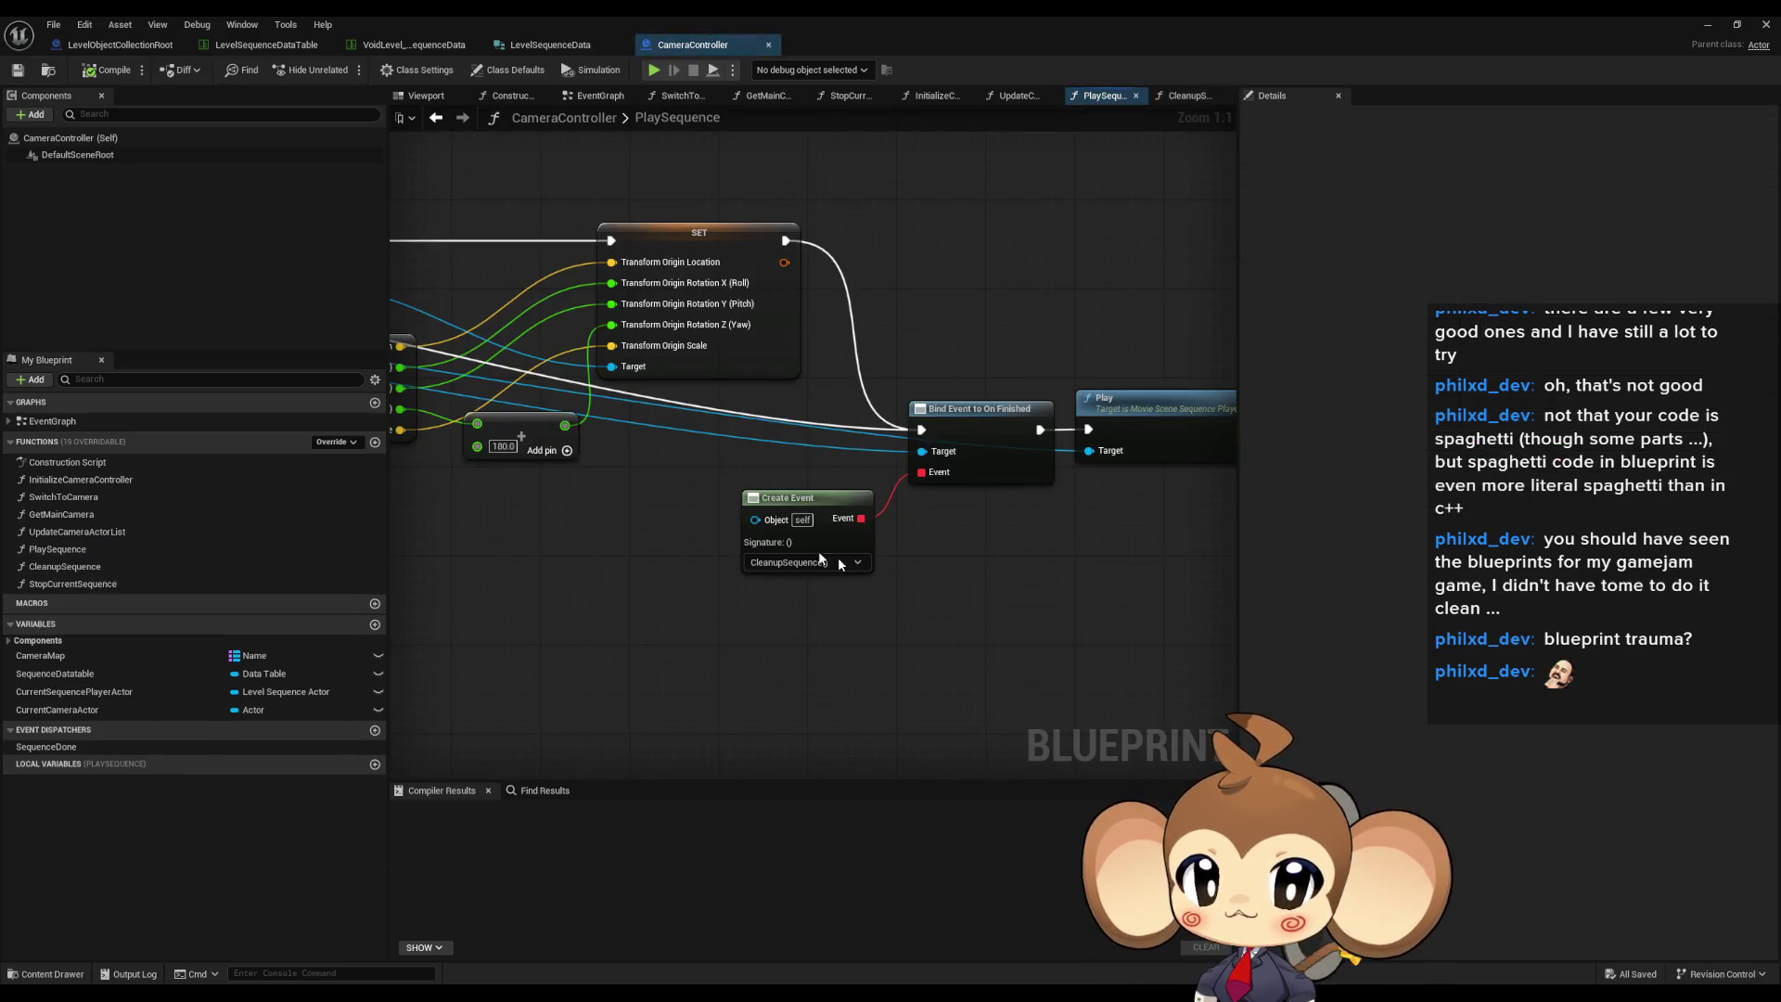
{"action": "scroll", "coordinate": [838, 556], "scroll_direction": "down", "scroll_amount": 3}
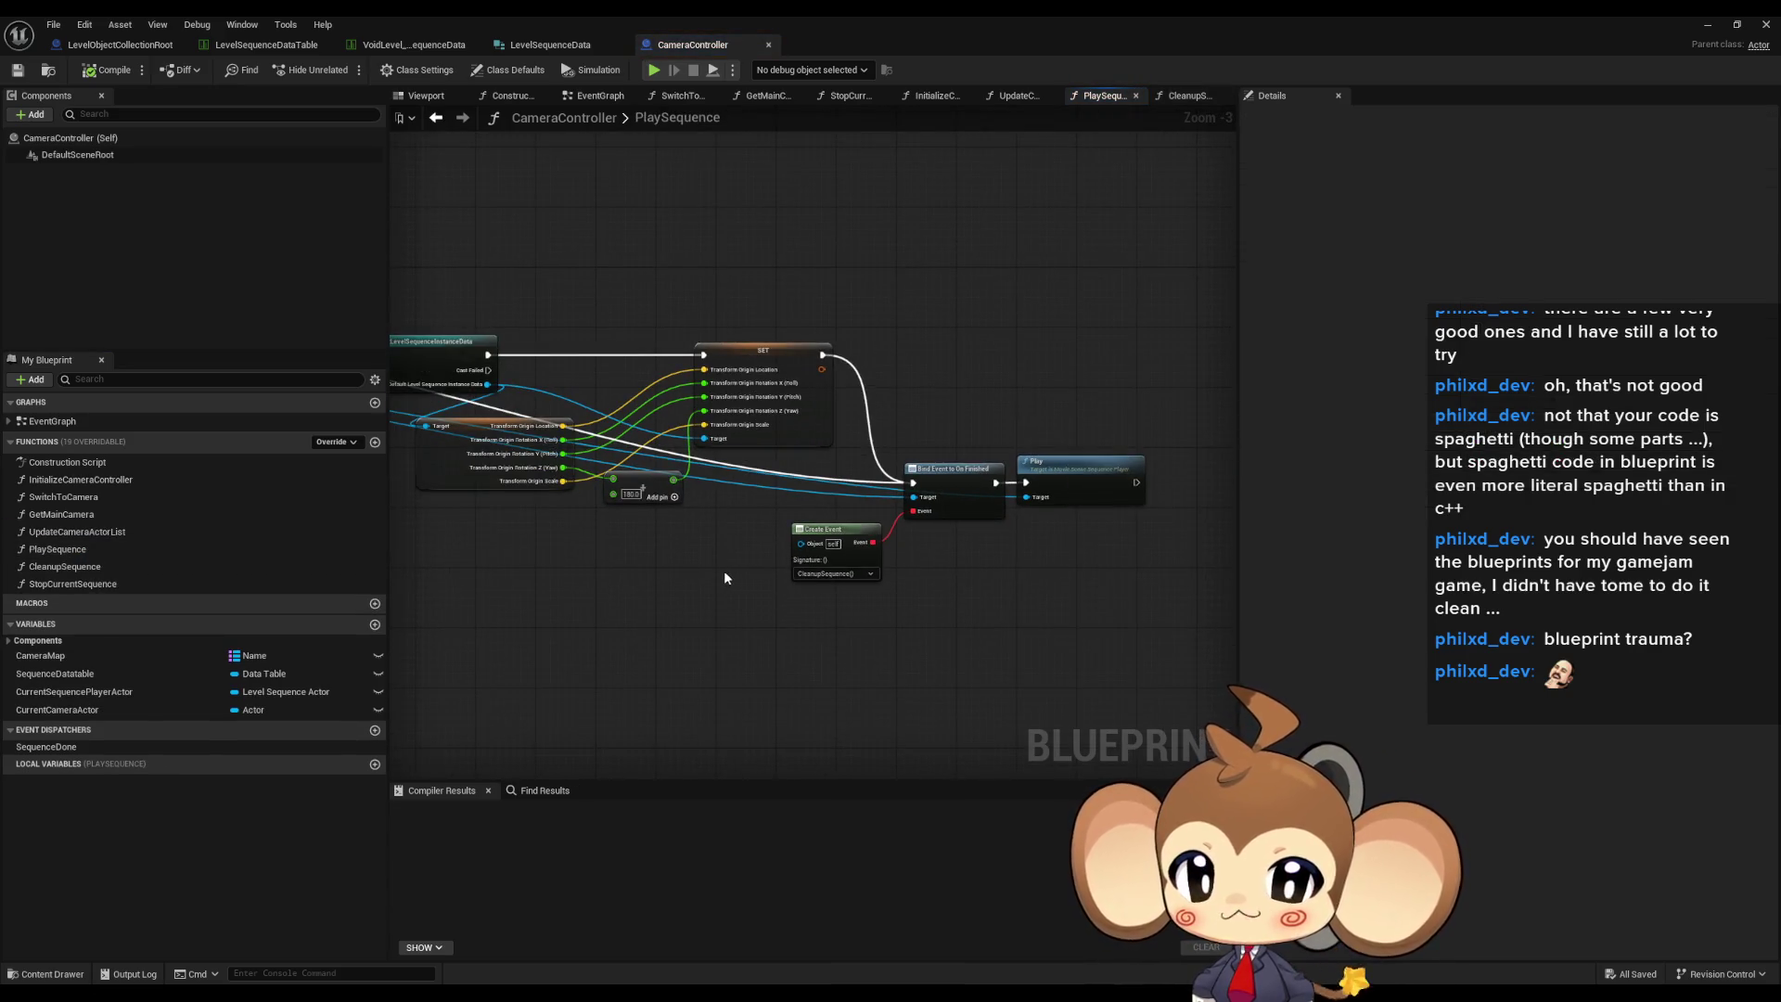
{"action": "scroll", "coordinate": [716, 570], "scroll_direction": "down", "scroll_amount": 4}
{"action": "scroll", "coordinate": [736, 589], "scroll_direction": "up", "scroll_amount": 2}
{"action": "mouse_move", "coordinate": [757, 598]}
{"action": "left_mouse_down"}
{"action": "mouse_move", "coordinate": [844, 616]}
{"action": "mouse_move", "coordinate": [1224, 604]}
{"action": "mouse_move", "coordinate": [1143, 604]}
{"action": "left_mouse_up"}
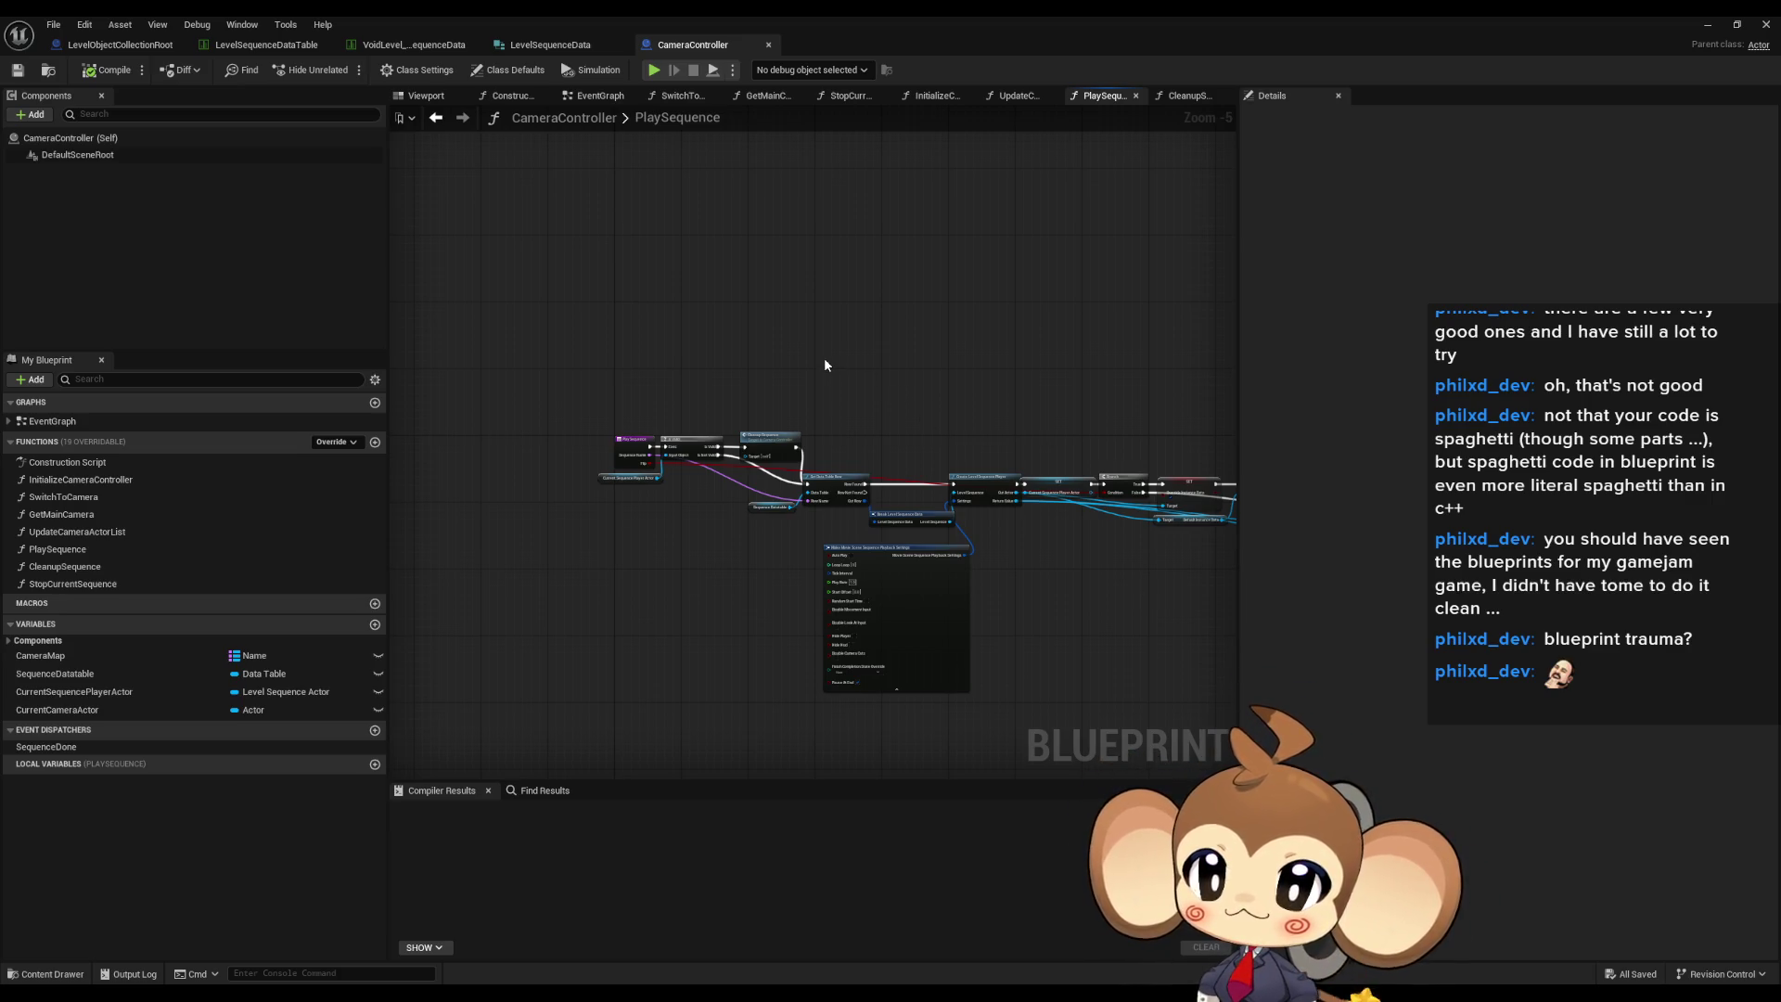
{"action": "scroll", "coordinate": [695, 653], "scroll_direction": "up", "scroll_amount": 2}
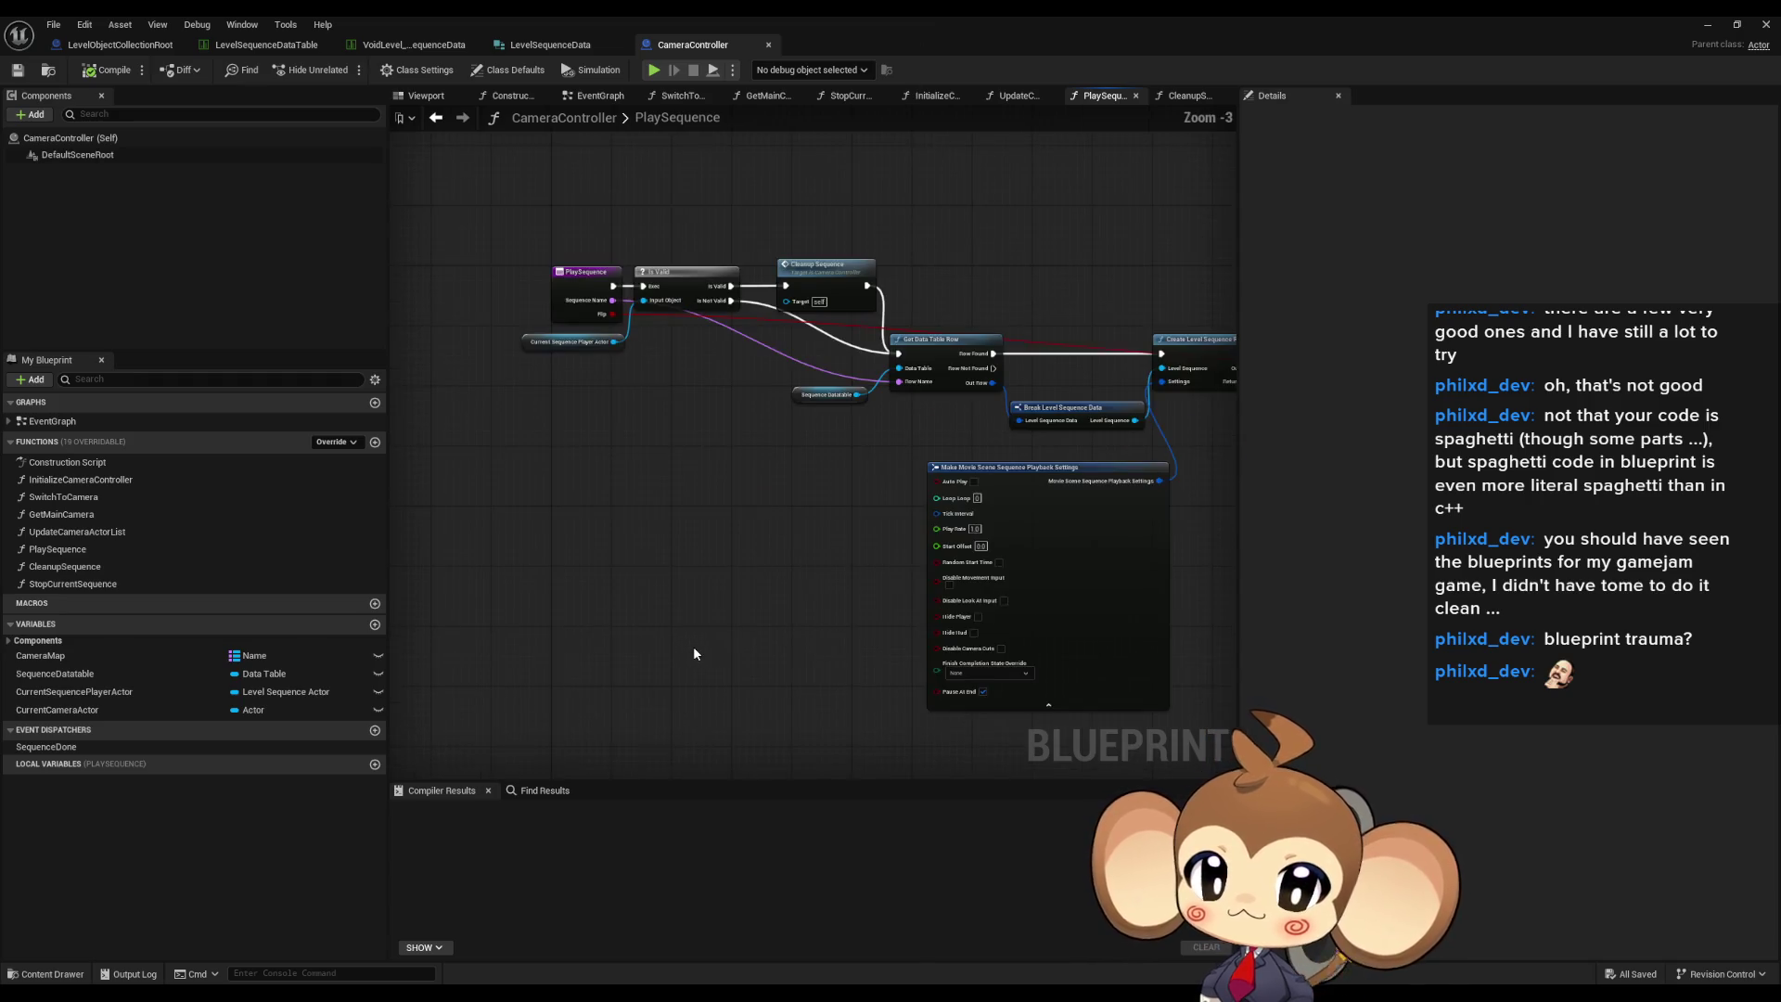
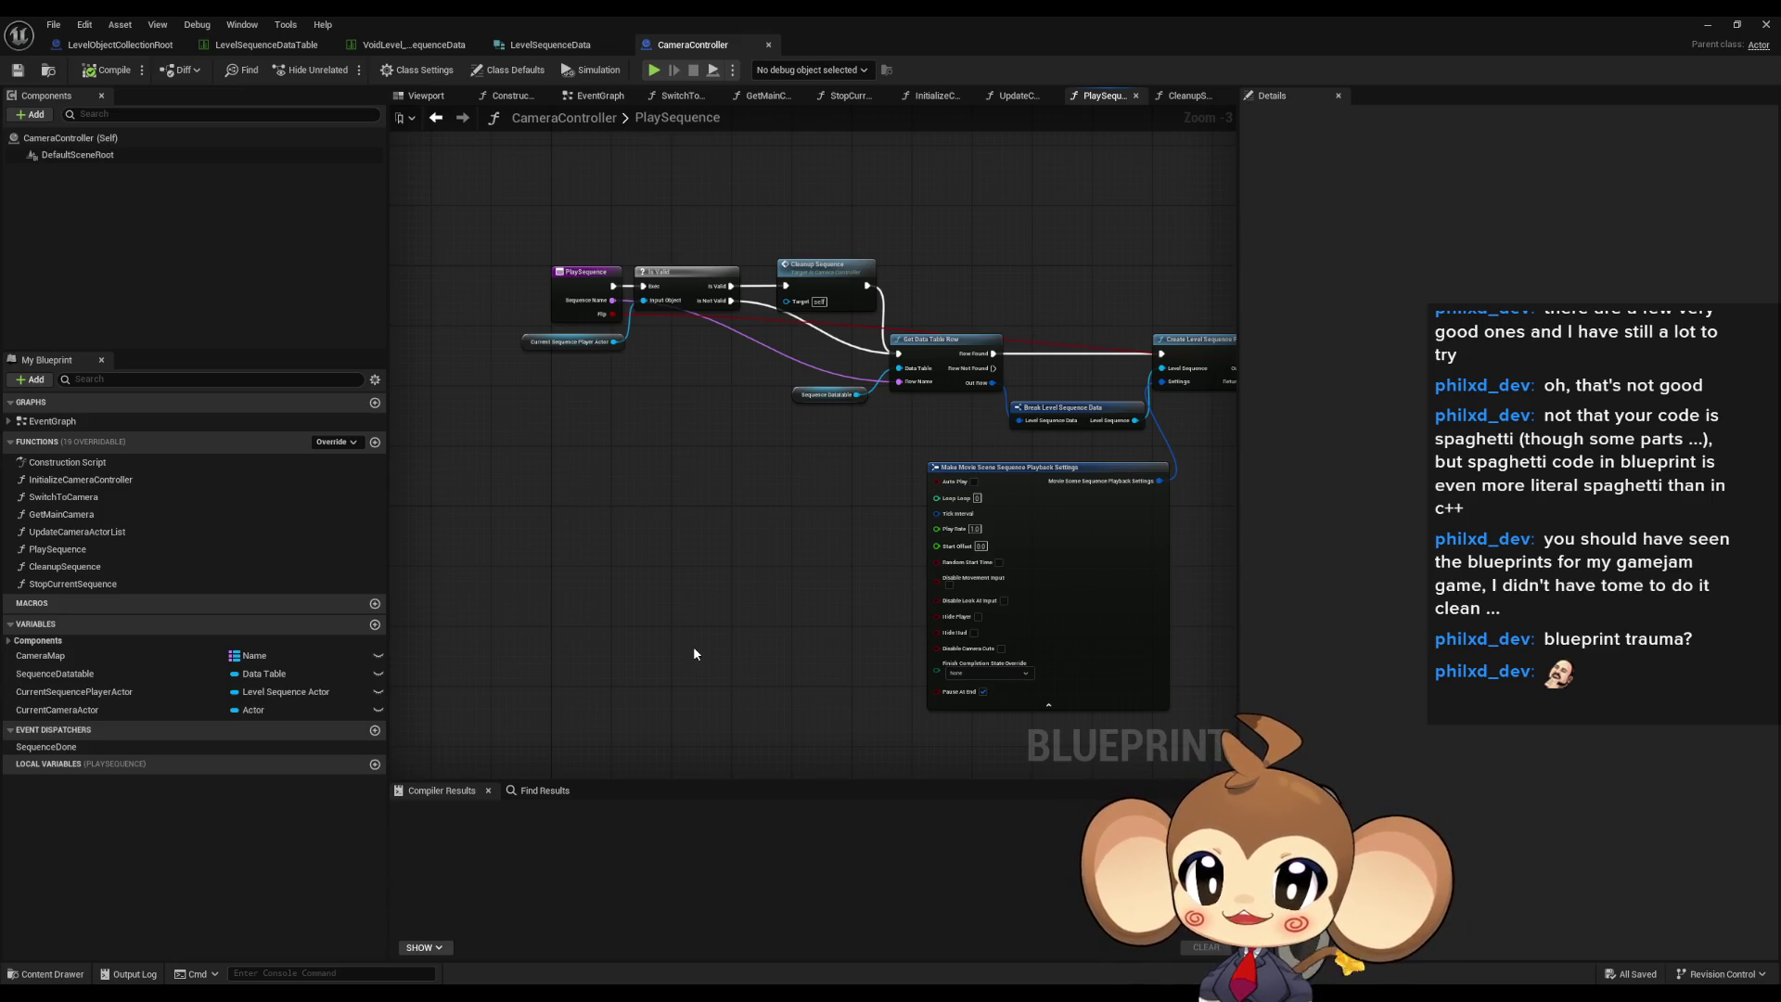
- Create a new function named PlaySequenceOfLevelRoot and add its first input parameter
{"action": "left_click", "coordinate": [376, 442]}
{"action": "type", "text": "PlaySequenceOf"}
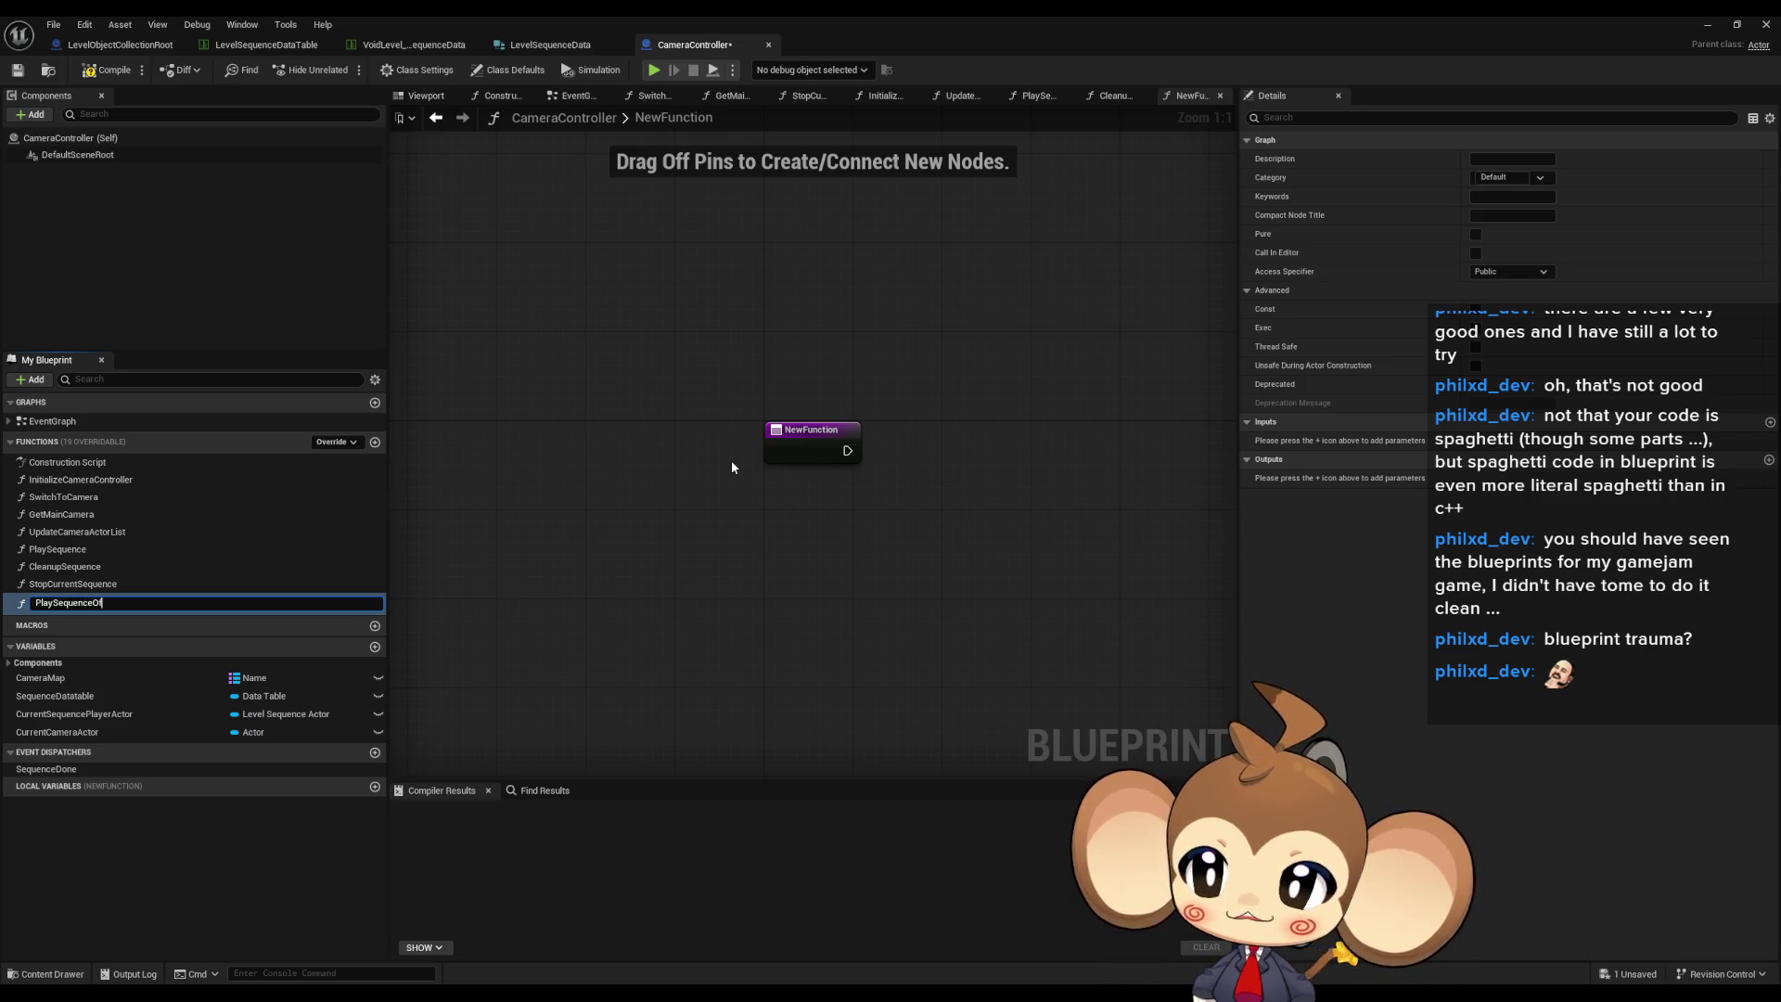
{"action": "type", "text": "Level"}
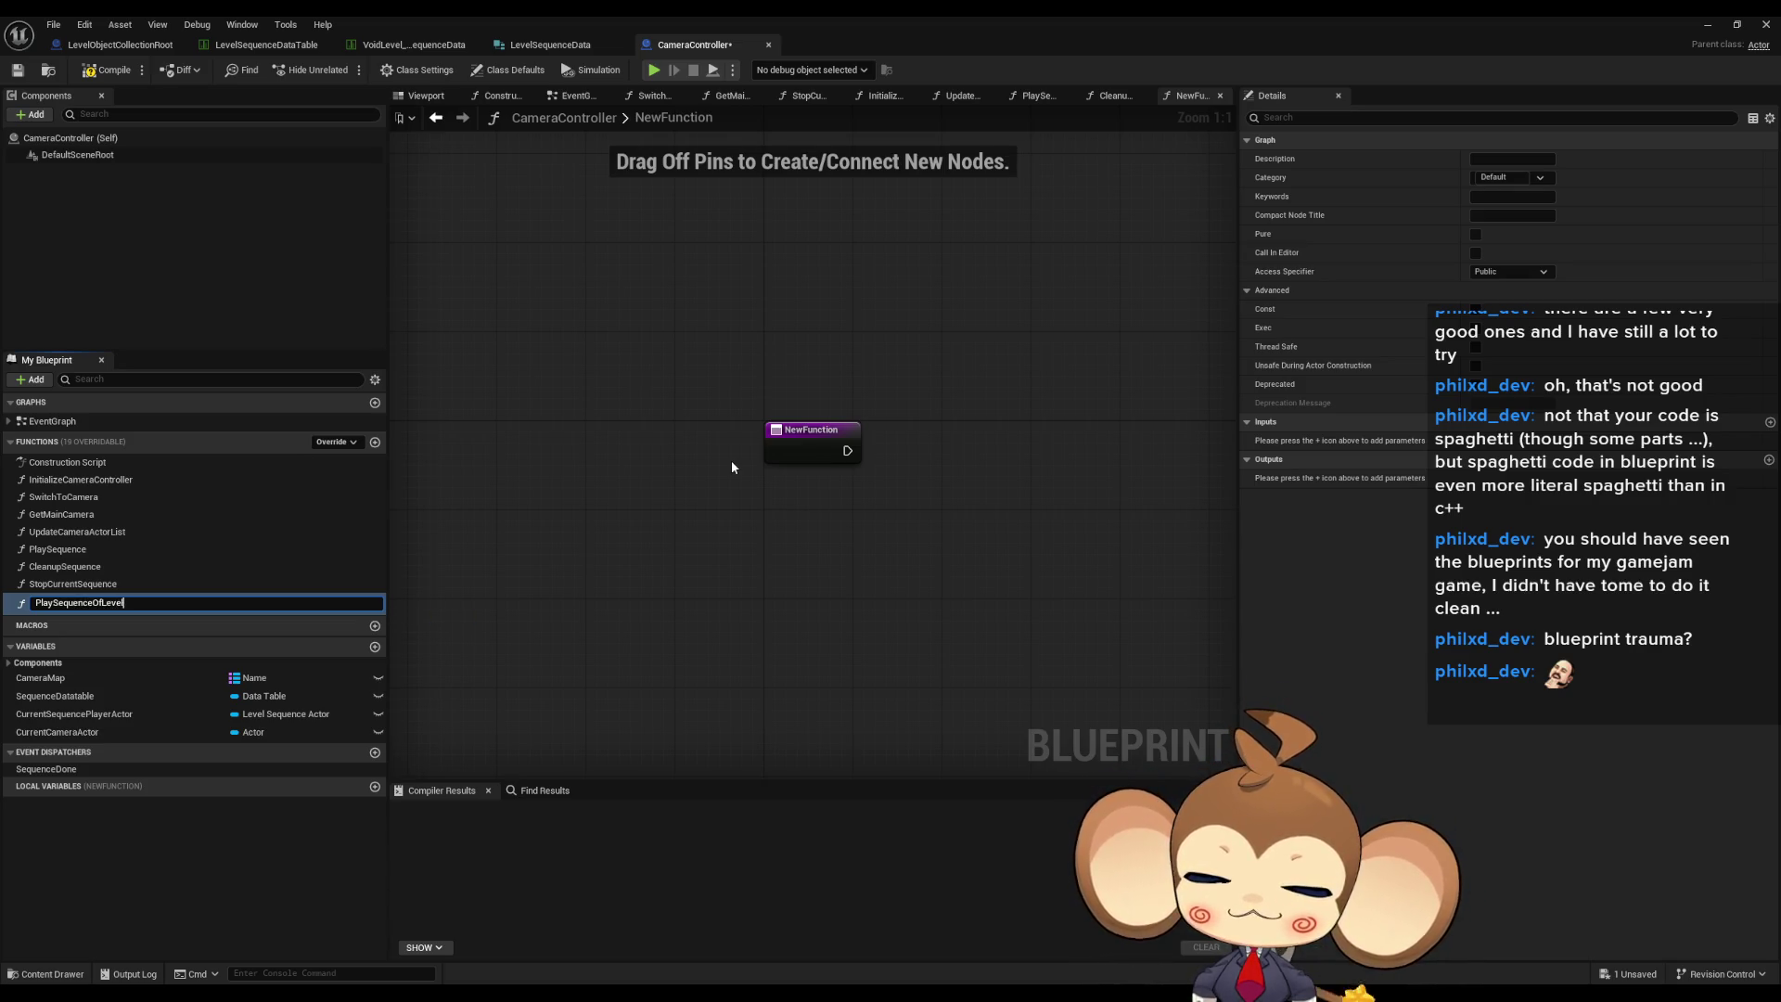
{"action": "type", "text": "Root"}
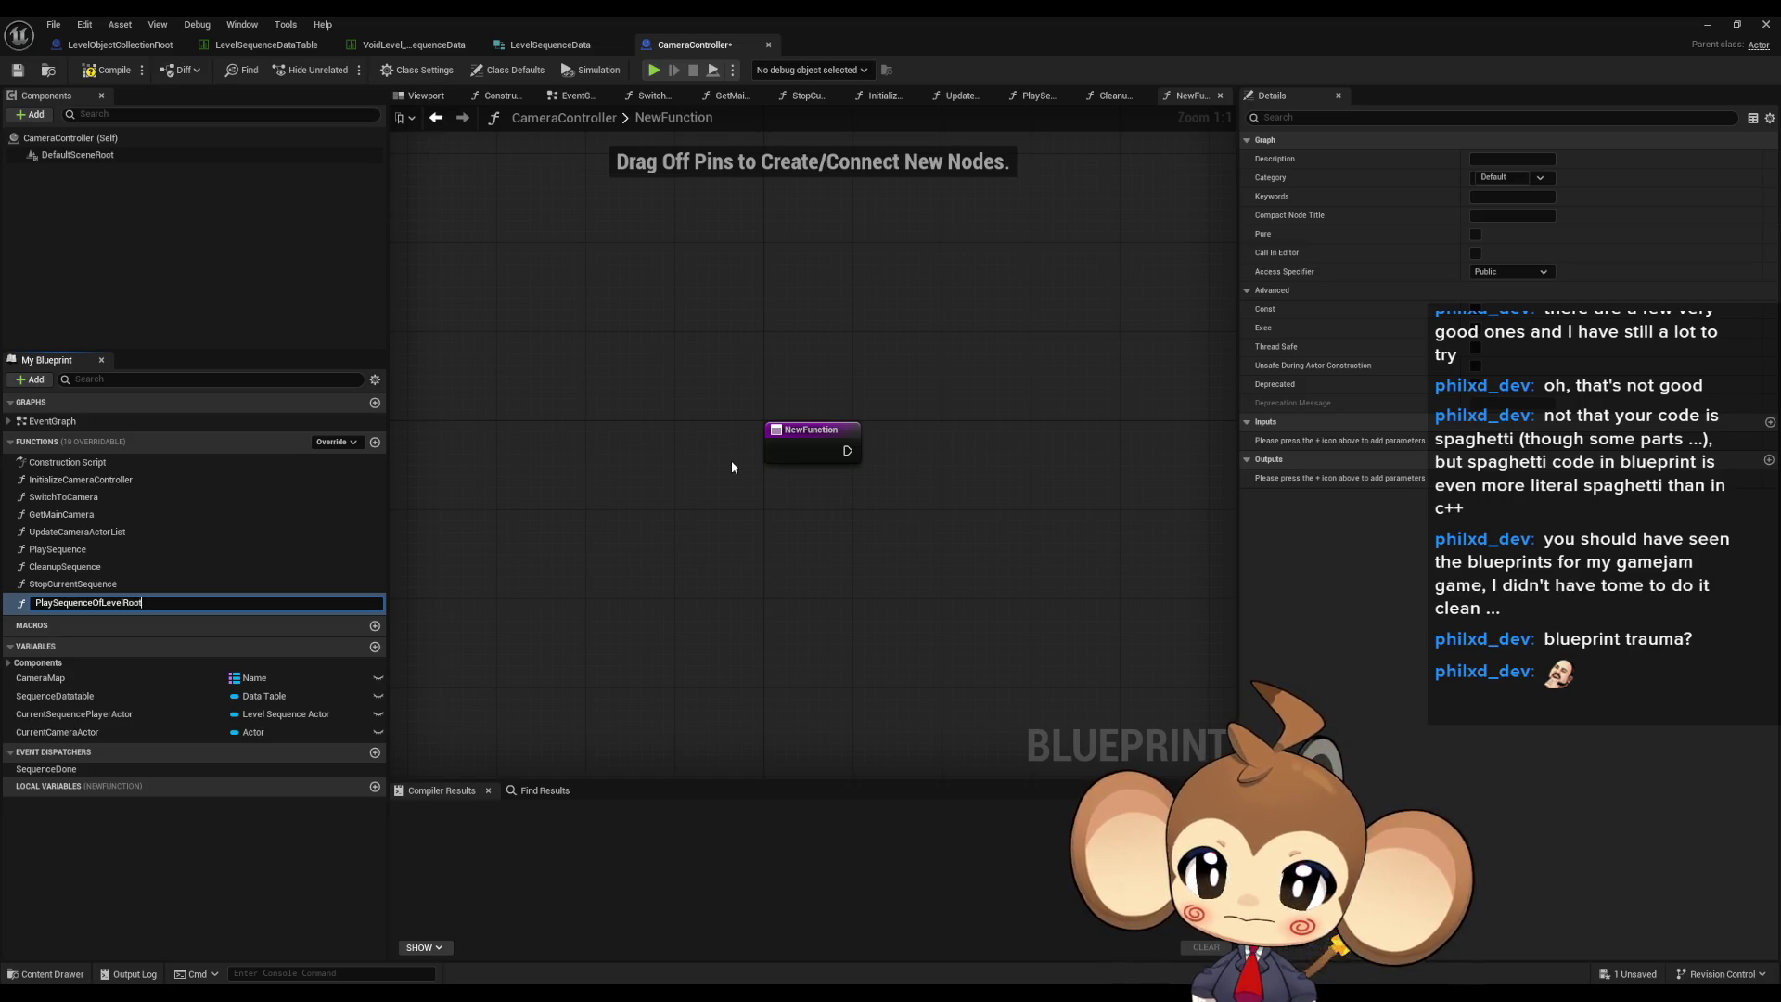
{"action": "key", "text": "Return"}
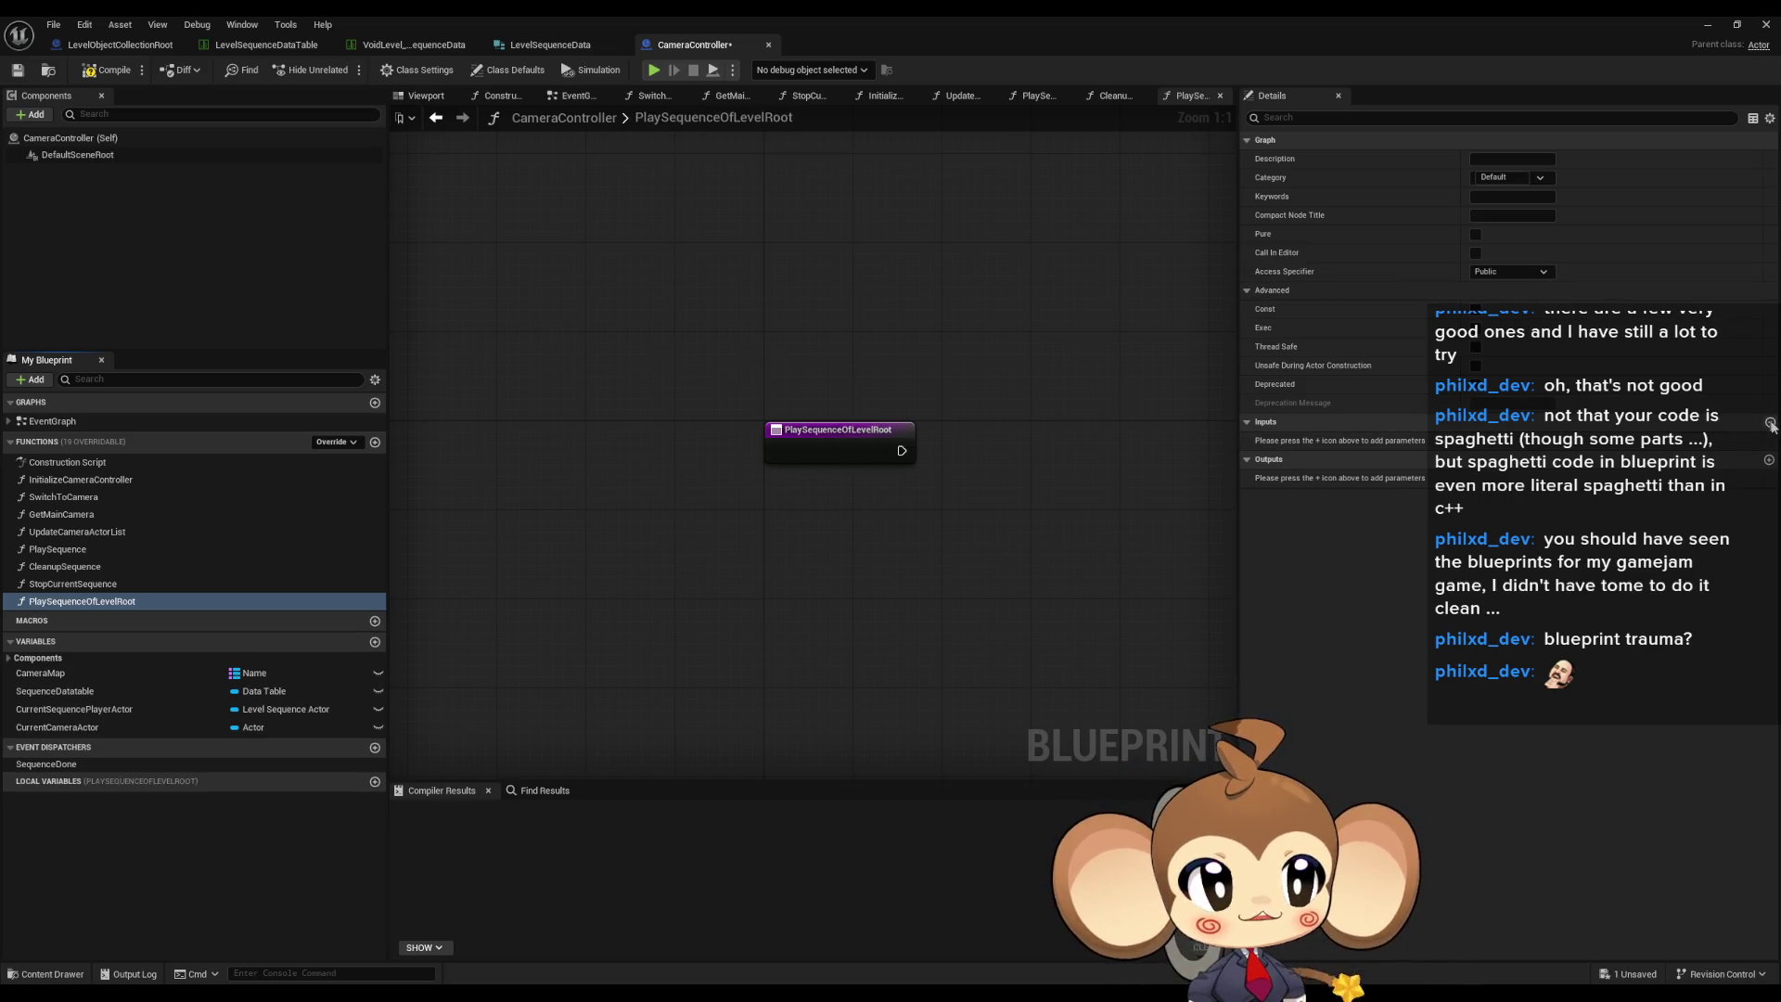
{"action": "left_click", "coordinate": [1771, 422]}
- Add Name-type inputs LevelRootID and SequenceID to PlaySequenceOfLevelRoot
{"action": "left_click", "coordinate": [1484, 440]}
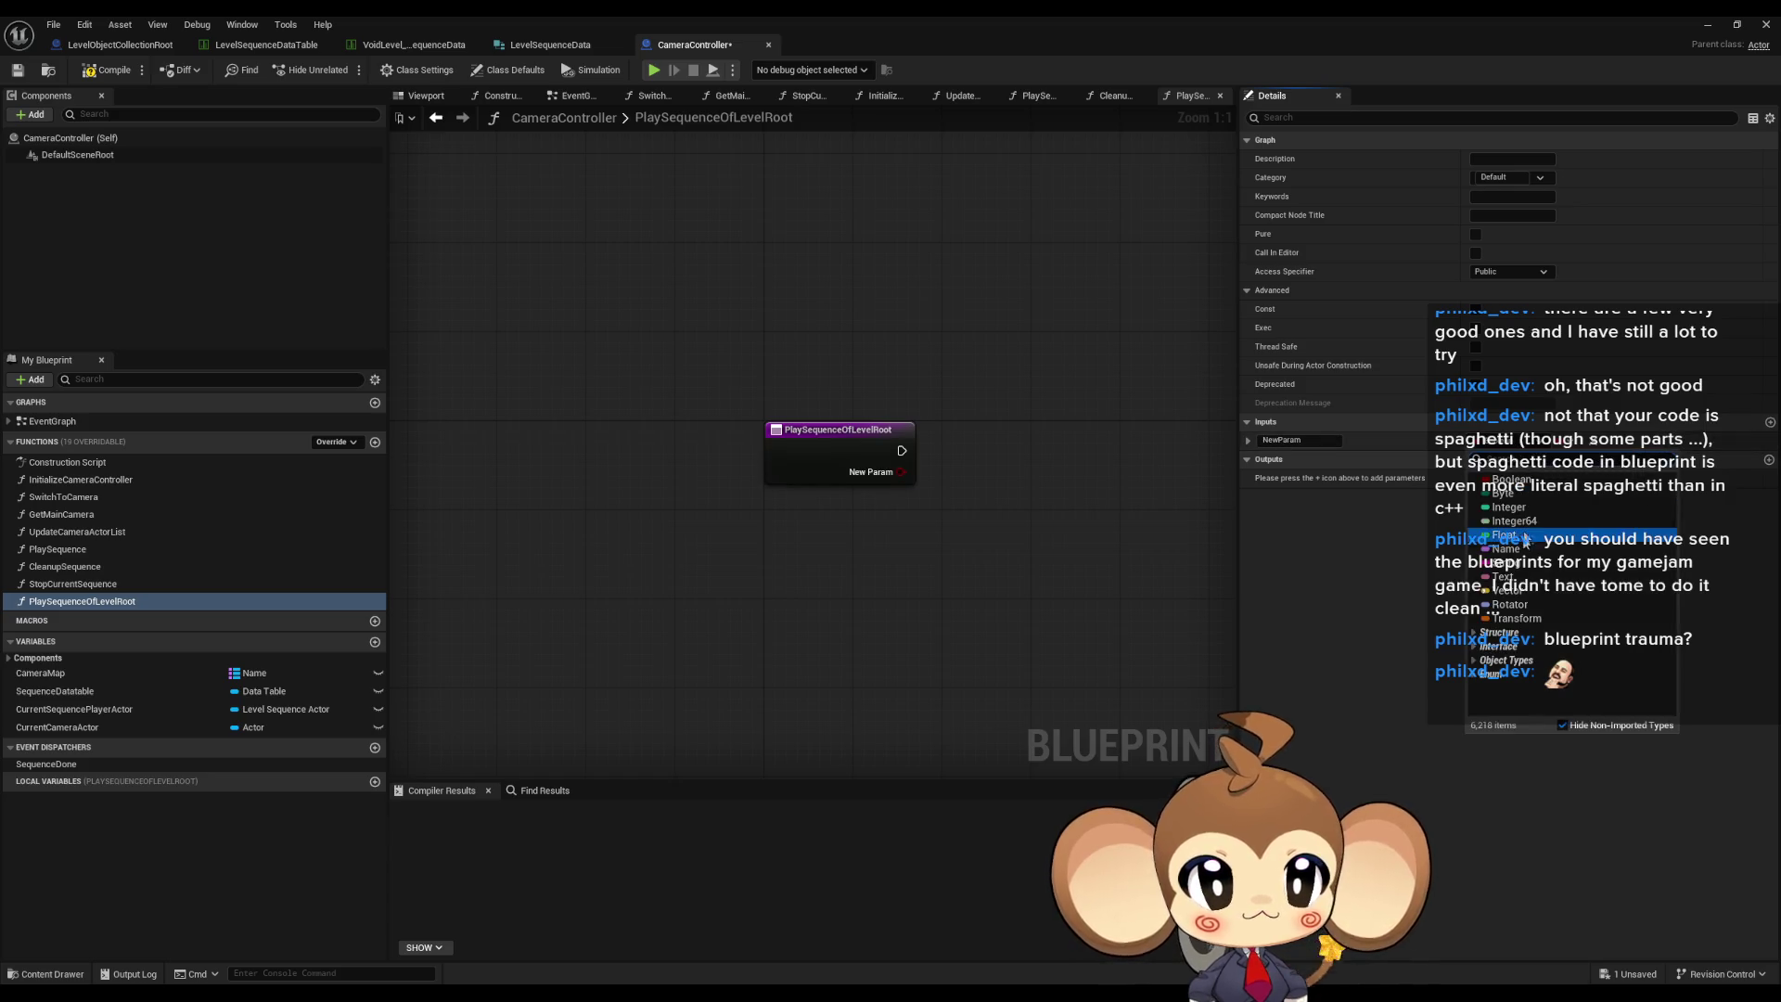
{"action": "left_click", "coordinate": [1508, 548]}
{"action": "left_click", "coordinate": [1313, 442]}
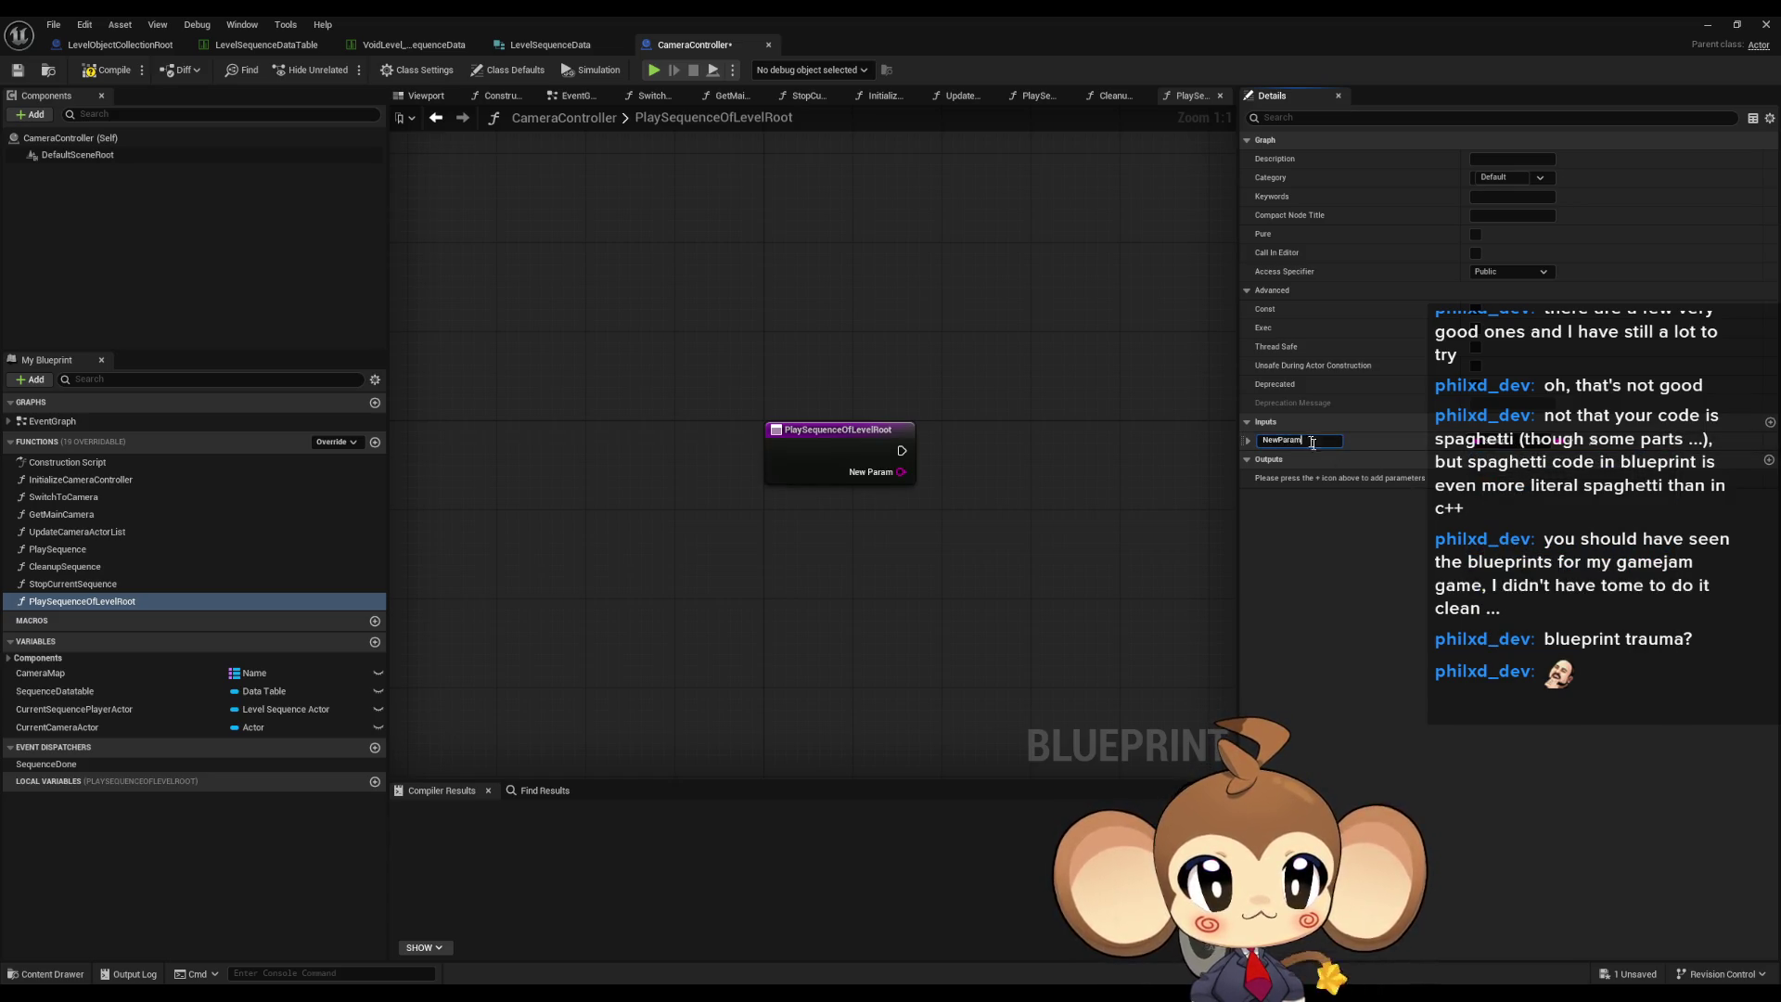
{"action": "type", "text": "LevelRootID"}
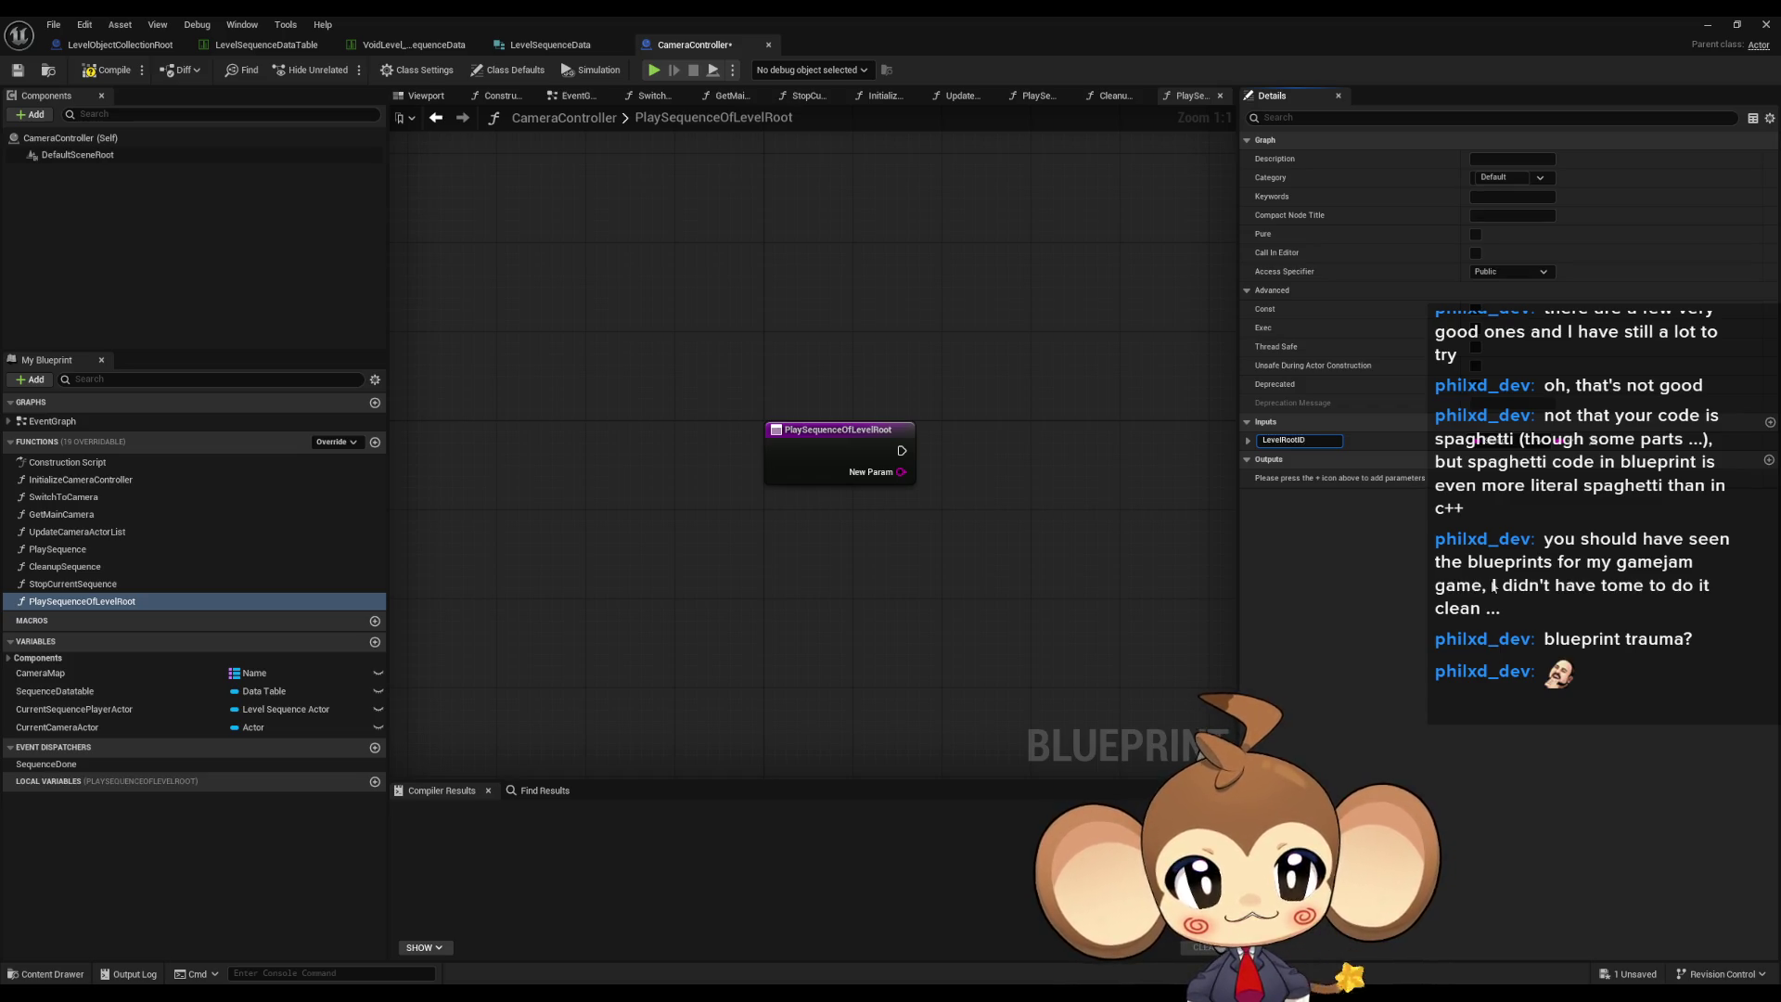
{"action": "key", "text": "Return"}
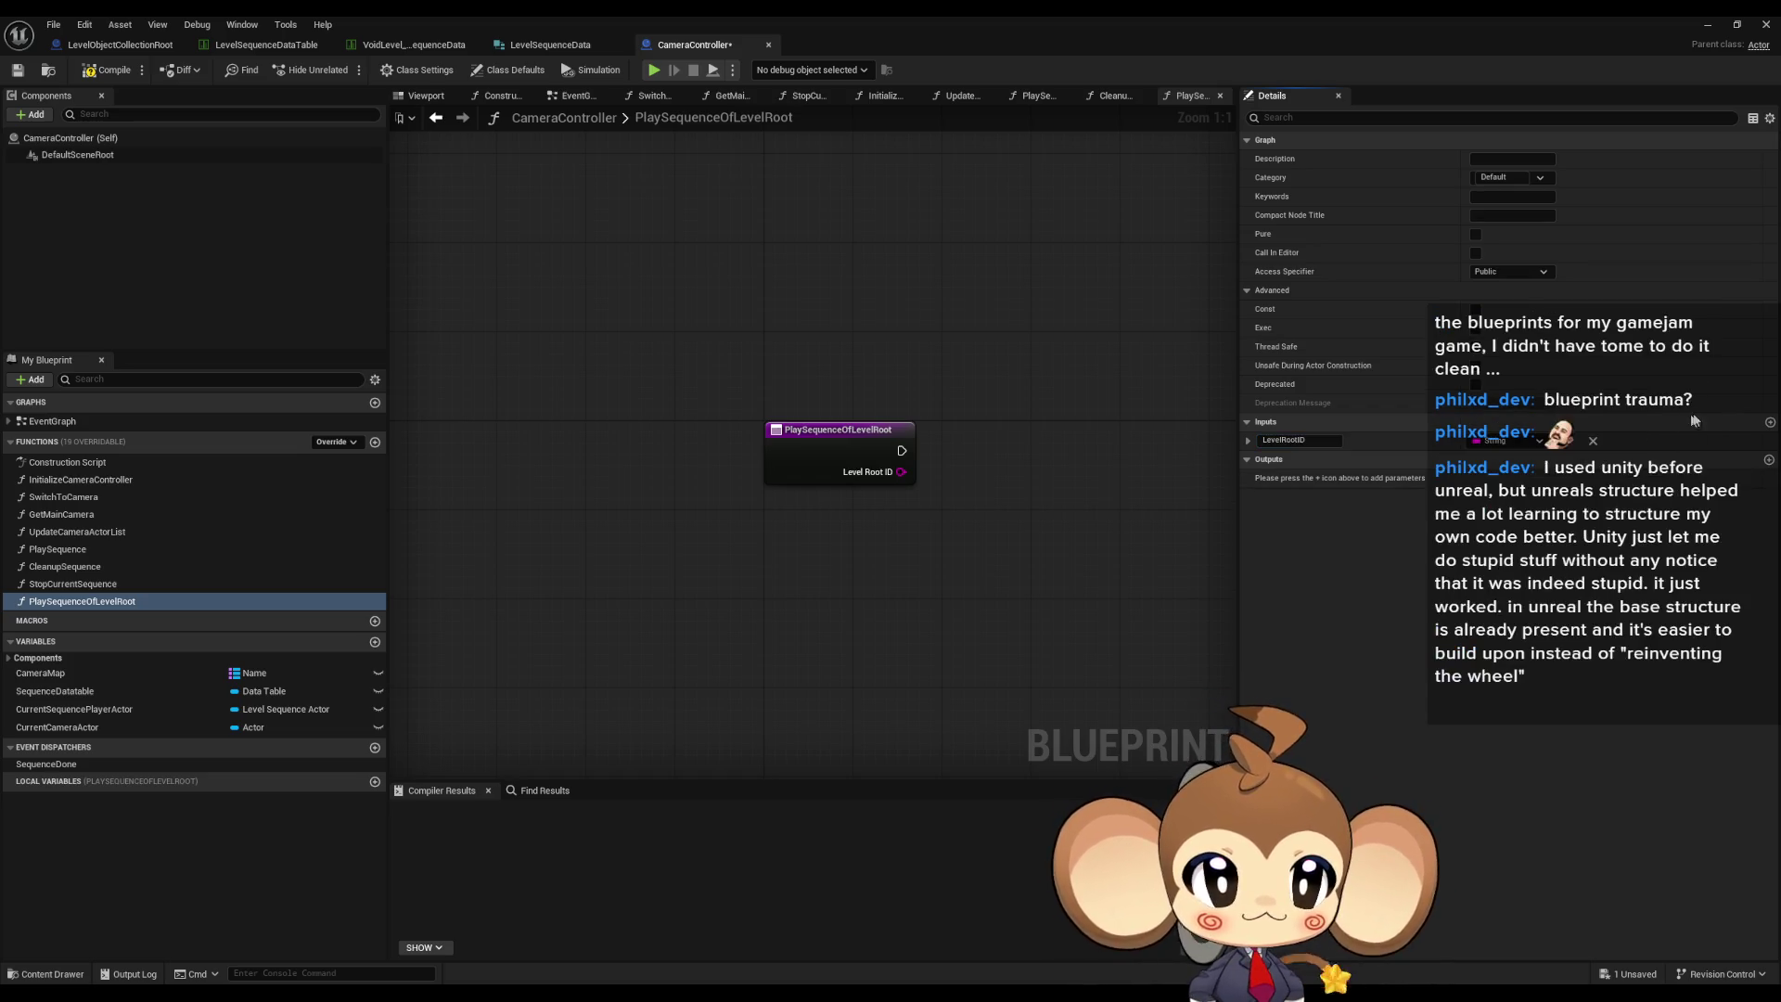
{"action": "left_click", "coordinate": [1770, 422]}
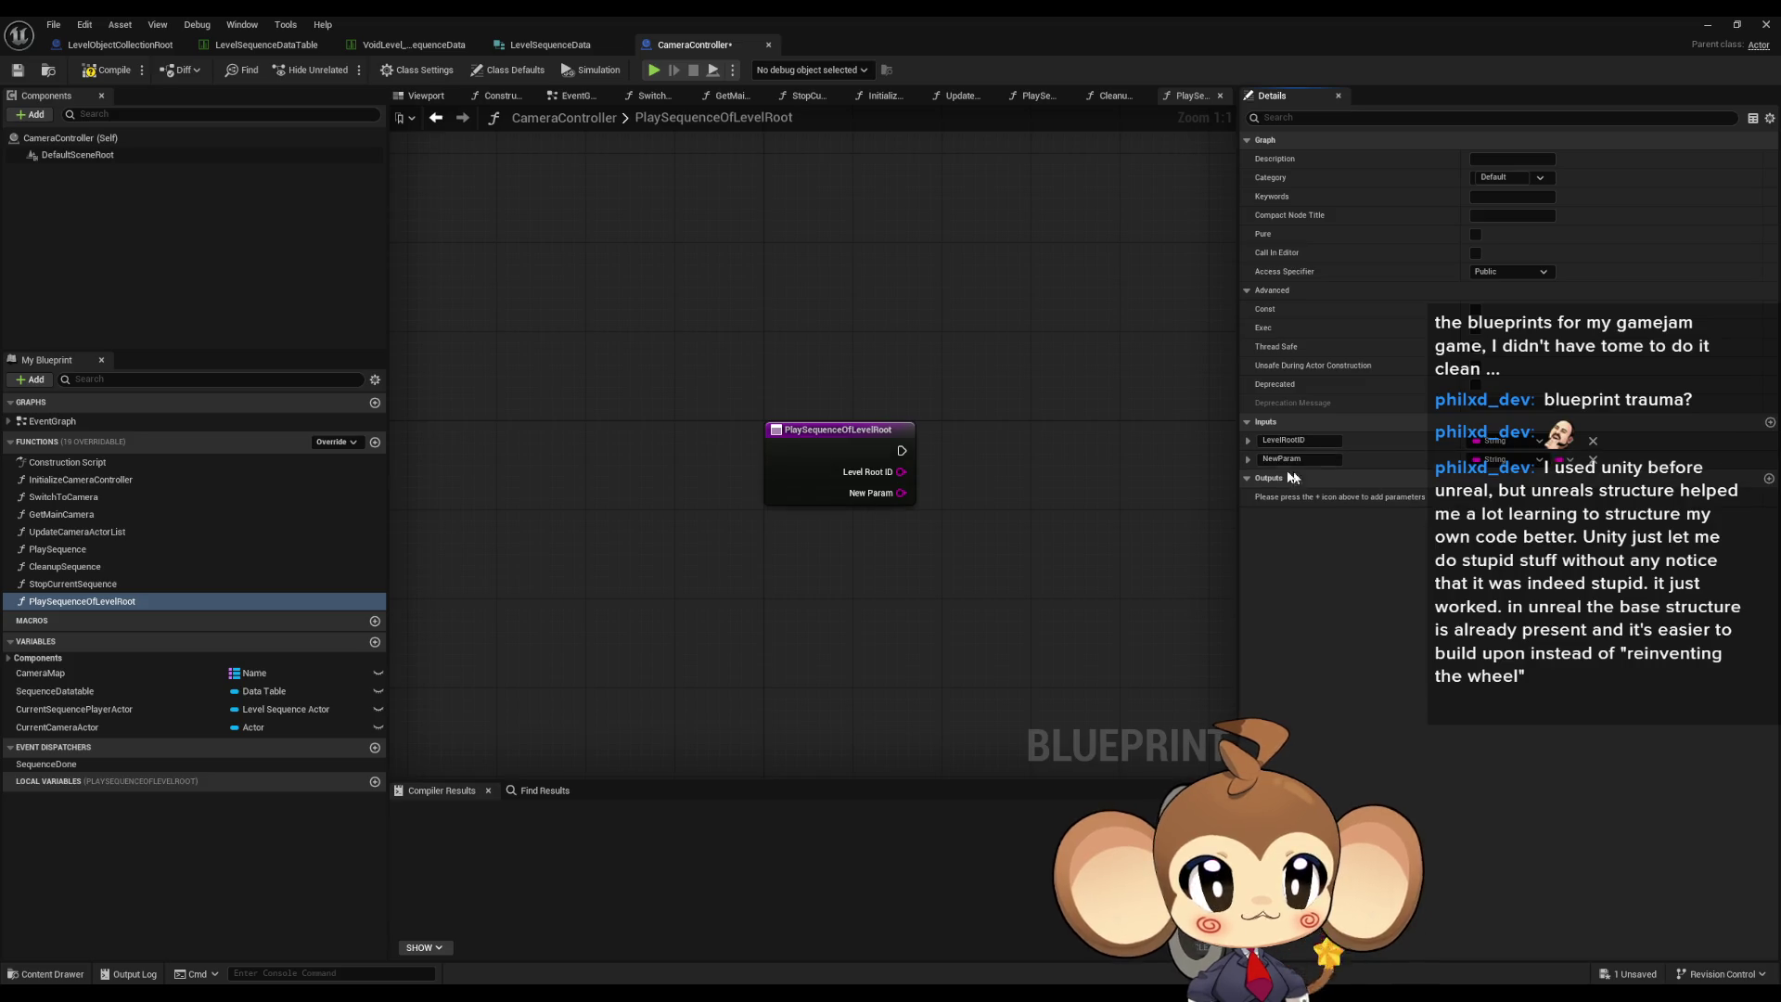
{"action": "type", "text": "SequenceID"}
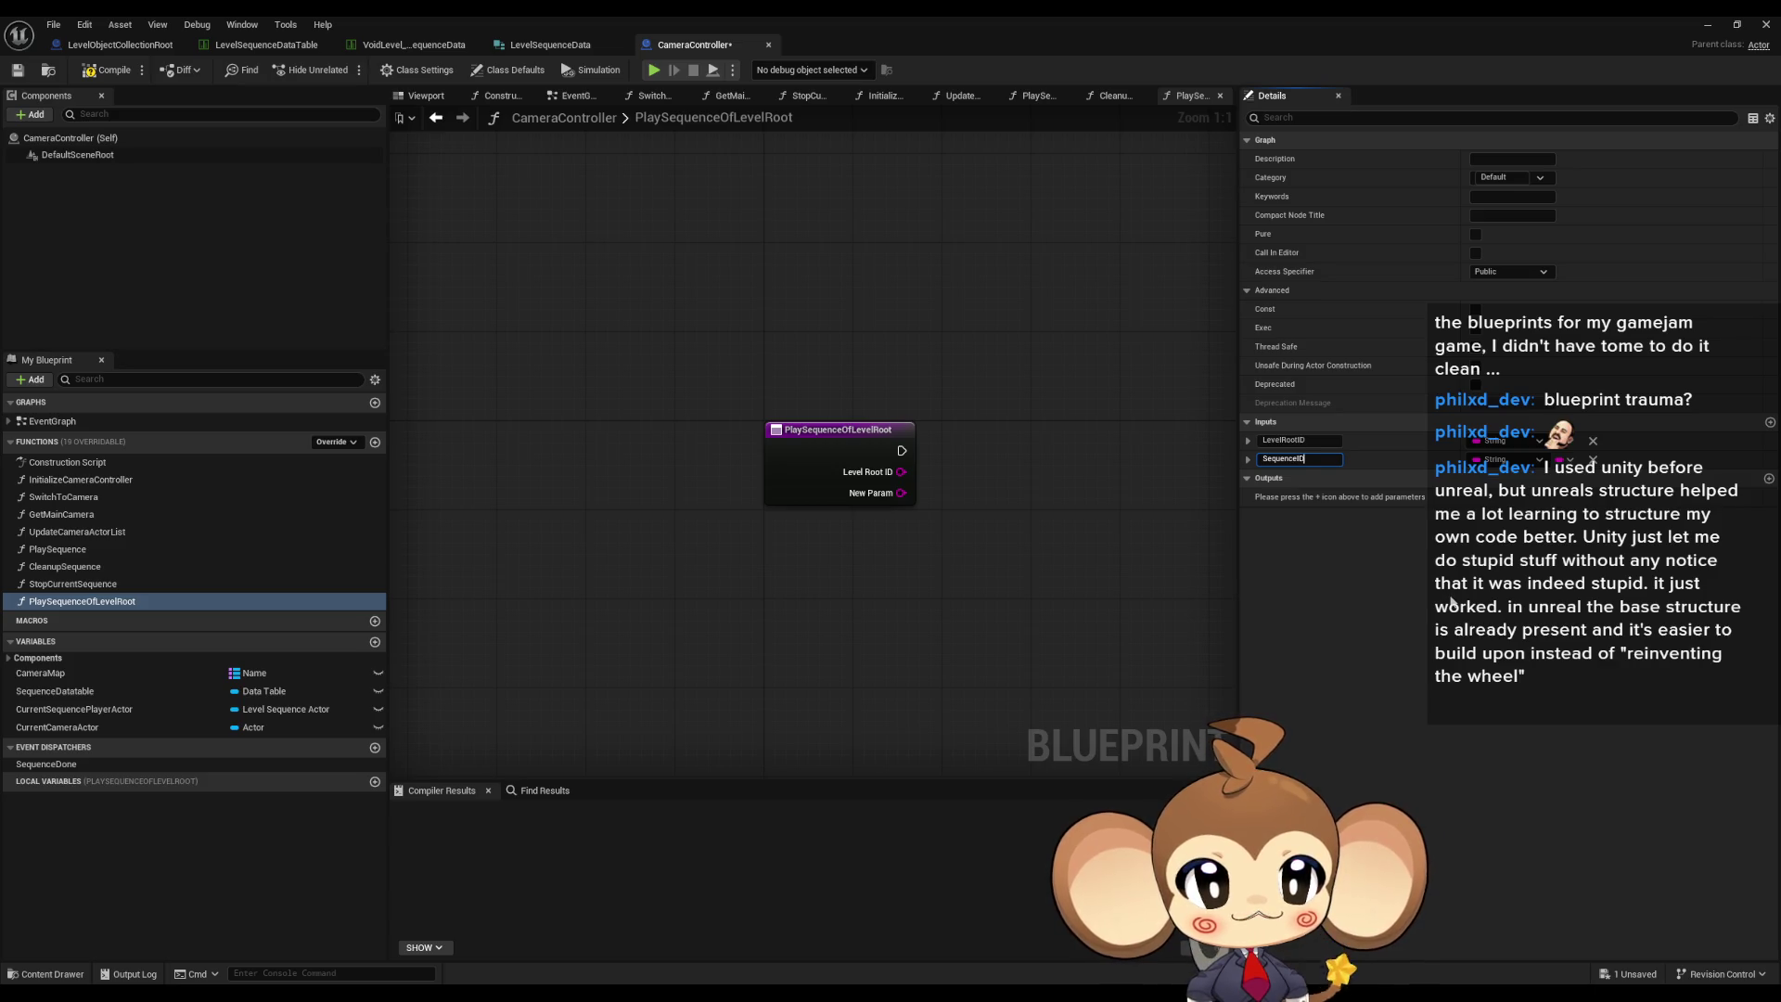
{"action": "key", "text": "Return"}
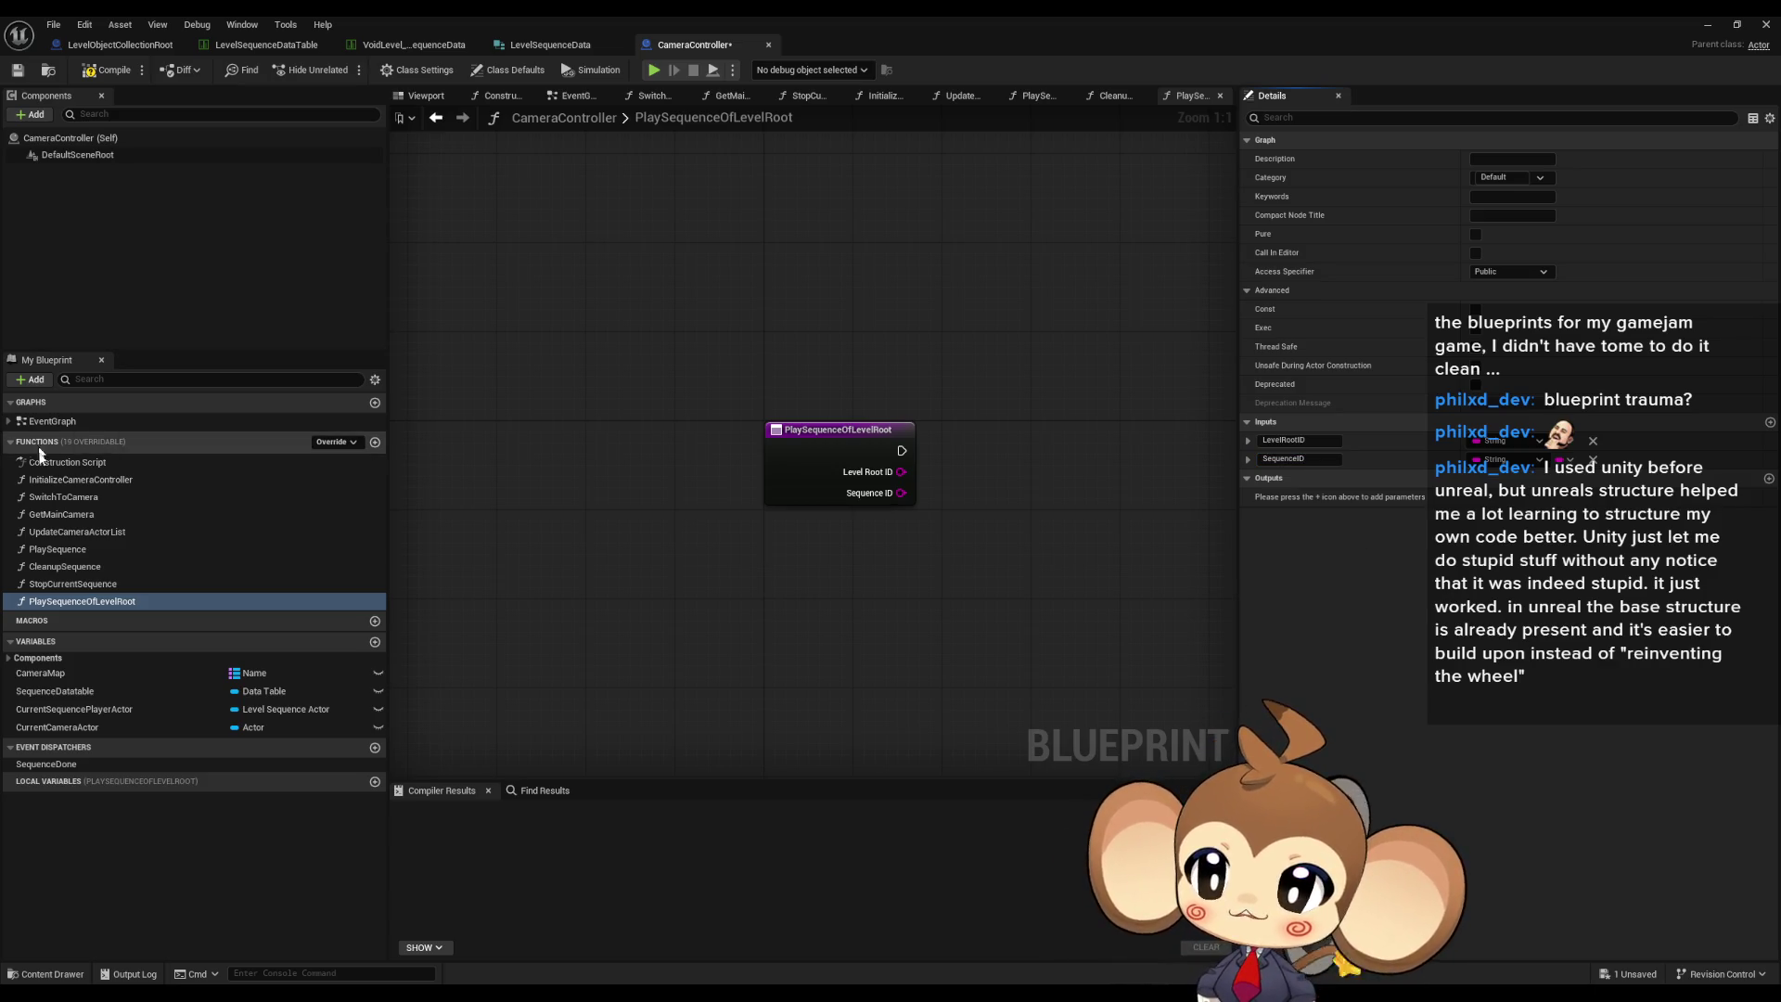
- Check the PlaySequence graph for reference, then return to PlaySequenceOfLevelRoot's entry node
{"action": "double_click", "coordinate": [62, 549]}
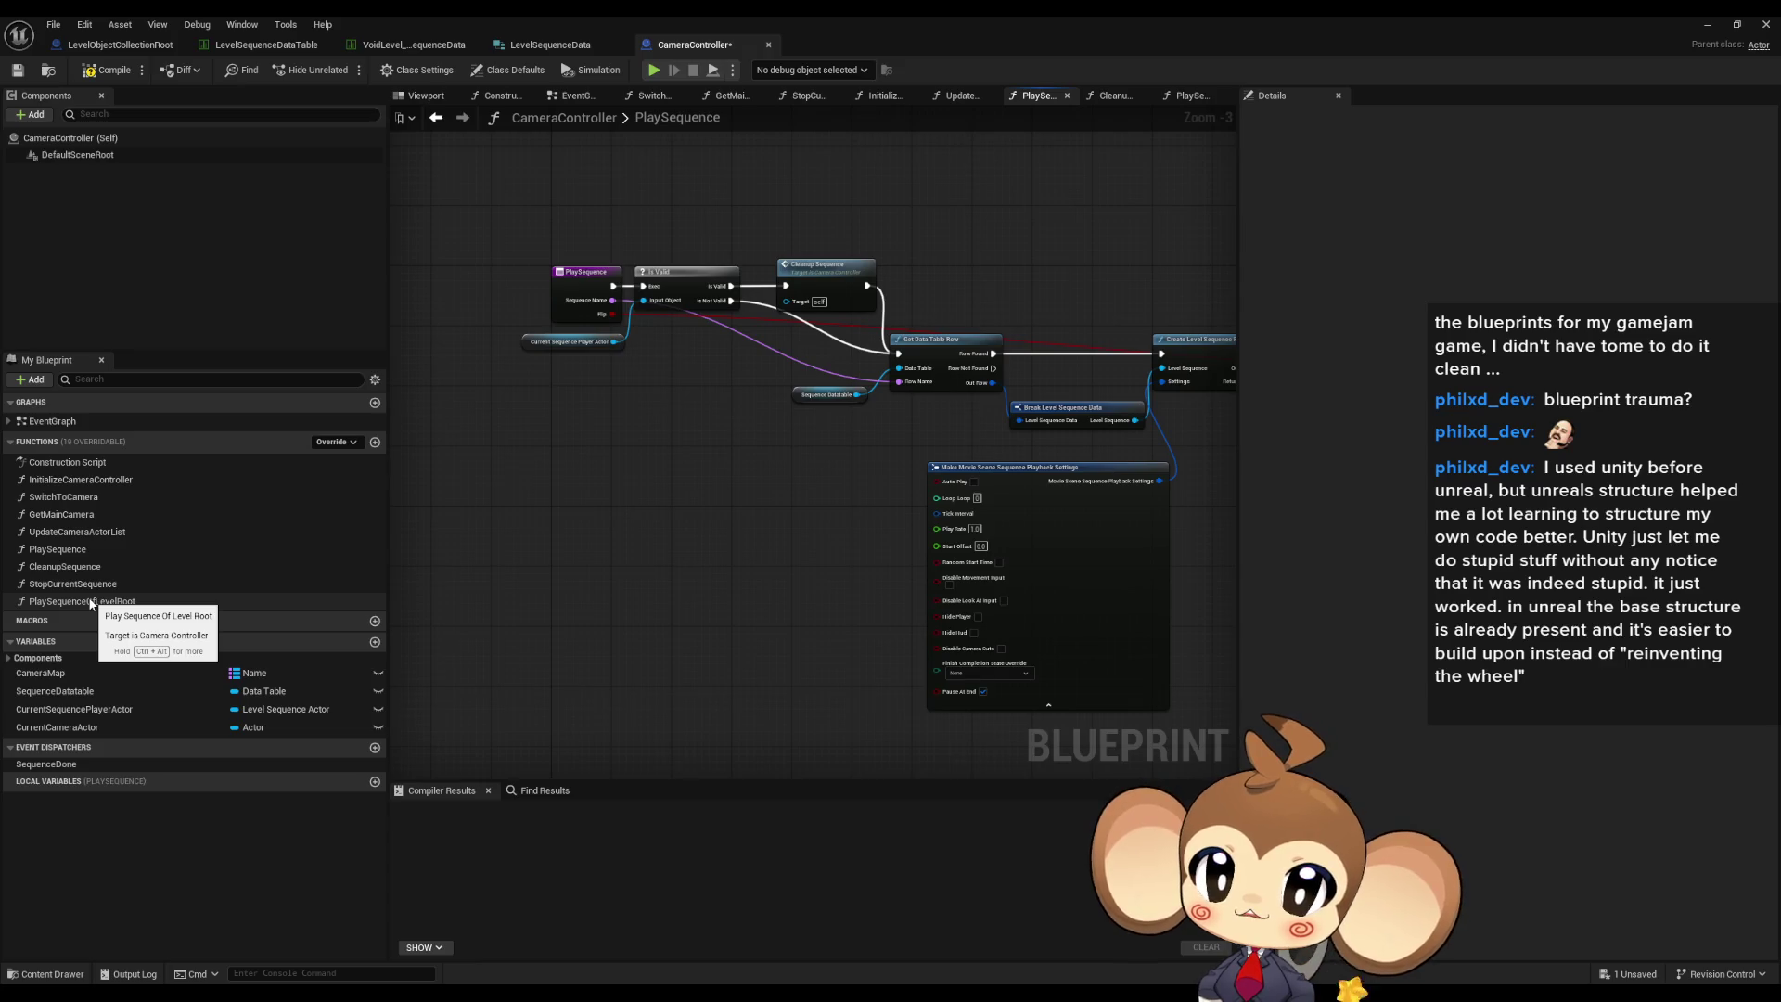
{"action": "left_click_drag", "start_coordinate": [1150, 520], "coordinate": [371, 525]}
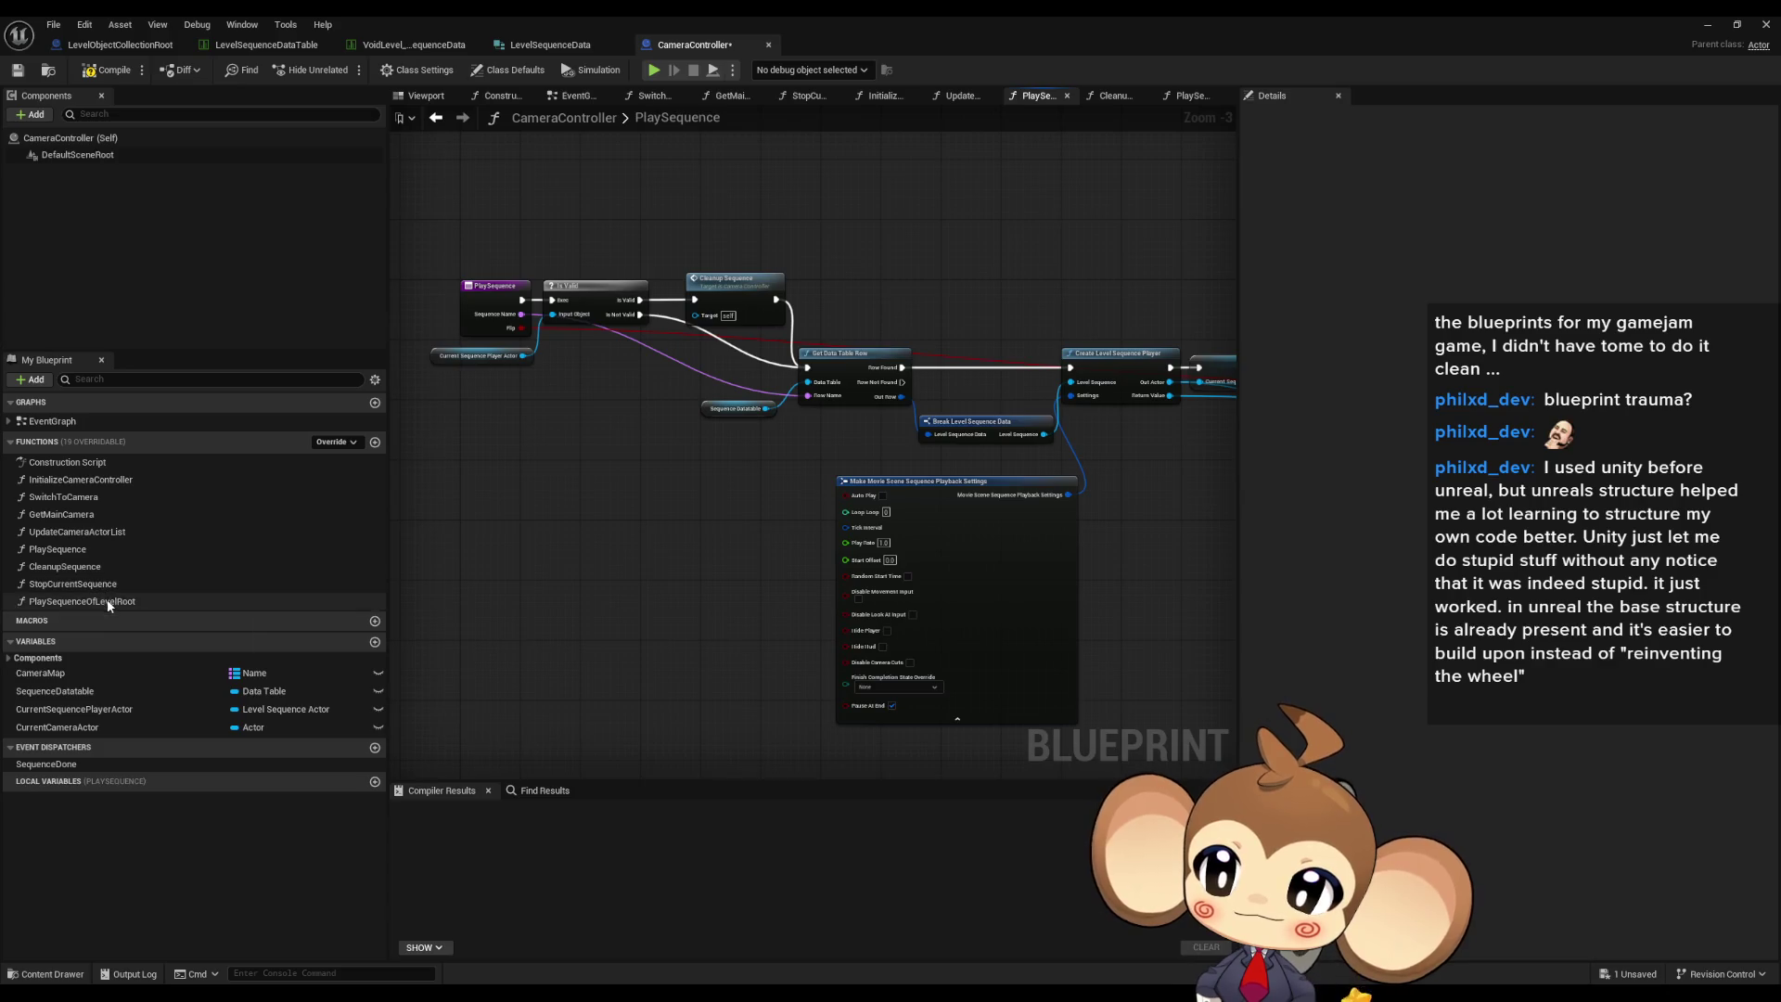
{"action": "double_click", "coordinate": [107, 601]}
{"action": "left_click", "coordinate": [652, 470]}
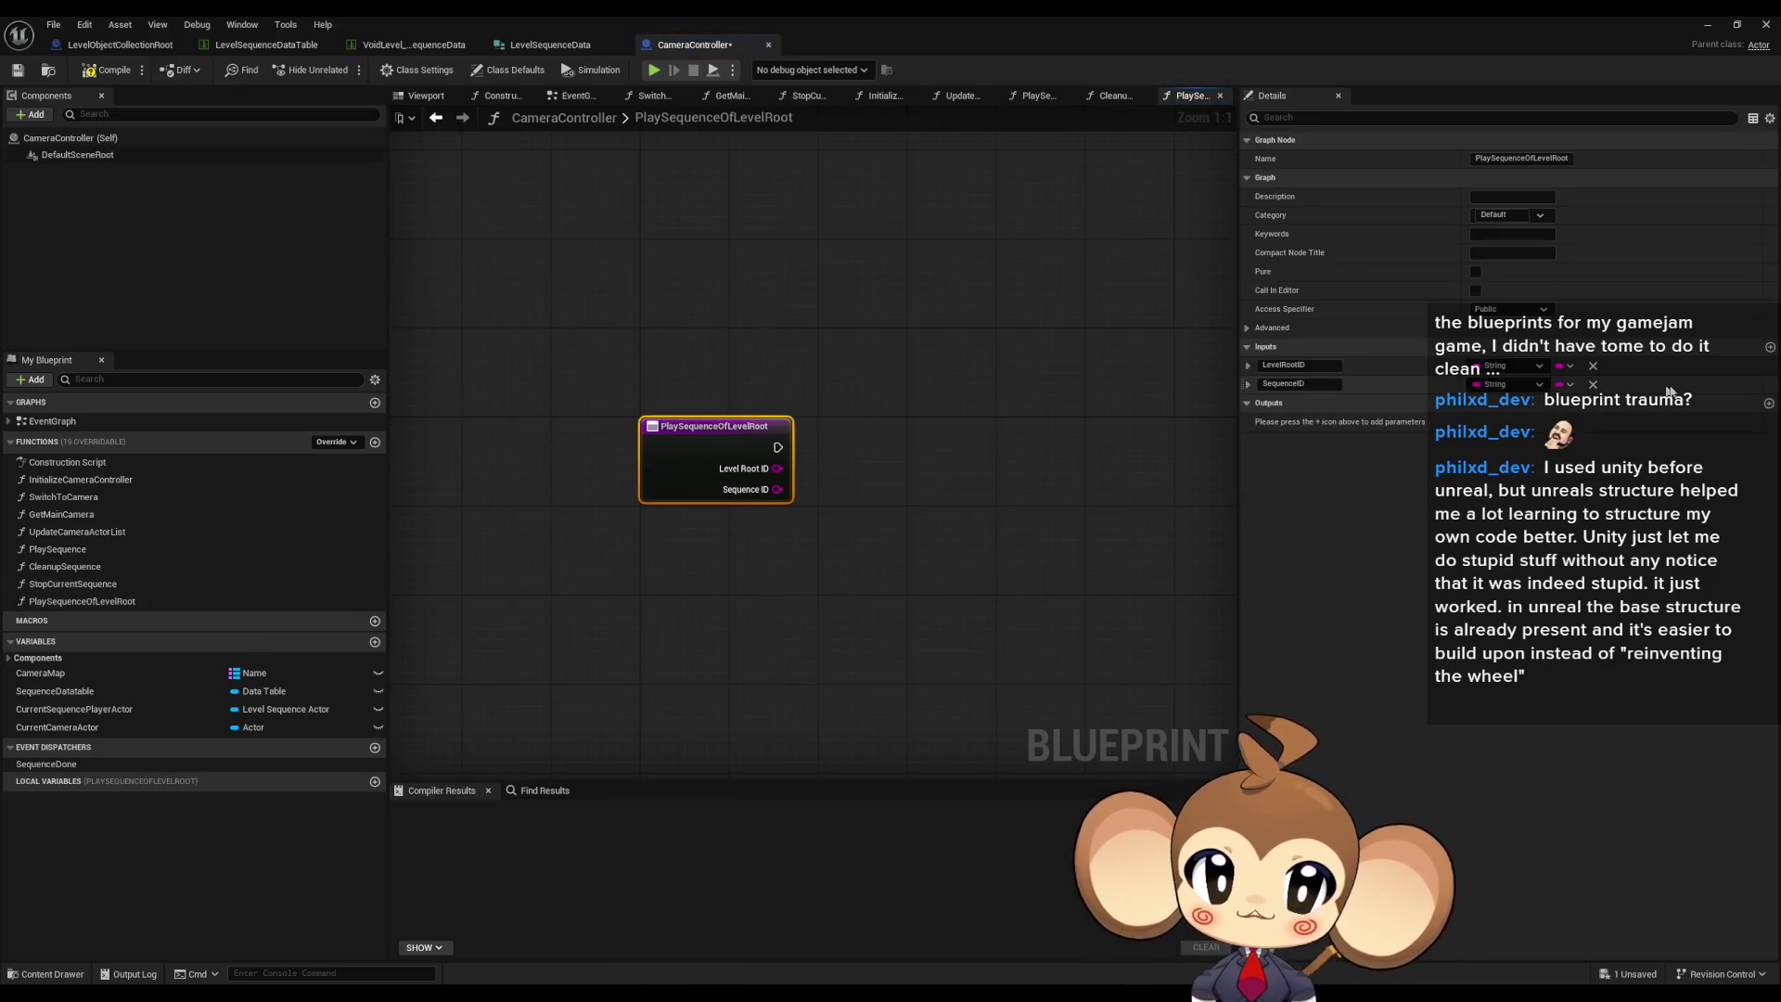
- Add a third Boolean input named Flip180ZAxis
{"action": "left_click", "coordinate": [1769, 348]}
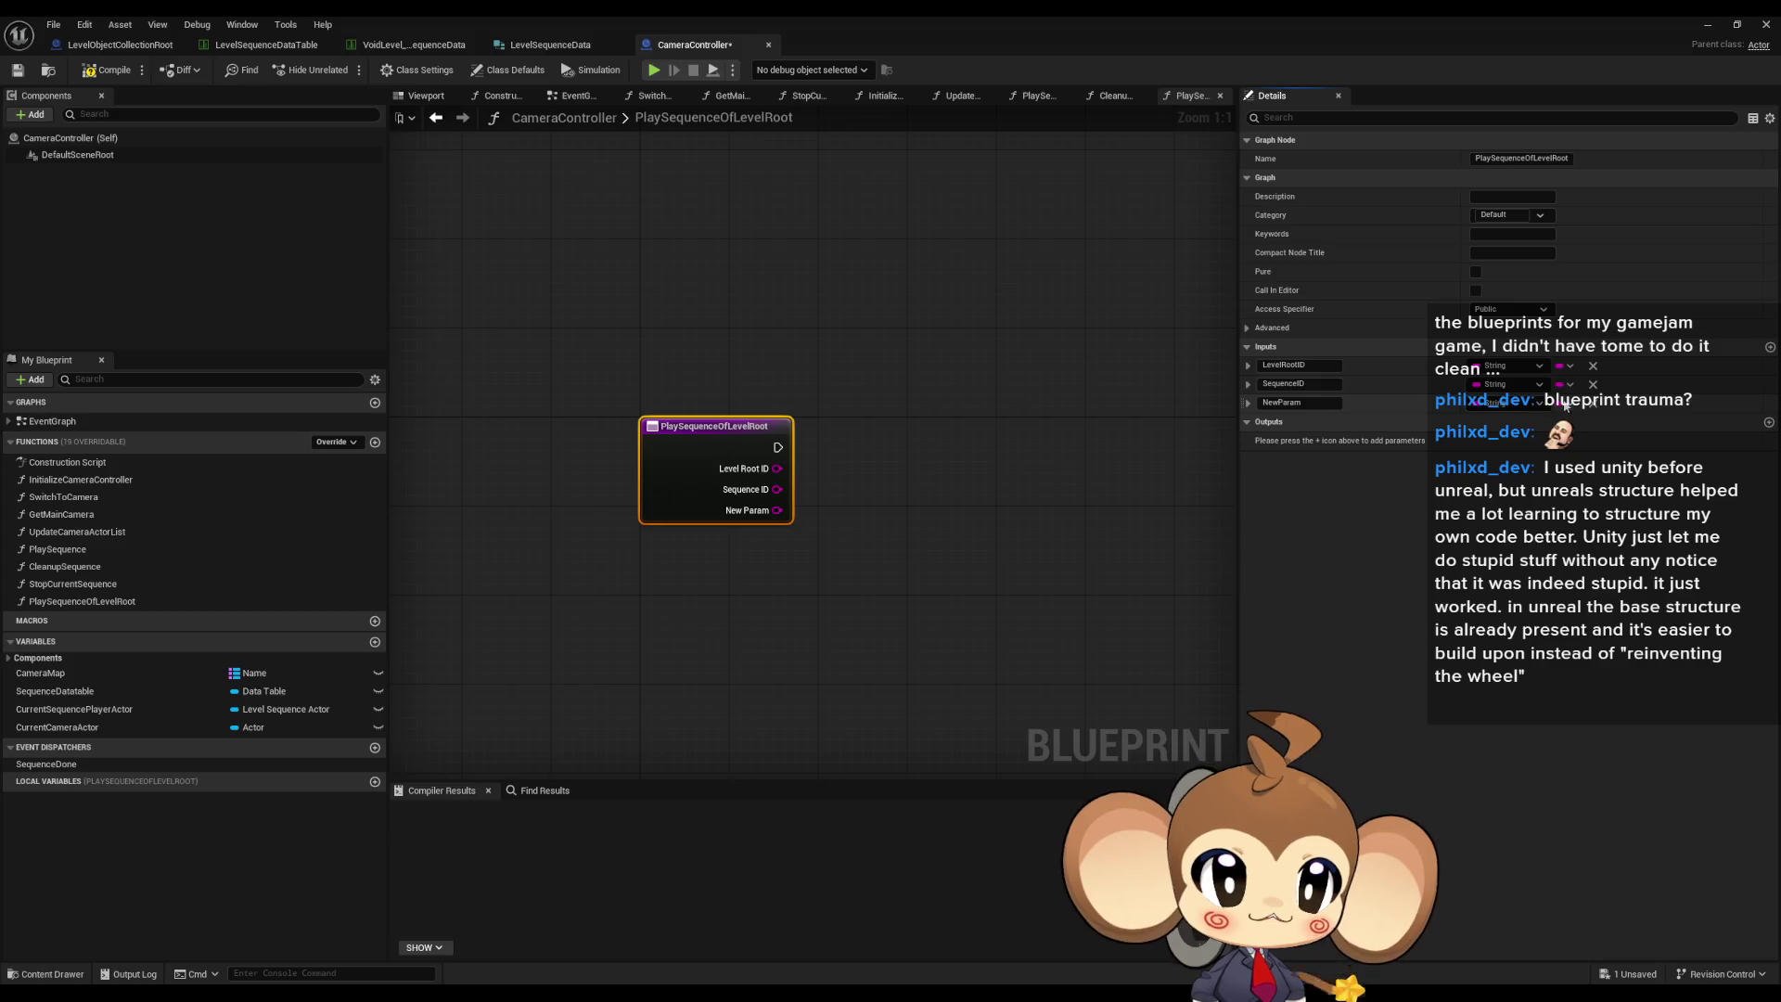
{"action": "left_click", "coordinate": [1504, 402]}
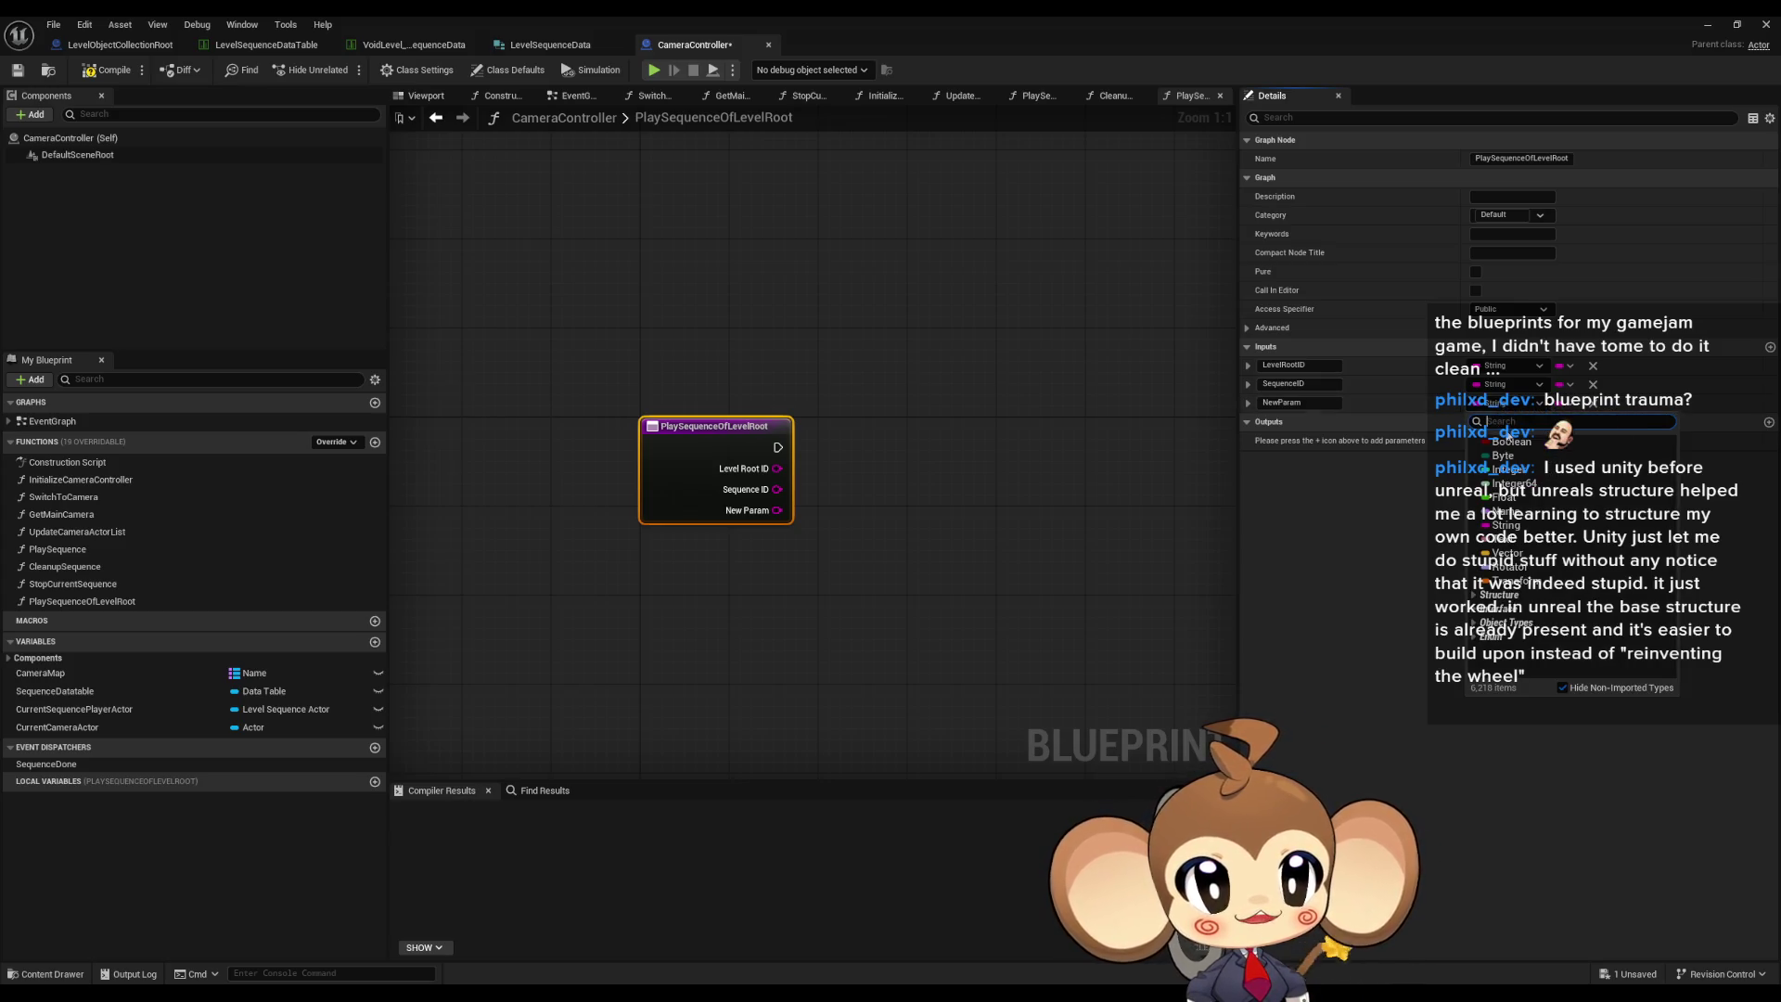
{"action": "left_click", "coordinate": [1509, 441]}
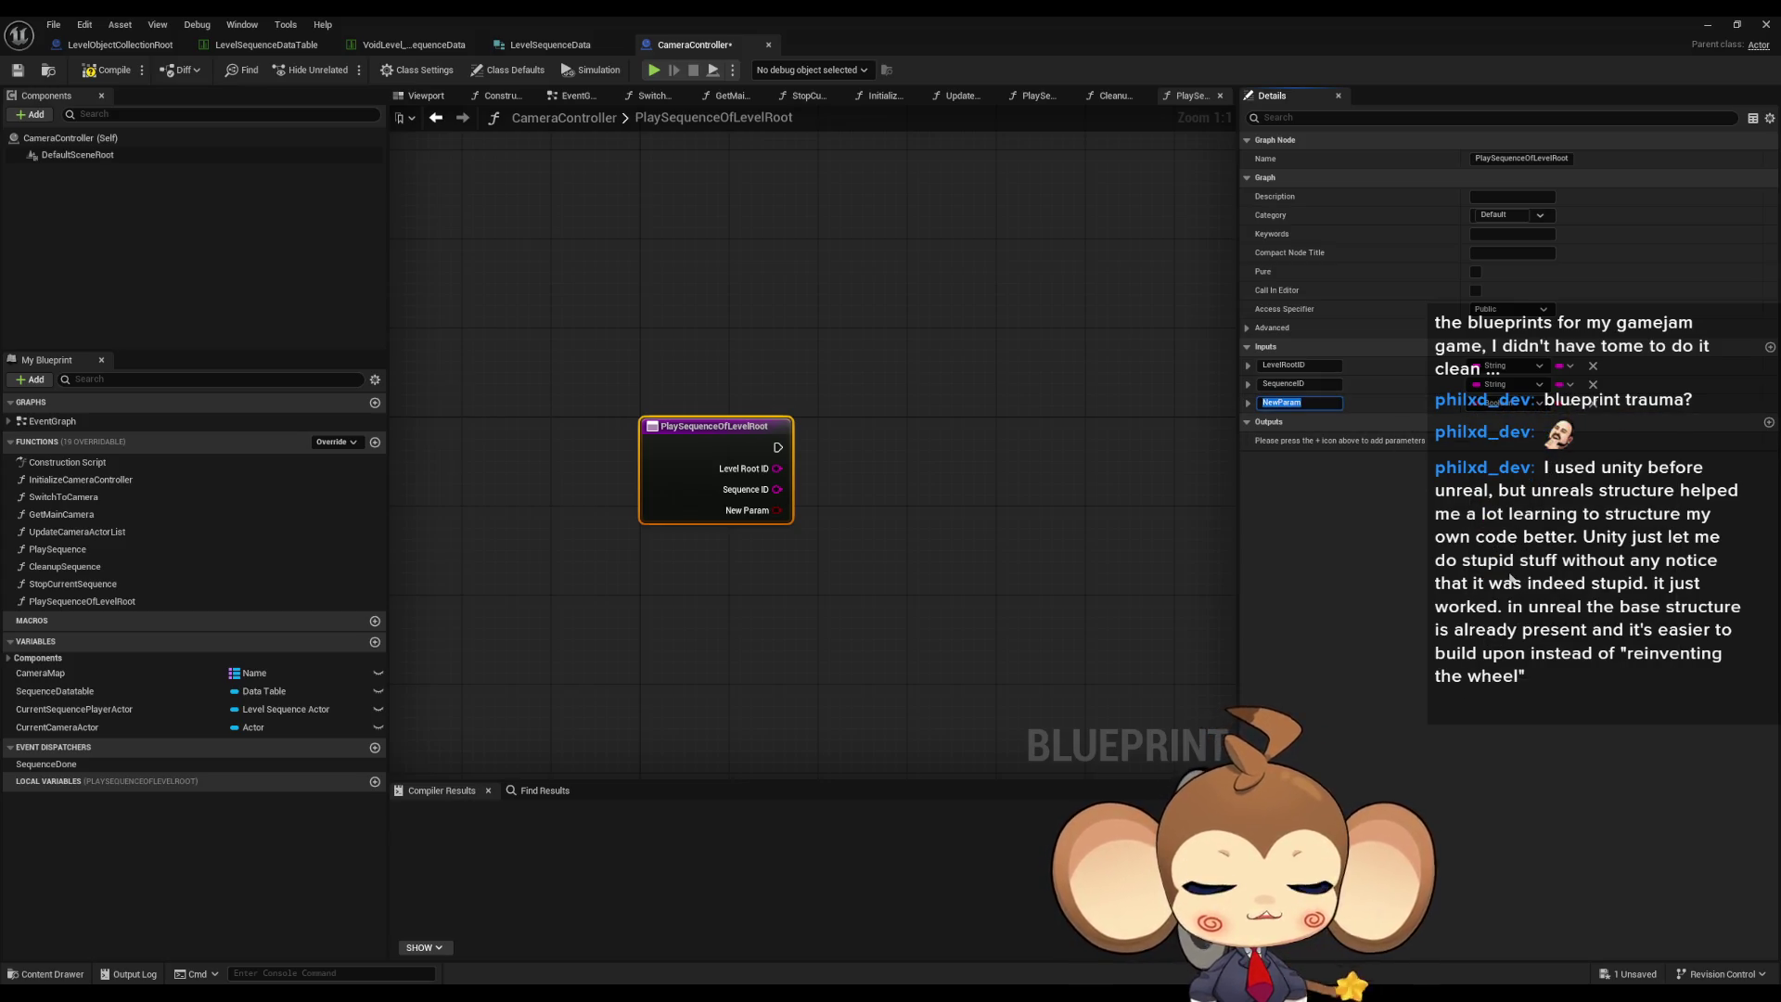
{"action": "type", "text": "Flip"}
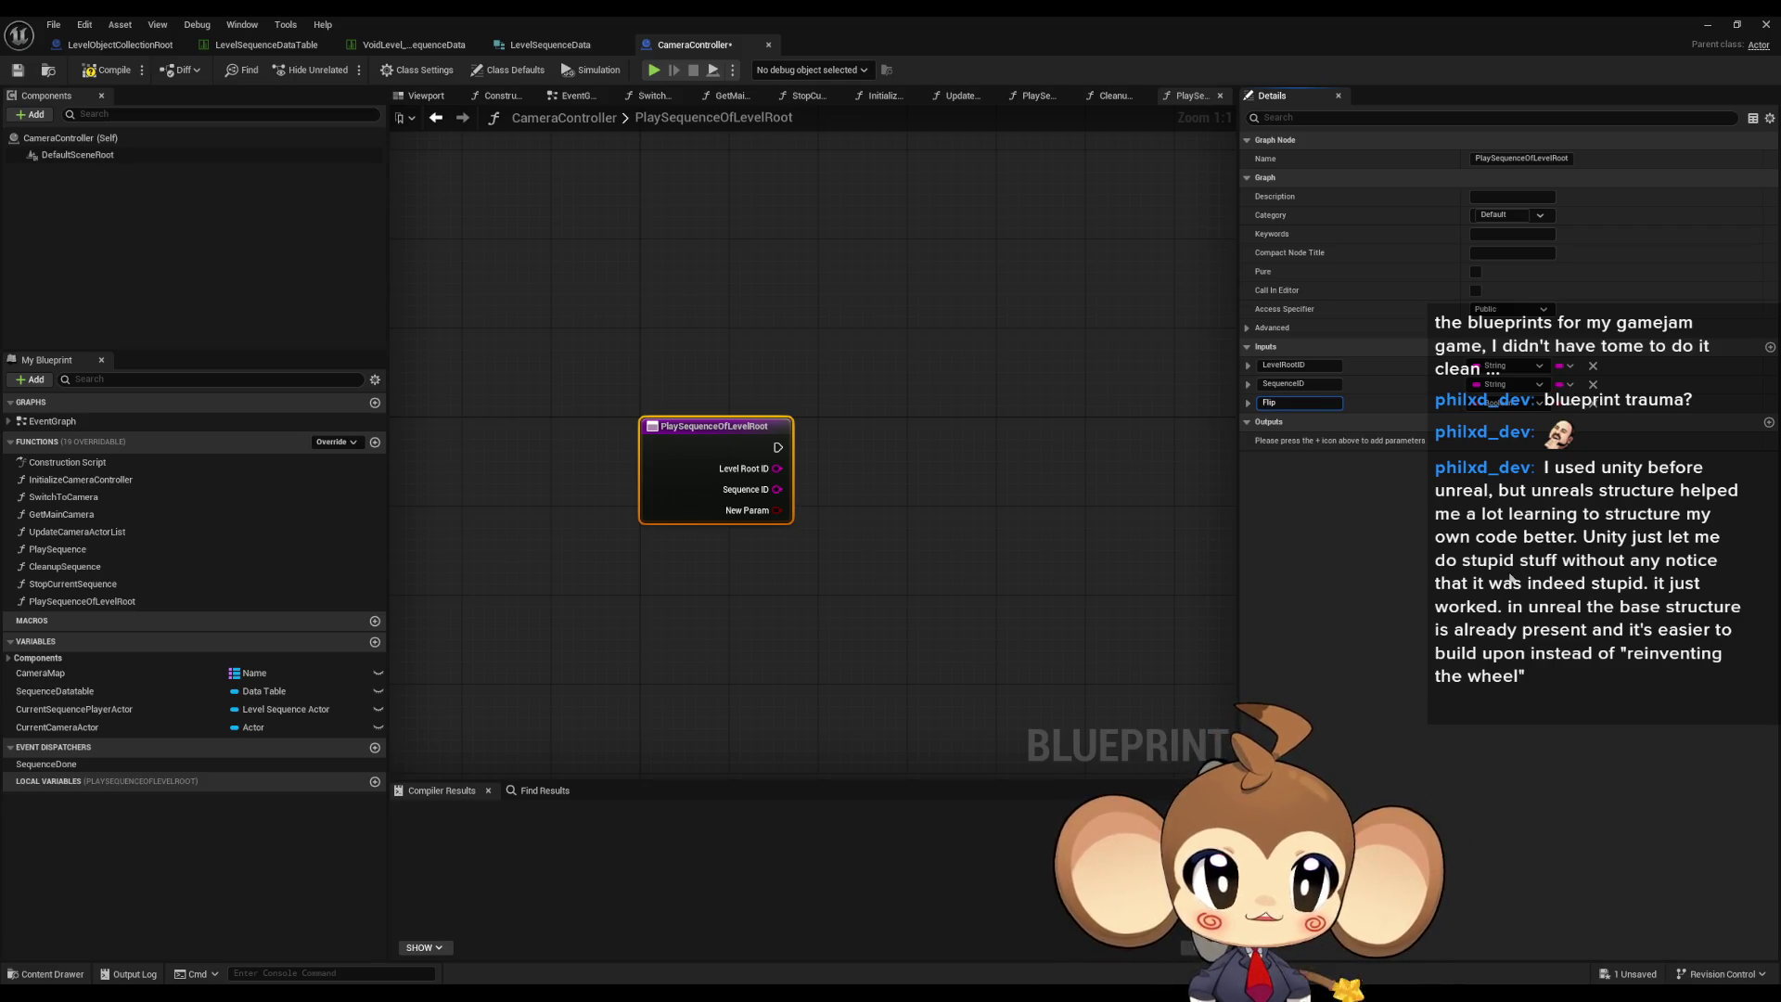
{"action": "type", "text": "180ZAxis"}
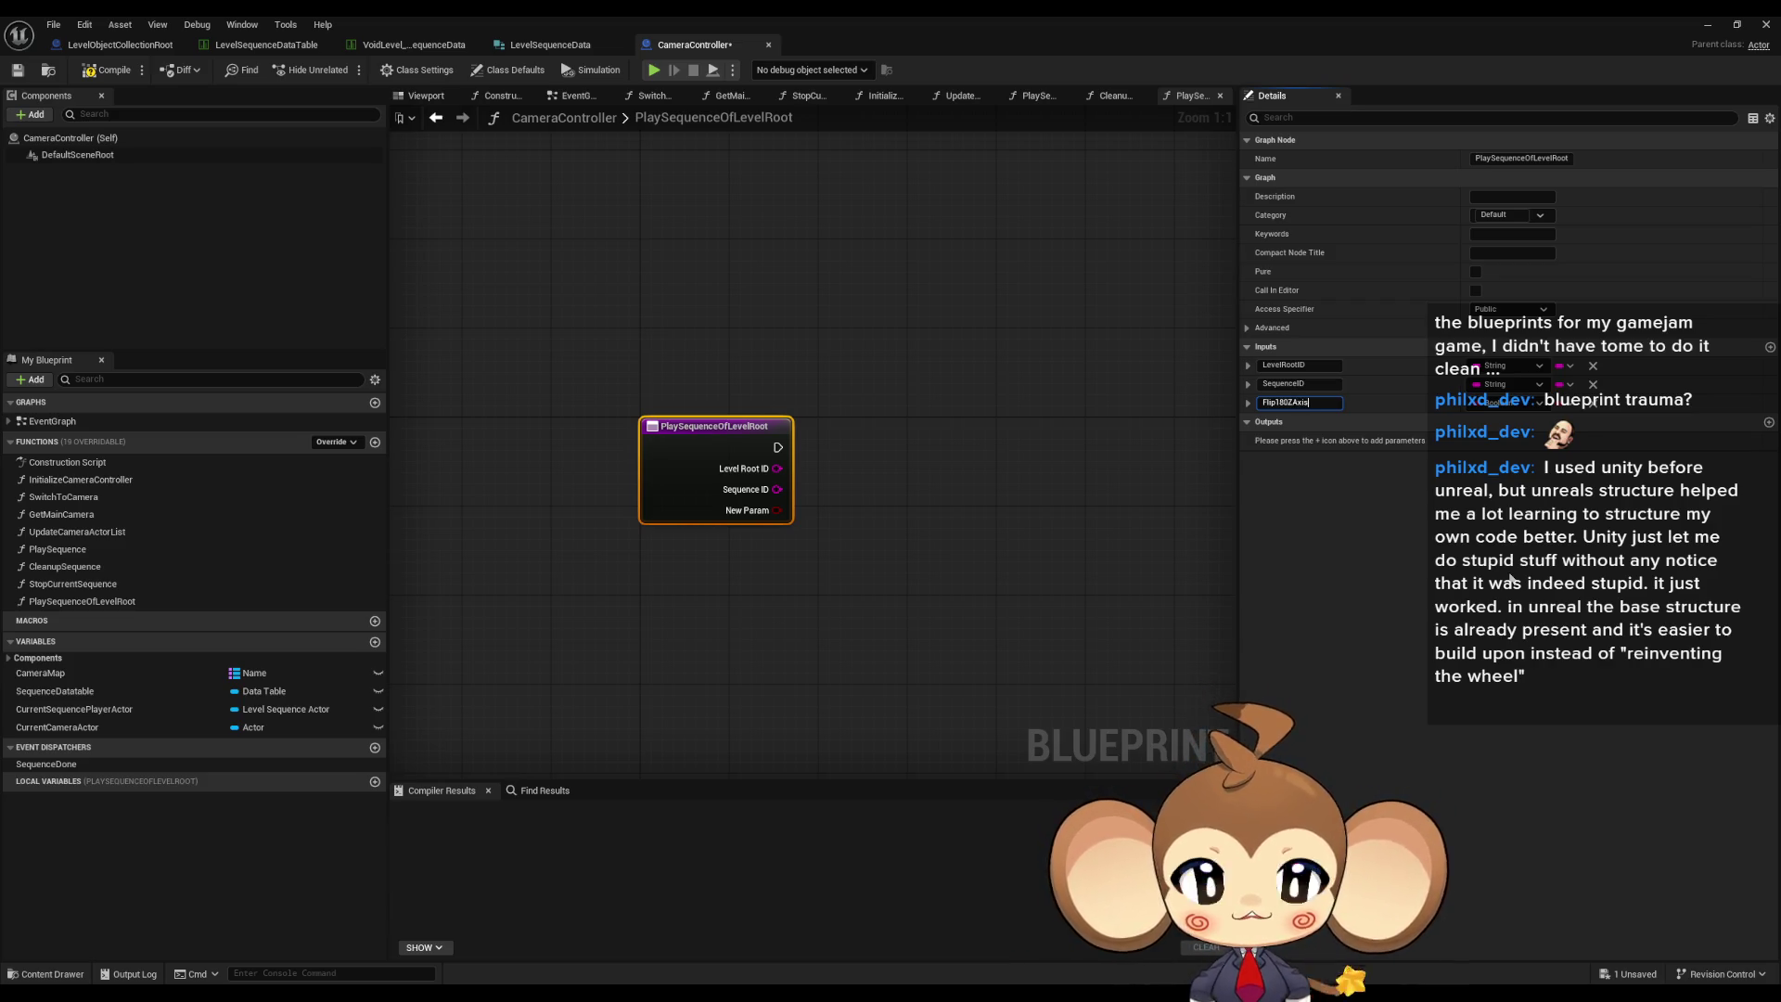
{"action": "key", "text": "Return"}
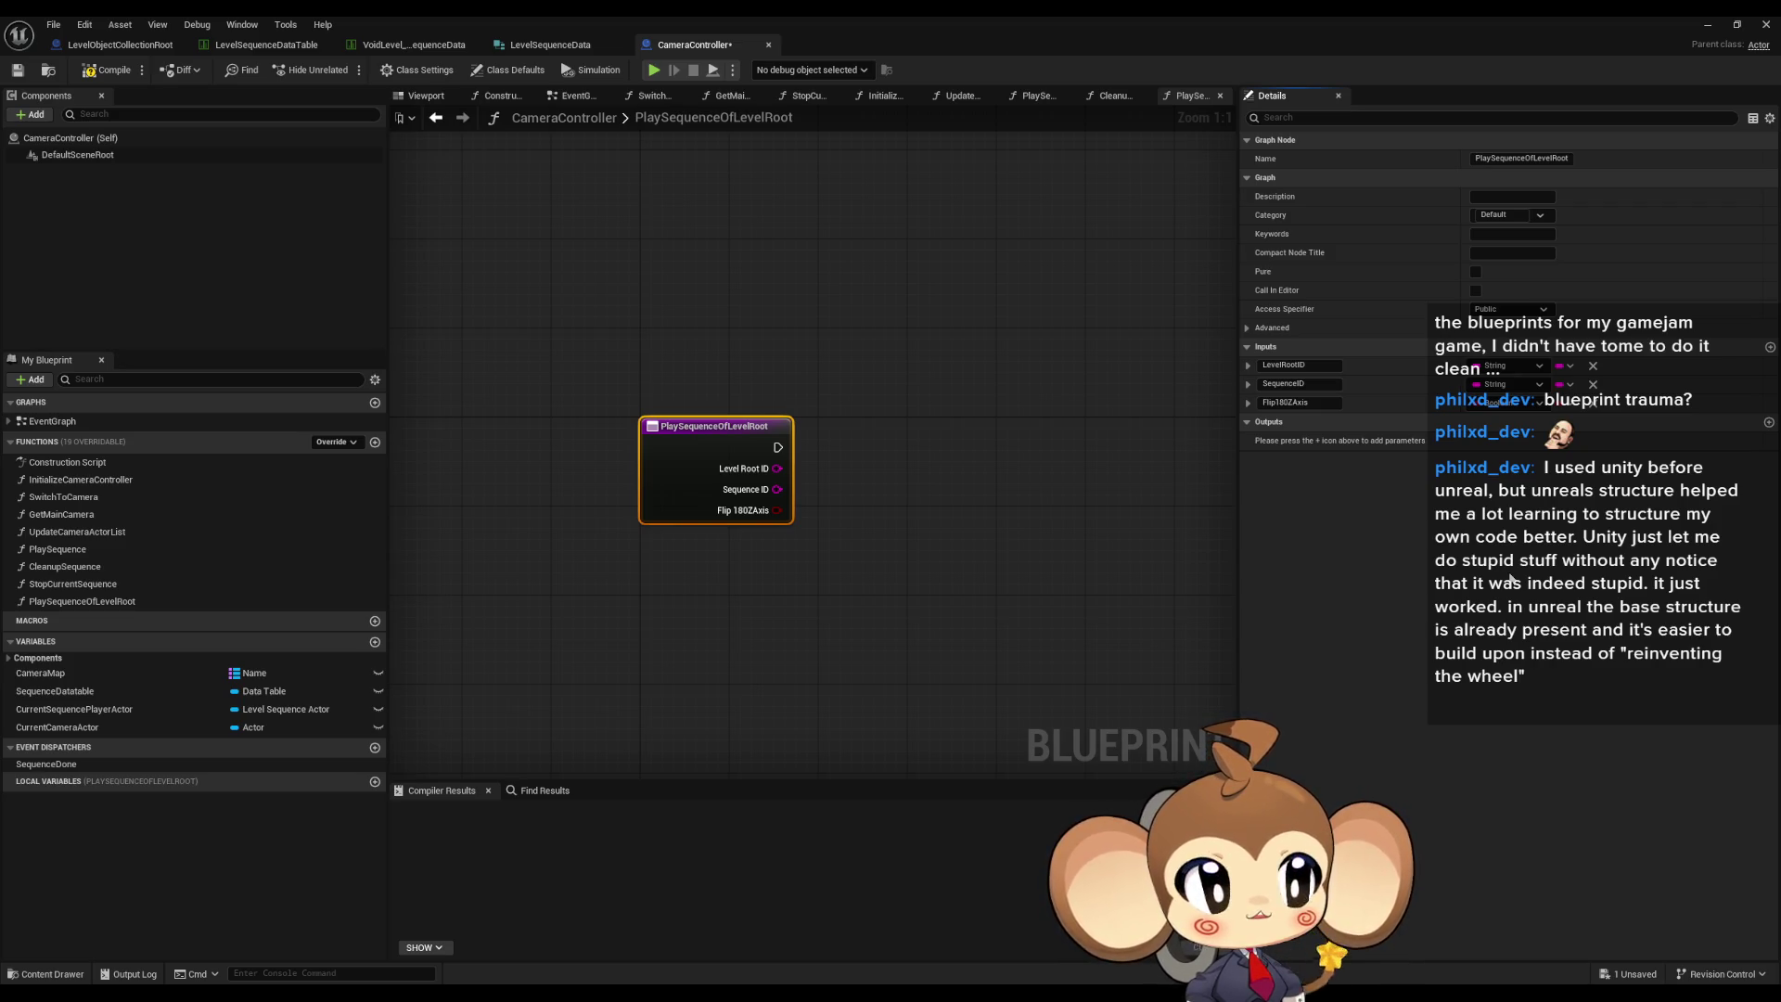
- Open and dismiss the debug object choices, then deselect the entry node
{"action": "left_click", "coordinate": [789, 73]}
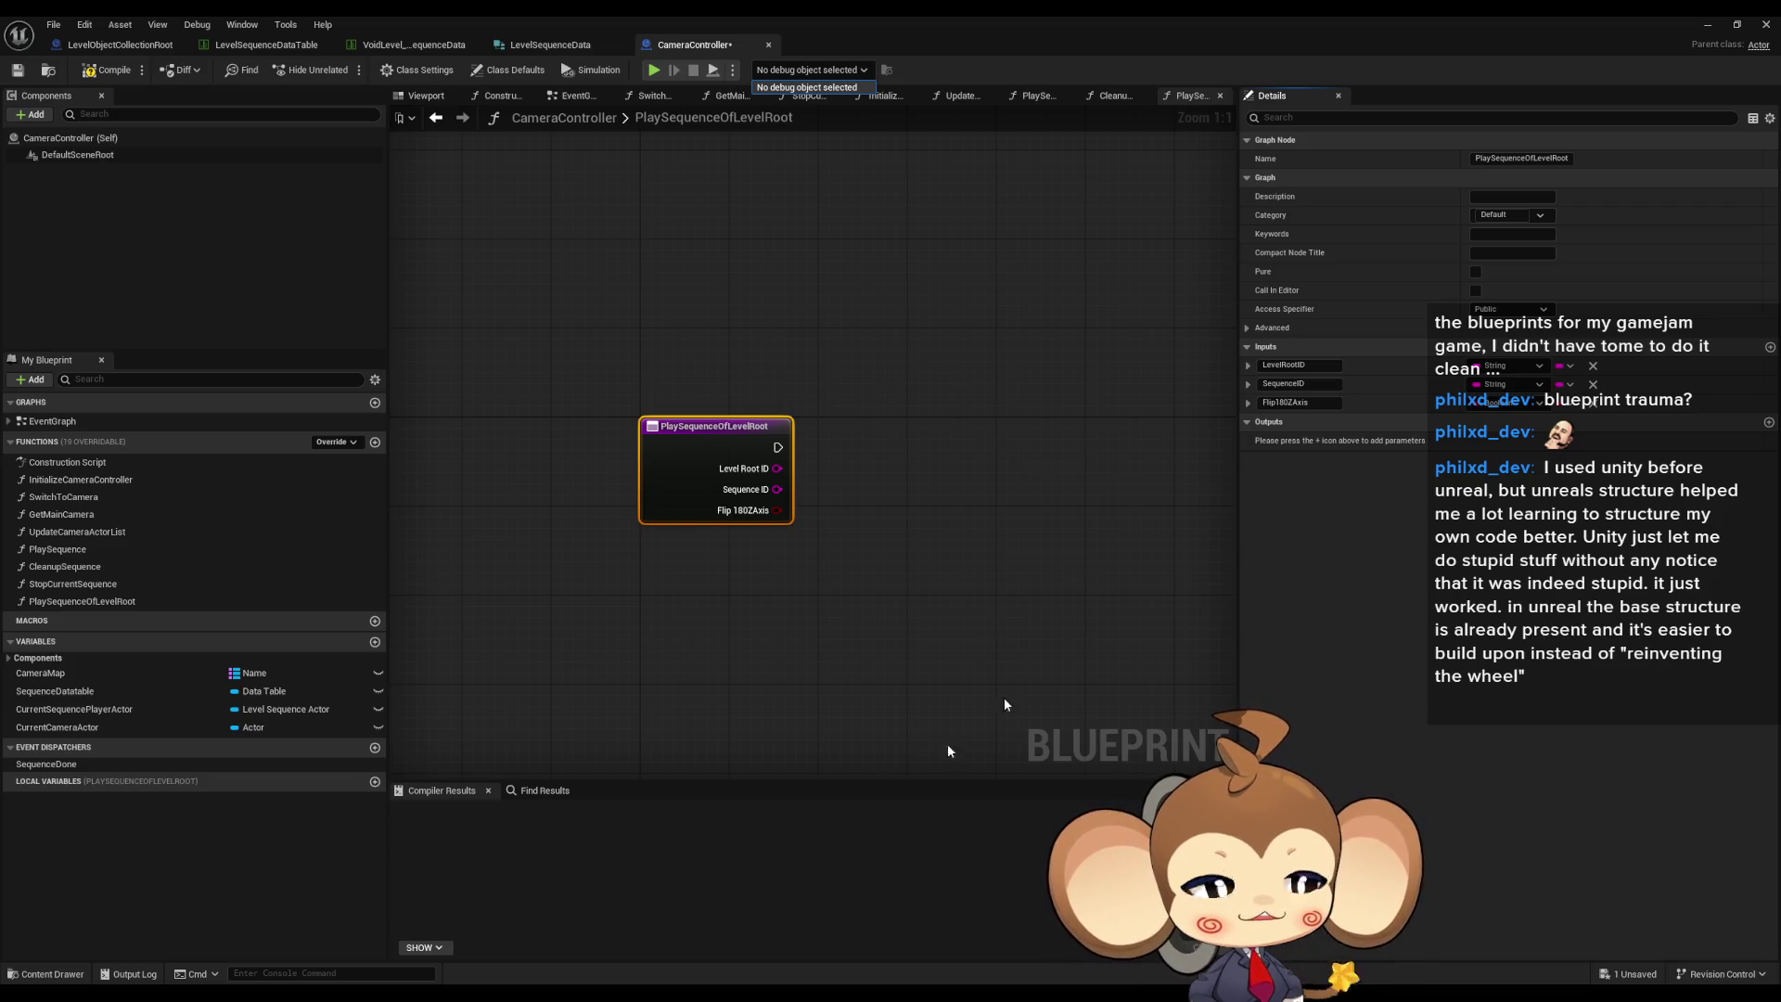
{"action": "left_click", "coordinate": [742, 707]}
{"action": "left_click", "coordinate": [742, 707]}
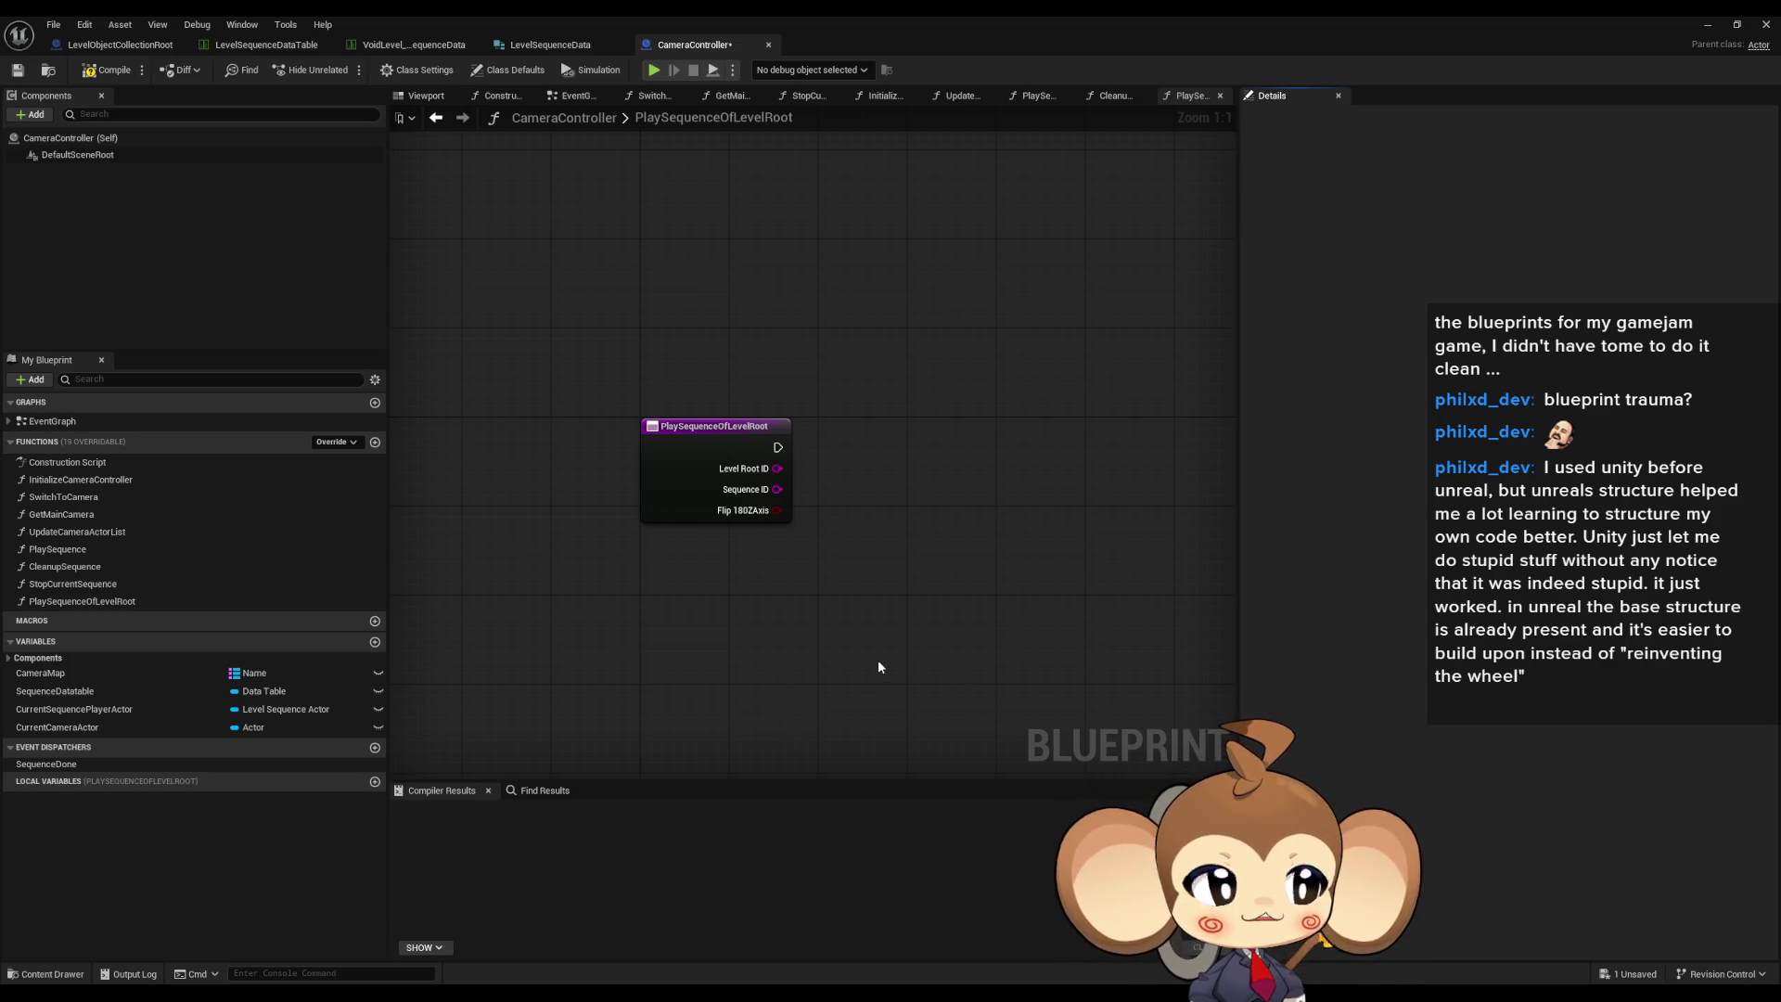
- Reposition the view around the PlaySequenceOfLevelRoot entry node, then open the PlaySequence graph
{"action": "scroll", "coordinate": [877, 658], "scroll_direction": "down", "scroll_amount": 1}
{"action": "left_click_drag", "start_coordinate": [882, 668], "coordinate": [834, 650]}
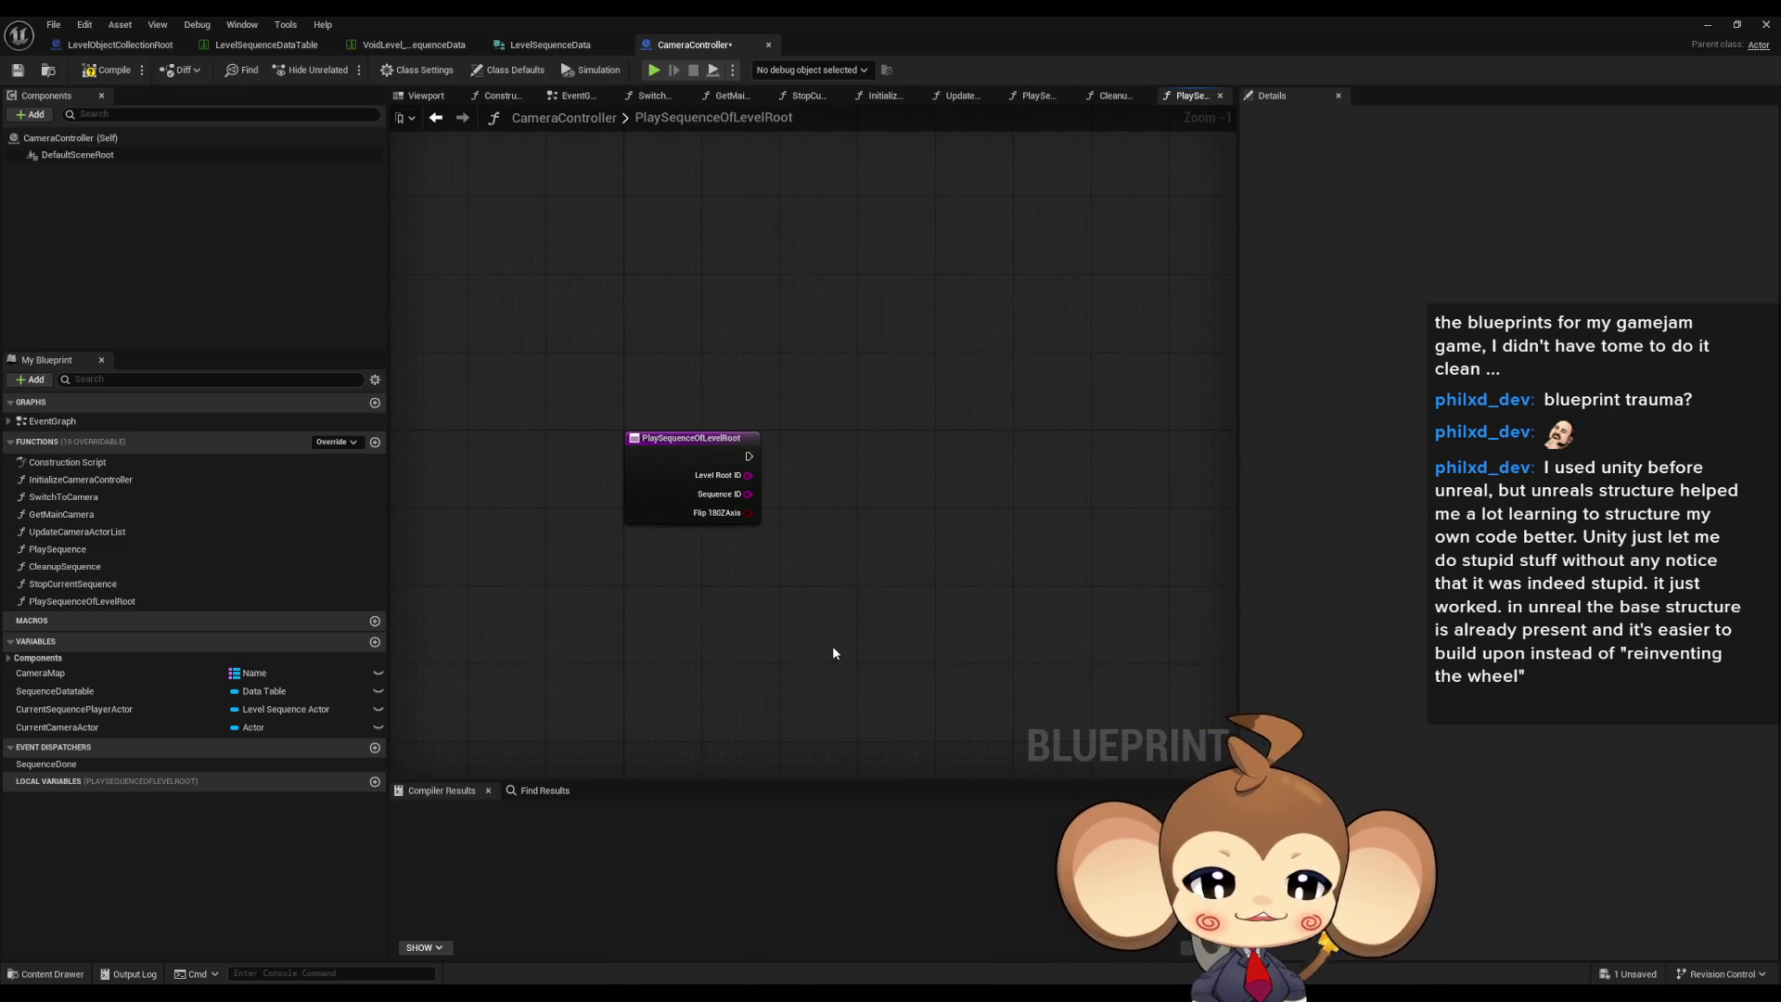
{"action": "scroll", "coordinate": [832, 654], "scroll_direction": "down", "scroll_amount": 1}
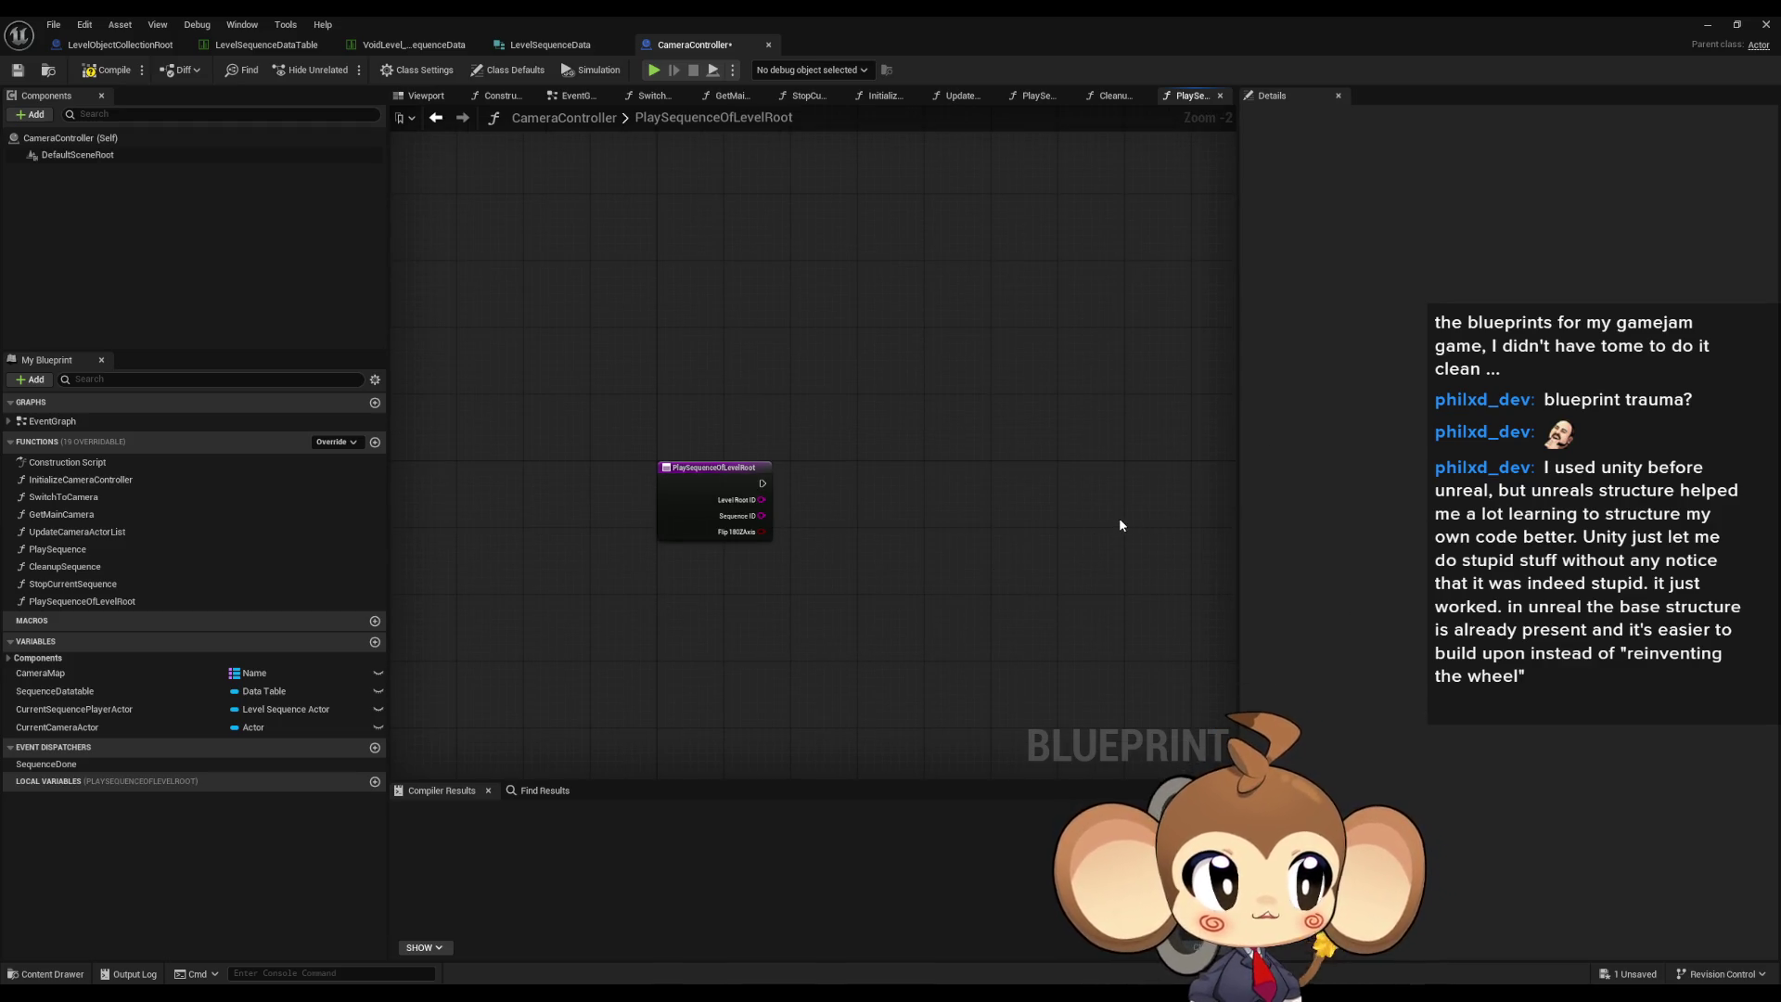
{"action": "left_click_drag", "start_coordinate": [1154, 634], "coordinate": [974, 594]}
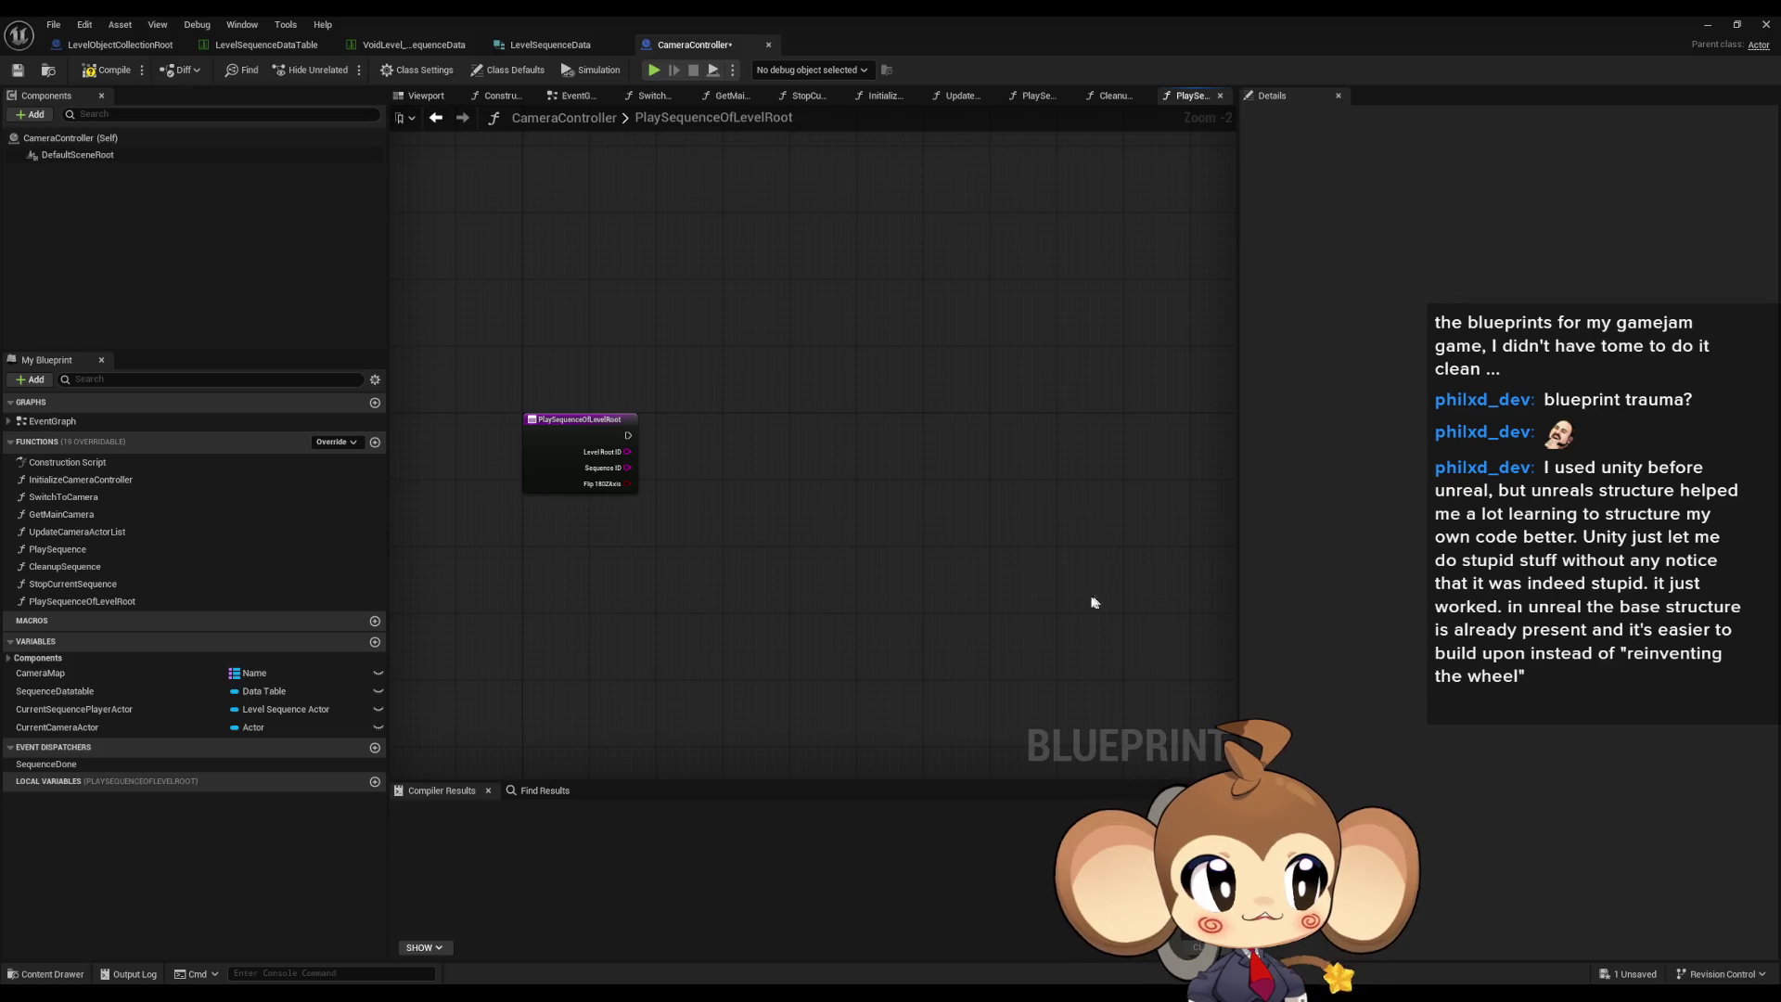
{"action": "scroll", "coordinate": [1156, 590], "scroll_direction": "down", "scroll_amount": 1}
{"action": "scroll", "coordinate": [1044, 572], "scroll_direction": "up", "scroll_amount": 2}
{"action": "scroll", "coordinate": [976, 538], "scroll_direction": "up", "scroll_amount": 1}
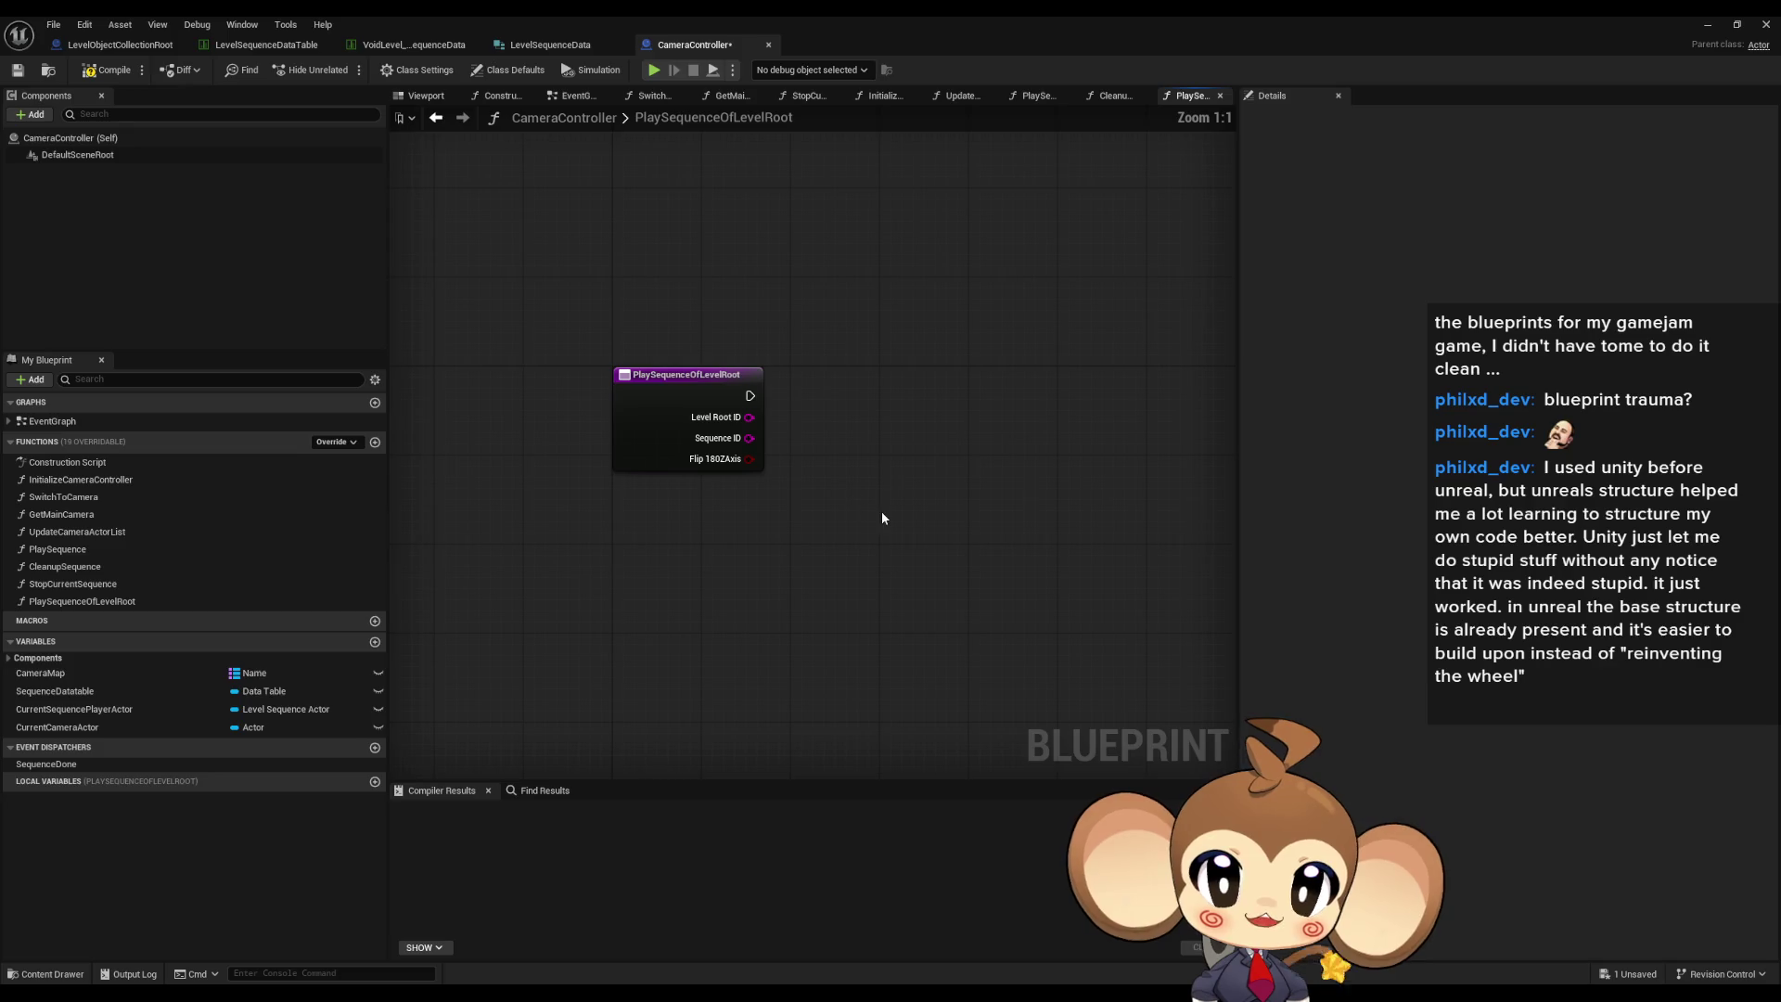
{"action": "double_click", "coordinate": [86, 553]}
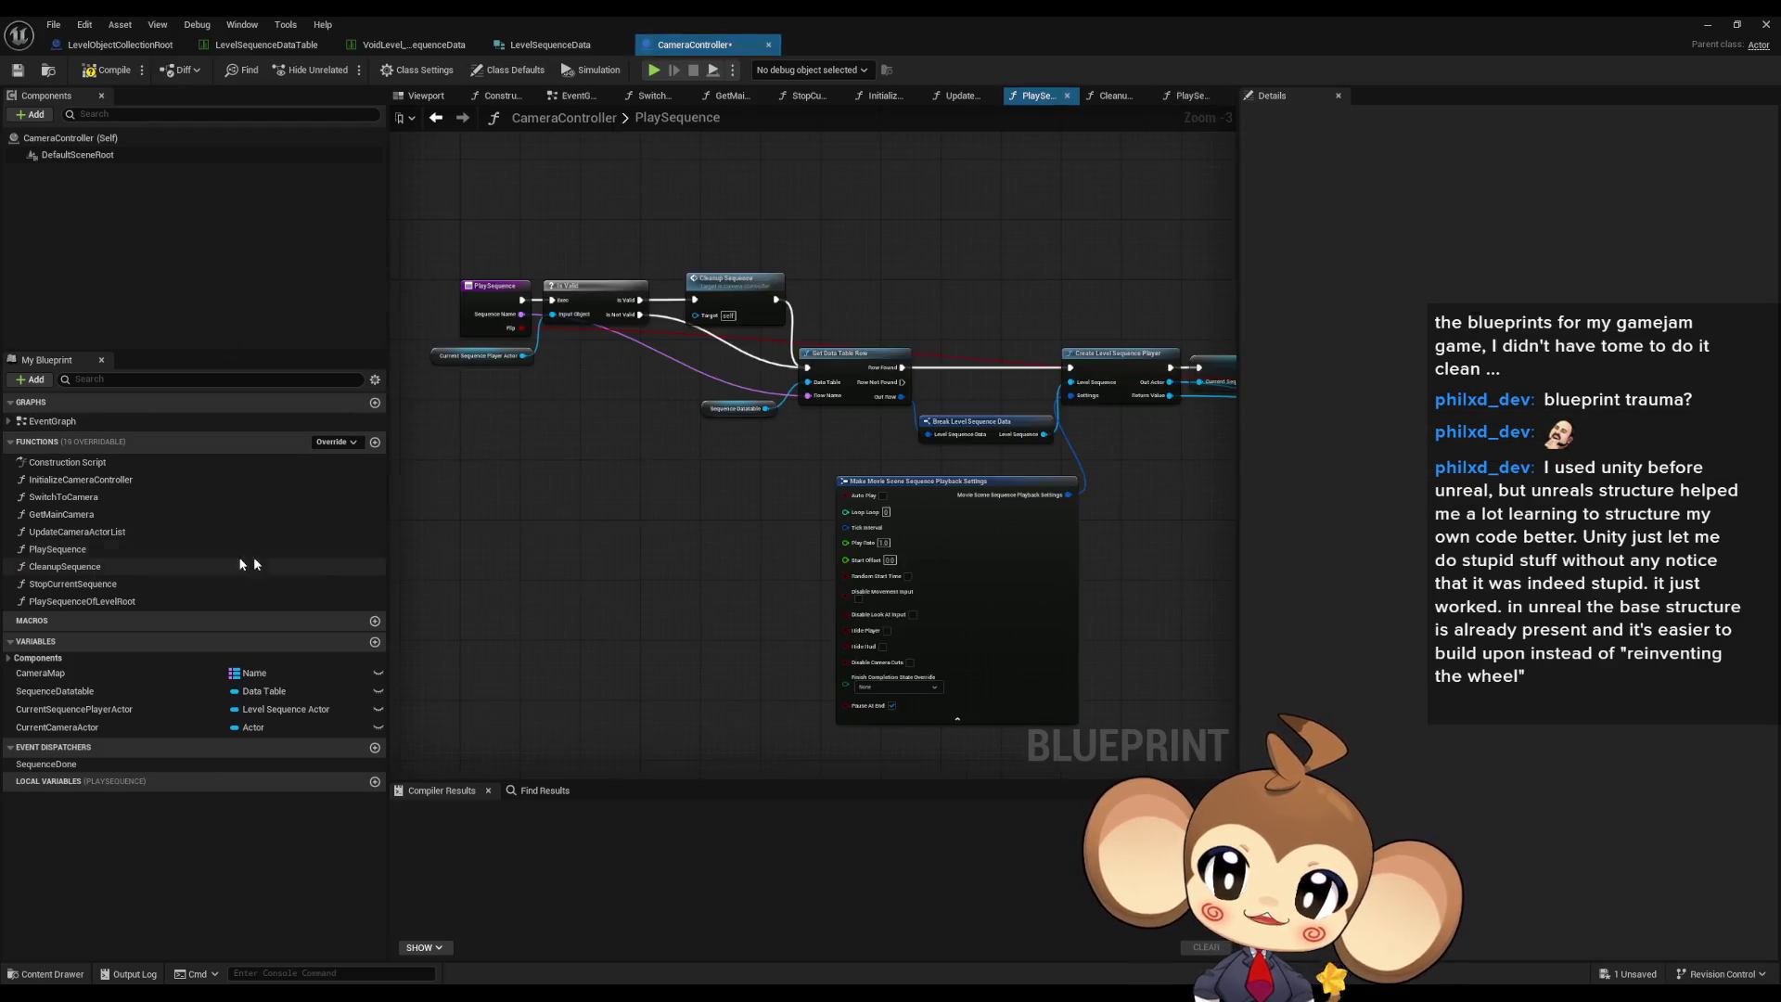
- Paste the copied PlaySequence nodes into the empty PlaySequenceOfLevelRoot graph and position them
{"action": "scroll", "coordinate": [621, 430], "scroll_direction": "down", "scroll_amount": 5}
{"action": "scroll", "coordinate": [732, 594], "scroll_direction": "up", "scroll_amount": 3}
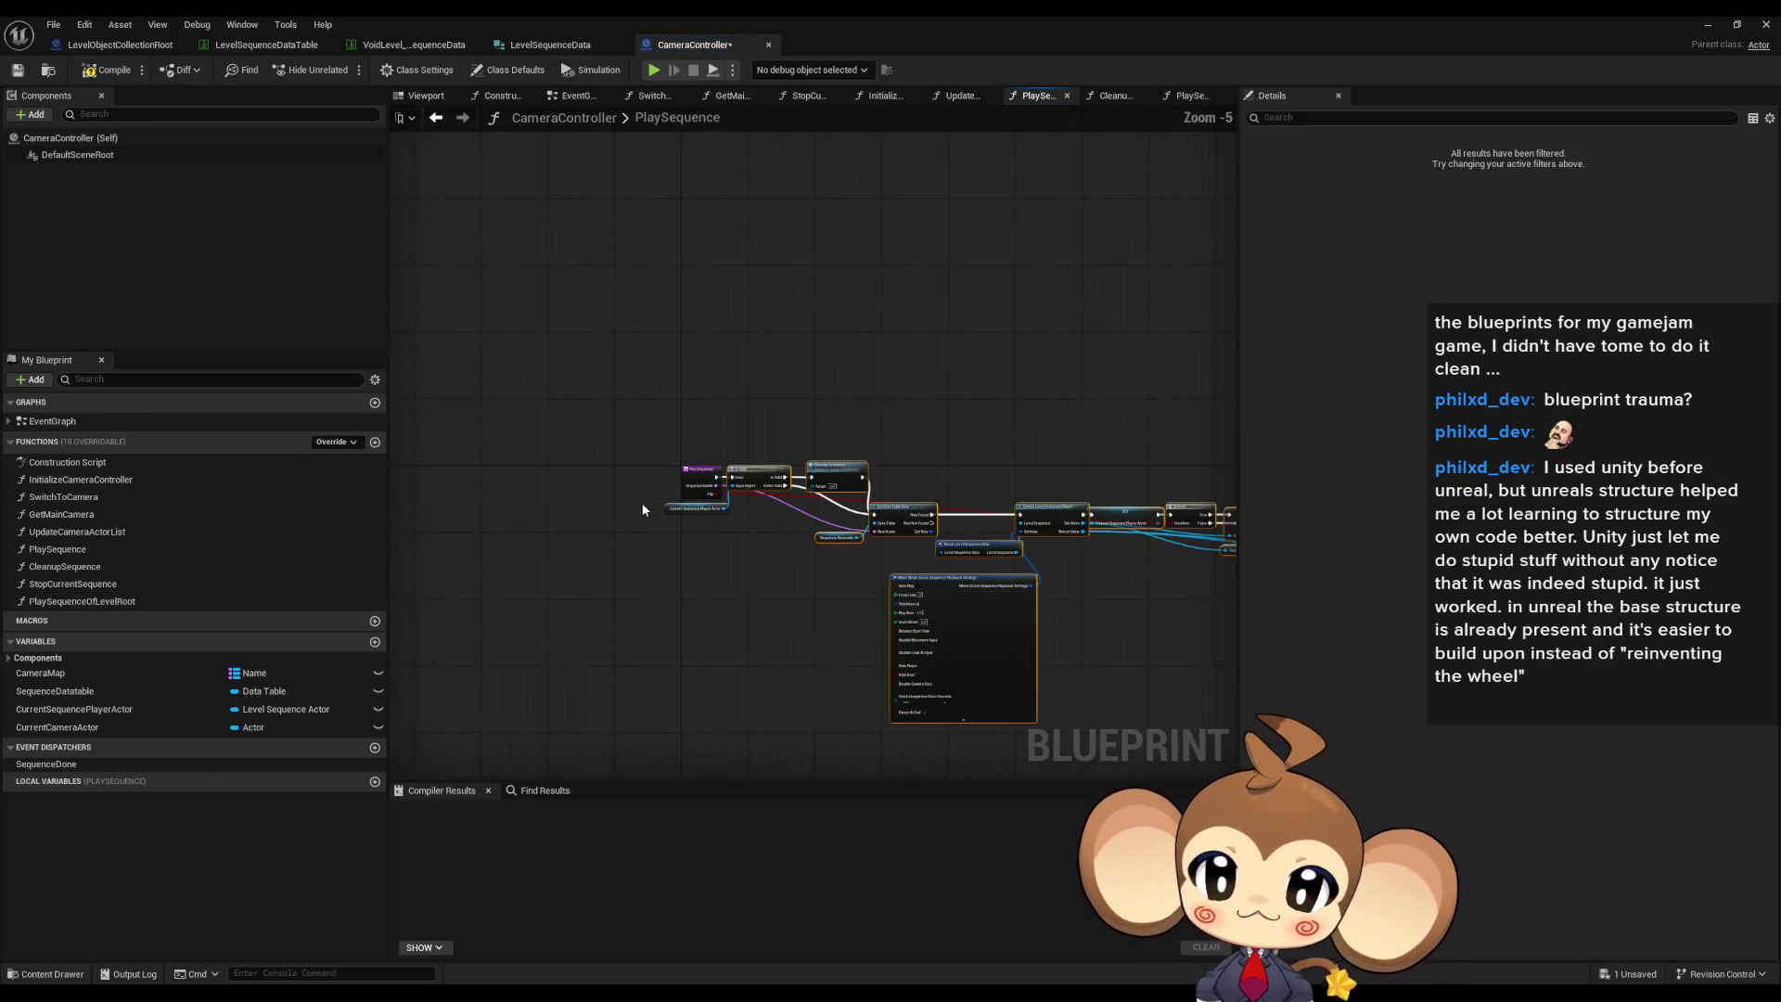
{"action": "double_click", "coordinate": [65, 601]}
{"action": "key", "text": "ctrl+v"}
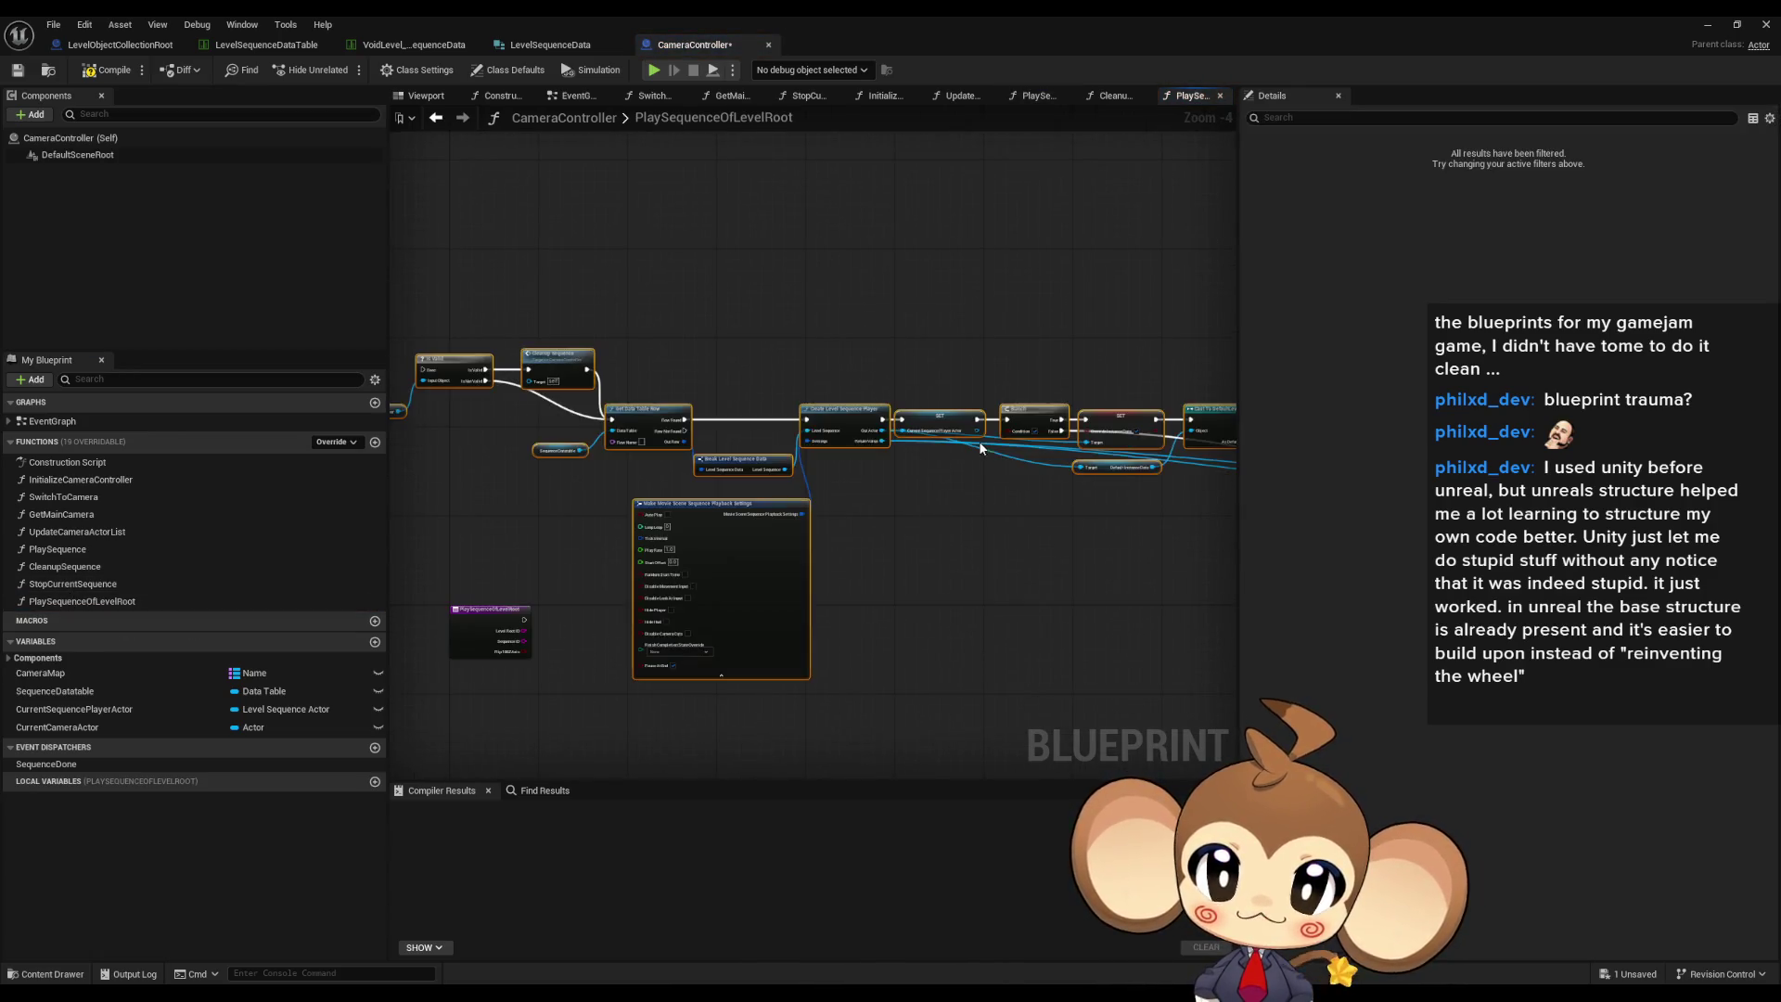
{"action": "mouse_move", "coordinate": [594, 421]}
{"action": "left_mouse_down"}
{"action": "mouse_move", "coordinate": [761, 409]}
{"action": "mouse_move", "coordinate": [816, 364]}
{"action": "left_mouse_up"}
{"action": "left_click", "coordinate": [753, 471]}
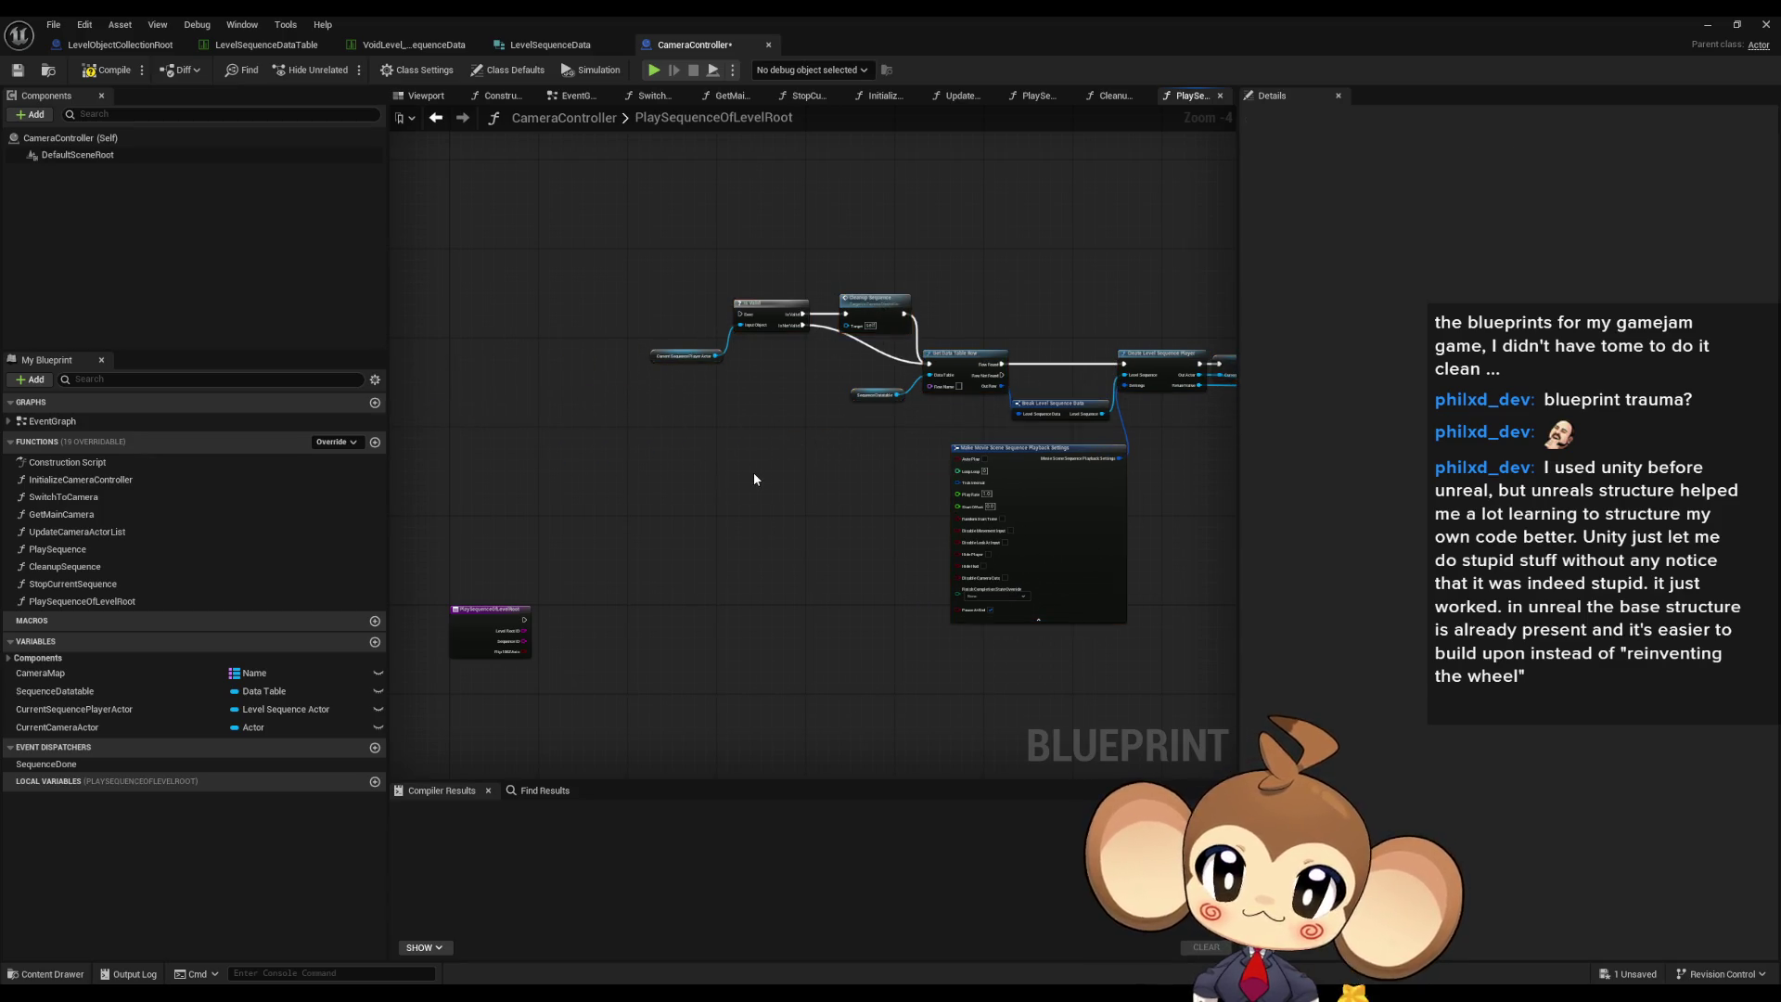
- Inspect the pasted Current Sequence Player Actor, Create Level Sequence Player, SET and Play nodes
{"action": "scroll", "coordinate": [707, 334], "scroll_direction": "up", "scroll_amount": 5}
{"action": "left_click_drag", "start_coordinate": [575, 274], "coordinate": [683, 447]}
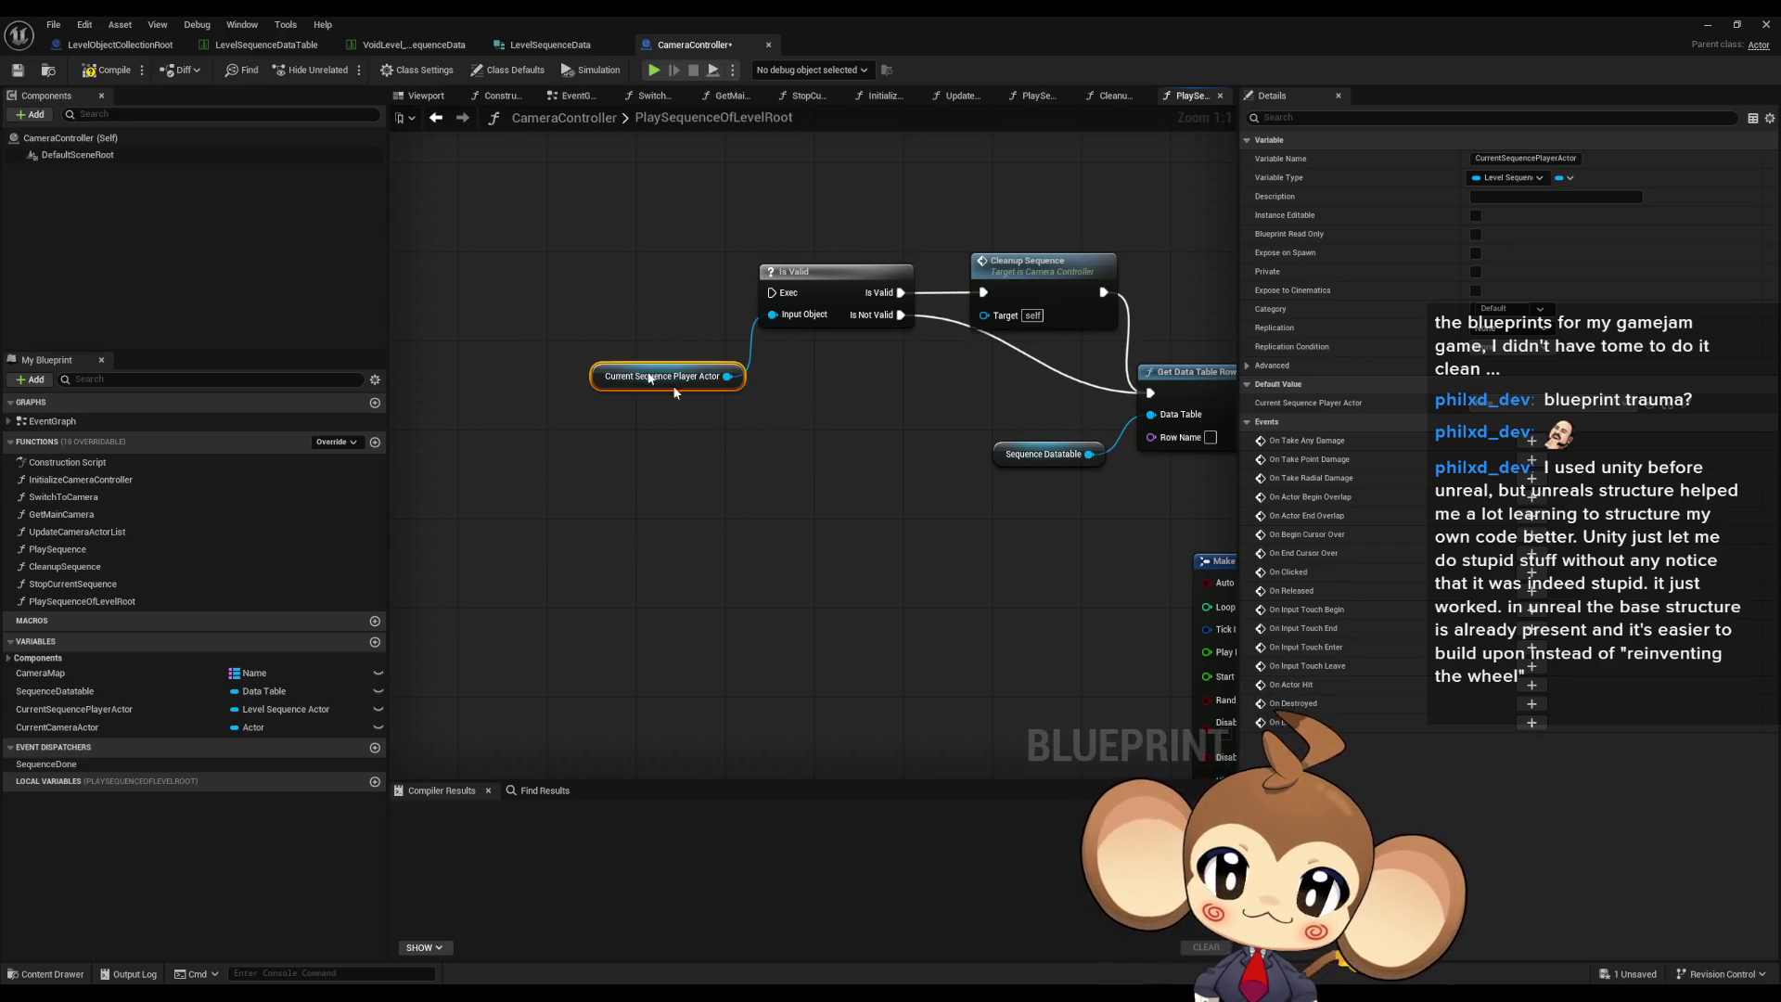
{"action": "key", "text": "Home"}
{"action": "mouse_move", "coordinate": [546, 416]}
{"action": "left_mouse_down"}
{"action": "mouse_move", "coordinate": [531, 253]}
{"action": "mouse_move", "coordinate": [700, 241]}
{"action": "left_mouse_up"}
{"action": "mouse_move", "coordinate": [584, 214]}
{"action": "left_mouse_down"}
{"action": "mouse_move", "coordinate": [751, 378]}
{"action": "mouse_move", "coordinate": [915, 421]}
{"action": "left_mouse_up"}
{"action": "left_click", "coordinate": [742, 309]}
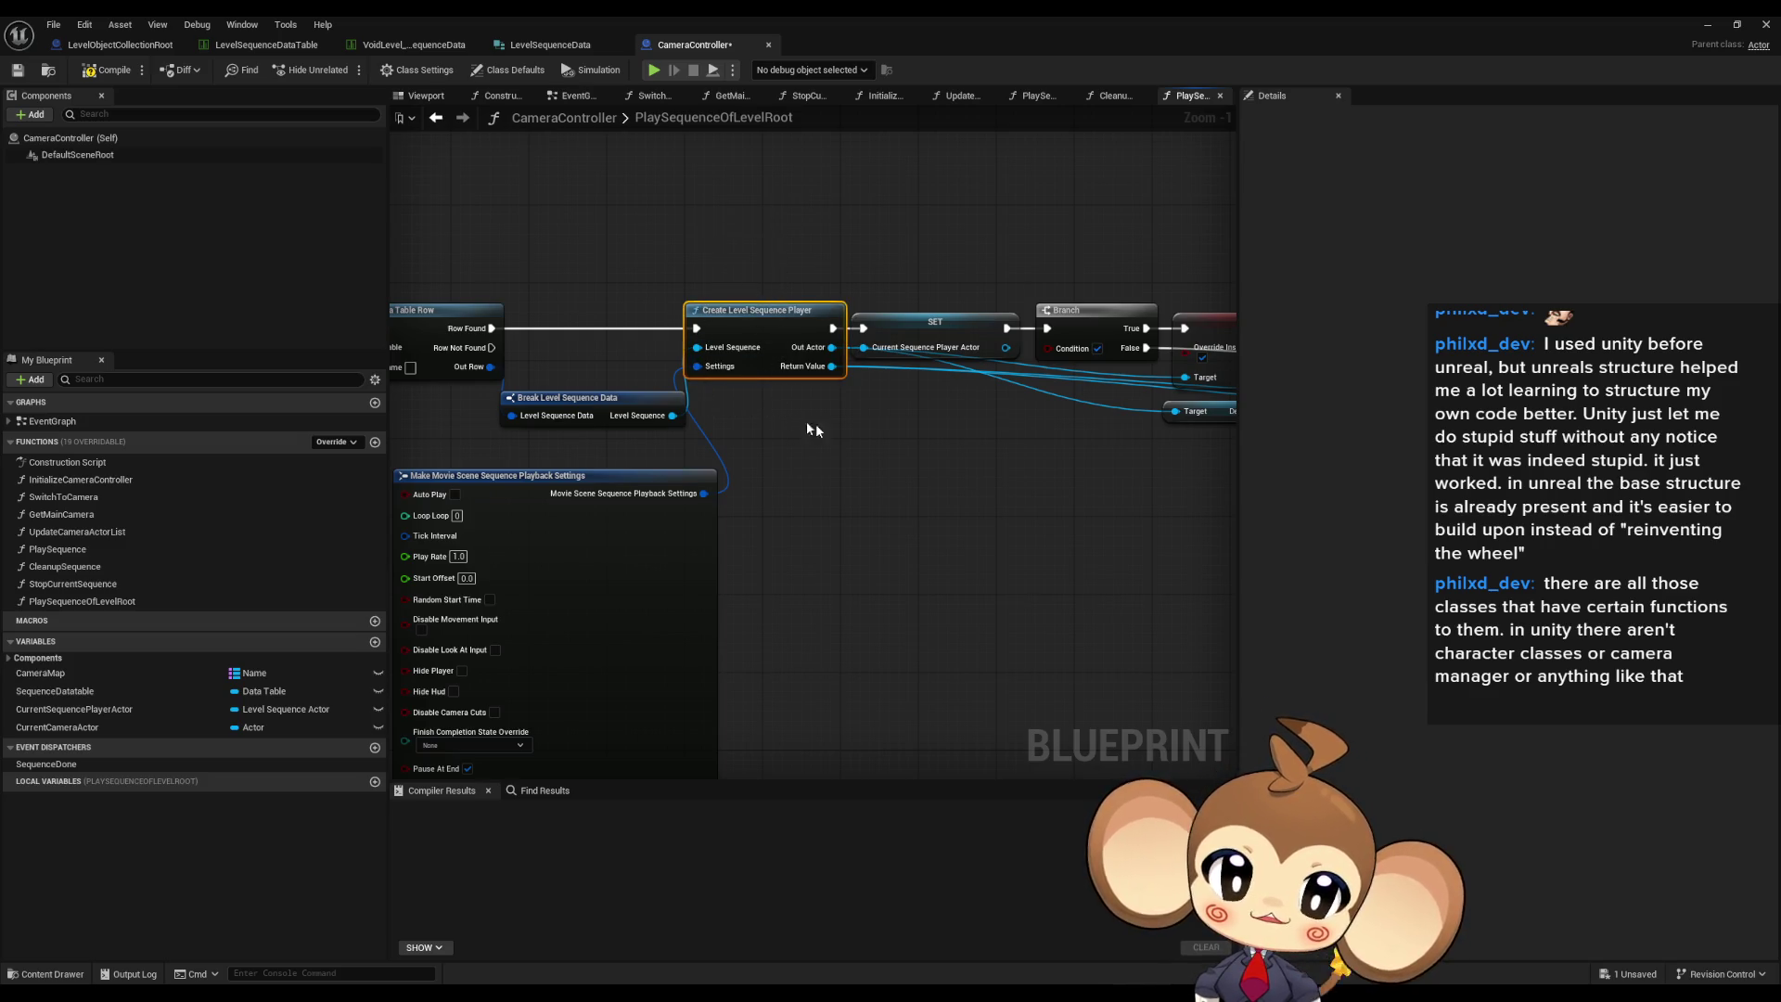
{"action": "scroll", "coordinate": [1033, 473], "scroll_direction": "down", "scroll_amount": 3}
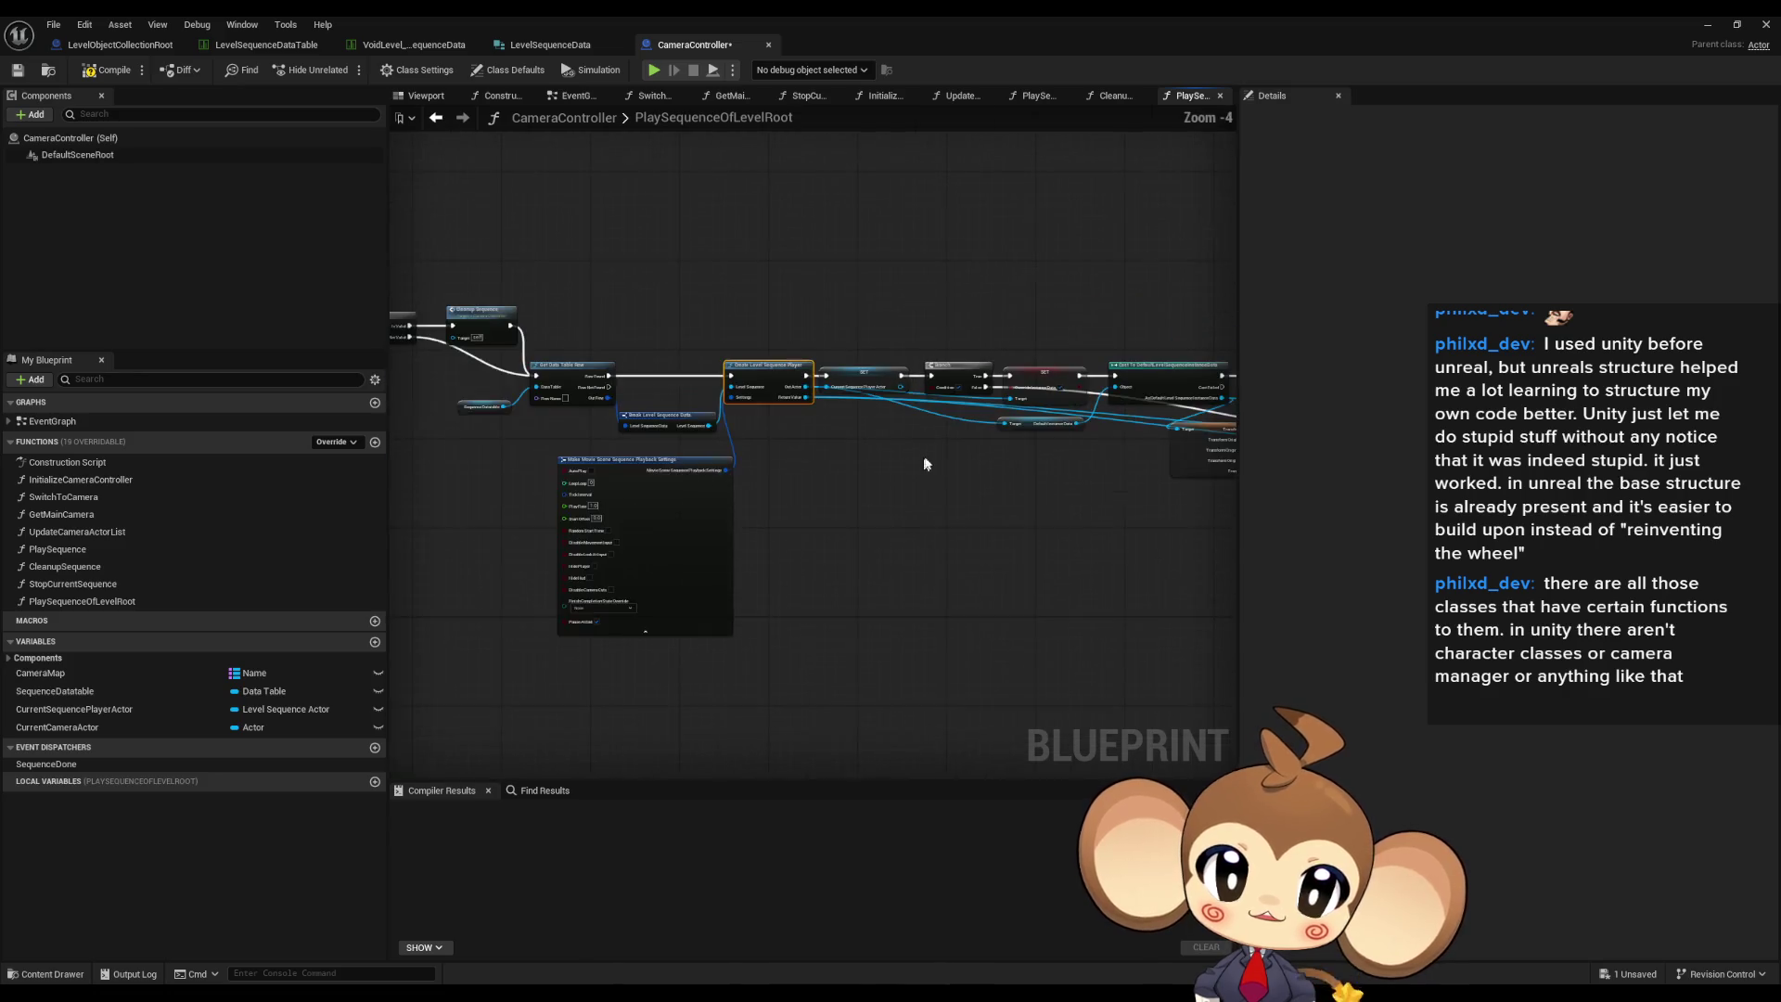
{"action": "scroll", "coordinate": [742, 408], "scroll_direction": "up", "scroll_amount": 3}
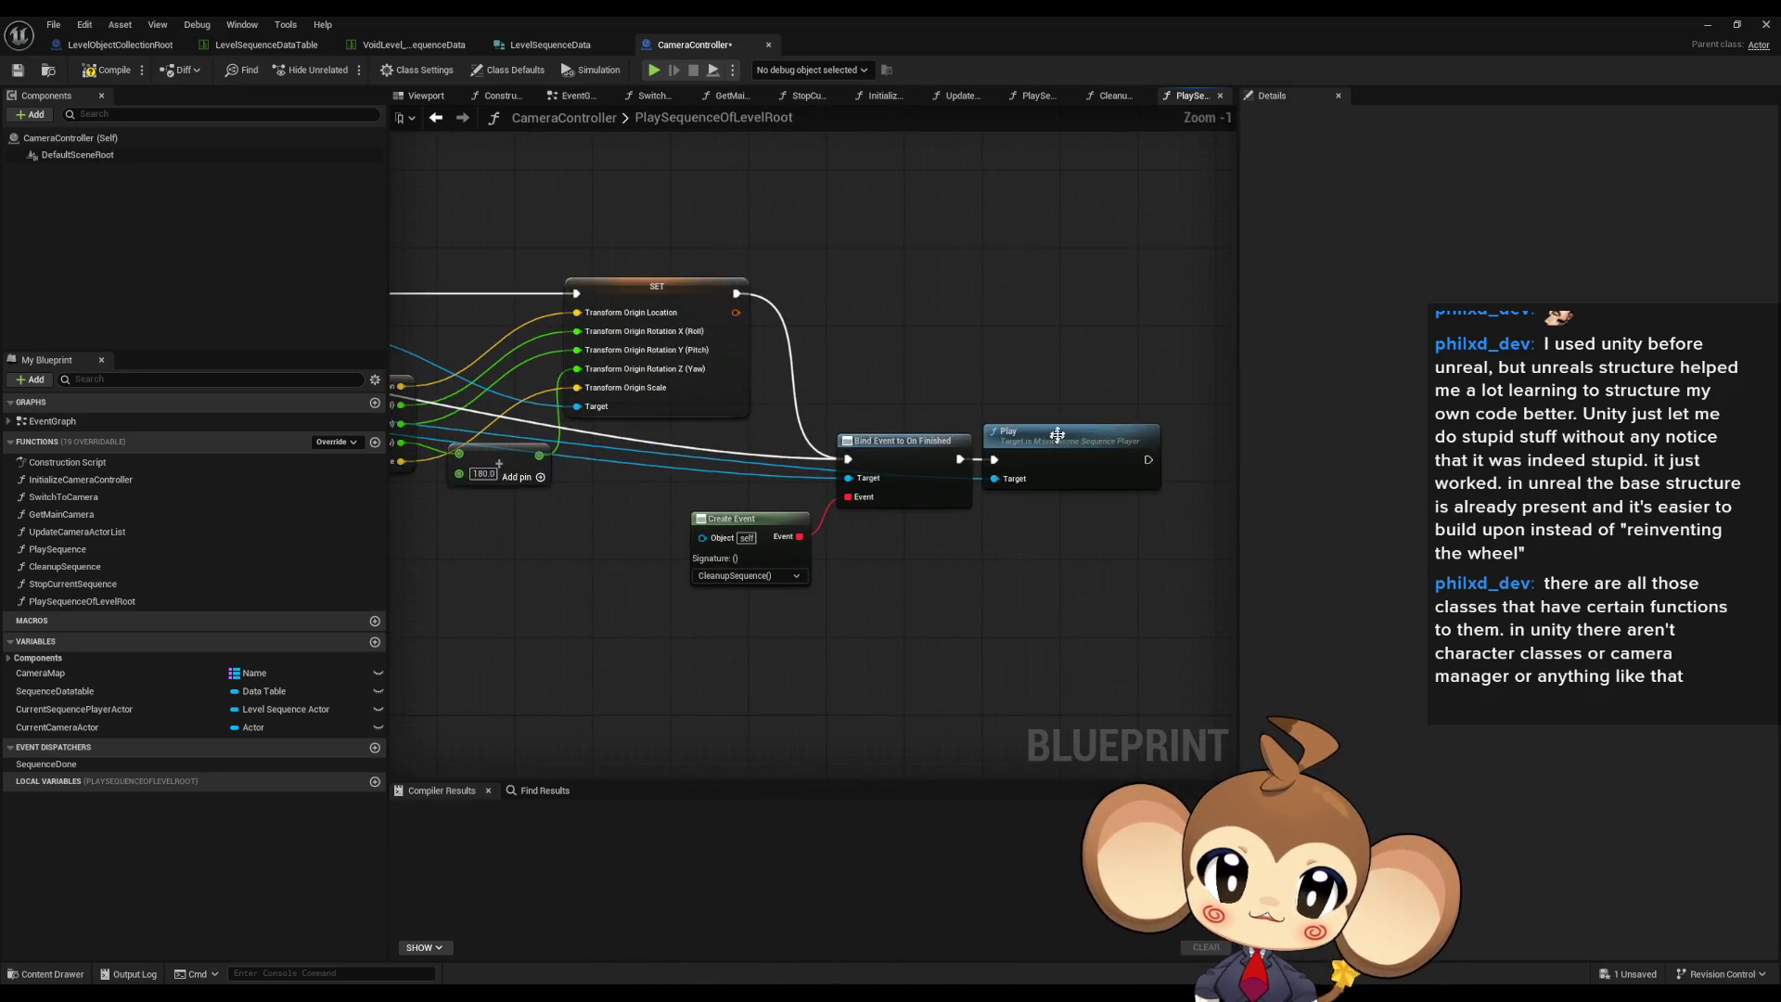
{"action": "left_click", "coordinate": [1074, 455]}
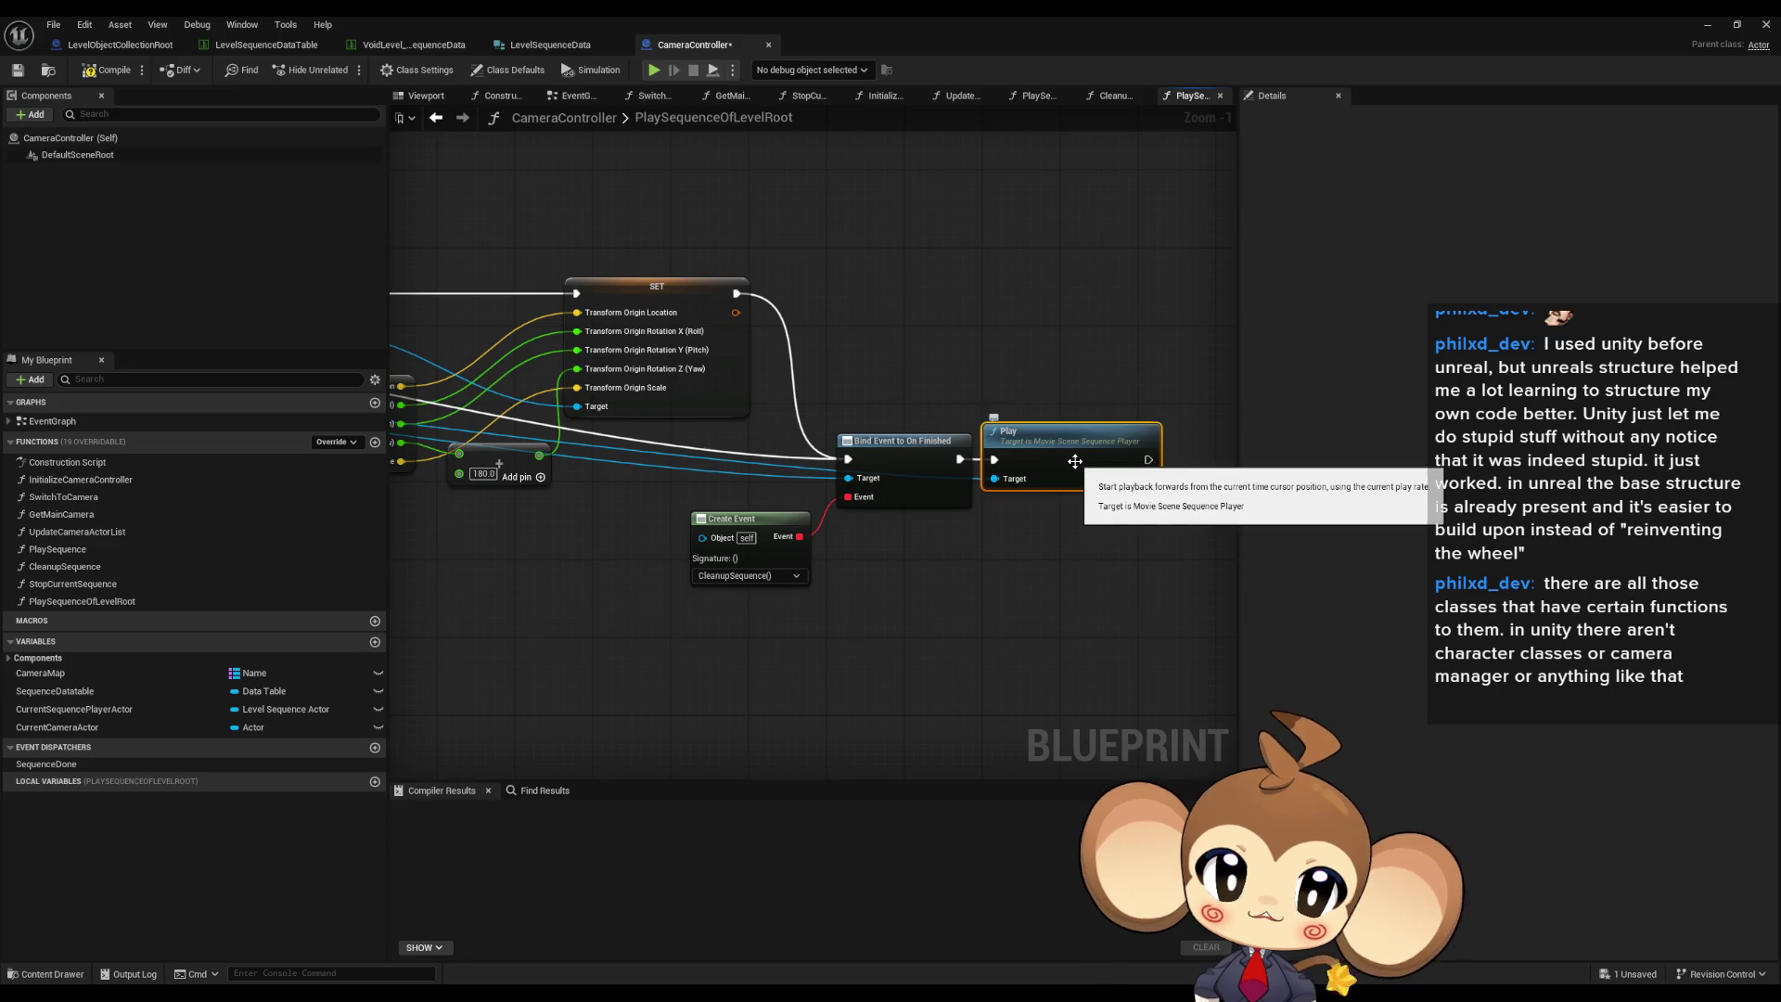
{"action": "scroll", "coordinate": [1049, 479], "scroll_direction": "down", "scroll_amount": 4}
{"action": "scroll", "coordinate": [919, 518], "scroll_direction": "up", "scroll_amount": 5}
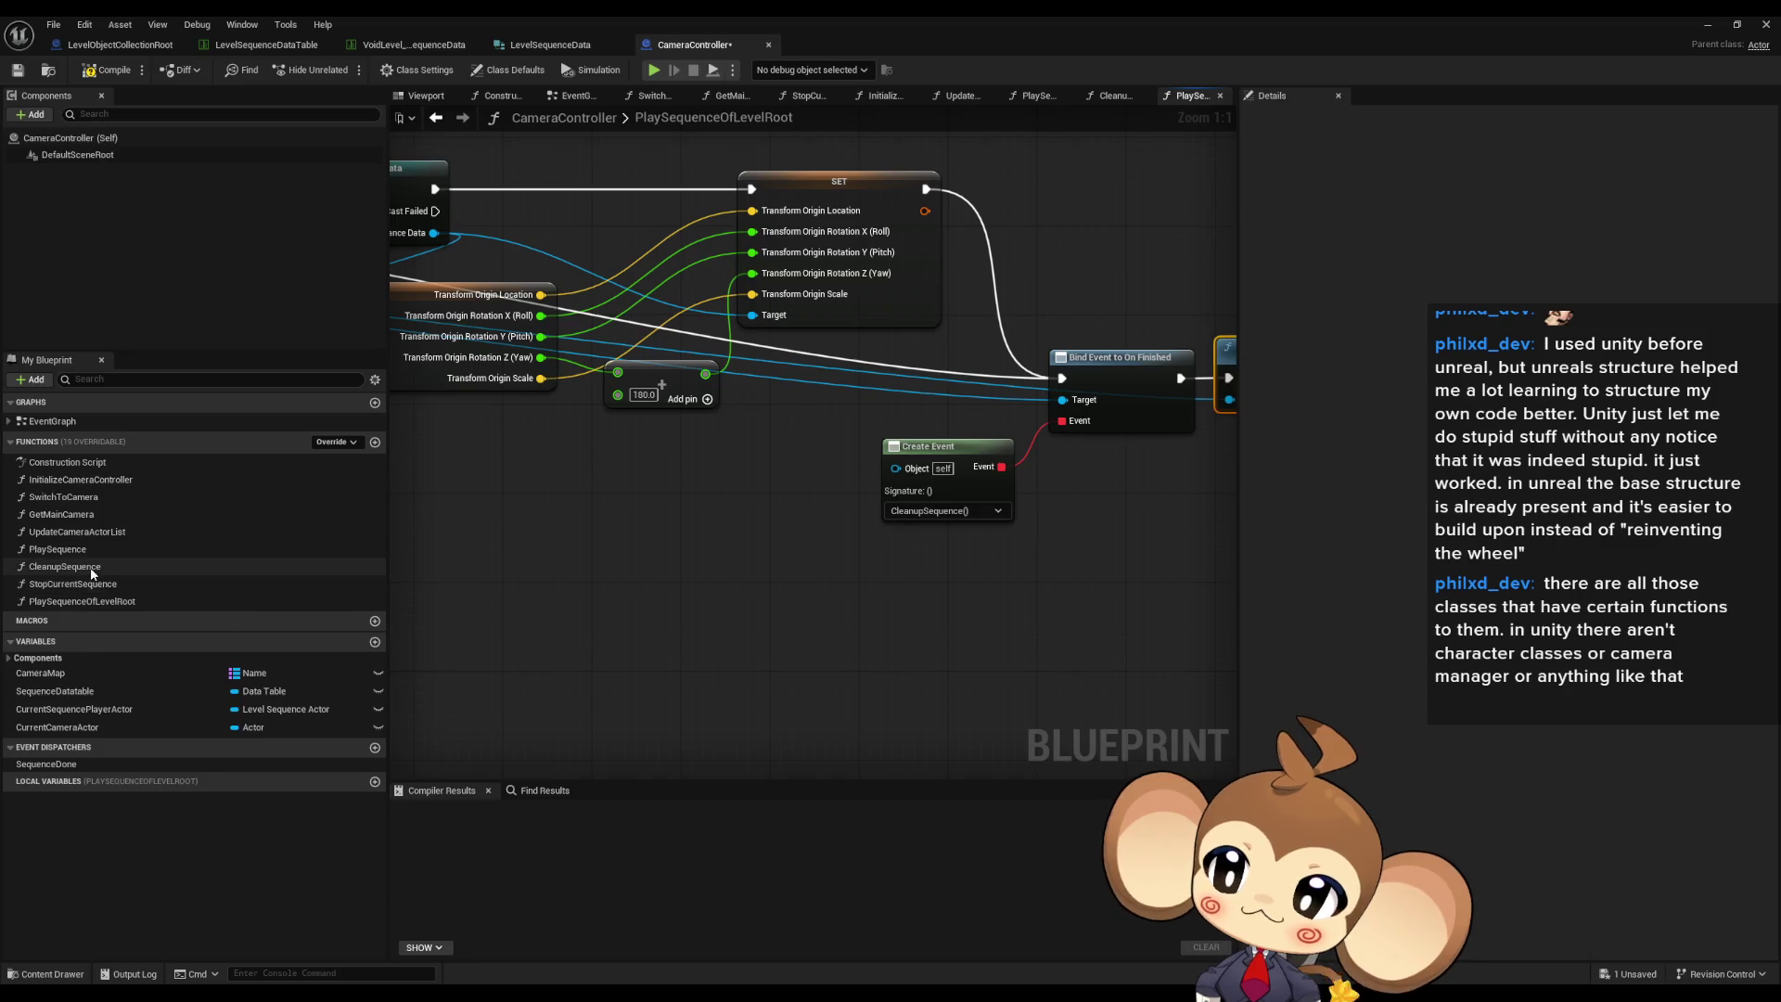
{"action": "left_click", "coordinate": [77, 572]}
- Open CleanupSequence and inspect its Stop, Switch to Camera, Call Sequence Done and Destroy Actor nodes
{"action": "double_click", "coordinate": [76, 571]}
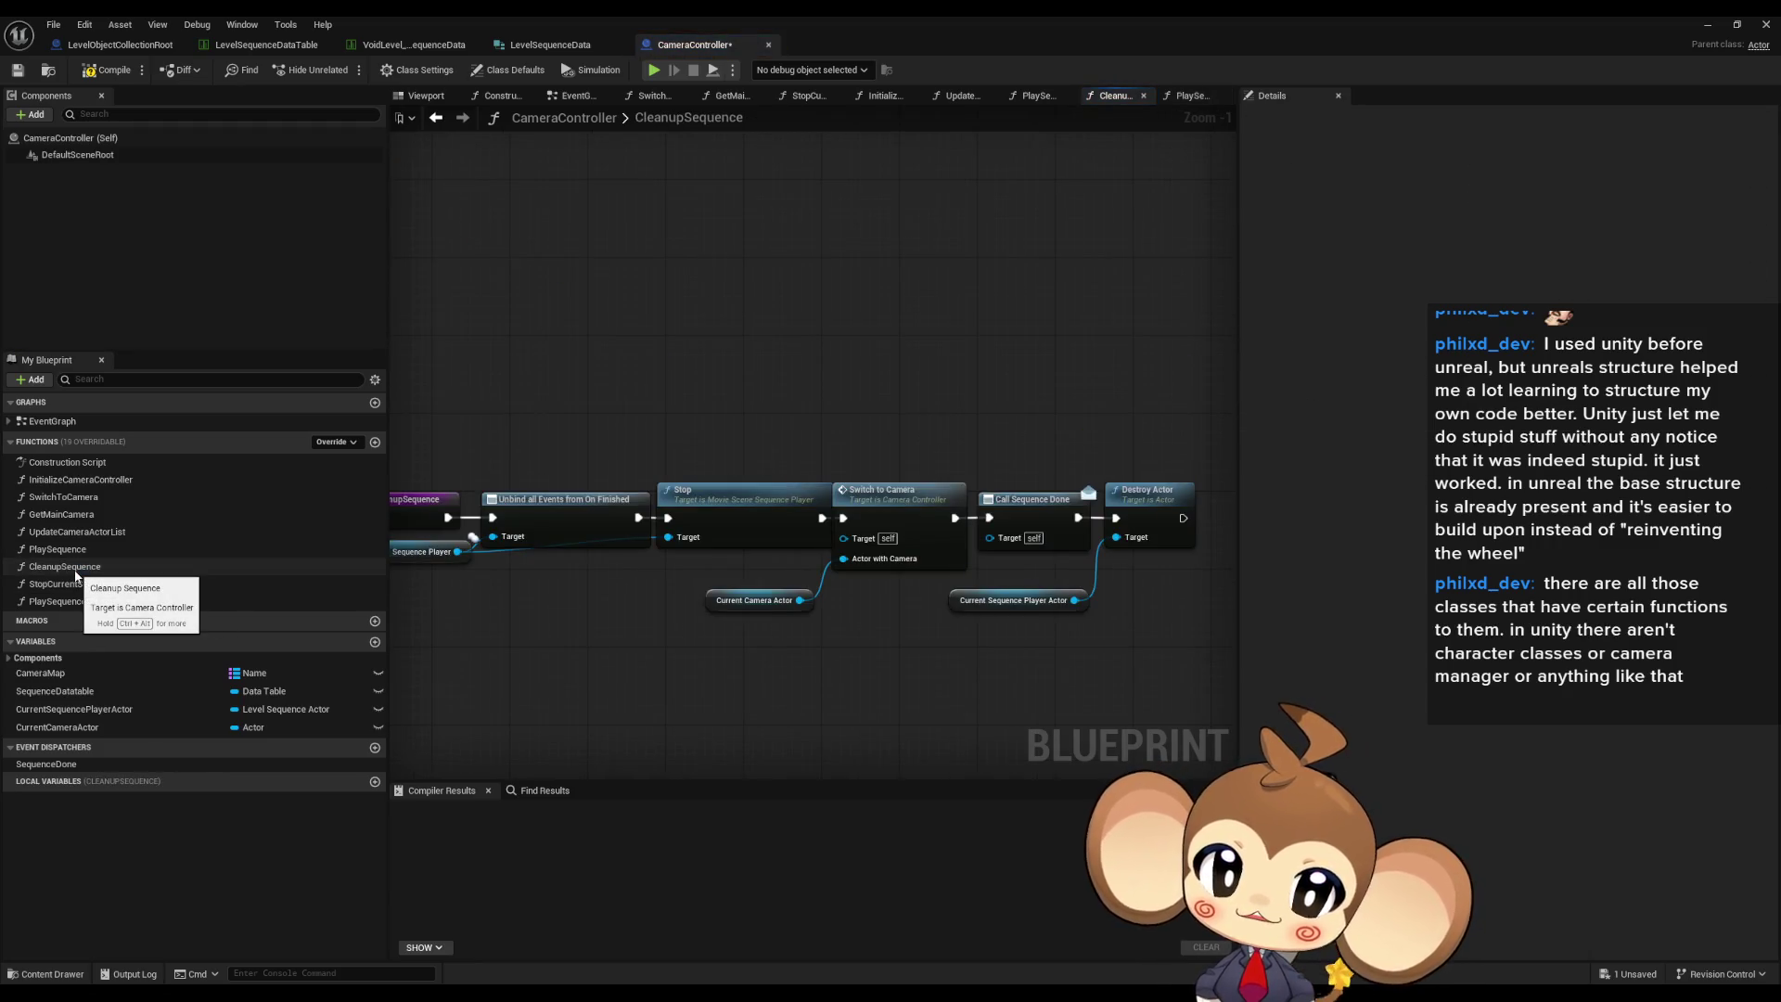
{"action": "mouse_move", "coordinate": [1121, 444]}
{"action": "left_mouse_down"}
{"action": "mouse_move", "coordinate": [1163, 590]}
{"action": "mouse_move", "coordinate": [1471, 601]}
{"action": "left_mouse_up"}
{"action": "left_click_drag", "start_coordinate": [992, 580], "coordinate": [755, 562]}
{"action": "left_click", "coordinate": [898, 513]}
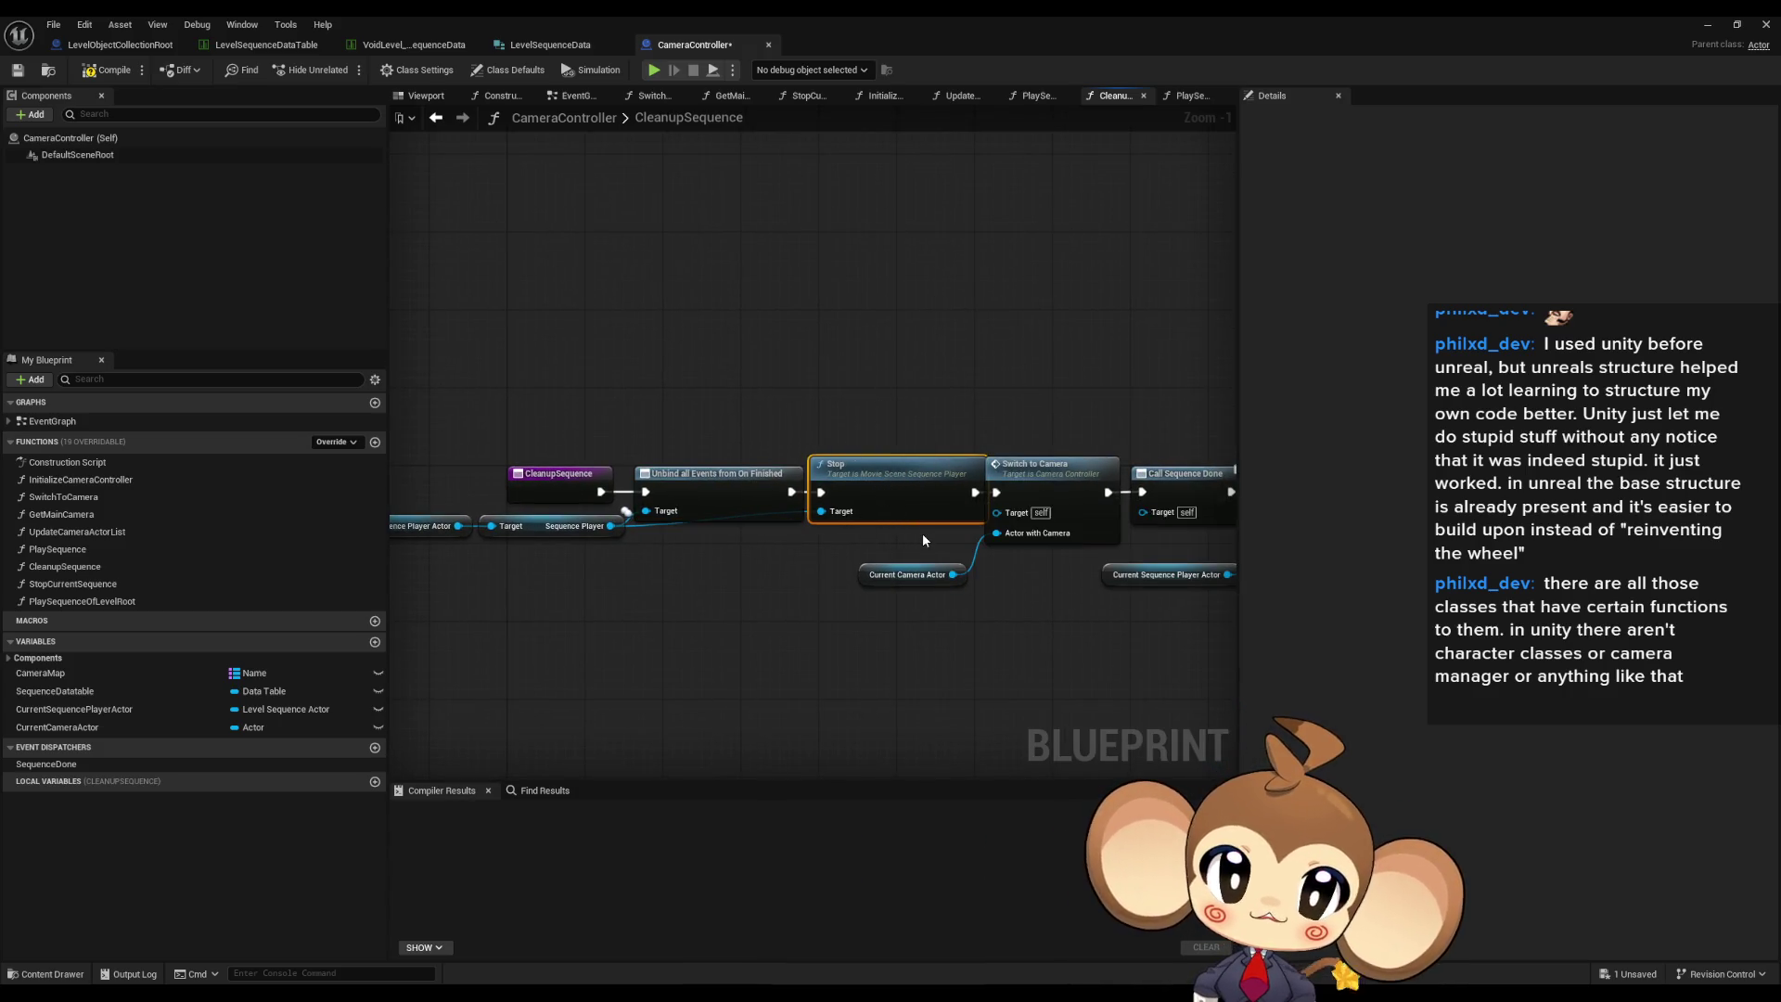
{"action": "left_click_drag", "start_coordinate": [1029, 390], "coordinate": [1066, 592]}
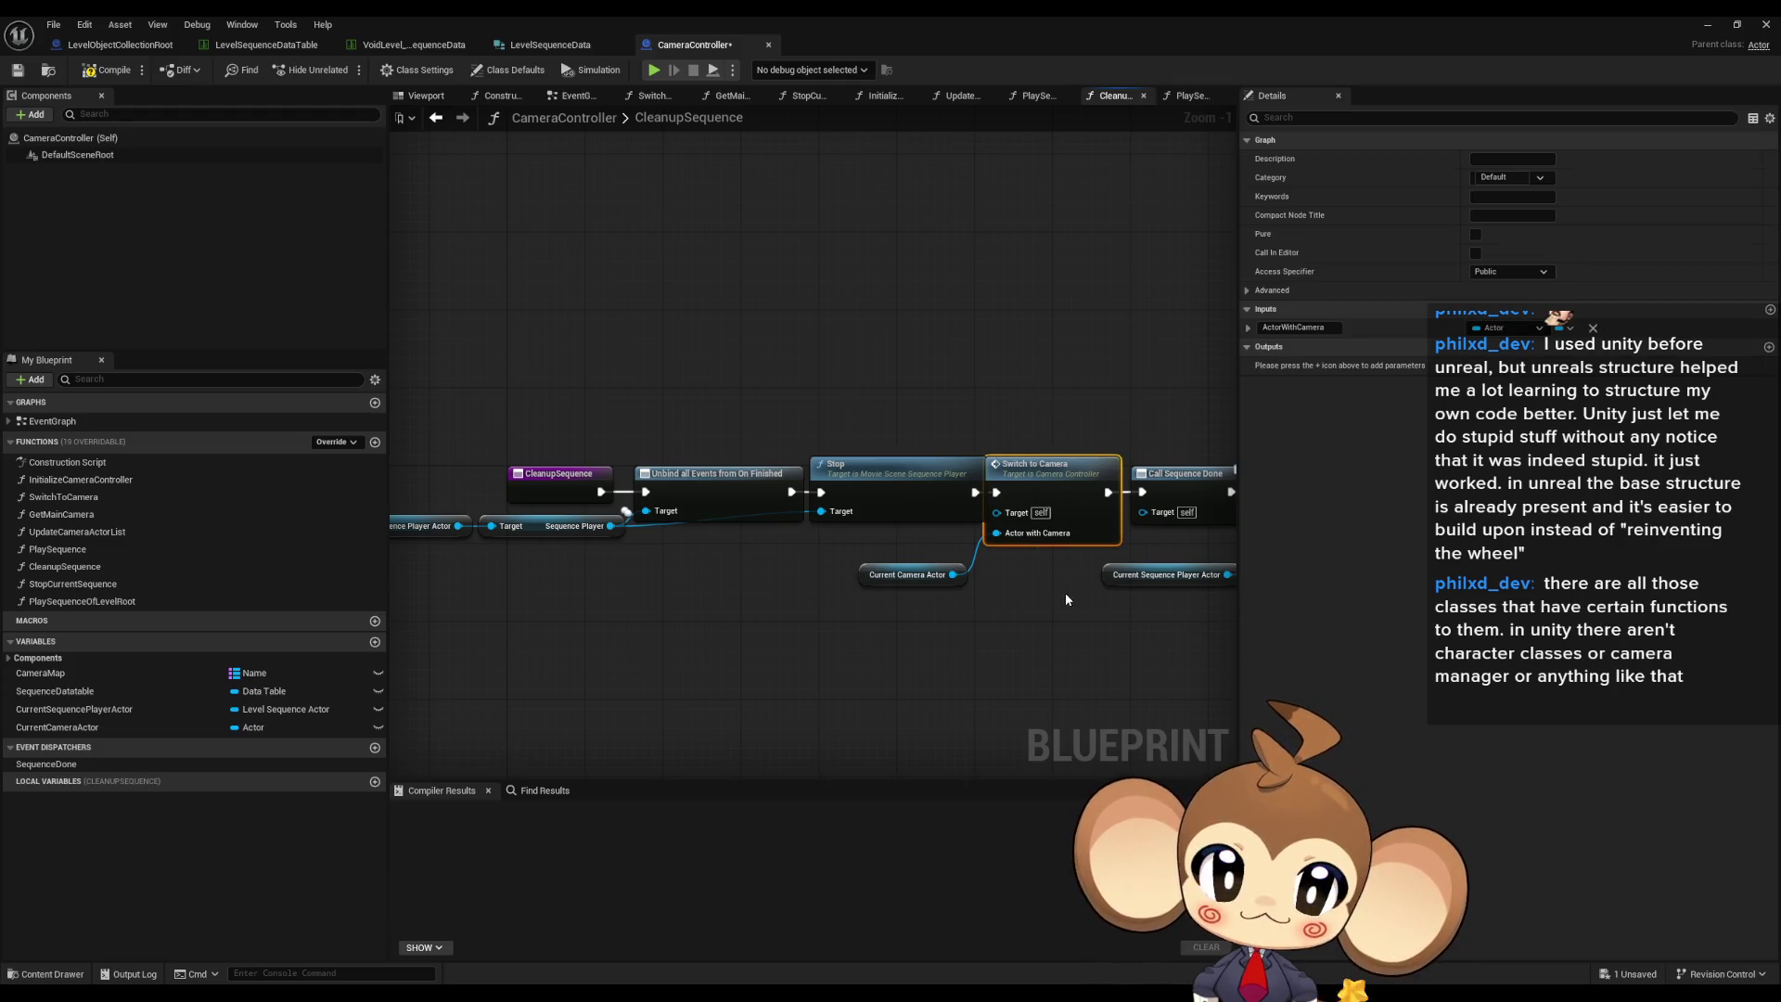
{"action": "left_click", "coordinate": [914, 576]}
{"action": "left_click_drag", "start_coordinate": [955, 609], "coordinate": [726, 605]}
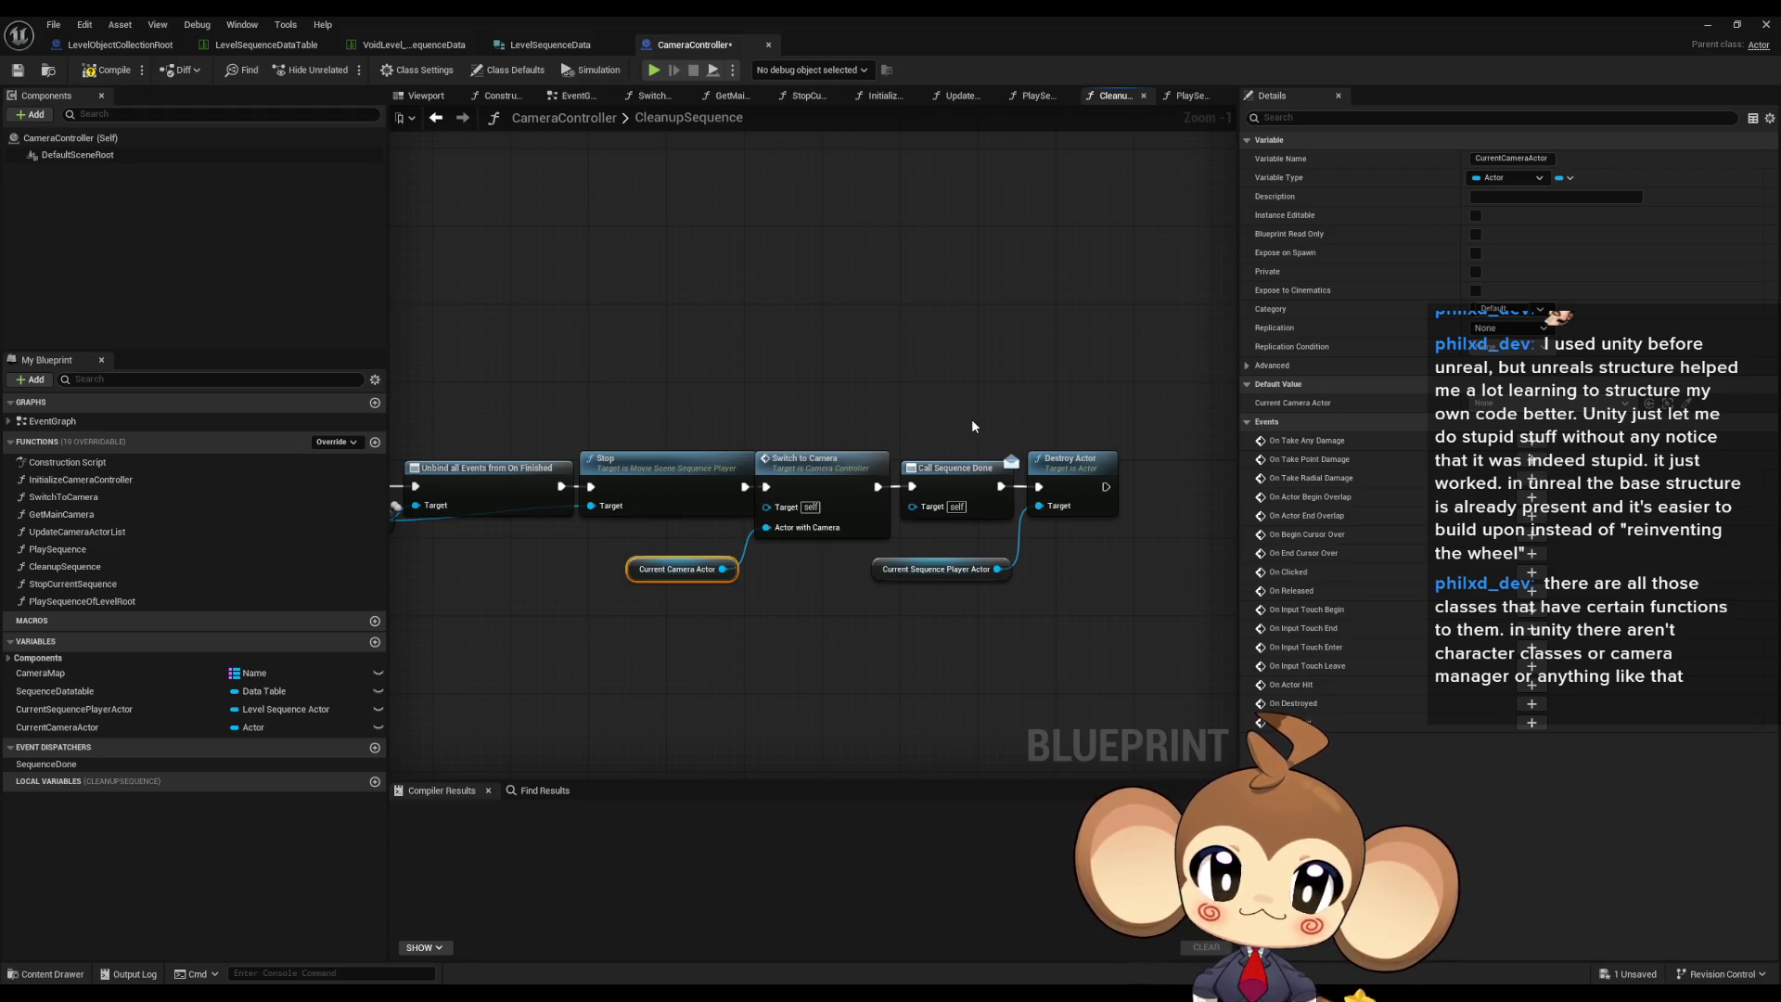
{"action": "left_click_drag", "start_coordinate": [963, 413], "coordinate": [980, 540]}
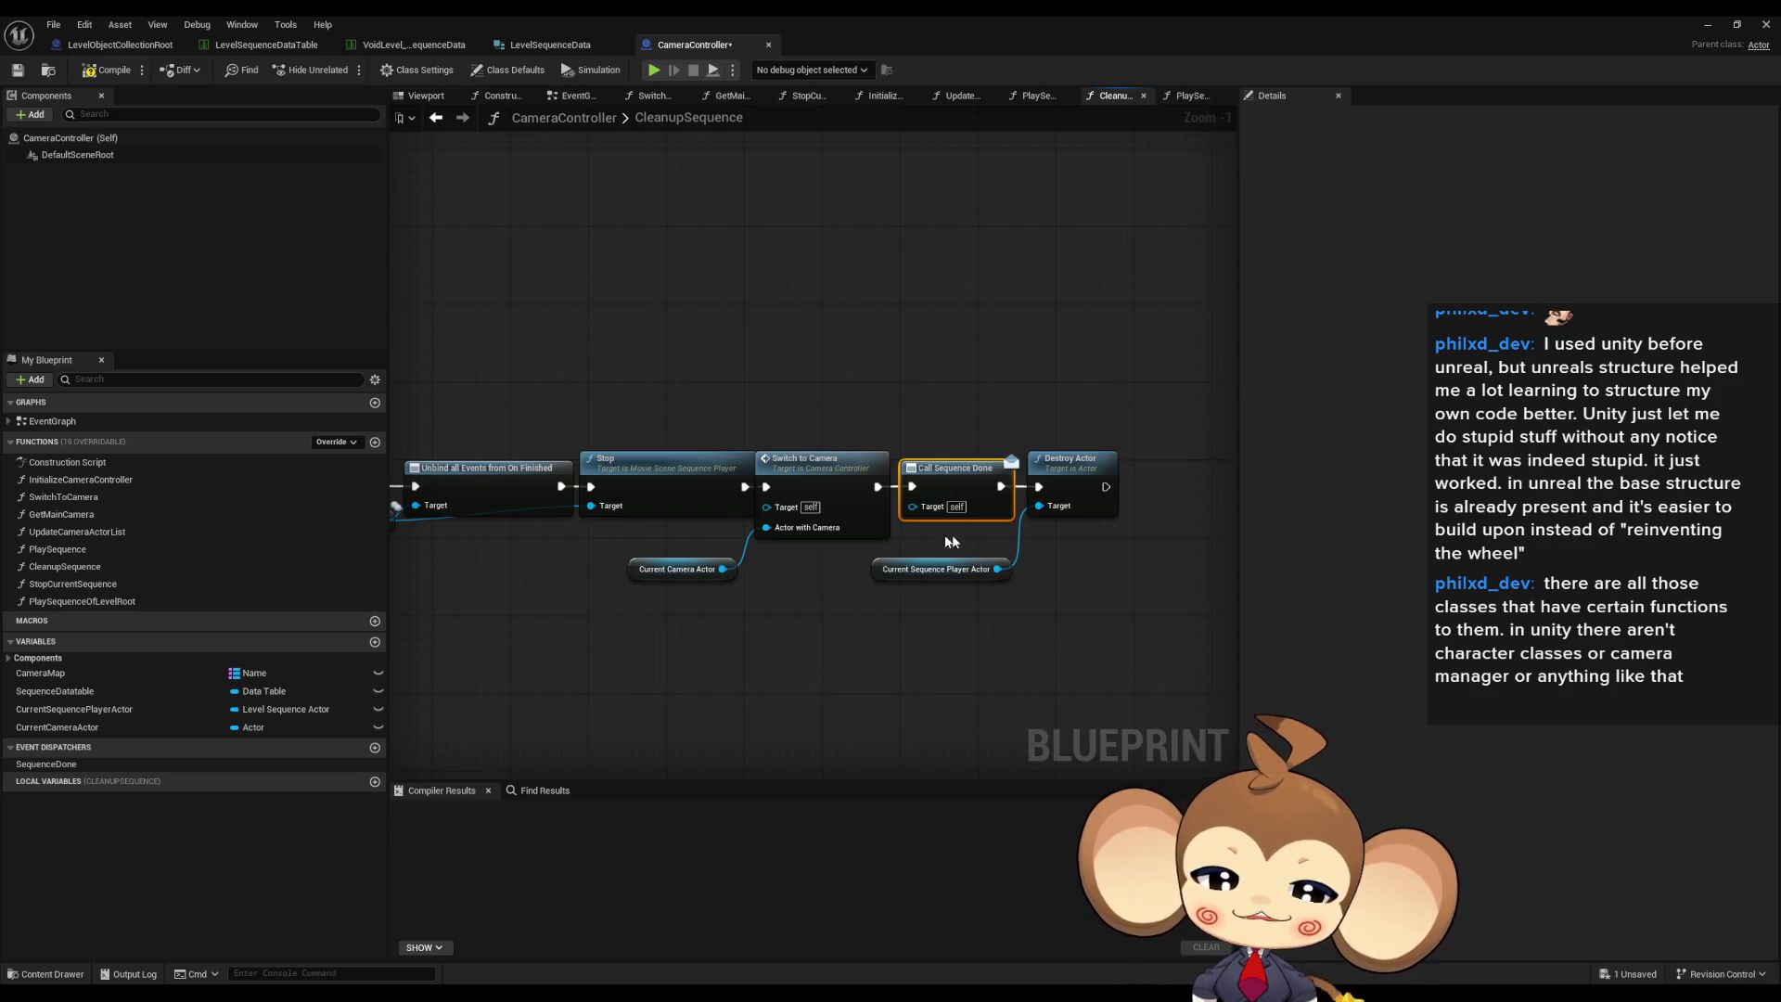
{"action": "left_click", "coordinate": [873, 367]}
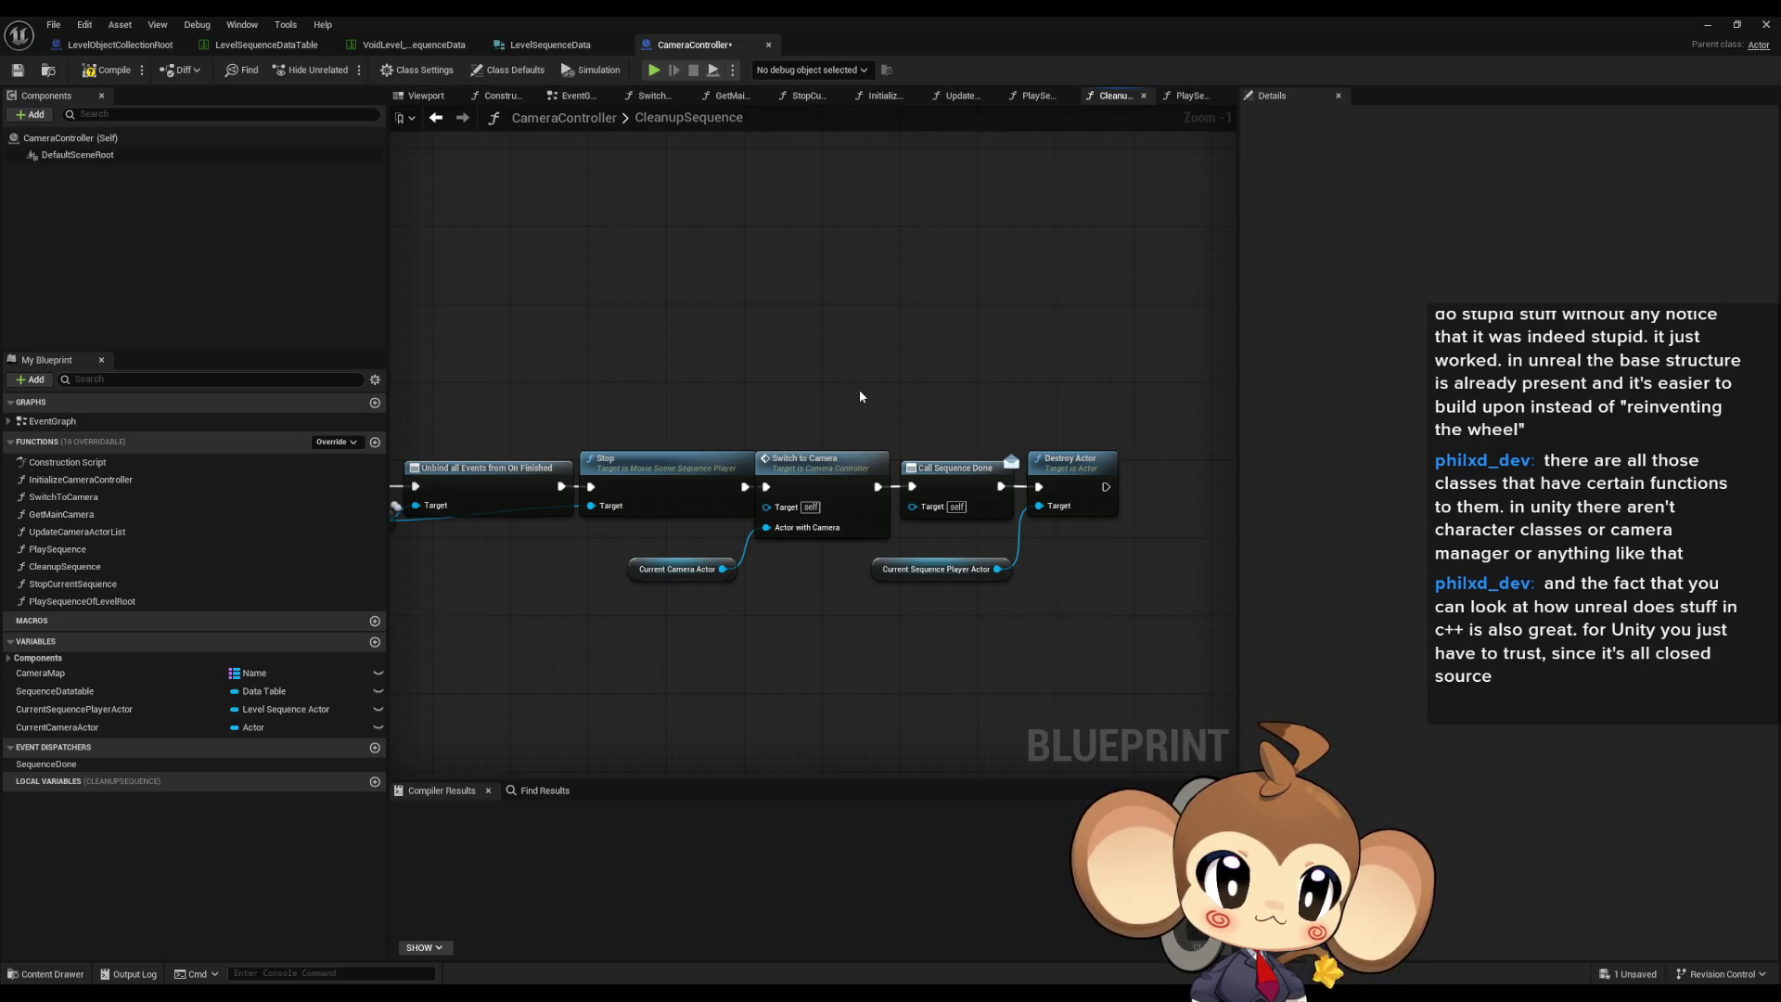
- Compile and save the CameraController blueprint with F7 while viewing the CleanupSequence graph
{"action": "mouse_move", "coordinate": [982, 394]}
{"action": "left_mouse_down"}
{"action": "mouse_move", "coordinate": [1034, 334]}
{"action": "mouse_move", "coordinate": [1193, 395]}
{"action": "left_mouse_up"}
{"action": "key", "text": "F7"}
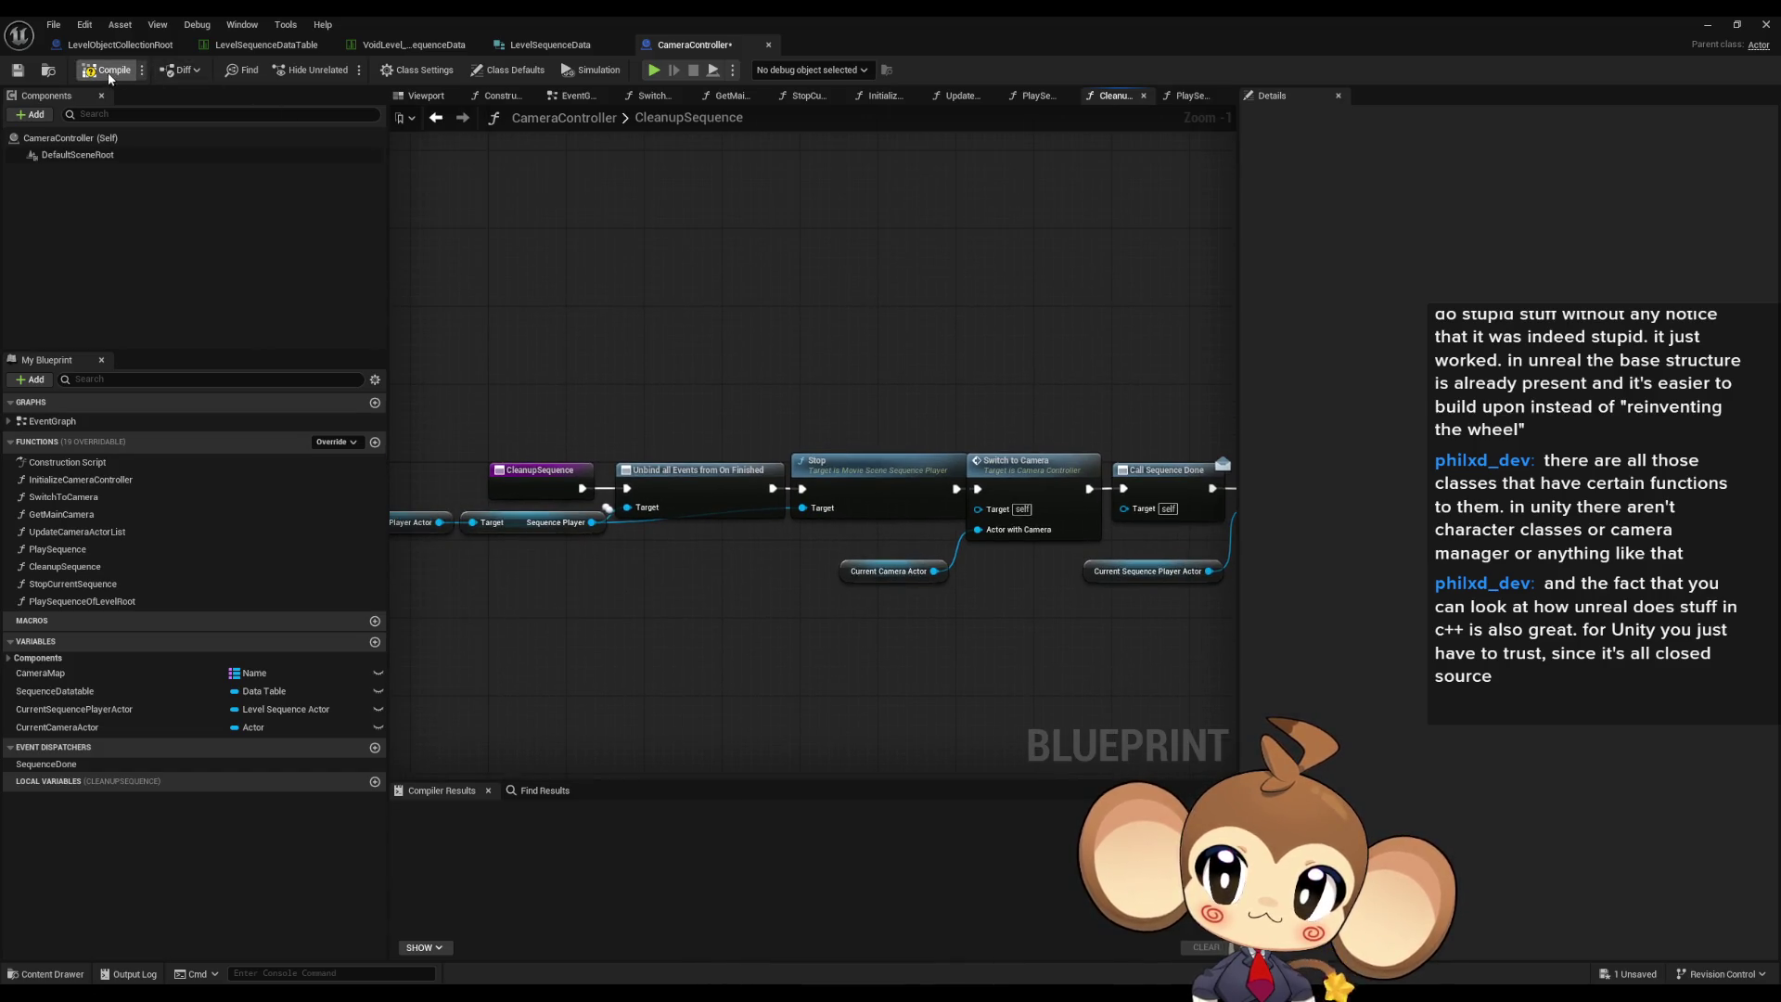
{"action": "left_click_drag", "start_coordinate": [977, 382], "coordinate": [867, 401]}
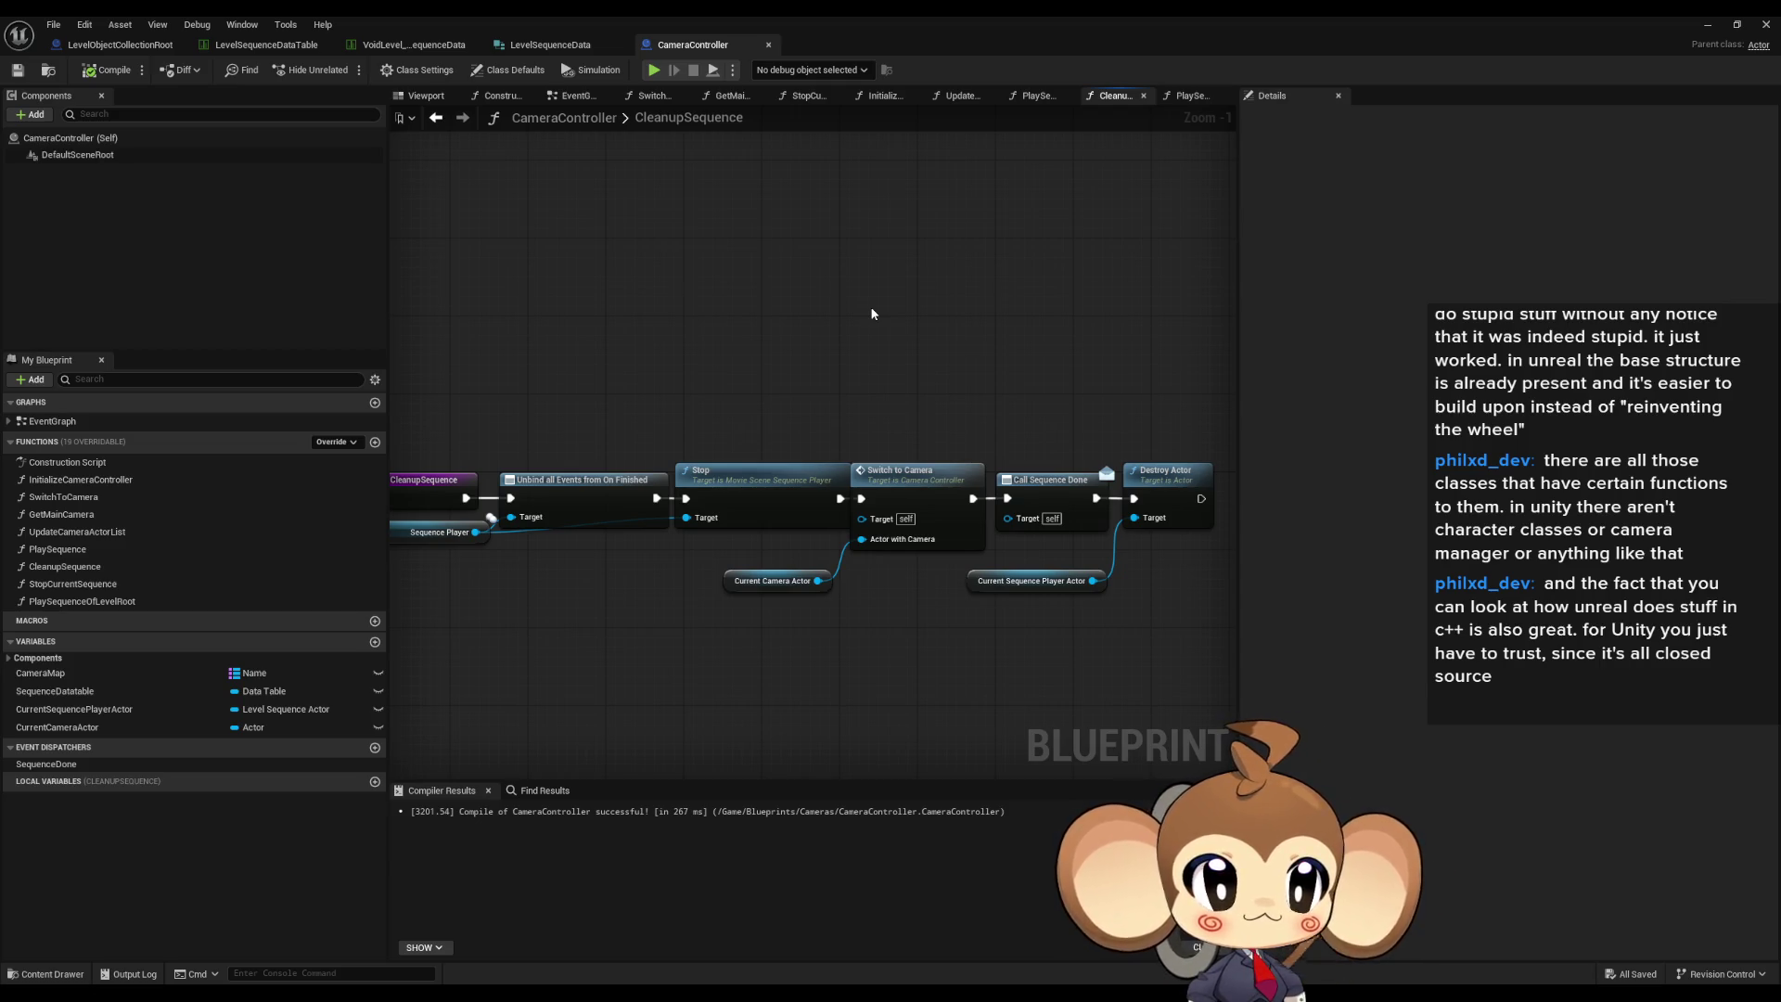
{"action": "left_click_drag", "start_coordinate": [882, 336], "coordinate": [1025, 340]}
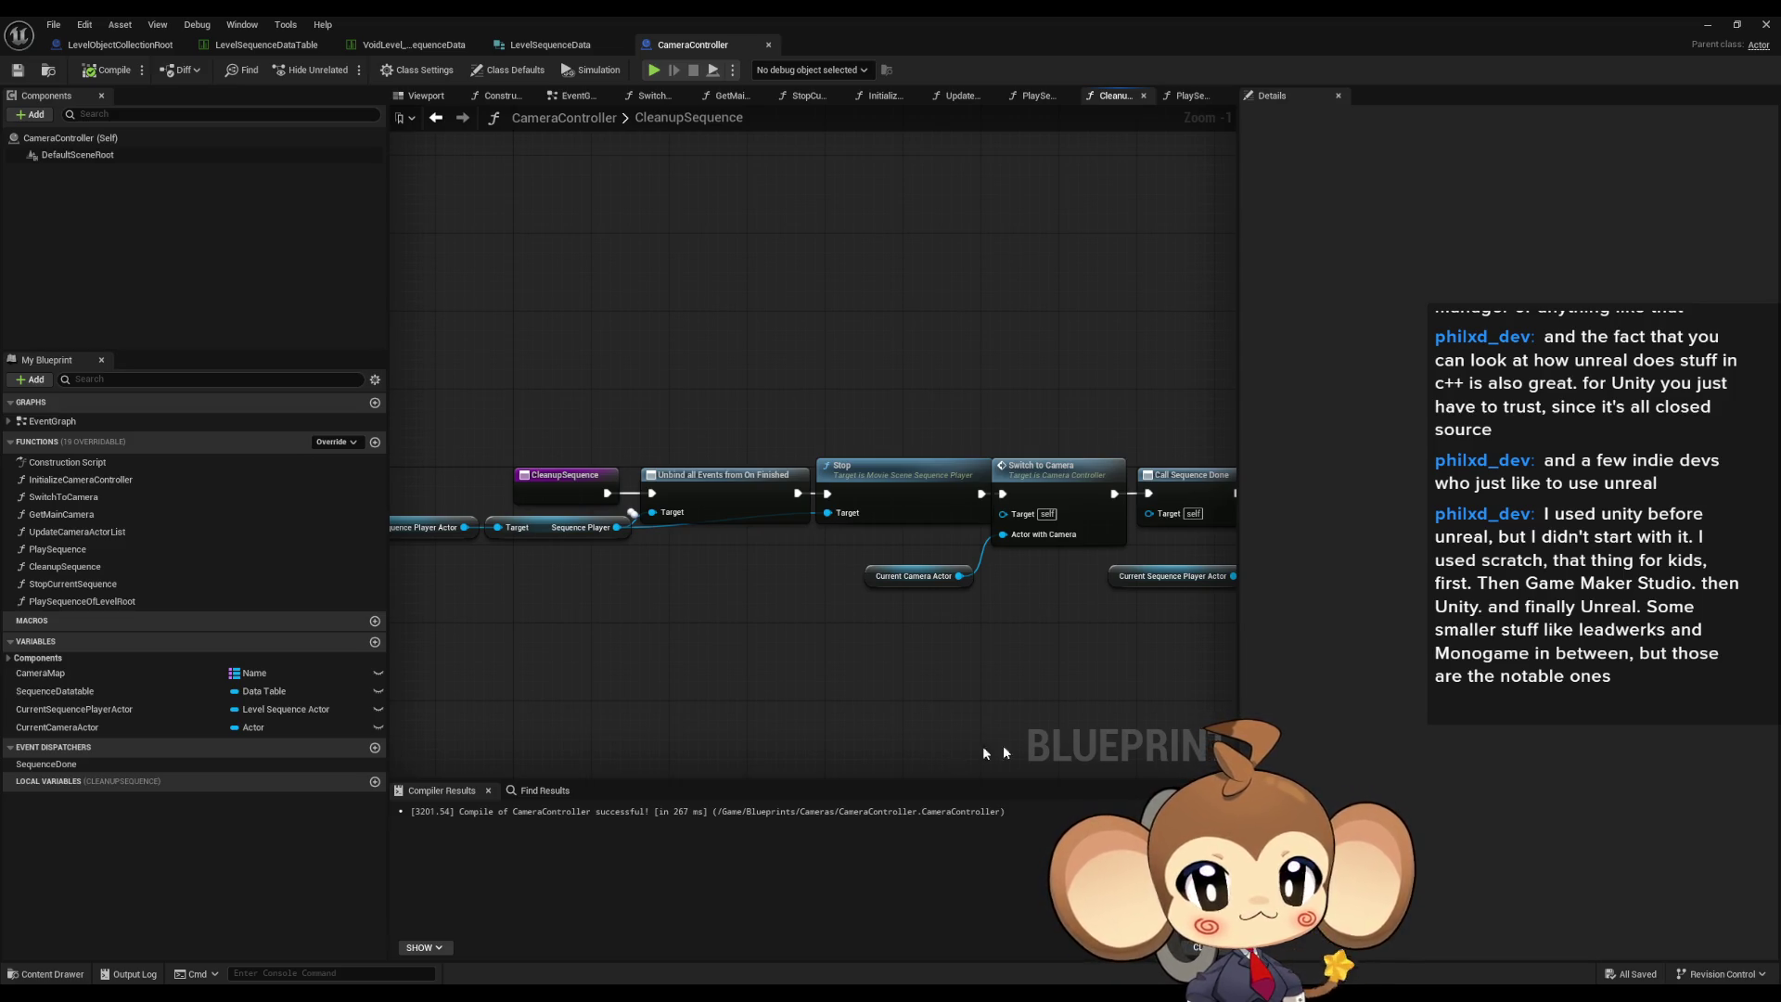
- Pan the CleanupSequence graph to see its whole node chain, then reopen PlaySequenceOfLevelRoot
{"action": "scroll", "coordinate": [1133, 672], "scroll_direction": "down", "scroll_amount": 1}
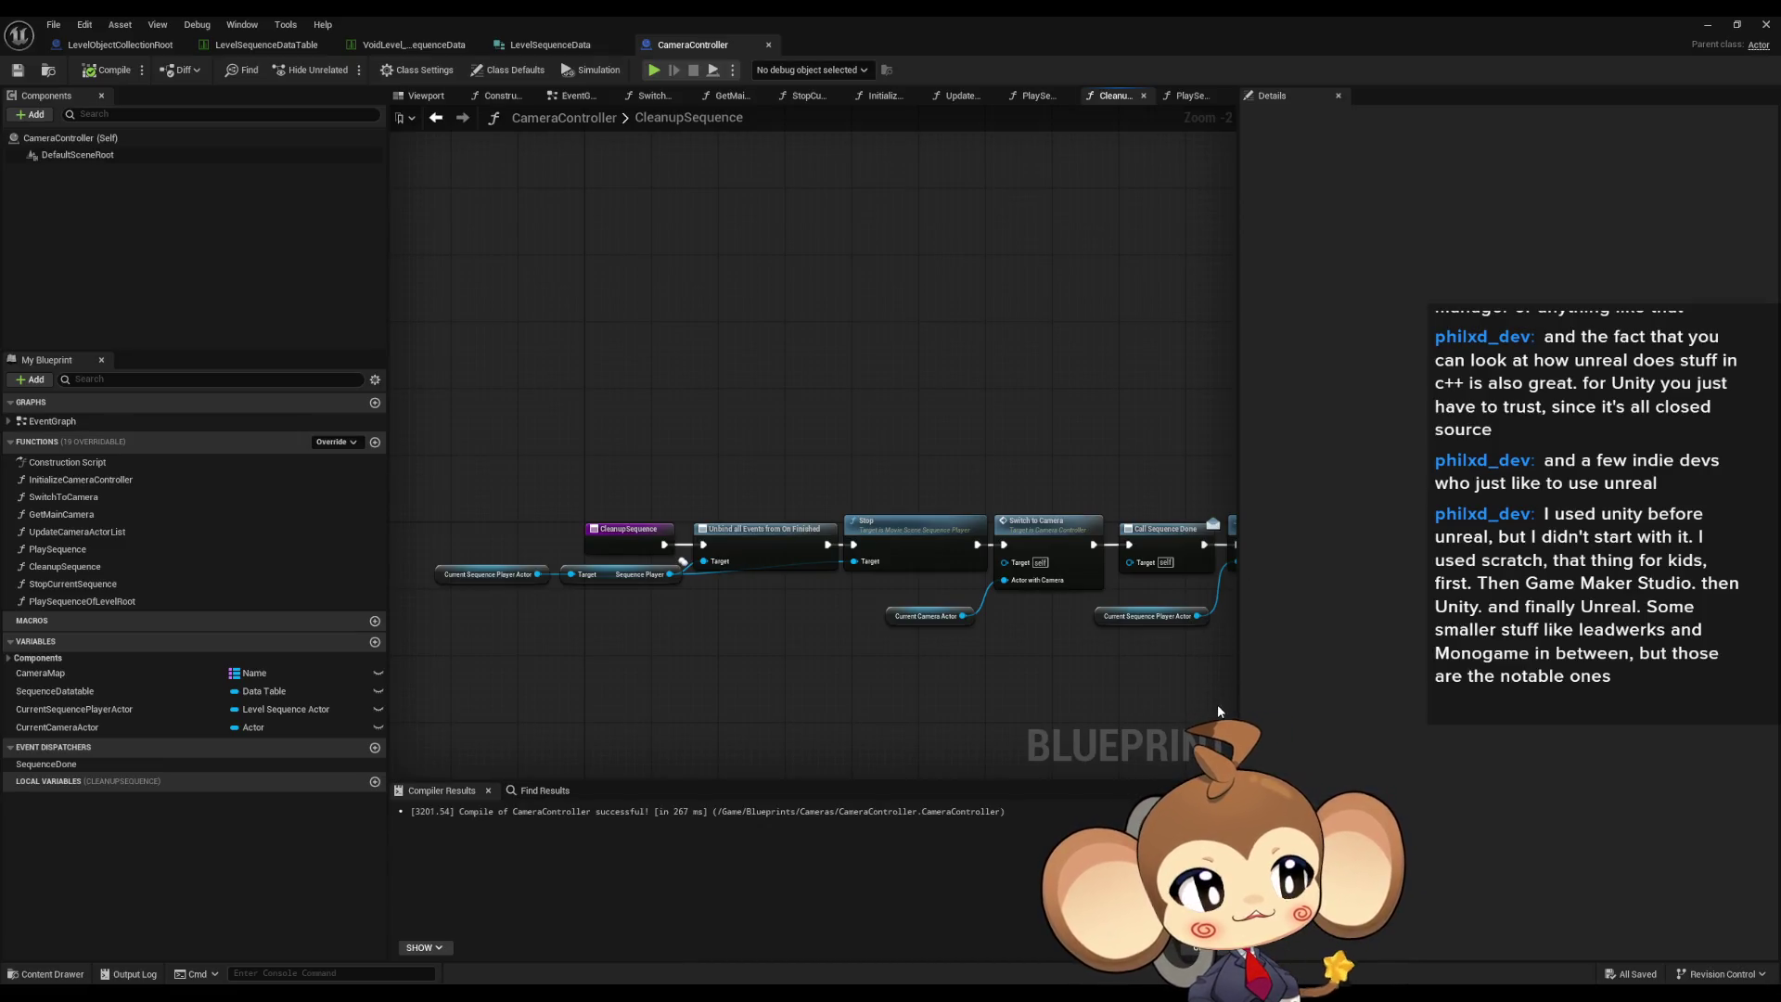
{"action": "left_click_drag", "start_coordinate": [1217, 704], "coordinate": [1184, 715]}
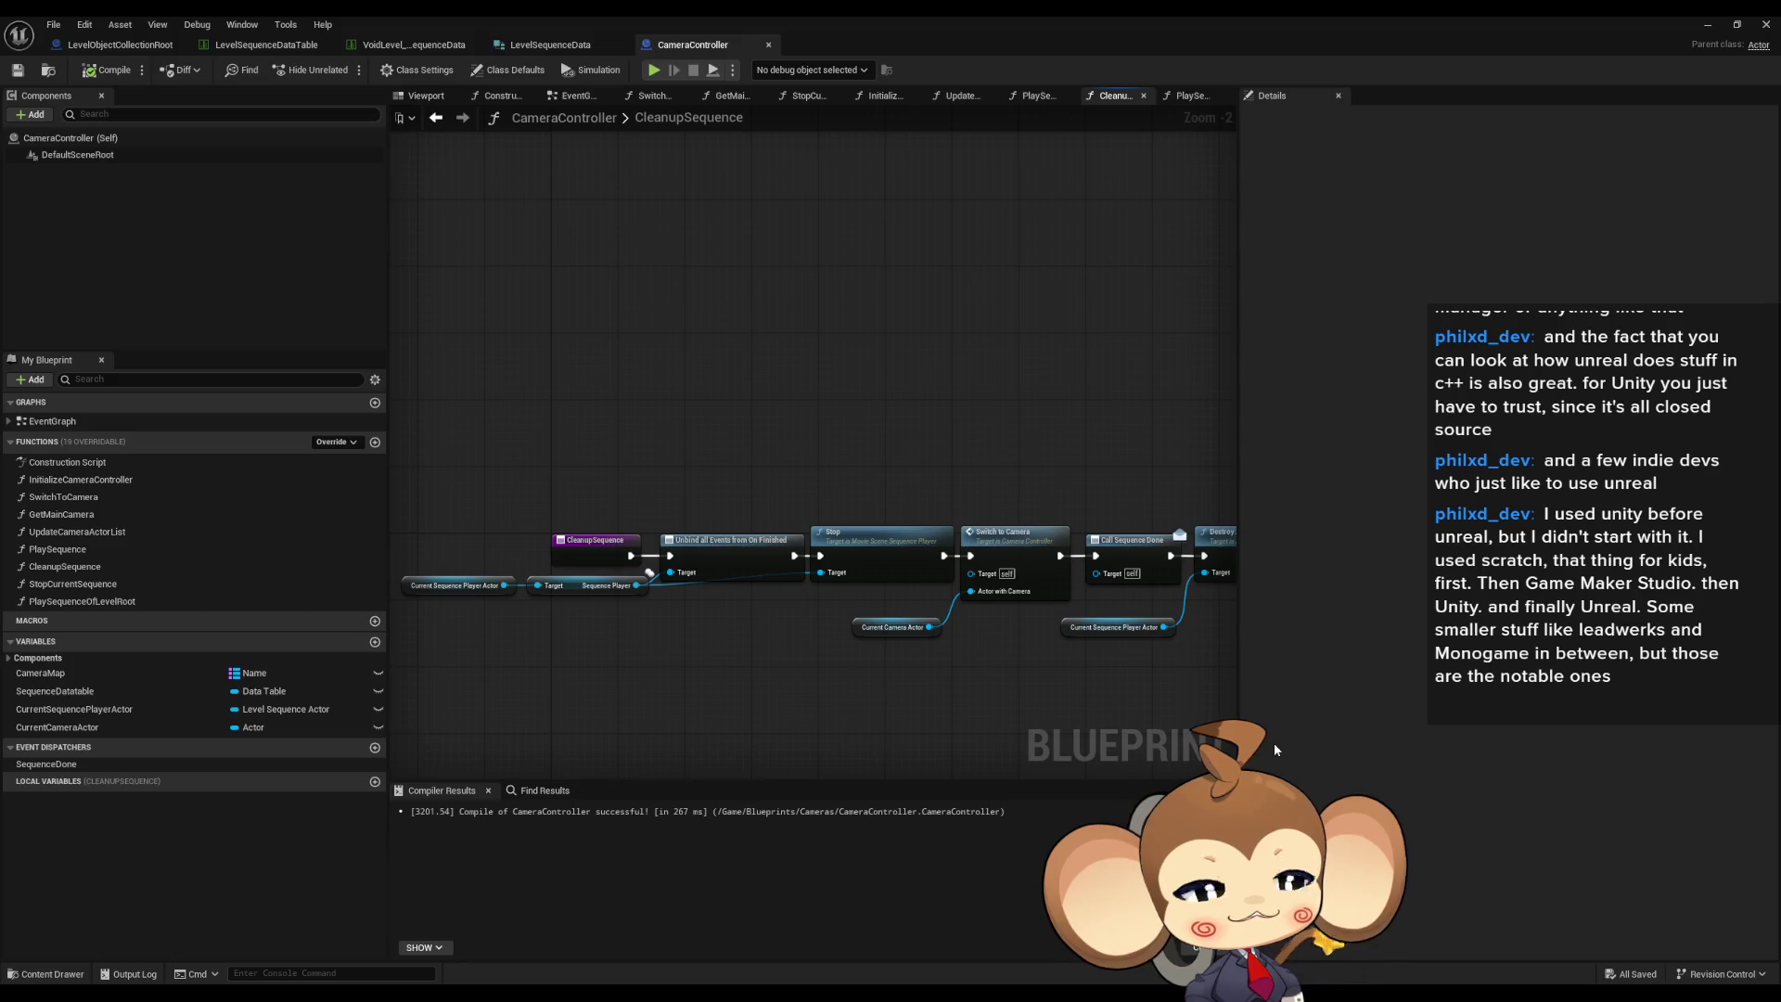
{"action": "left_click_drag", "start_coordinate": [1036, 721], "coordinate": [1043, 636]}
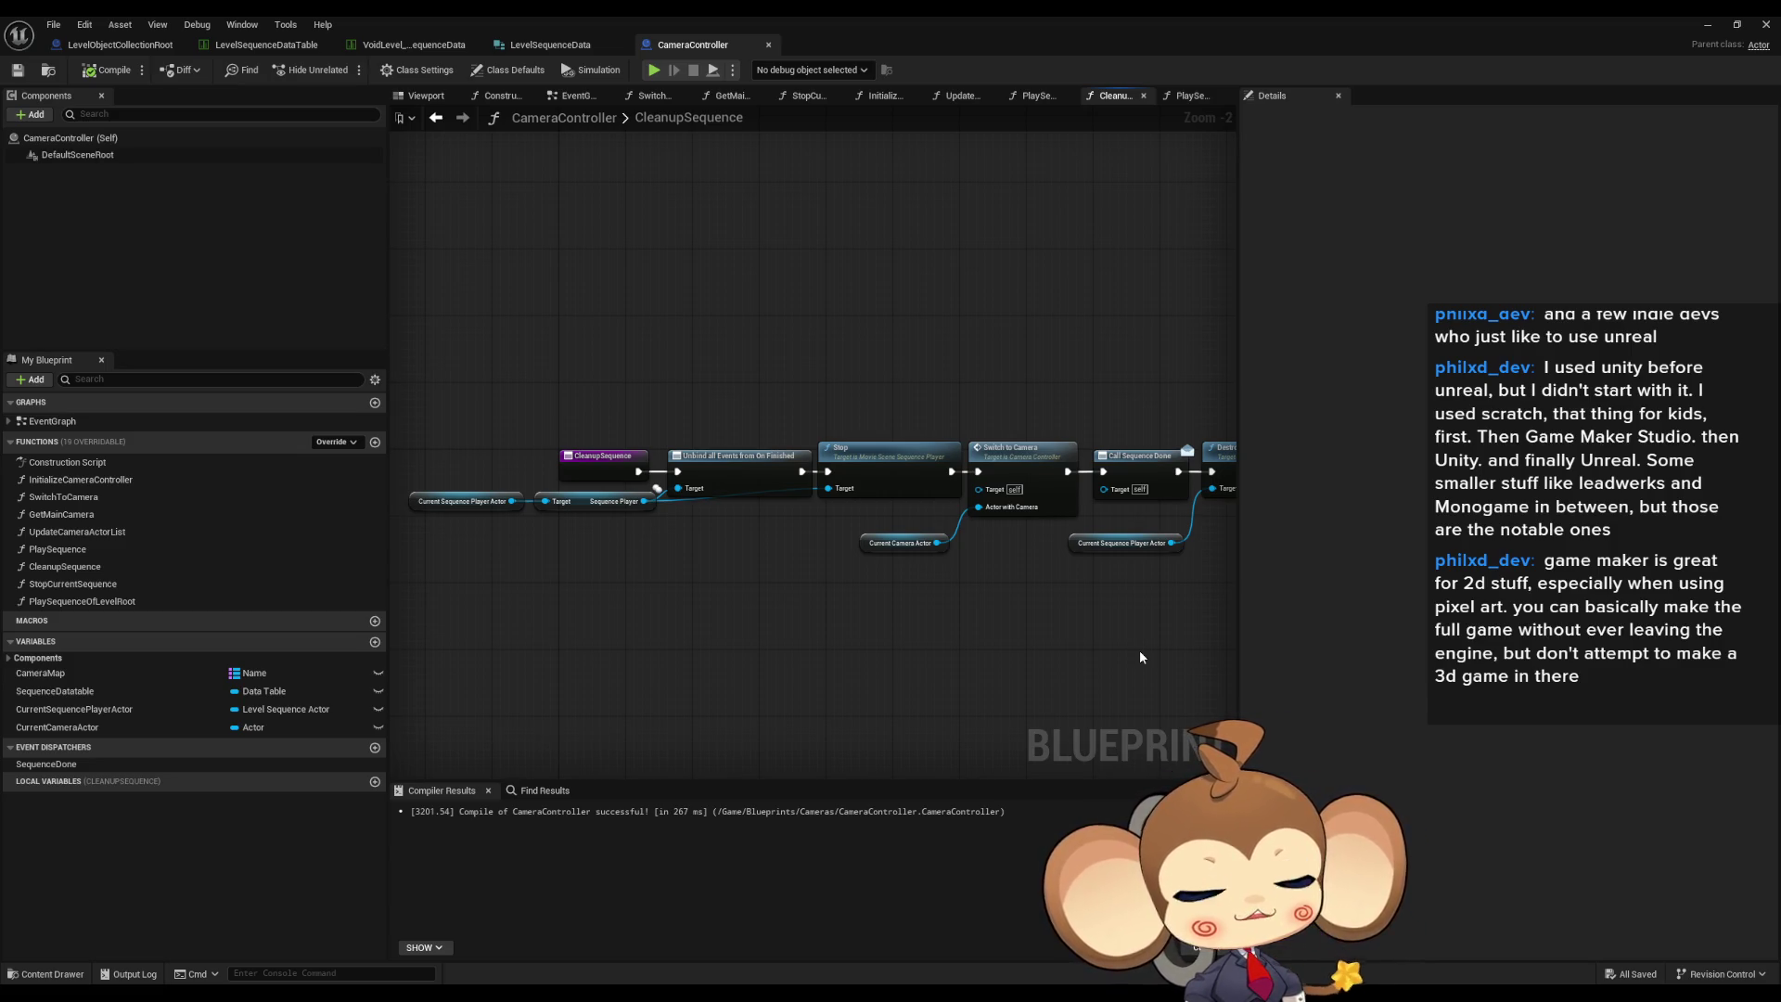
{"action": "mouse_move", "coordinate": [1168, 626]}
{"action": "left_mouse_down"}
{"action": "mouse_move", "coordinate": [998, 588]}
{"action": "mouse_move", "coordinate": [1030, 553]}
{"action": "mouse_move", "coordinate": [1007, 579]}
{"action": "mouse_move", "coordinate": [1033, 578]}
{"action": "left_mouse_up"}
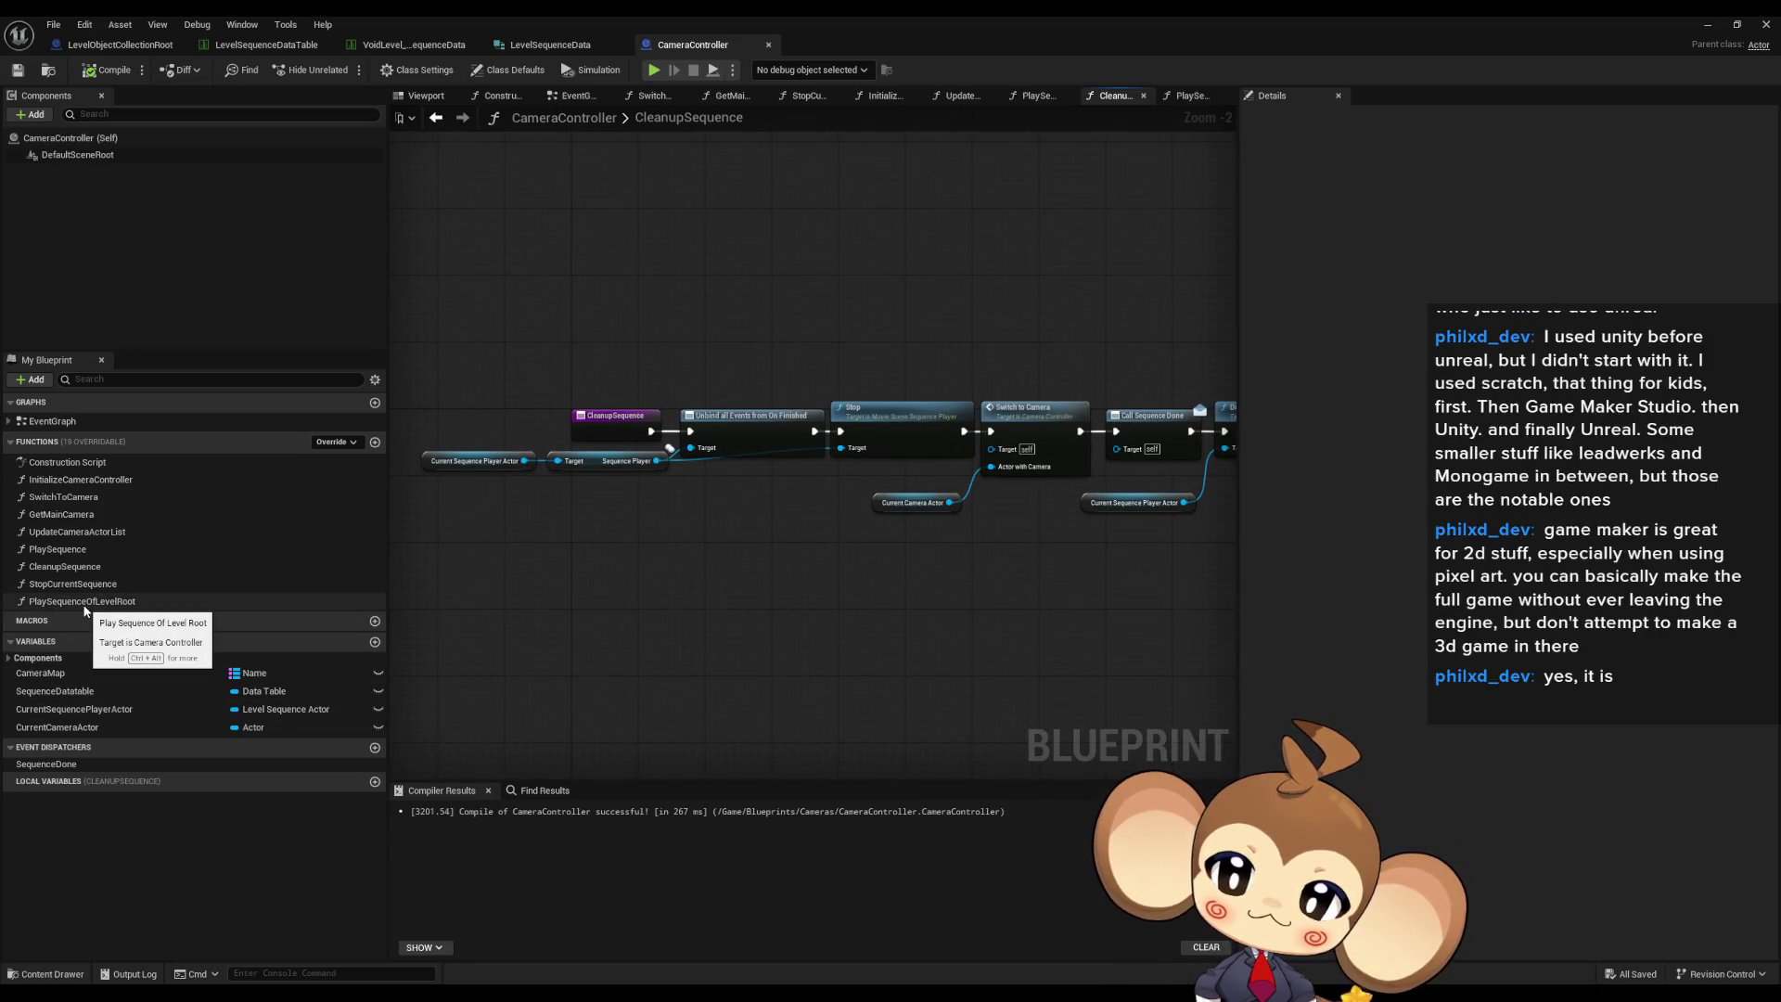
{"action": "double_click", "coordinate": [84, 602]}
- Zoom out and recentre on the pasted playback nodes in PlaySequenceOfLevelRoot
{"action": "scroll", "coordinate": [727, 642], "scroll_direction": "down", "scroll_amount": 3}
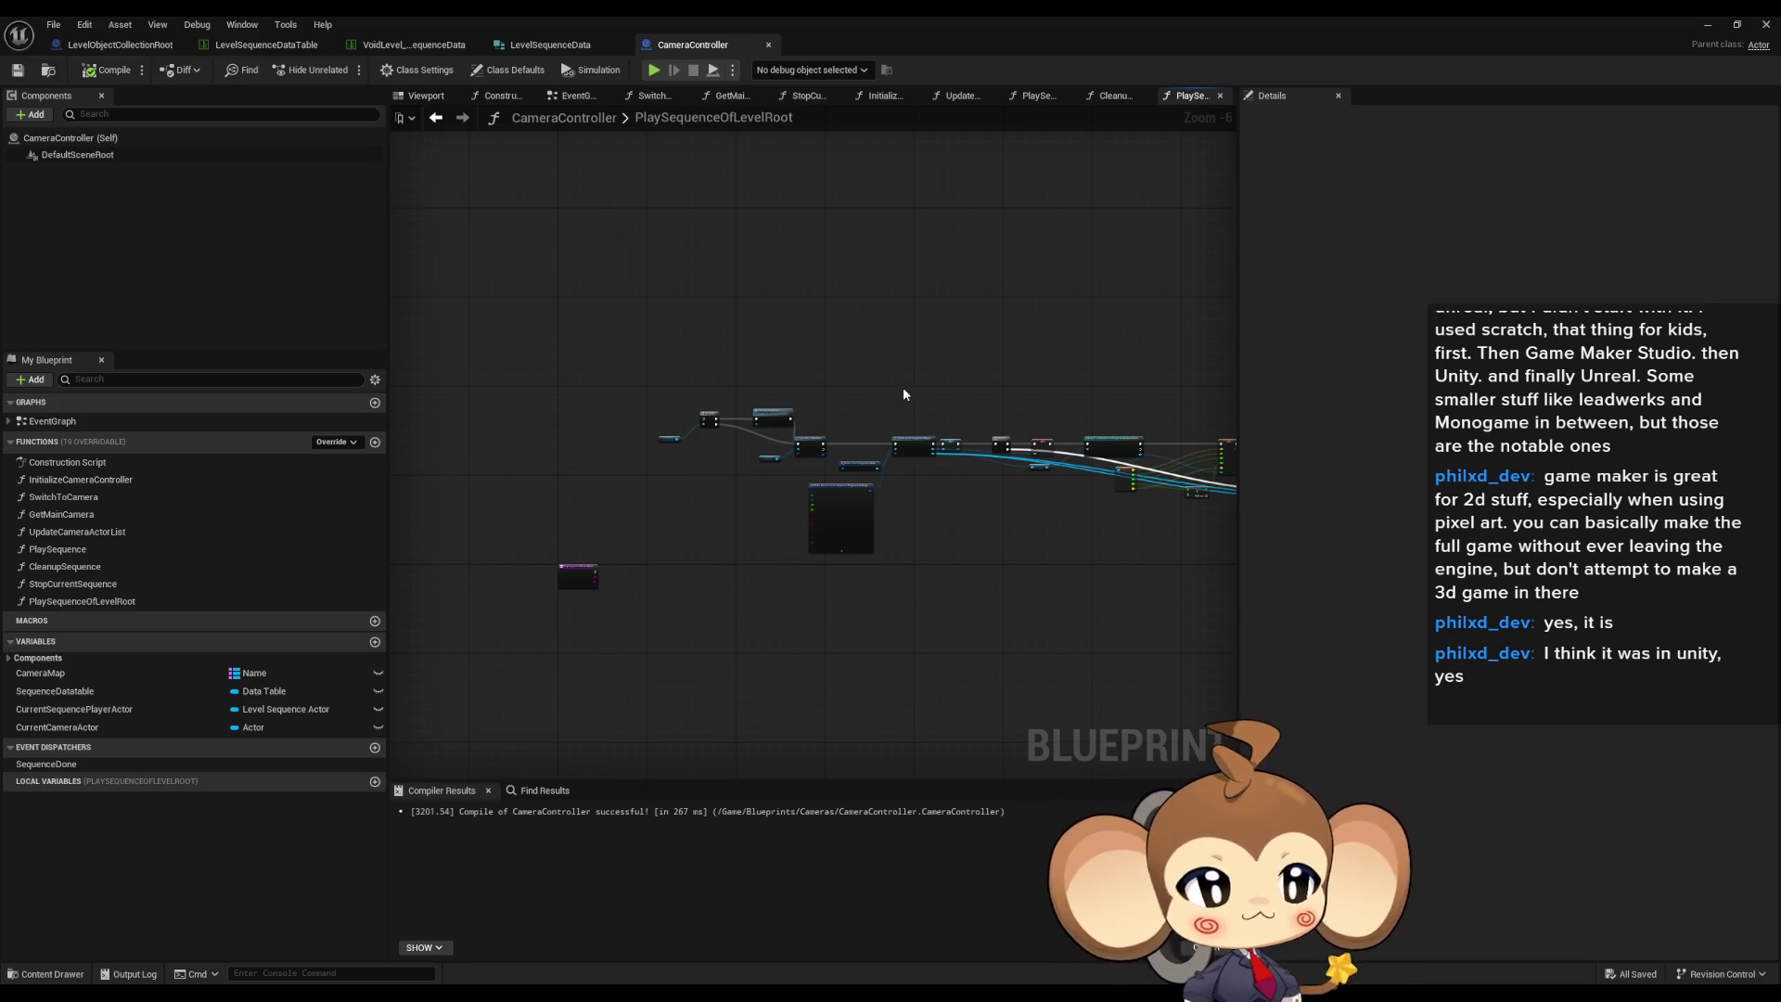
{"action": "left_click_drag", "start_coordinate": [817, 549], "coordinate": [877, 567]}
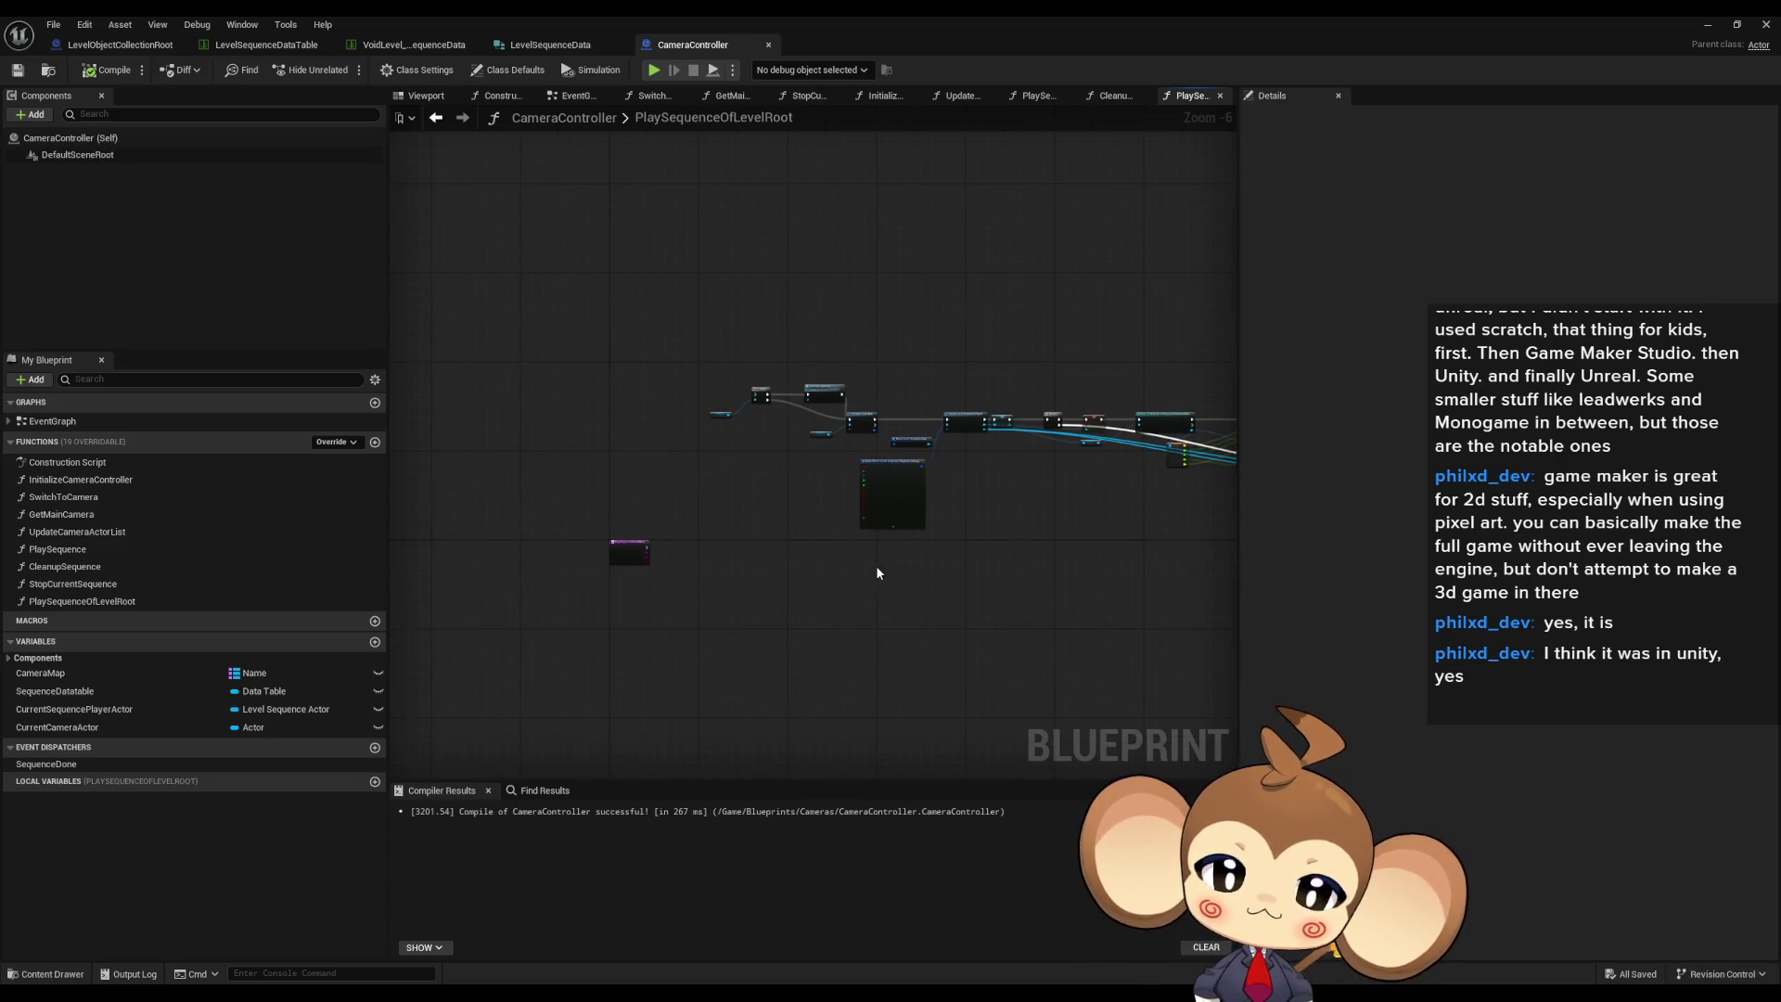
{"action": "scroll", "coordinate": [877, 572], "scroll_direction": "up", "scroll_amount": 3}
{"action": "mouse_move", "coordinate": [860, 505]}
{"action": "left_mouse_down"}
{"action": "mouse_move", "coordinate": [858, 576]}
{"action": "mouse_move", "coordinate": [966, 557]}
{"action": "mouse_move", "coordinate": [994, 500]}
{"action": "left_mouse_up"}
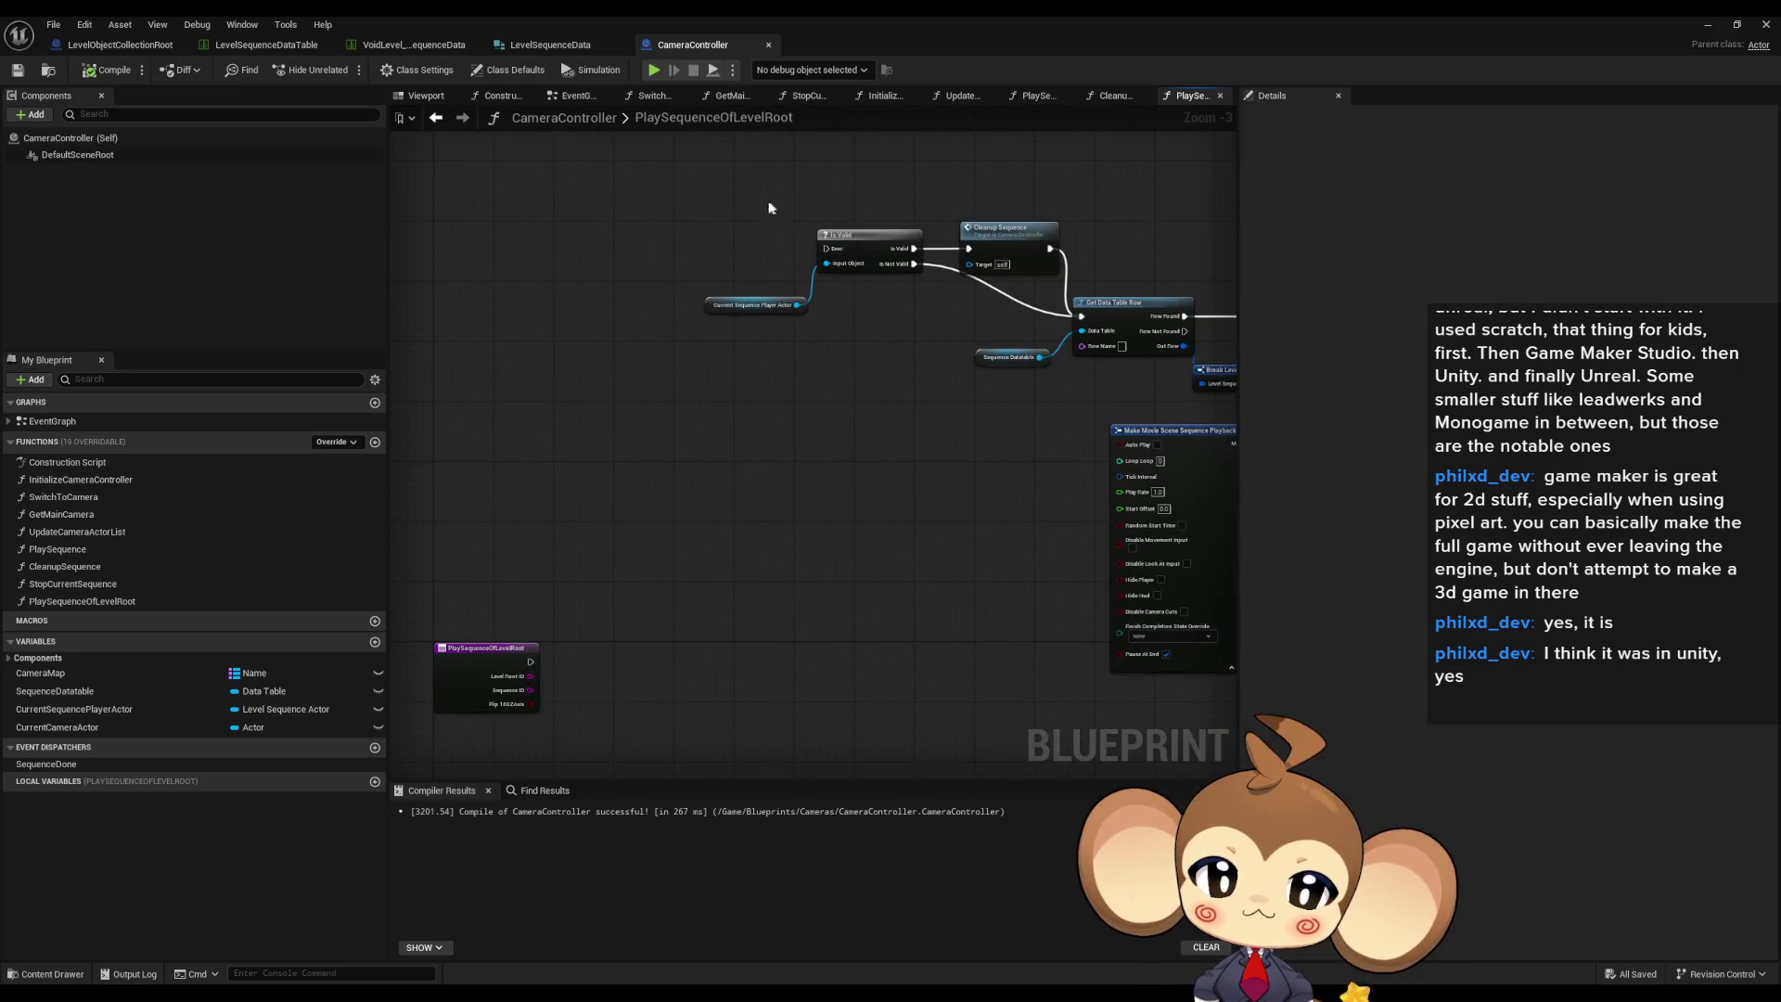
{"action": "left_click_drag", "start_coordinate": [778, 211], "coordinate": [753, 228]}
{"action": "left_click_drag", "start_coordinate": [923, 311], "coordinate": [1085, 390]}
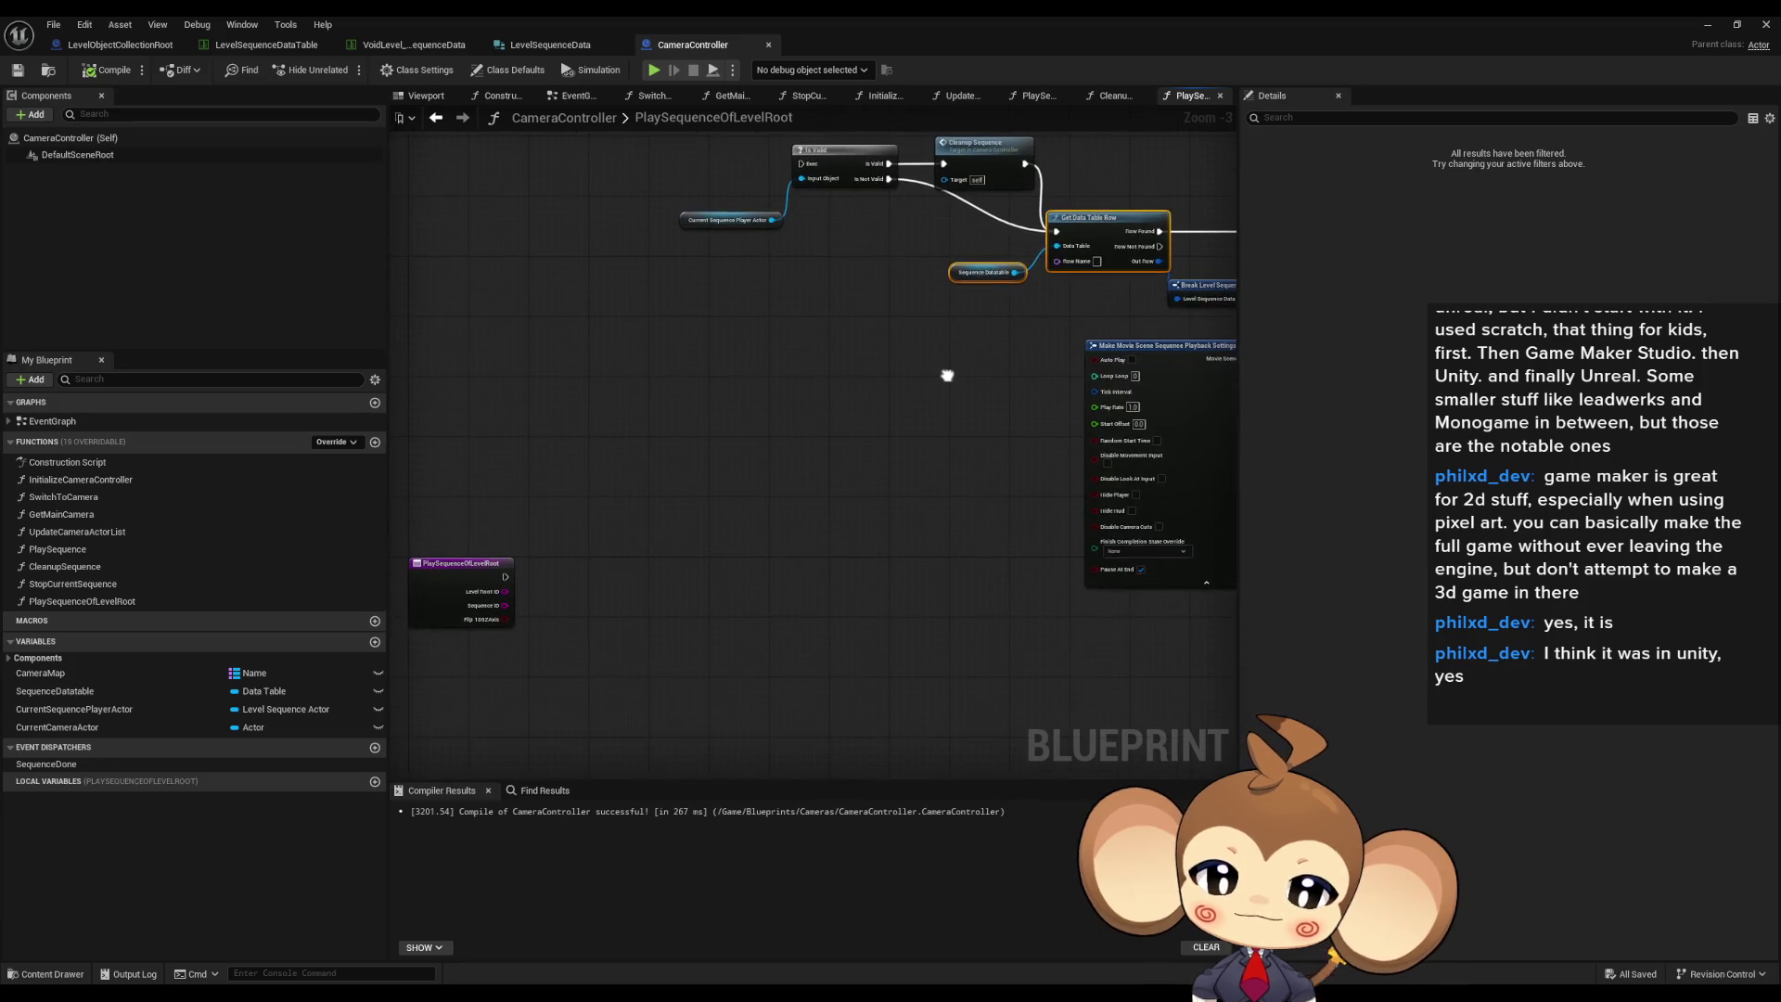
{"action": "scroll", "coordinate": [793, 507], "scroll_direction": "up", "scroll_amount": 1}
{"action": "mouse_move", "coordinate": [907, 410]}
{"action": "left_mouse_down"}
{"action": "mouse_move", "coordinate": [928, 450]}
{"action": "mouse_move", "coordinate": [846, 600]}
{"action": "left_mouse_up"}
{"action": "mouse_move", "coordinate": [701, 183]}
{"action": "left_mouse_down"}
{"action": "mouse_move", "coordinate": [871, 284]}
{"action": "mouse_move", "coordinate": [1048, 320]}
{"action": "left_mouse_up"}
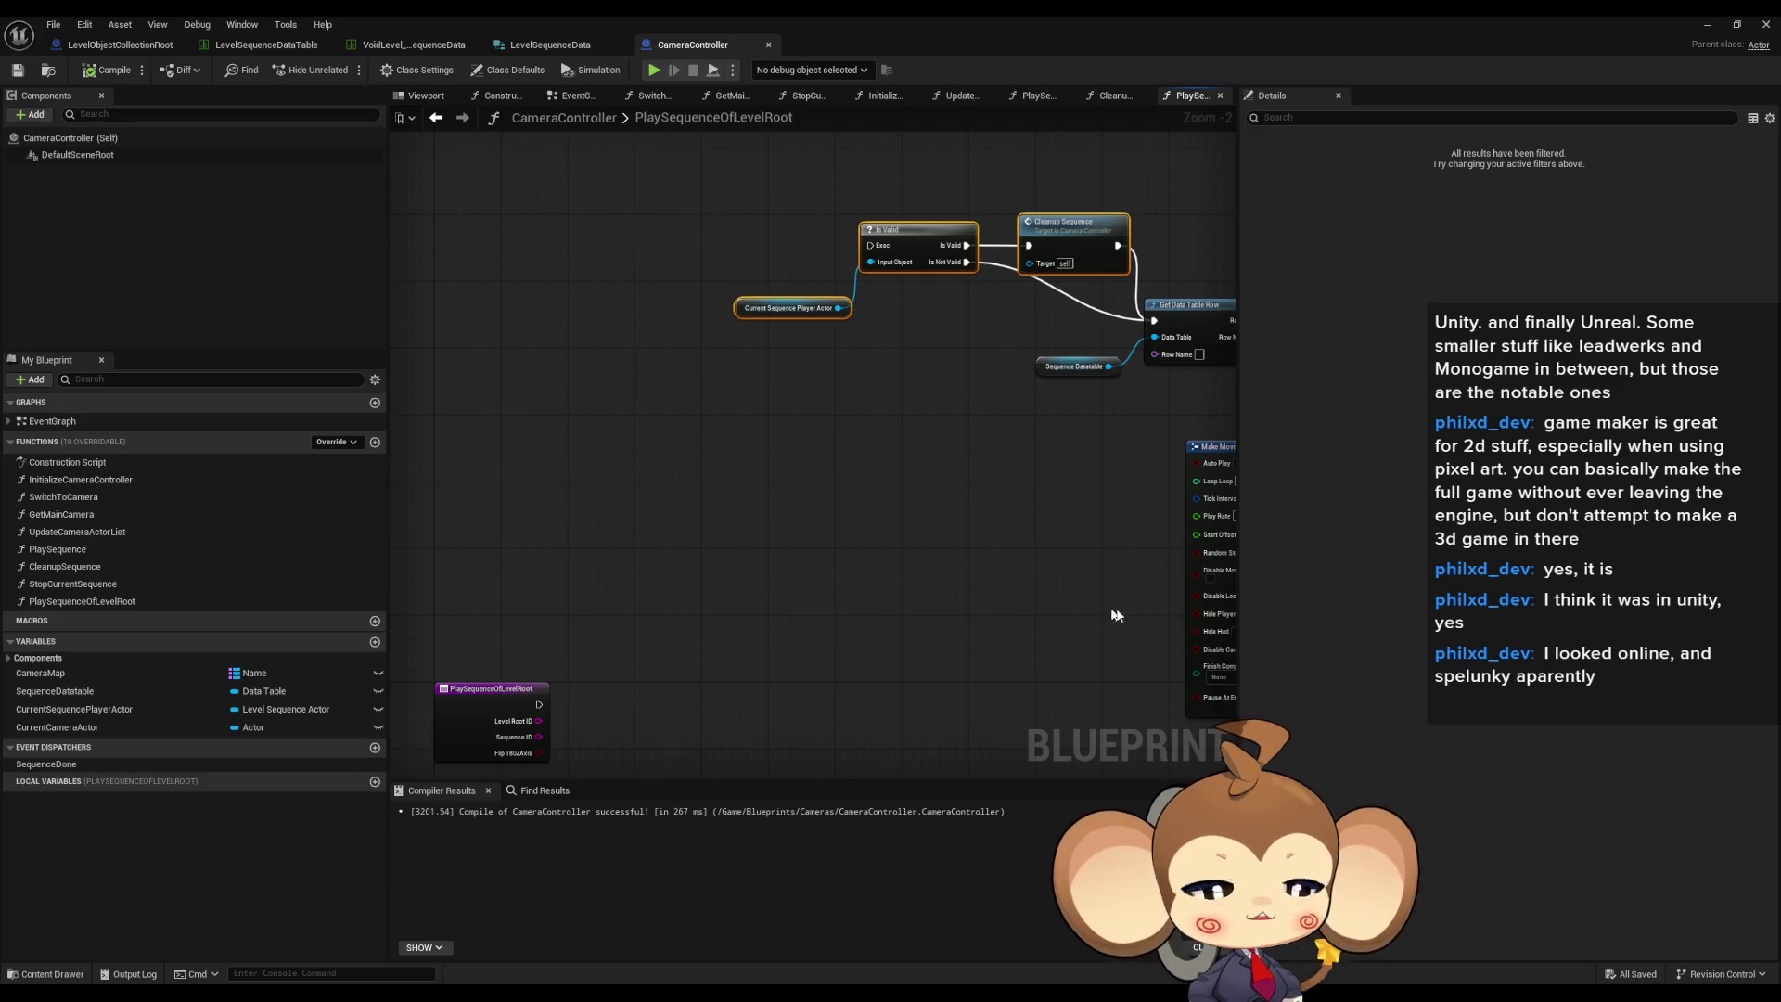
{"action": "left_click_drag", "start_coordinate": [1108, 611], "coordinate": [943, 382]}
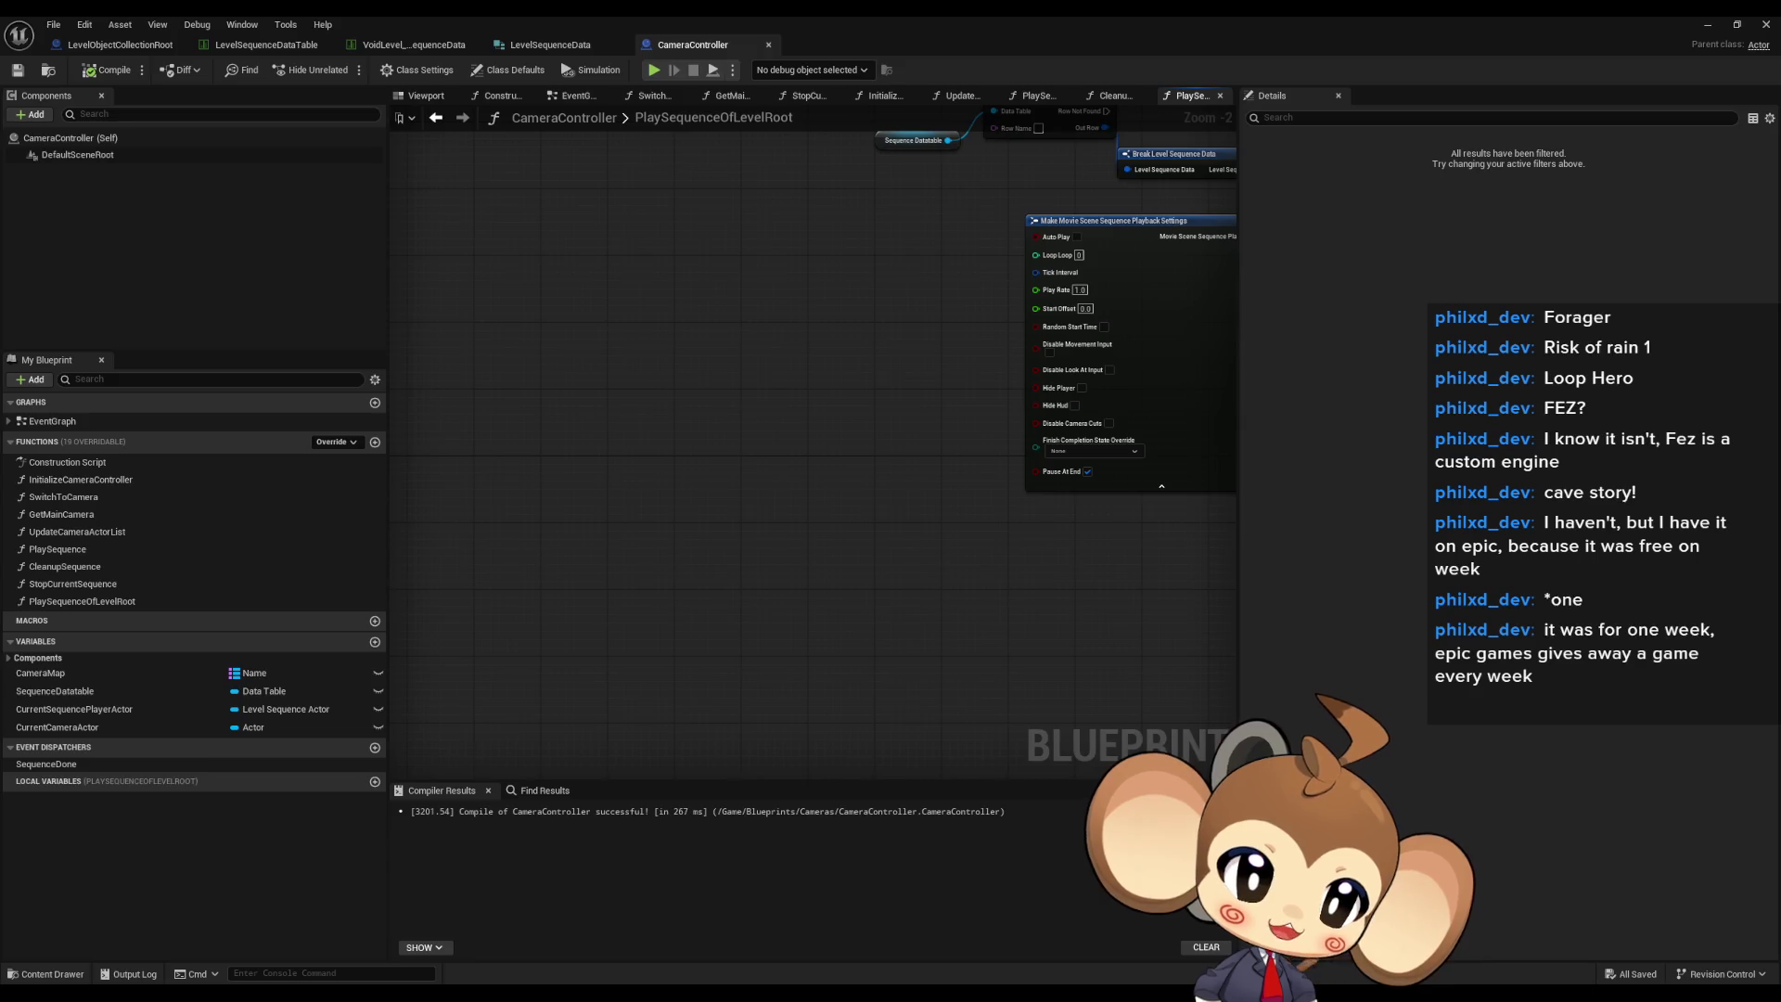
- Drag the Wikipedia browser window over the Blueprint editor and maximize it
{"action": "mouse_move", "coordinate": [1780, 269]}
{"action": "left_mouse_down"}
{"action": "mouse_move", "coordinate": [1382, 263]}
{"action": "mouse_move", "coordinate": [892, 203]}
{"action": "mouse_move", "coordinate": [970, 333]}
{"action": "left_mouse_up"}
{"action": "double_click", "coordinate": [983, 326]}
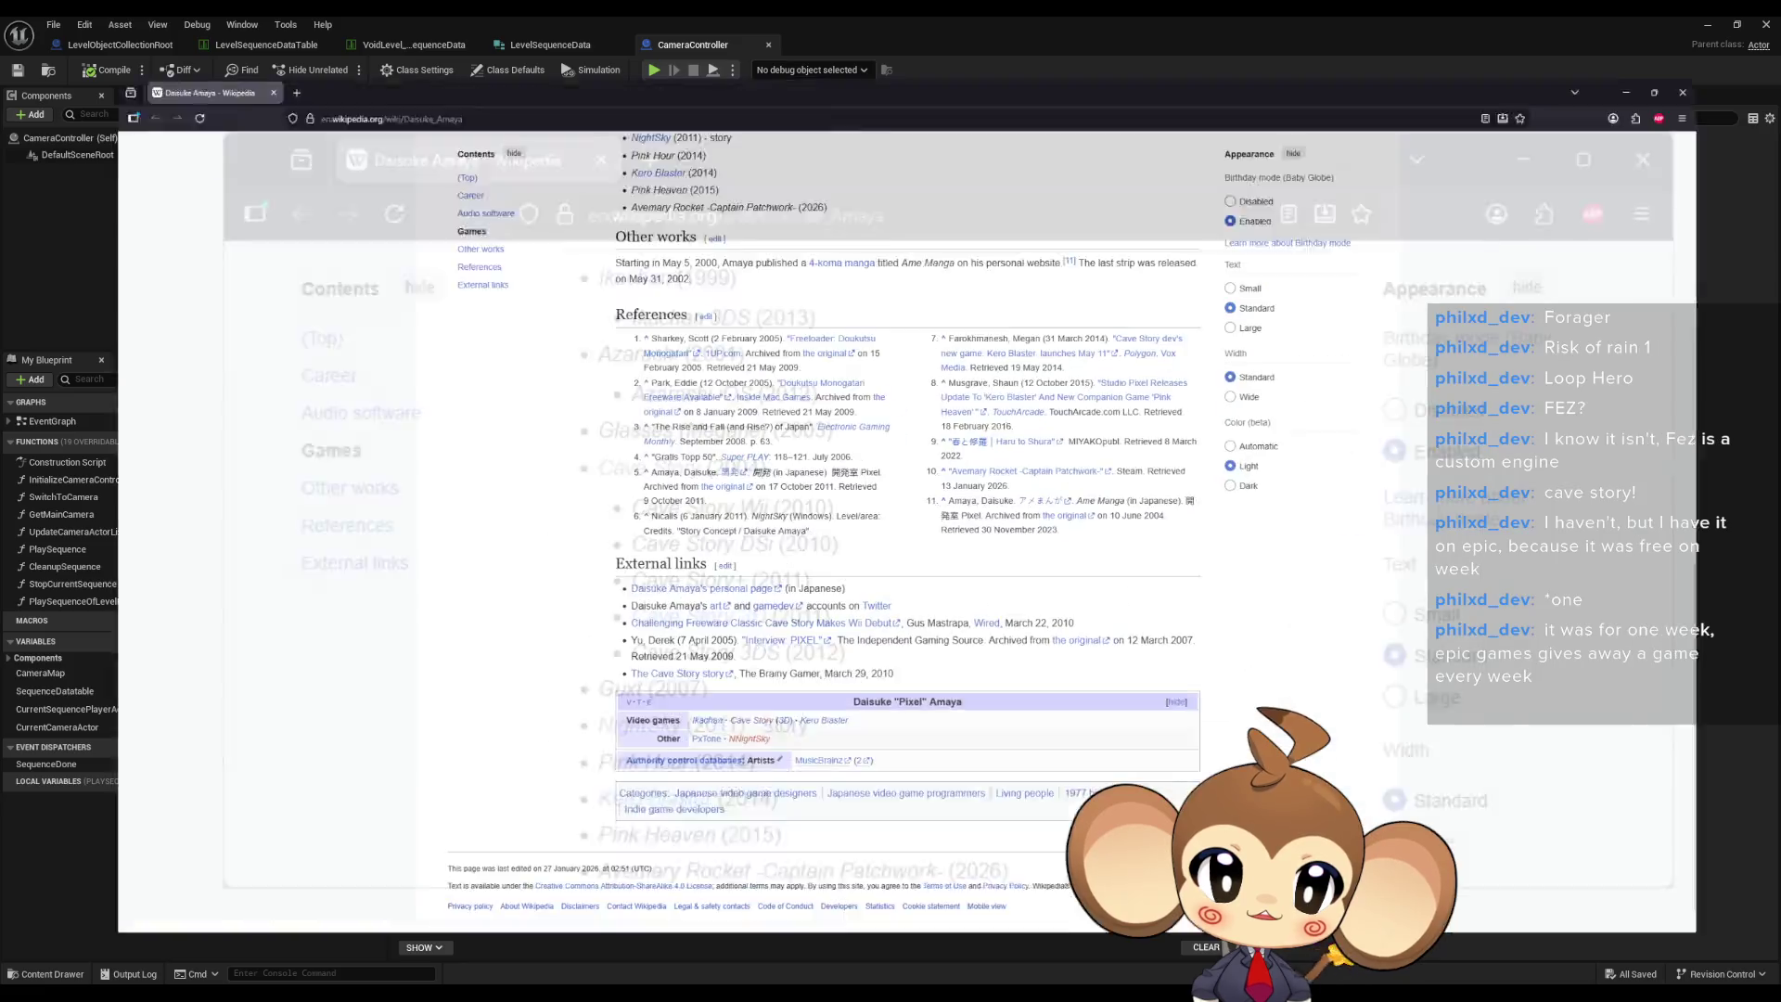
- Open the Ikachan article in a new tab, then return to the original article
{"action": "scroll", "coordinate": [813, 376], "scroll_direction": "up", "scroll_amount": 3}
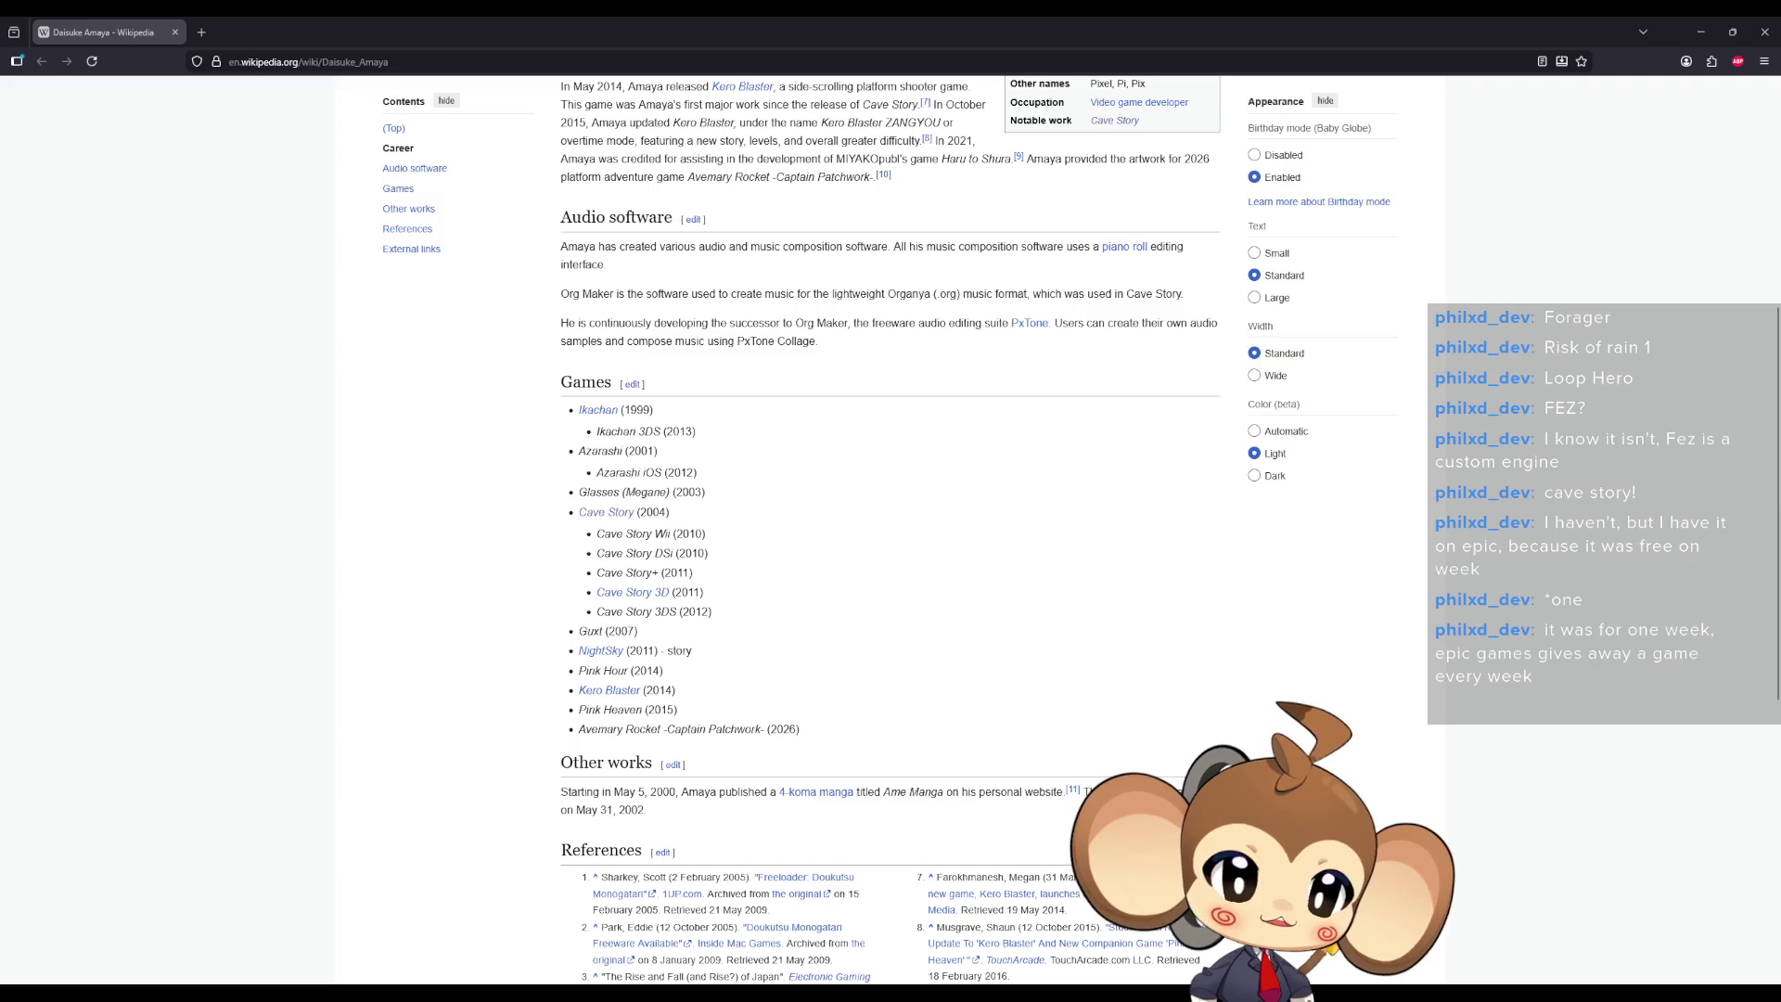
{"action": "mouse_move", "coordinate": [600, 419]}
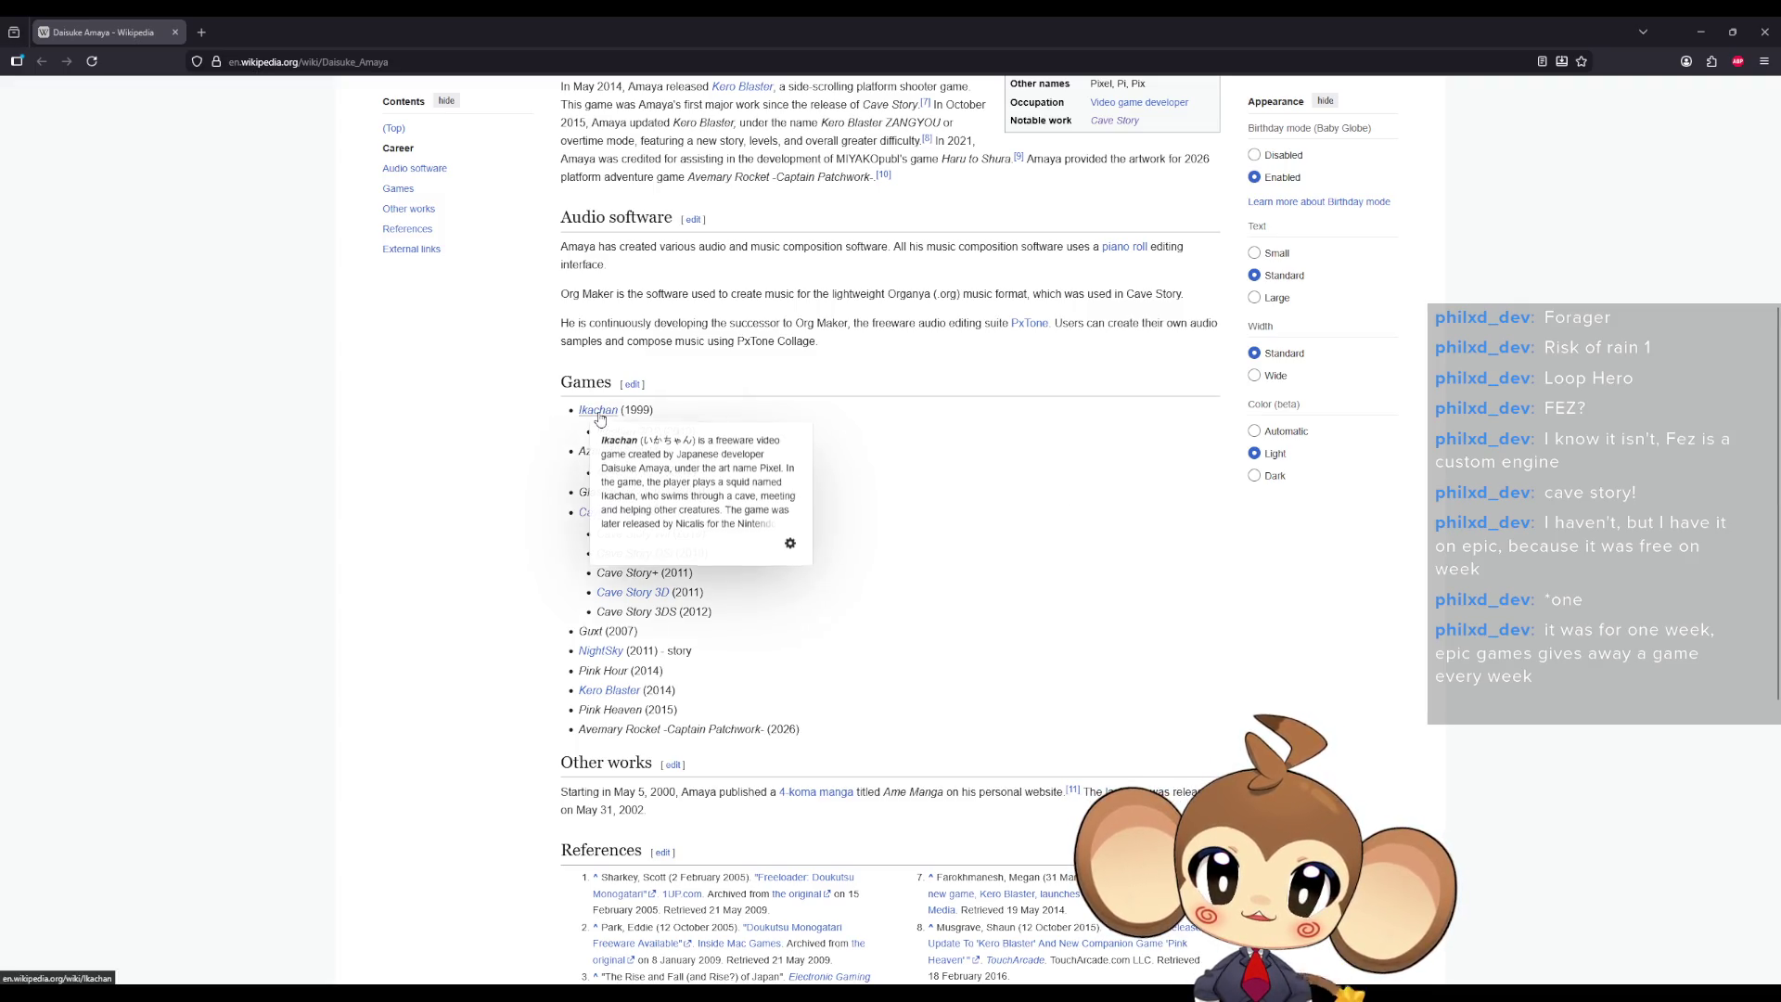
{"action": "scroll", "coordinate": [650, 408], "scroll_direction": "down", "scroll_amount": 1}
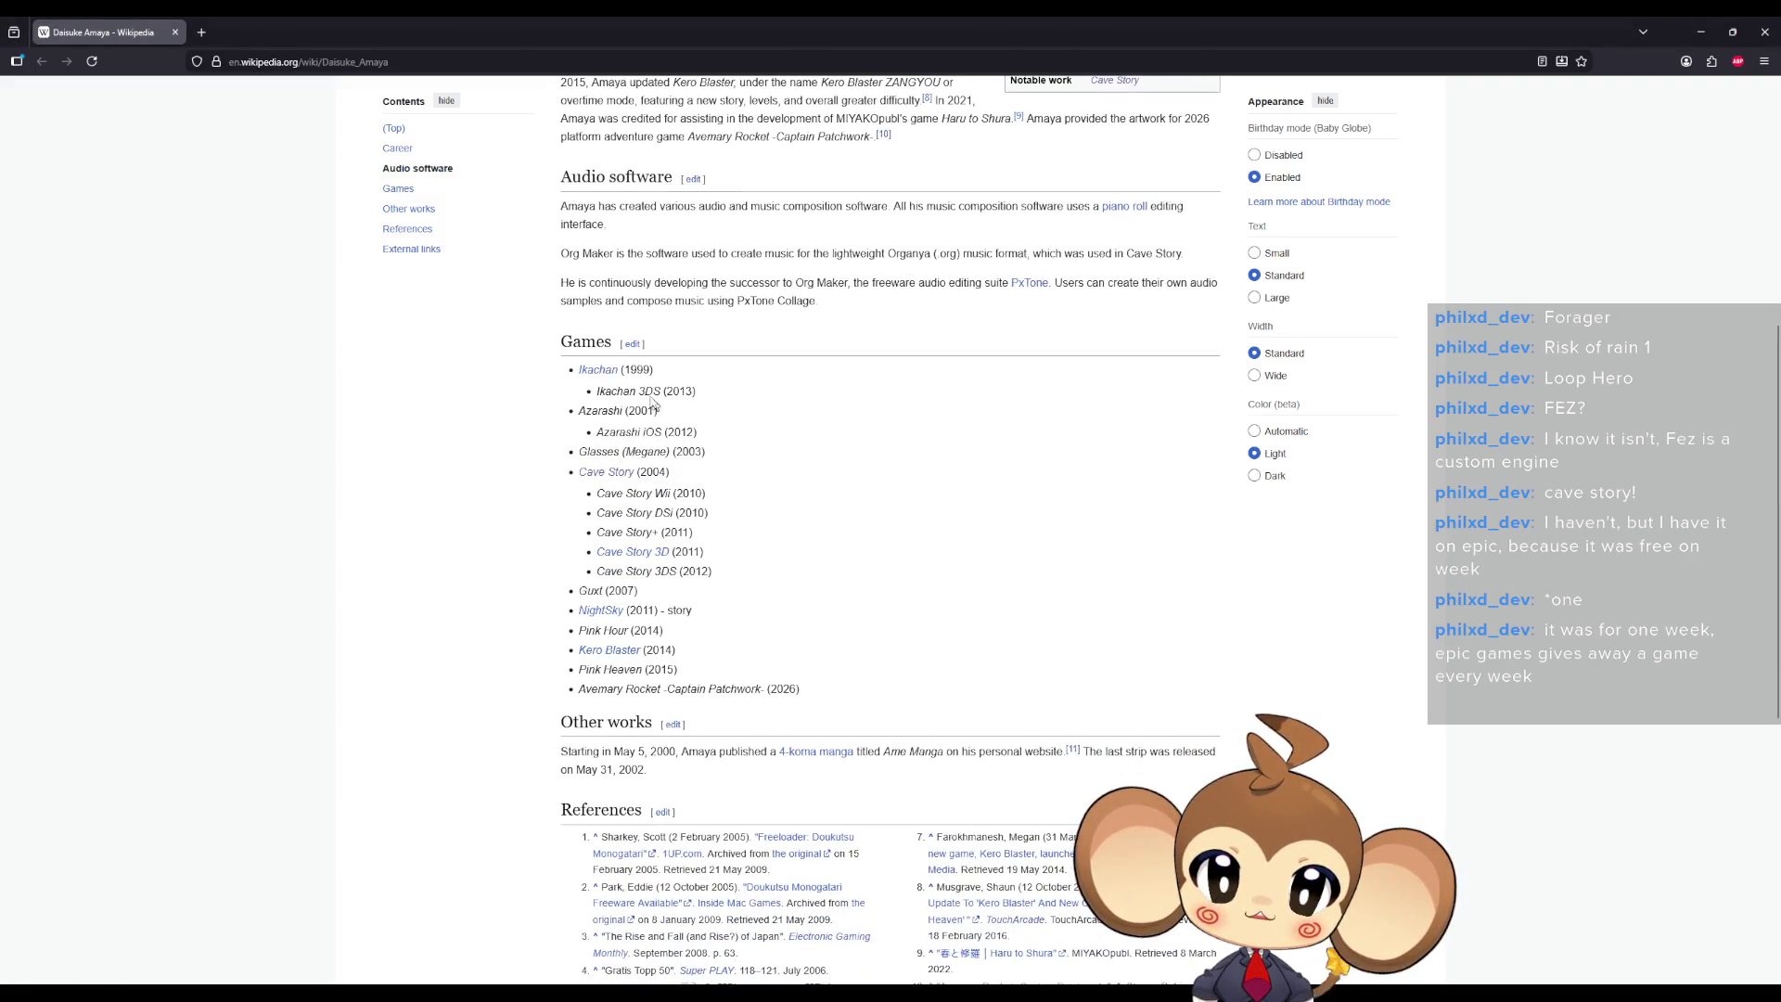
{"action": "double_click", "coordinate": [637, 370]}
{"action": "middle_click", "coordinate": [599, 371]}
{"action": "left_click", "coordinate": [272, 28]}
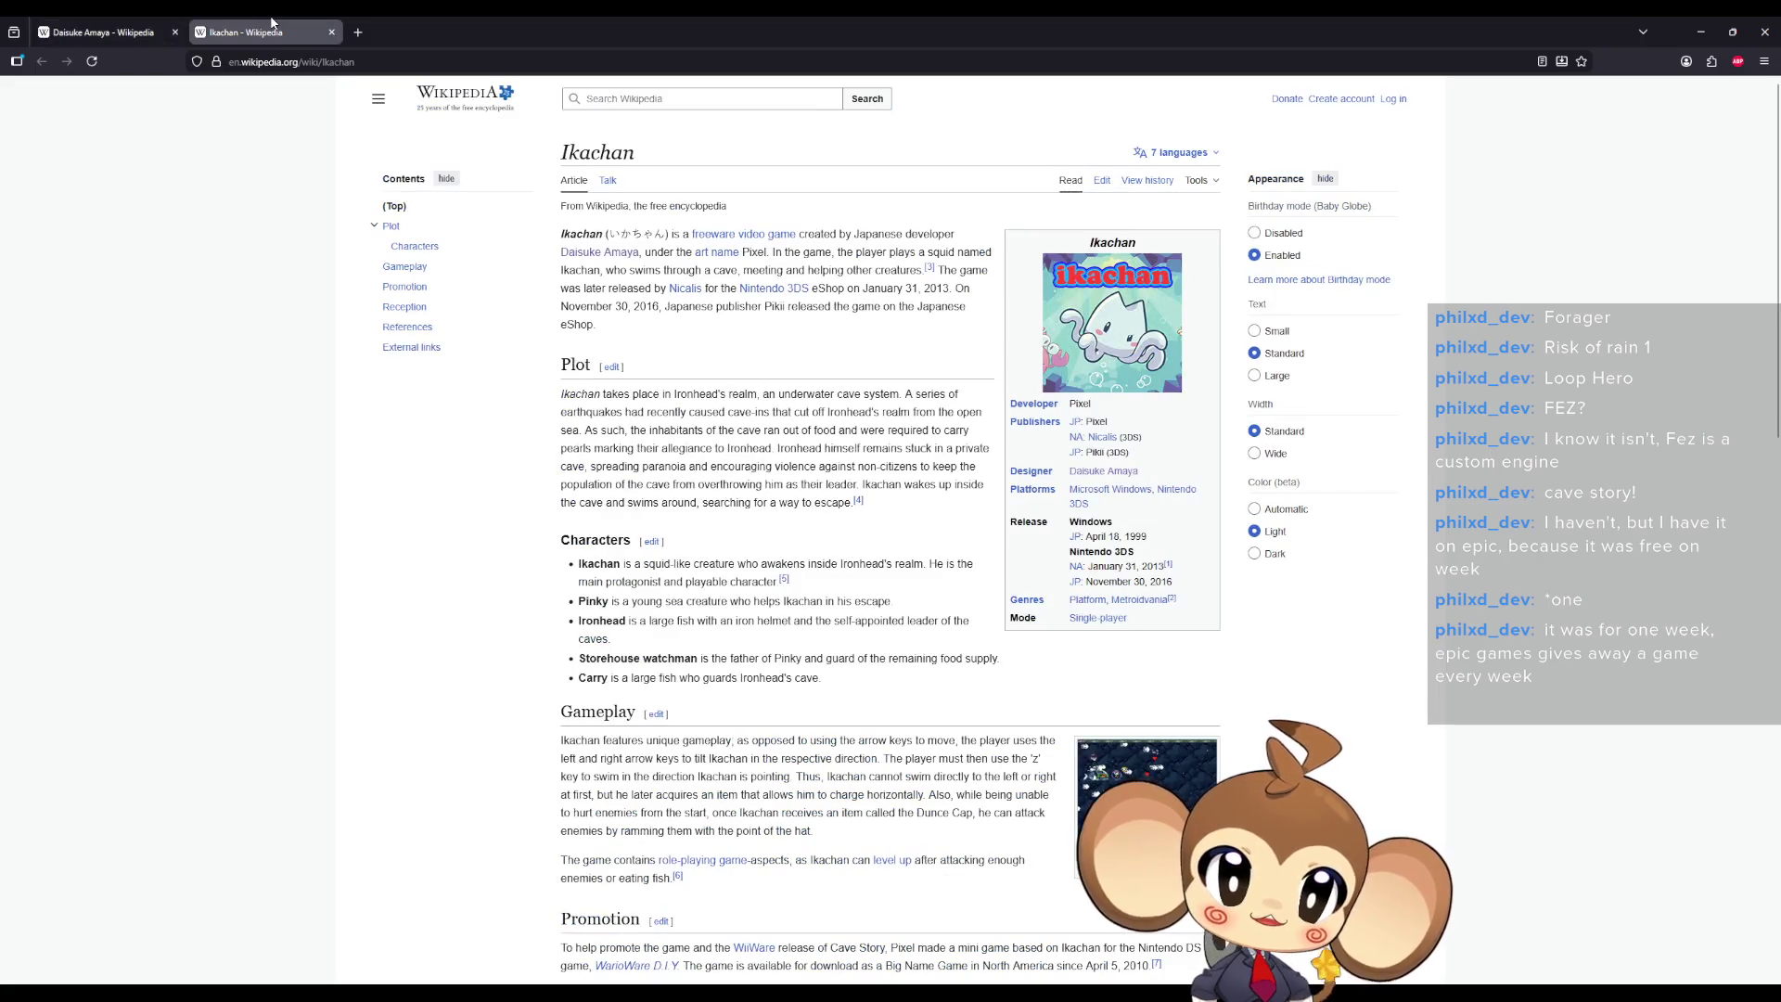
{"action": "left_click", "coordinate": [120, 32]}
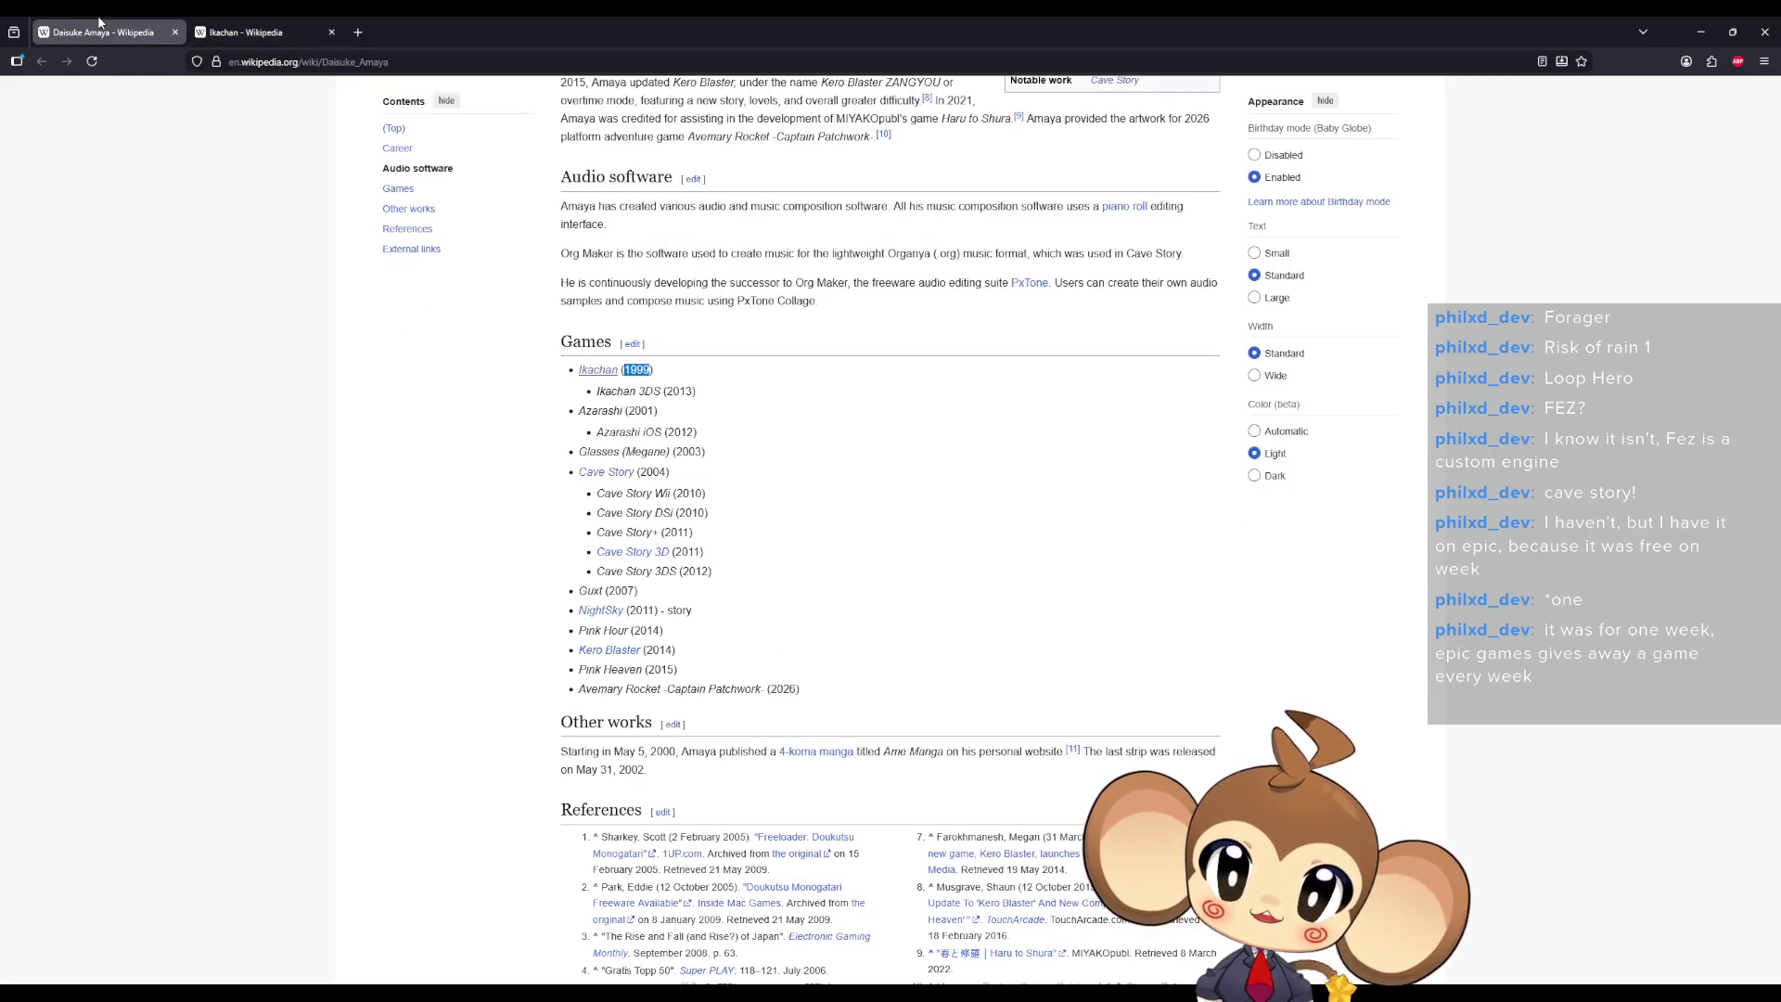
- Highlight Cave Story, Guxt (2007) and Avemary Rocket -Captain Patchwork- in the Games list, then reposition the browser
{"action": "mouse_move", "coordinate": [678, 570]}
{"action": "left_mouse_down"}
{"action": "mouse_move", "coordinate": [623, 571]}
{"action": "mouse_move", "coordinate": [693, 553]}
{"action": "mouse_move", "coordinate": [703, 493]}
{"action": "mouse_move", "coordinate": [614, 494]}
{"action": "left_mouse_up"}
{"action": "left_click", "coordinate": [654, 471]}
{"action": "mouse_move", "coordinate": [652, 563]}
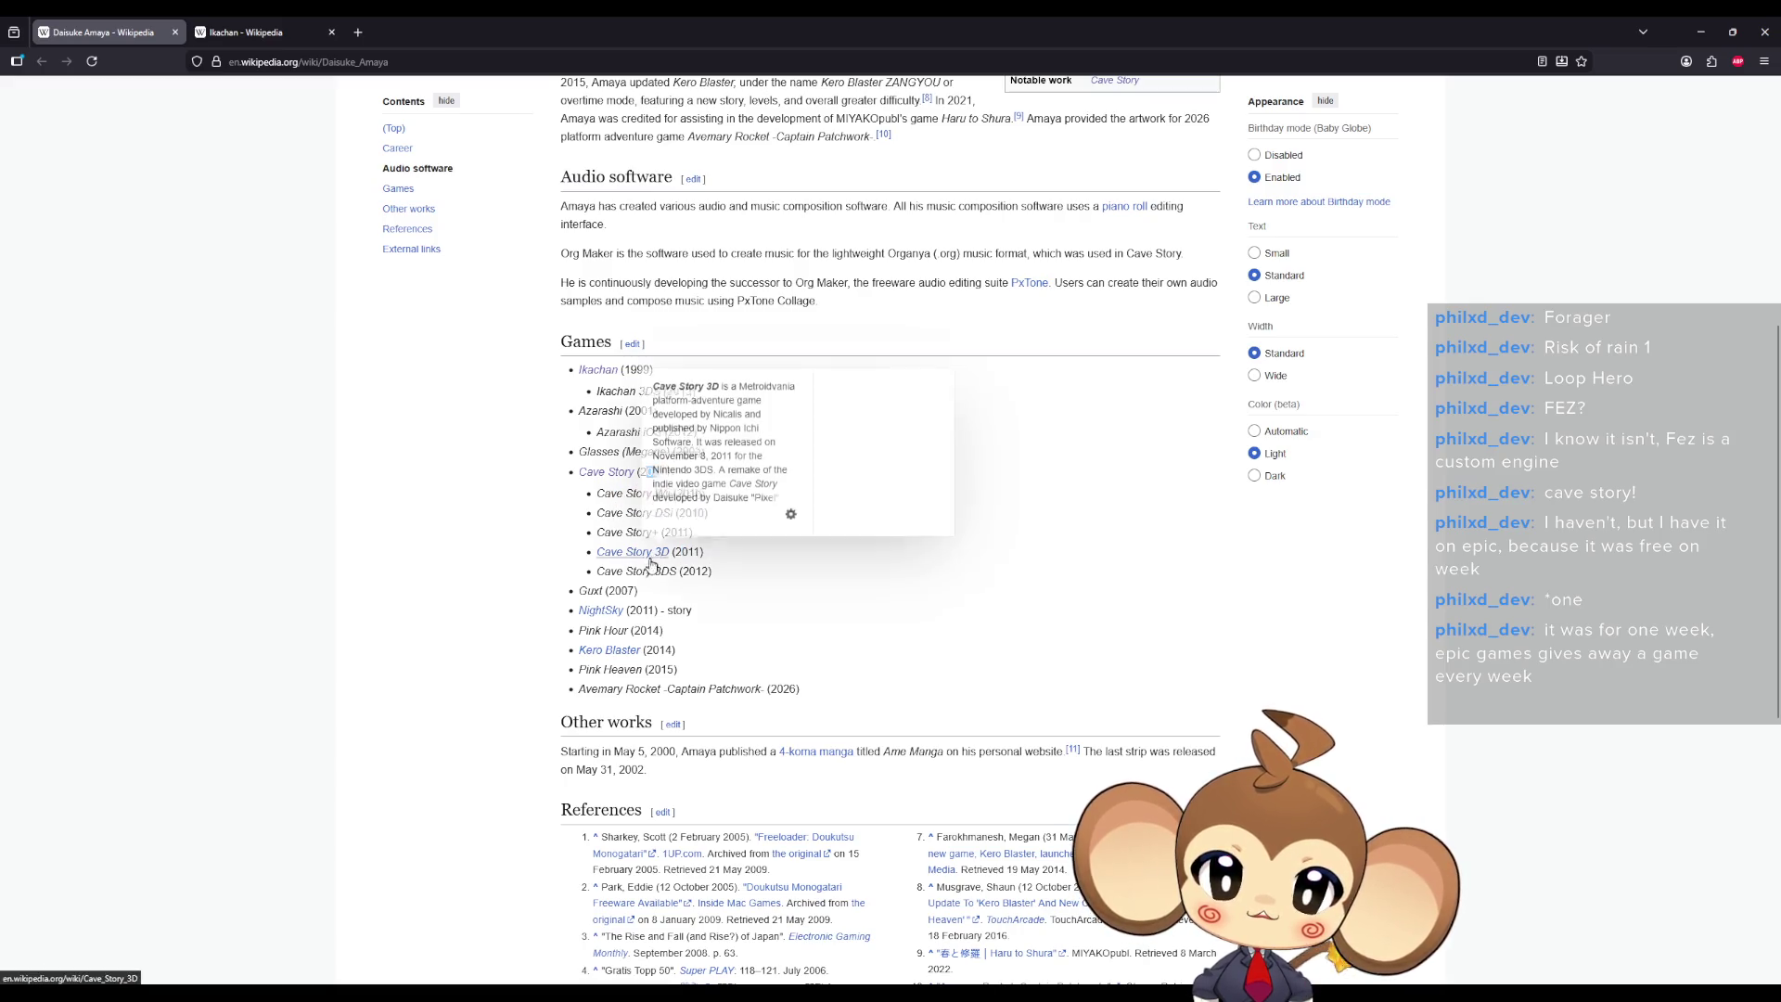
{"action": "left_click_drag", "start_coordinate": [587, 591], "coordinate": [637, 591]}
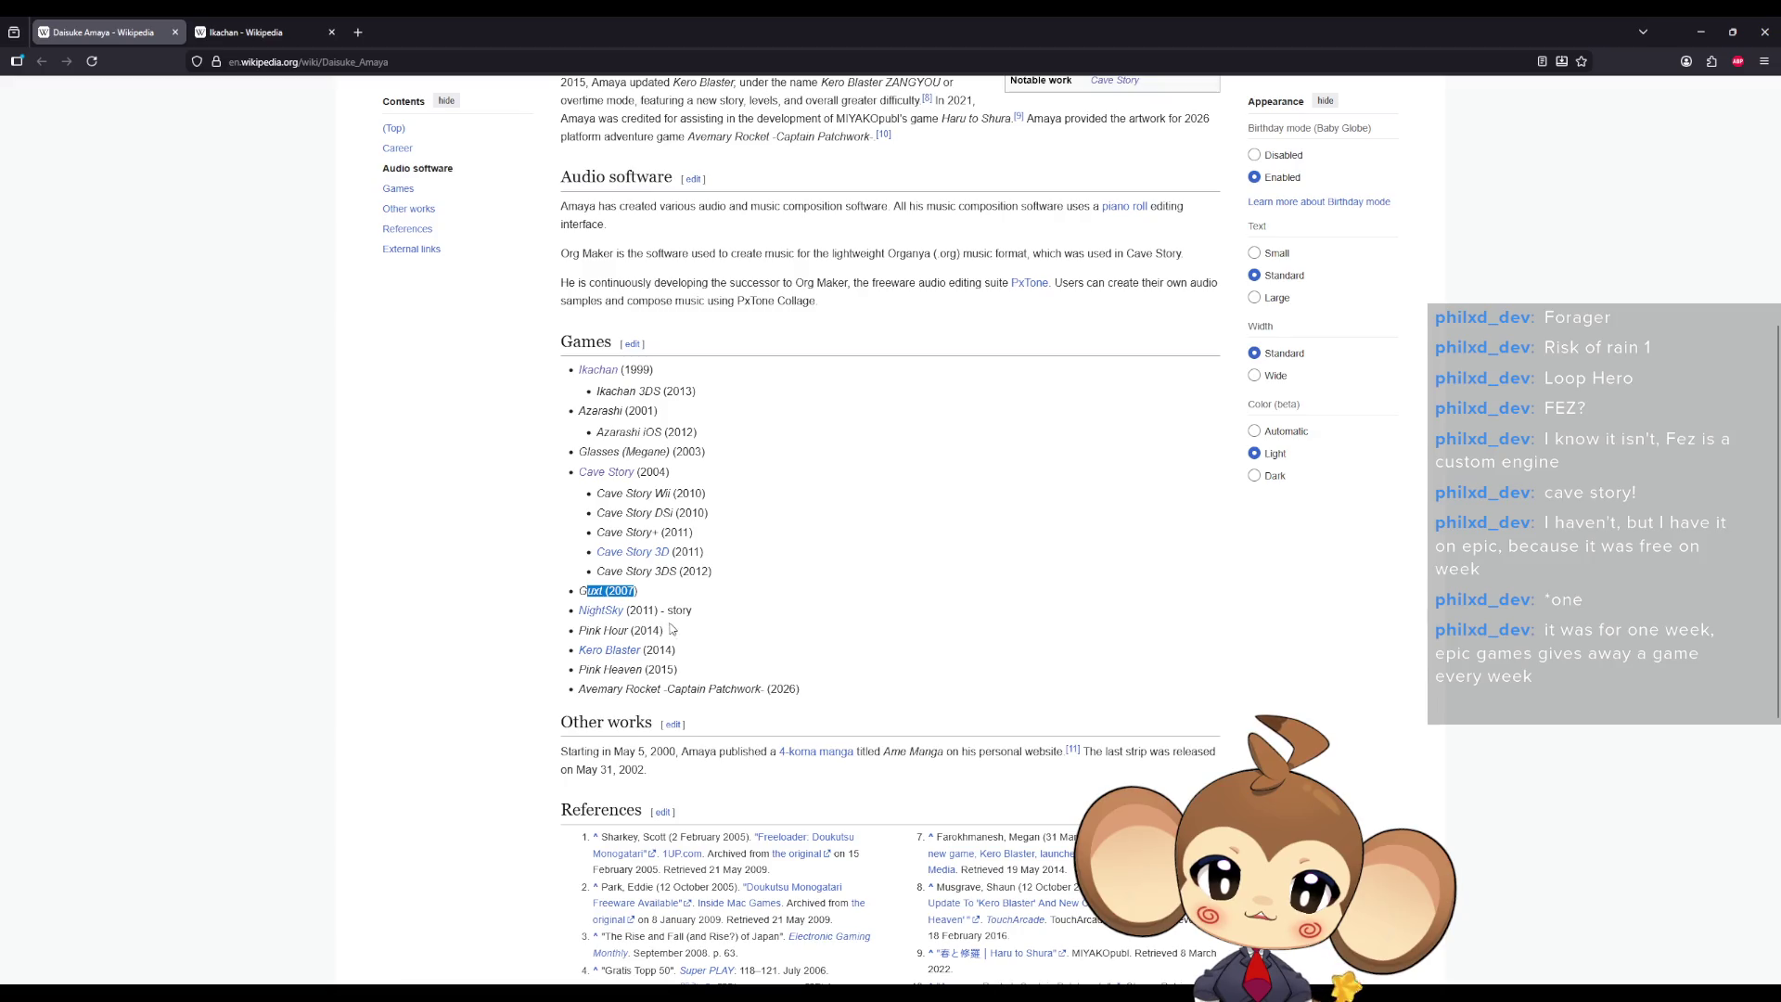
{"action": "left_click_drag", "start_coordinate": [598, 689], "coordinate": [758, 689]}
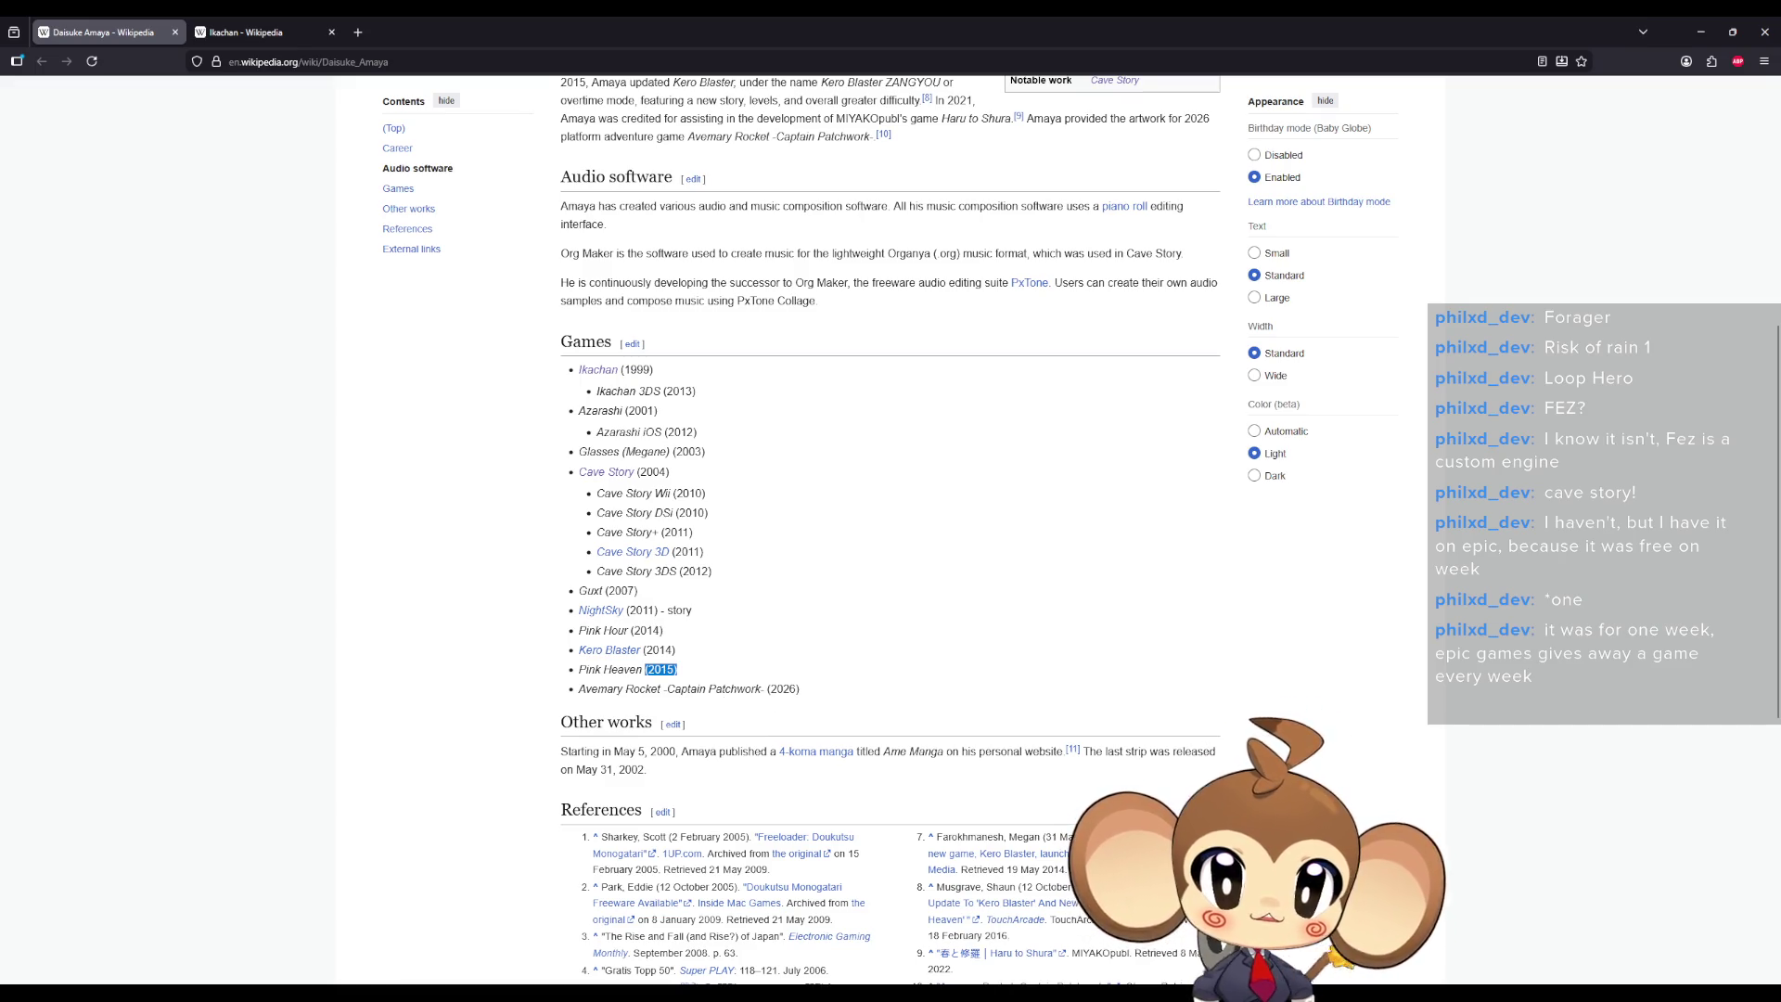
{"action": "left_click_drag", "start_coordinate": [577, 688], "coordinate": [762, 689]}
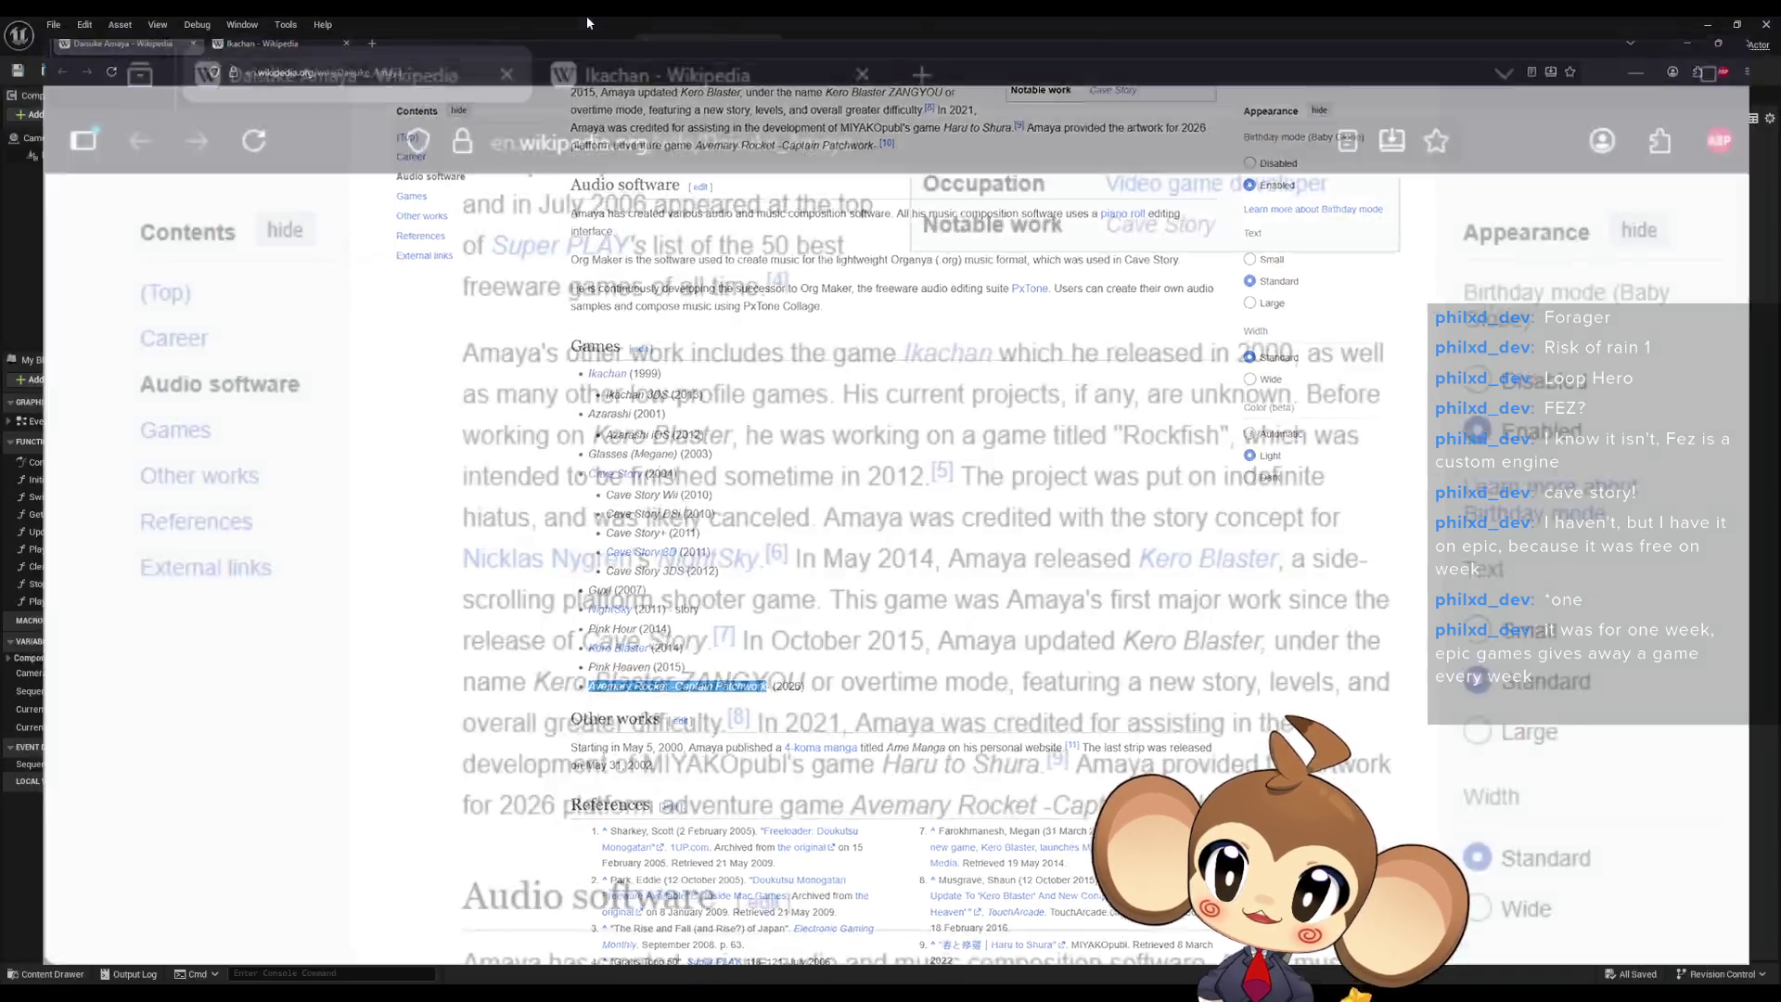
{"action": "mouse_move", "coordinate": [587, 15]}
{"action": "left_mouse_down"}
{"action": "mouse_move", "coordinate": [870, 342]}
{"action": "mouse_move", "coordinate": [1780, 353]}
{"action": "left_mouse_up"}
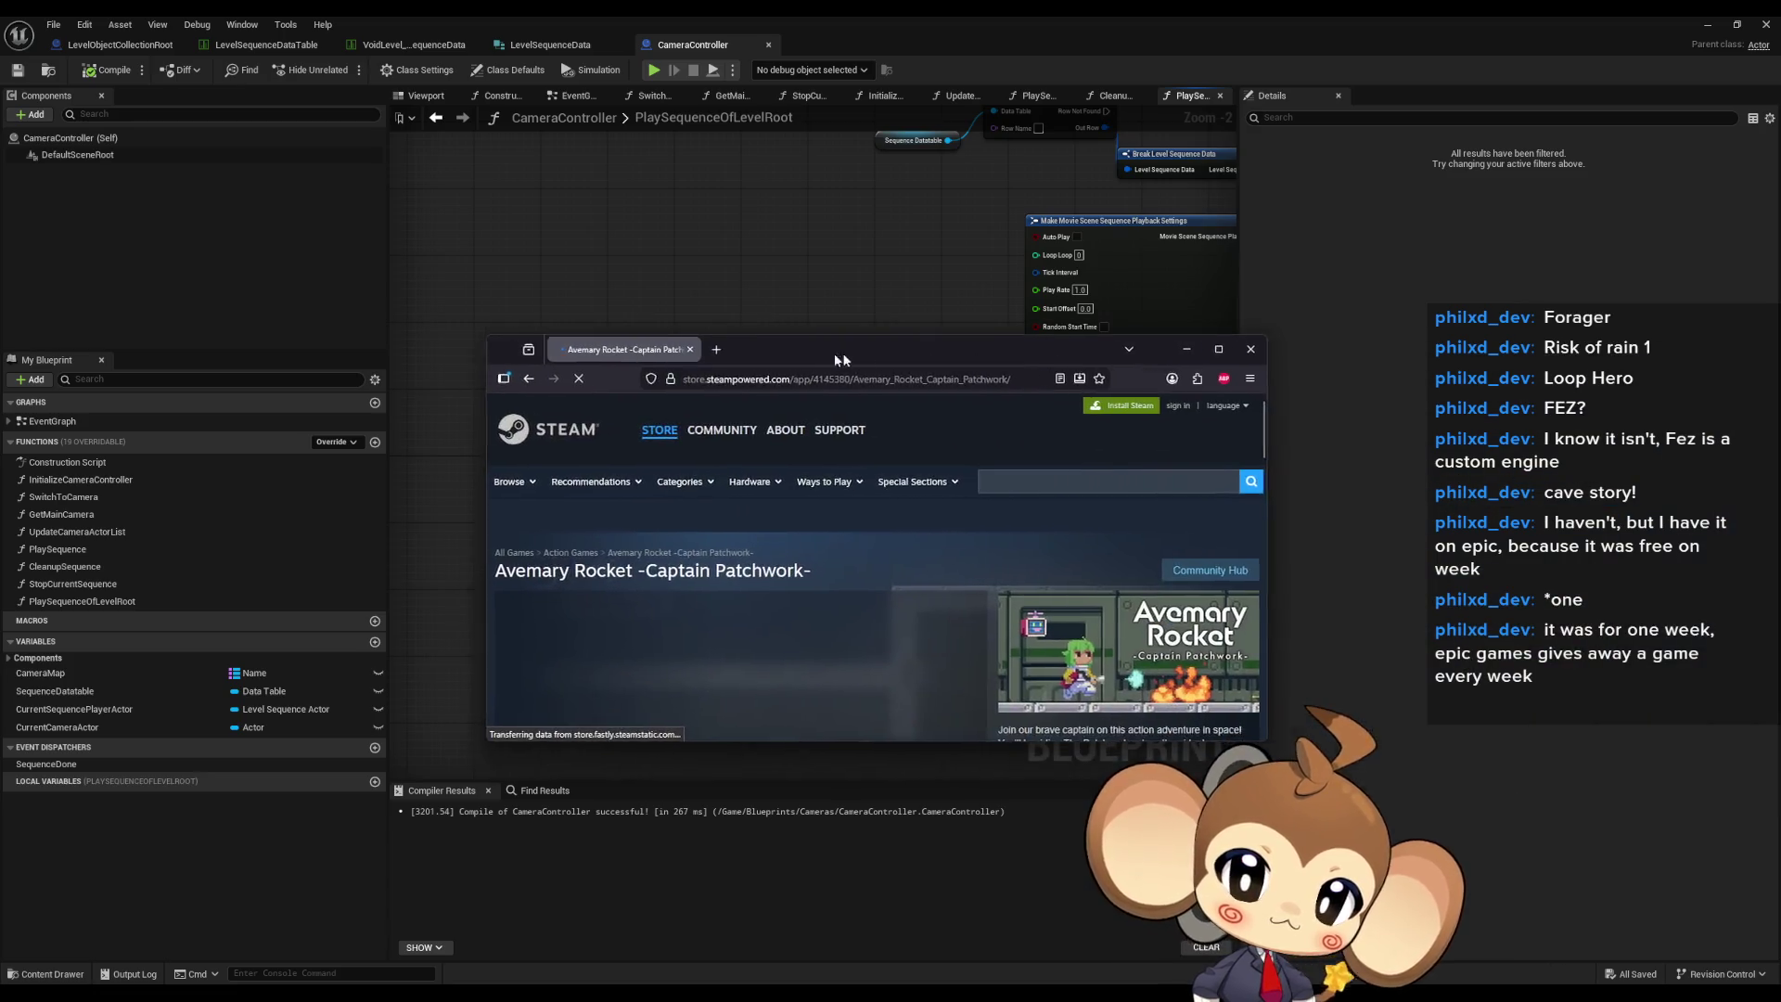
{"action": "double_click", "coordinate": [823, 352]}
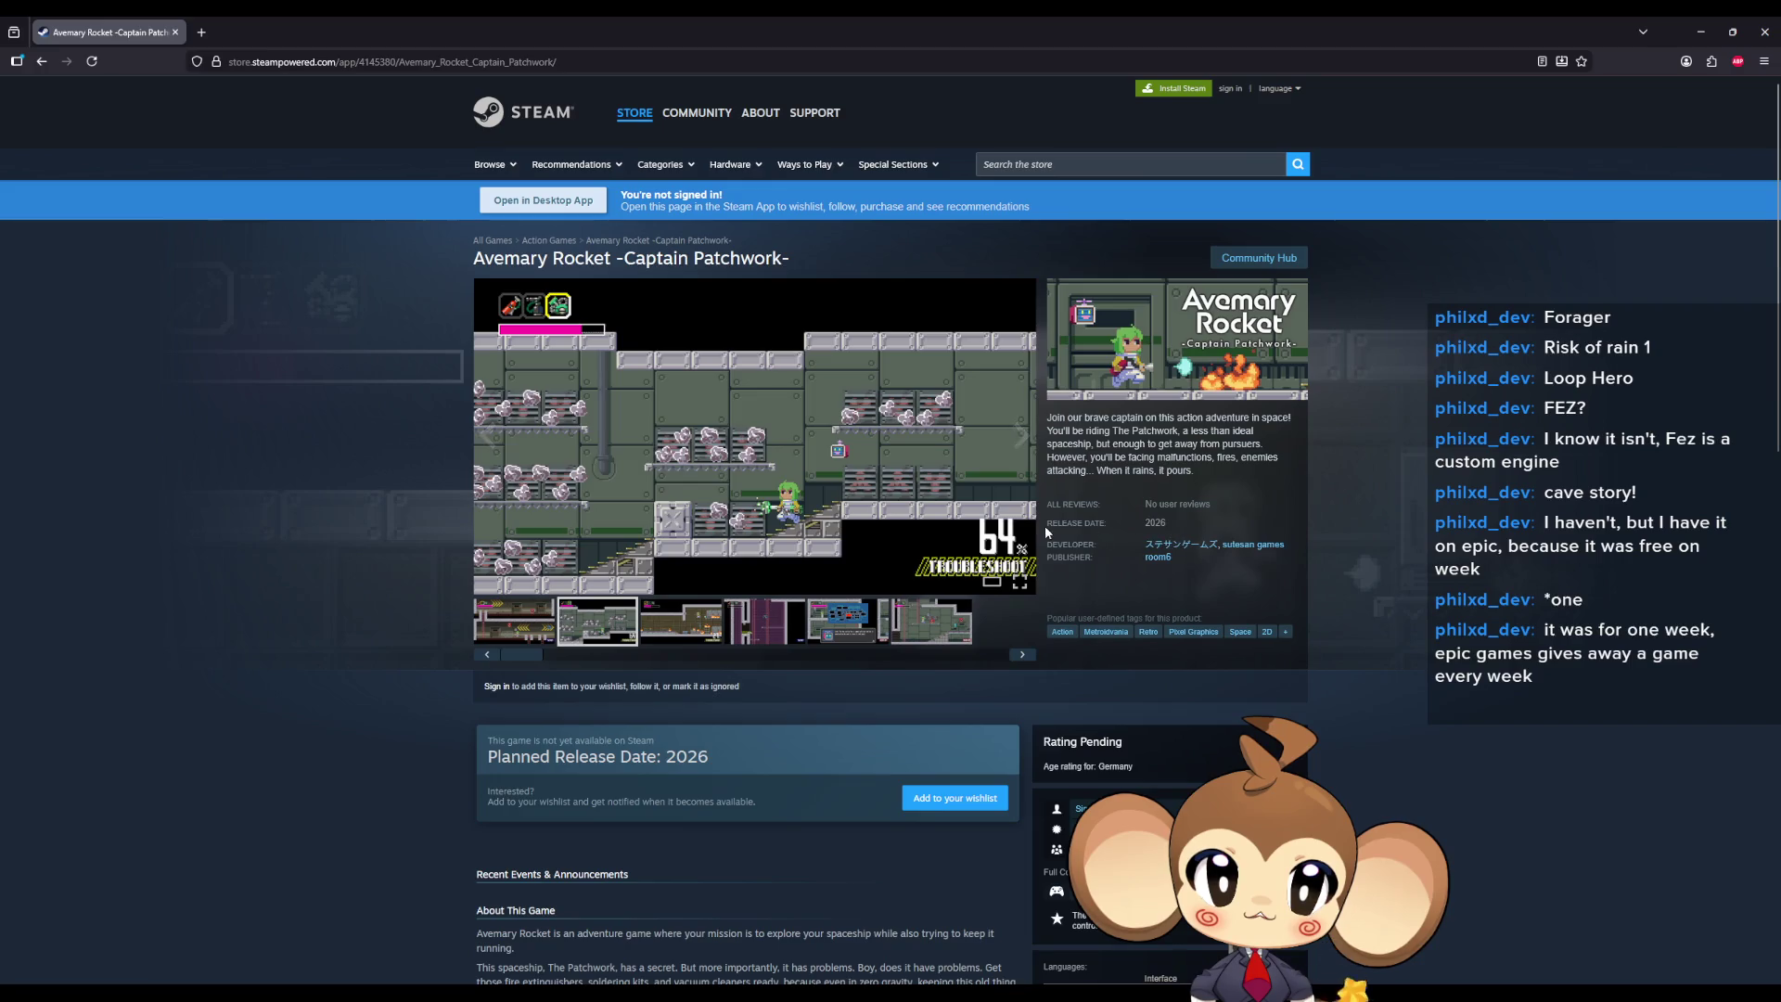
- Read the About This Game description on the Avemary Rocket -Captain Patchwork- Steam page
{"action": "mouse_move", "coordinate": [1071, 417]}
{"action": "left_mouse_down"}
{"action": "mouse_move", "coordinate": [1262, 438]}
{"action": "mouse_move", "coordinate": [1215, 457]}
{"action": "left_mouse_up"}
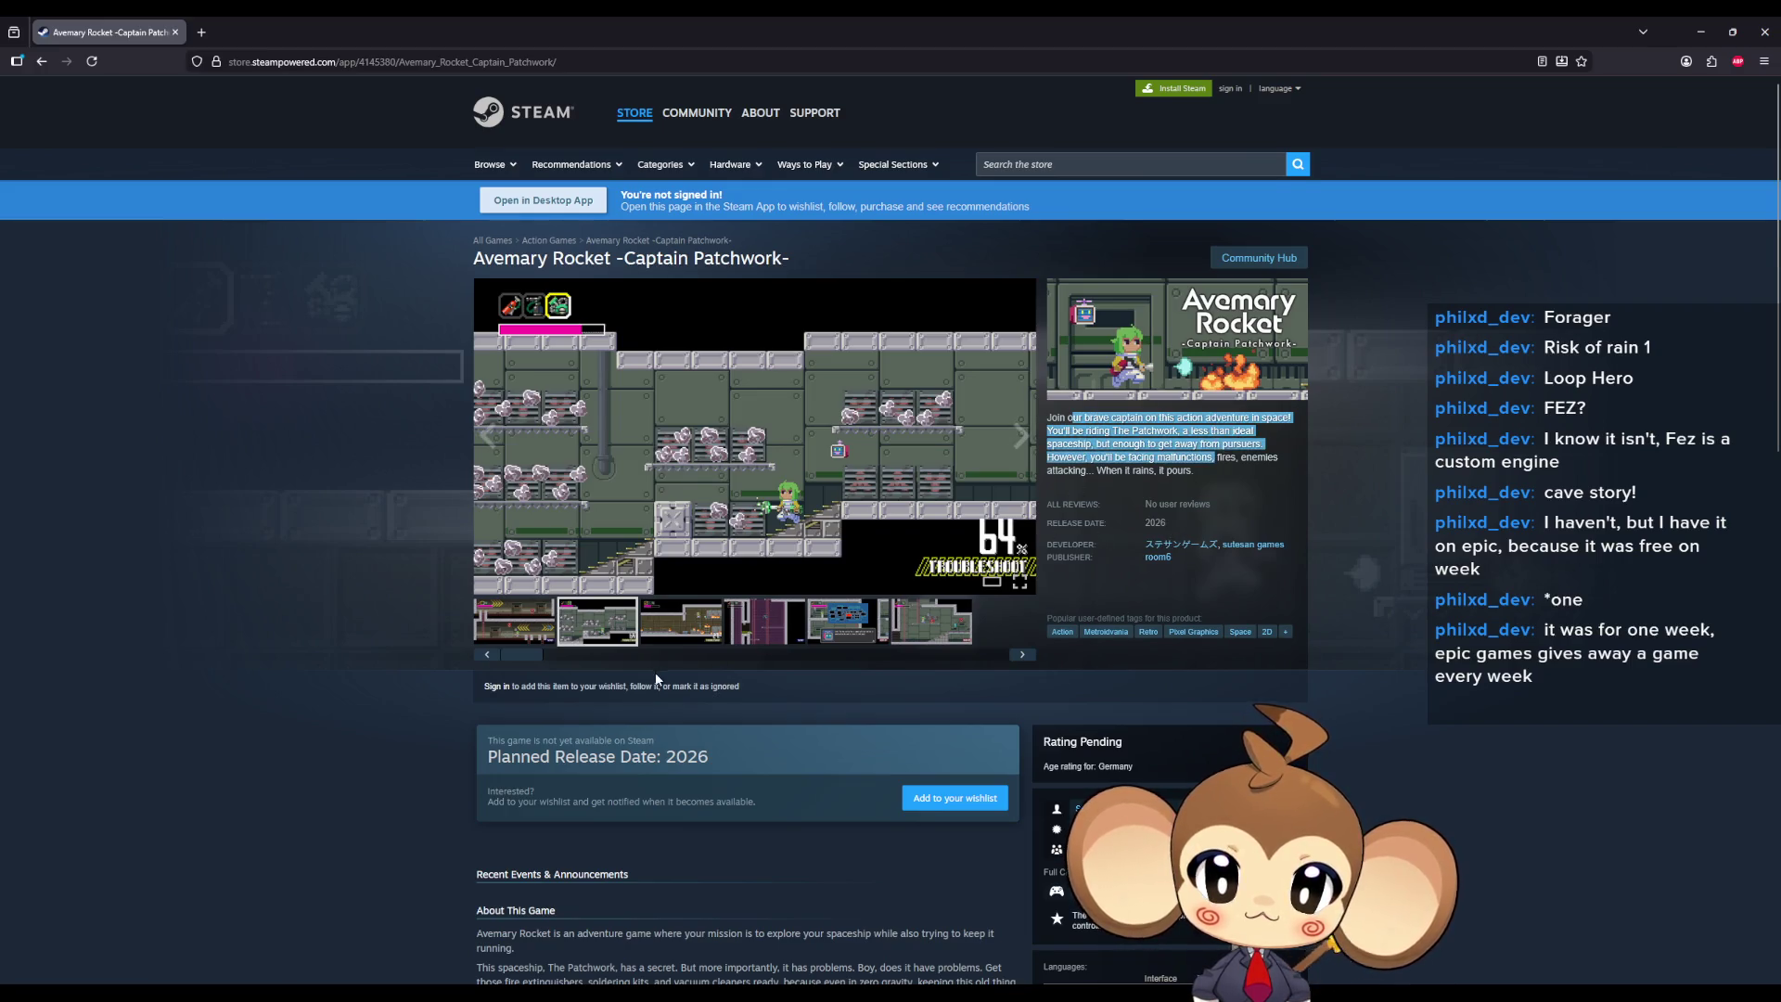
{"action": "scroll", "coordinate": [655, 672], "scroll_direction": "down", "scroll_amount": 3}
{"action": "mouse_move", "coordinate": [509, 649]}
{"action": "left_mouse_down"}
{"action": "mouse_move", "coordinate": [548, 683]}
{"action": "mouse_move", "coordinate": [729, 738]}
{"action": "left_mouse_up"}
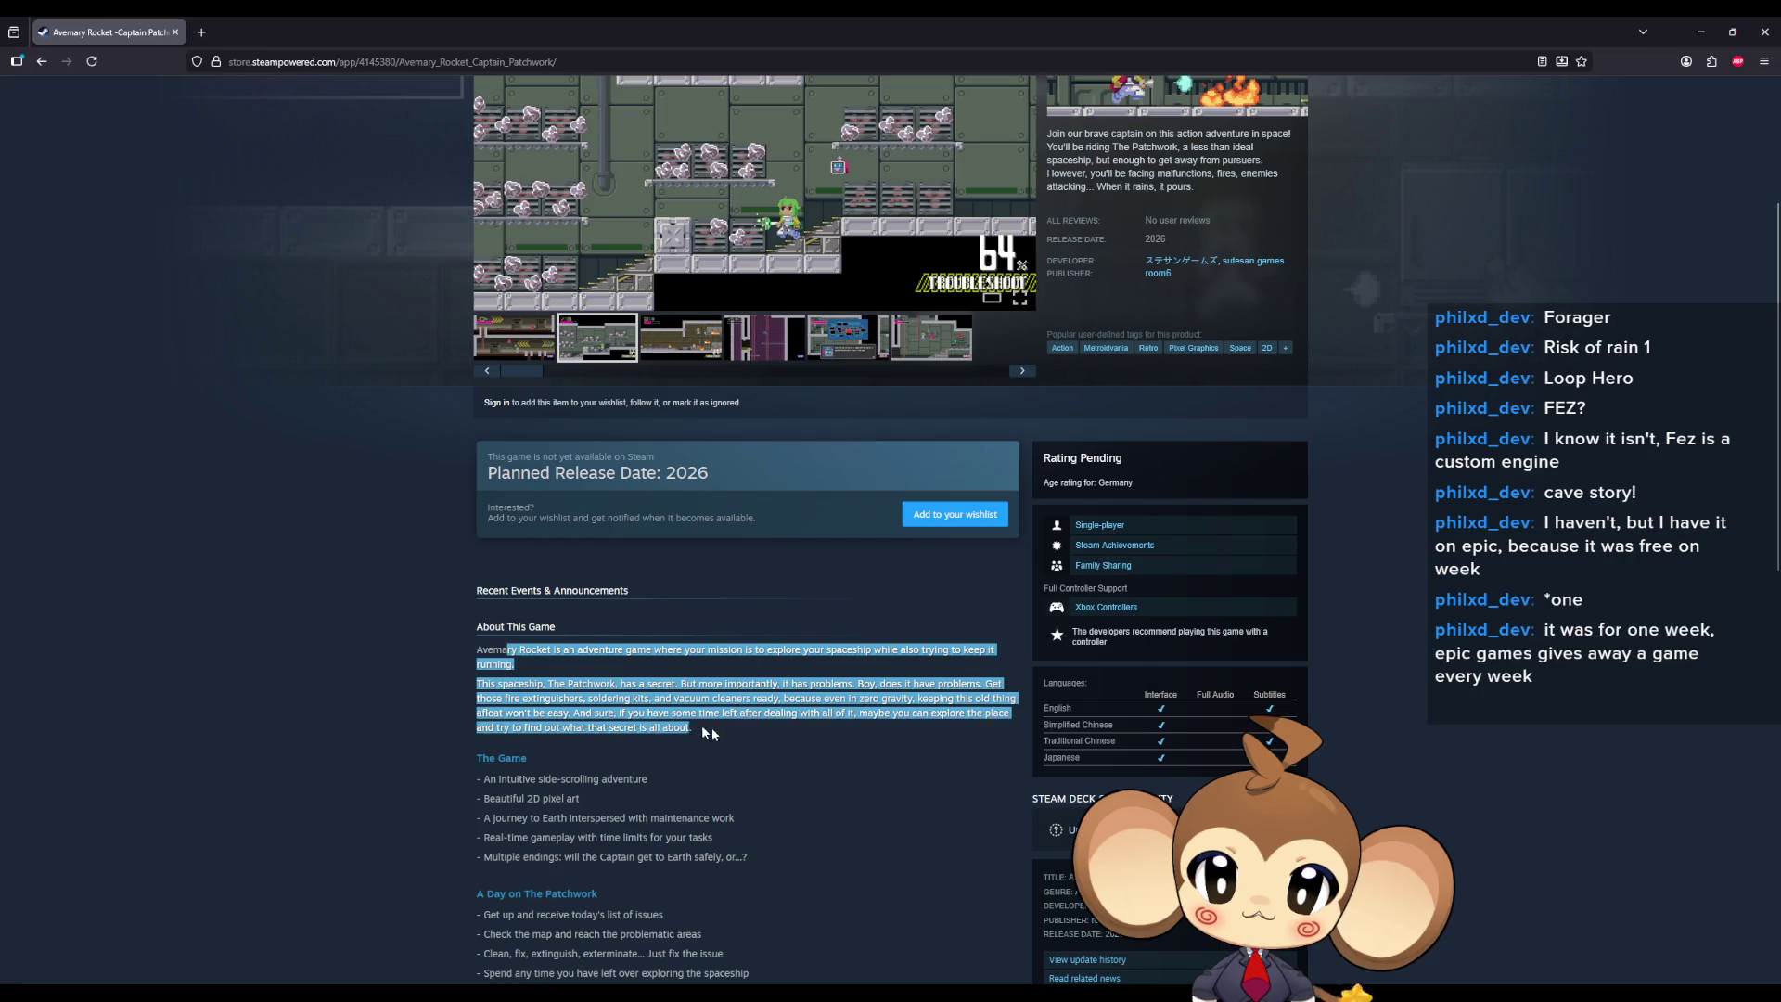
{"action": "scroll", "coordinate": [673, 709], "scroll_direction": "down", "scroll_amount": 4}
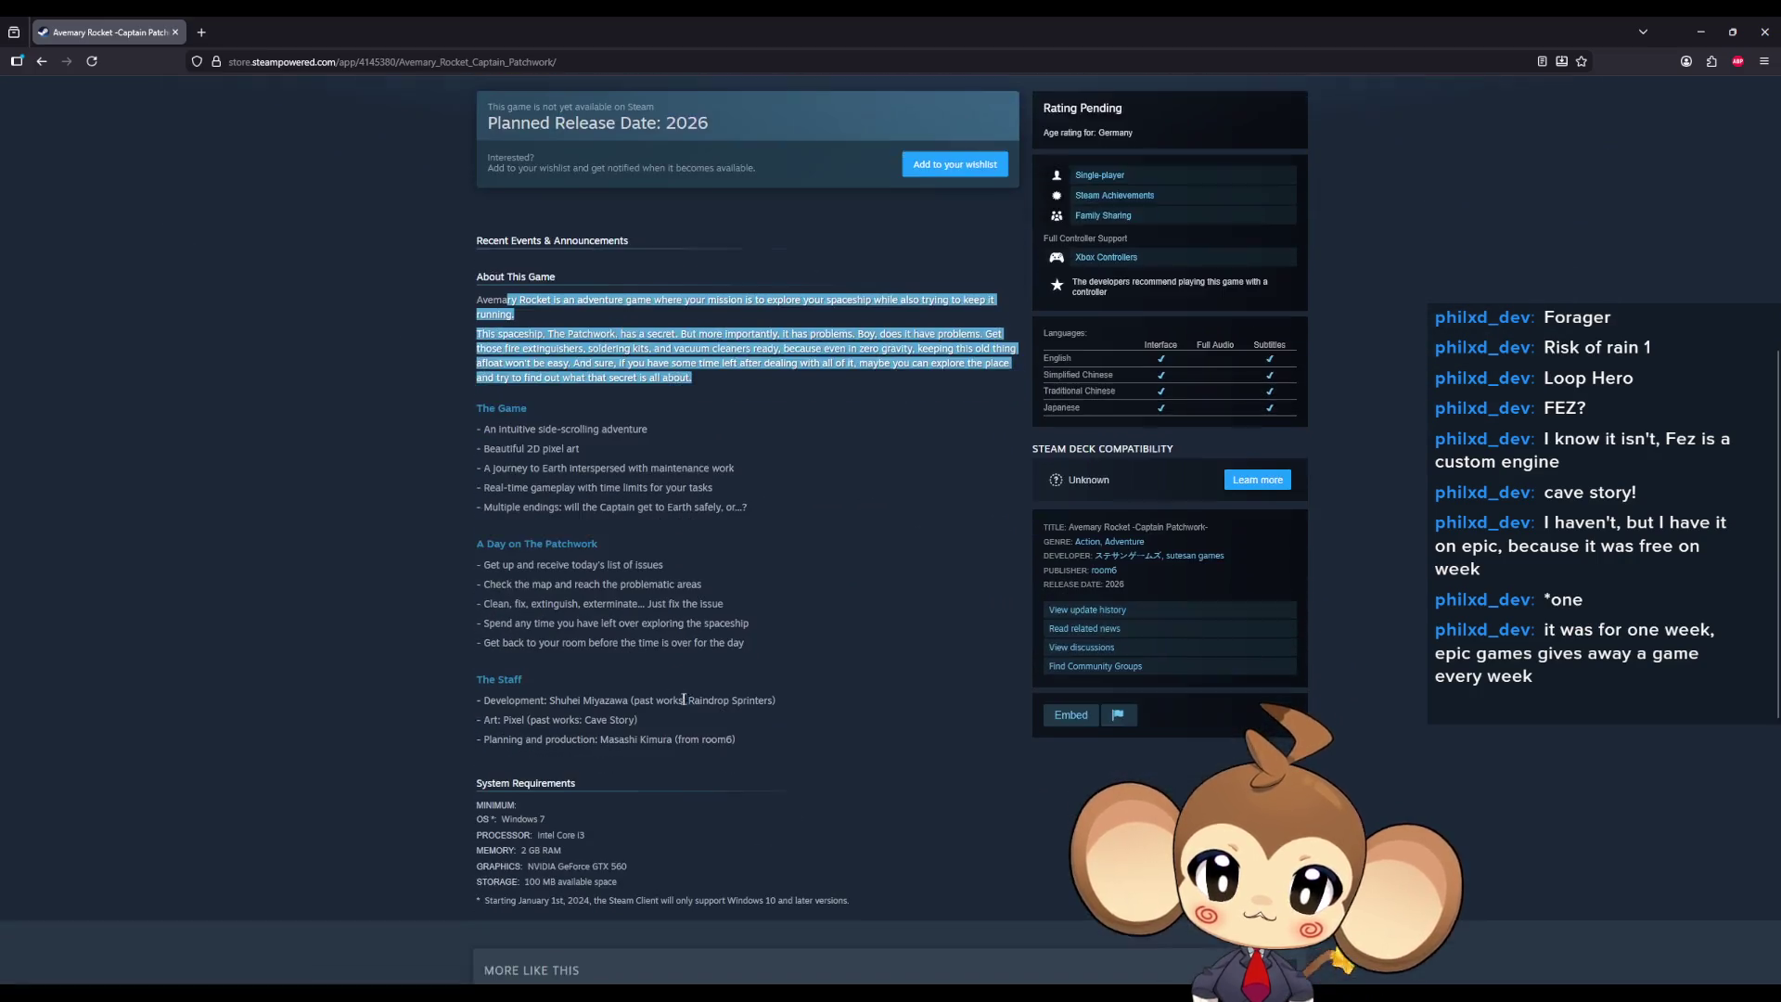
- Highlight the Development, Art and Planning staff credits, then return to the Unreal Editor
{"action": "left_click_drag", "start_coordinate": [515, 695], "coordinate": [629, 695]}
{"action": "left_click_drag", "start_coordinate": [663, 696], "coordinate": [767, 696]}
{"action": "left_click_drag", "start_coordinate": [490, 715], "coordinate": [613, 718]}
{"action": "left_click", "coordinate": [613, 717]}
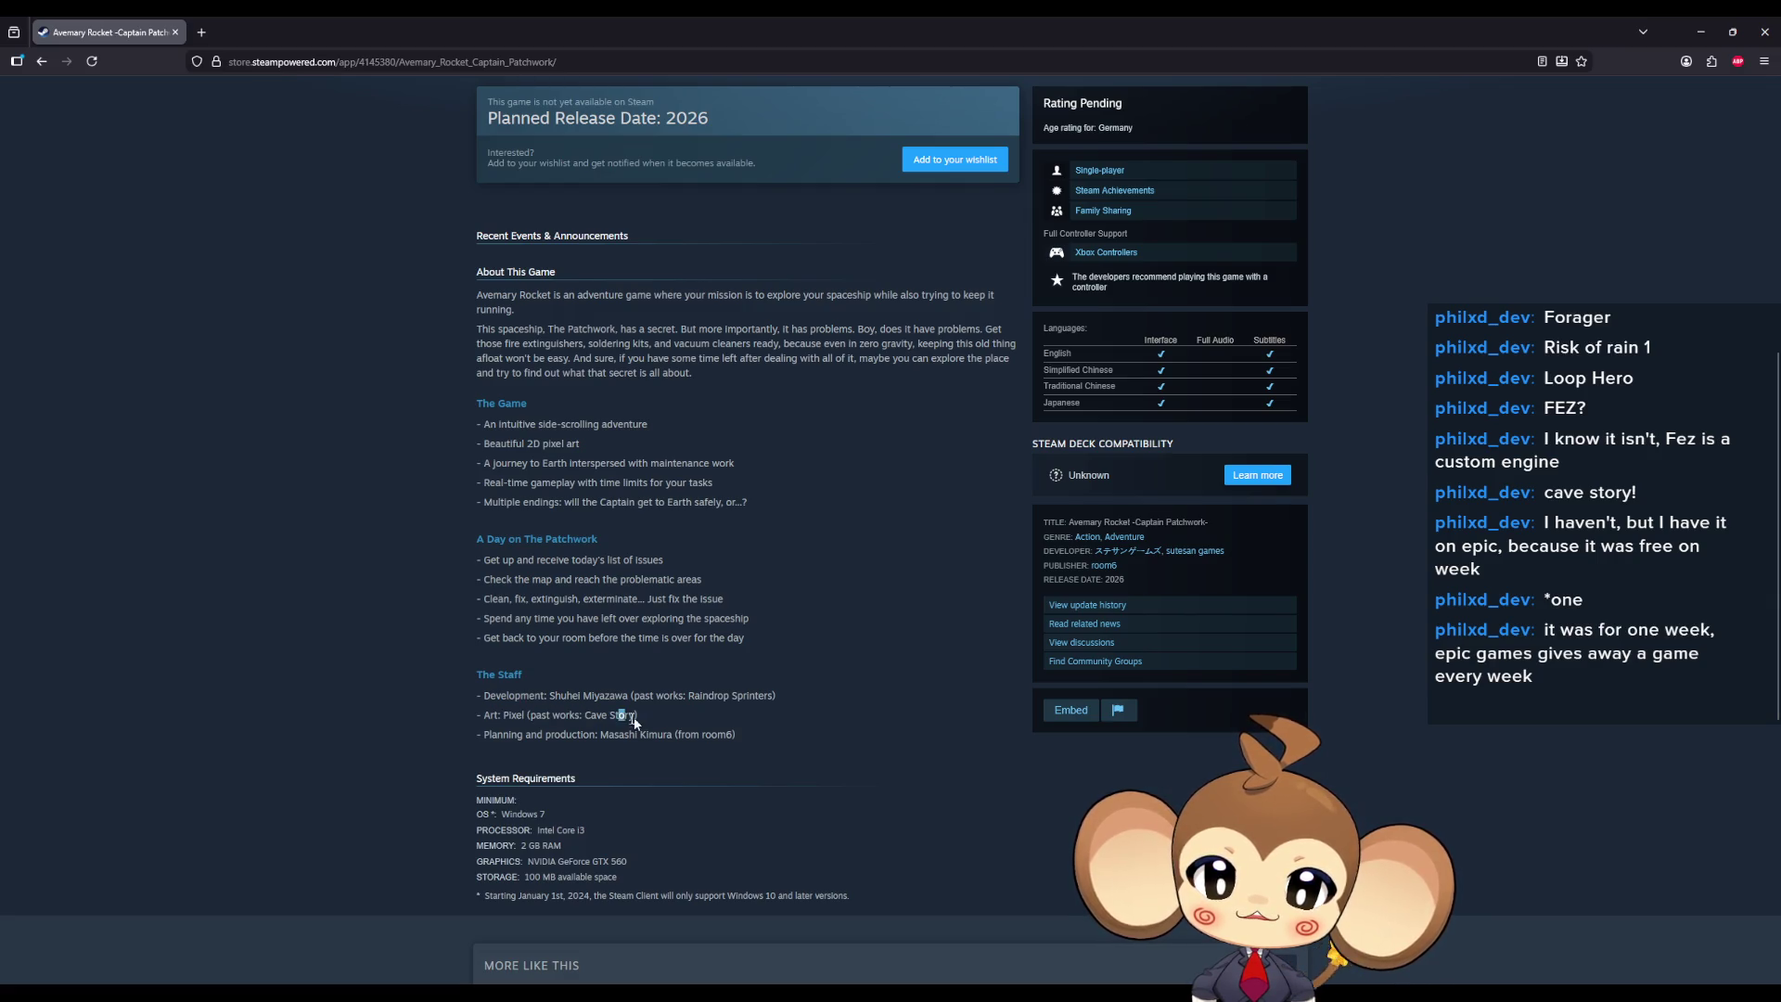
{"action": "left_click_drag", "start_coordinate": [542, 716], "coordinate": [575, 716]}
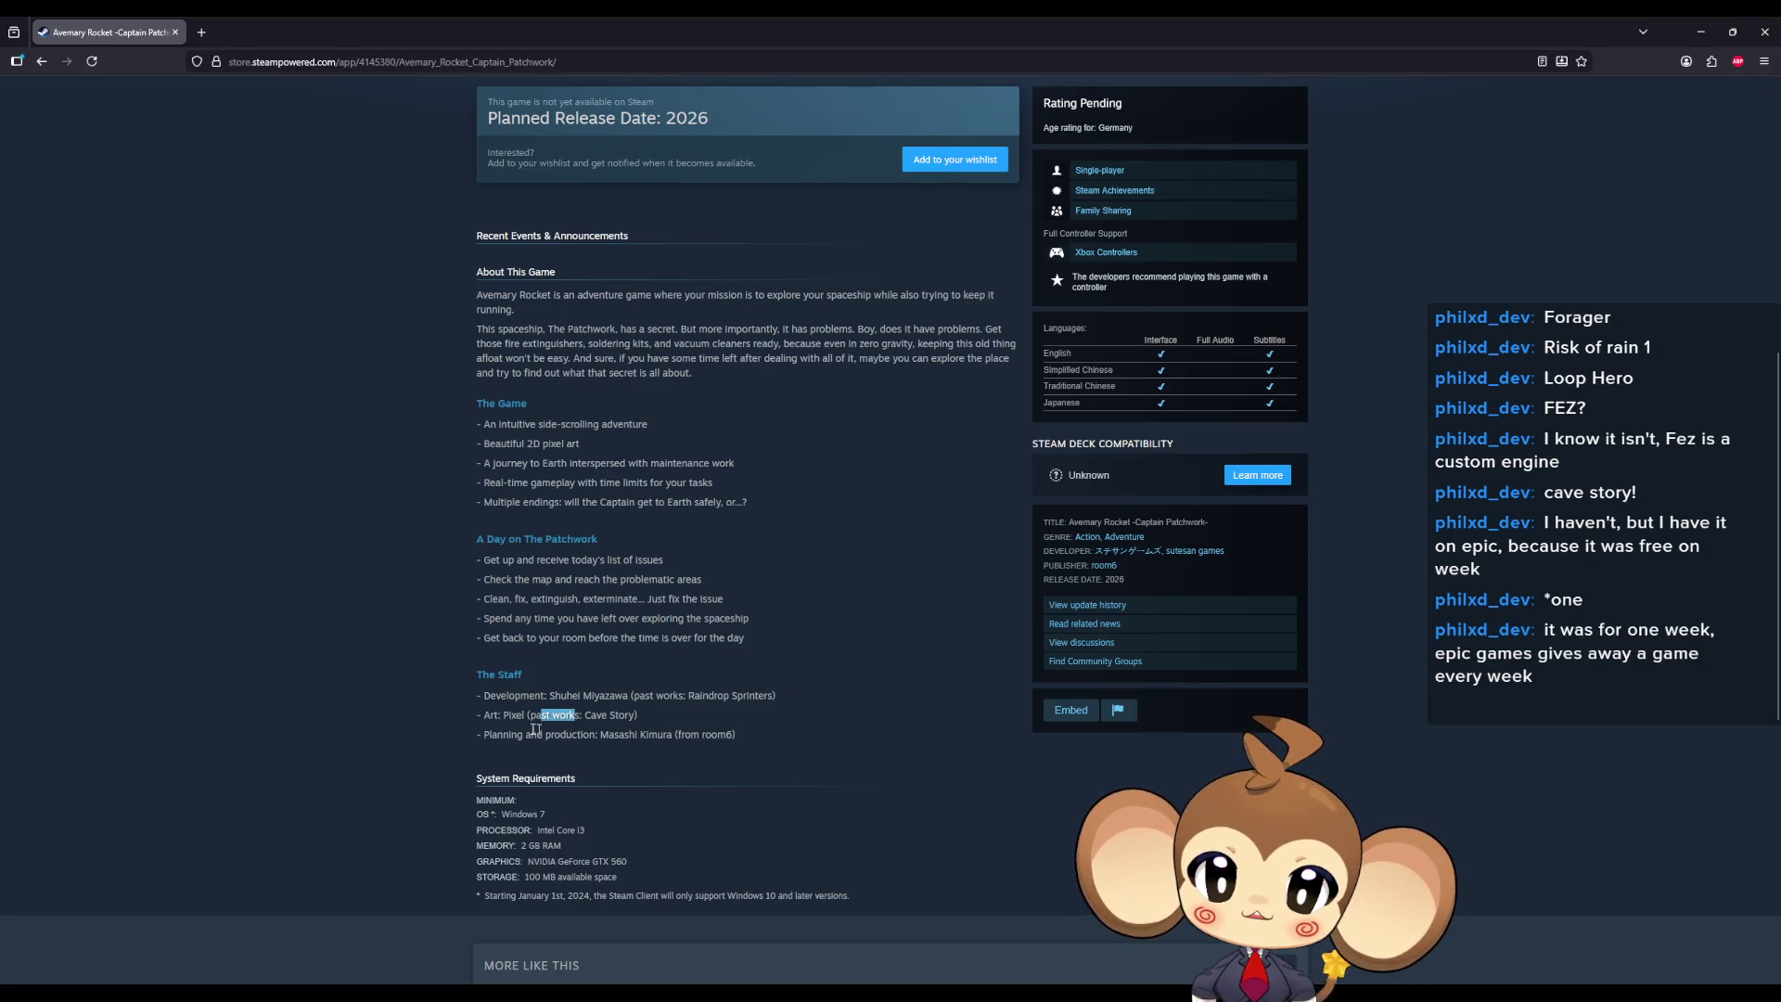
{"action": "left_click", "coordinate": [433, 715]}
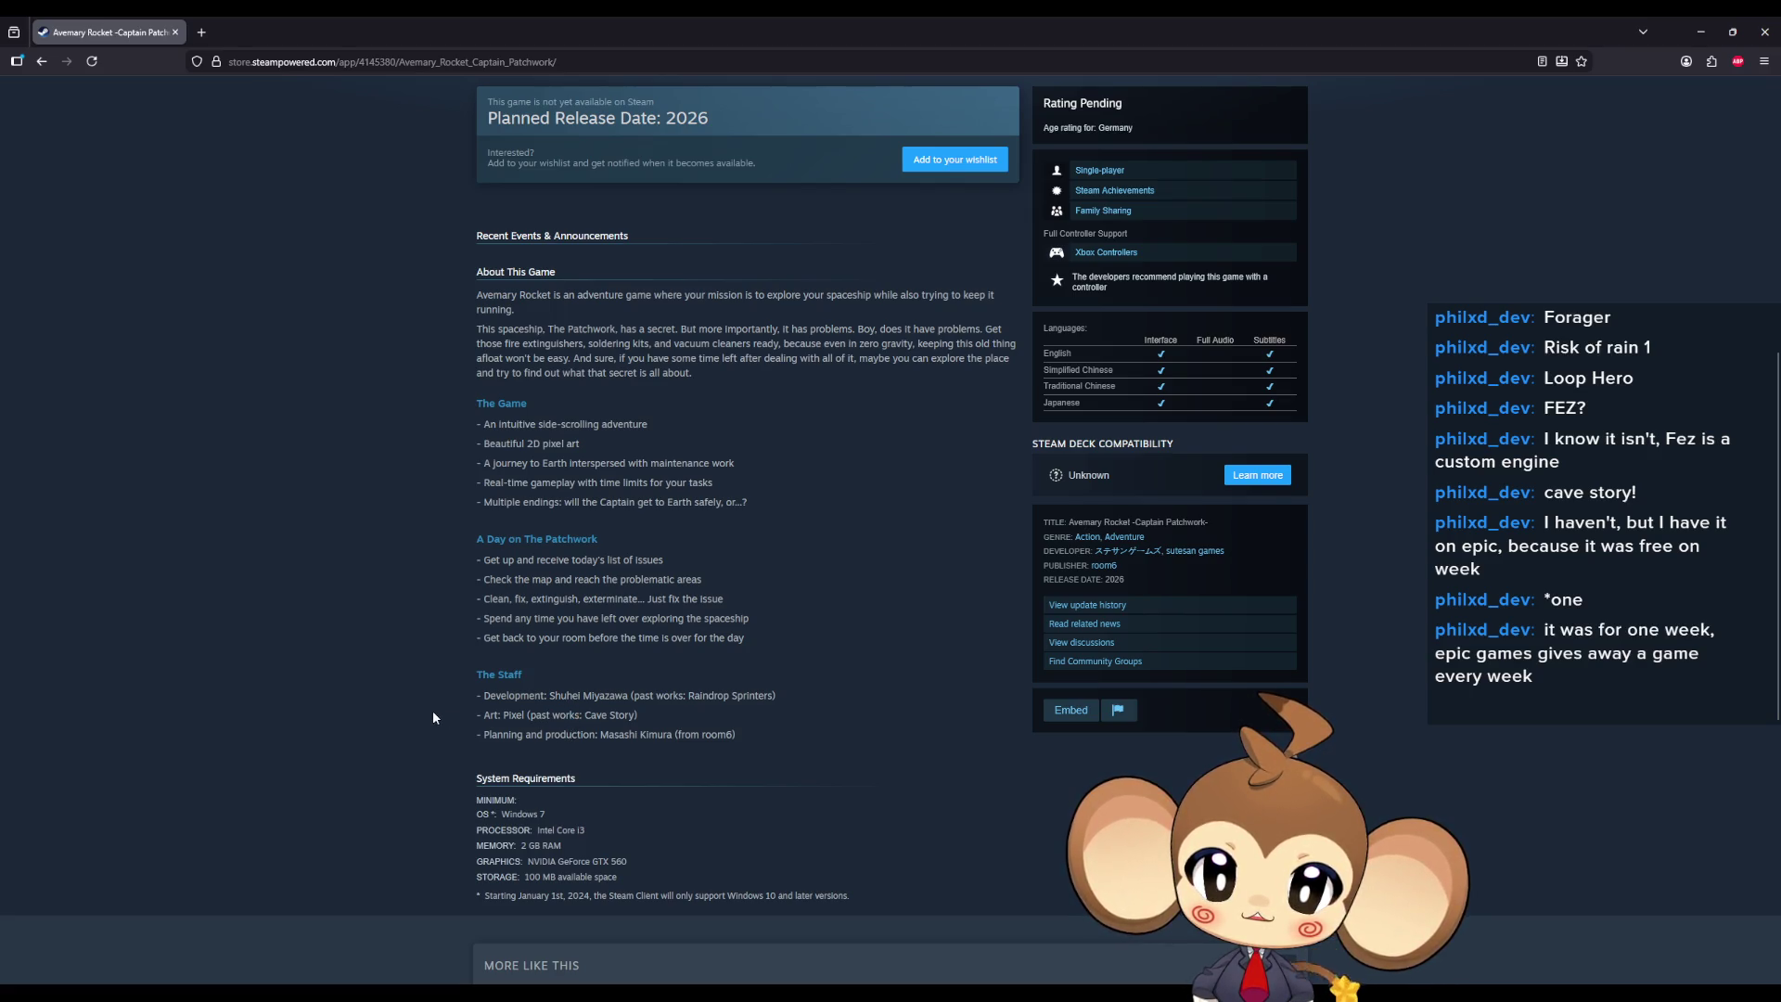
{"action": "left_click_drag", "start_coordinate": [554, 696], "coordinate": [612, 696]}
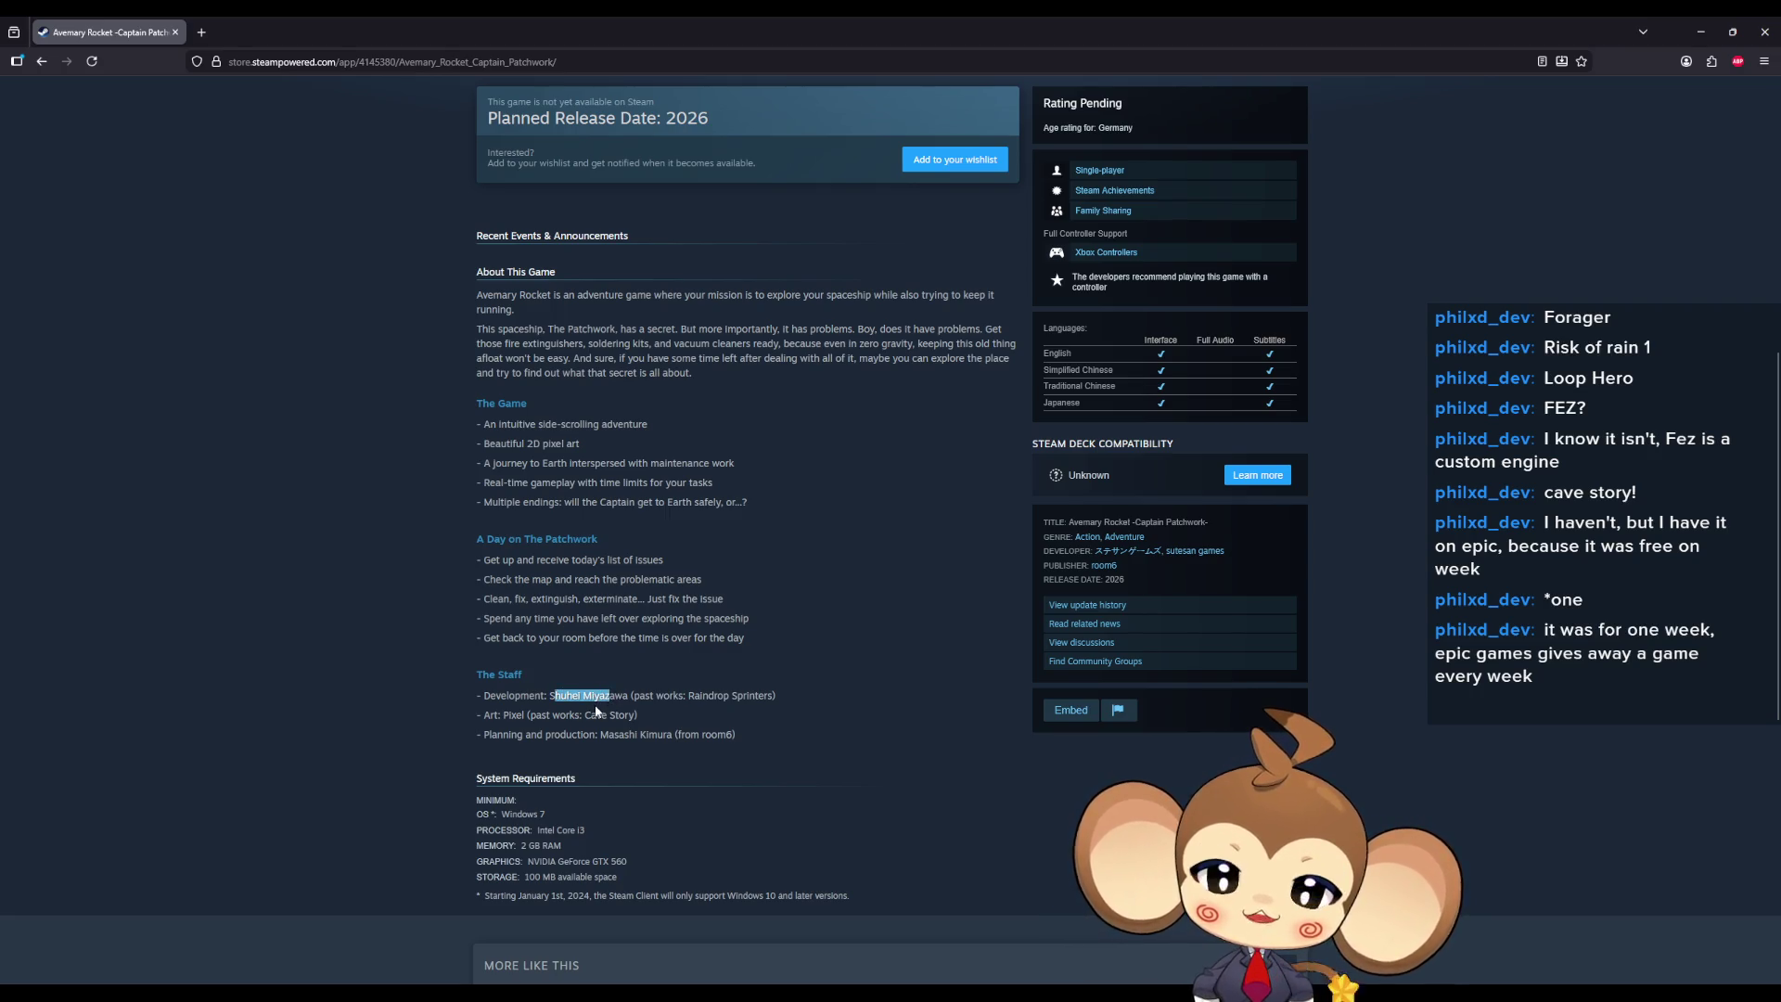
{"action": "mouse_move", "coordinate": [624, 734]}
{"action": "left_mouse_down"}
{"action": "mouse_move", "coordinate": [549, 734]}
{"action": "mouse_move", "coordinate": [685, 734]}
{"action": "left_mouse_up"}
{"action": "left_click", "coordinate": [528, 716]}
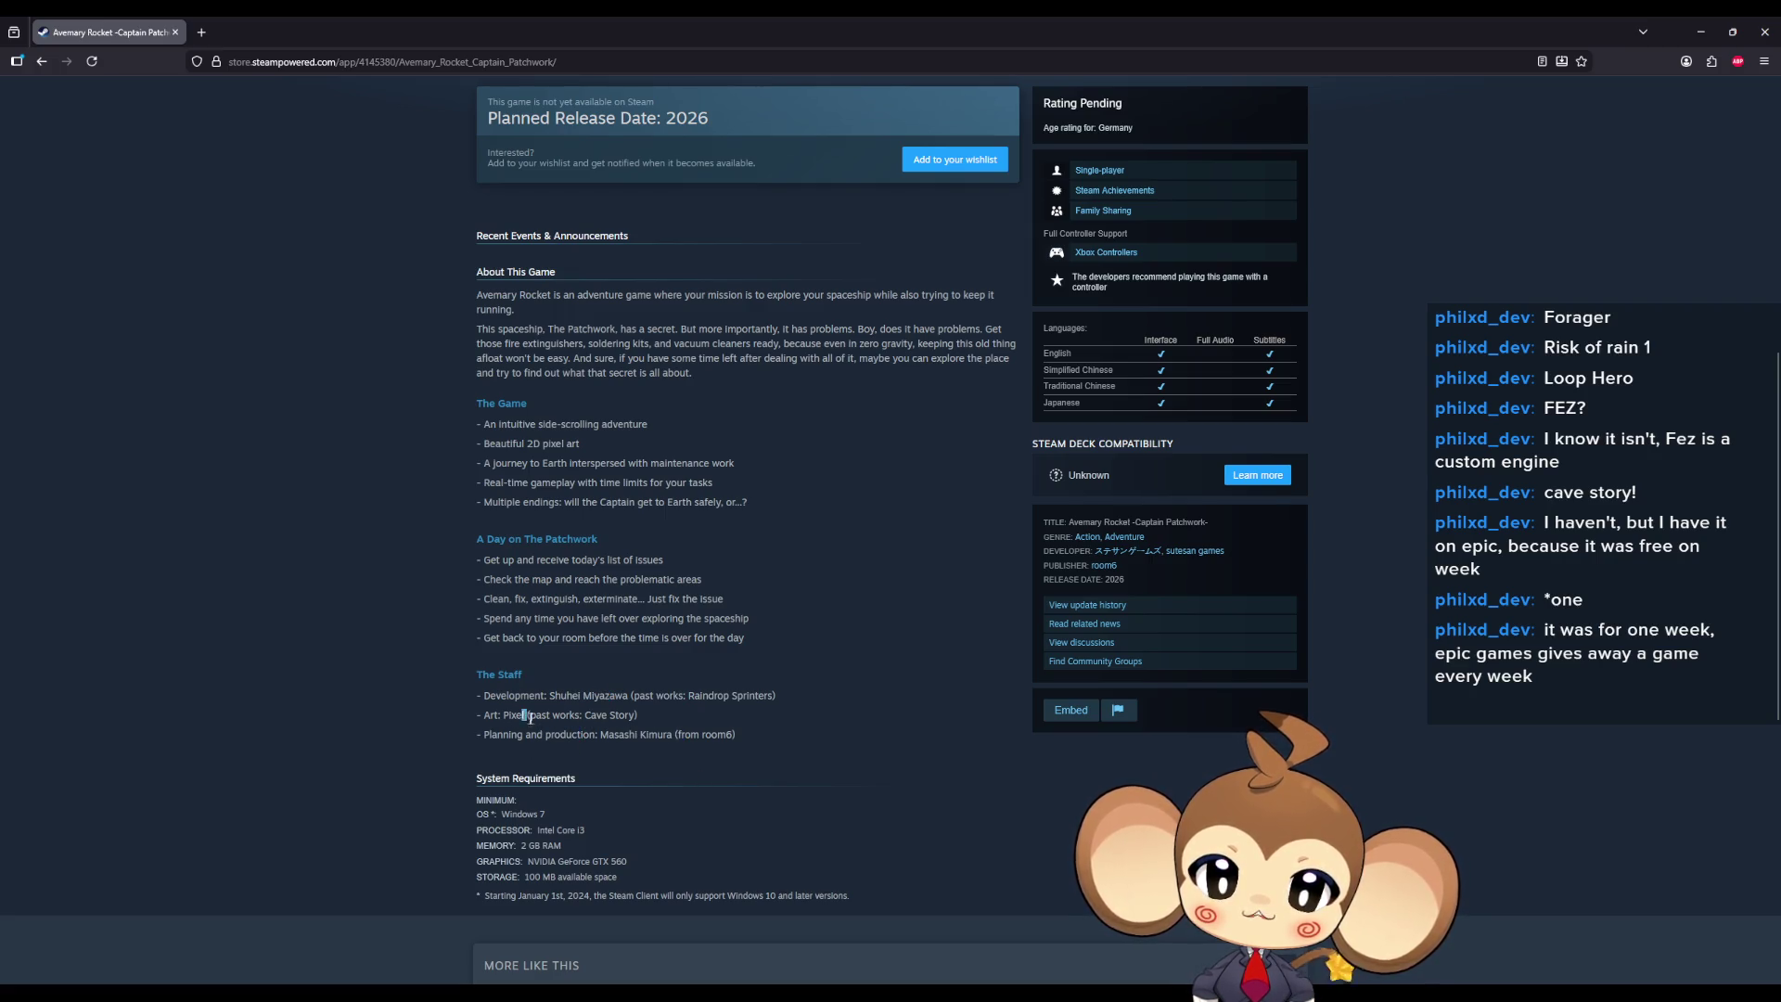
{"action": "left_click_drag", "start_coordinate": [504, 714], "coordinate": [639, 732]}
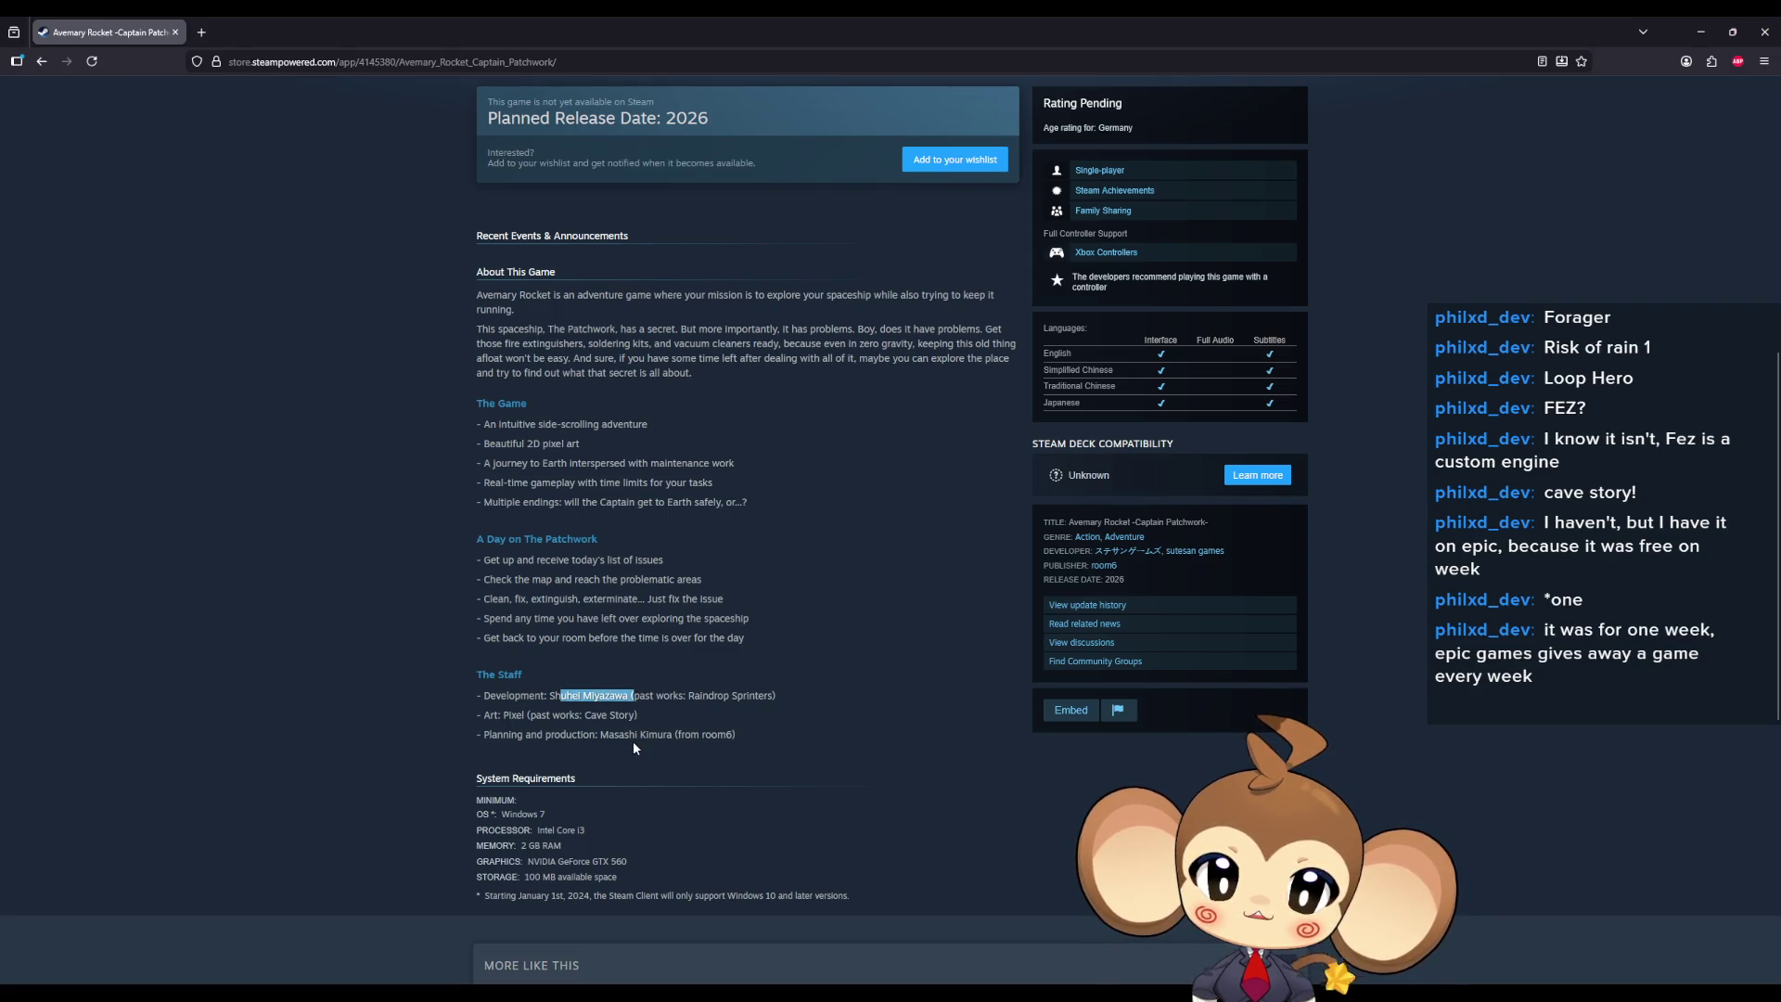
{"action": "mouse_move", "coordinate": [521, 716]}
{"action": "left_mouse_down"}
{"action": "mouse_move", "coordinate": [507, 715]}
{"action": "mouse_move", "coordinate": [531, 715]}
{"action": "left_mouse_up"}
{"action": "left_click", "coordinate": [506, 715]}
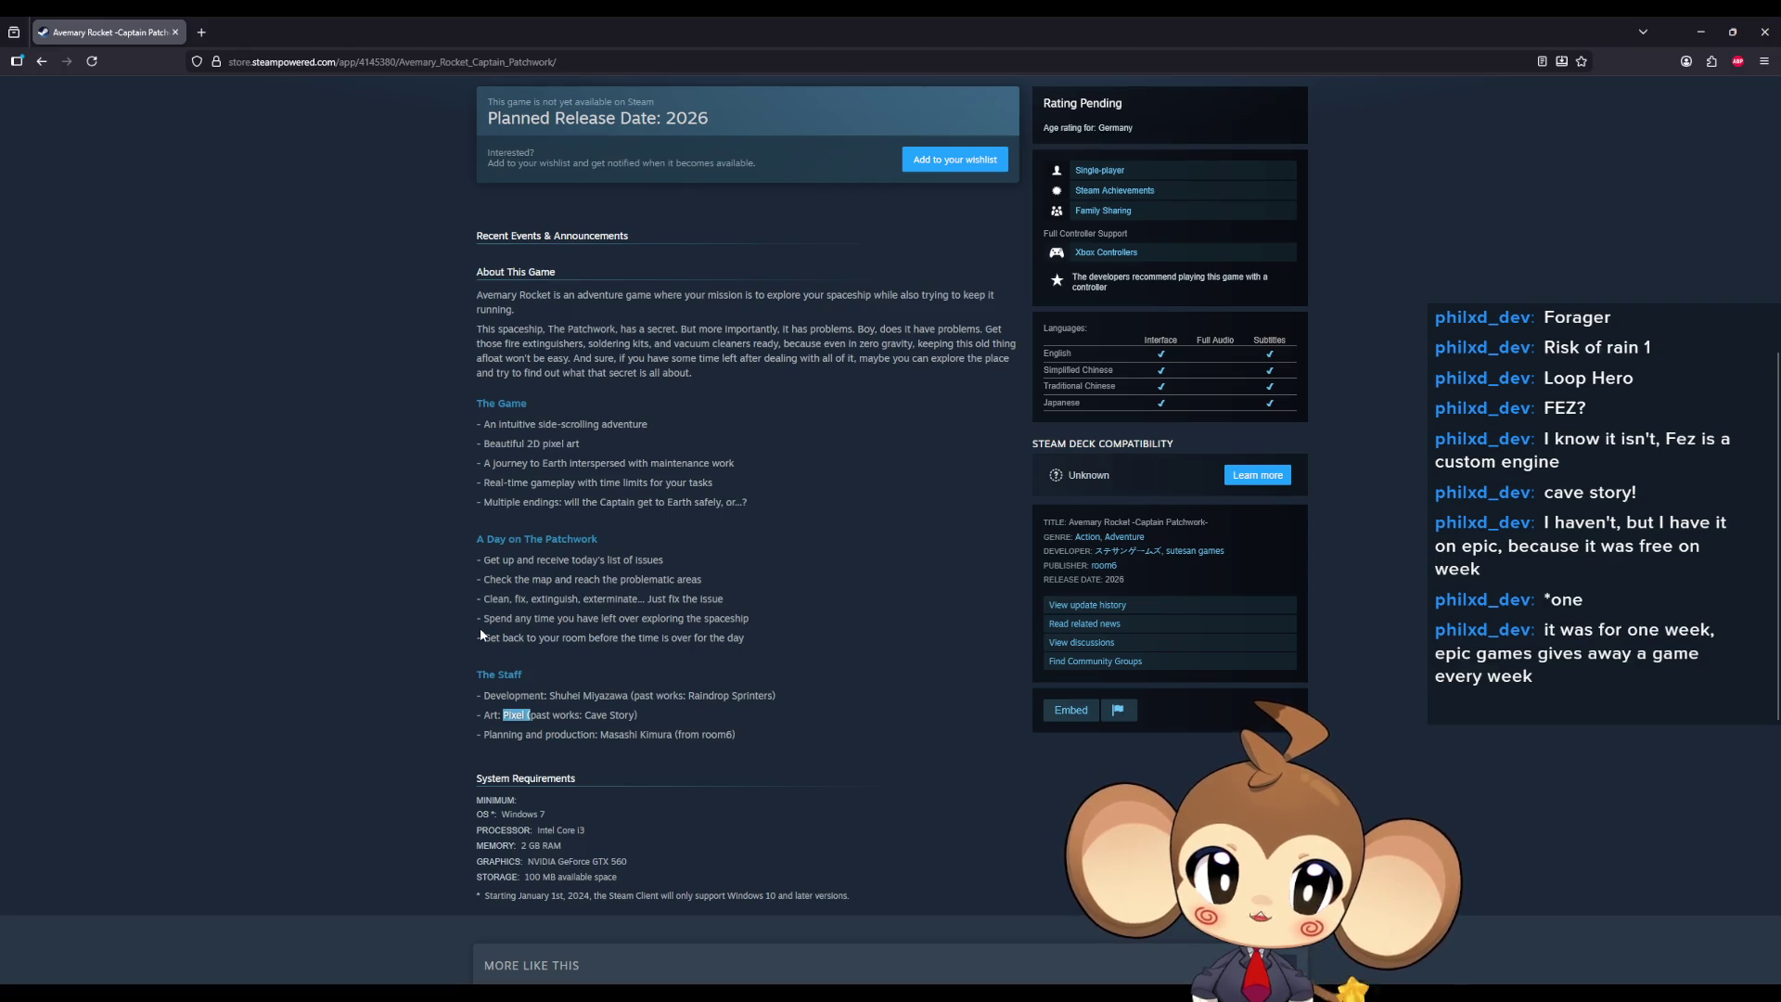
{"action": "left_click_drag", "start_coordinate": [496, 695], "coordinate": [664, 733]}
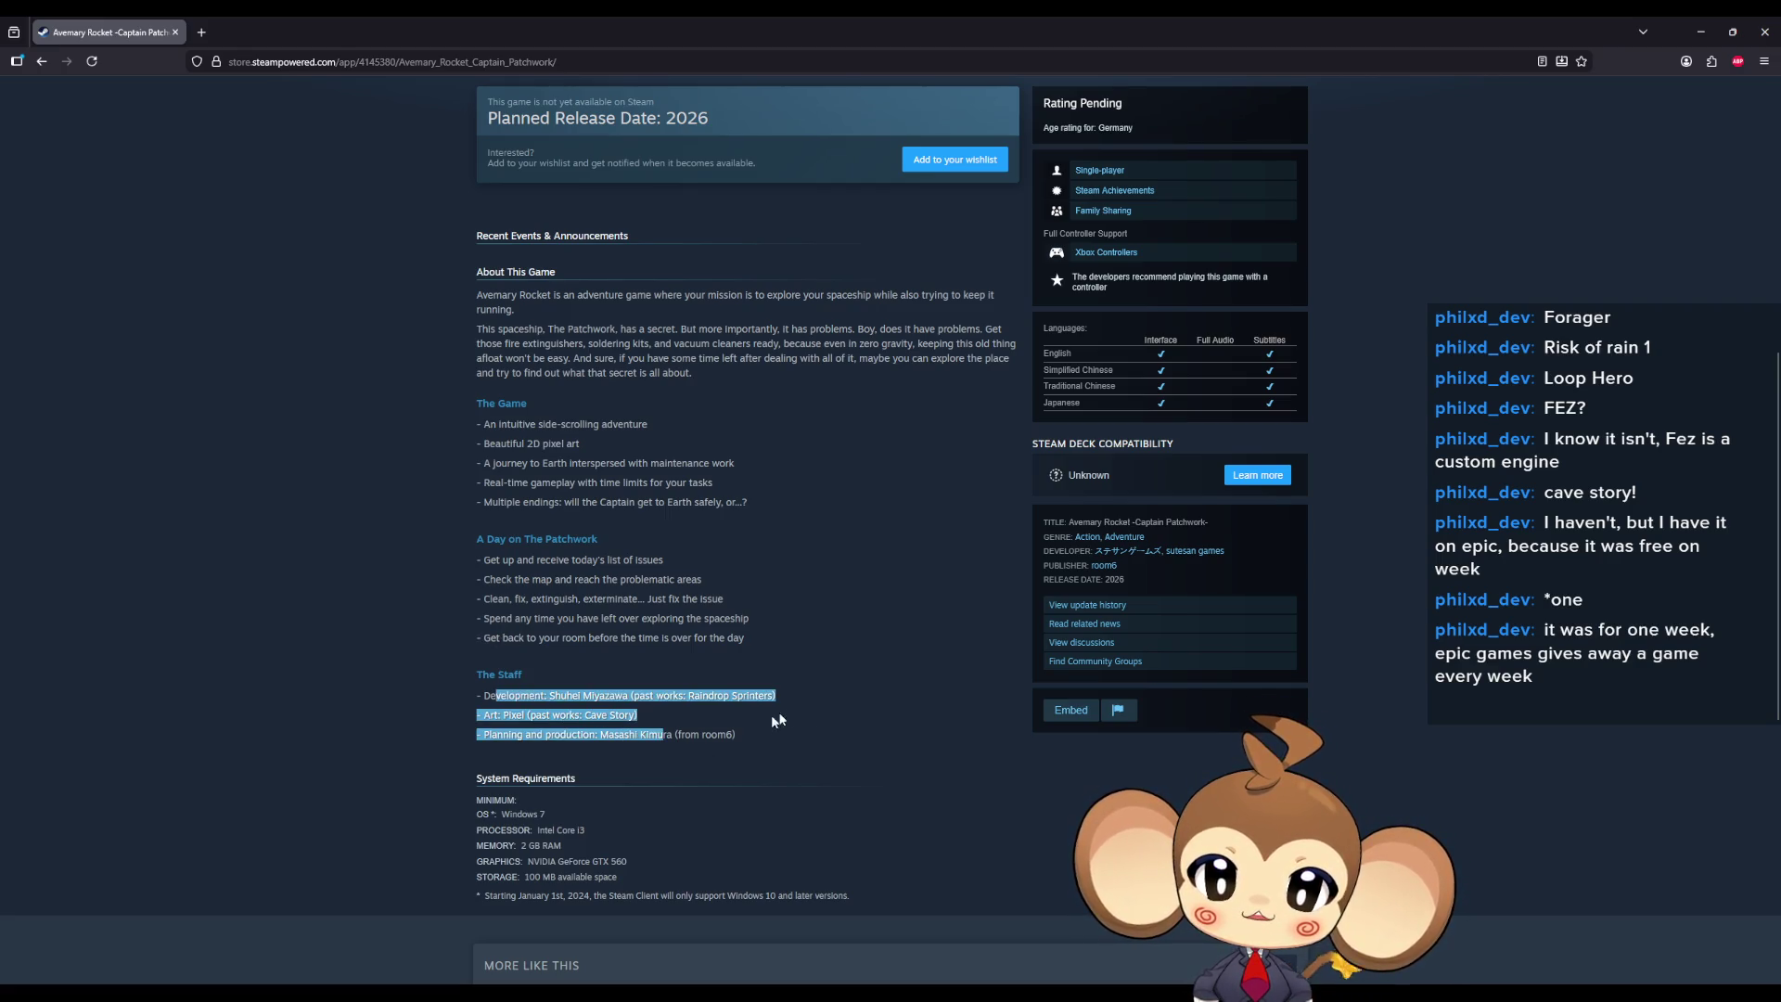
{"action": "left_click", "coordinate": [801, 713]}
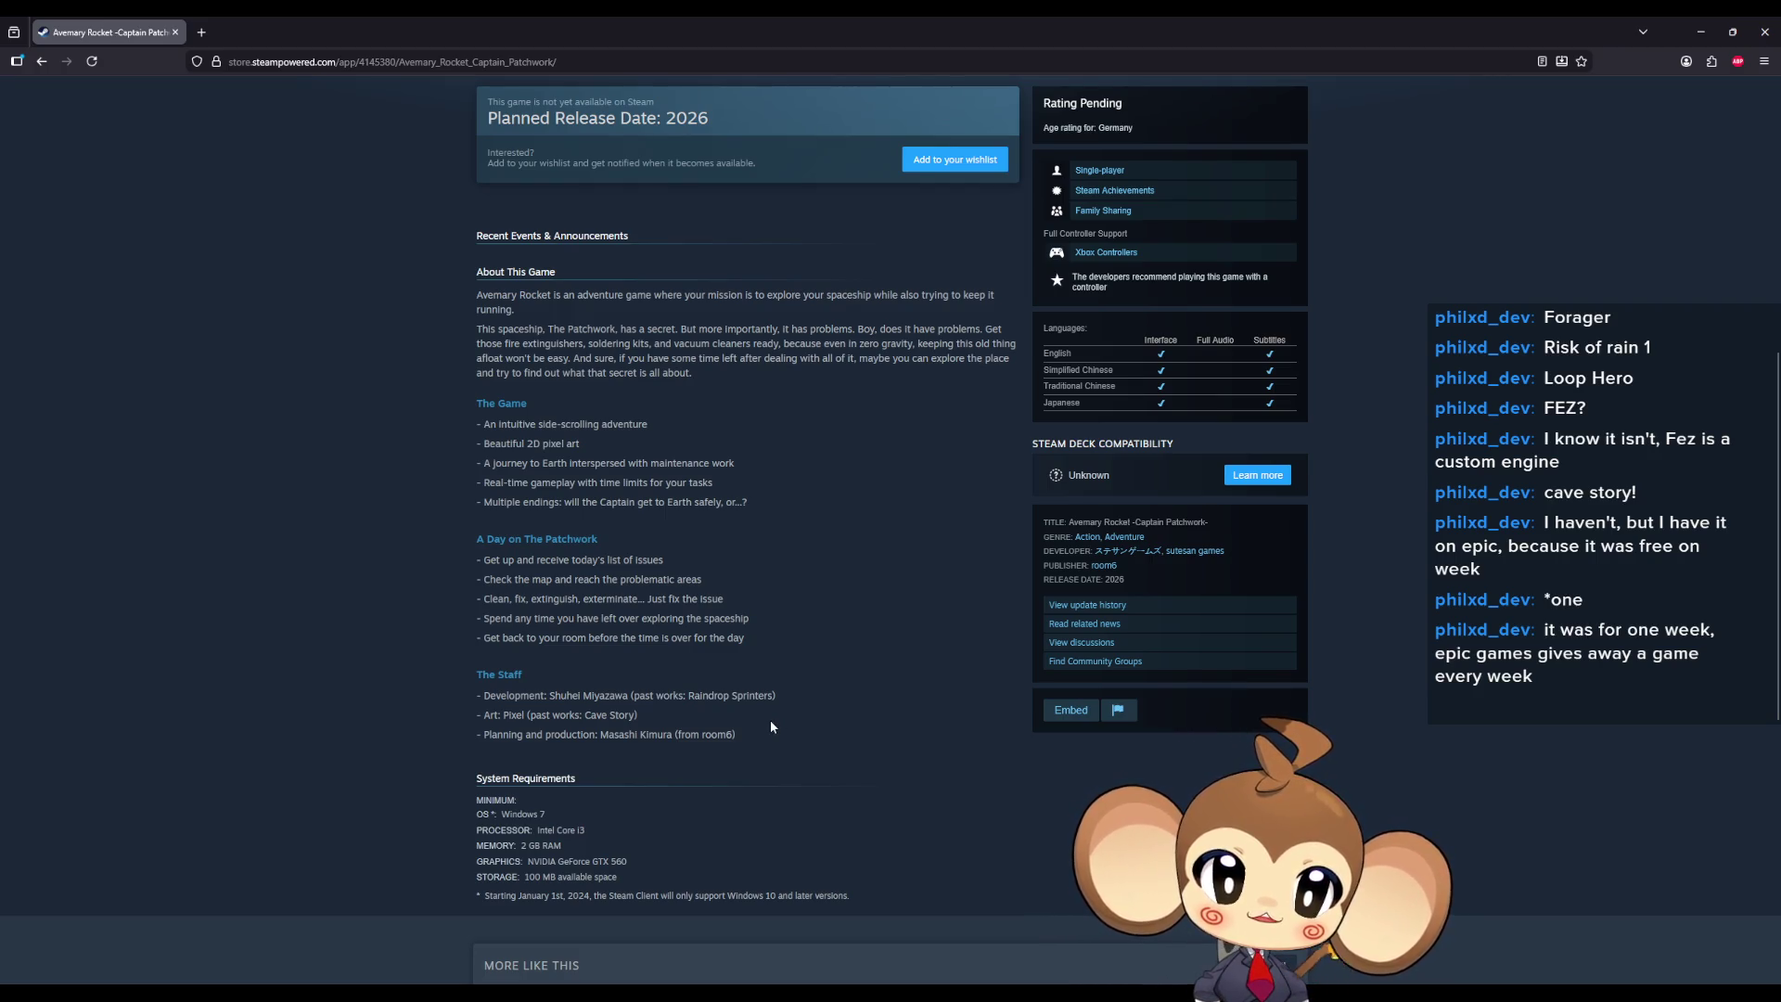
{"action": "key", "text": "alt+Tab"}
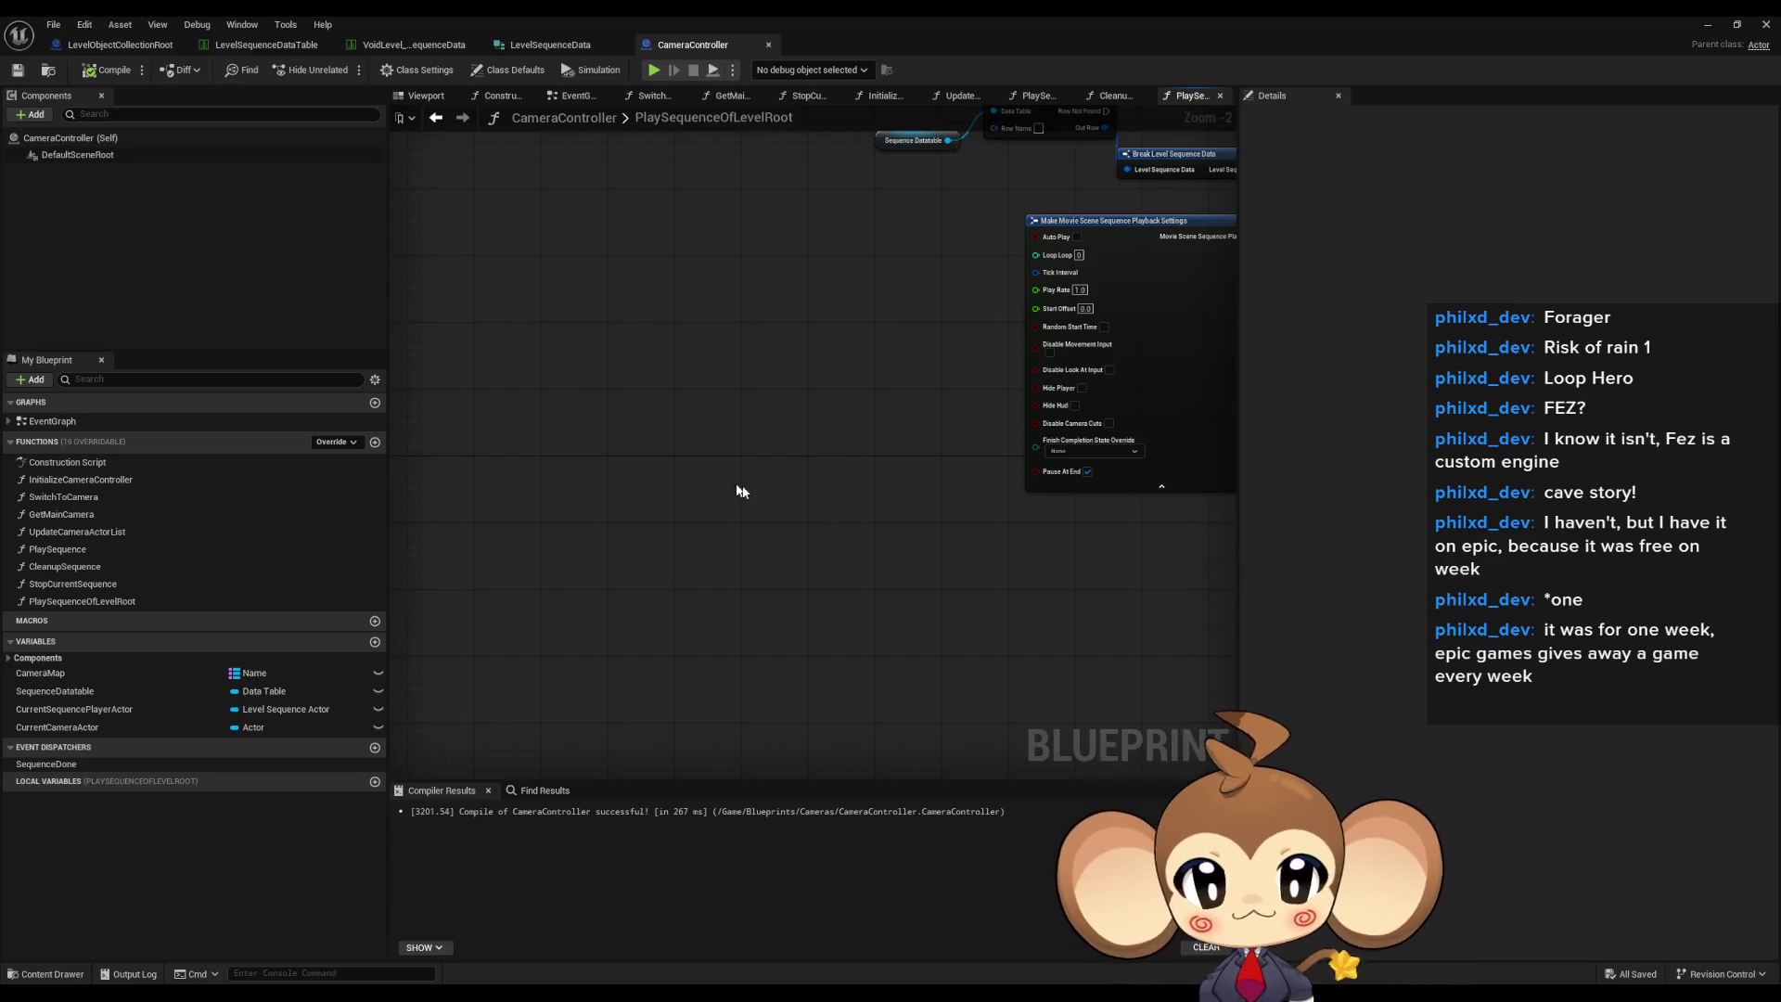
- Copy Is Valid, Cleanup Sequence and the Current Sequence Player Actor getter next to the entry node
{"action": "scroll", "coordinate": [739, 489], "scroll_direction": "down", "scroll_amount": 2}
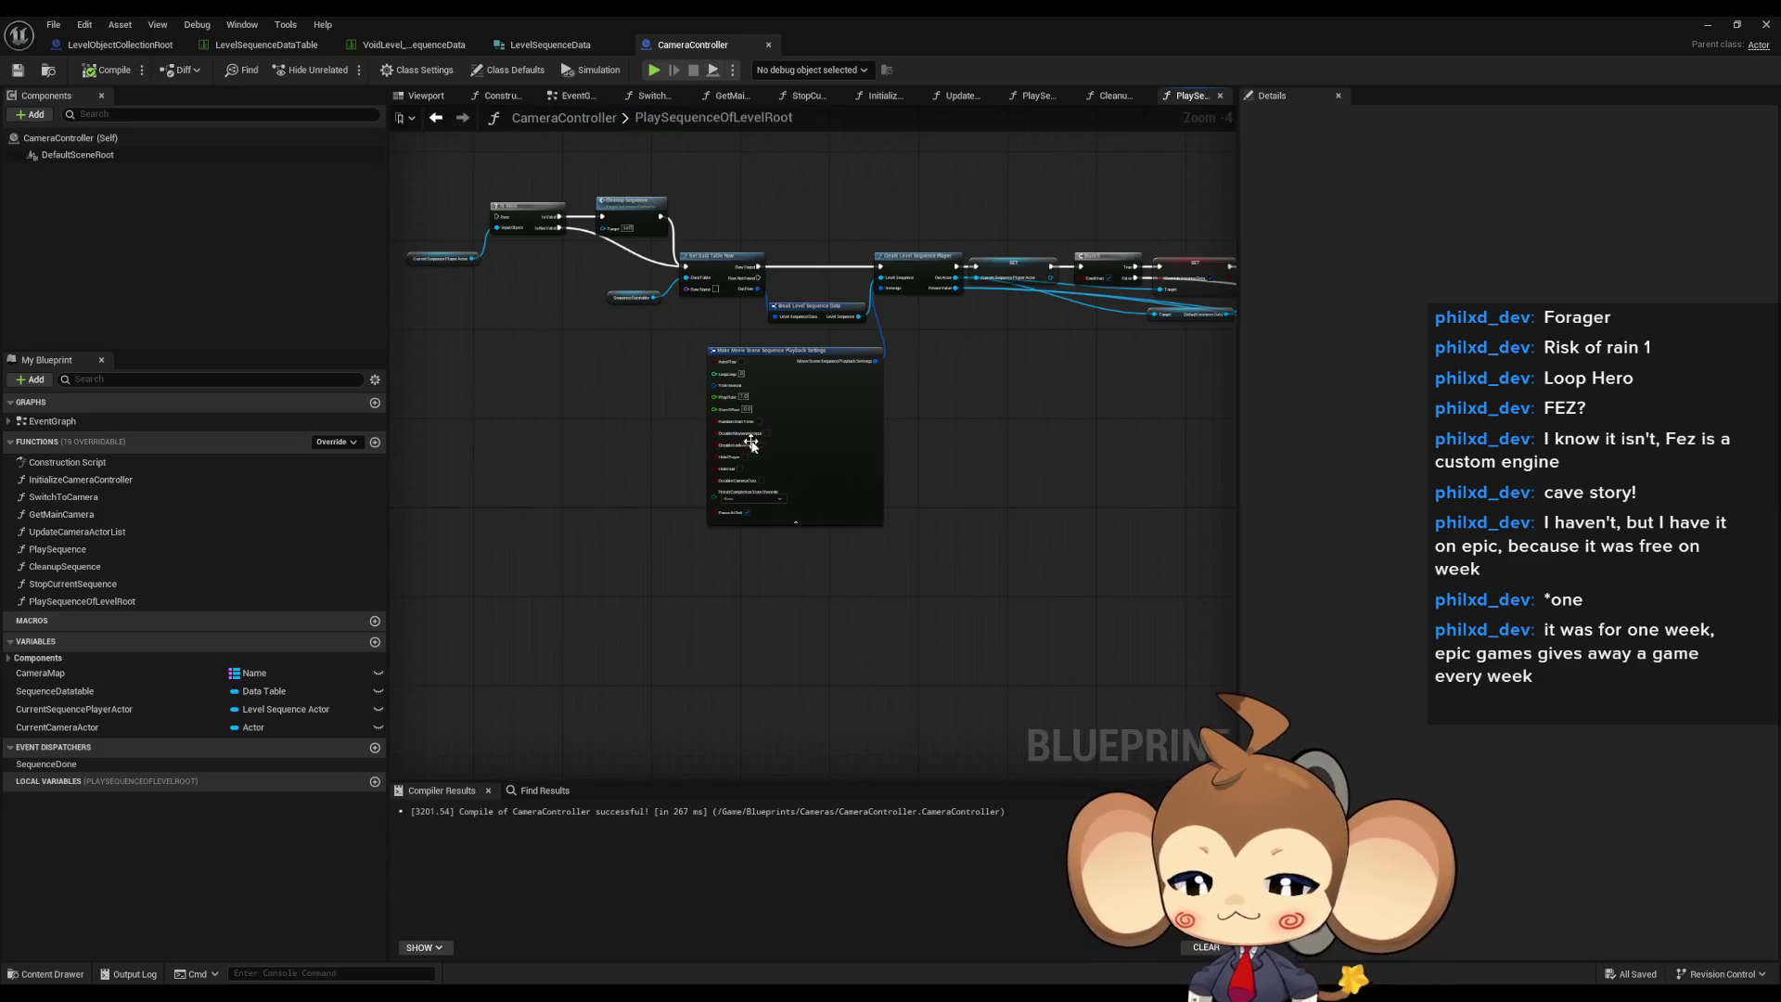
{"action": "left_click_drag", "start_coordinate": [630, 420], "coordinate": [987, 486]}
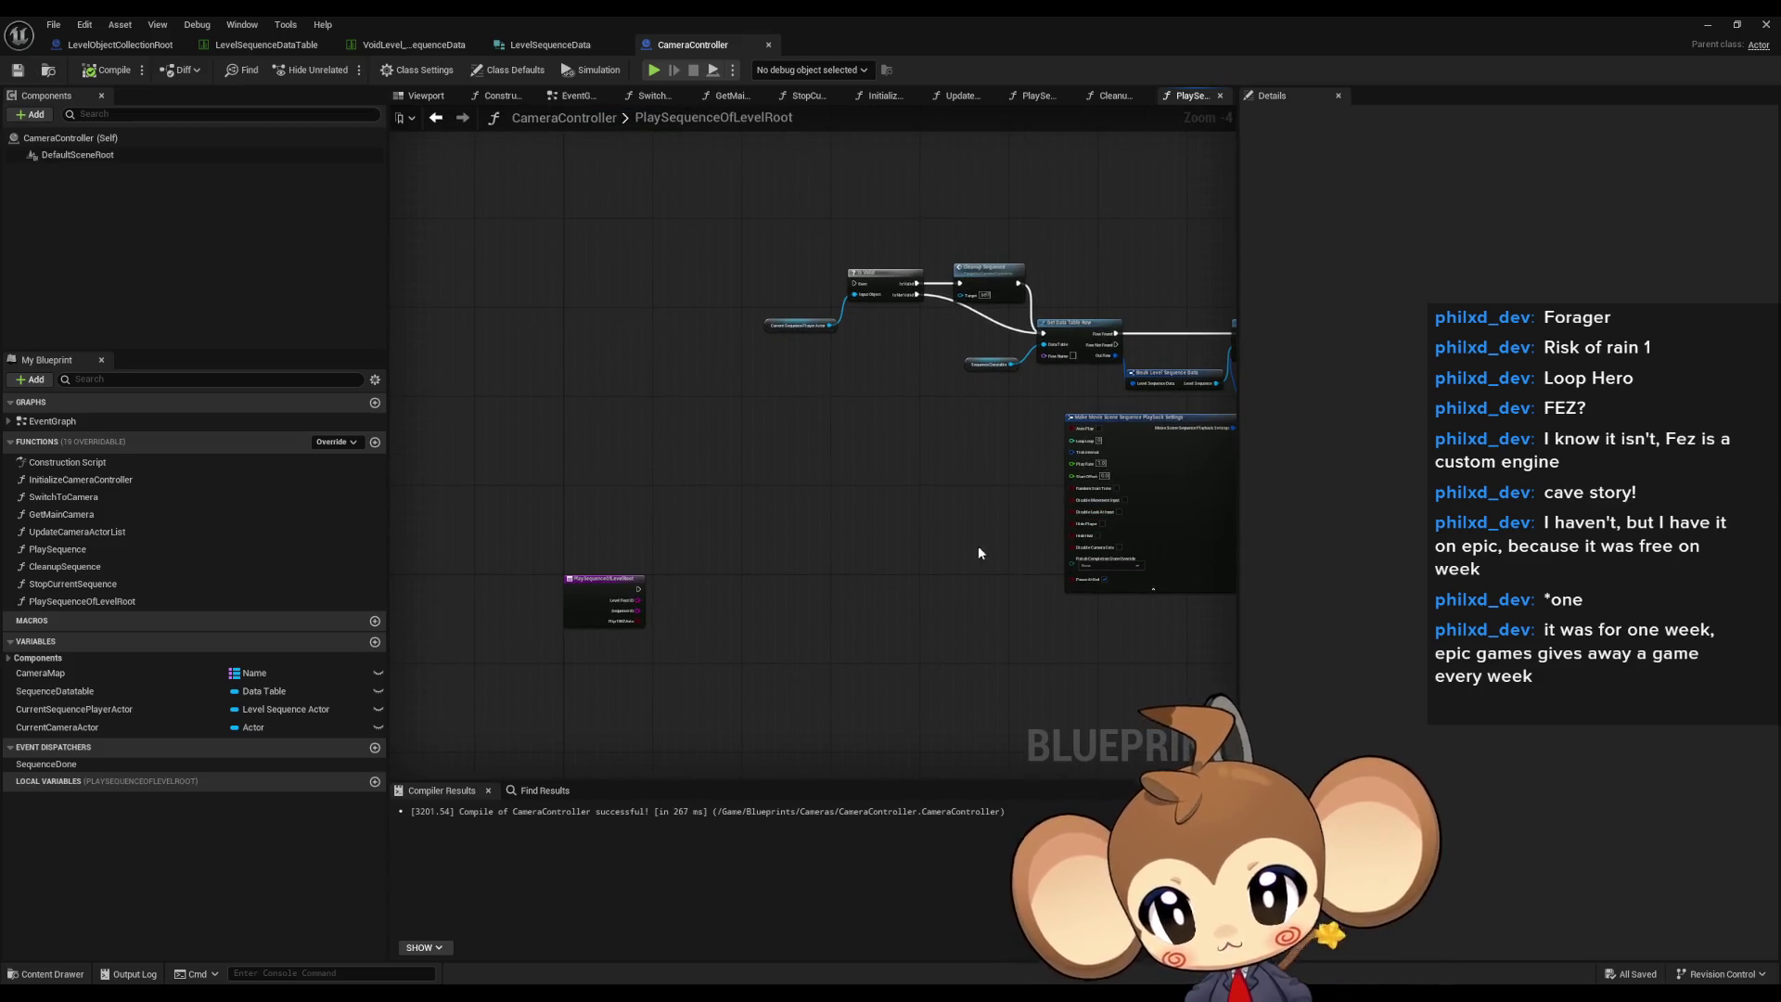
{"action": "mouse_move", "coordinate": [965, 552]}
{"action": "left_mouse_down"}
{"action": "mouse_move", "coordinate": [816, 517]}
{"action": "mouse_move", "coordinate": [748, 581]}
{"action": "mouse_move", "coordinate": [883, 608]}
{"action": "left_mouse_up"}
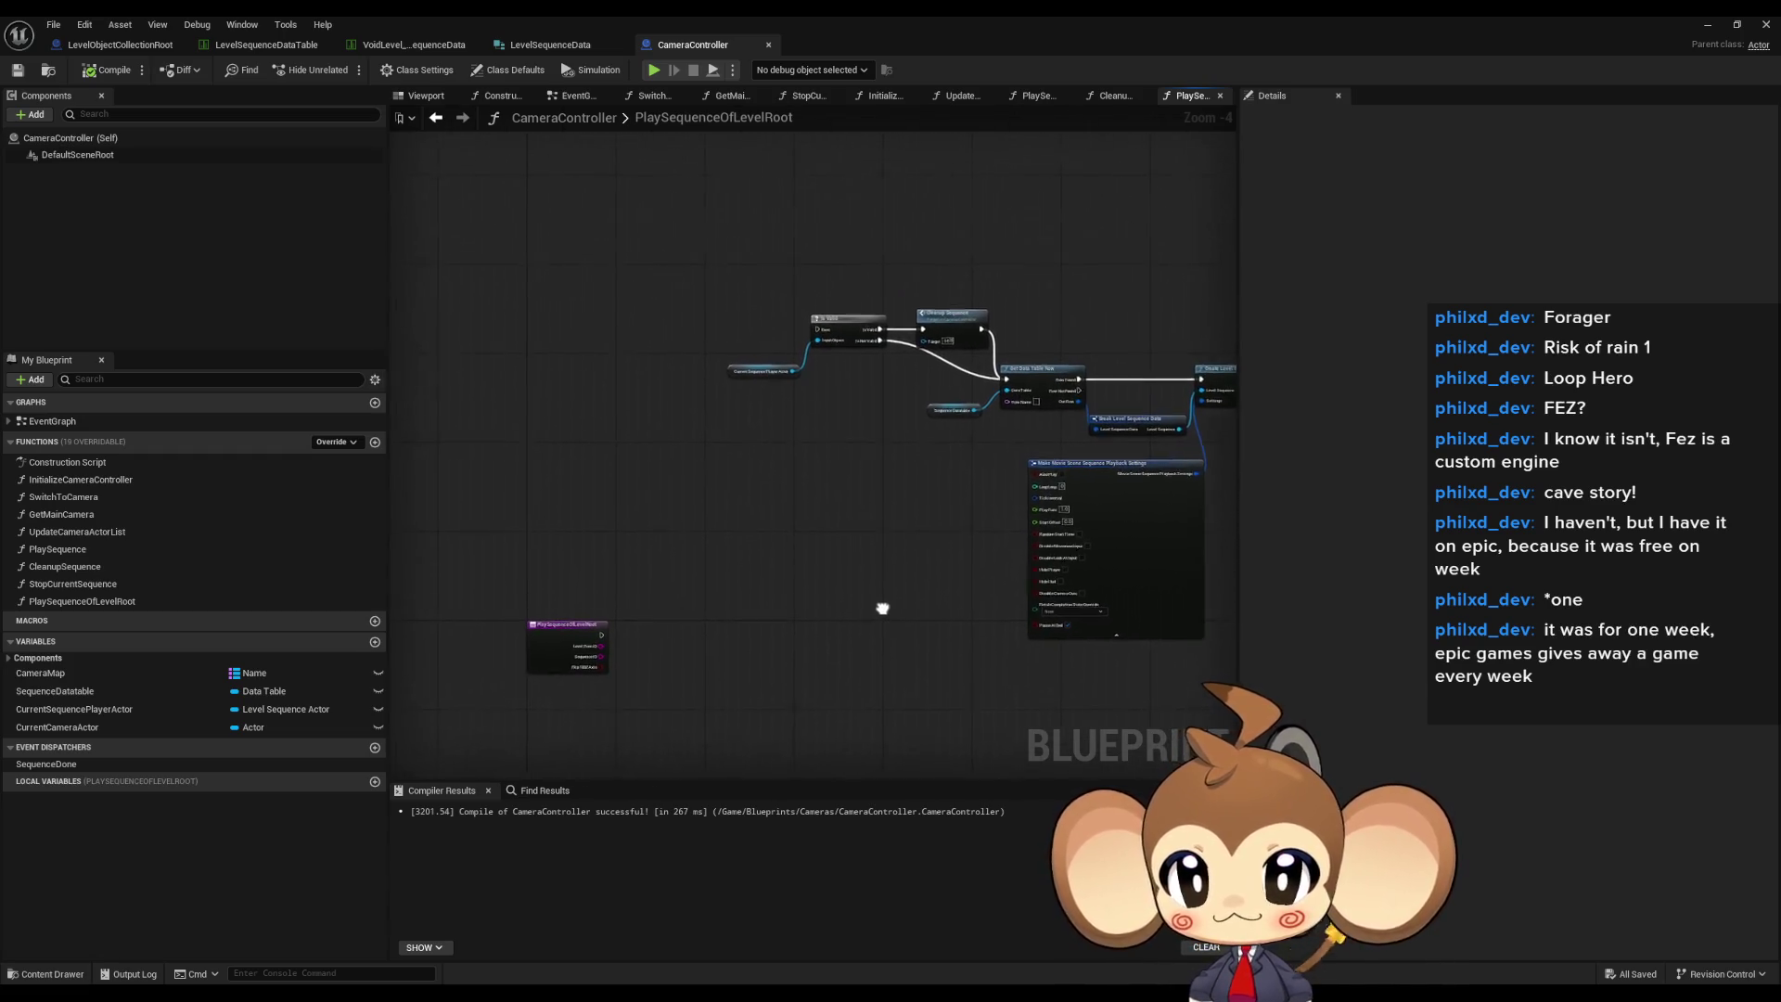
{"action": "left_click_drag", "start_coordinate": [699, 277], "coordinate": [928, 376]}
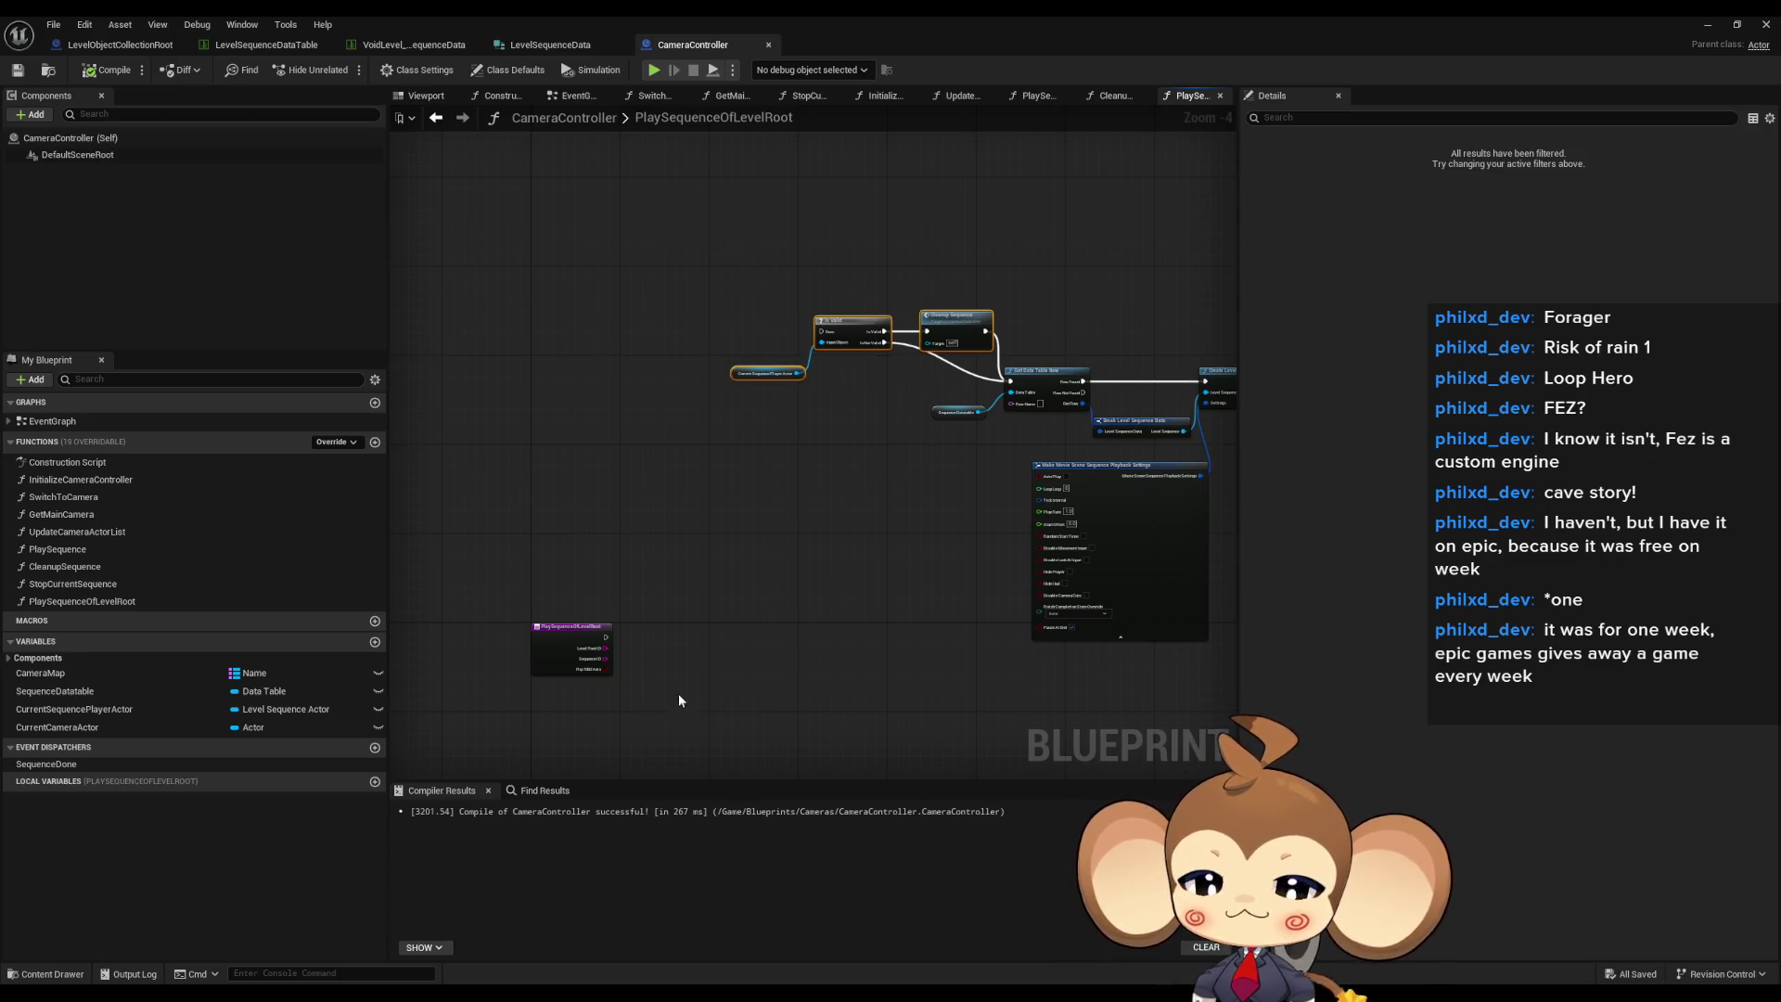
{"action": "key", "text": "ctrl+c"}
{"action": "key", "text": "ctrl+v"}
{"action": "scroll", "coordinate": [679, 701], "scroll_direction": "up", "scroll_amount": 4}
{"action": "mouse_move", "coordinate": [679, 701]}
{"action": "left_mouse_down"}
{"action": "mouse_move", "coordinate": [725, 626]}
{"action": "mouse_move", "coordinate": [648, 627]}
{"action": "left_mouse_up"}
- Rearrange the pasted Is Valid, Cleanup Sequence and Current Sequence Player Actor nodes beside the entry
{"action": "left_click", "coordinate": [679, 550]}
{"action": "mouse_move", "coordinate": [679, 550]}
{"action": "left_mouse_down"}
{"action": "mouse_move", "coordinate": [783, 648]}
{"action": "mouse_move", "coordinate": [777, 581]}
{"action": "left_mouse_up"}
{"action": "left_click_drag", "start_coordinate": [565, 687], "coordinate": [625, 628]}
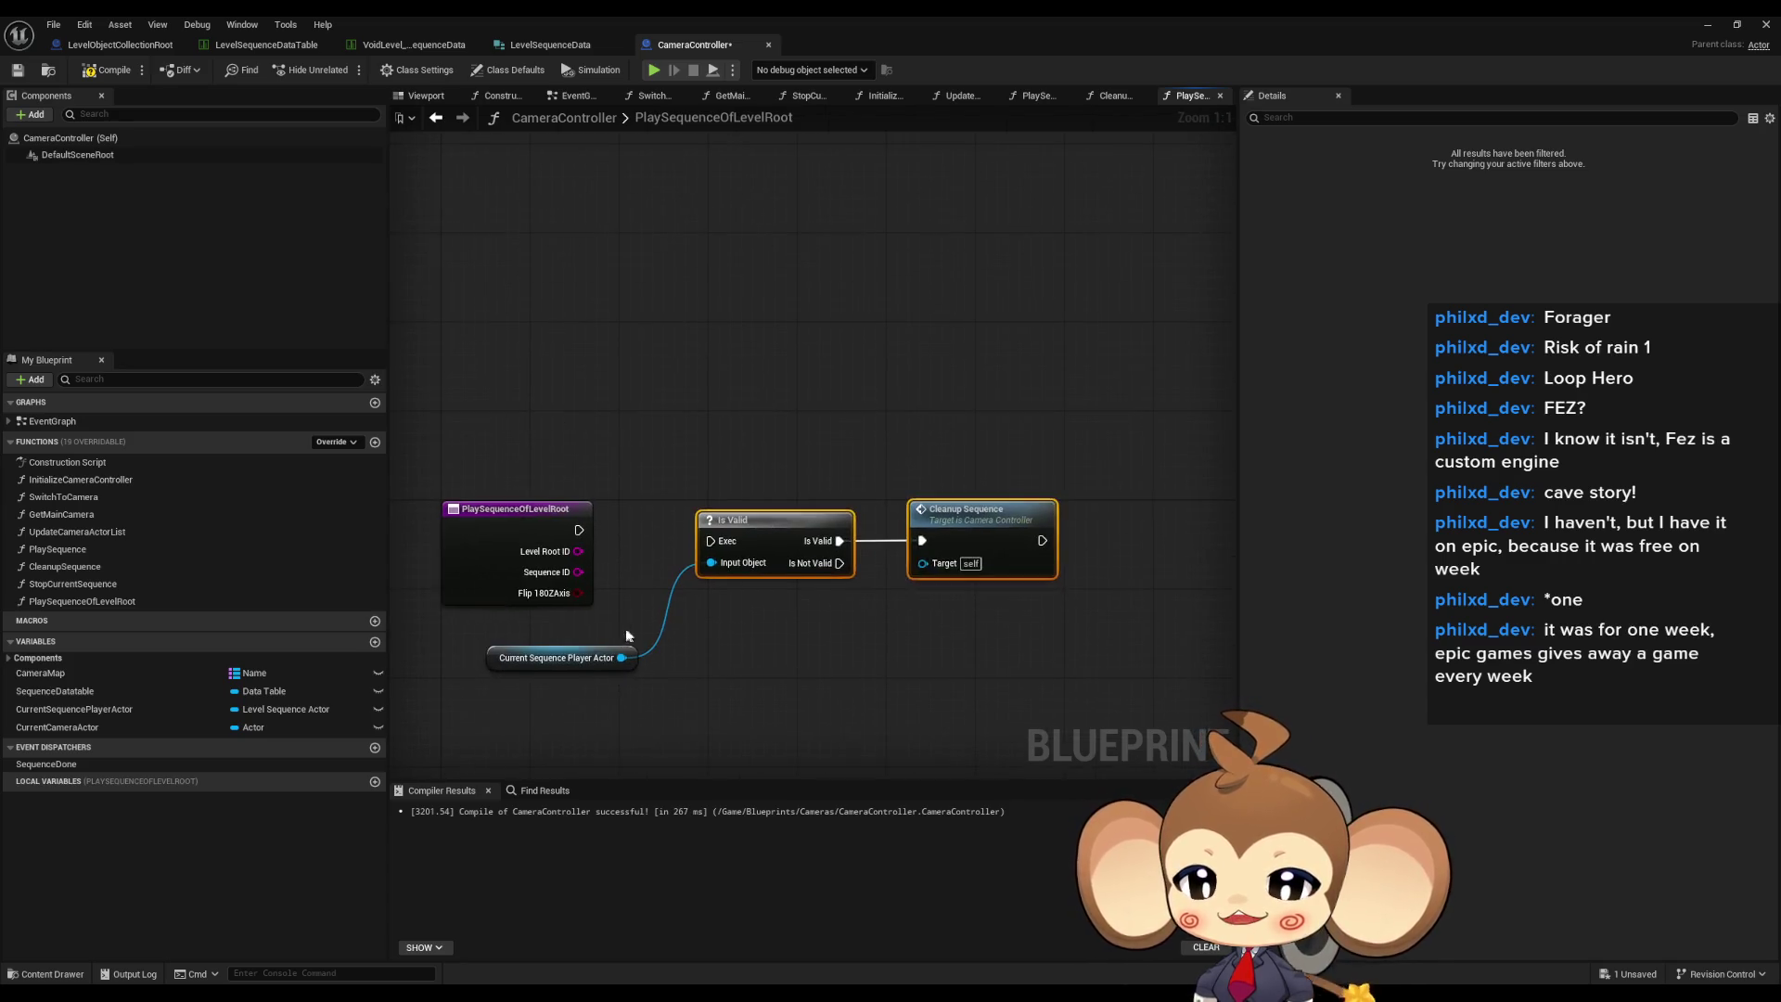
{"action": "left_click", "coordinate": [608, 657]}
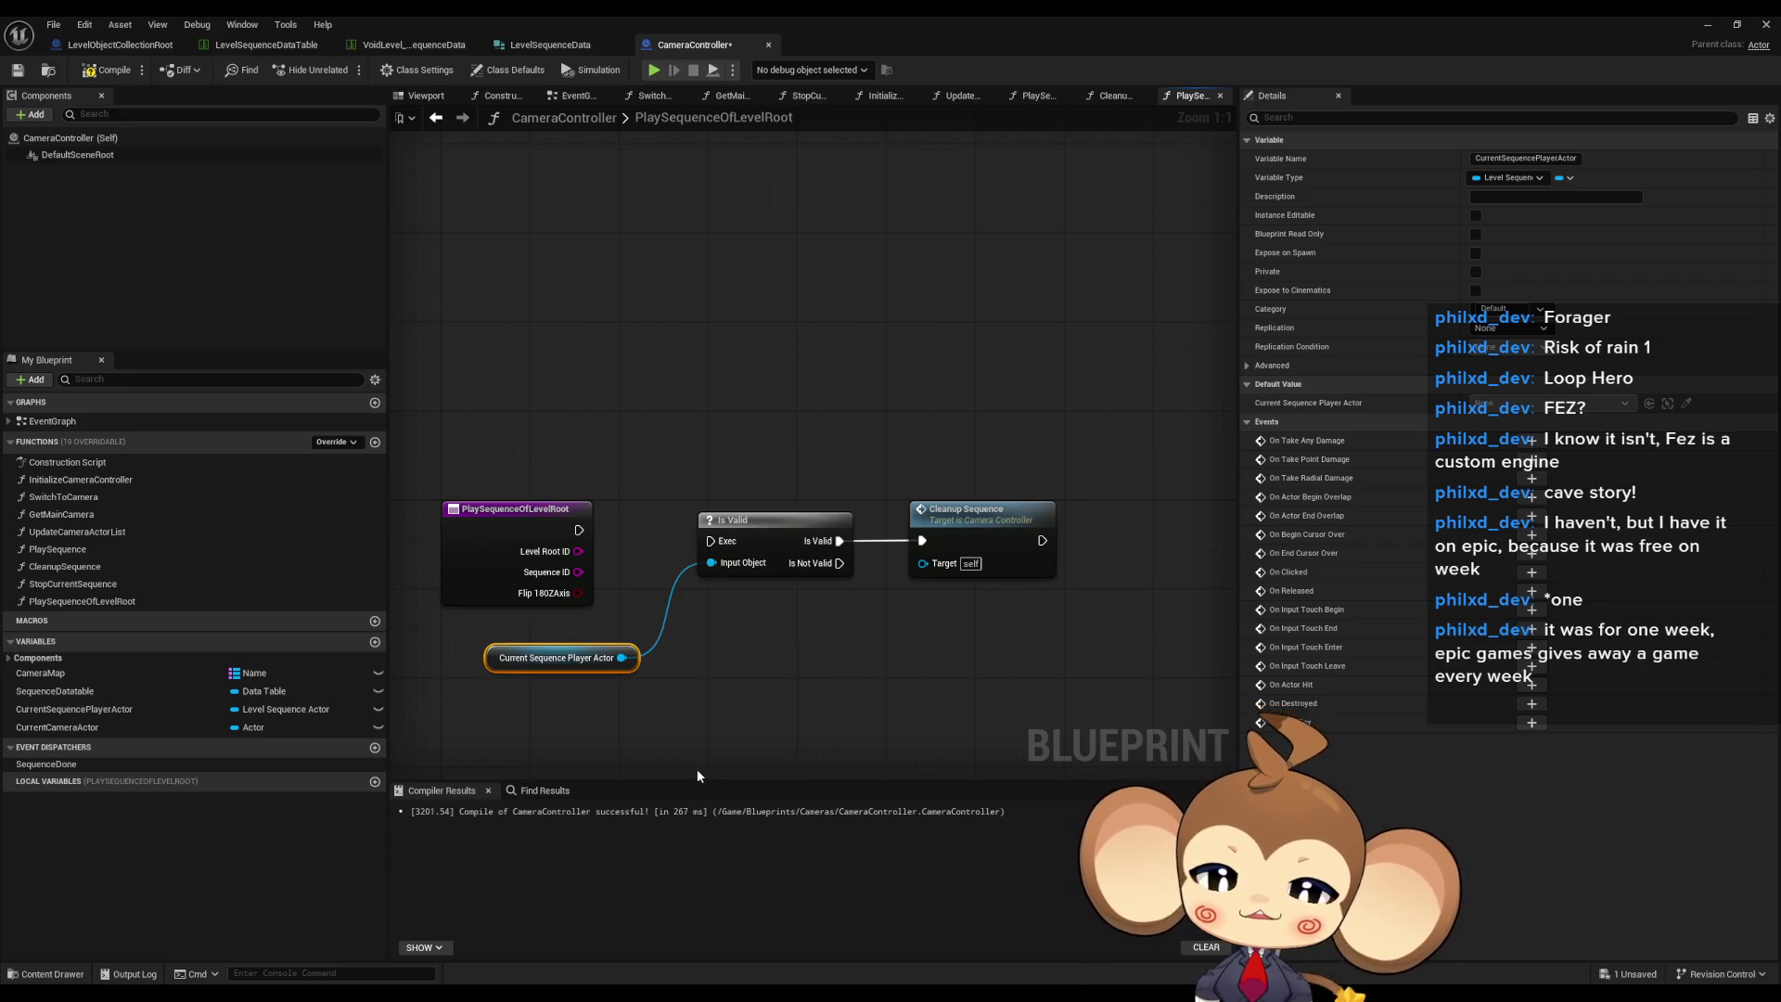
{"action": "mouse_move", "coordinate": [477, 635]}
{"action": "left_mouse_down"}
{"action": "mouse_move", "coordinate": [612, 660]}
{"action": "mouse_move", "coordinate": [666, 704]}
{"action": "left_mouse_up"}
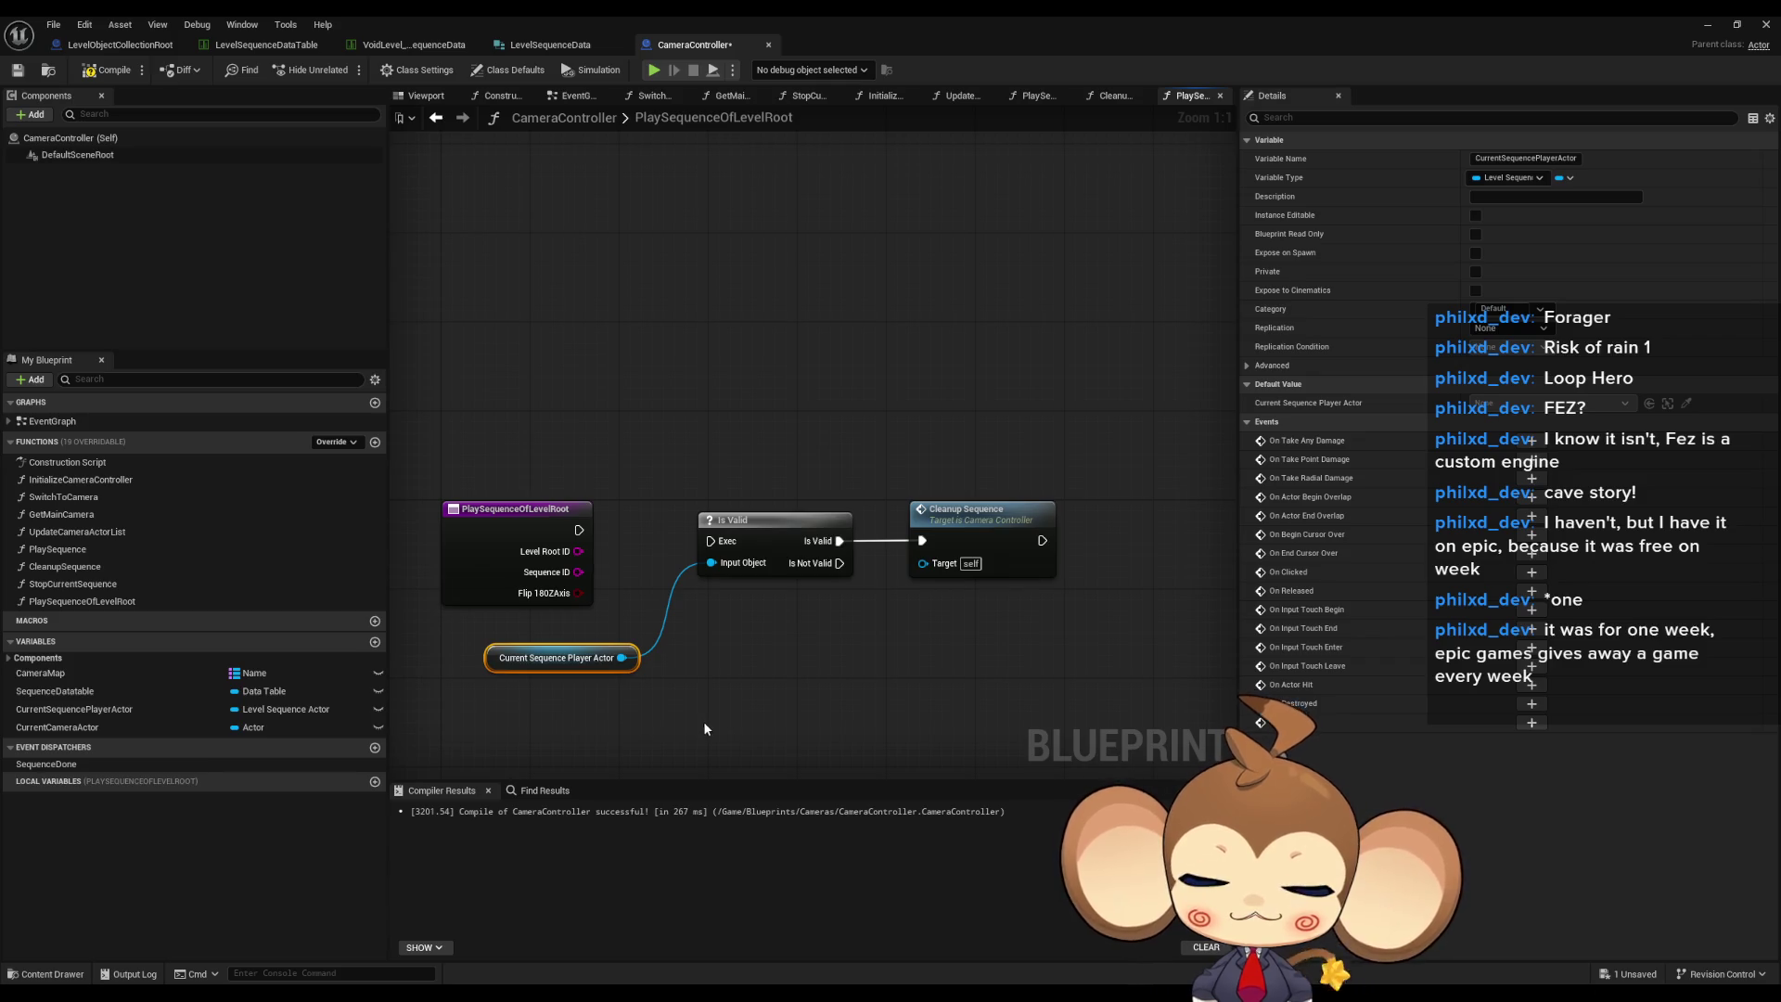
{"action": "left_click_drag", "start_coordinate": [920, 471], "coordinate": [1100, 636]}
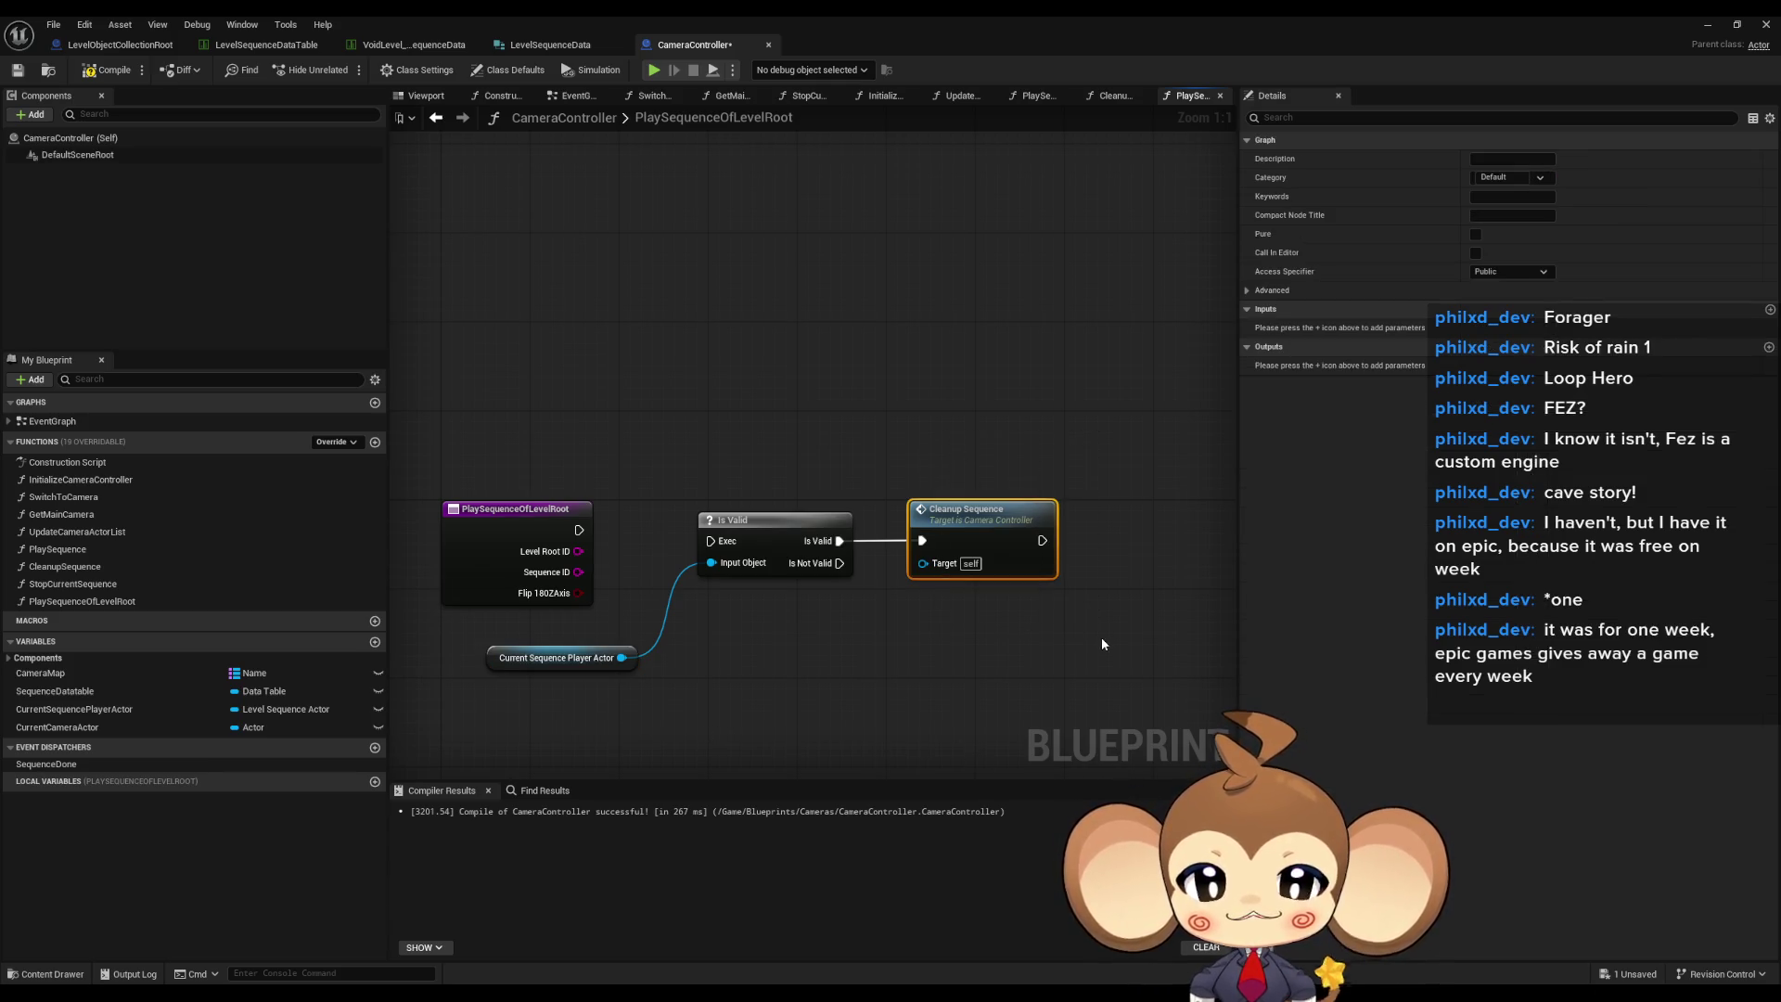
{"action": "left_click", "coordinate": [1078, 666]}
- Inspect the entry node's inputs and the CurrentSequencePlayerActor variable's properties
{"action": "left_click", "coordinate": [520, 508]}
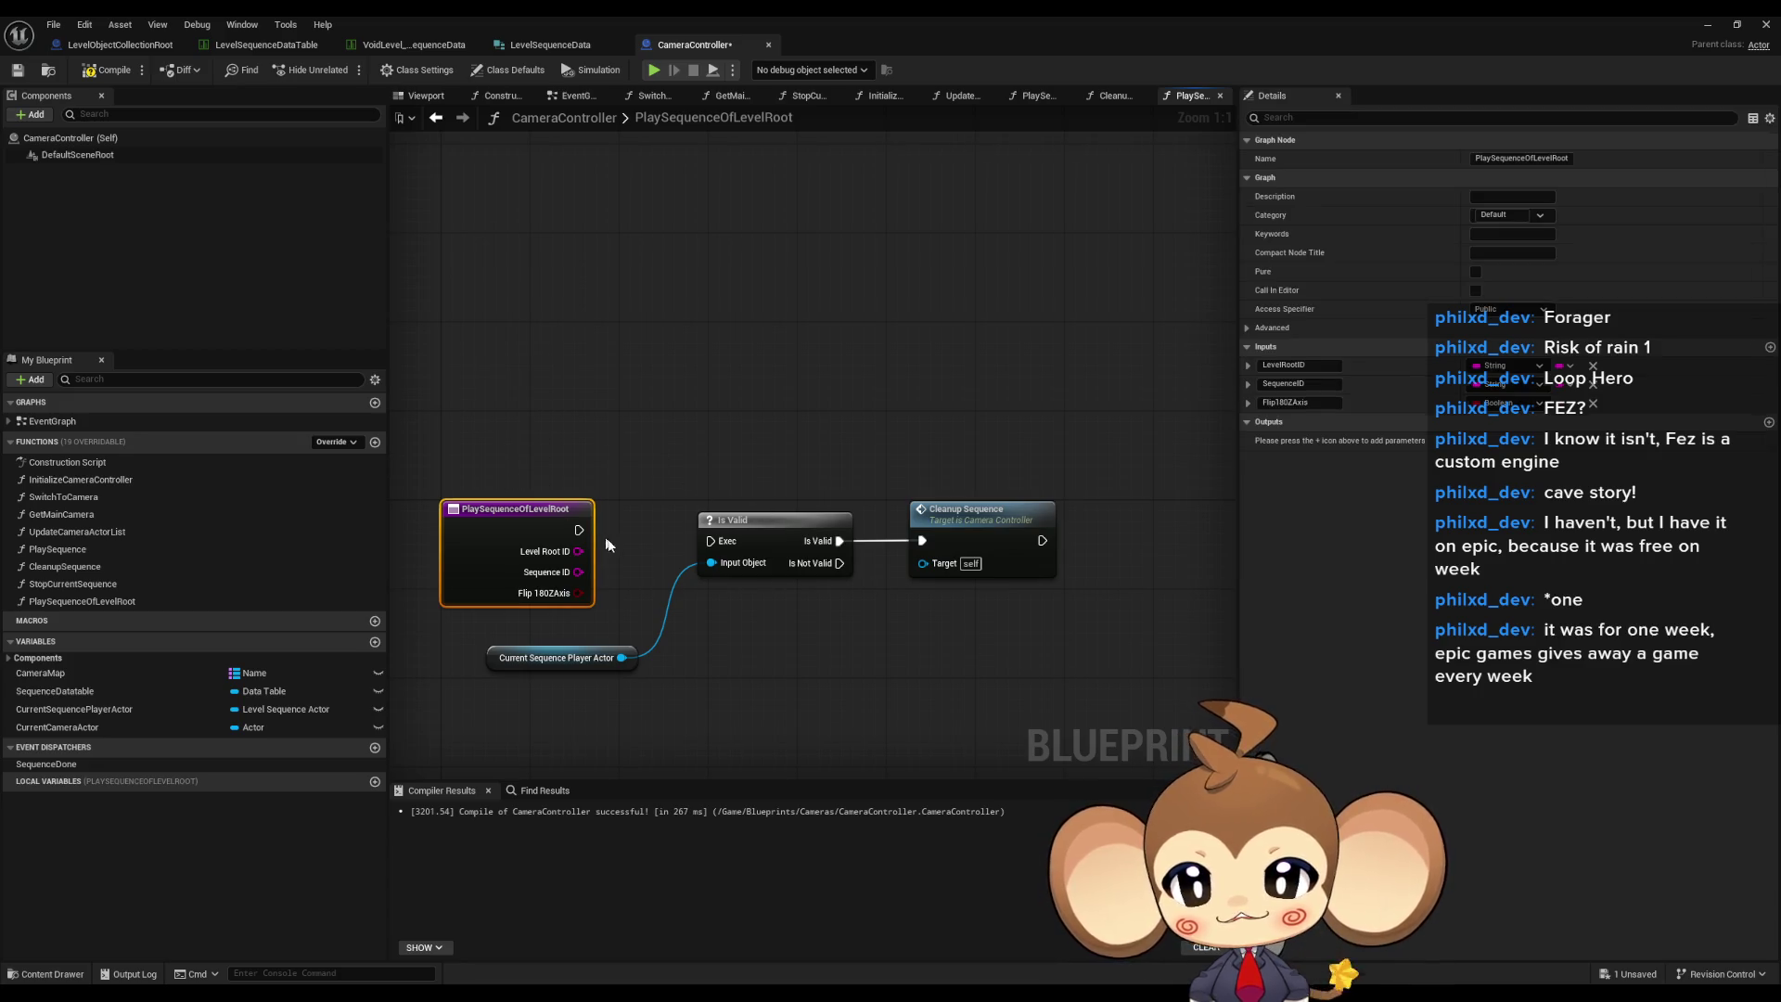
{"action": "left_click", "coordinate": [796, 727]}
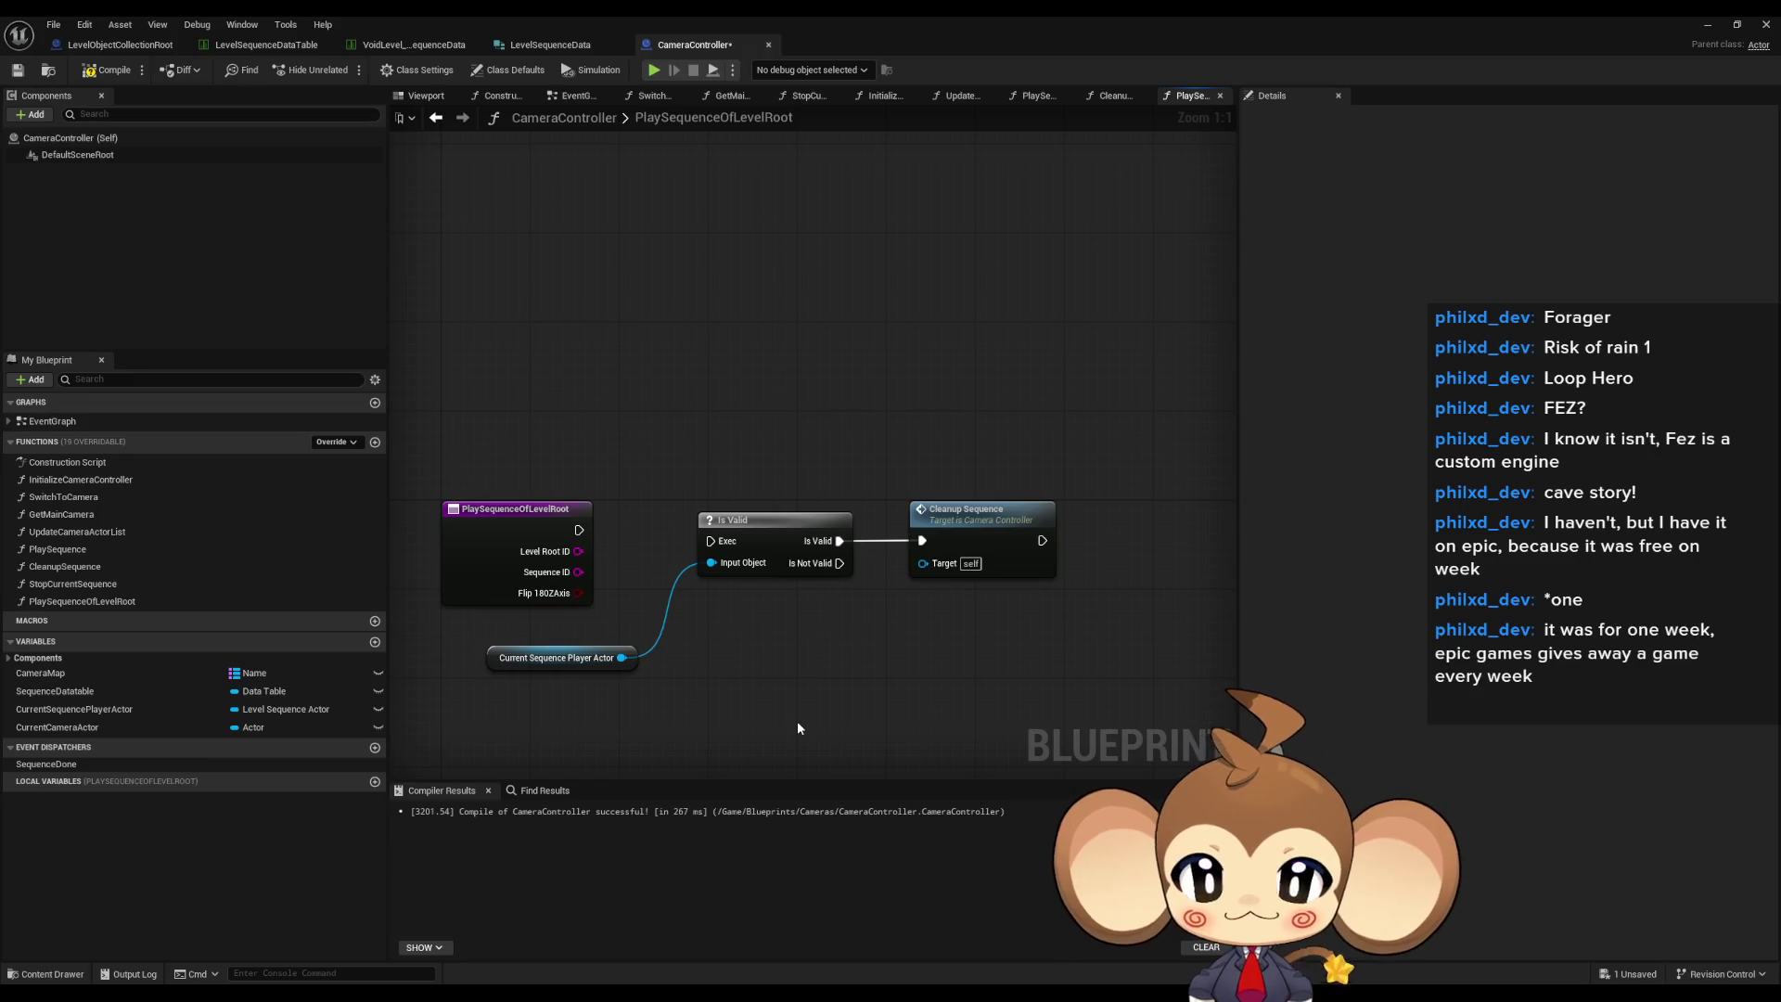
{"action": "left_click", "coordinate": [742, 521]}
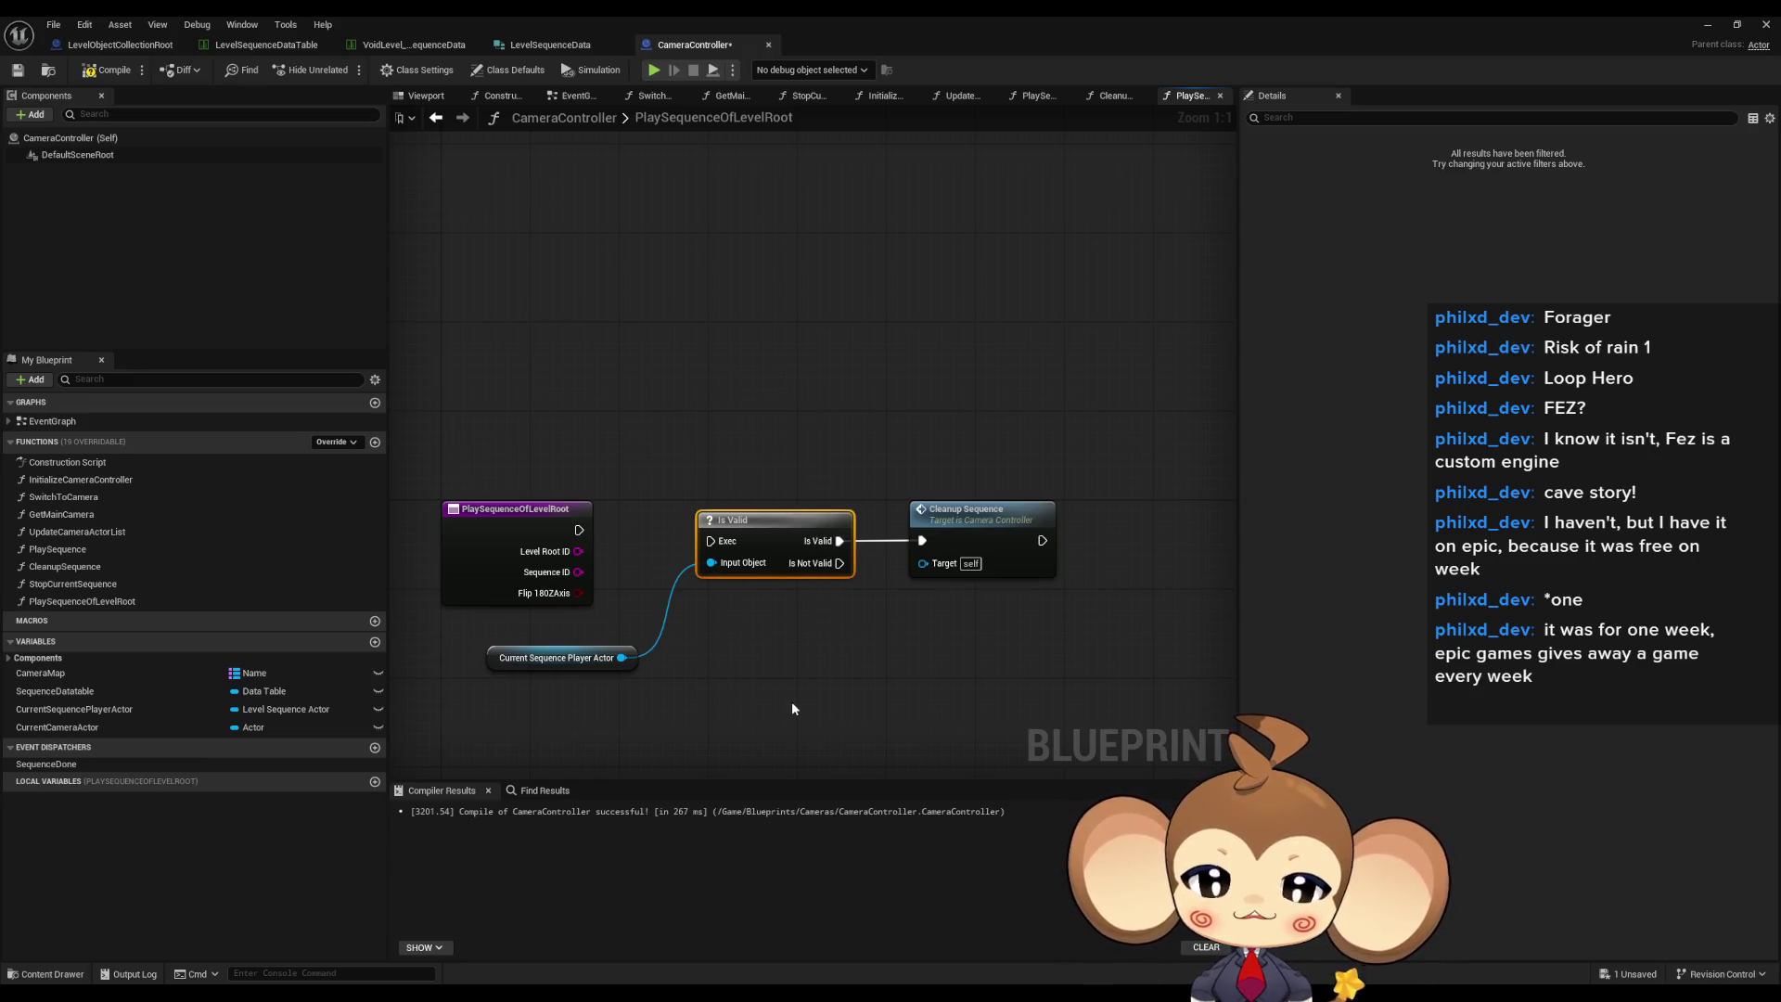
{"action": "left_click", "coordinate": [792, 708]}
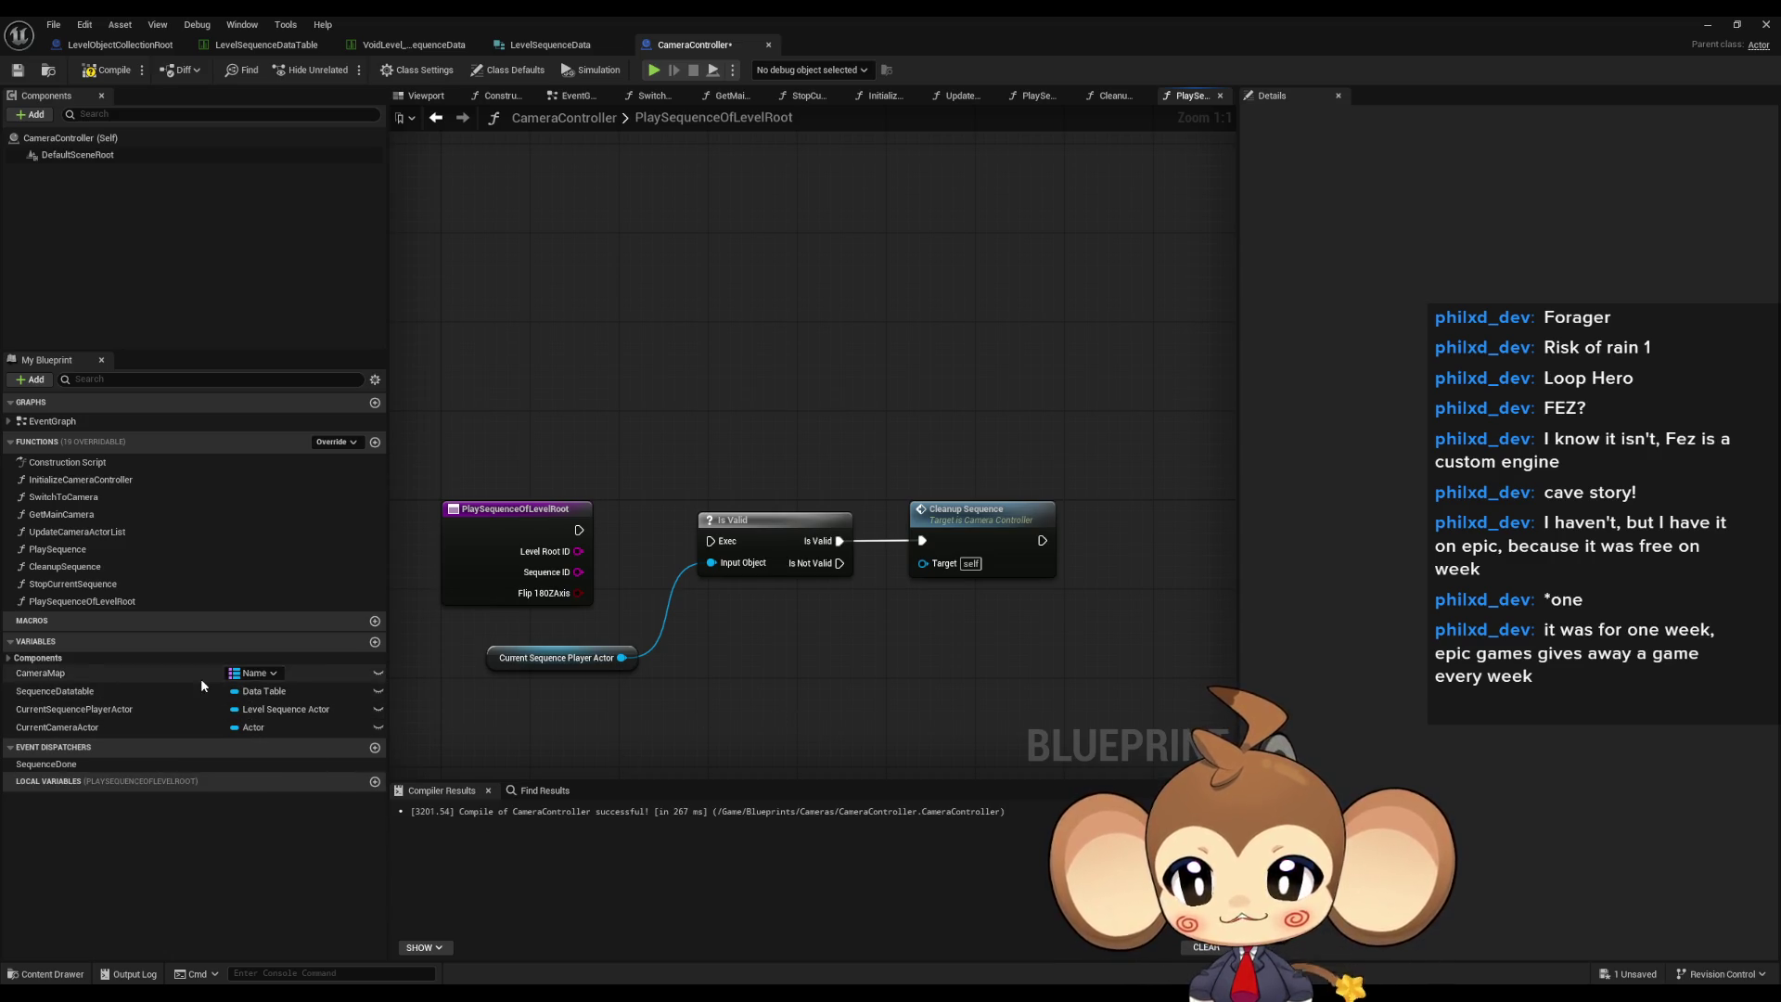
{"action": "left_click", "coordinate": [181, 710]}
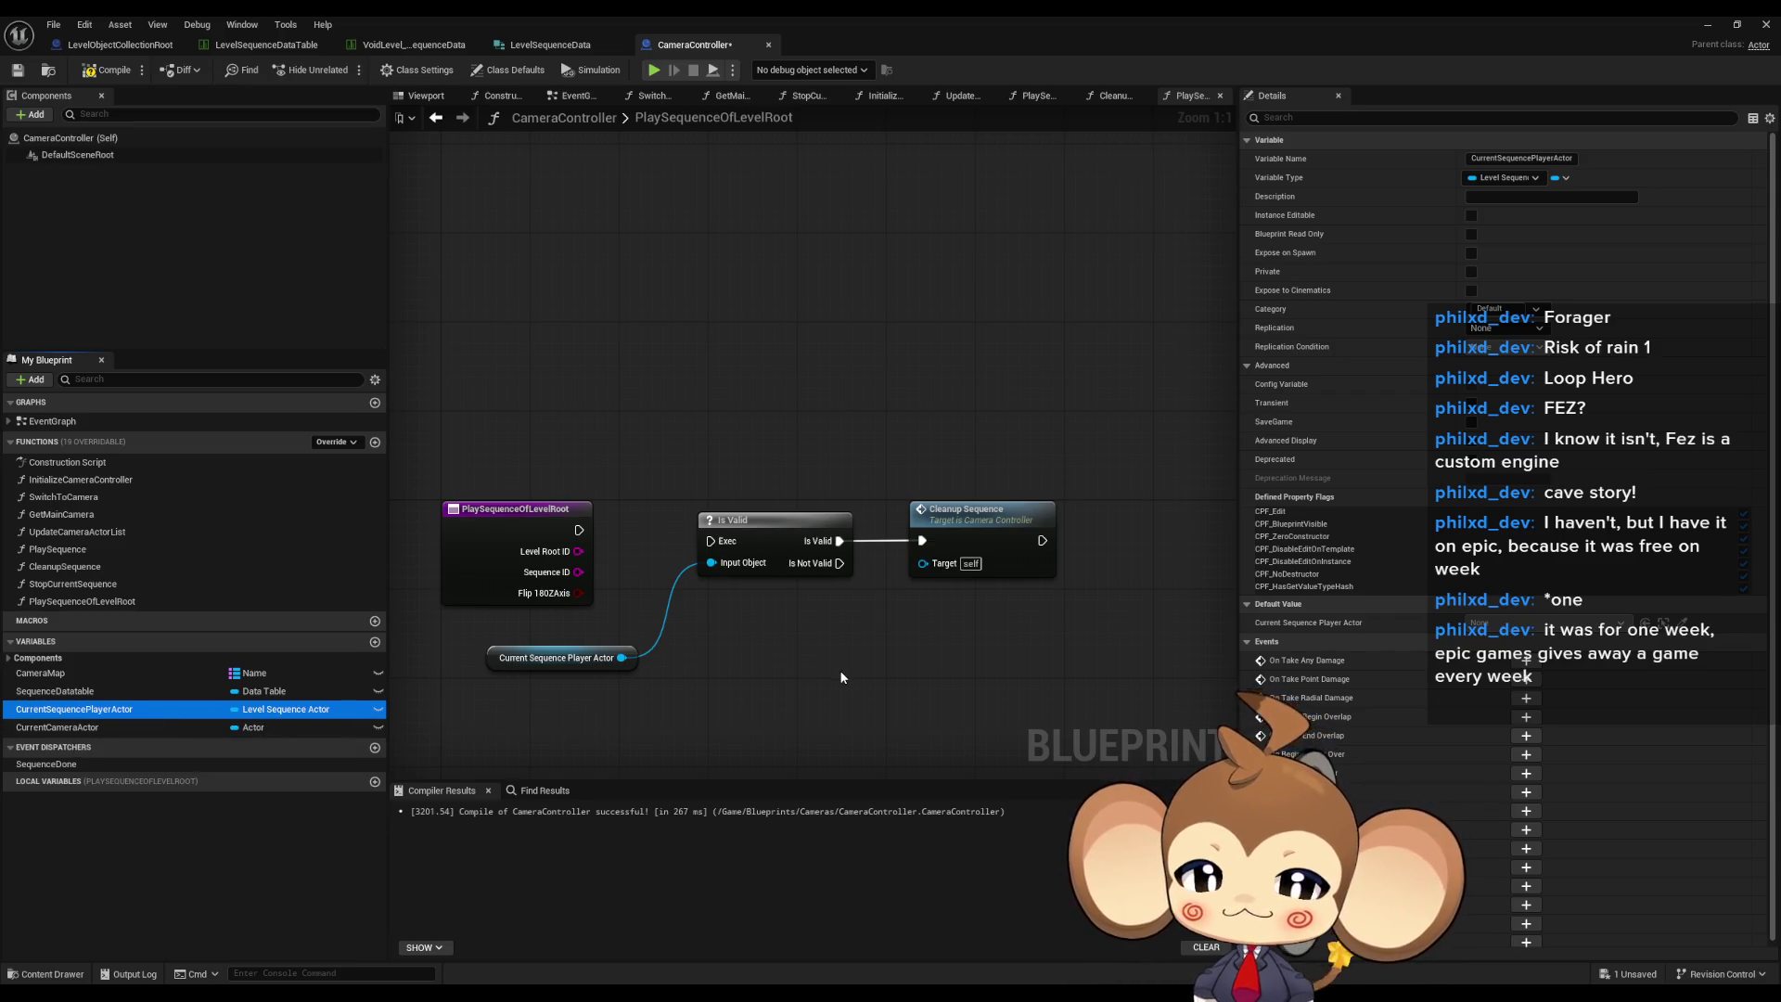
{"action": "mouse_move", "coordinate": [839, 670]}
{"action": "left_mouse_down"}
{"action": "mouse_move", "coordinate": [794, 671]}
{"action": "mouse_move", "coordinate": [773, 616]}
{"action": "left_mouse_up"}
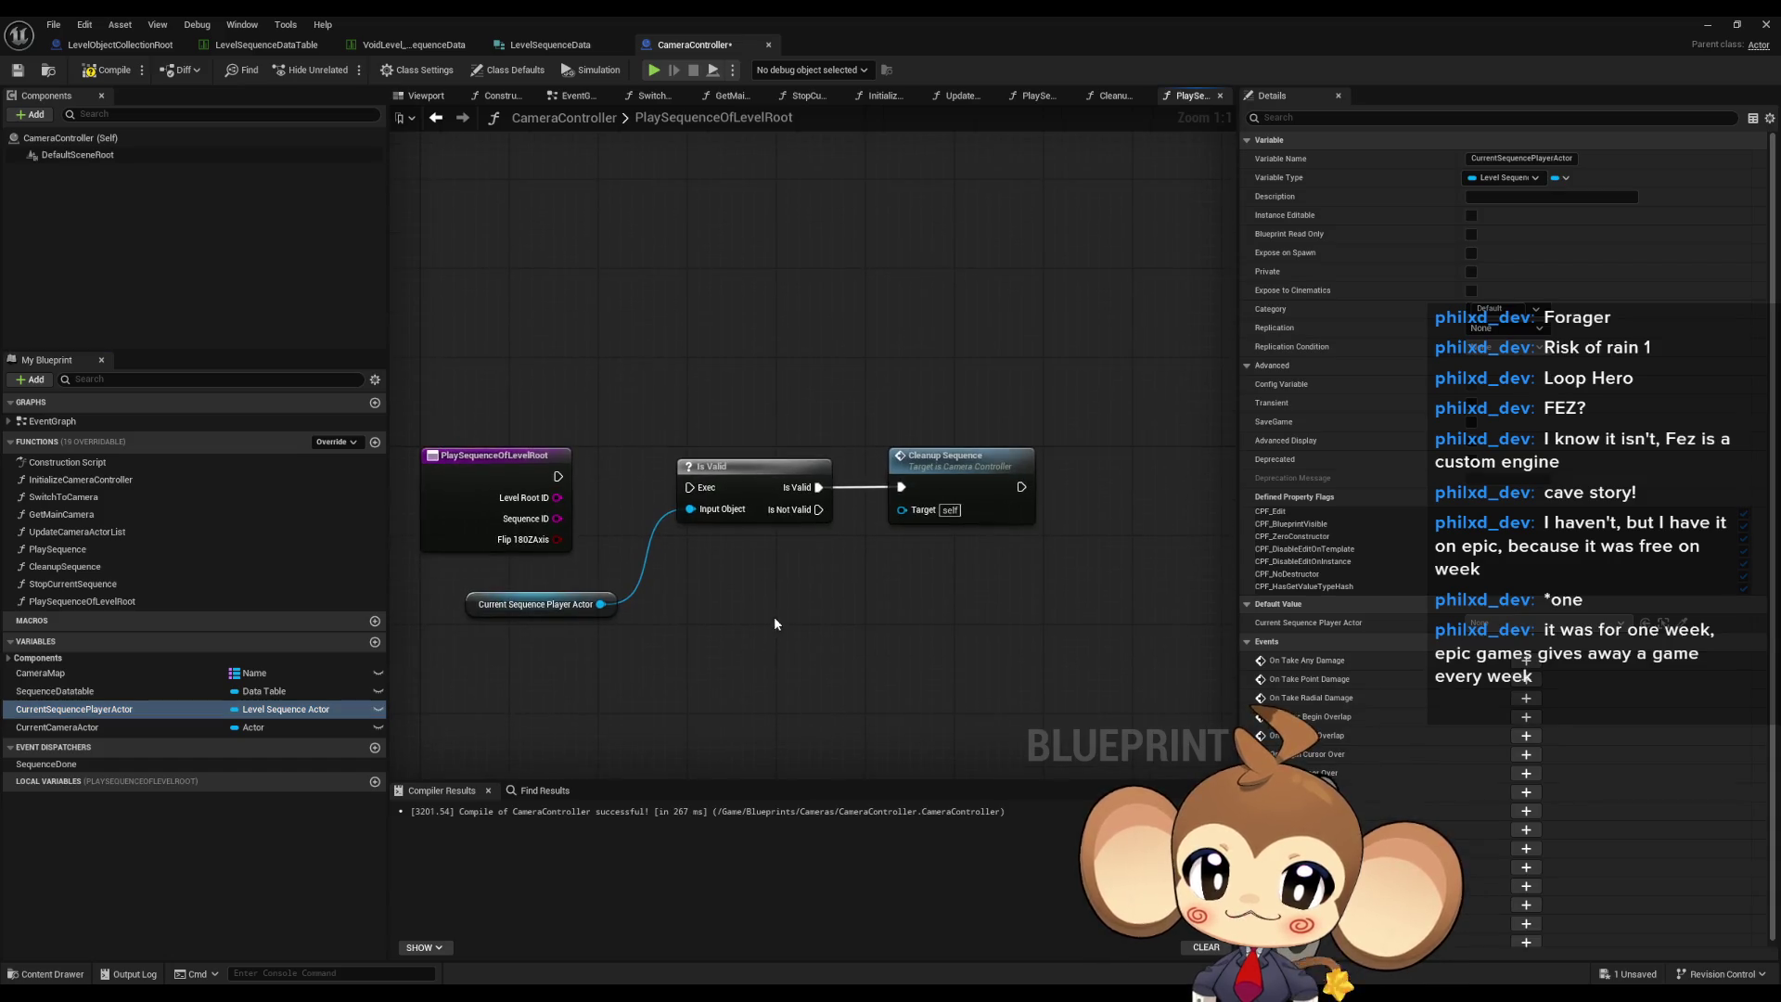
{"action": "left_click_drag", "start_coordinate": [743, 556], "coordinate": [1108, 446]}
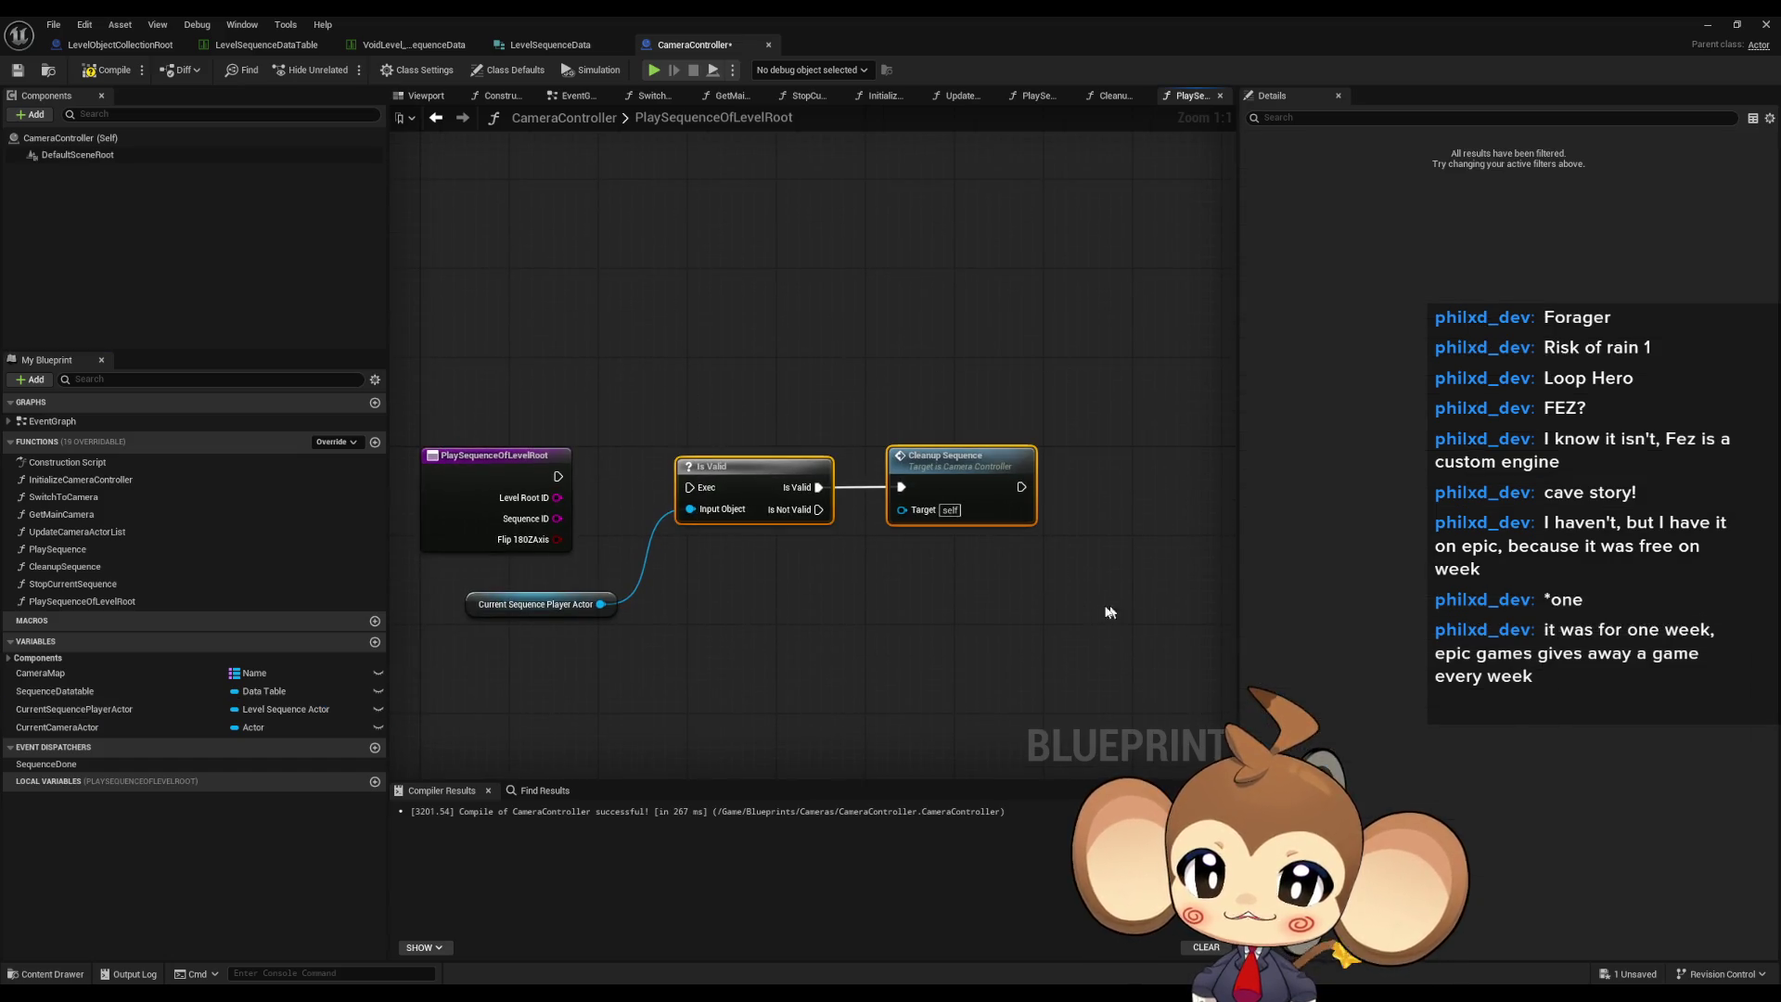
{"action": "left_click", "coordinate": [730, 616]}
{"action": "left_click", "coordinate": [53, 551]}
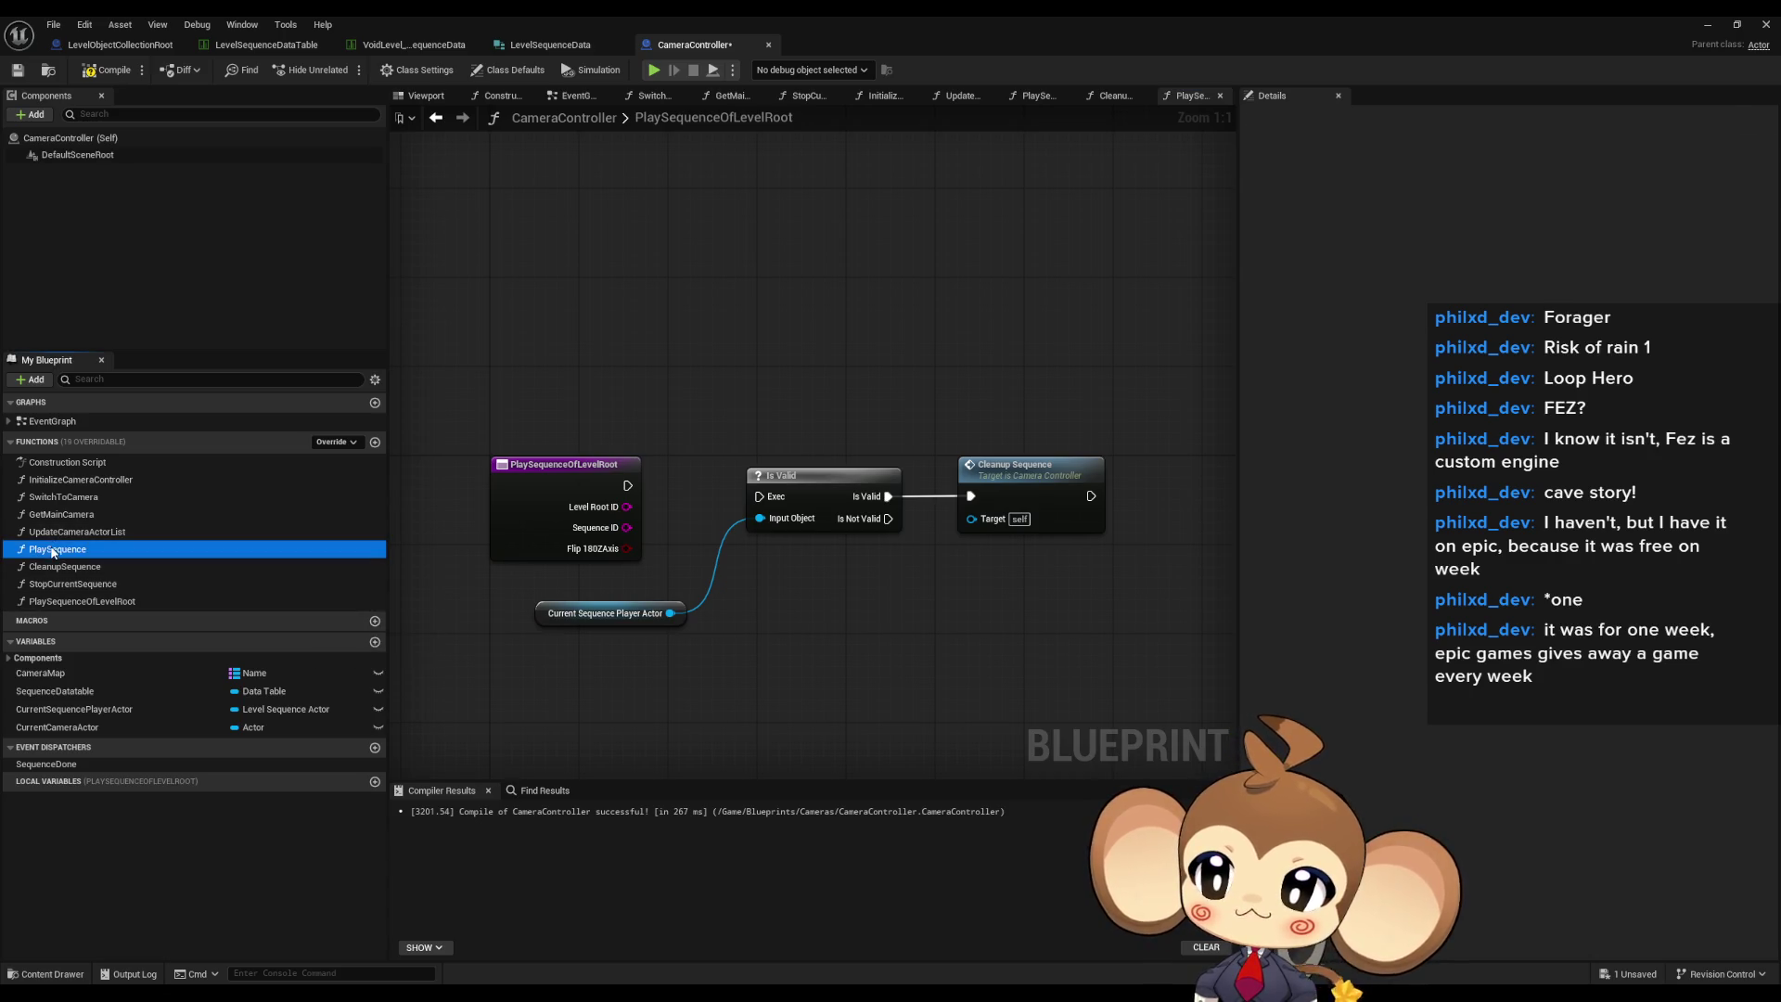
- Review PlaySequenceOfLevelRoot's settings and its graph
{"action": "left_click", "coordinate": [92, 601]}
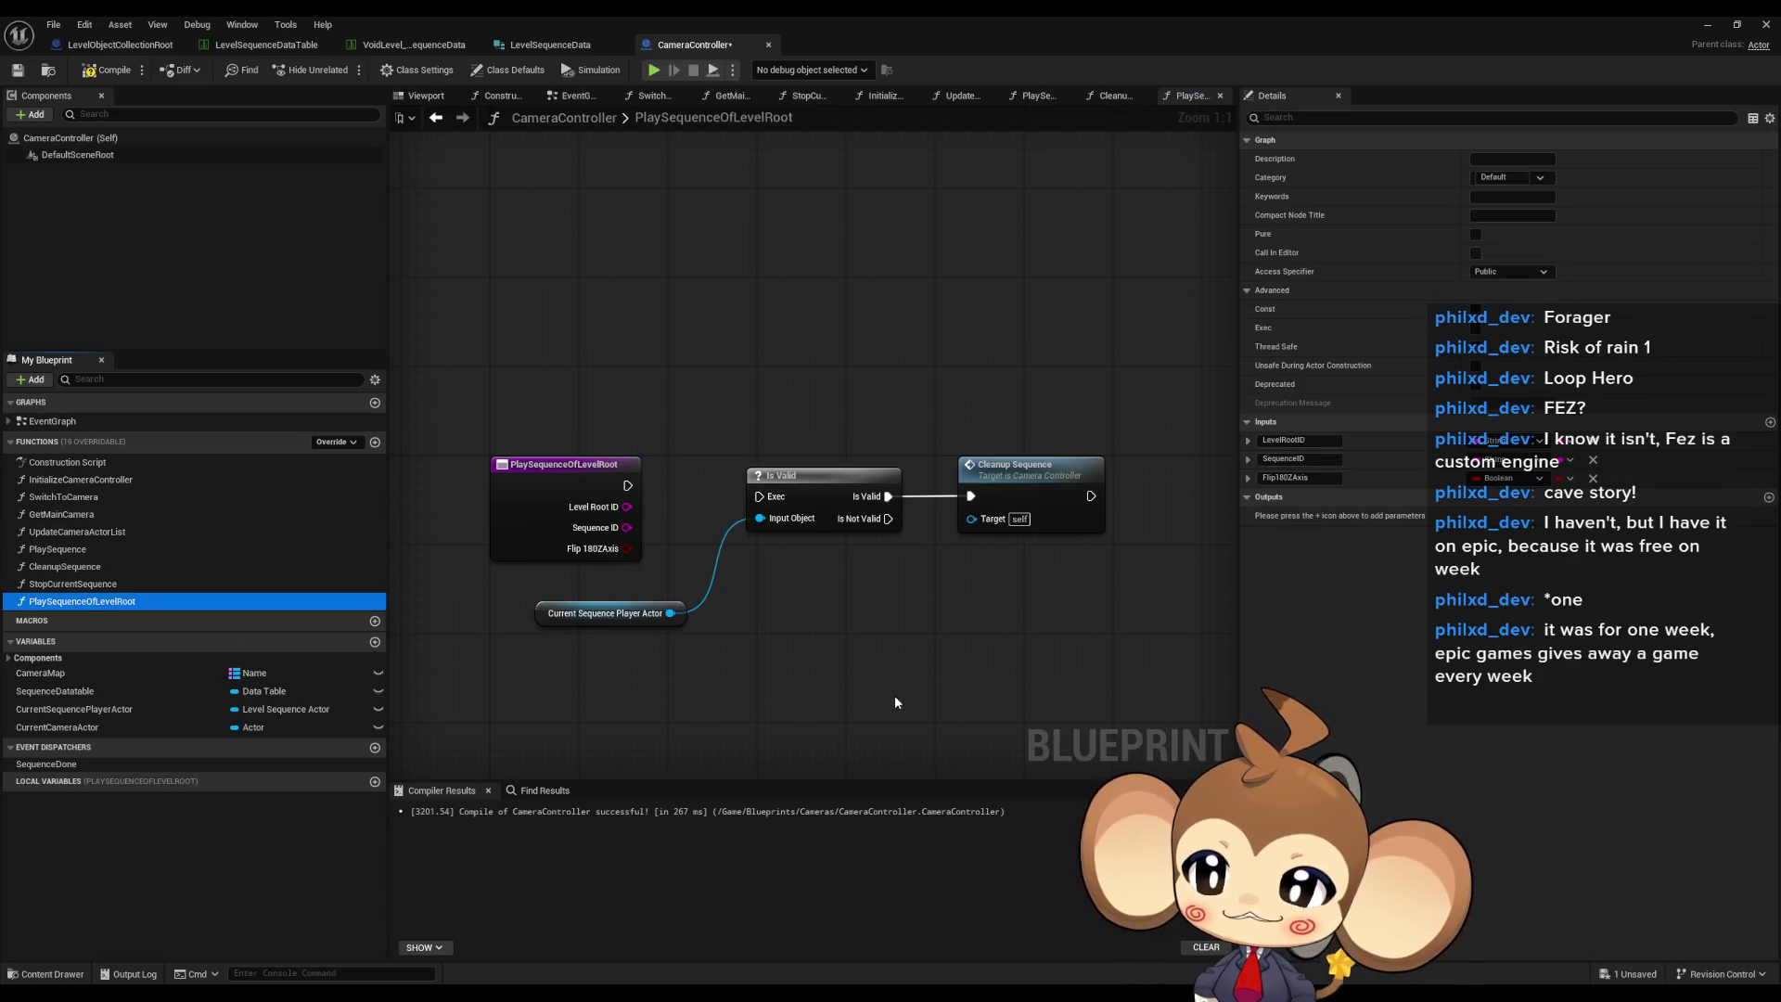
{"action": "left_click", "coordinate": [961, 631]}
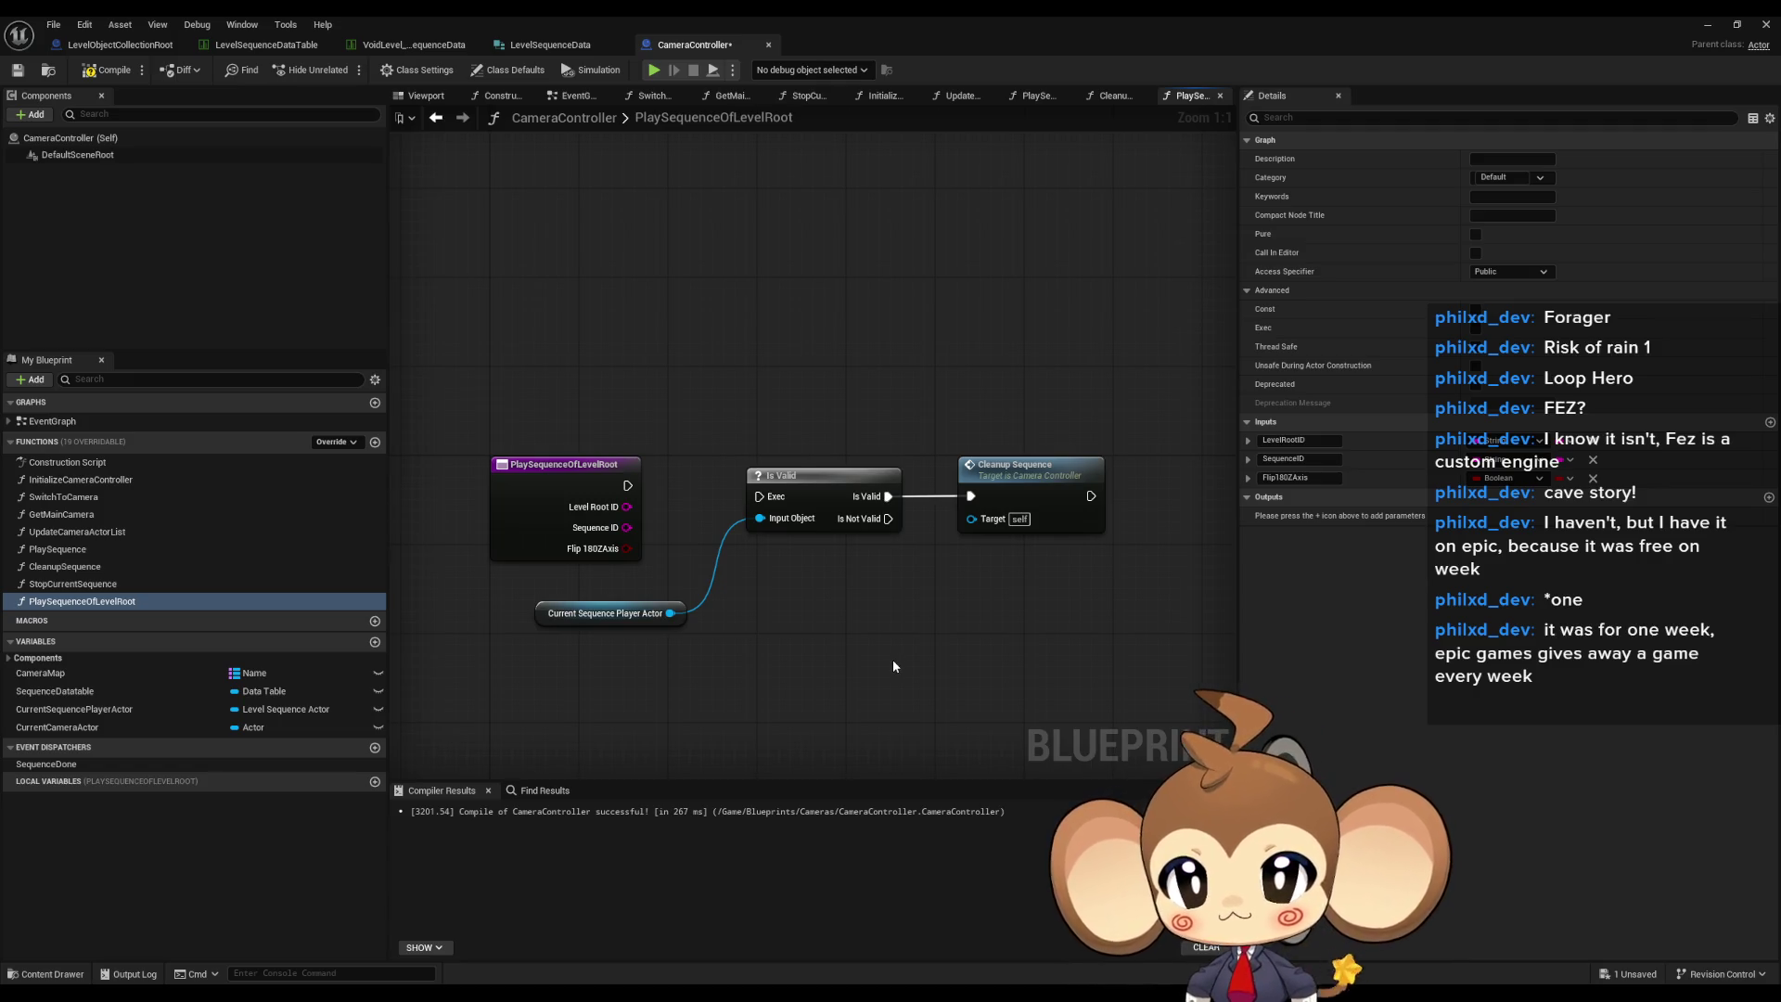
{"action": "left_click_drag", "start_coordinate": [885, 684], "coordinate": [793, 638]}
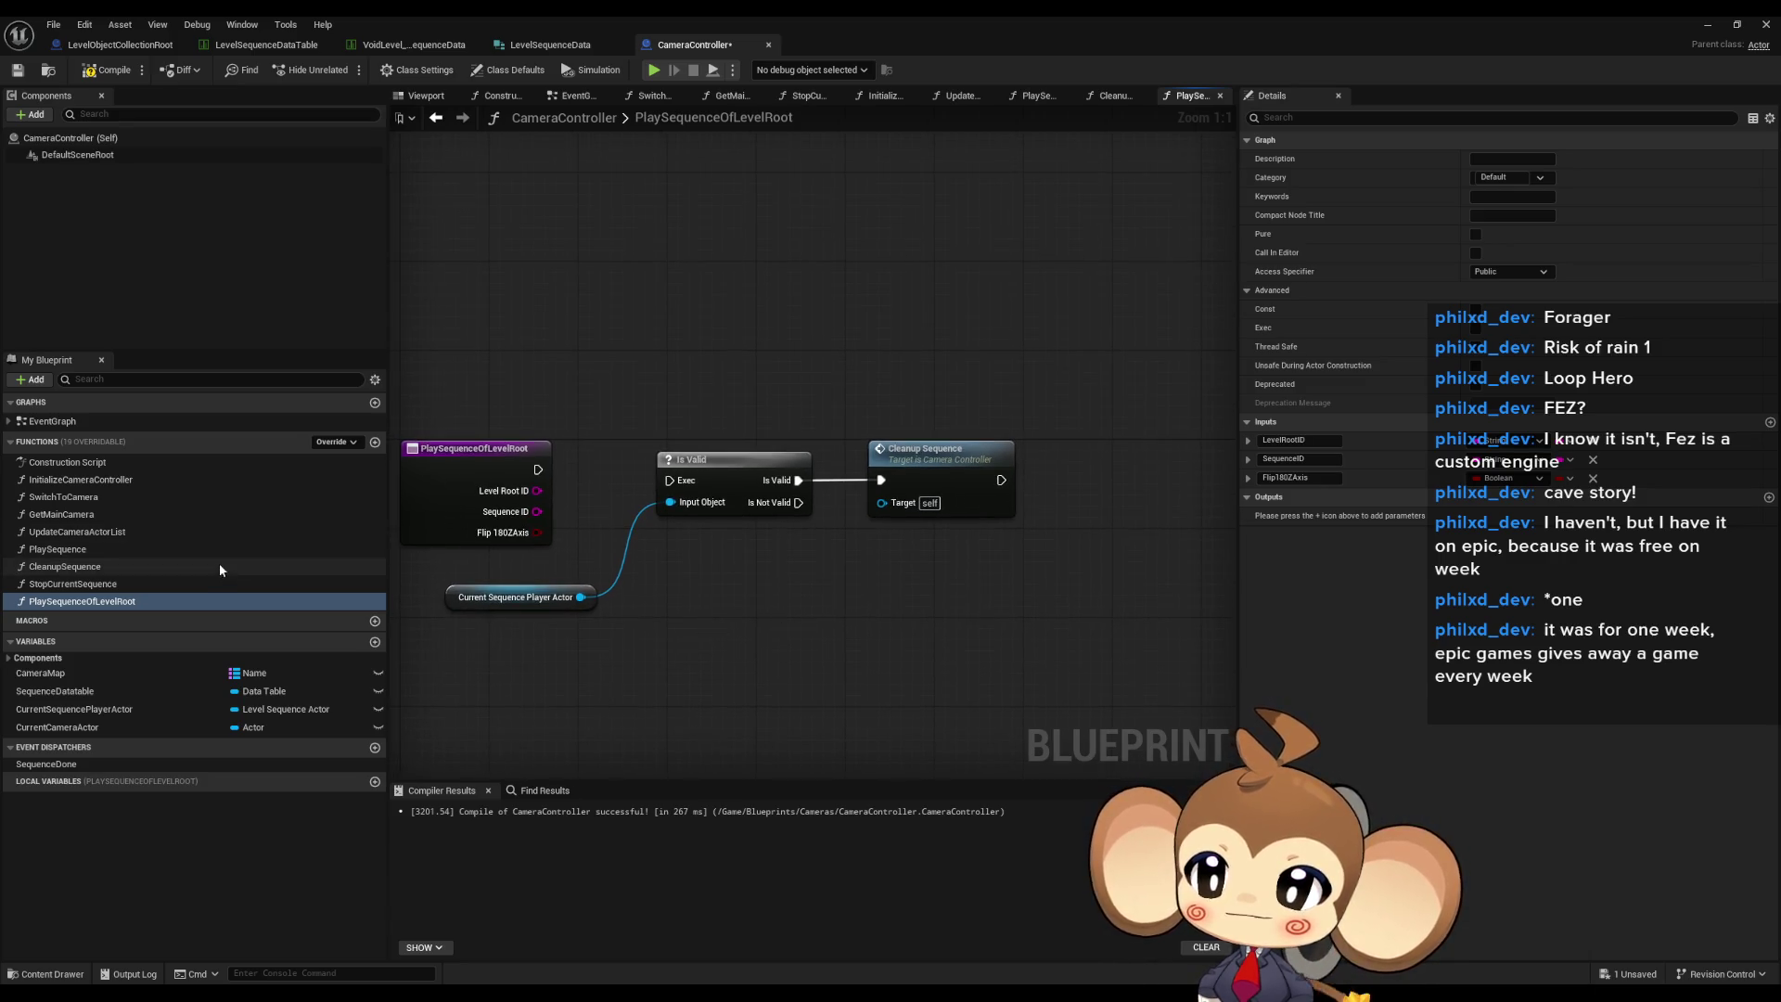
- Open the CleanupSequence function graph and view its properties, then start a new function
{"action": "double_click", "coordinate": [139, 567]}
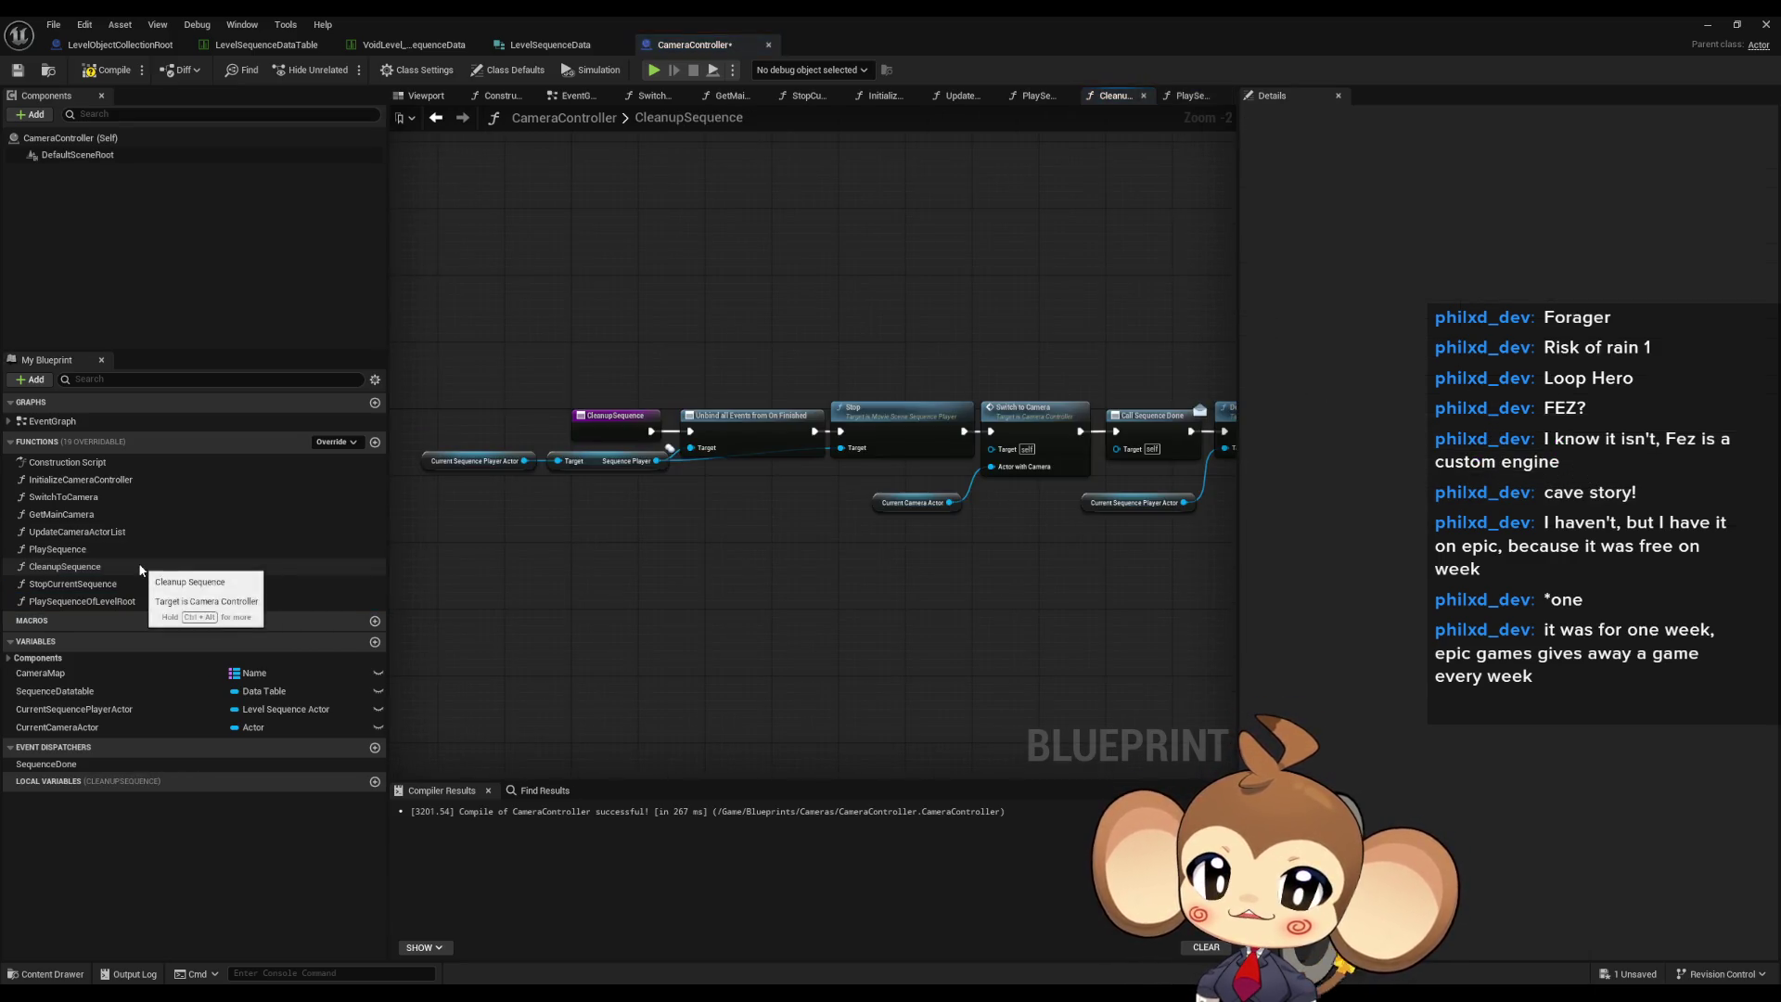
{"action": "left_click_drag", "start_coordinate": [831, 563], "coordinate": [787, 635]}
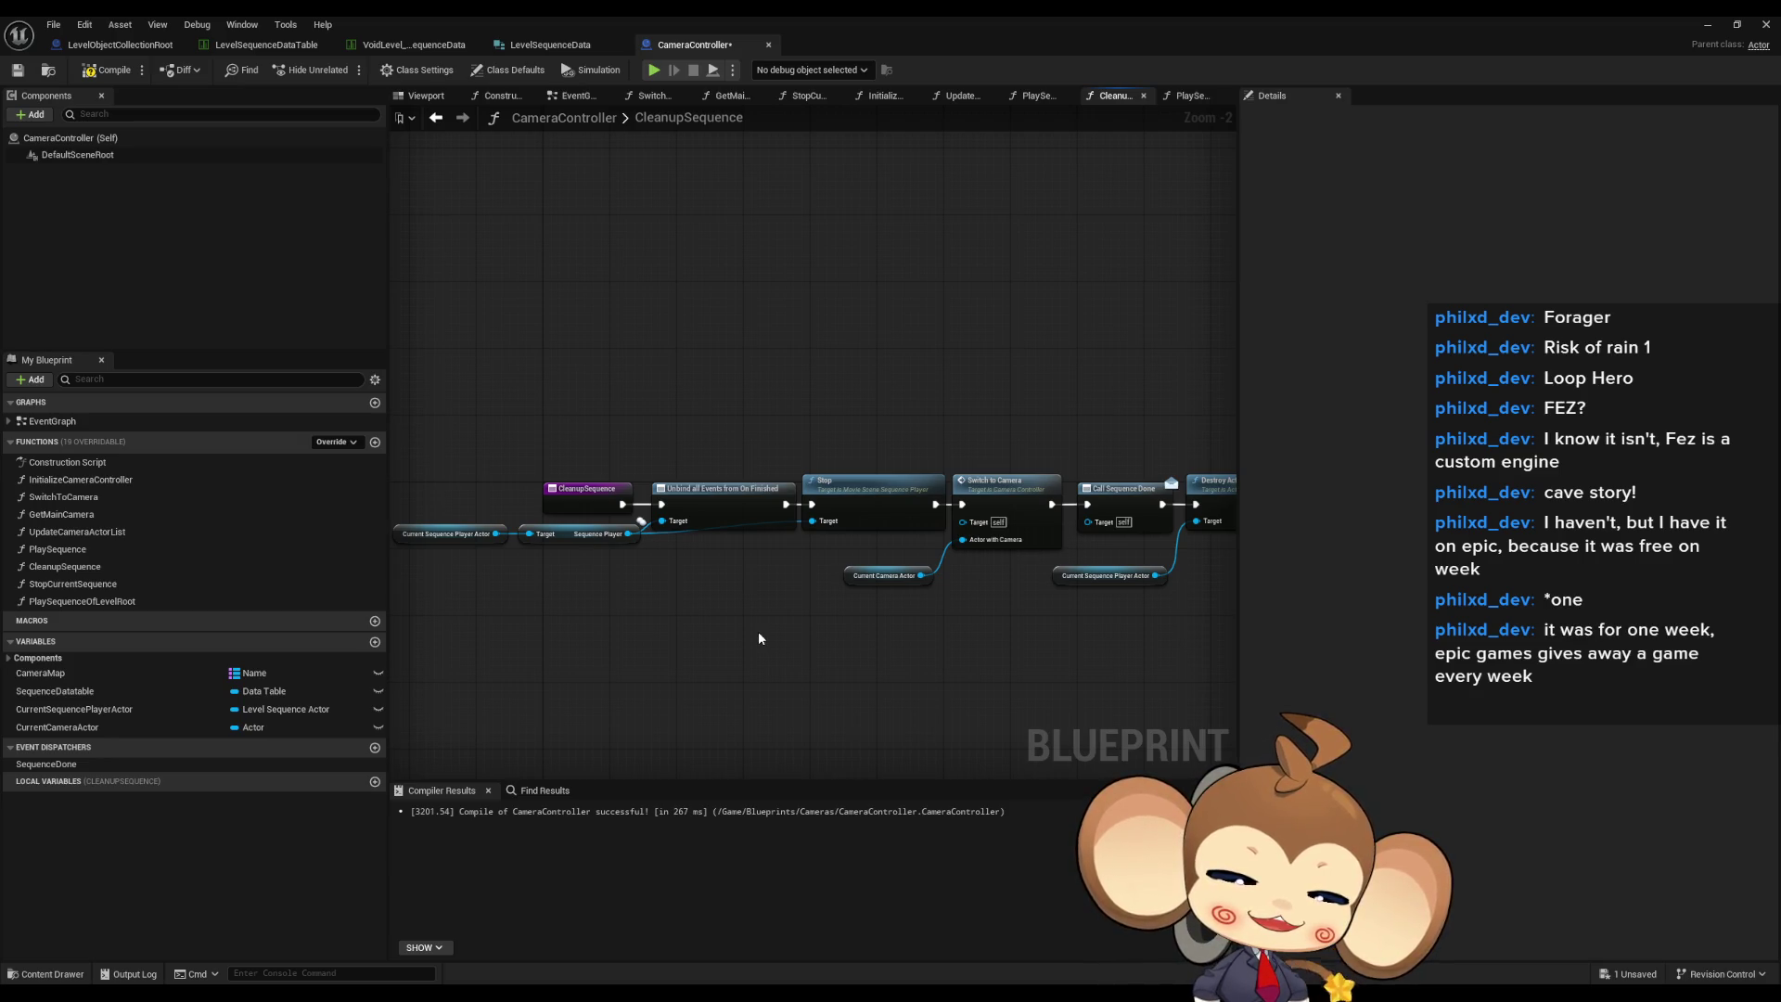
{"action": "left_click", "coordinate": [92, 567]}
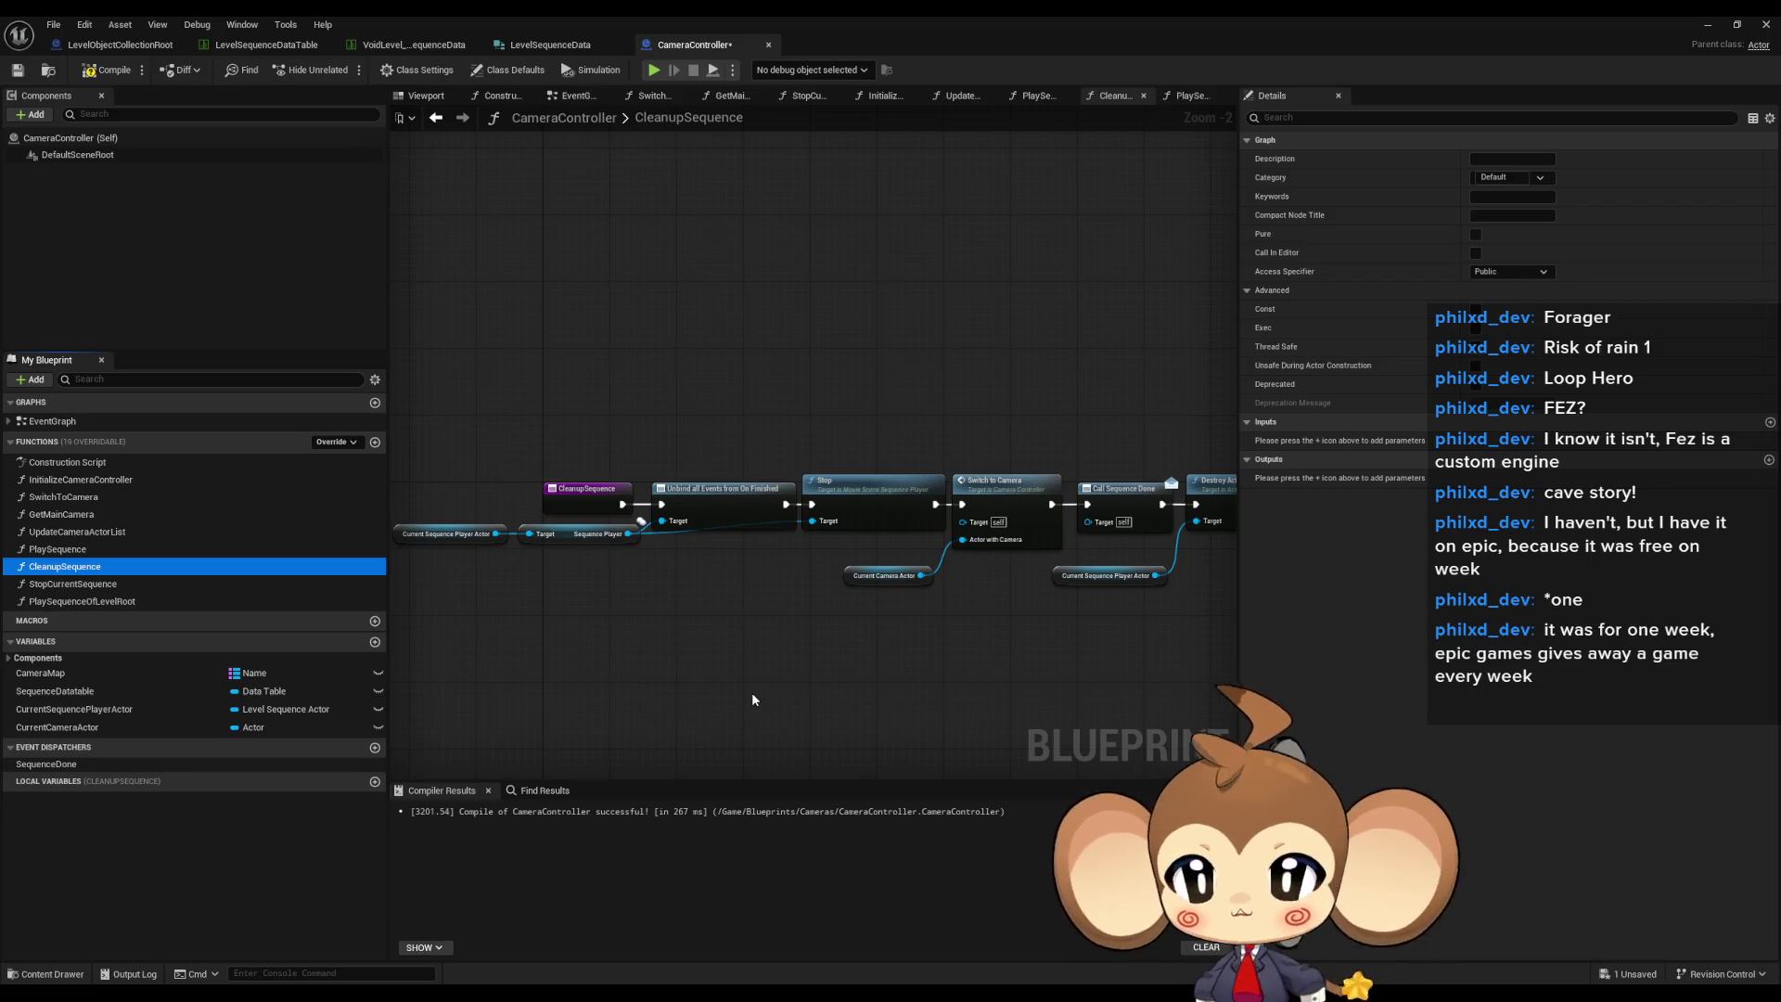
{"action": "left_click", "coordinate": [376, 443]}
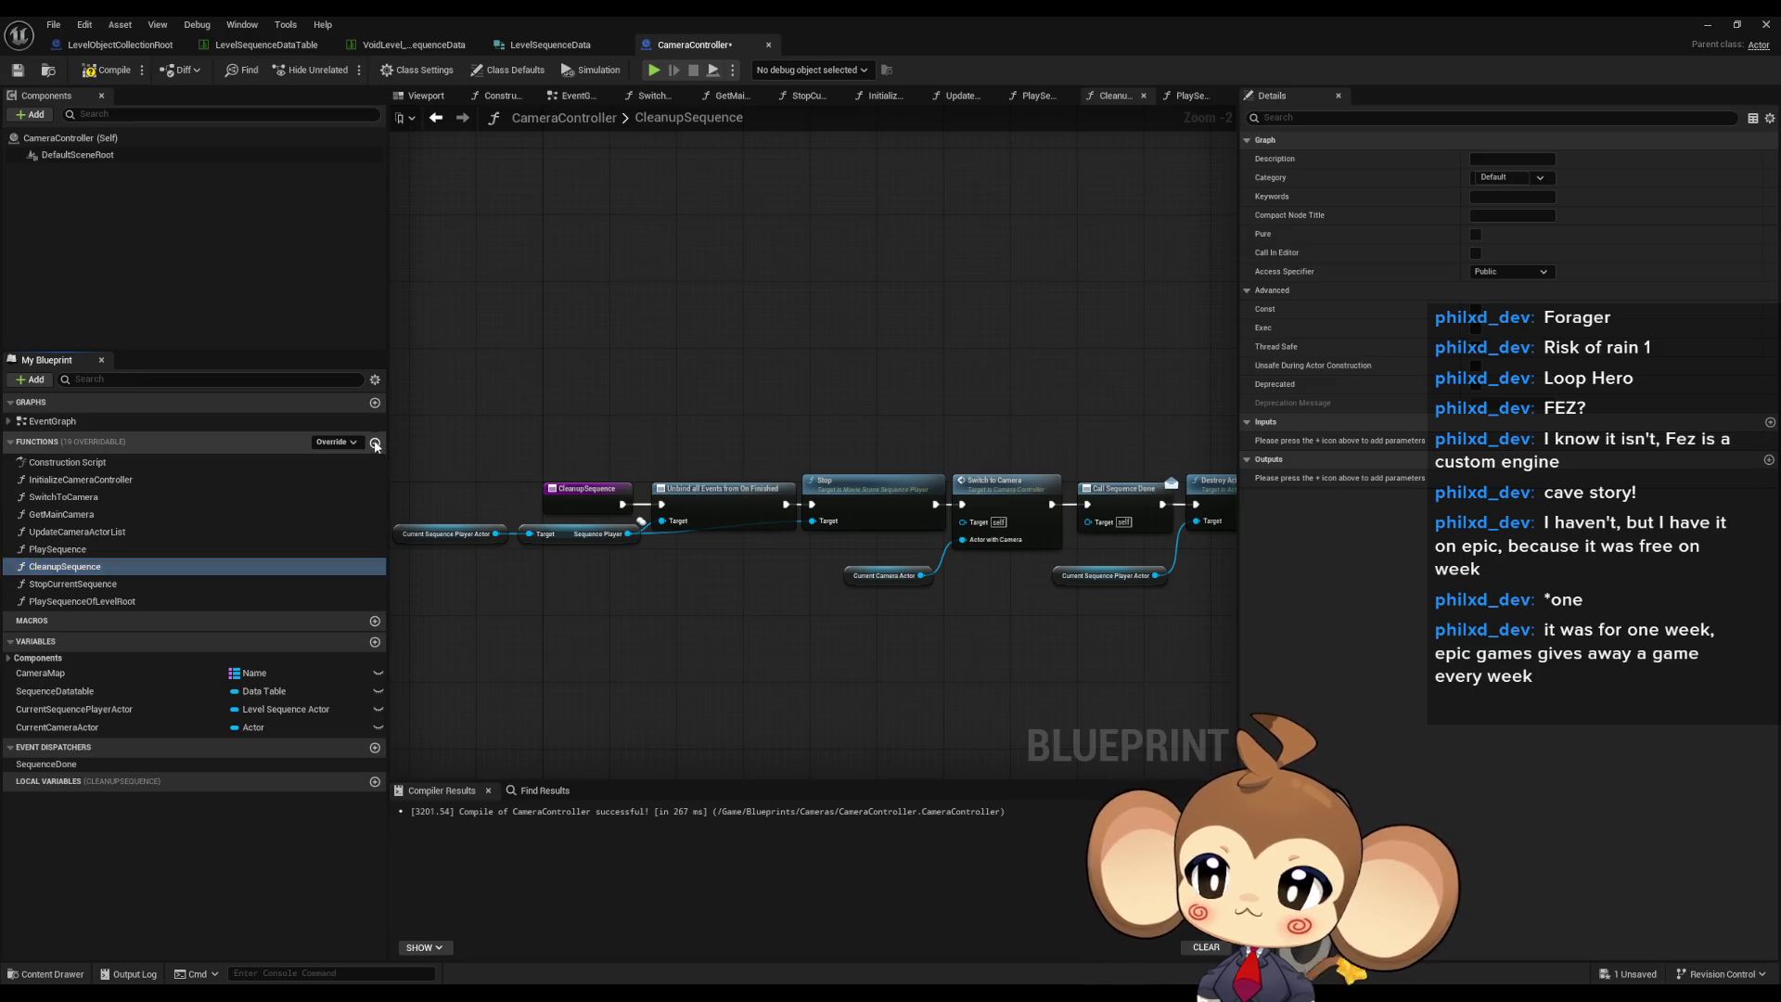
- Name the new function CleanupRunningSequence and select PlaySequence's Is Valid and Cleanup Sequence nodes
{"action": "type", "text": "c"}
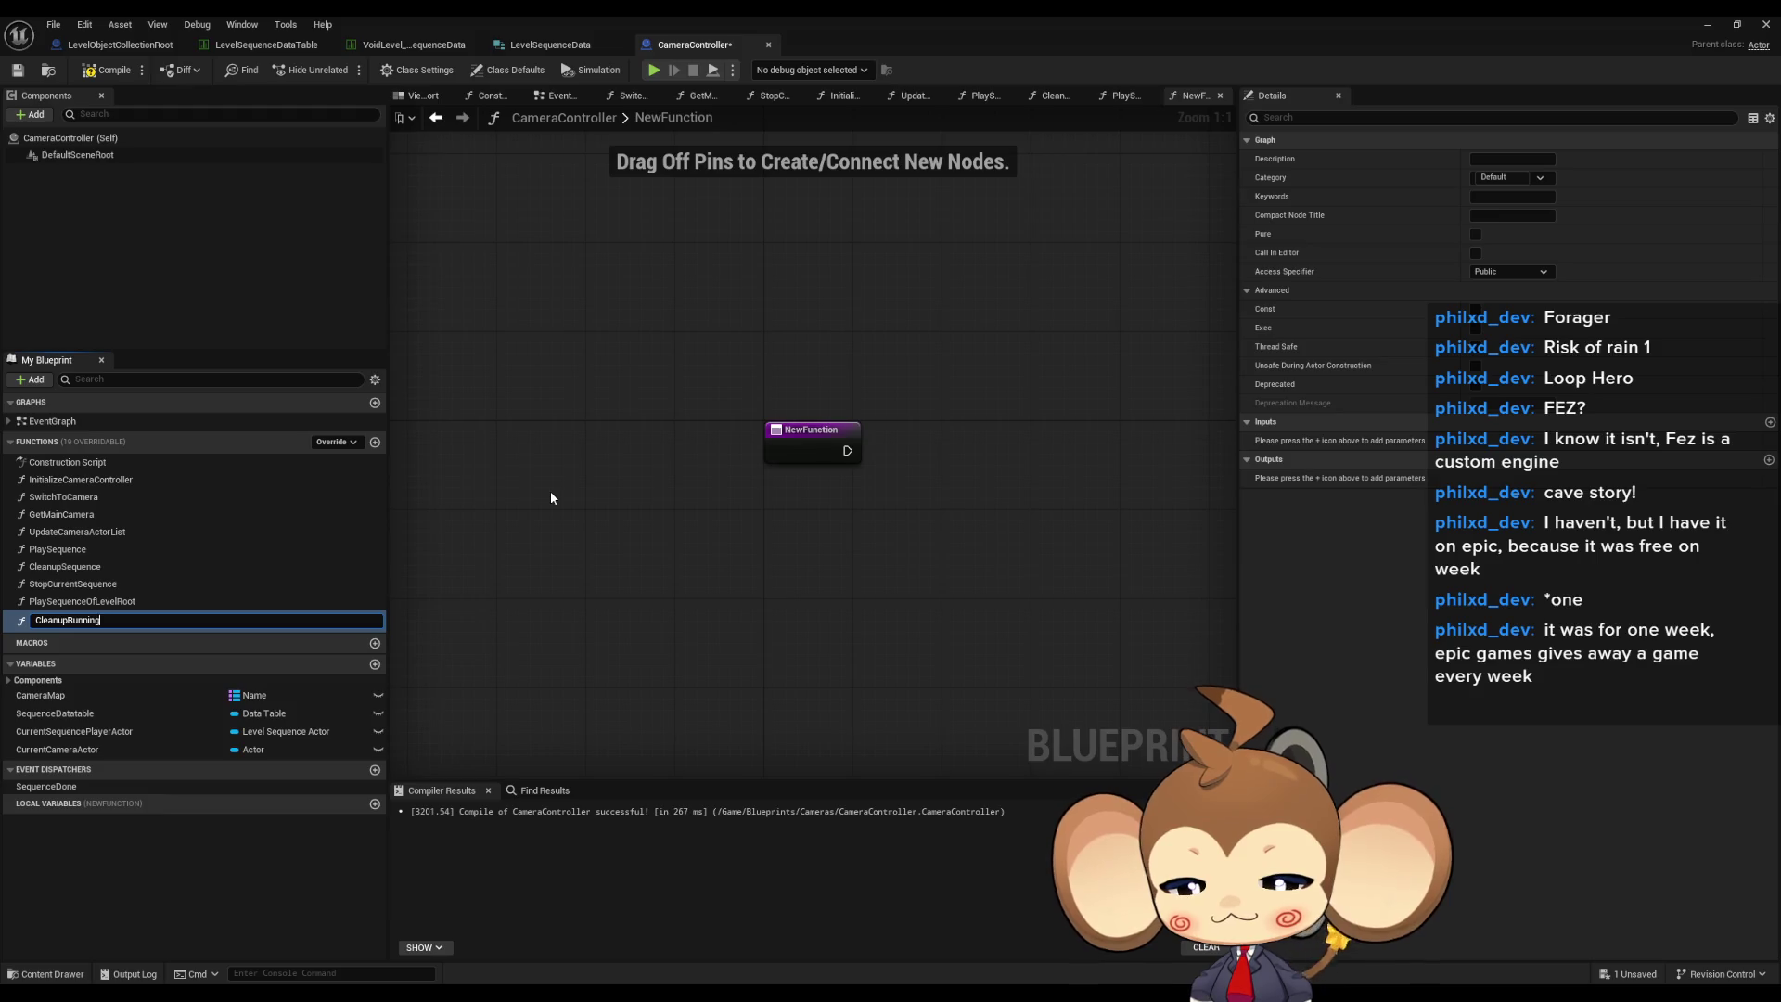
{"action": "type", "text": "ce"}
{"action": "key", "text": "Return"}
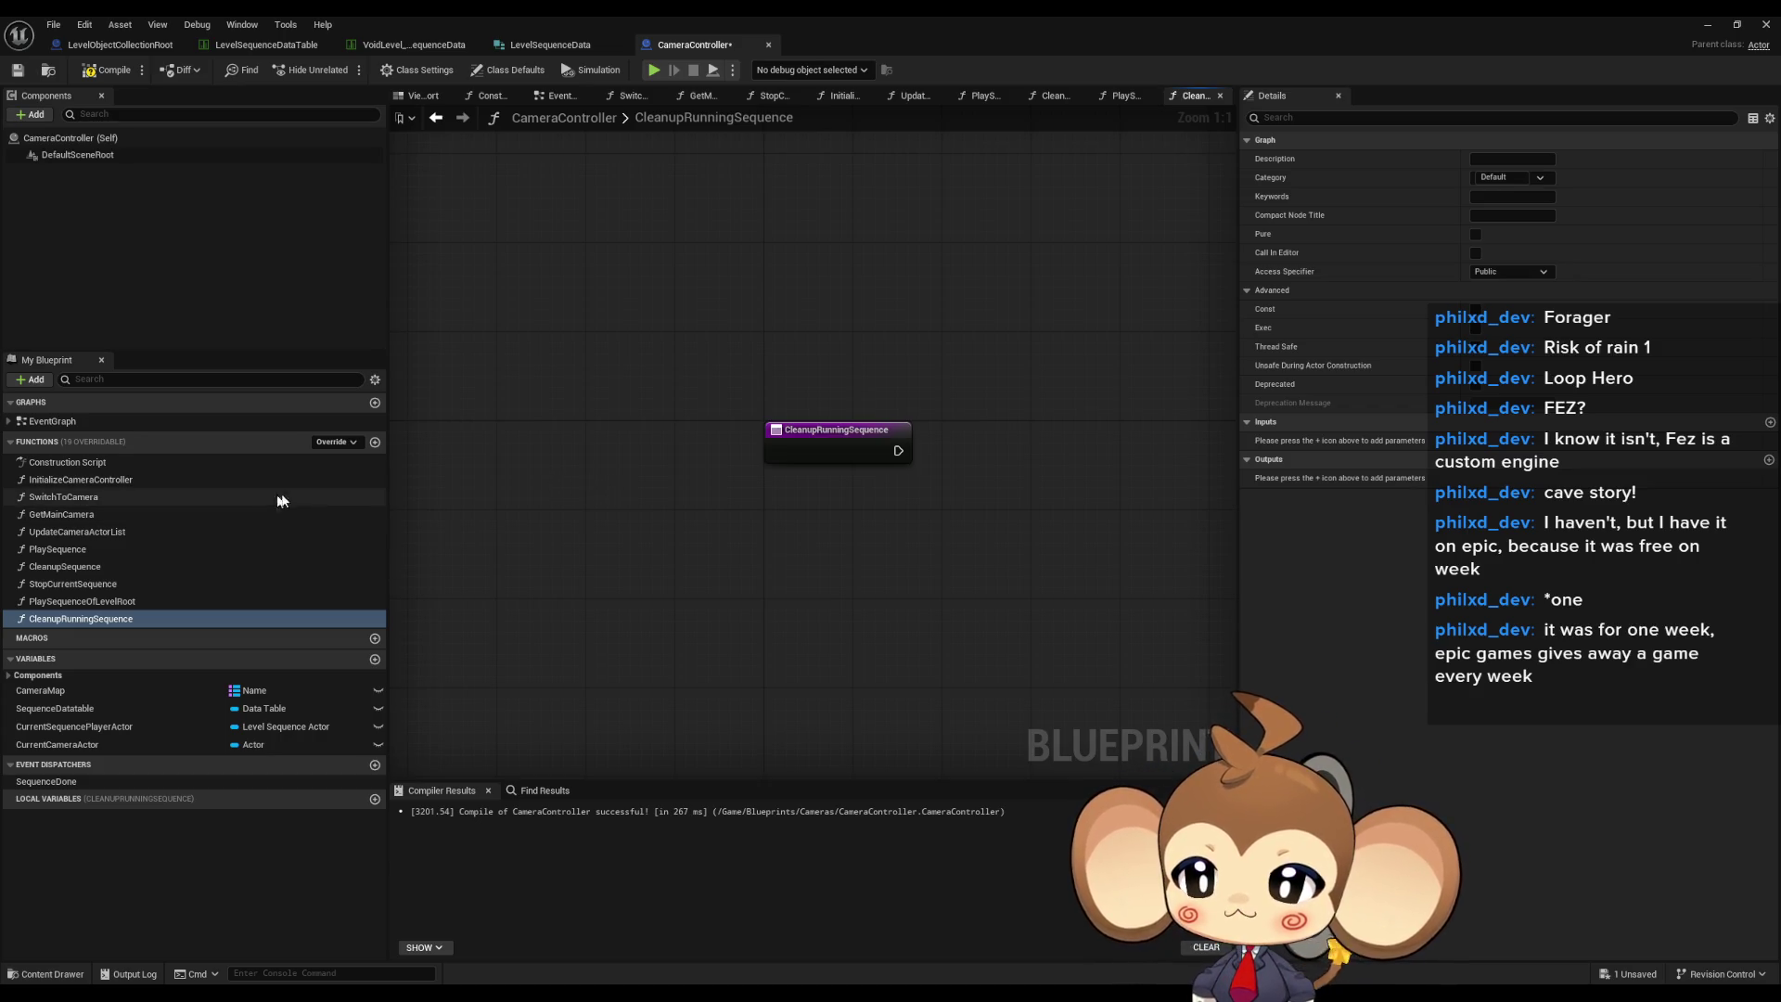
{"action": "double_click", "coordinate": [57, 549]}
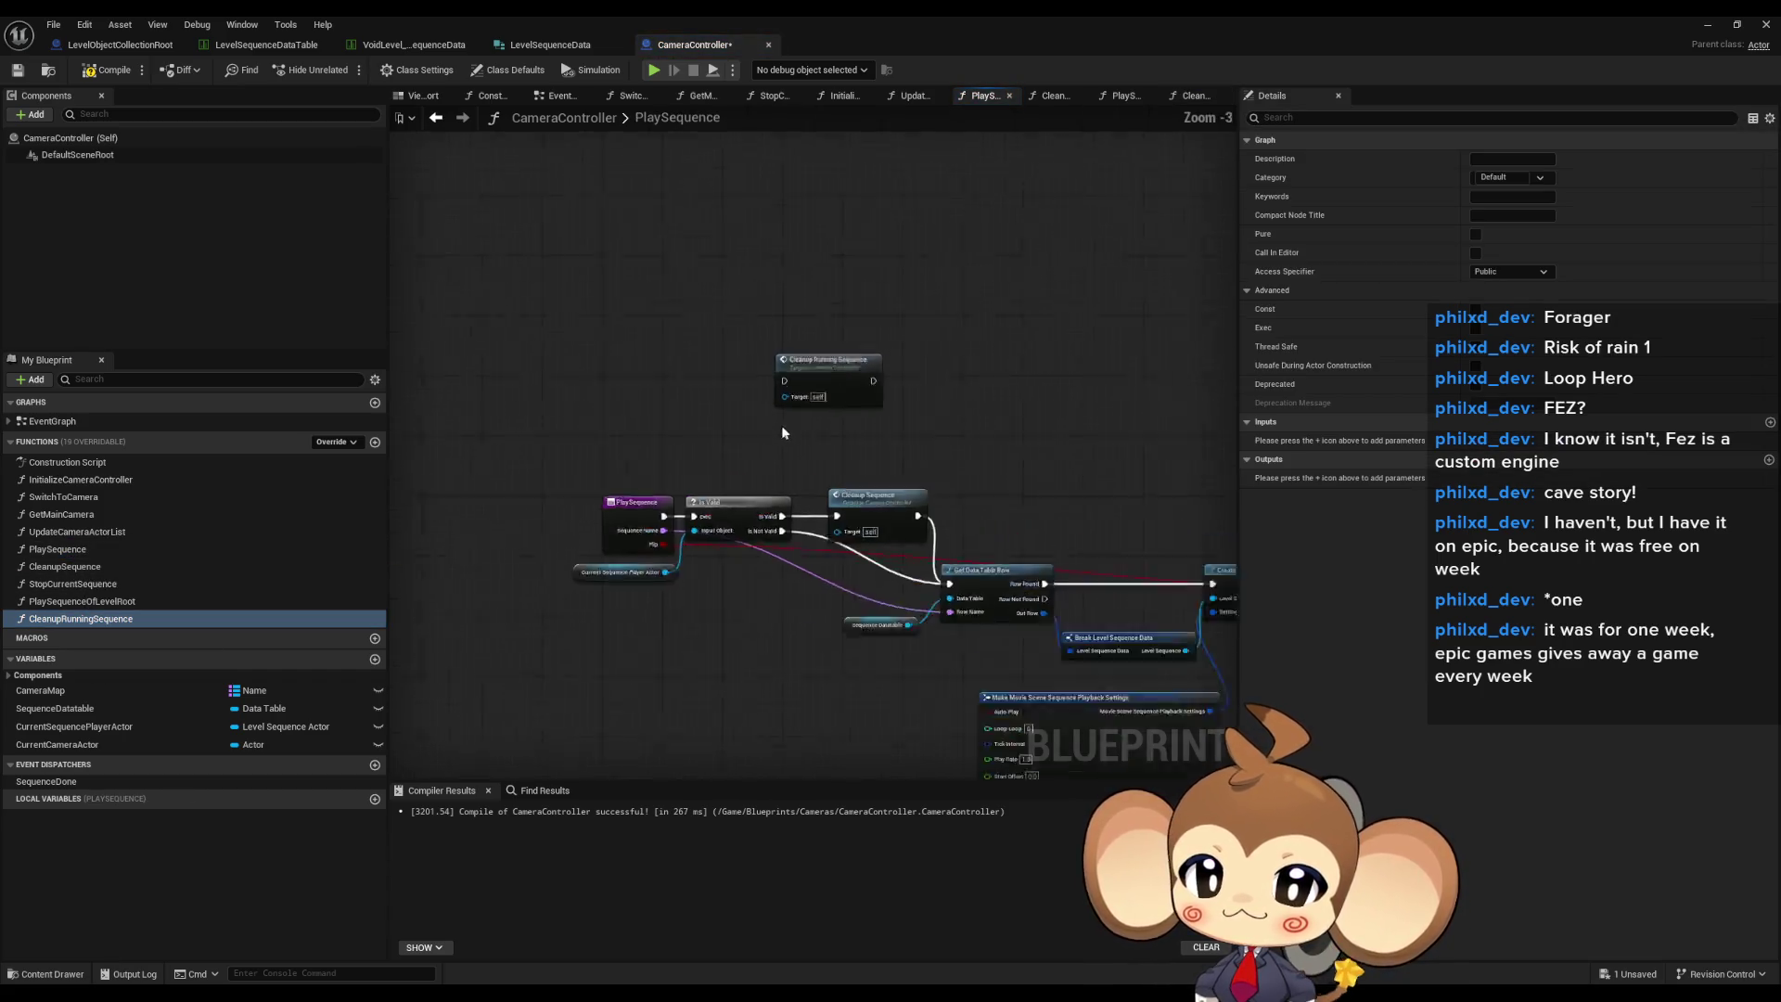
{"action": "scroll", "coordinate": [928, 444], "scroll_direction": "up", "scroll_amount": 3}
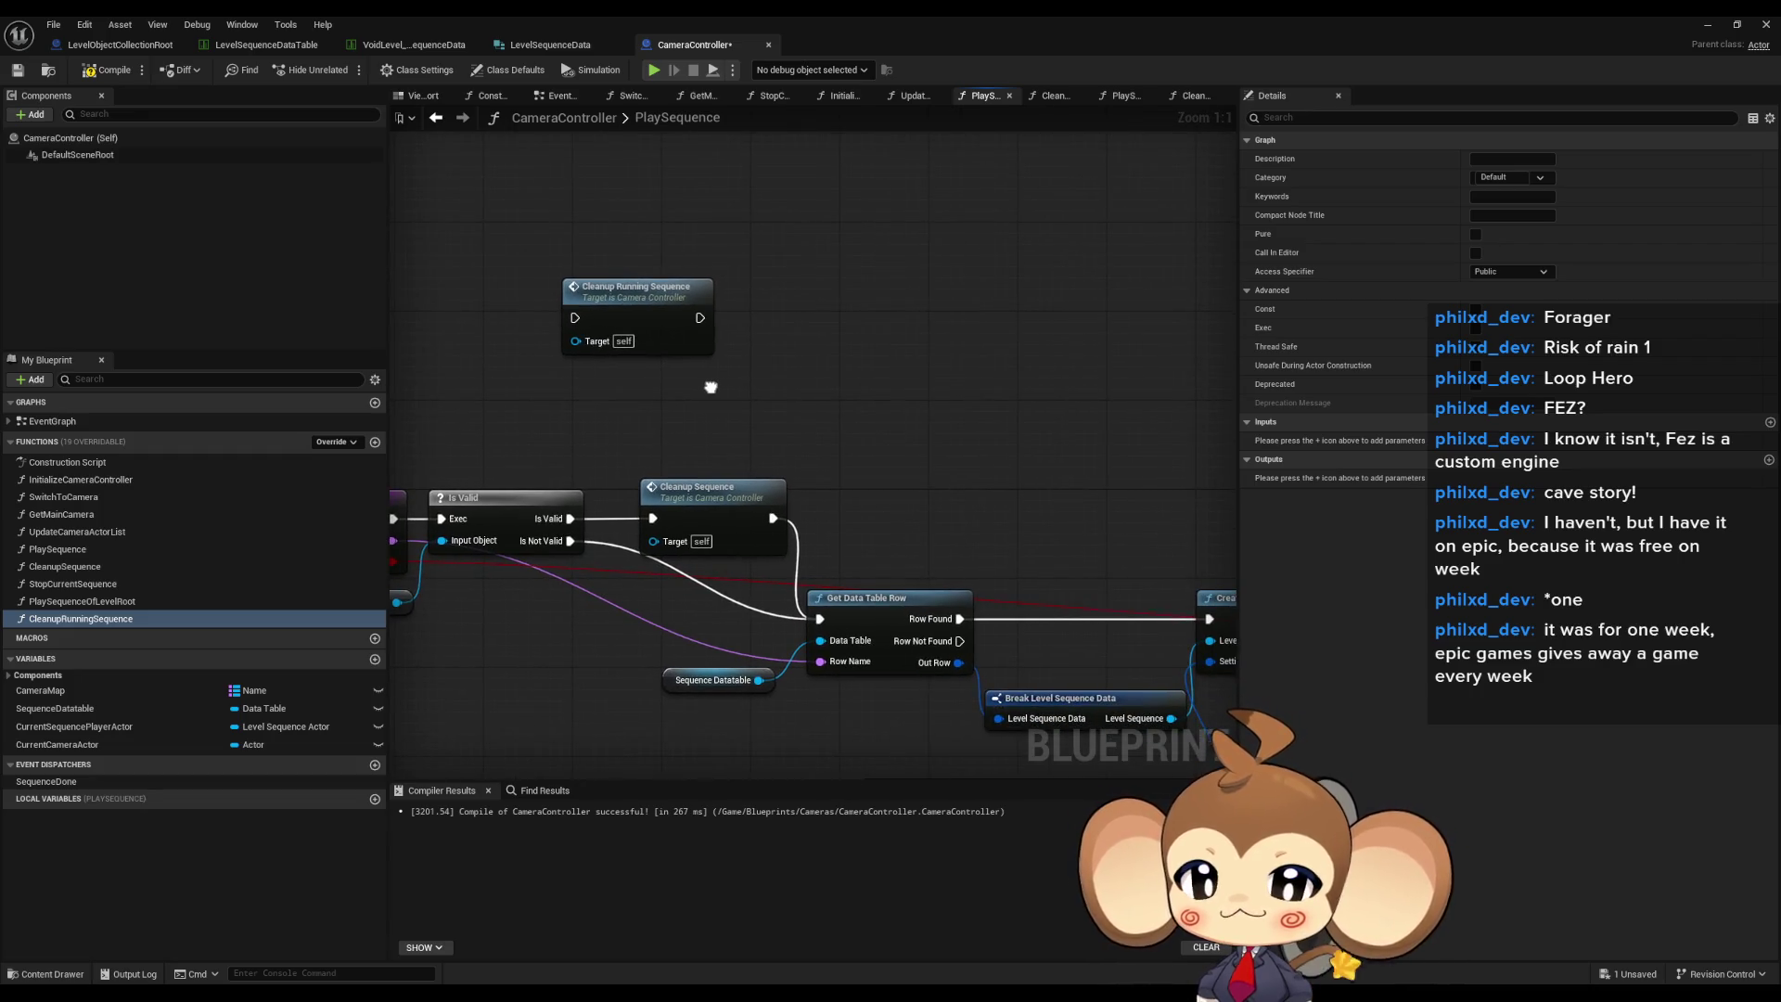
{"action": "left_click_drag", "start_coordinate": [711, 387], "coordinate": [818, 383]}
{"action": "left_click_drag", "start_coordinate": [580, 438], "coordinate": [659, 498]}
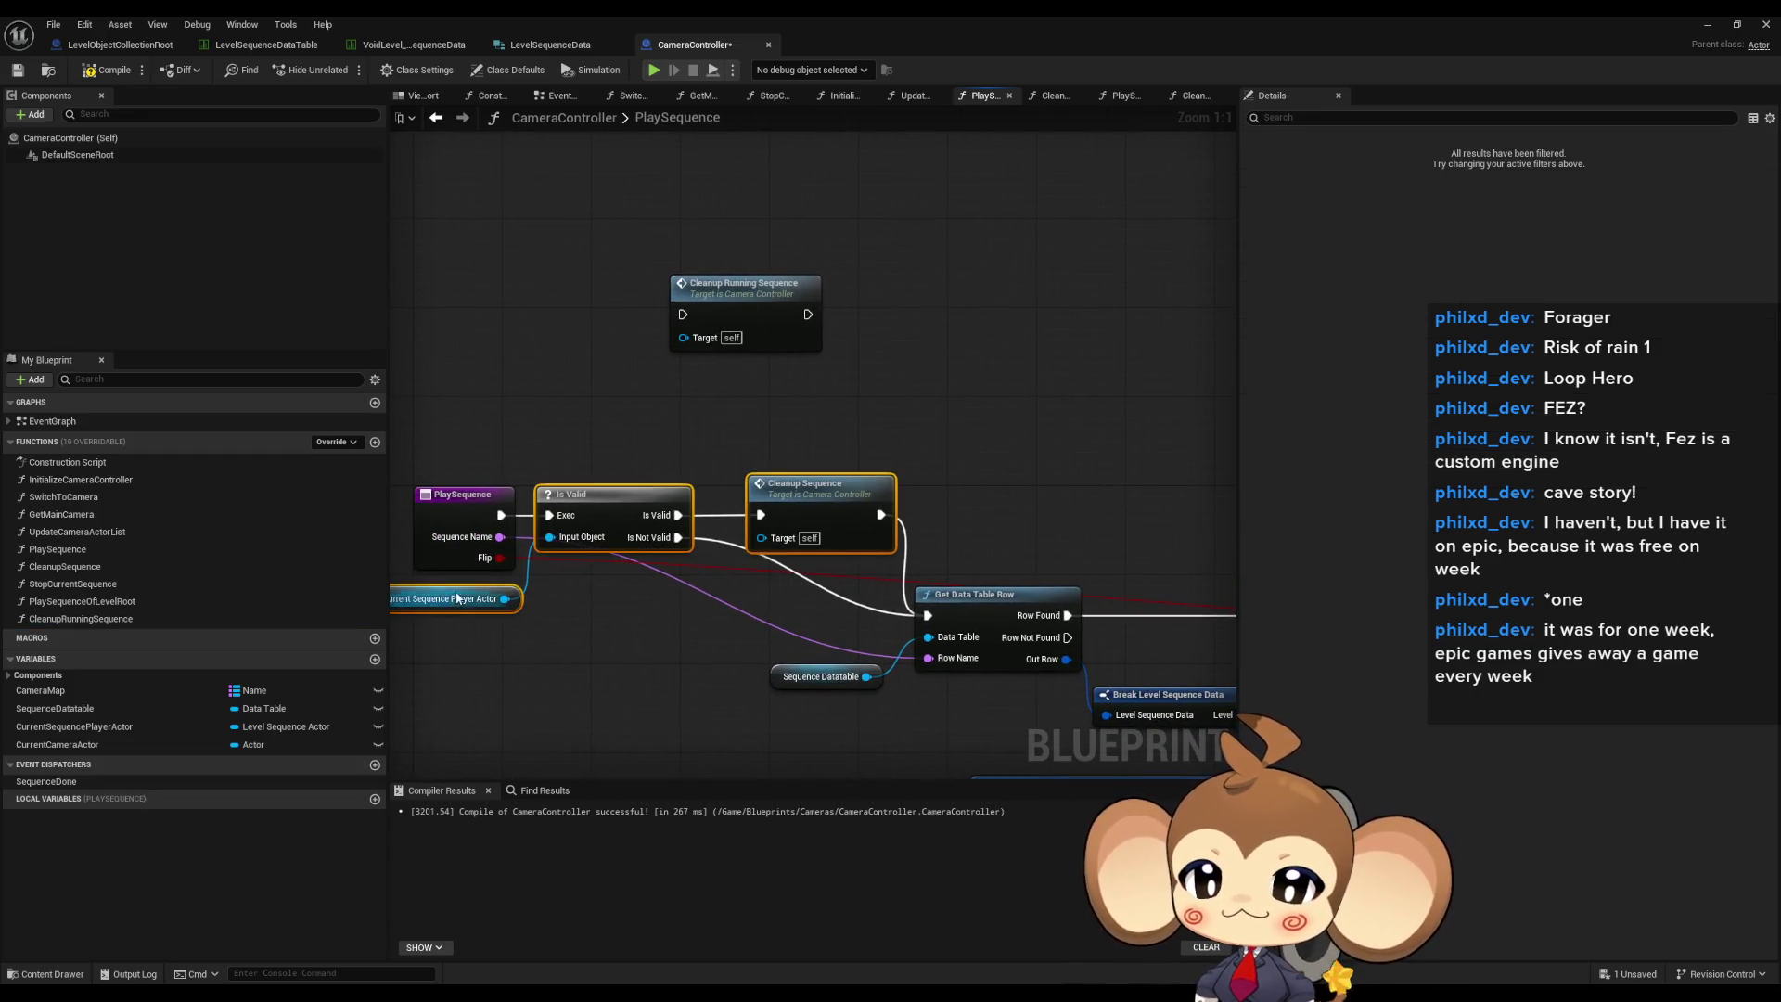
- Paste the Is Valid and Cleanup Sequence nodes into CleanupRunningSequence, wiring its entry to Is Valid
{"action": "left_click", "coordinate": [781, 318]}
{"action": "double_click", "coordinate": [757, 312]}
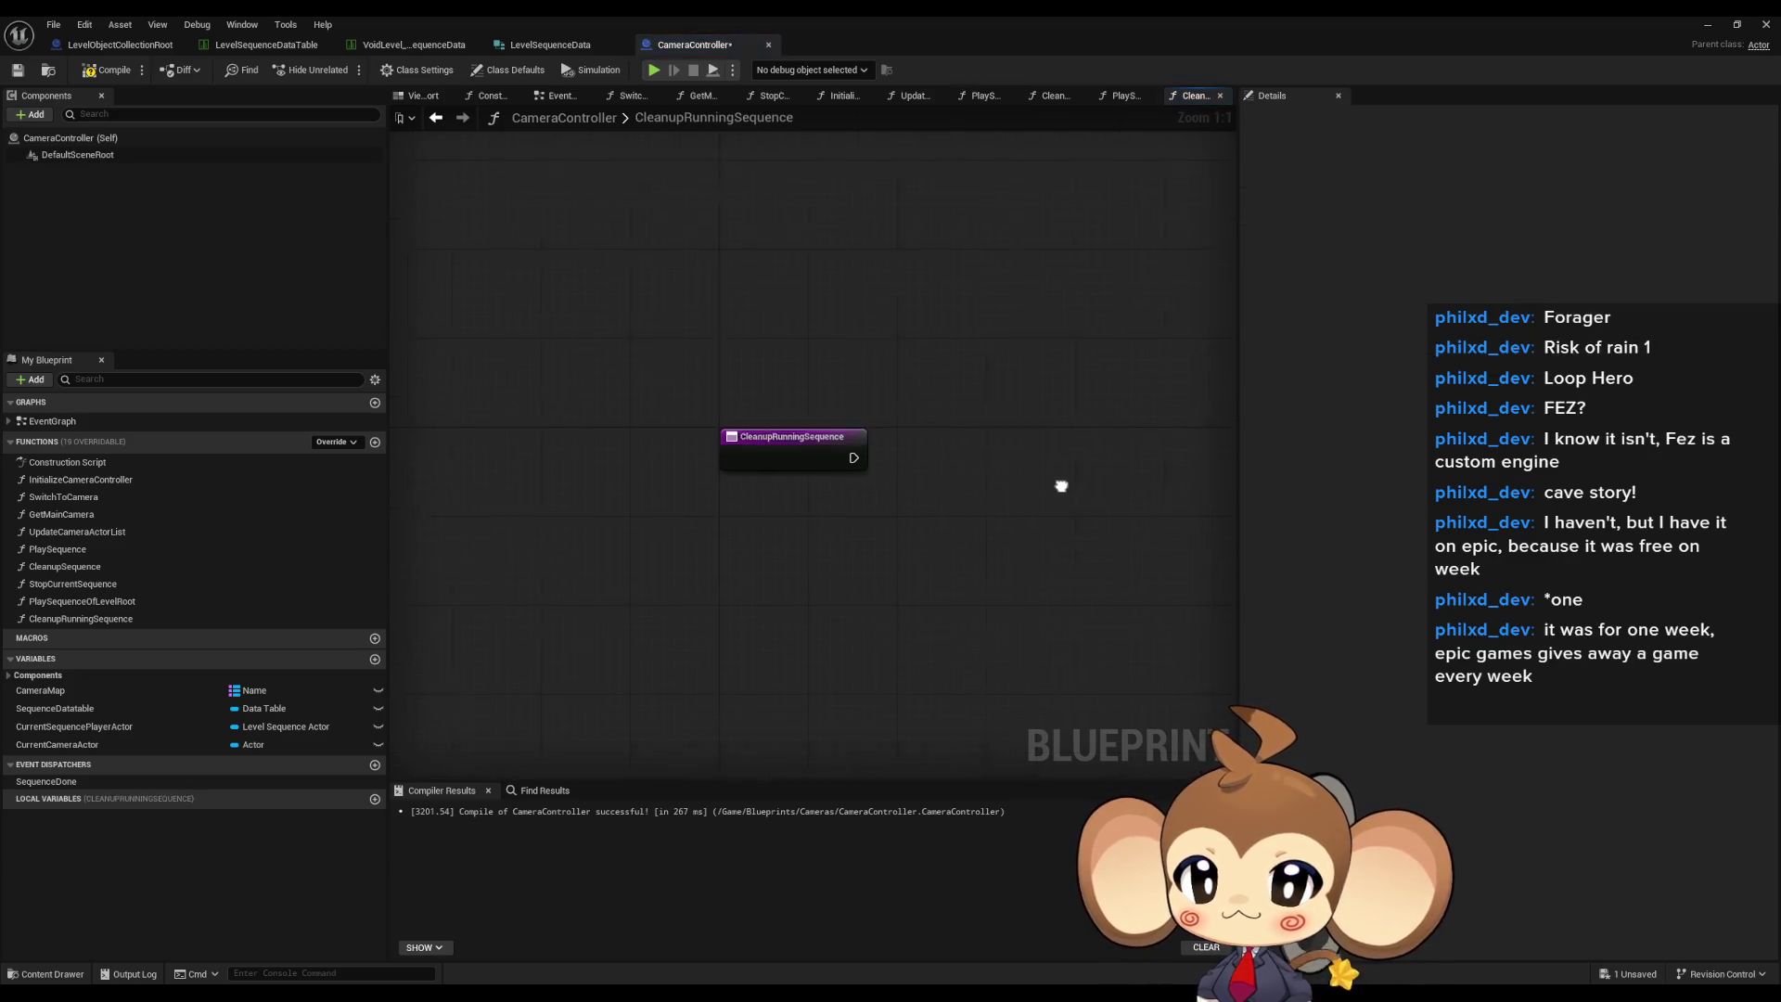
{"action": "key", "text": "ctrl+v"}
{"action": "left_click_drag", "start_coordinate": [779, 456], "coordinate": [940, 471]}
{"action": "key", "text": "Home"}
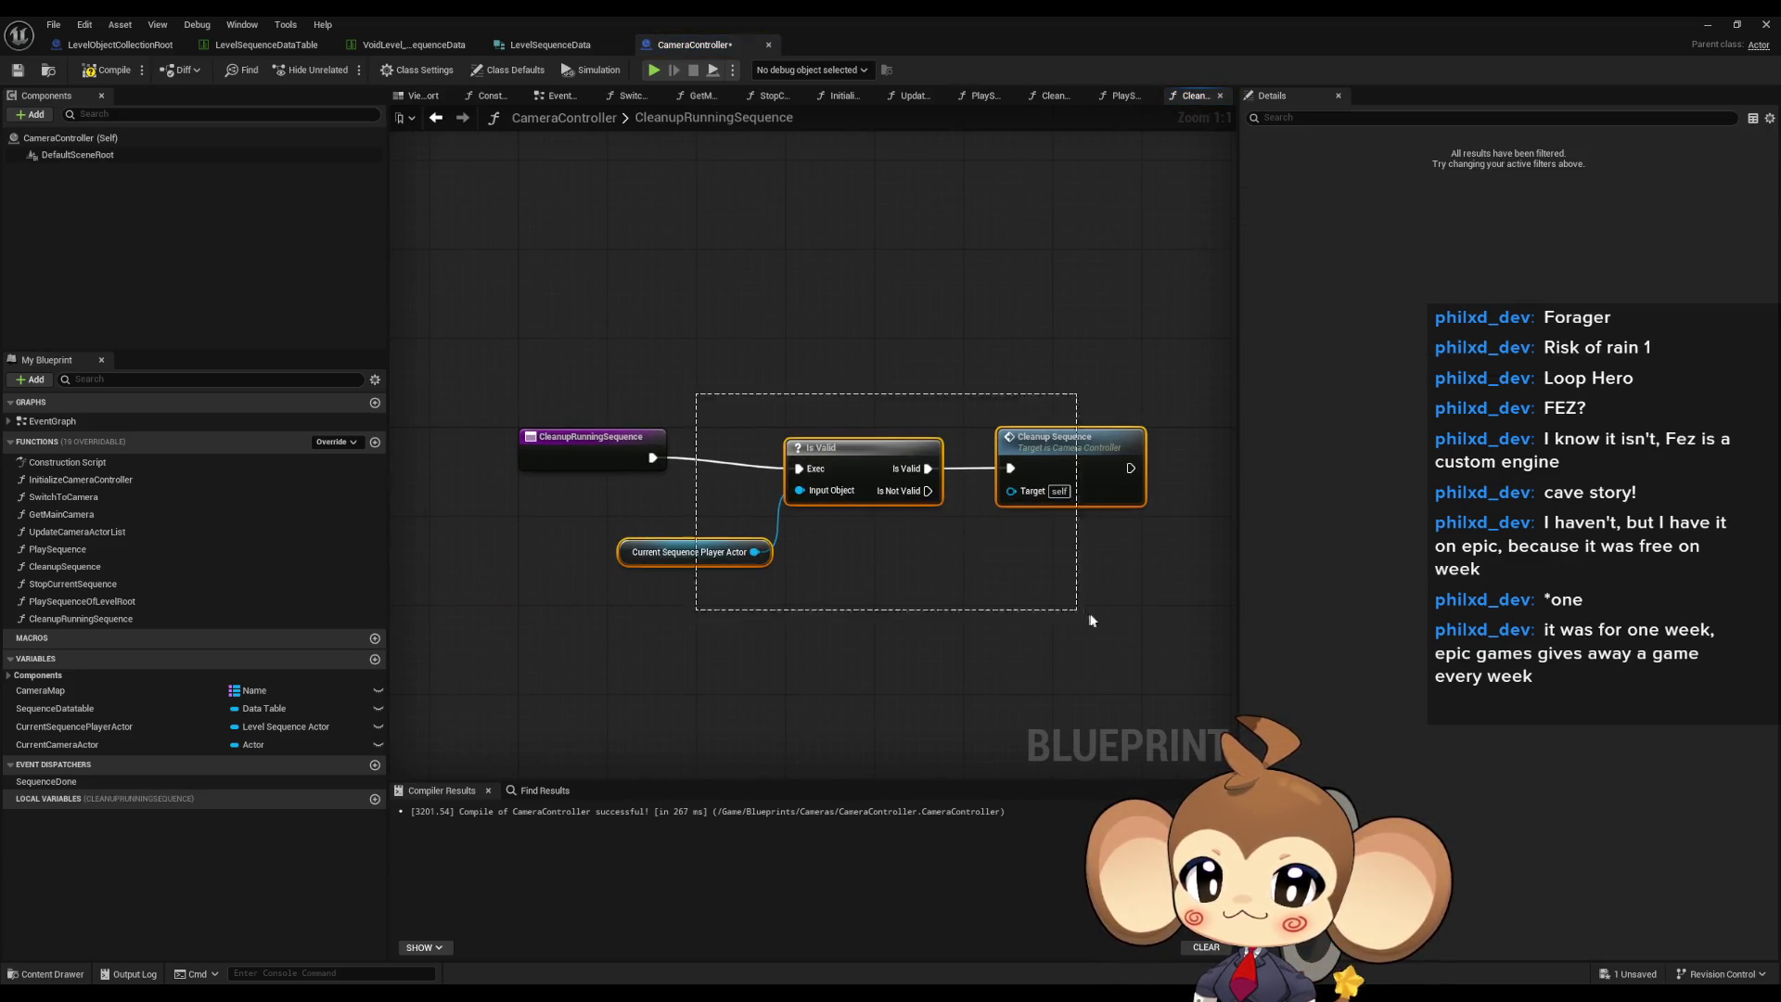
{"action": "left_click", "coordinate": [941, 630]}
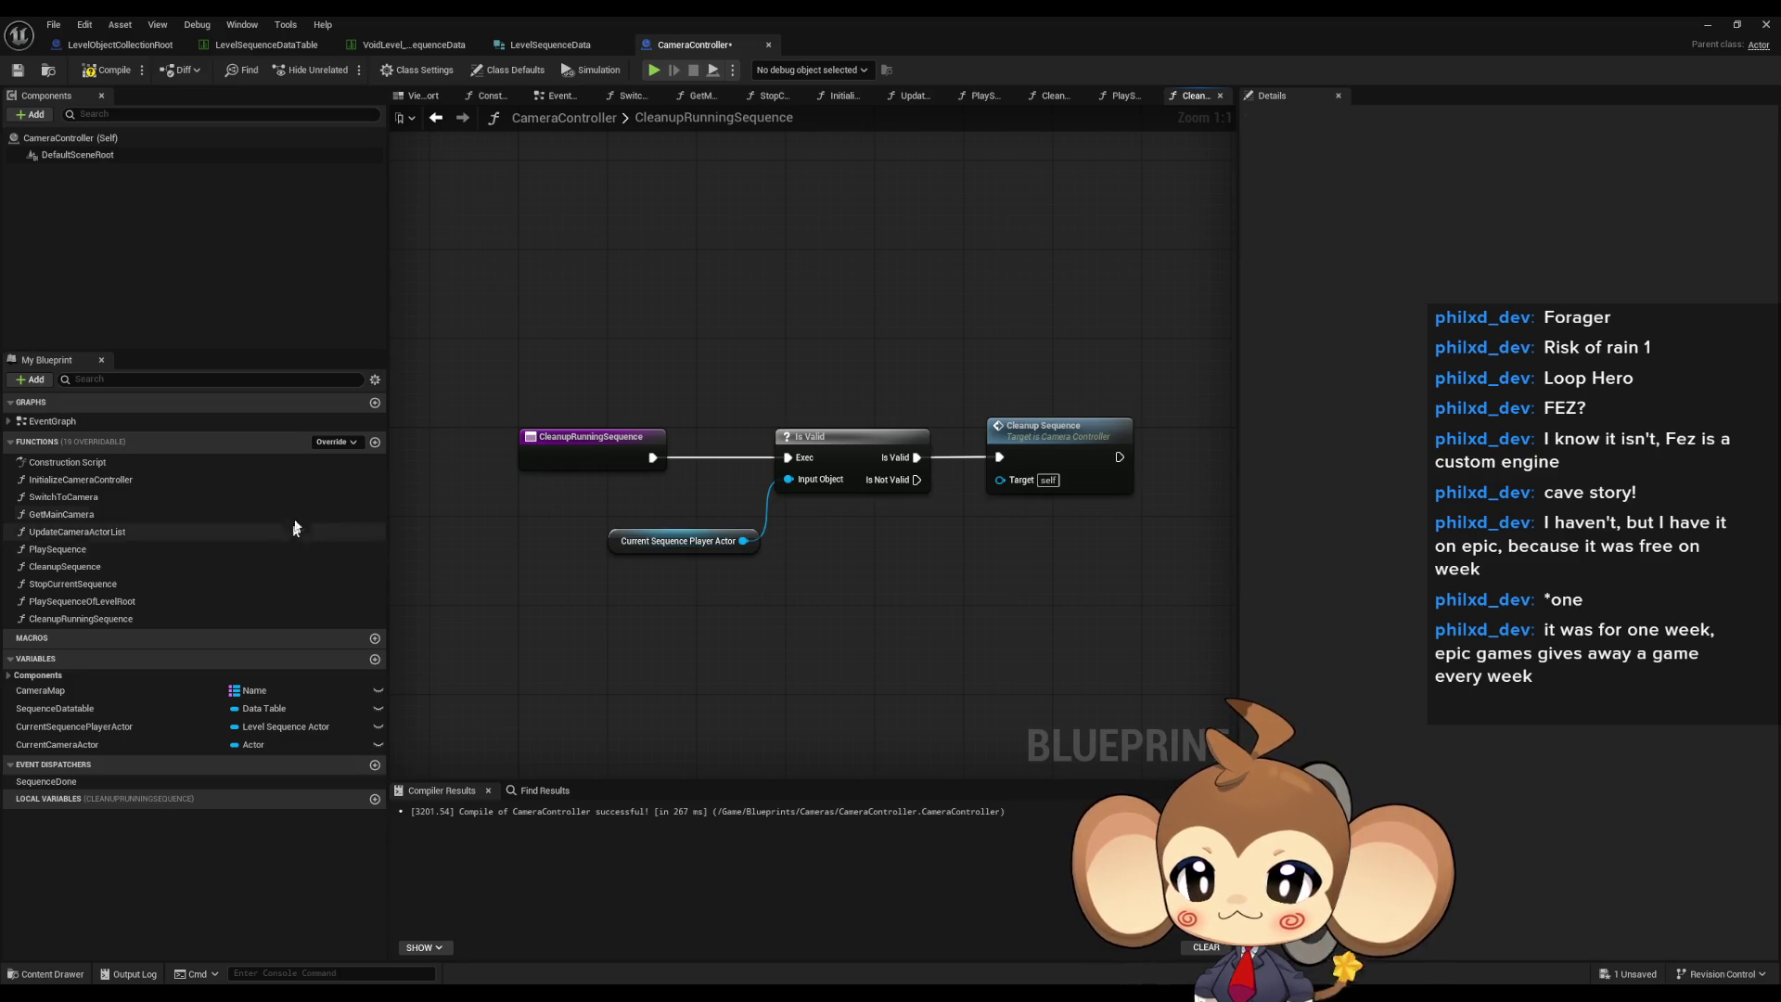
- In PlaySequence, run Cleanup Running Sequence before Get Data Table Row and delete the old check nodes
{"action": "left_click", "coordinate": [438, 122]}
{"action": "mouse_move", "coordinate": [736, 397]}
{"action": "left_mouse_down"}
{"action": "mouse_move", "coordinate": [649, 425]}
{"action": "mouse_move", "coordinate": [827, 408]}
{"action": "left_mouse_up"}
{"action": "mouse_move", "coordinate": [810, 274]}
{"action": "left_mouse_down"}
{"action": "mouse_move", "coordinate": [835, 295]}
{"action": "mouse_move", "coordinate": [668, 469]}
{"action": "mouse_move", "coordinate": [628, 479]}
{"action": "left_mouse_up"}
{"action": "left_click_drag", "start_coordinate": [934, 273], "coordinate": [1056, 575]}
{"action": "left_click_drag", "start_coordinate": [787, 399], "coordinate": [919, 500]}
{"action": "left_click_drag", "start_coordinate": [466, 564], "coordinate": [732, 653]}
{"action": "key", "text": "Delete"}
{"action": "left_click_drag", "start_coordinate": [886, 250], "coordinate": [839, 443]}
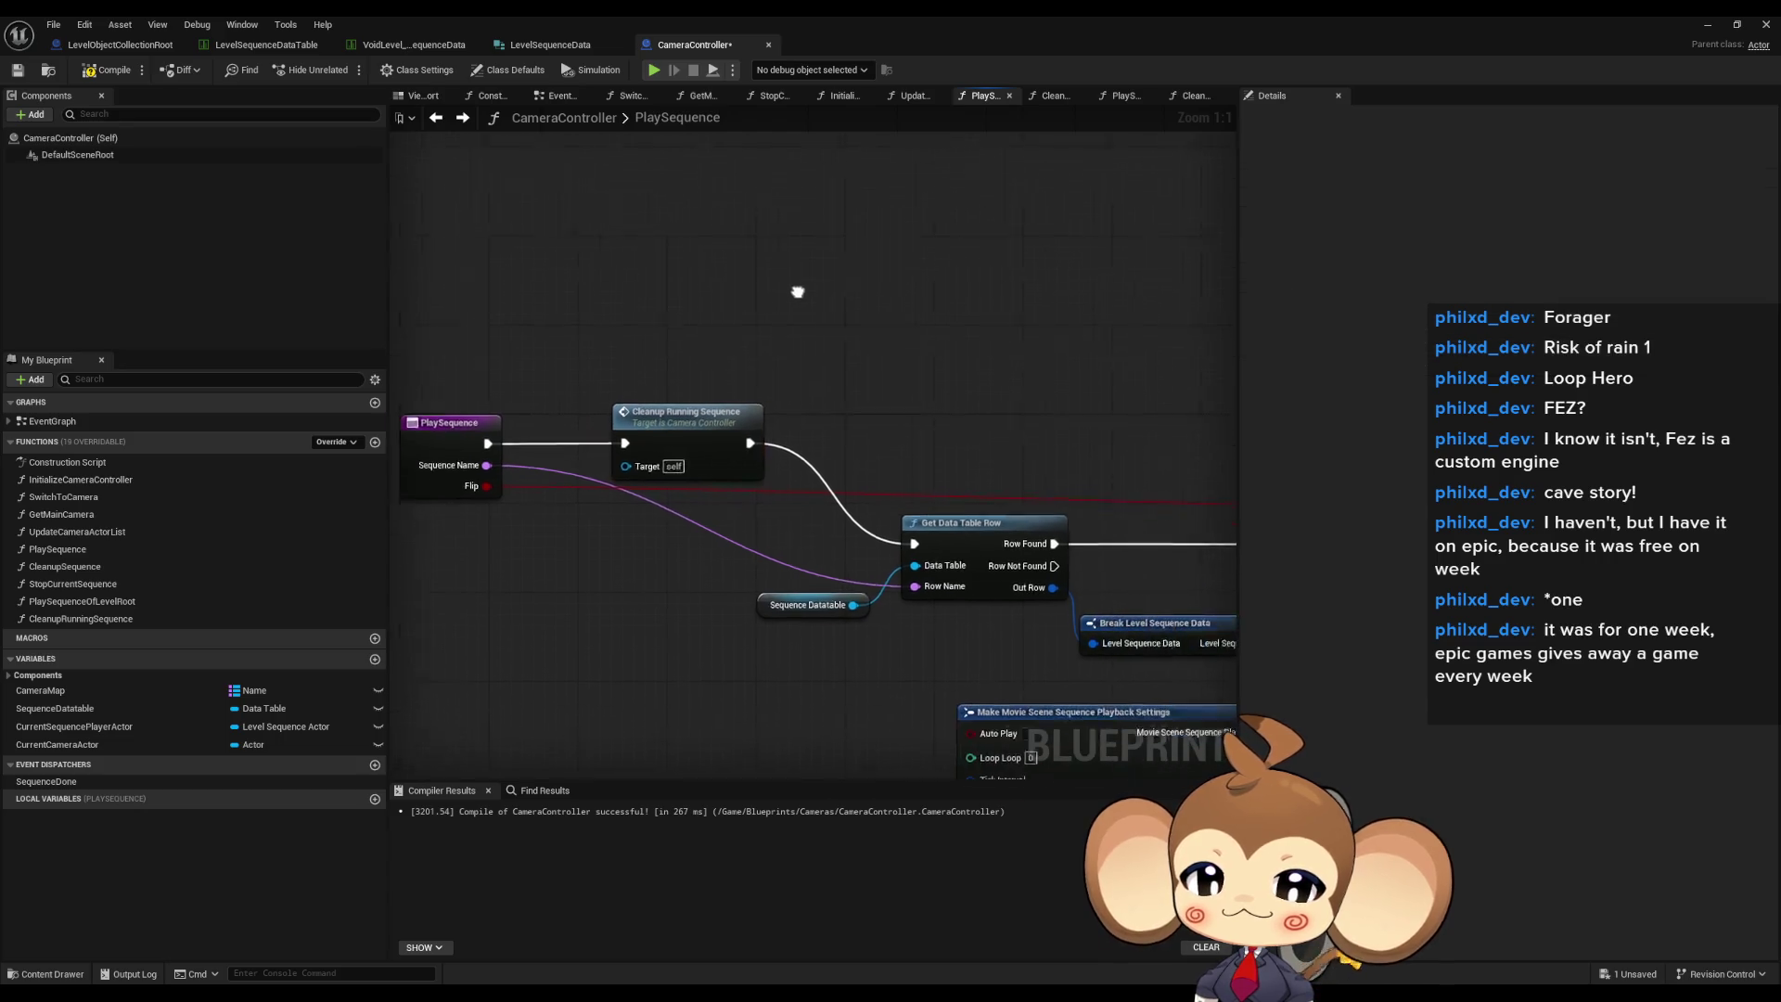
- Add a Boolean variable named CurrentLevelRootSequenceActor
{"action": "left_click_drag", "start_coordinate": [798, 291], "coordinate": [705, 297]}
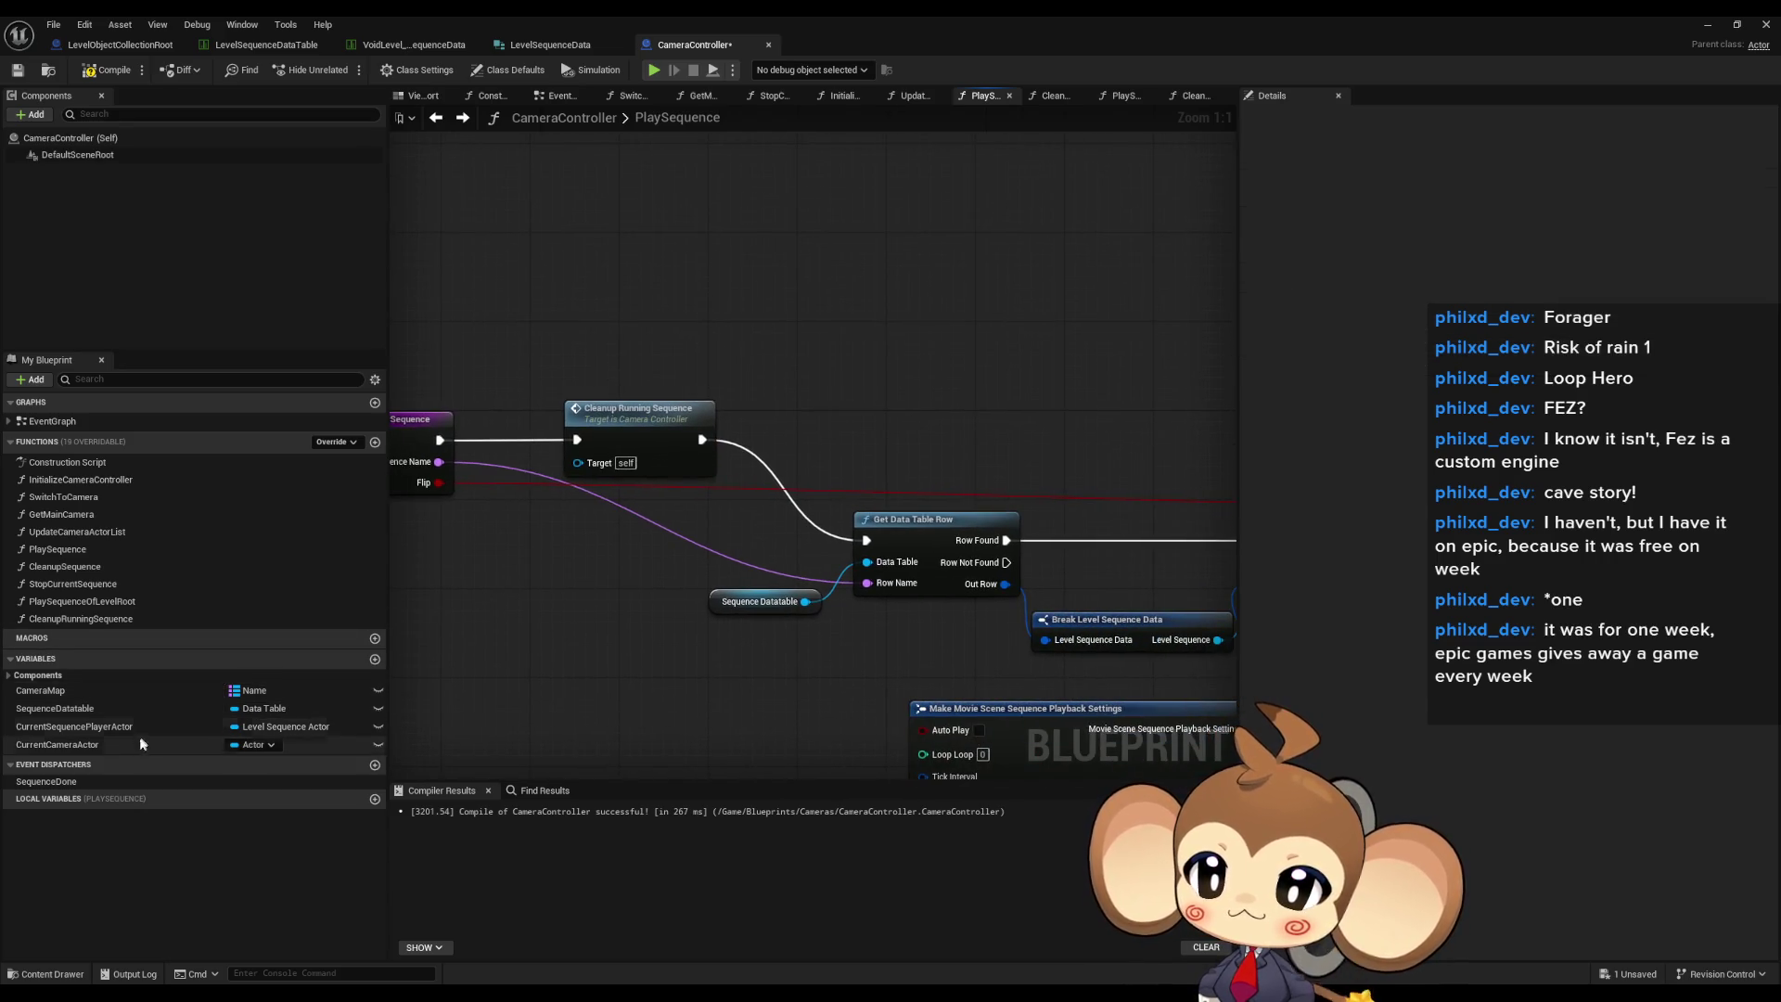
{"action": "left_click", "coordinate": [375, 658]}
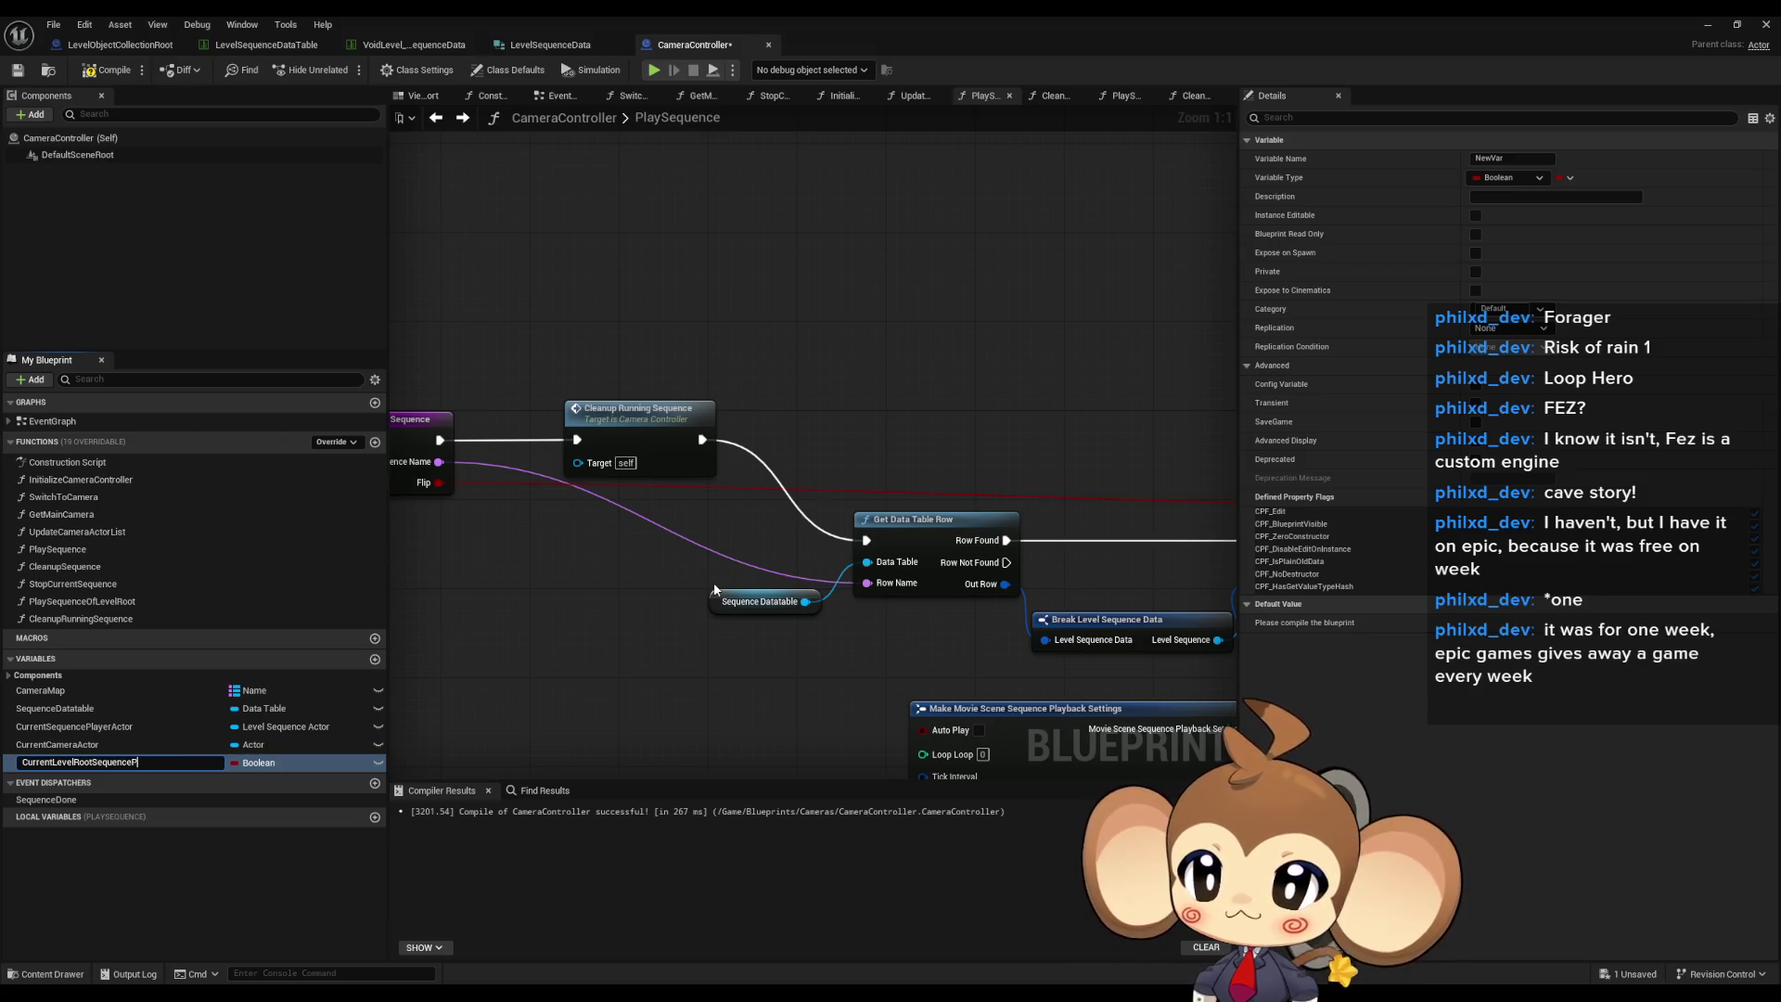
{"action": "key", "text": "Return"}
- Rename the CurrentSequencePlayerActor variable to CurrentSequenceActor
{"action": "key", "text": "Up"}
{"action": "key", "text": "Up"}
{"action": "key", "text": "F2"}
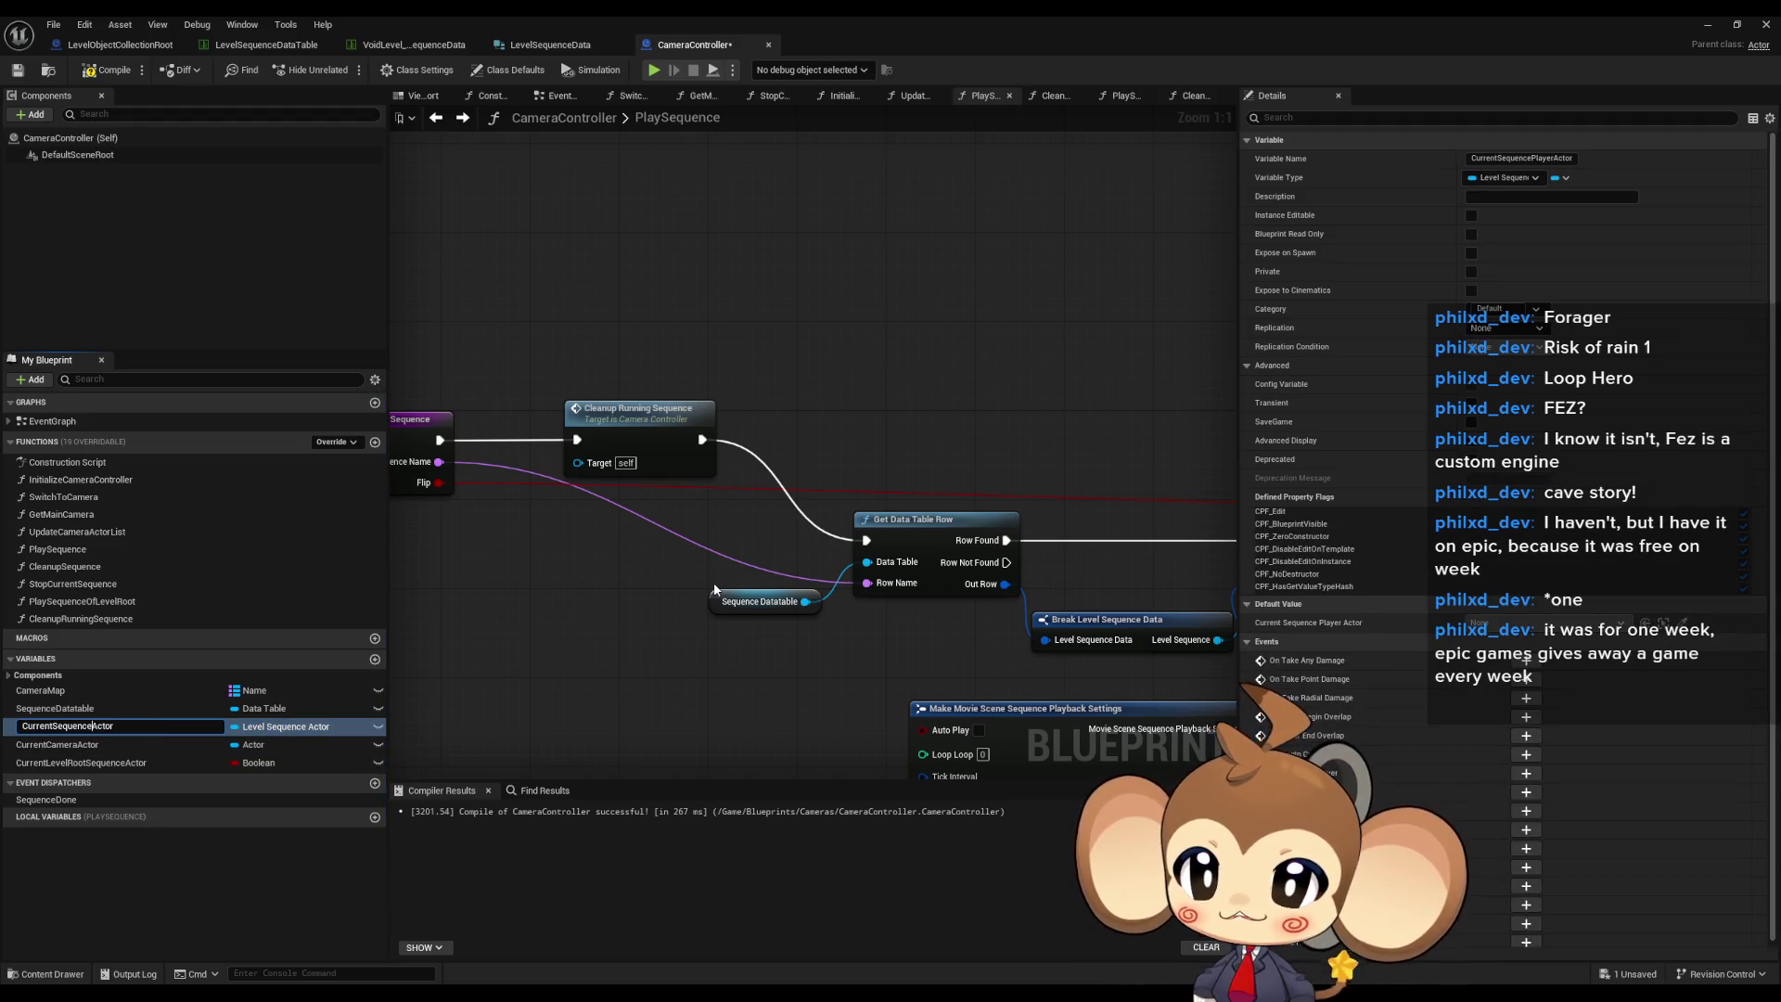
{"action": "key", "text": "Return"}
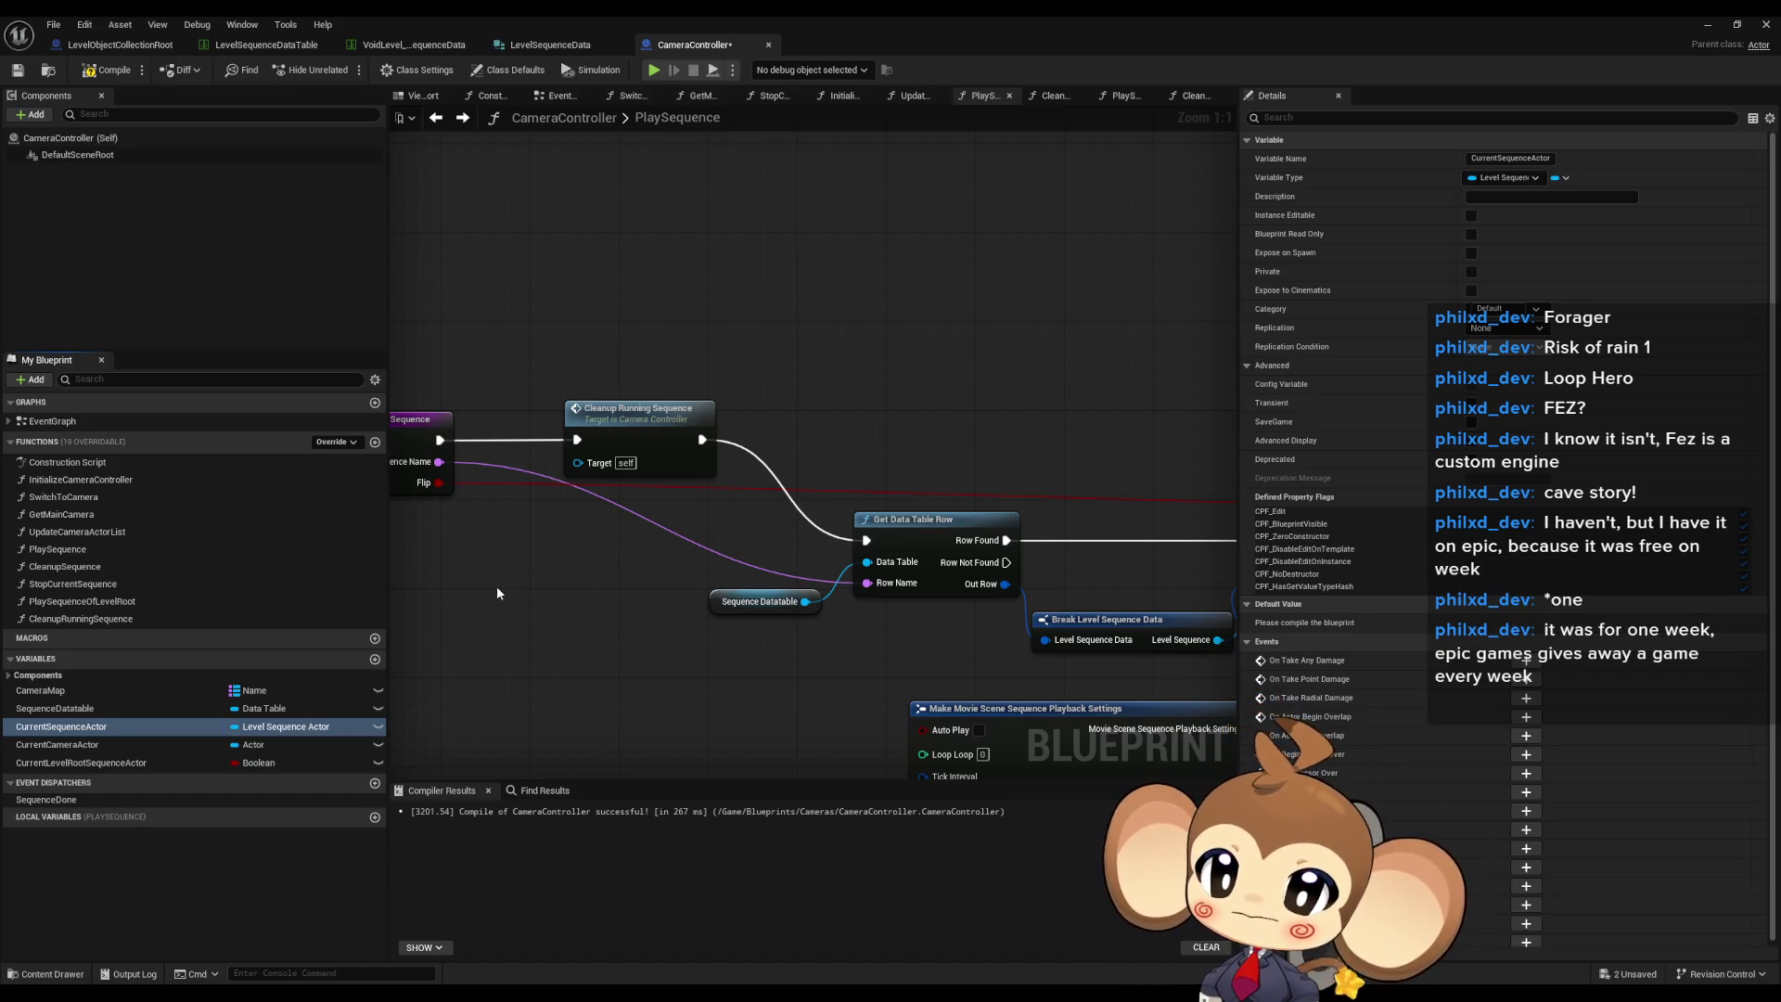
{"action": "mouse_move", "coordinate": [492, 594]}
{"action": "left_mouse_down"}
{"action": "mouse_move", "coordinate": [674, 615]}
{"action": "mouse_move", "coordinate": [692, 566]}
{"action": "left_mouse_up"}
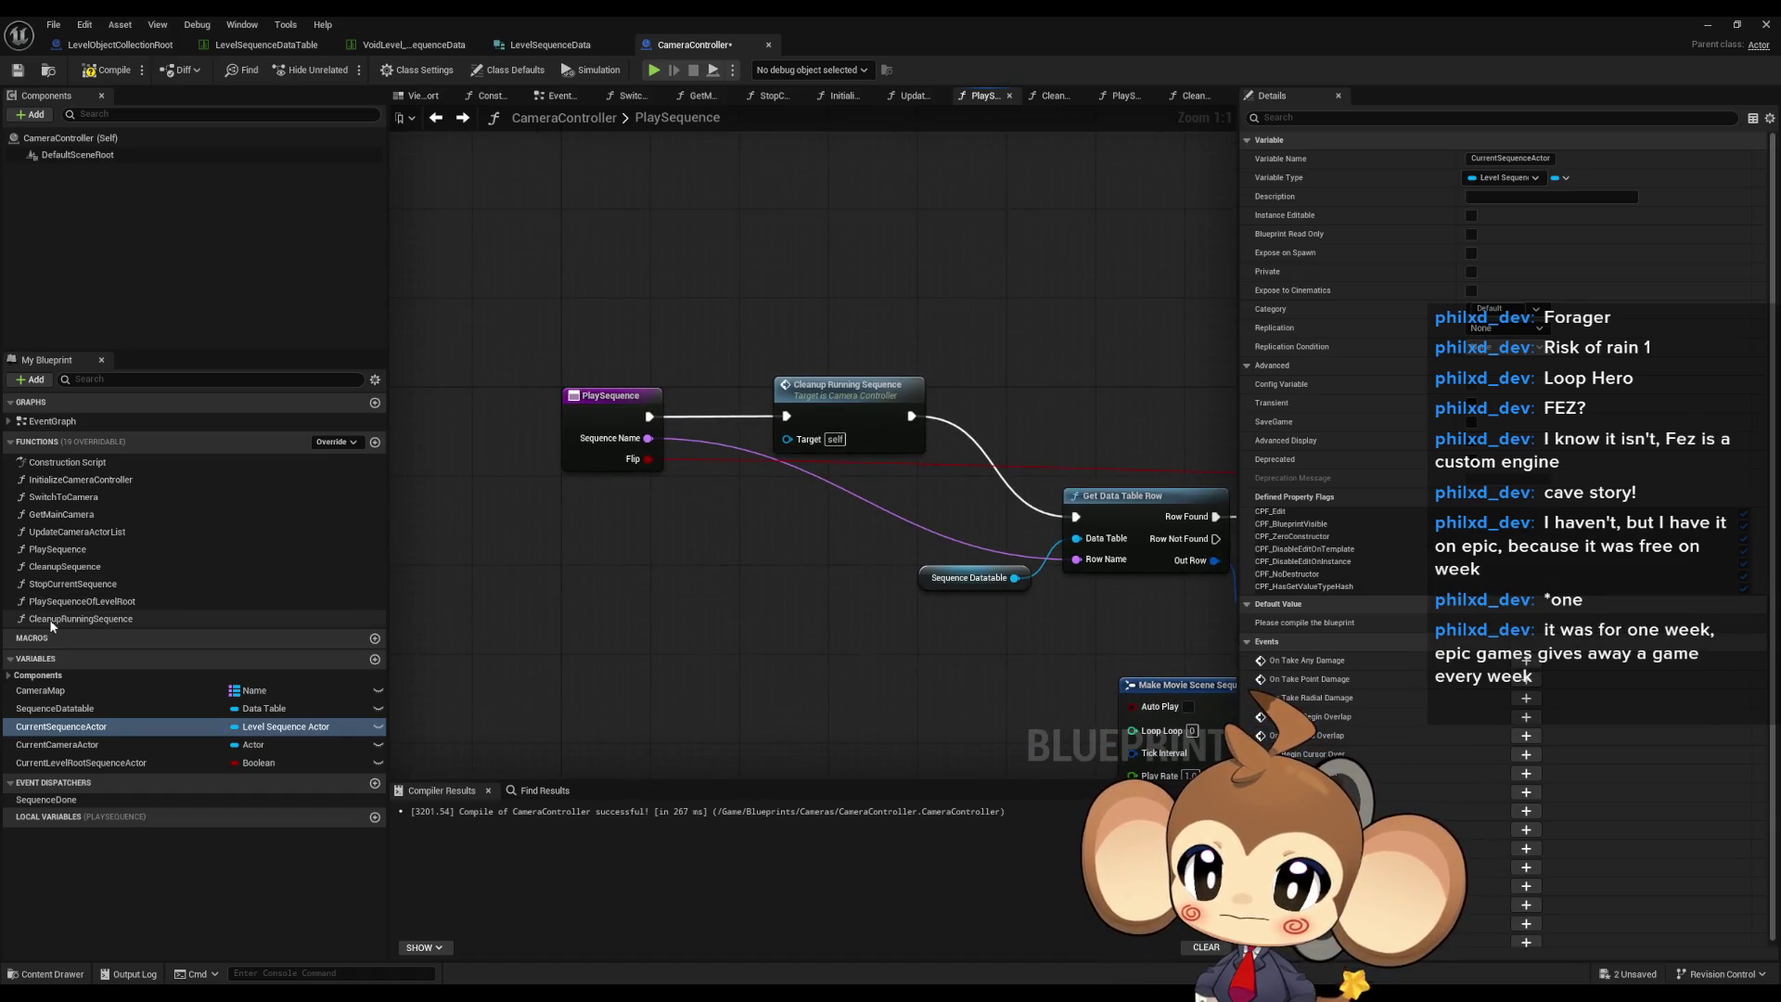
- Remove a misplaced Cleanup Running Sequence call from CleanupRunningSequence, restoring its entry-to-Is Valid link
{"action": "double_click", "coordinate": [73, 619]}
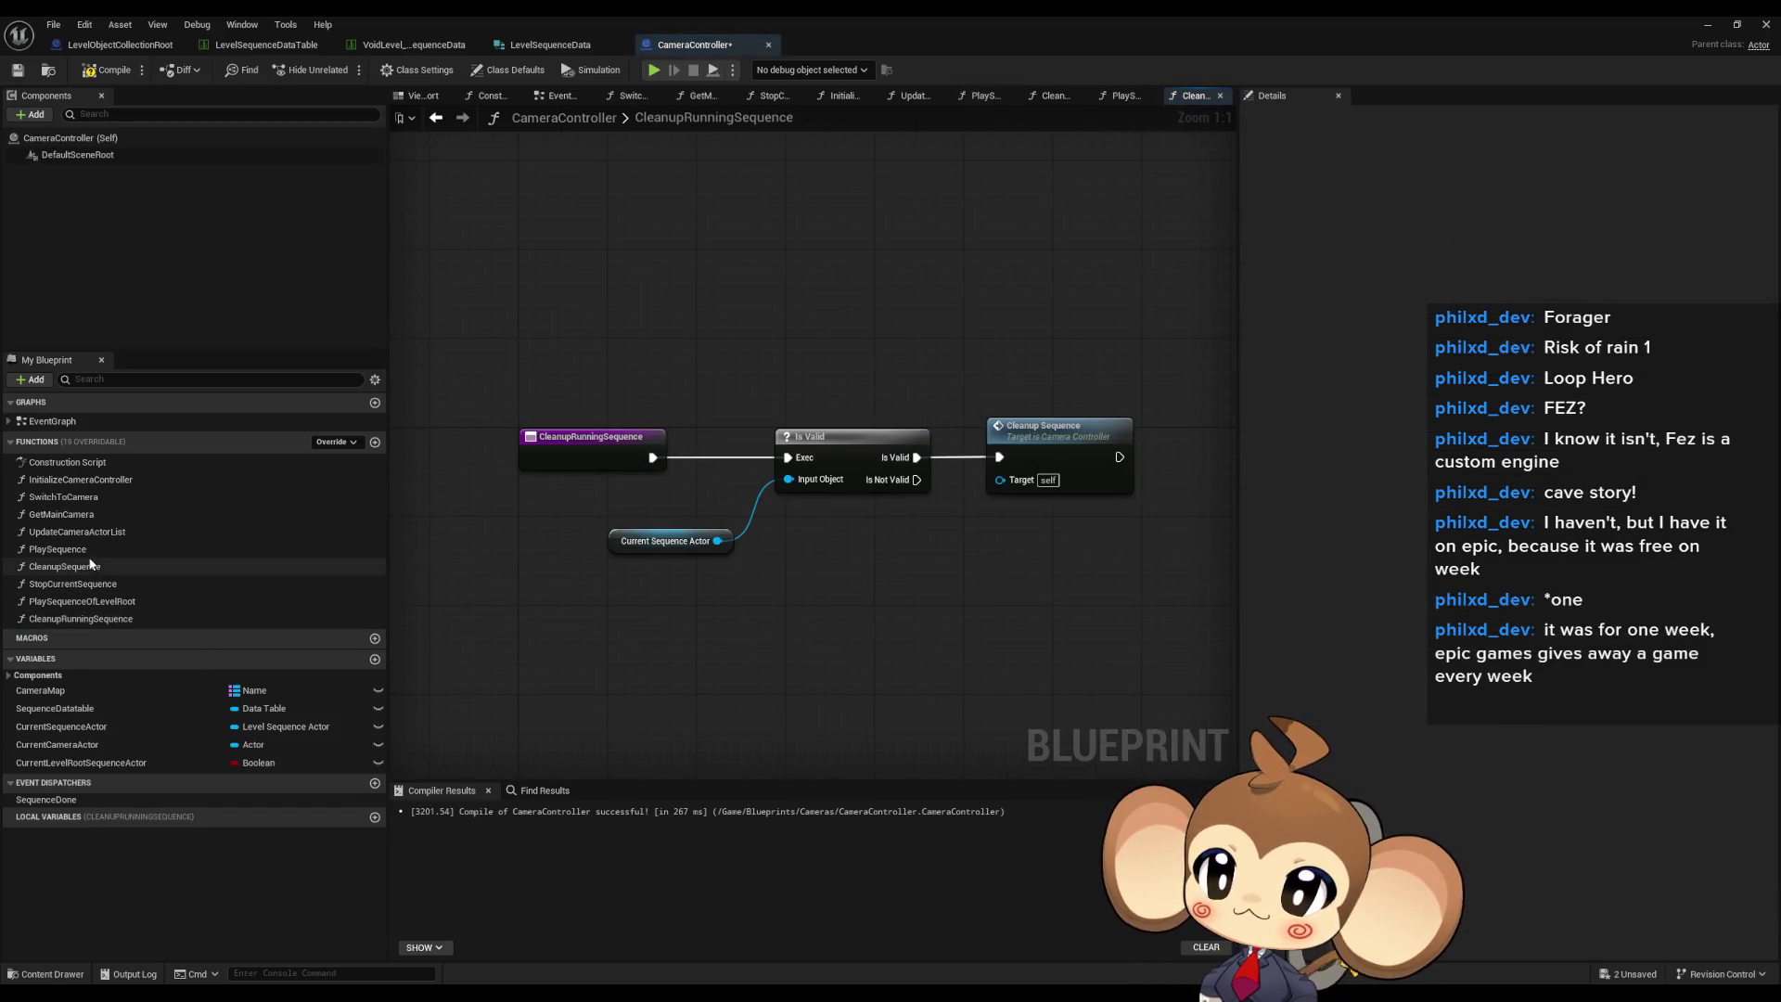
{"action": "mouse_move", "coordinate": [102, 619]}
{"action": "left_mouse_down"}
{"action": "mouse_move", "coordinate": [776, 619]}
{"action": "mouse_move", "coordinate": [653, 457]}
{"action": "left_mouse_up"}
{"action": "left_click_drag", "start_coordinate": [698, 391], "coordinate": [995, 551]}
{"action": "key", "text": "Delete"}
{"action": "left_click_drag", "start_coordinate": [815, 646], "coordinate": [773, 444]}
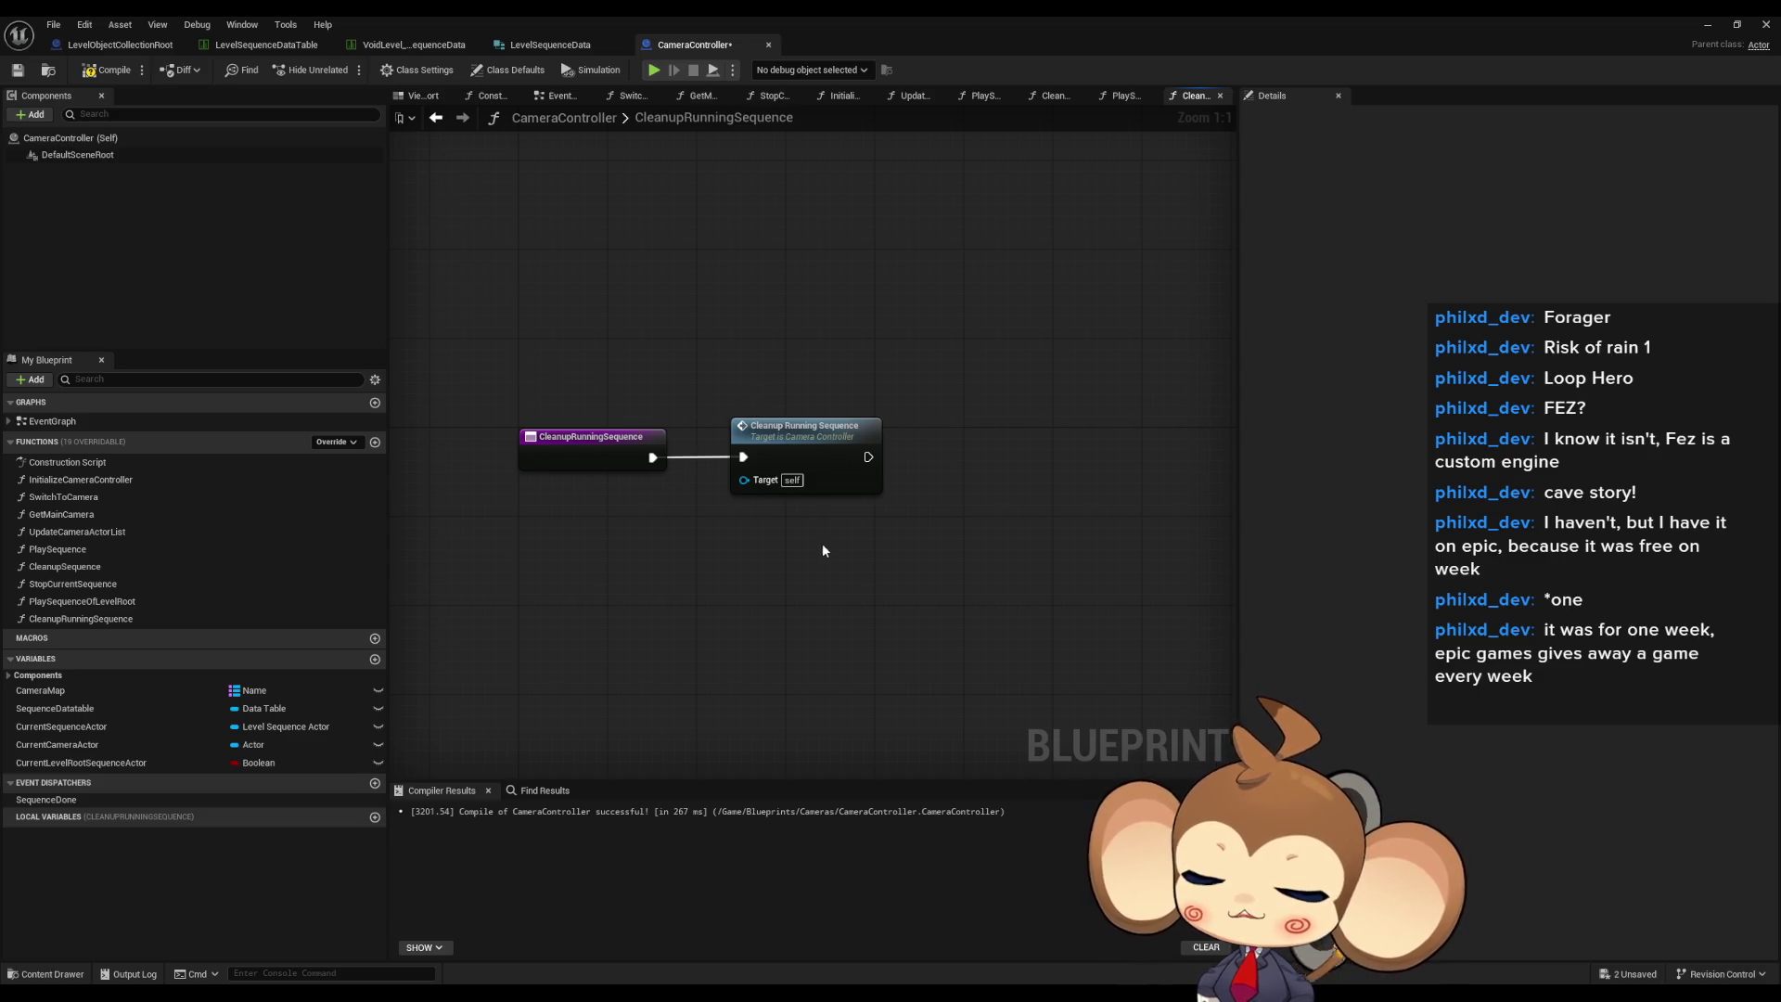
{"action": "key", "text": "ctrl+z"}
{"action": "key", "text": "ctrl+z"}
{"action": "left_click_drag", "start_coordinate": [786, 457], "coordinate": [653, 458]}
{"action": "left_click", "coordinate": [848, 626]}
{"action": "key", "text": "Delete"}
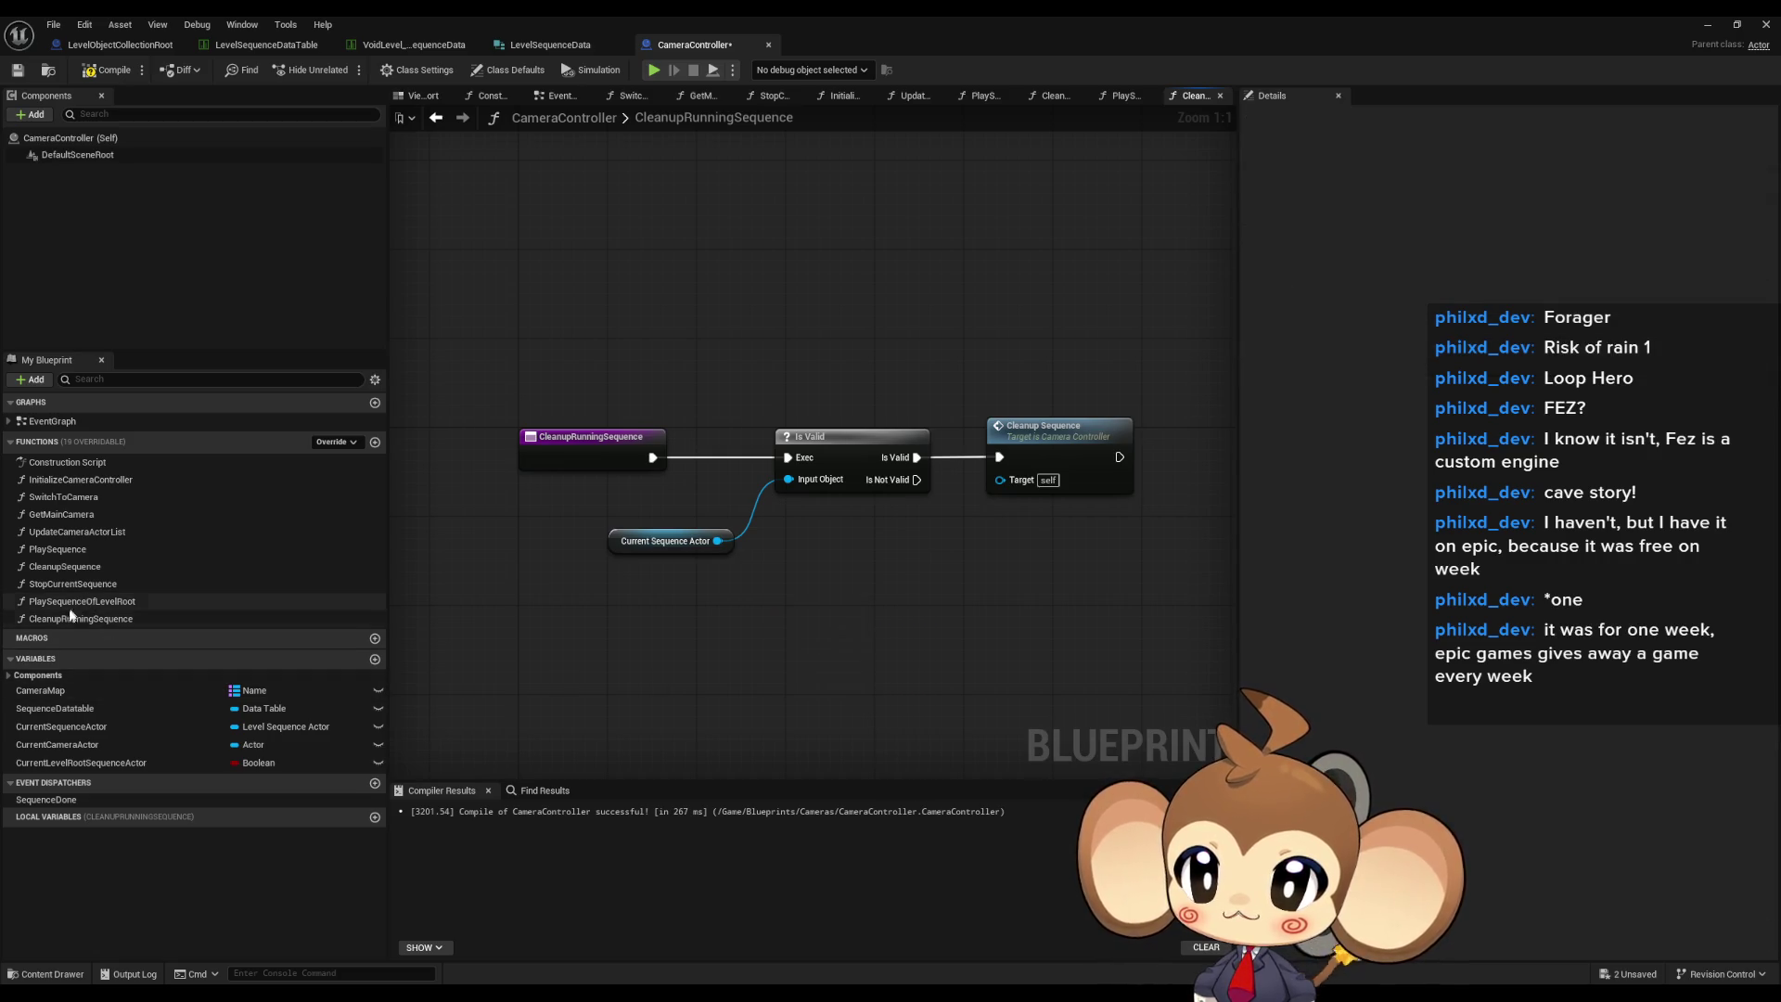
- In PlaySequenceOfLevelRoot, wire a Cleanup Running Sequence call to the entry and delete the old check nodes
{"action": "left_click_drag", "start_coordinate": [71, 617], "coordinate": [68, 568]}
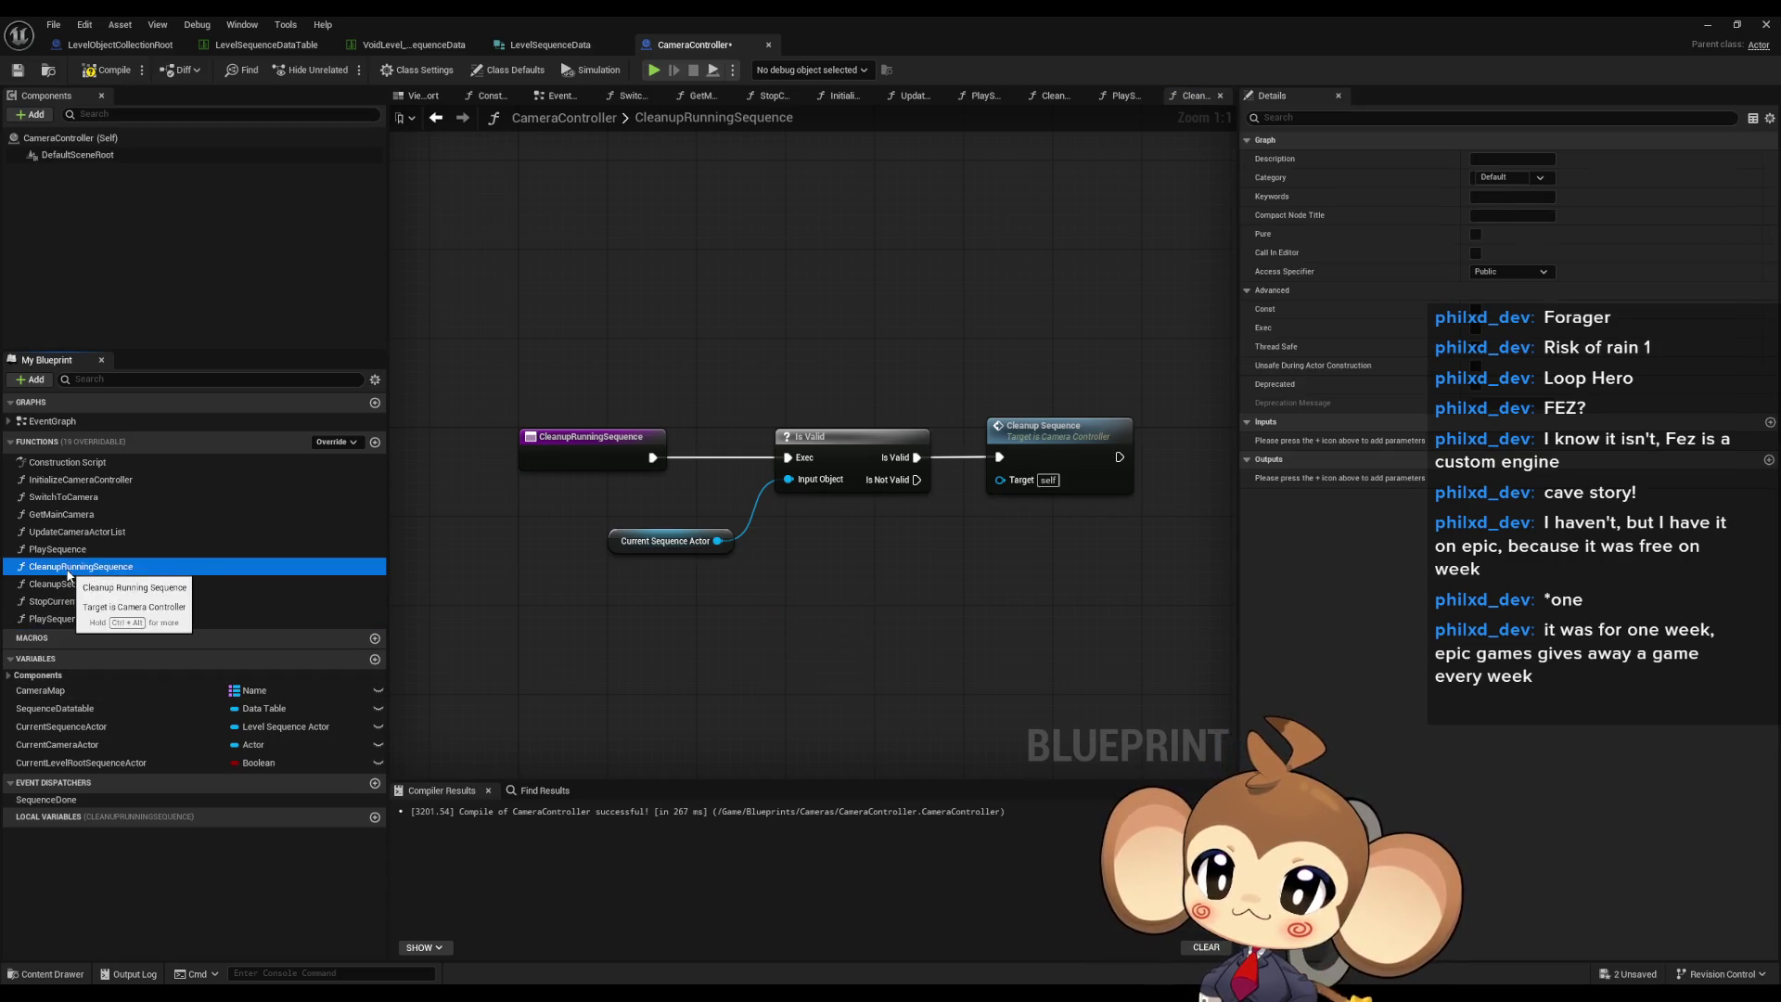
{"action": "double_click", "coordinate": [70, 619]}
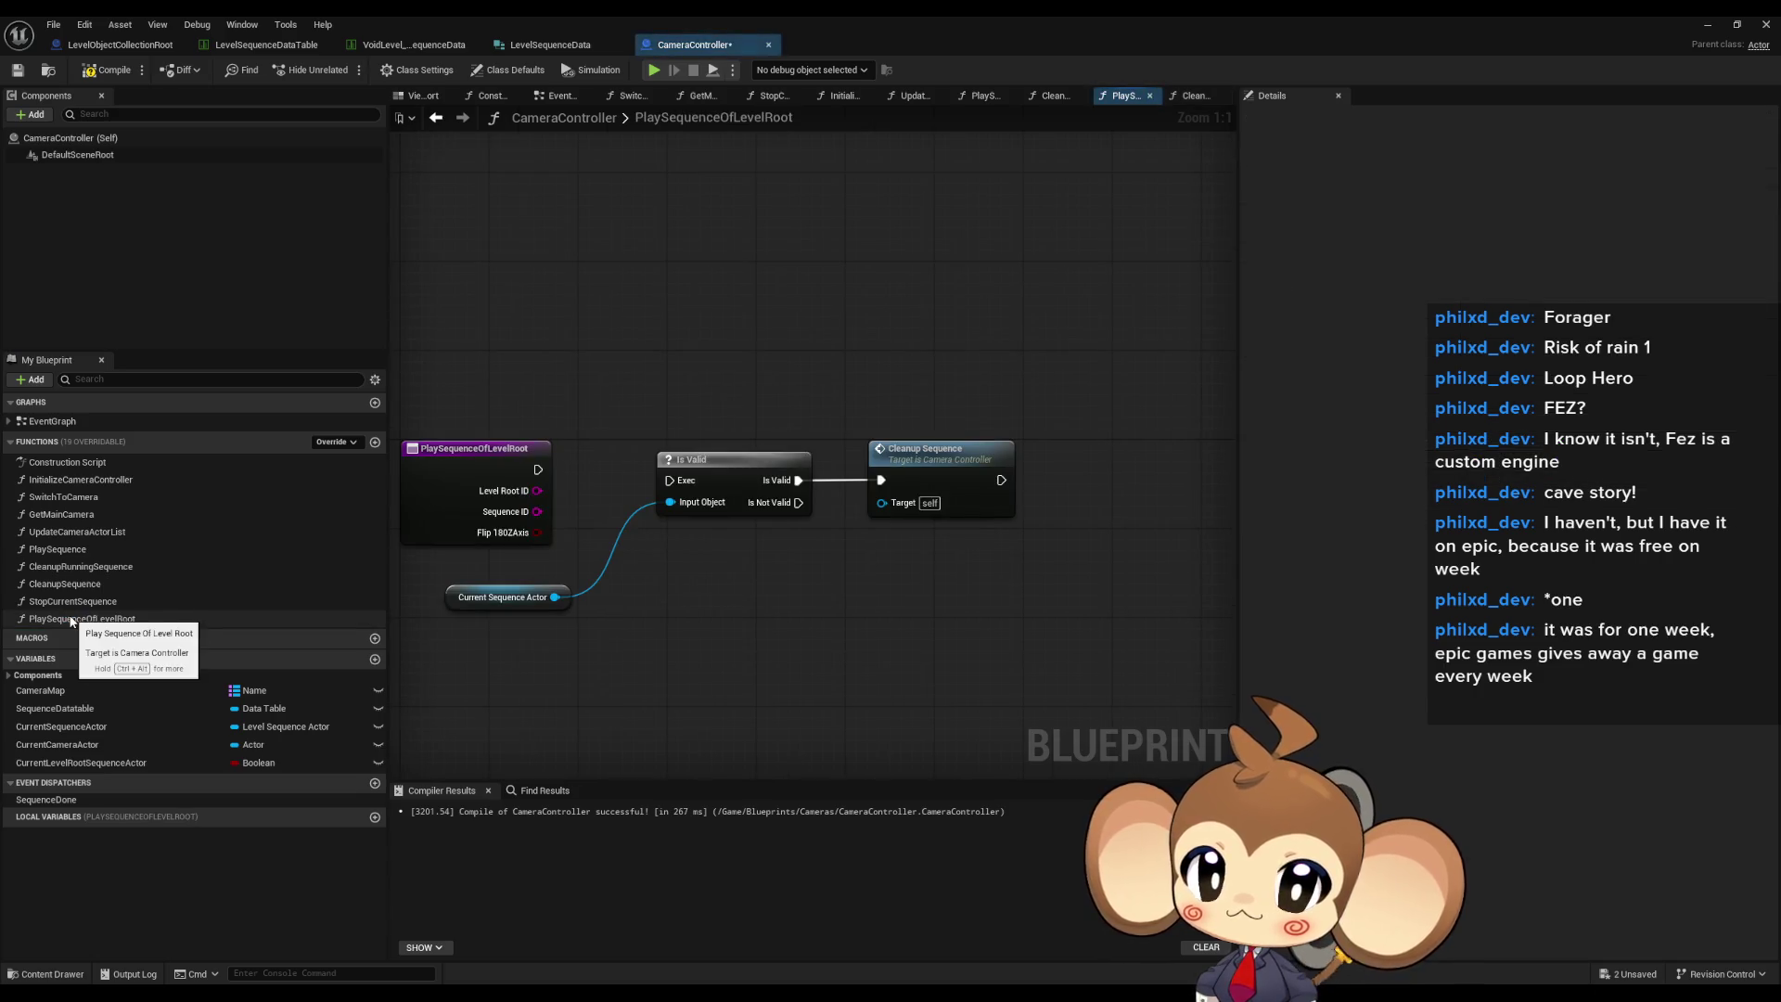
{"action": "mouse_move", "coordinate": [71, 567]}
{"action": "left_mouse_down"}
{"action": "mouse_move", "coordinate": [687, 613]}
{"action": "mouse_move", "coordinate": [538, 469]}
{"action": "left_mouse_up"}
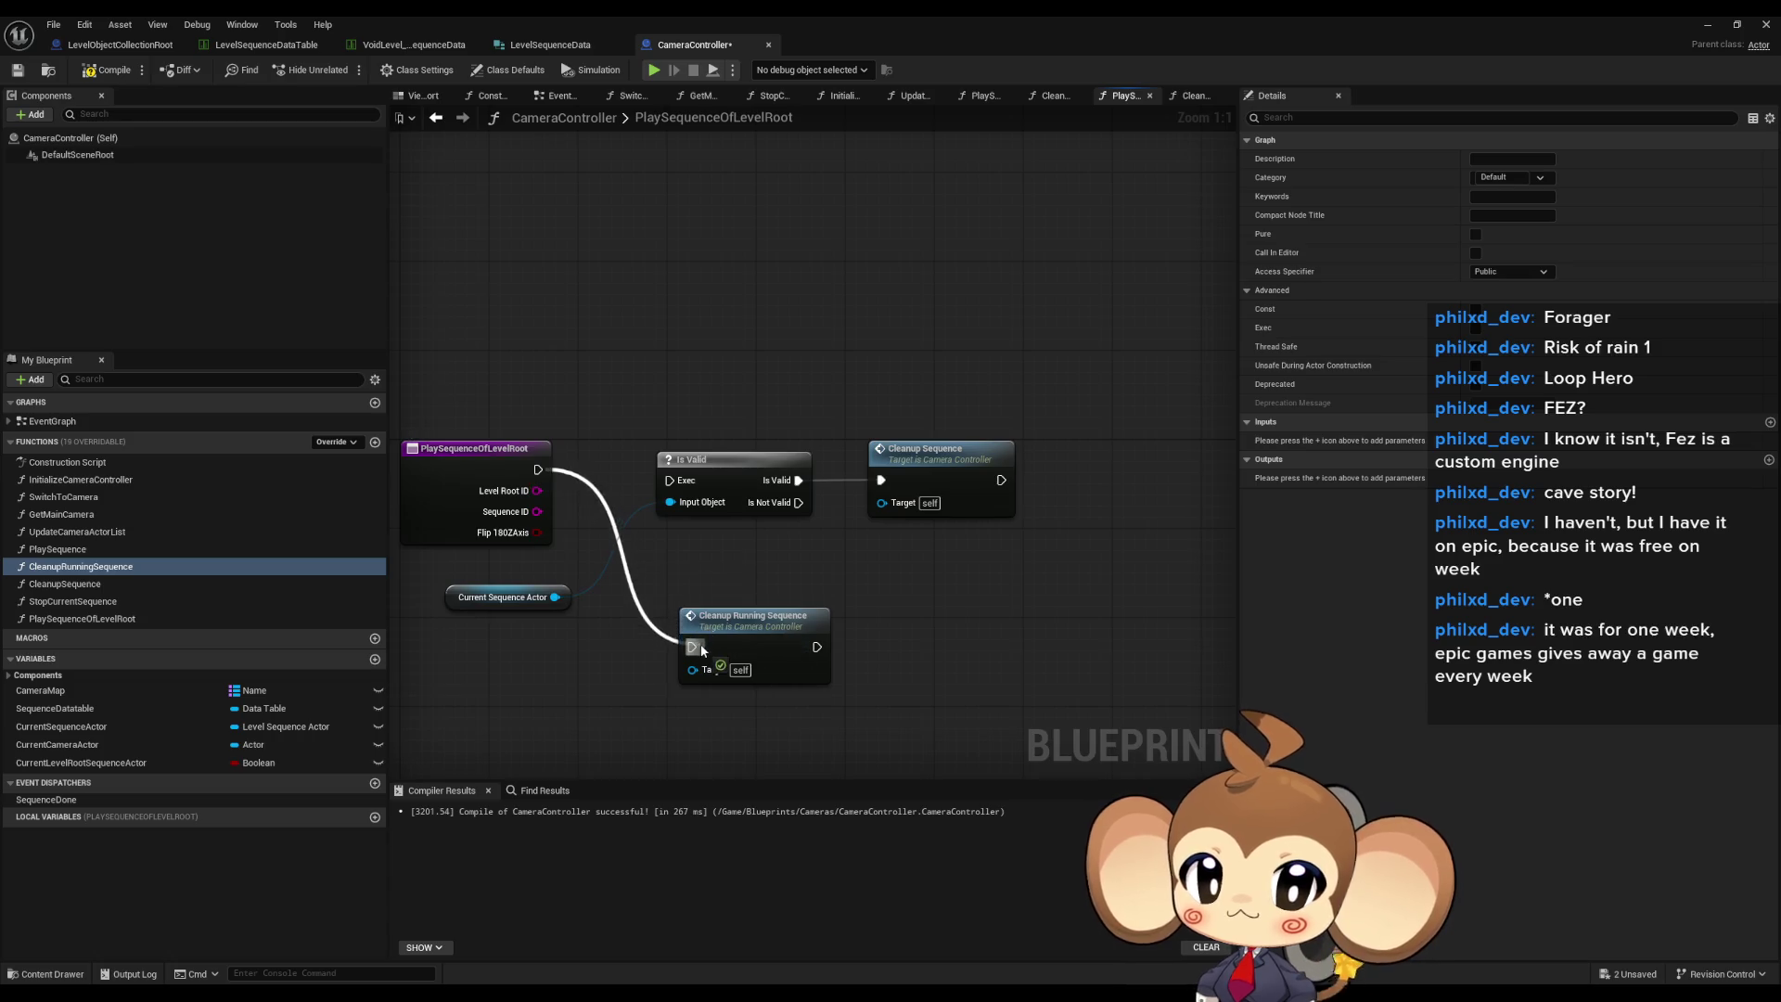
{"action": "left_click_drag", "start_coordinate": [1030, 427], "coordinate": [785, 565]}
{"action": "key", "text": "Delete"}
{"action": "left_click", "coordinate": [514, 603]}
{"action": "key", "text": "Delete"}
{"action": "mouse_move", "coordinate": [773, 632]}
{"action": "left_mouse_down"}
{"action": "mouse_move", "coordinate": [749, 527]}
{"action": "mouse_move", "coordinate": [705, 455]}
{"action": "left_mouse_up"}
{"action": "double_click", "coordinate": [707, 461]}
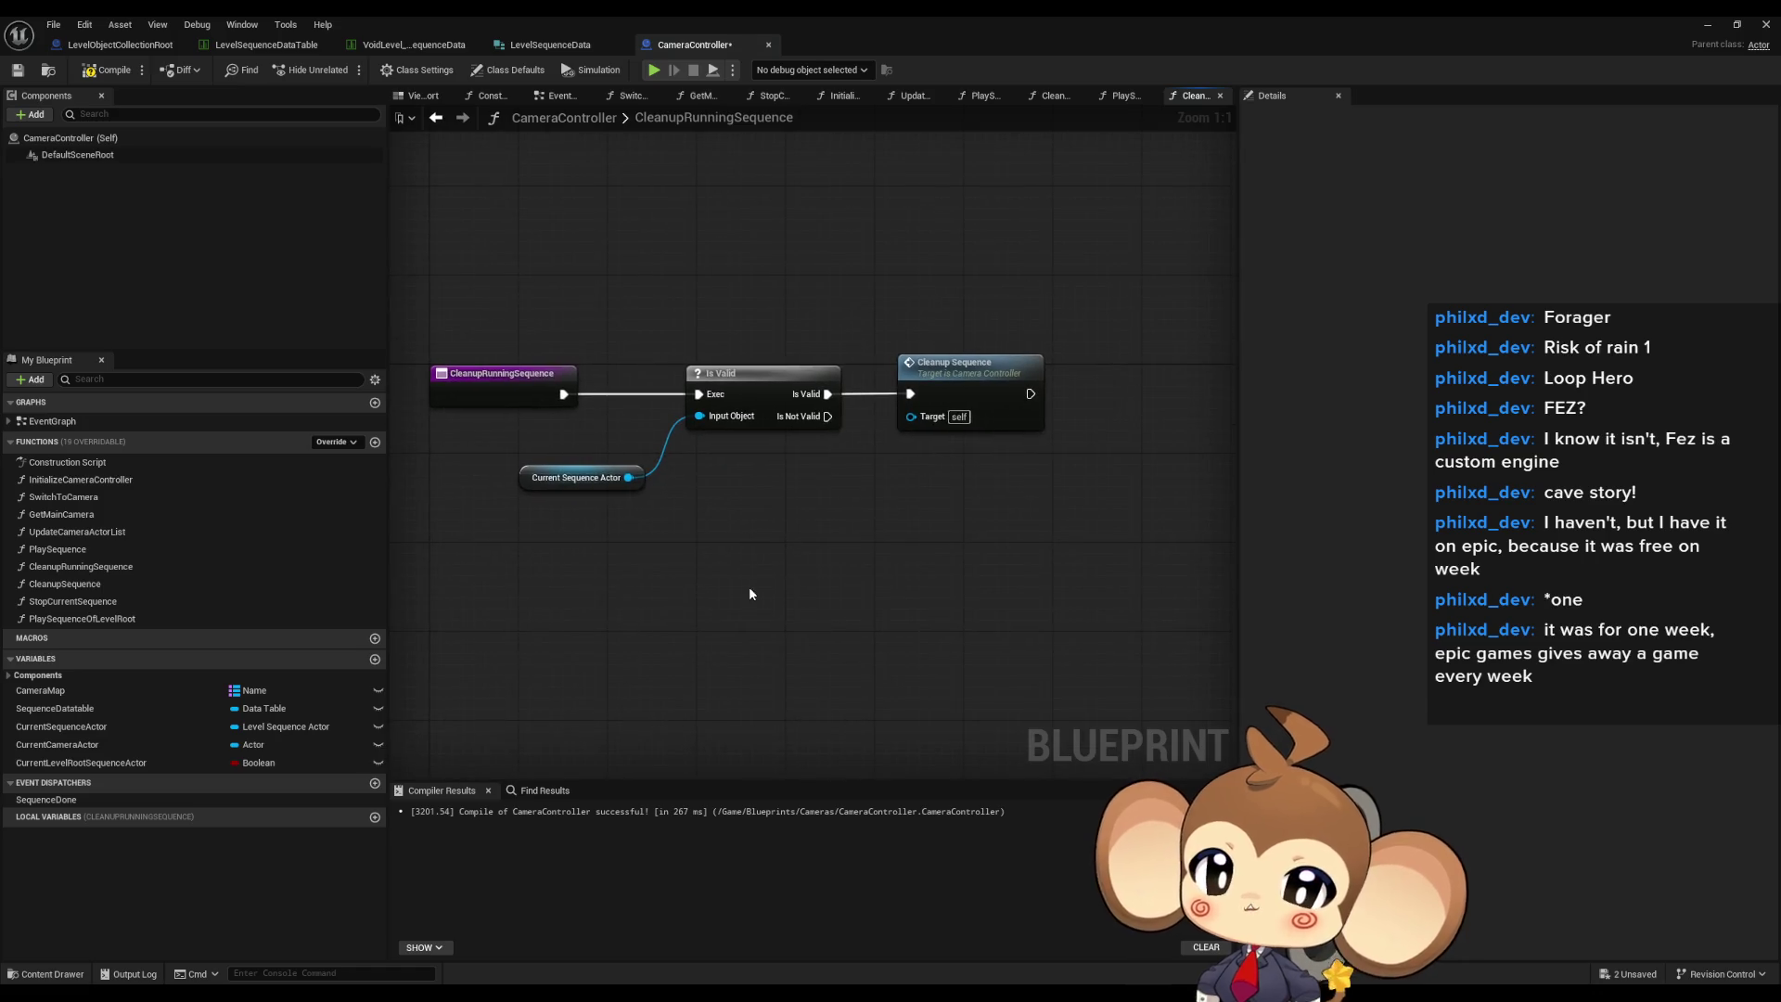
{"action": "left_click", "coordinate": [995, 381]}
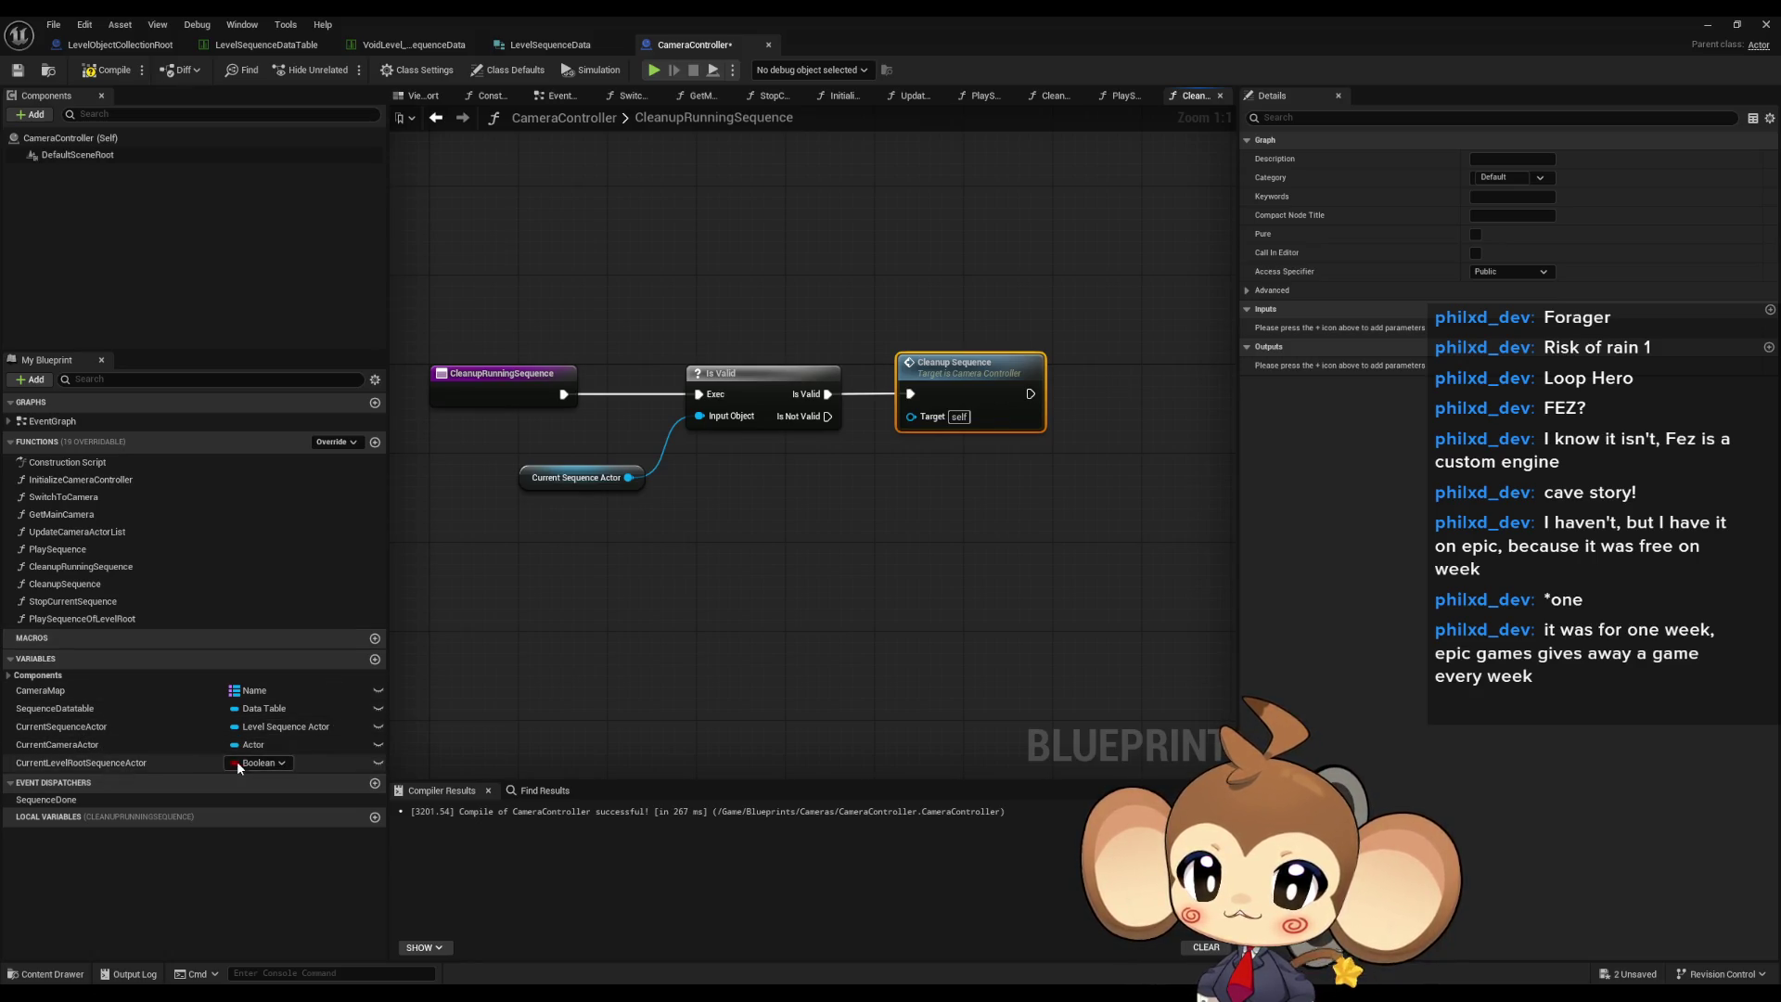
- Change CurrentLevelRootSequenceActor's type to a Level Sequence Actor object reference
{"action": "left_click", "coordinate": [278, 764]}
{"action": "type", "text": "level seq a"}
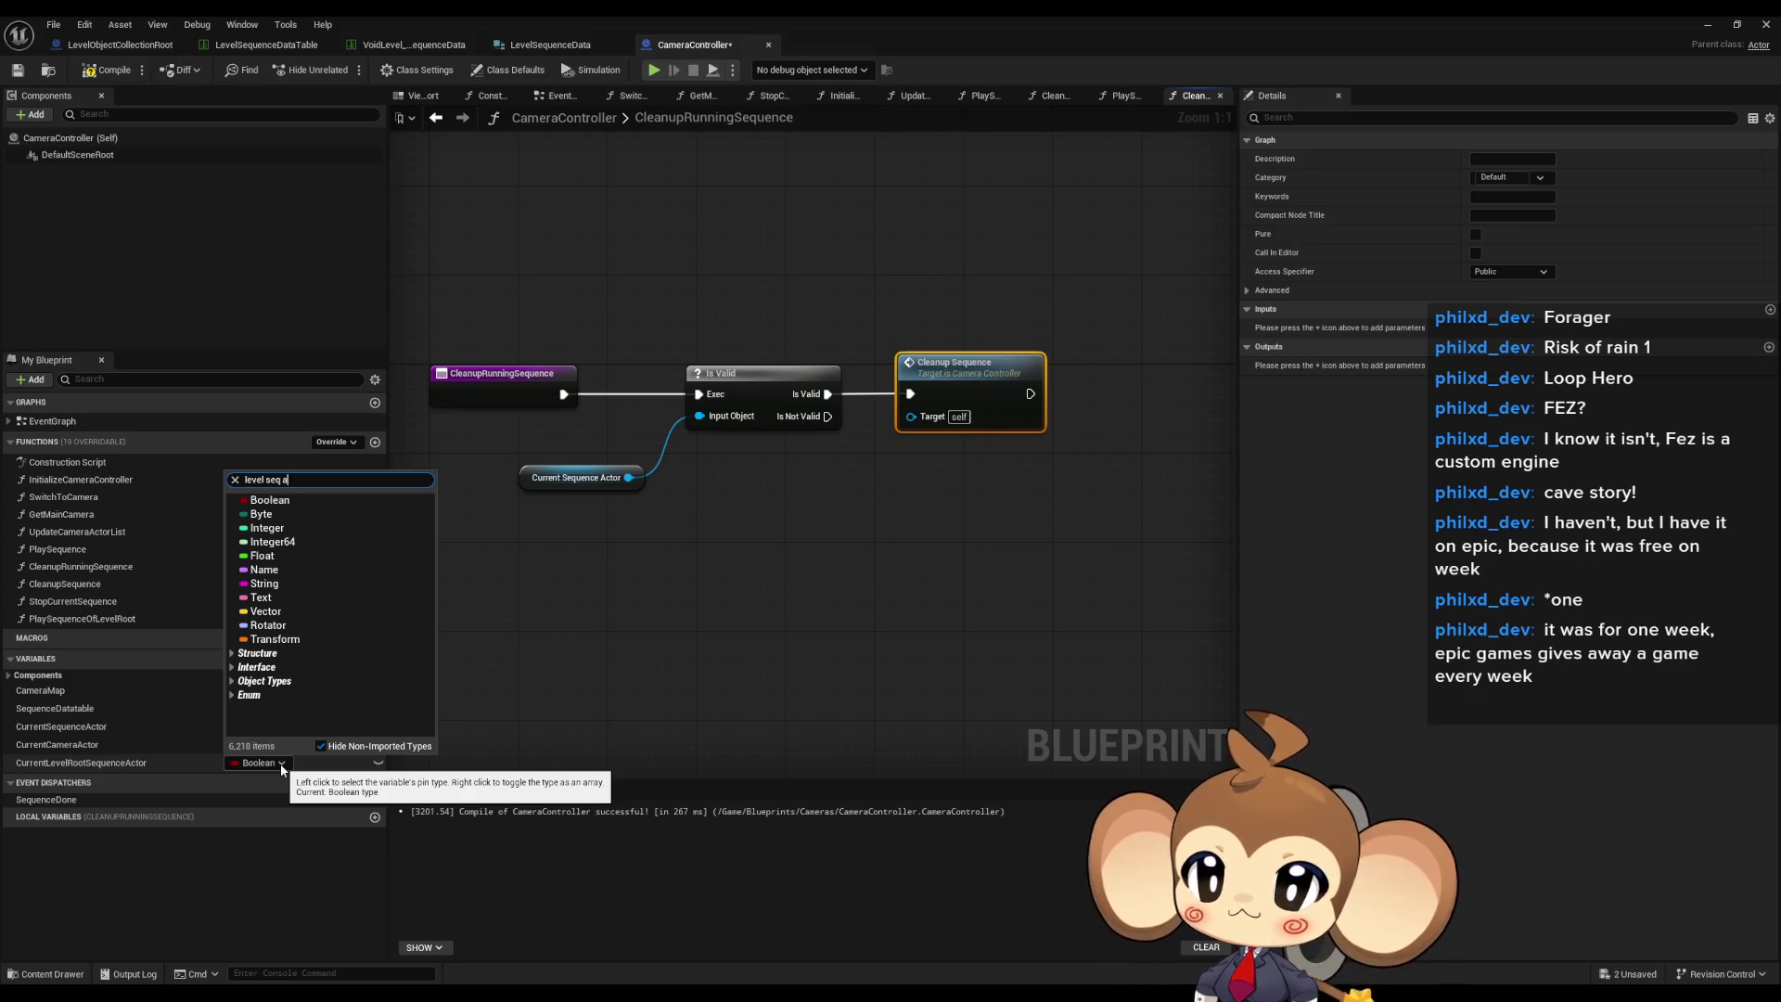
{"action": "type", "text": "ct"}
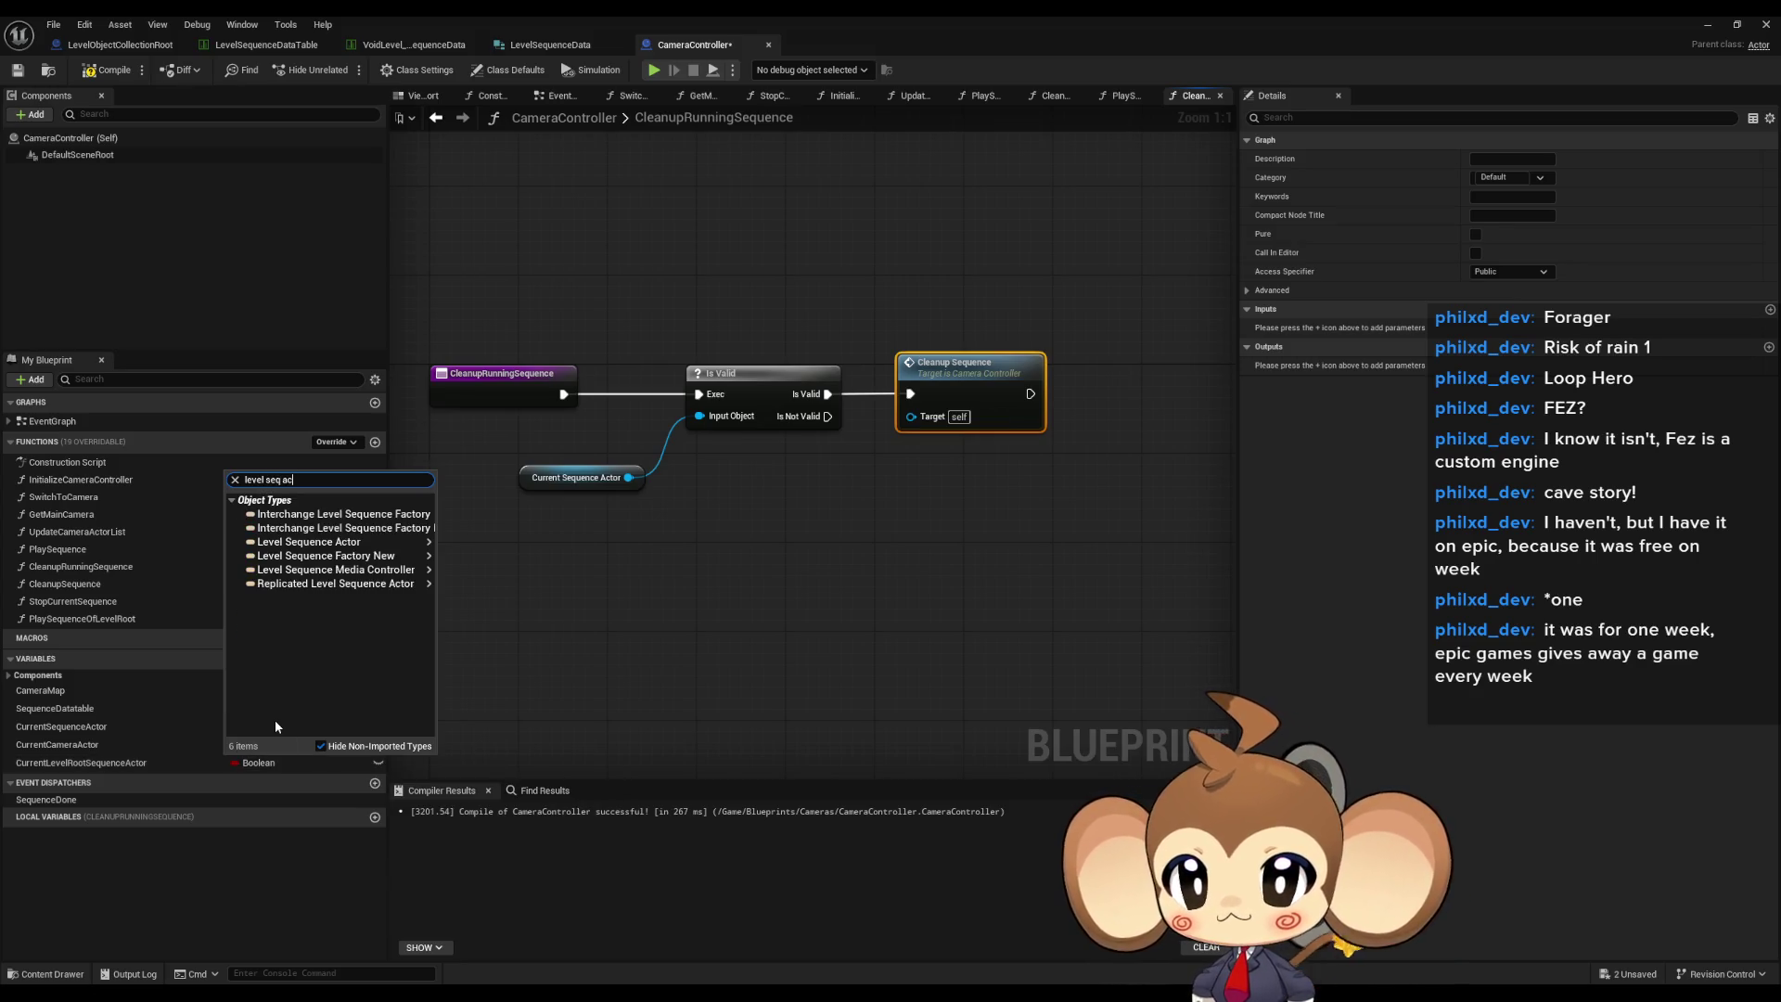
{"action": "mouse_move", "coordinate": [354, 557]}
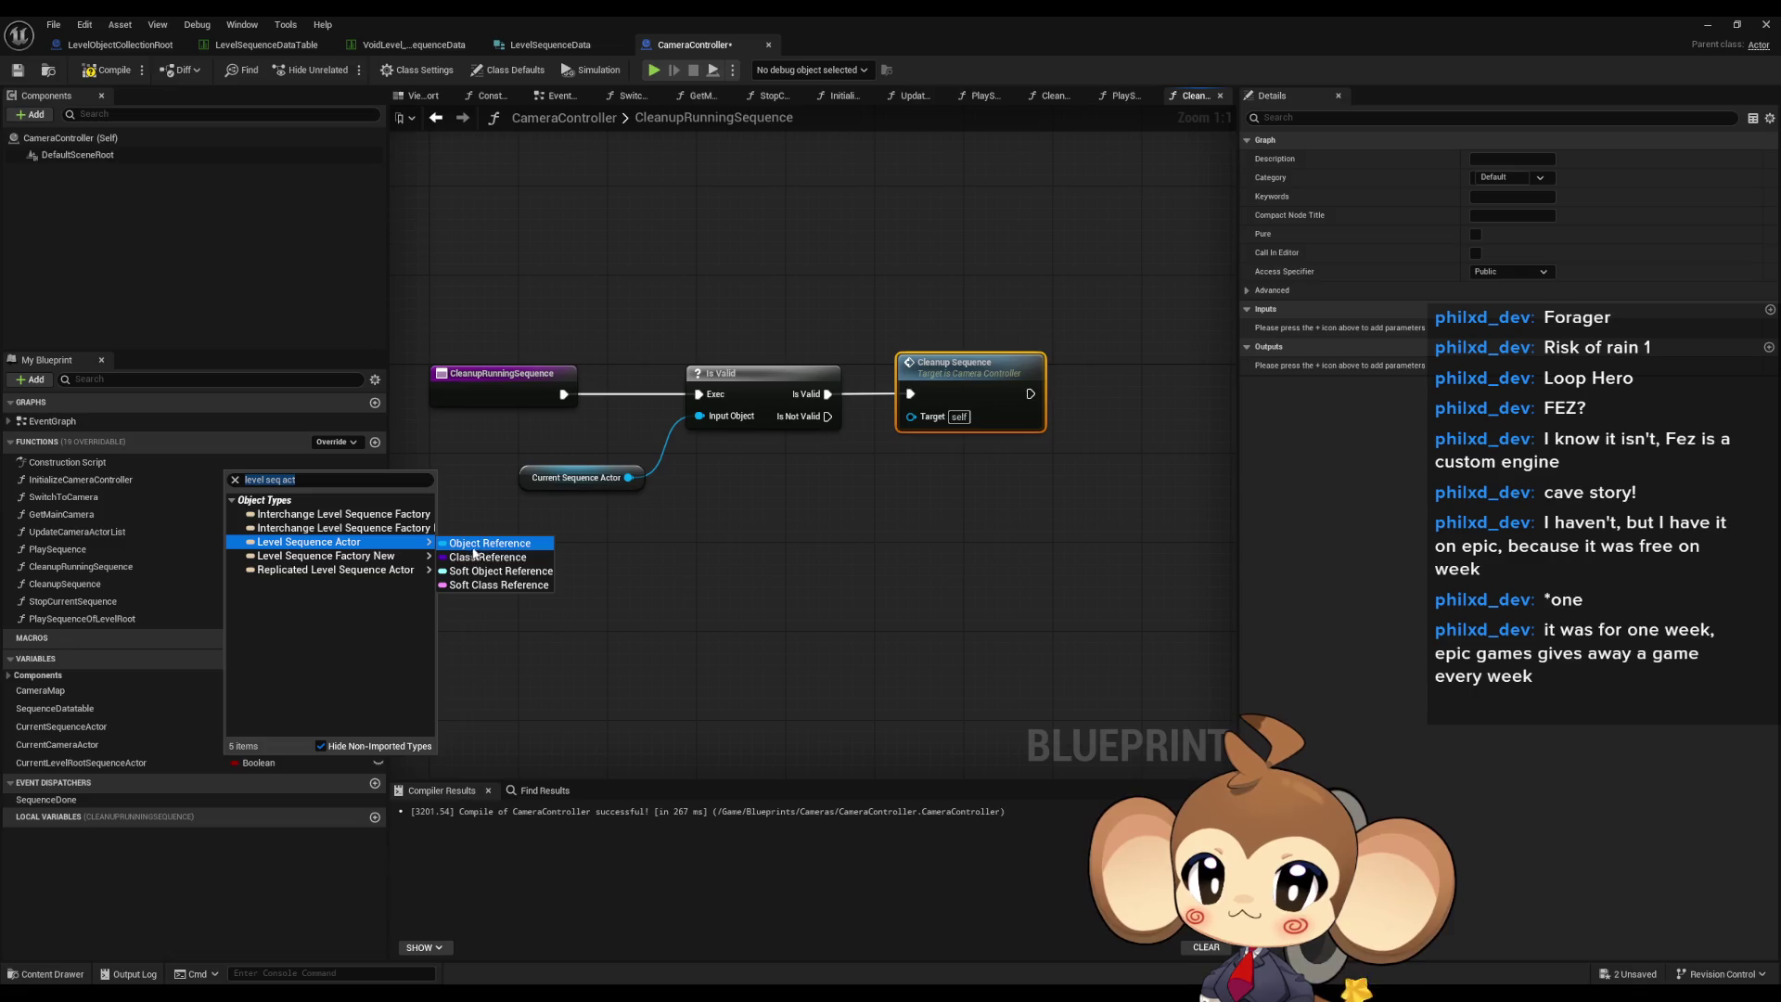
{"action": "left_click", "coordinate": [486, 544]}
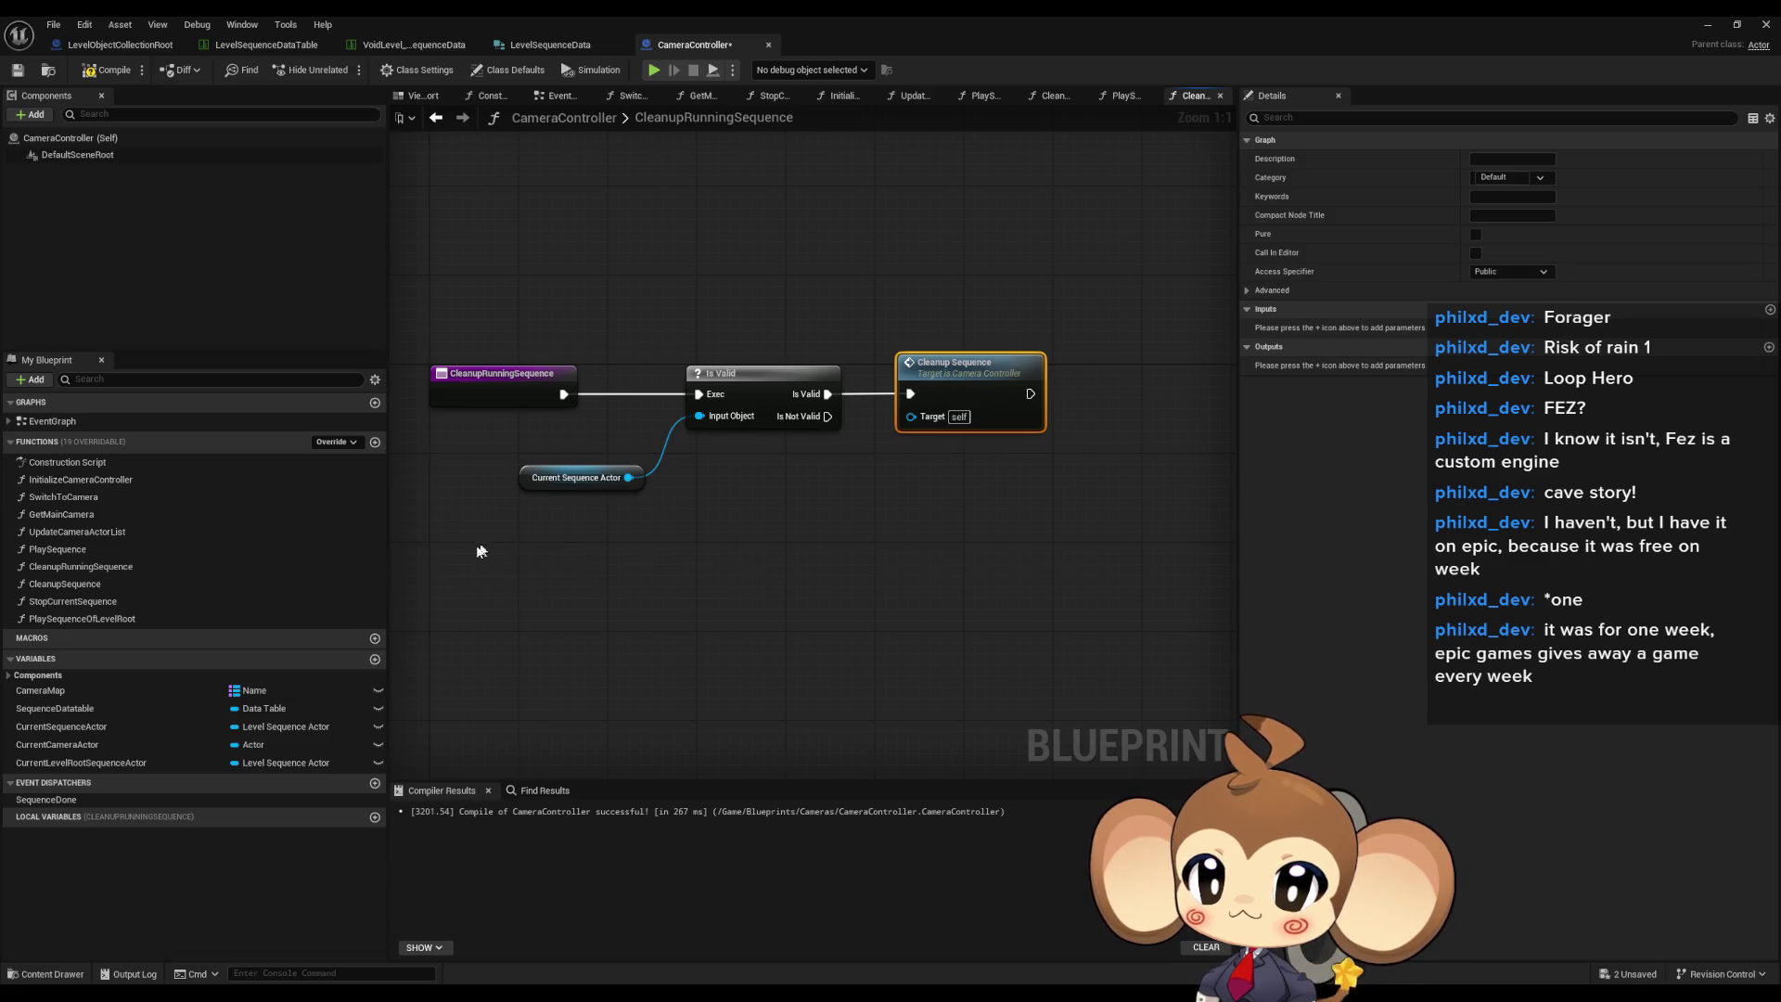
- Validity-check Current Level Root Sequence Actor on the Is Not Valid branch, then start a new function
{"action": "left_click", "coordinate": [111, 763]}
{"action": "left_click_drag", "start_coordinate": [111, 763], "coordinate": [624, 600]}
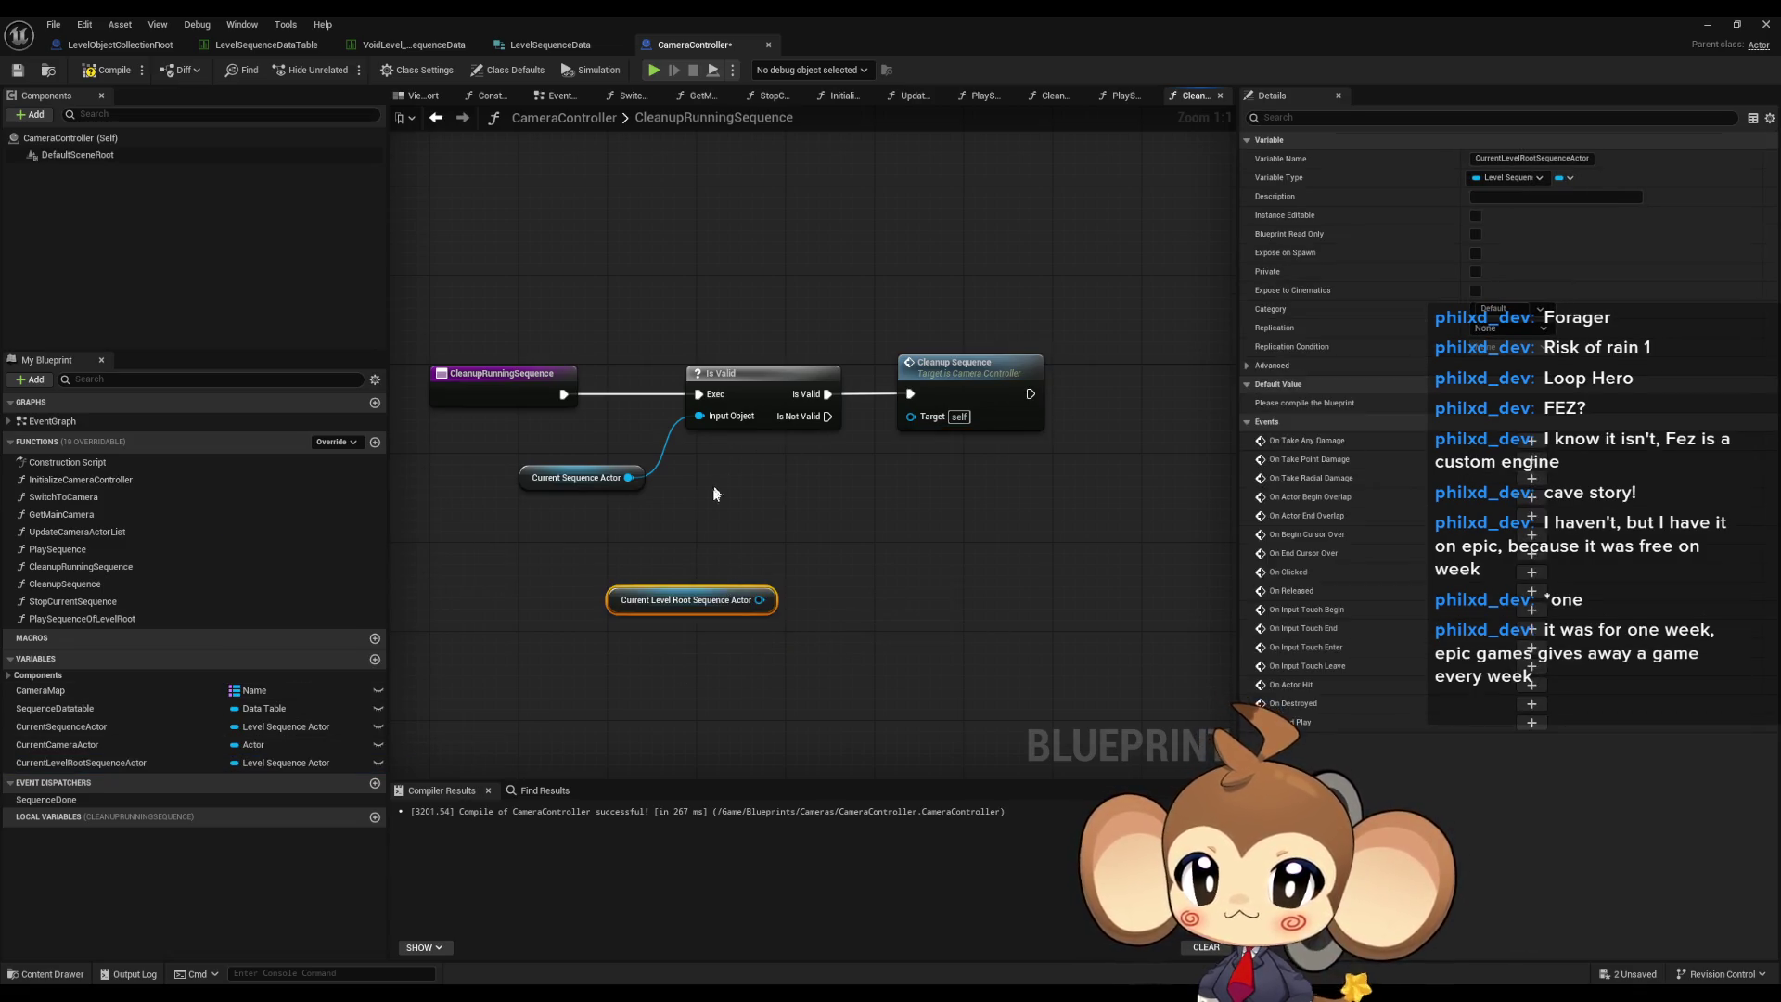
{"action": "left_click_drag", "start_coordinate": [759, 601], "coordinate": [825, 592]}
{"action": "type", "text": "val"}
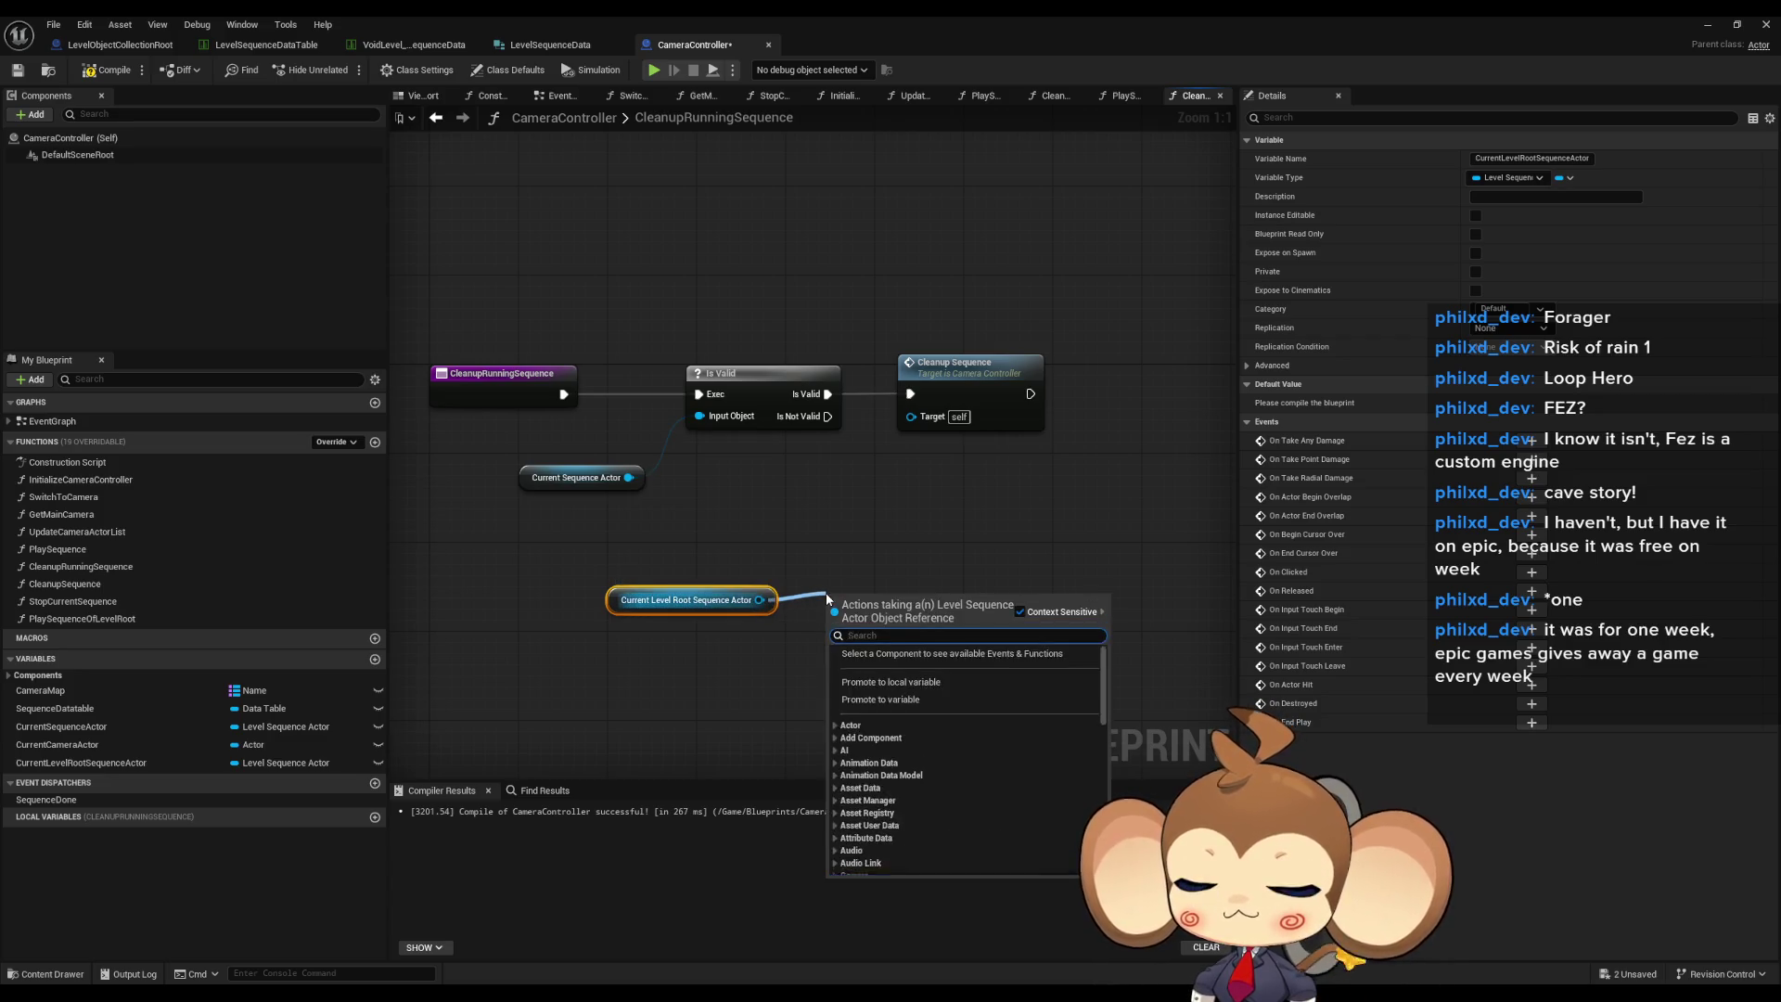
{"action": "type", "text": "id"}
{"action": "key", "text": "Return"}
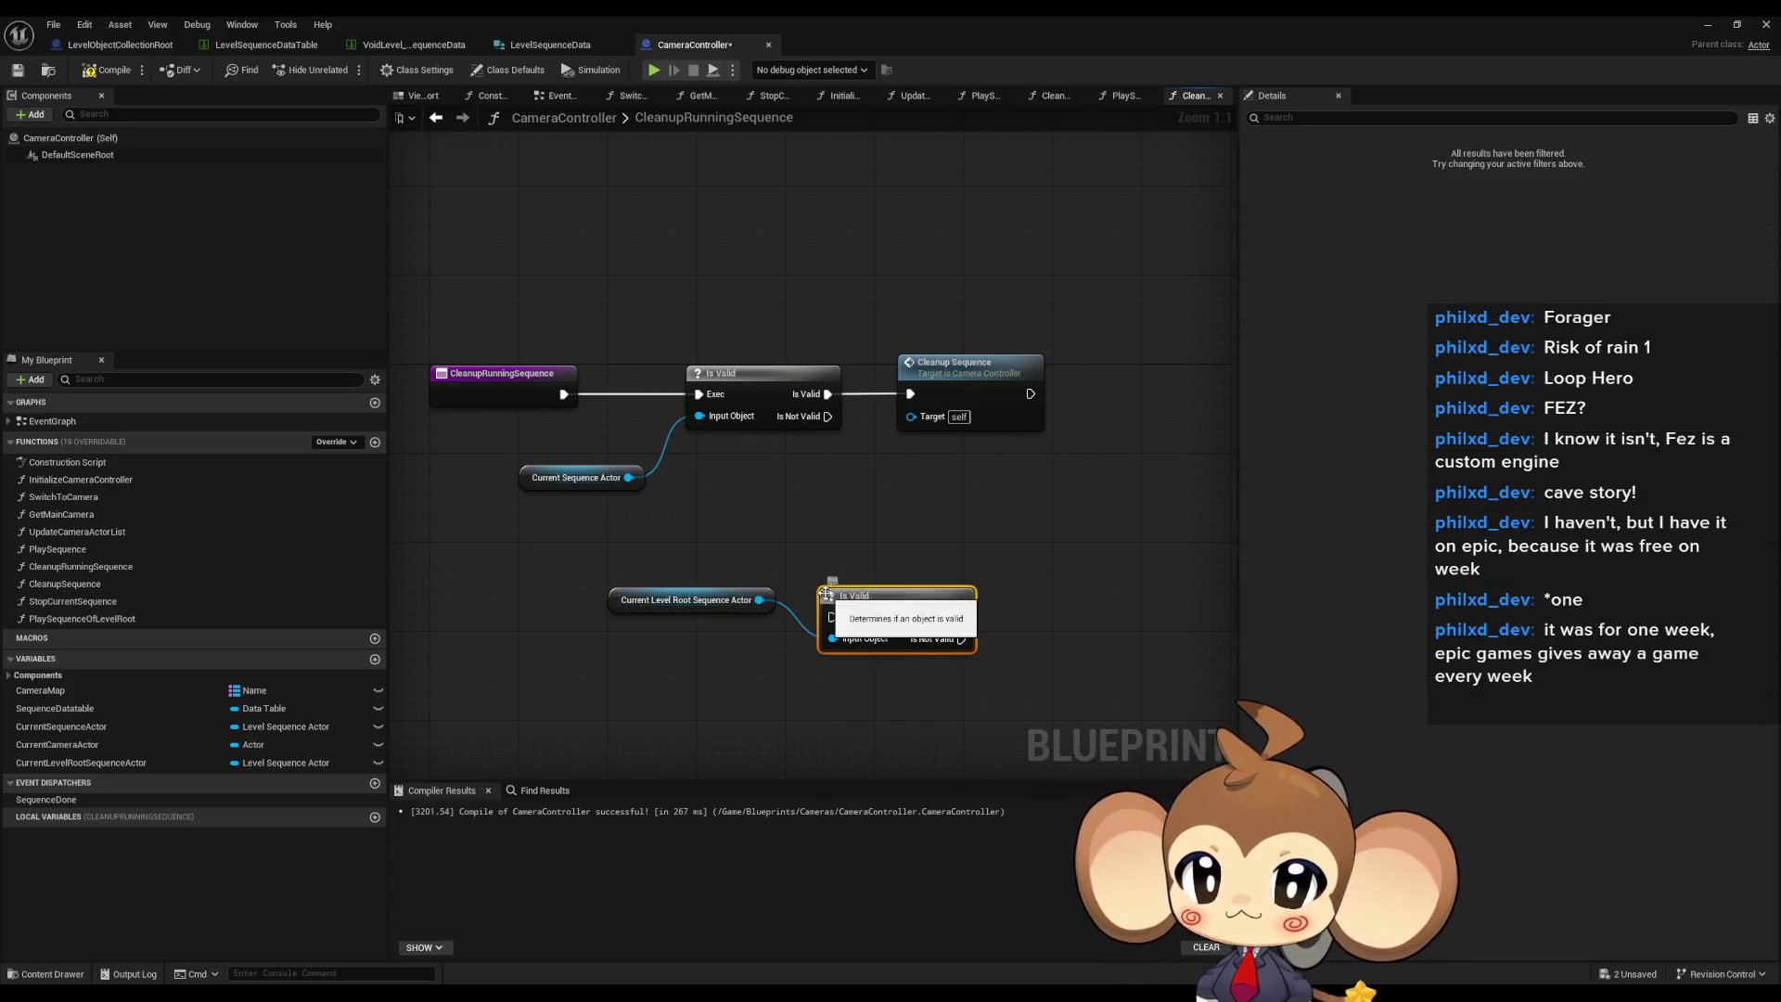
{"action": "mouse_move", "coordinate": [827, 415]}
{"action": "left_mouse_down"}
{"action": "mouse_move", "coordinate": [840, 601]}
{"action": "mouse_move", "coordinate": [865, 603]}
{"action": "mouse_move", "coordinate": [944, 525]}
{"action": "left_mouse_up"}
{"action": "mouse_move", "coordinate": [631, 609]}
{"action": "left_mouse_down"}
{"action": "mouse_move", "coordinate": [750, 595]}
{"action": "mouse_move", "coordinate": [714, 594]}
{"action": "left_mouse_up"}
{"action": "left_click_drag", "start_coordinate": [846, 577], "coordinate": [910, 561]}
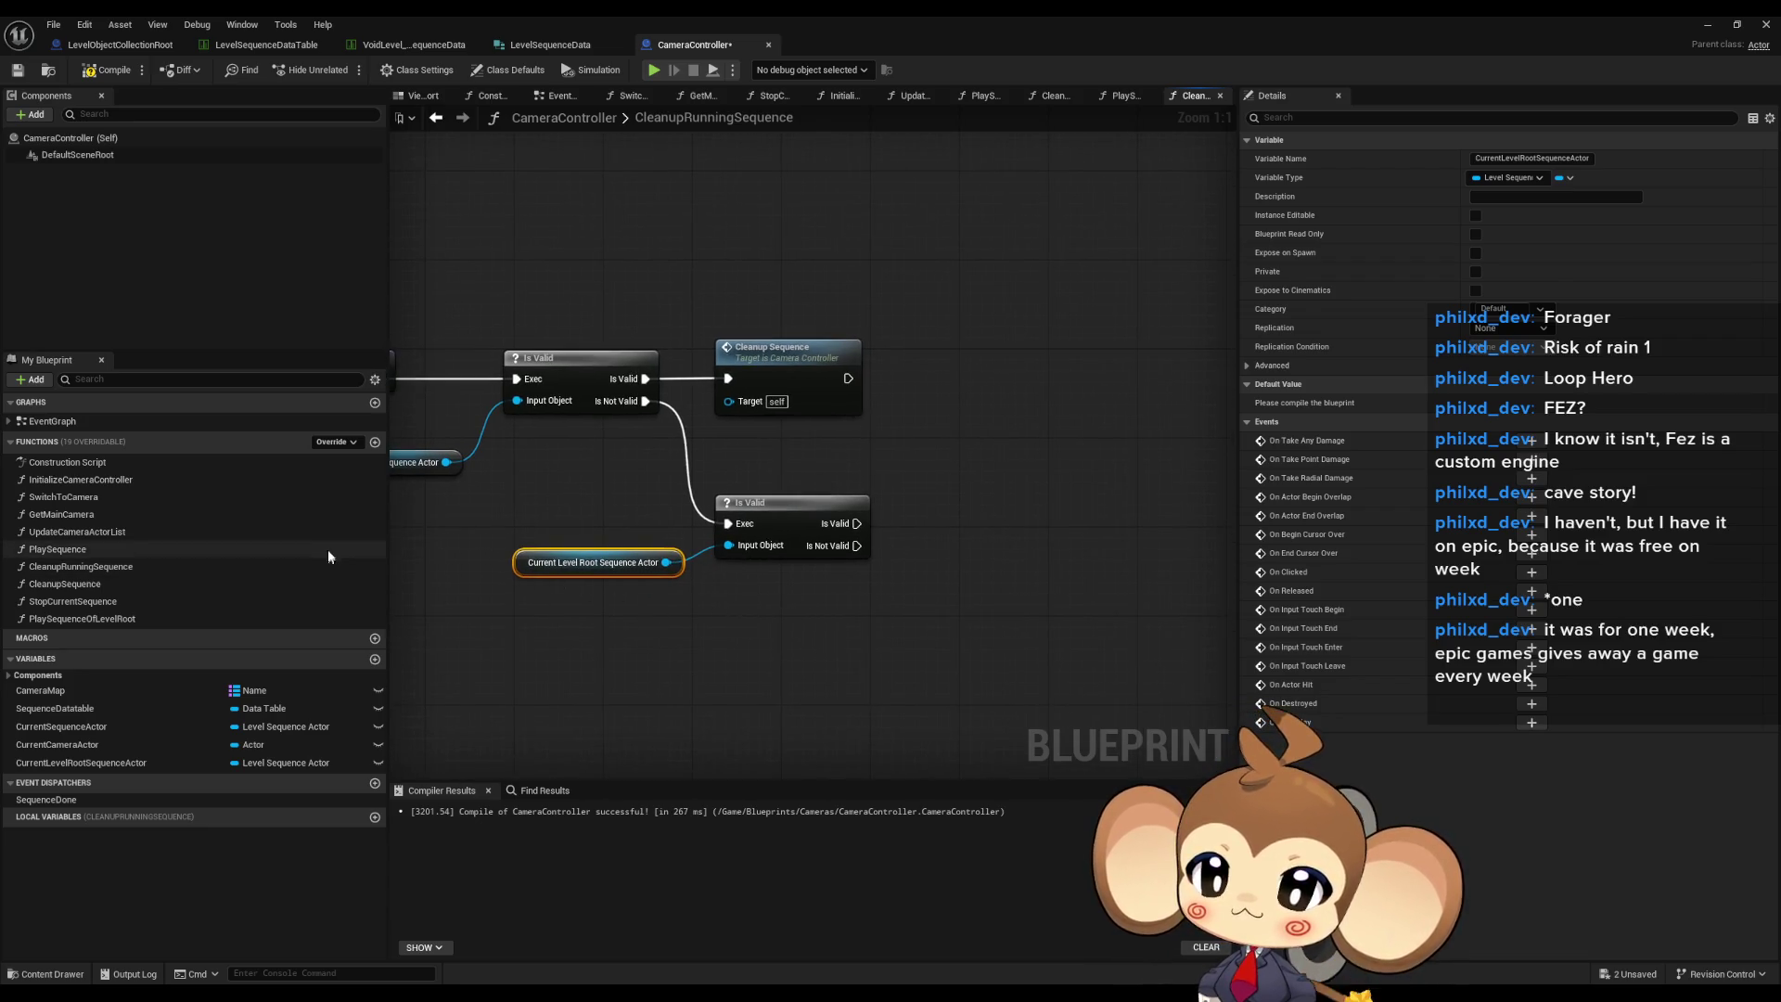
{"action": "left_click", "coordinate": [375, 443]}
{"action": "type", "text": "CleanupLevelRoot"}
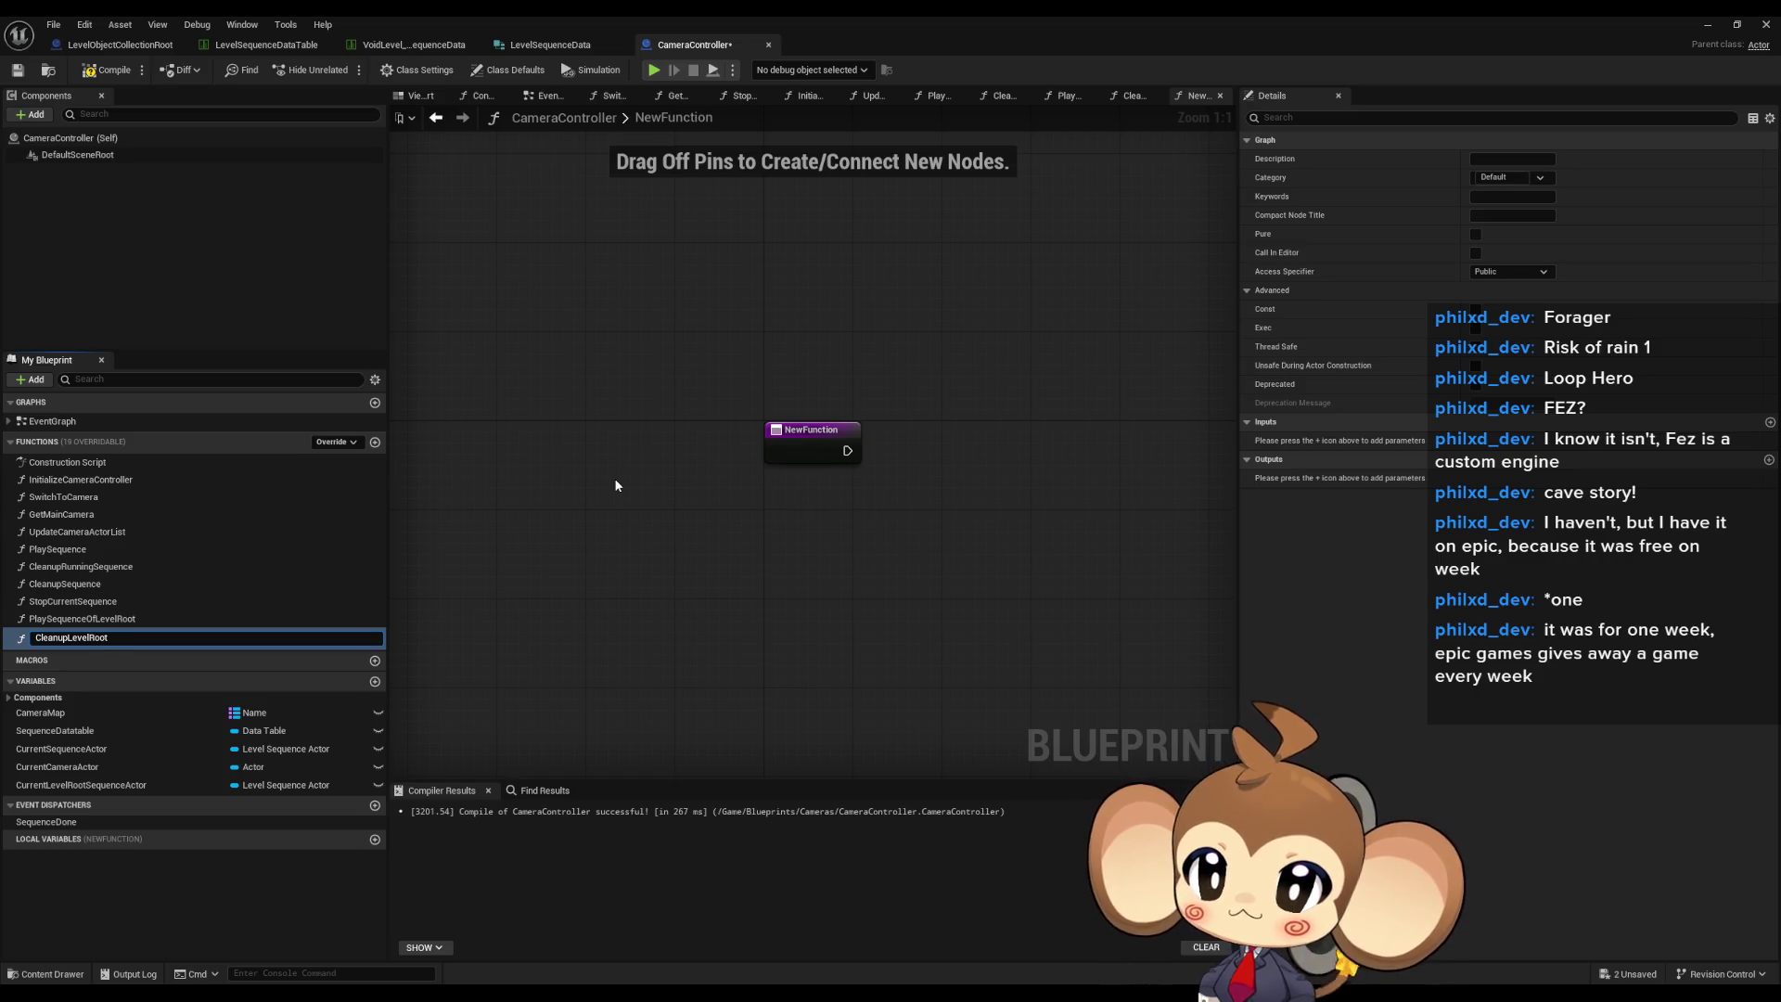
- Name the new function CleanupLevelRootSequence
{"action": "type", "text": "Sequence"}
{"action": "key", "text": "Return"}
{"action": "mouse_move", "coordinate": [101, 645]}
{"action": "left_mouse_down"}
{"action": "mouse_move", "coordinate": [93, 601]}
{"action": "mouse_move", "coordinate": [708, 592]}
{"action": "mouse_move", "coordinate": [974, 516]}
{"action": "mouse_move", "coordinate": [883, 525]}
{"action": "mouse_move", "coordinate": [951, 546]}
{"action": "left_mouse_up"}
- Call CleanupLevelRootSequence from the second Is Valid output, then select all CleanupSequence nodes
{"action": "double_click", "coordinate": [93, 568]}
{"action": "left_click", "coordinate": [975, 519]}
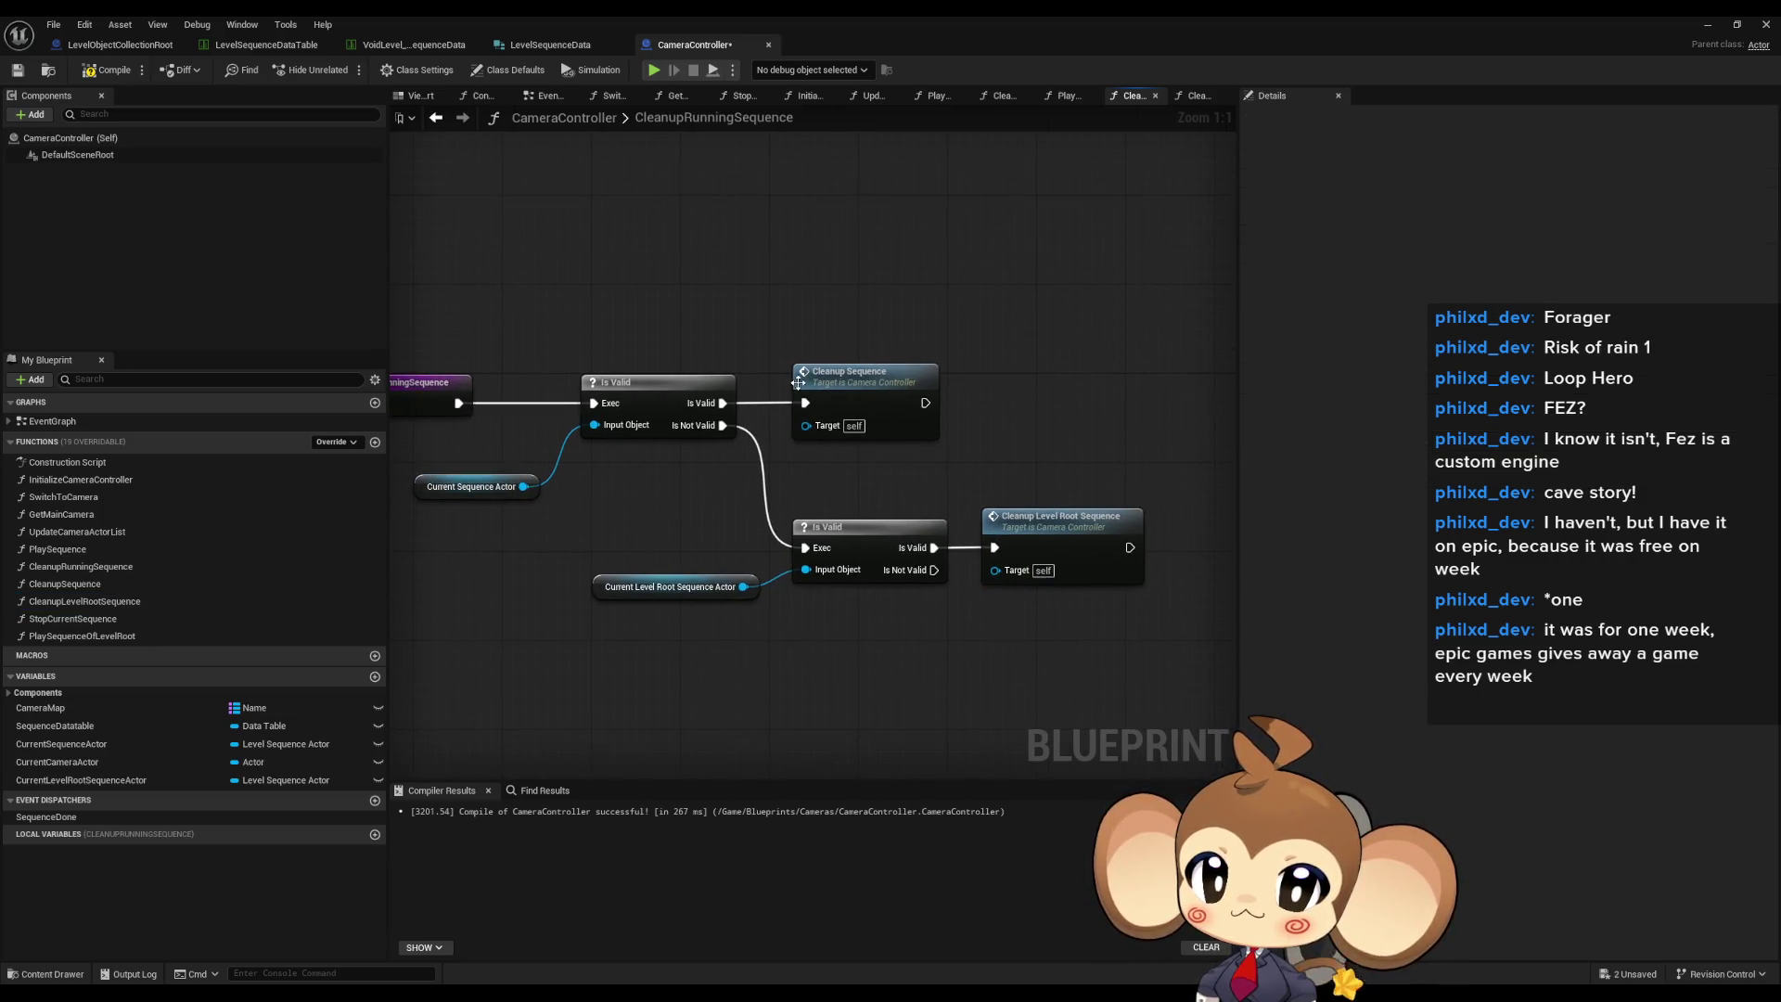
{"action": "left_click_drag", "start_coordinate": [798, 382], "coordinate": [883, 391]}
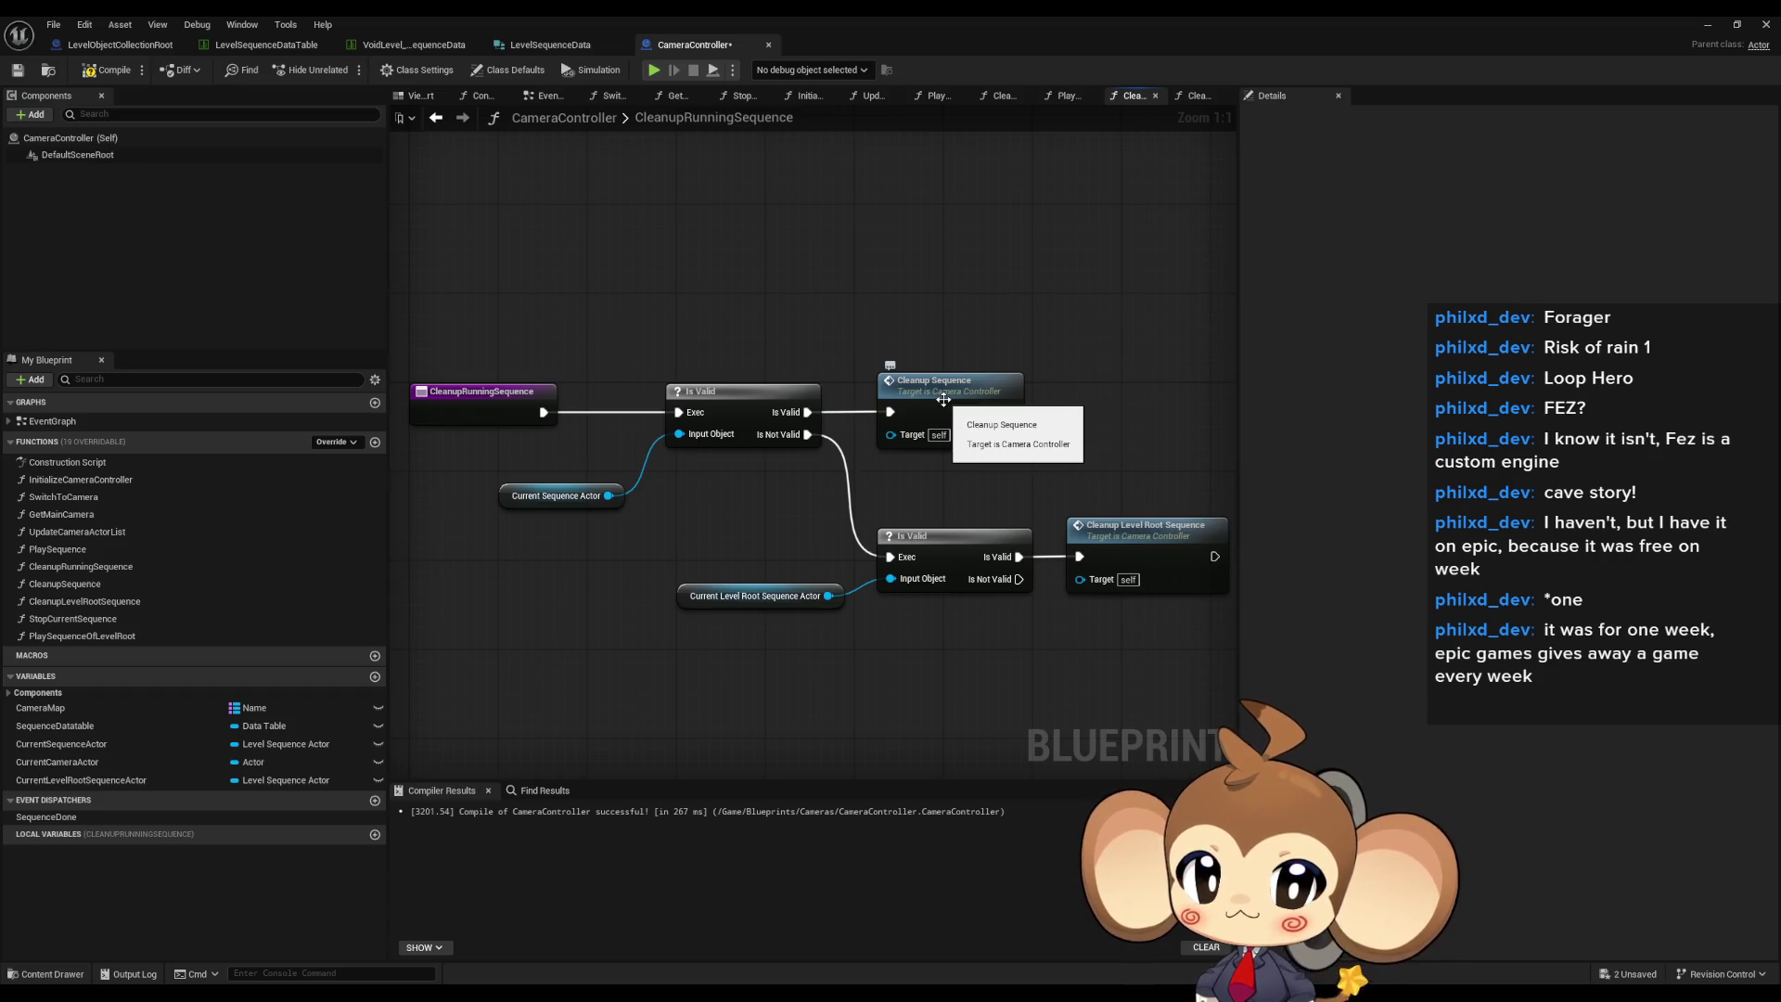
{"action": "double_click", "coordinate": [943, 399]}
{"action": "mouse_move", "coordinate": [668, 378]}
{"action": "left_mouse_down"}
{"action": "mouse_move", "coordinate": [1132, 596]}
{"action": "mouse_move", "coordinate": [1033, 621]}
{"action": "mouse_move", "coordinate": [1326, 607]}
{"action": "left_mouse_up"}
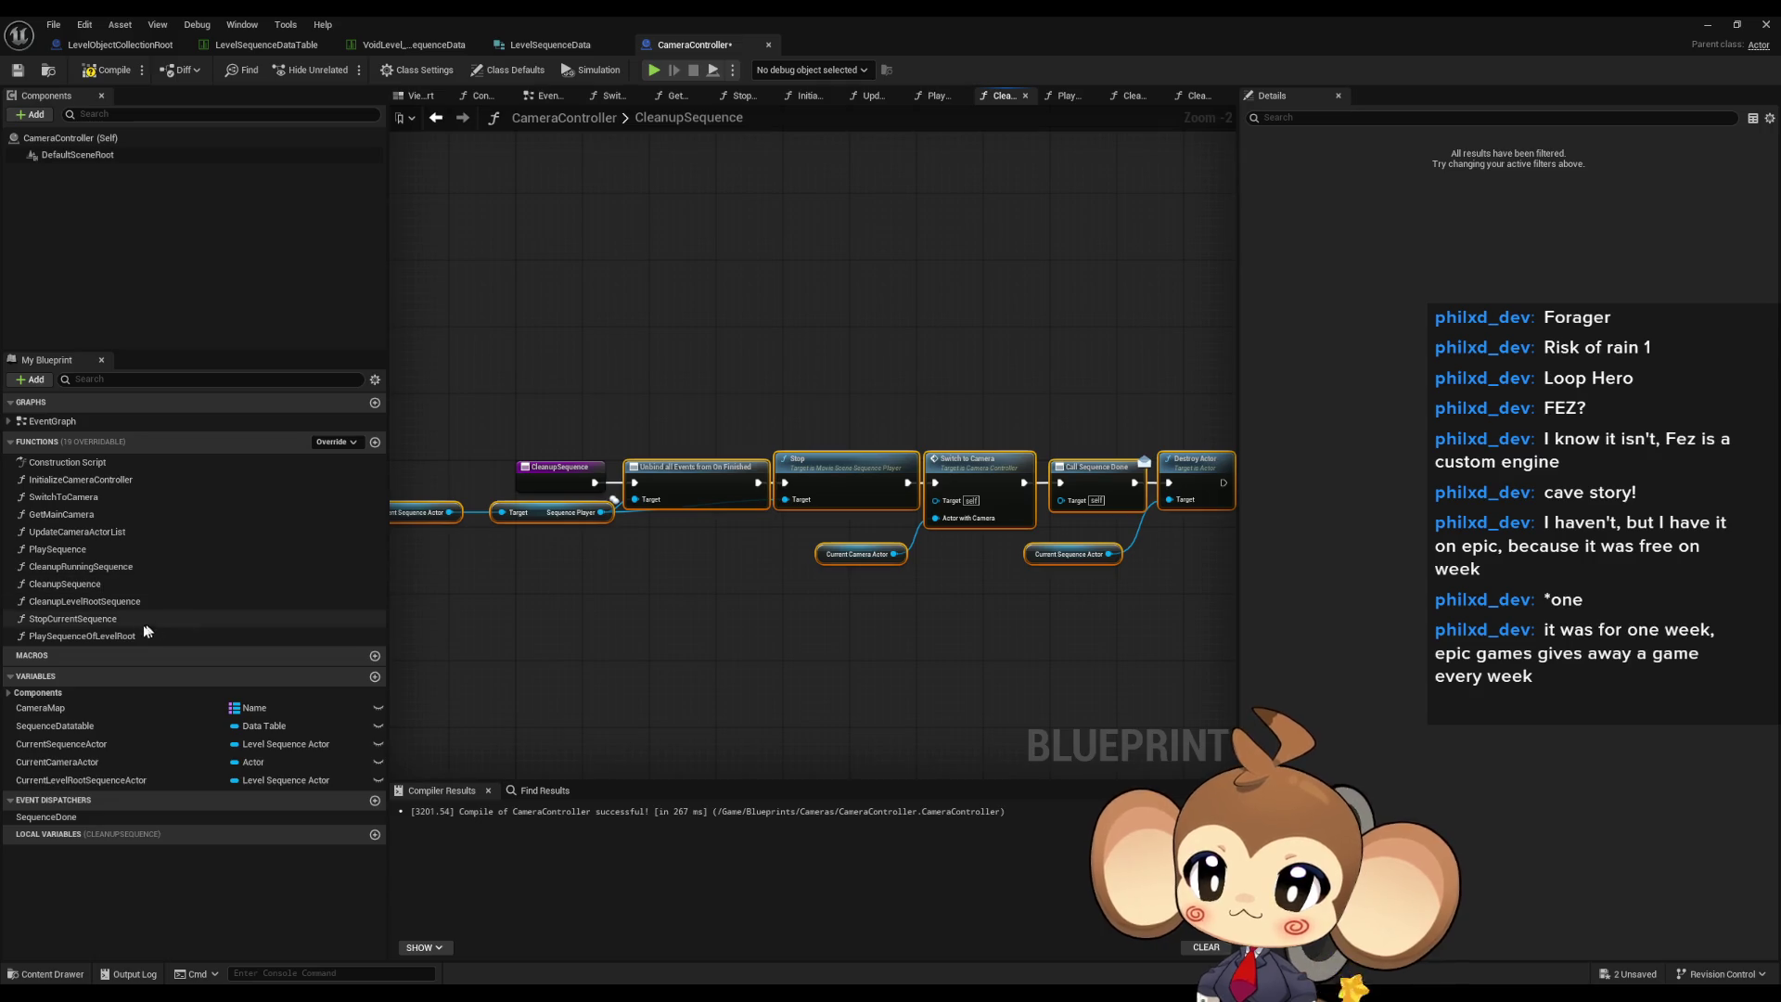
- Paste the copied cleanup nodes into CleanupLevelRootSequence and delete the Unbind all Events from On Finished node
{"action": "double_click", "coordinate": [89, 601]}
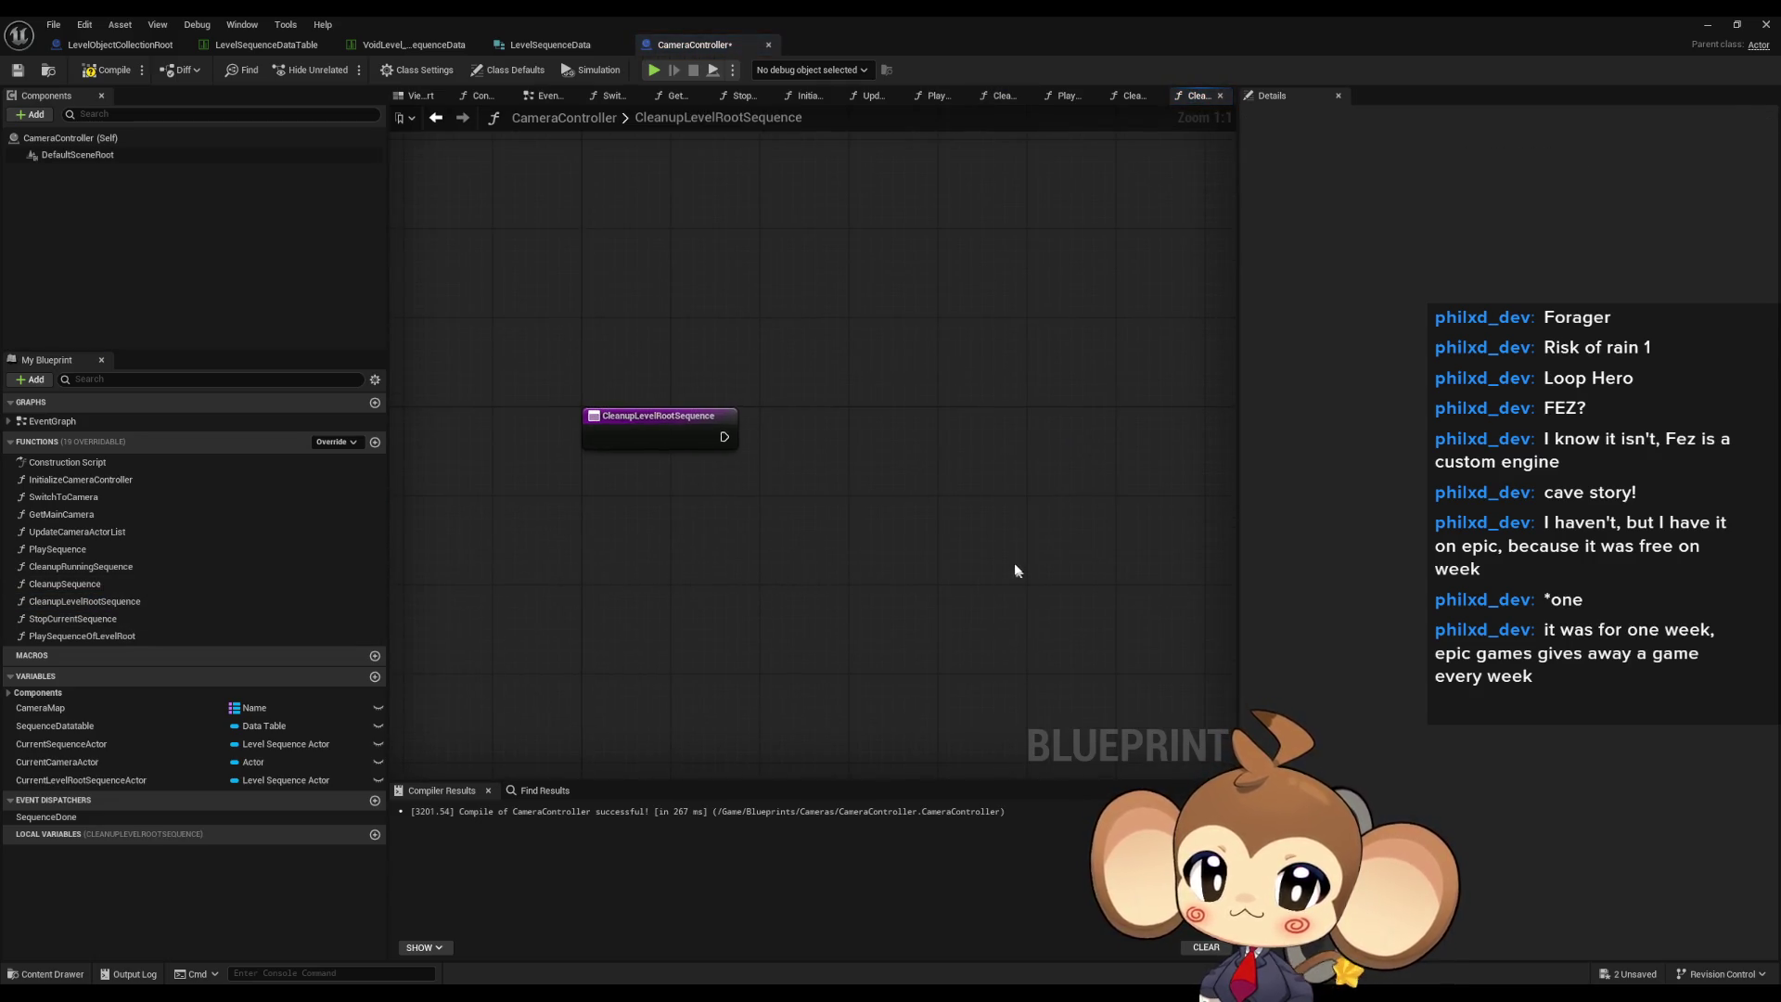
{"action": "key", "text": "ctrl+v"}
{"action": "left_click_drag", "start_coordinate": [860, 539], "coordinate": [832, 435]}
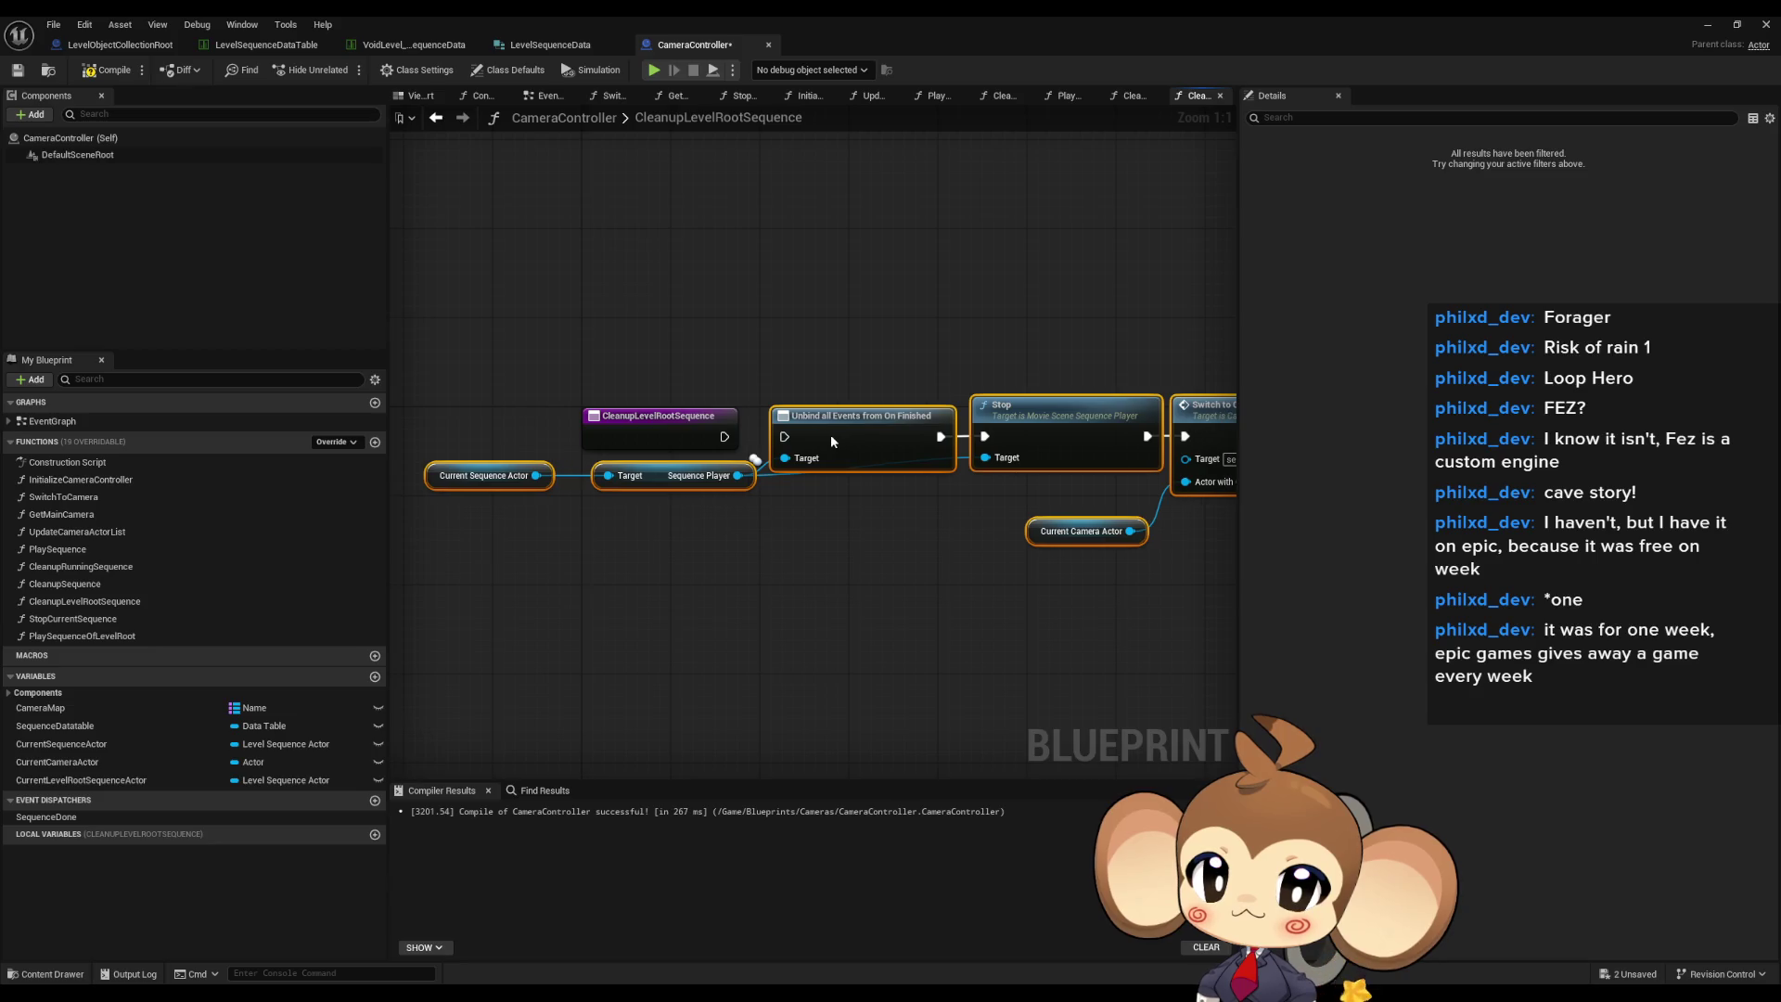
{"action": "left_click_drag", "start_coordinate": [849, 336], "coordinate": [876, 523]}
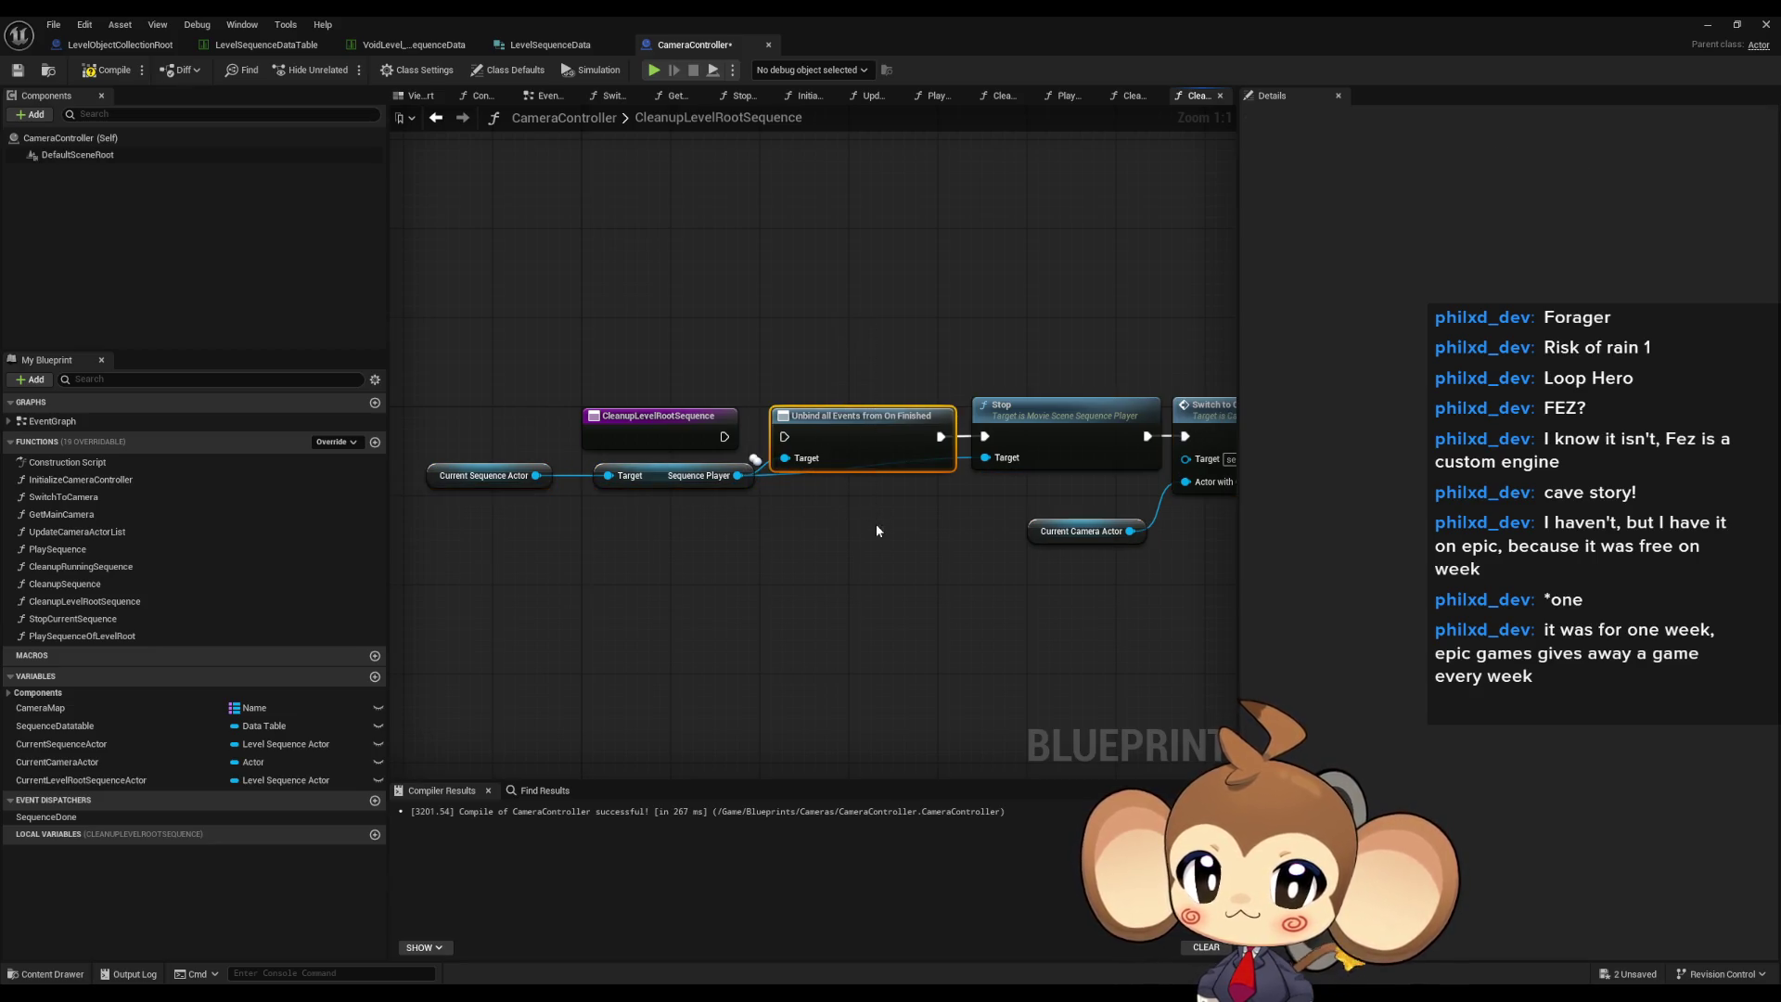
{"action": "key", "text": "Delete"}
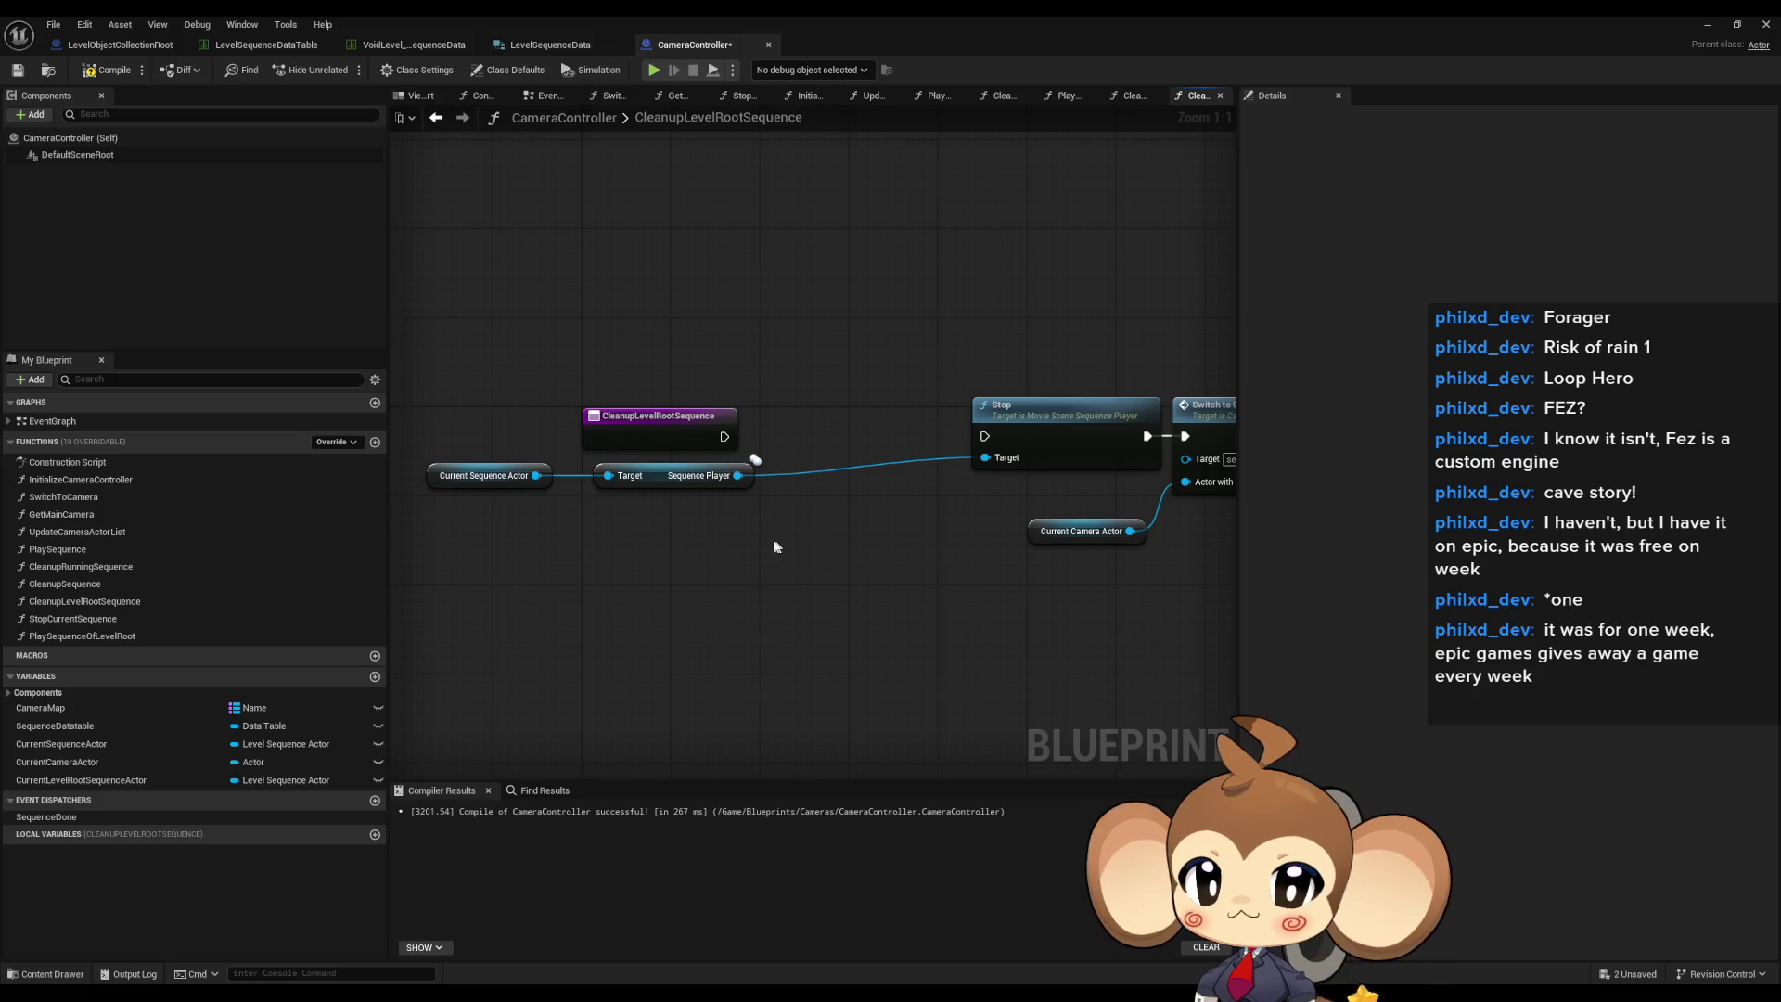
{"action": "left_click_drag", "start_coordinate": [635, 481], "coordinate": [627, 555]}
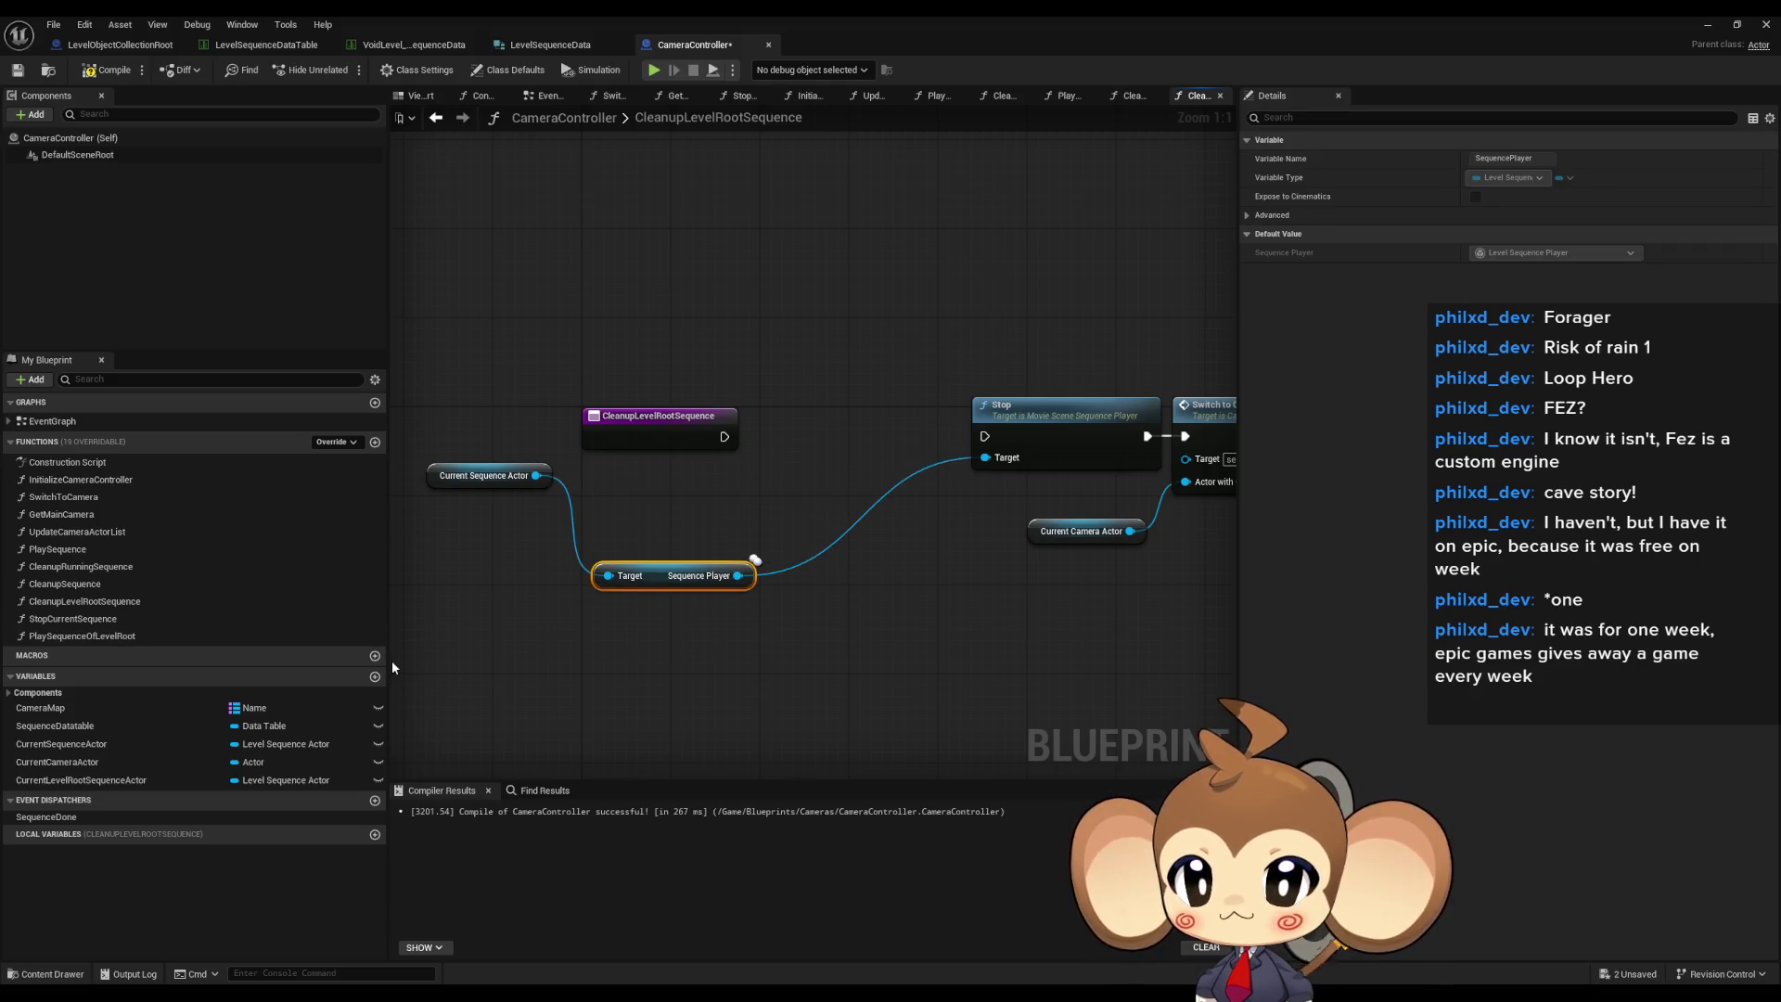
- Wire a CurrentLevelRootSequenceActor getter into the Sequence Player target, replacing the leftover Current Sequence Actor node
{"action": "mouse_move", "coordinate": [83, 781]}
{"action": "left_mouse_down"}
{"action": "mouse_move", "coordinate": [464, 577]}
{"action": "mouse_move", "coordinate": [413, 545]}
{"action": "mouse_move", "coordinate": [501, 585]}
{"action": "mouse_move", "coordinate": [609, 575]}
{"action": "left_mouse_up"}
{"action": "left_click", "coordinate": [501, 598]}
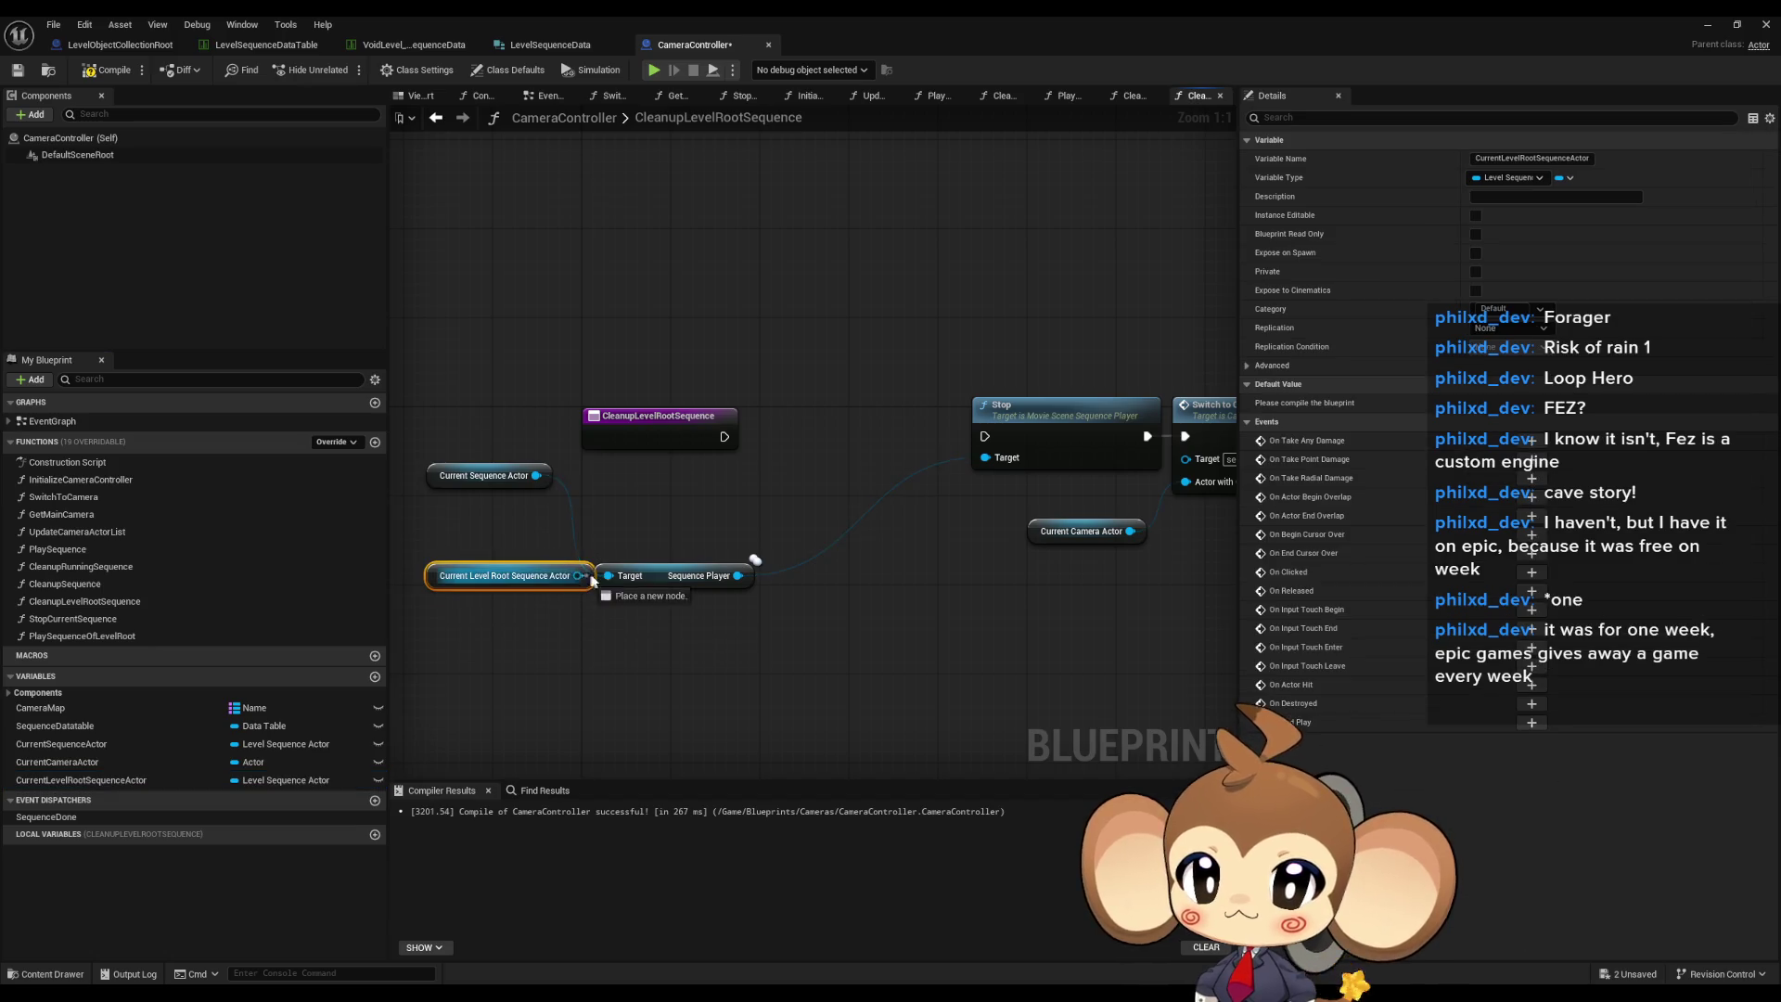
{"action": "left_click", "coordinate": [489, 473]}
{"action": "key", "text": "Delete"}
- Connect the CleanupLevelRootSequence entry to Stop and tidy the node chain and getters
{"action": "left_click_drag", "start_coordinate": [734, 437], "coordinate": [985, 436]}
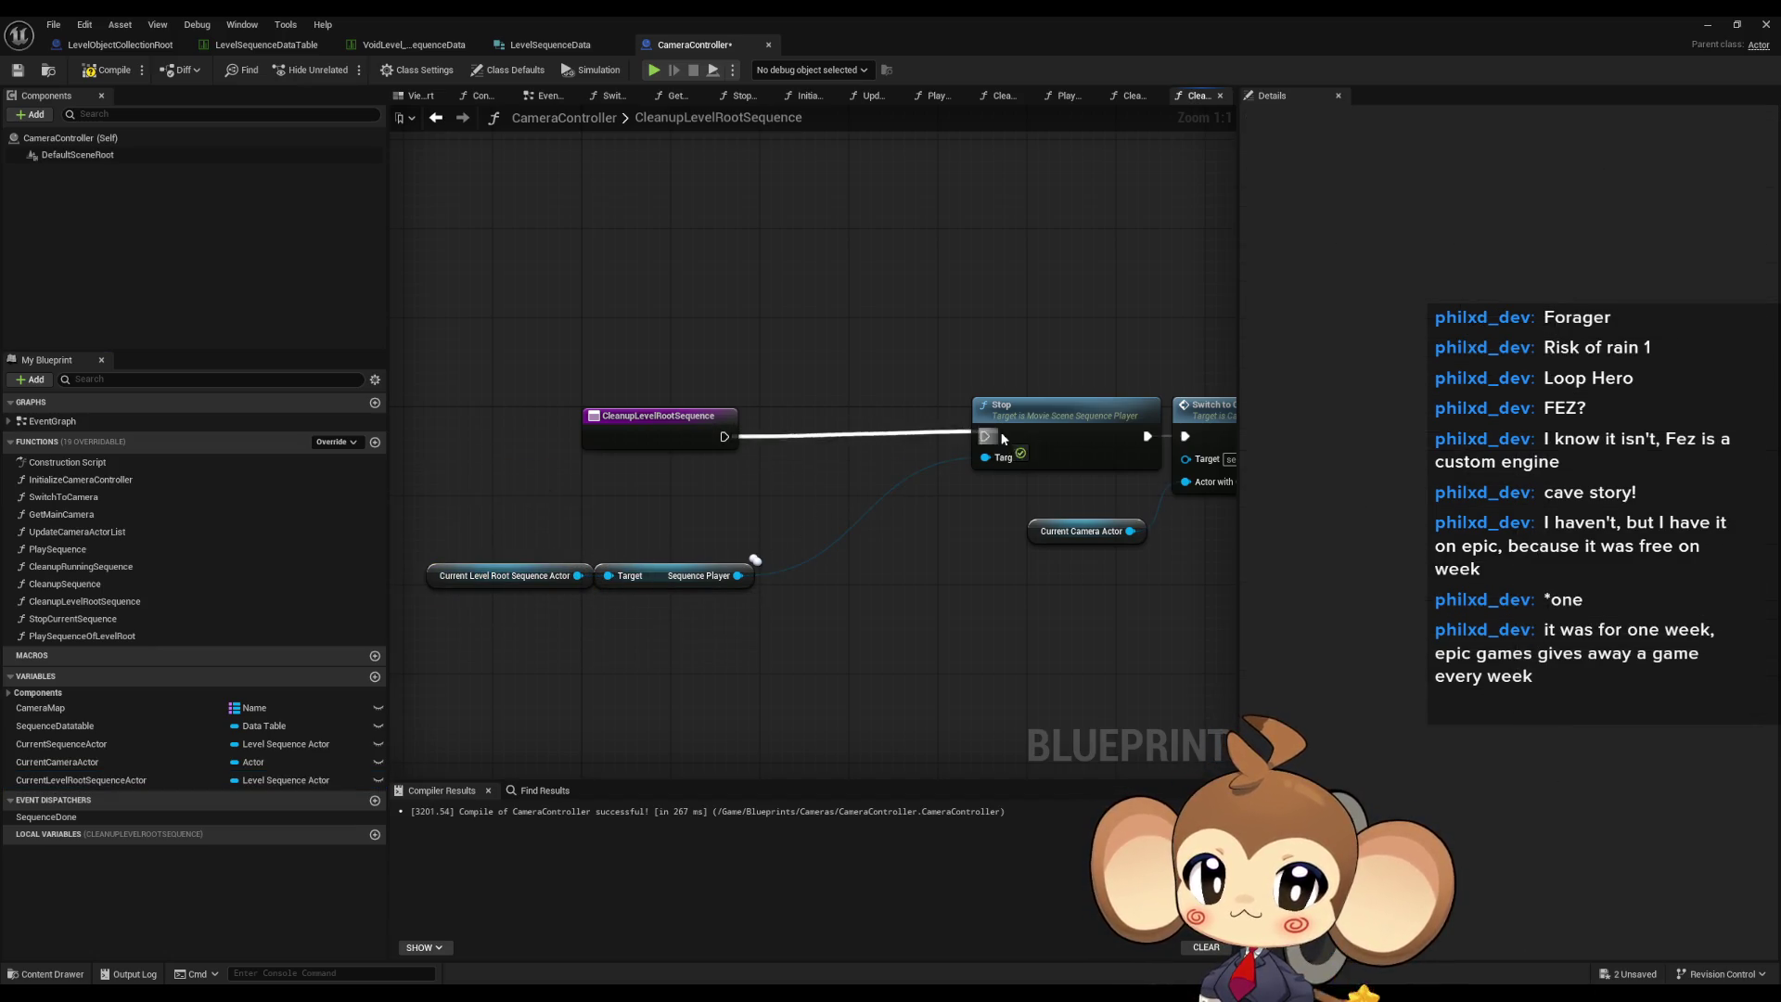
{"action": "mouse_move", "coordinate": [977, 344]}
{"action": "left_mouse_down"}
{"action": "mouse_move", "coordinate": [1248, 613]}
{"action": "mouse_move", "coordinate": [1285, 620]}
{"action": "left_mouse_up"}
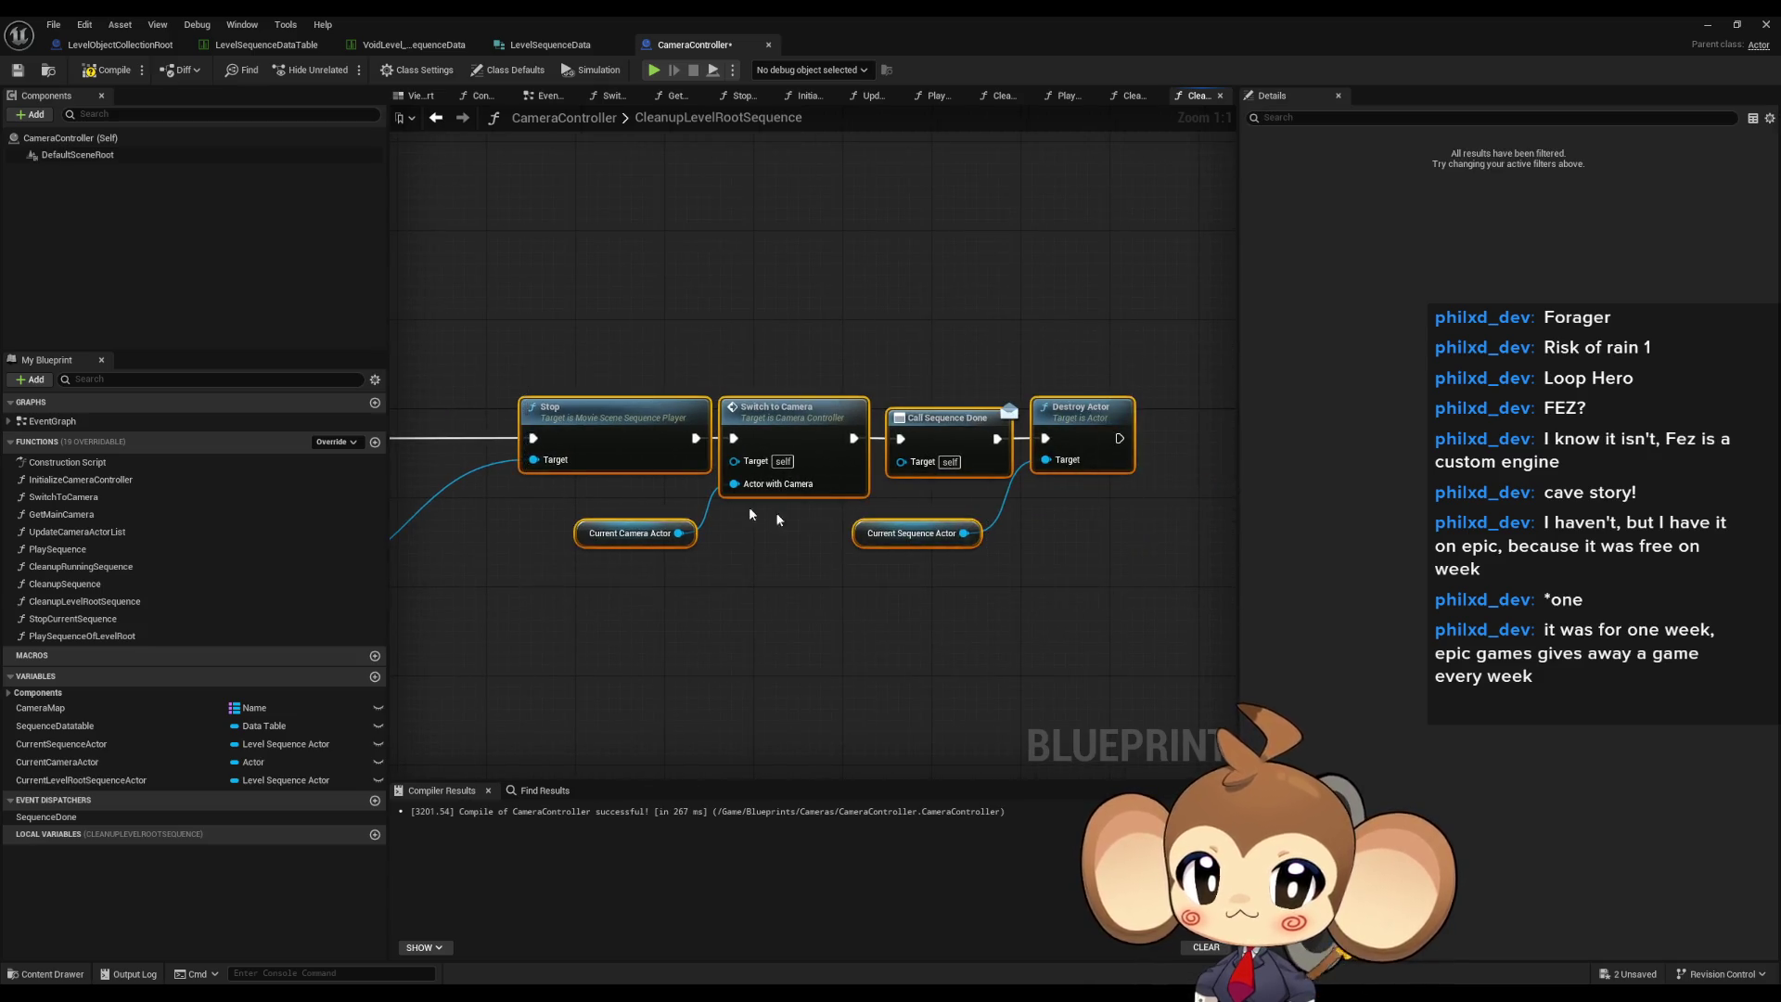
{"action": "mouse_move", "coordinate": [800, 427]}
{"action": "left_mouse_down"}
{"action": "mouse_move", "coordinate": [585, 428]}
{"action": "mouse_move", "coordinate": [759, 418]}
{"action": "left_mouse_up"}
{"action": "mouse_move", "coordinate": [593, 525]}
{"action": "left_mouse_down"}
{"action": "mouse_move", "coordinate": [640, 580]}
{"action": "mouse_move", "coordinate": [594, 492]}
{"action": "mouse_move", "coordinate": [618, 490]}
{"action": "left_mouse_up"}
{"action": "left_click_drag", "start_coordinate": [269, 780], "coordinate": [781, 639]}
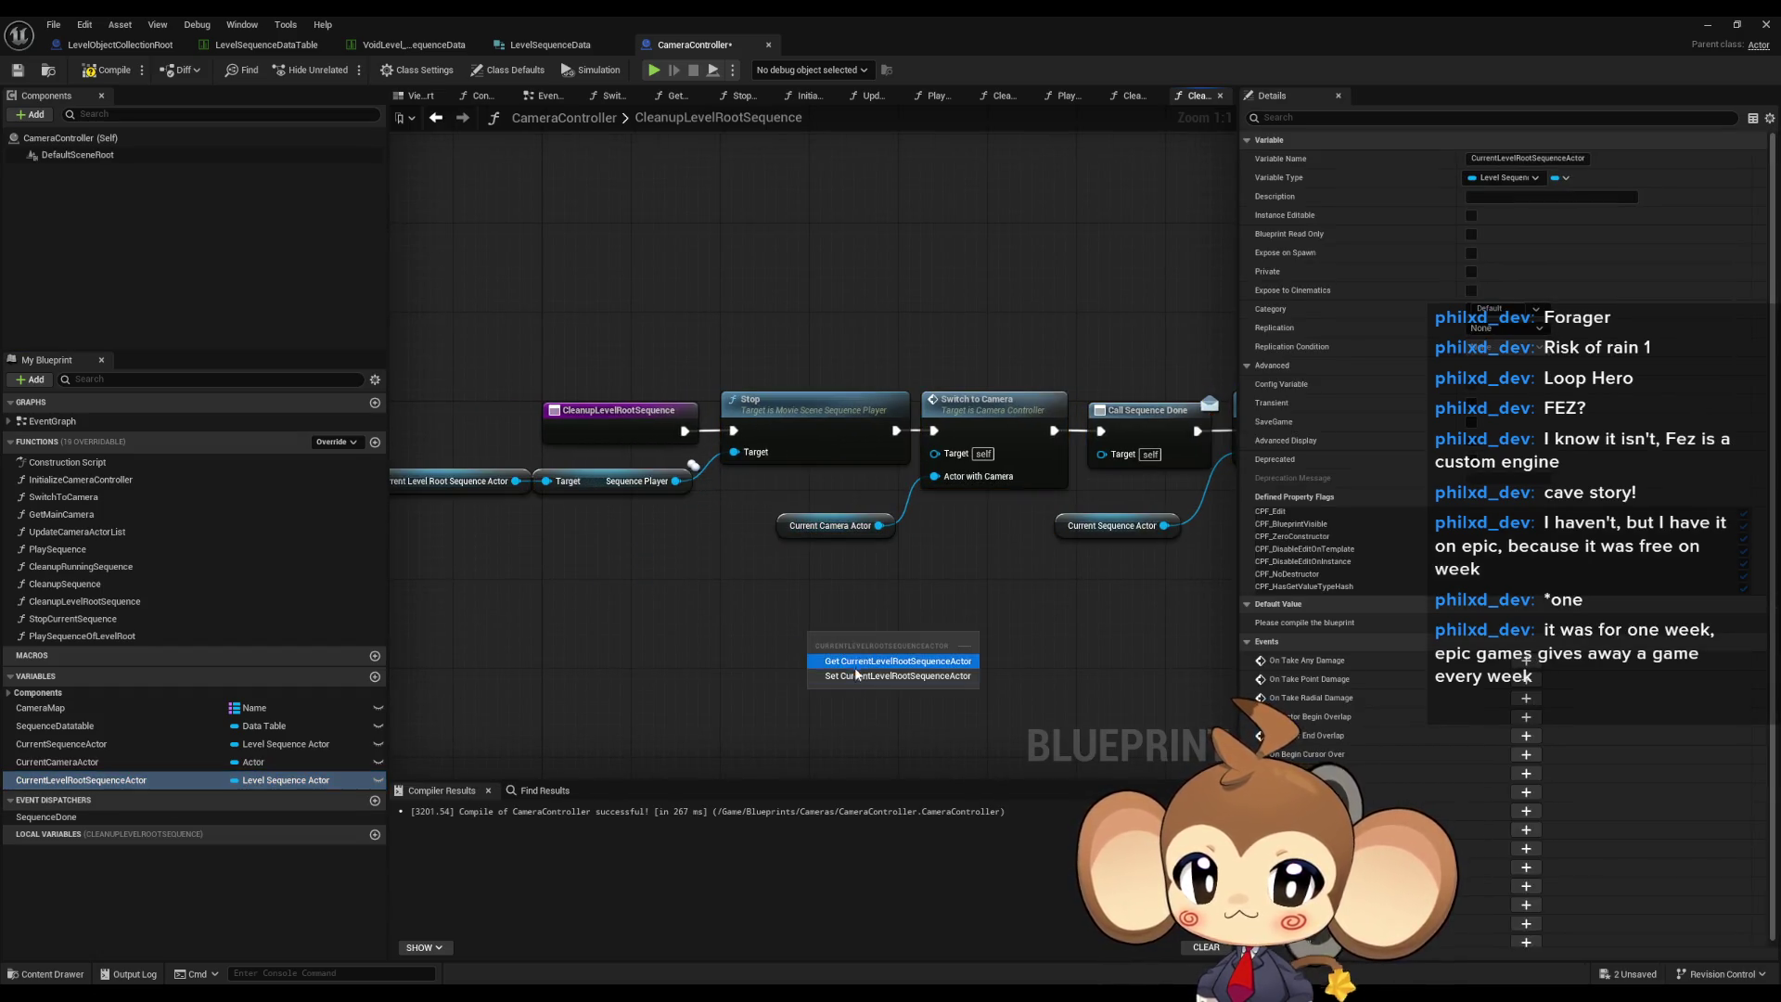
- Add a SET Current Level Root Sequence Actor node running after Call Sequence Done
{"action": "left_click", "coordinate": [826, 672]}
{"action": "left_click_drag", "start_coordinate": [1059, 564], "coordinate": [800, 591]}
{"action": "mouse_move", "coordinate": [648, 669]}
{"action": "left_mouse_down"}
{"action": "mouse_move", "coordinate": [936, 636]}
{"action": "mouse_move", "coordinate": [1069, 527]}
{"action": "left_mouse_up"}
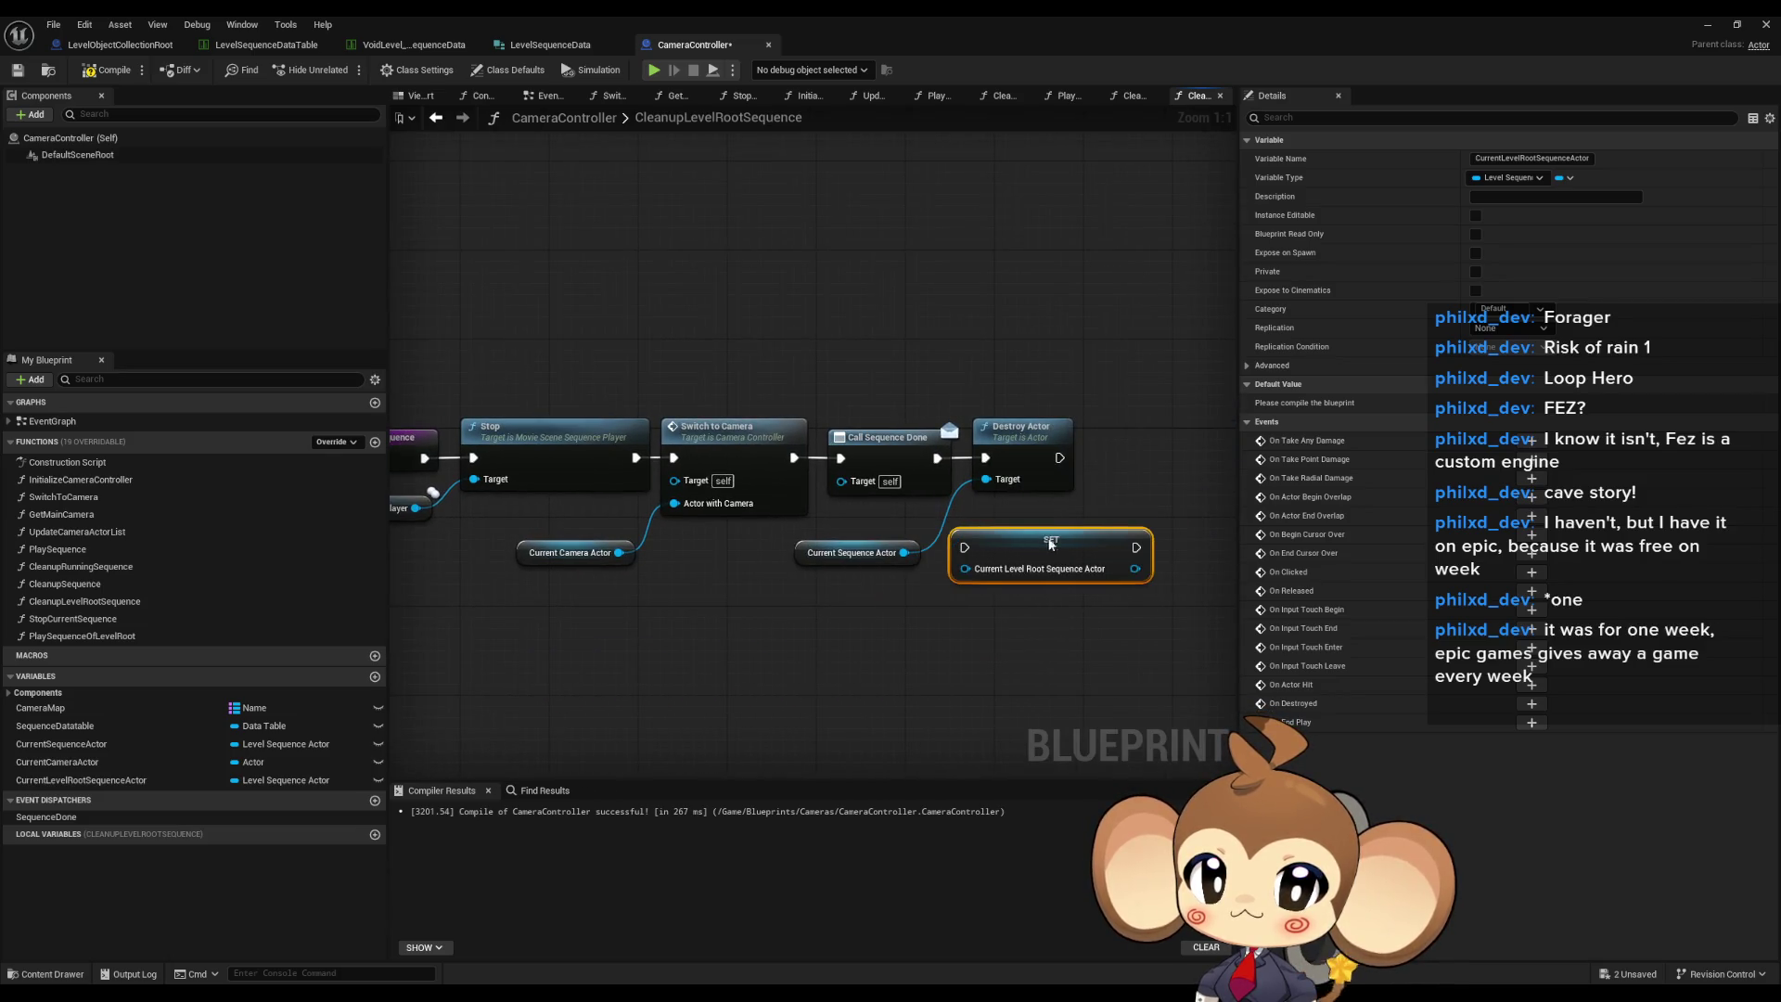
{"action": "mouse_move", "coordinate": [937, 457]}
{"action": "left_mouse_down"}
{"action": "mouse_move", "coordinate": [987, 525]}
{"action": "mouse_move", "coordinate": [1074, 451]}
{"action": "left_mouse_up"}
- Delete Destroy Actor and its Current Sequence Actor getter, then open CleanupRunningSequence
{"action": "left_click", "coordinate": [1021, 429]}
{"action": "key", "text": "Delete"}
{"action": "left_click", "coordinate": [950, 560]}
{"action": "left_click", "coordinate": [867, 553]}
{"action": "key", "text": "Delete"}
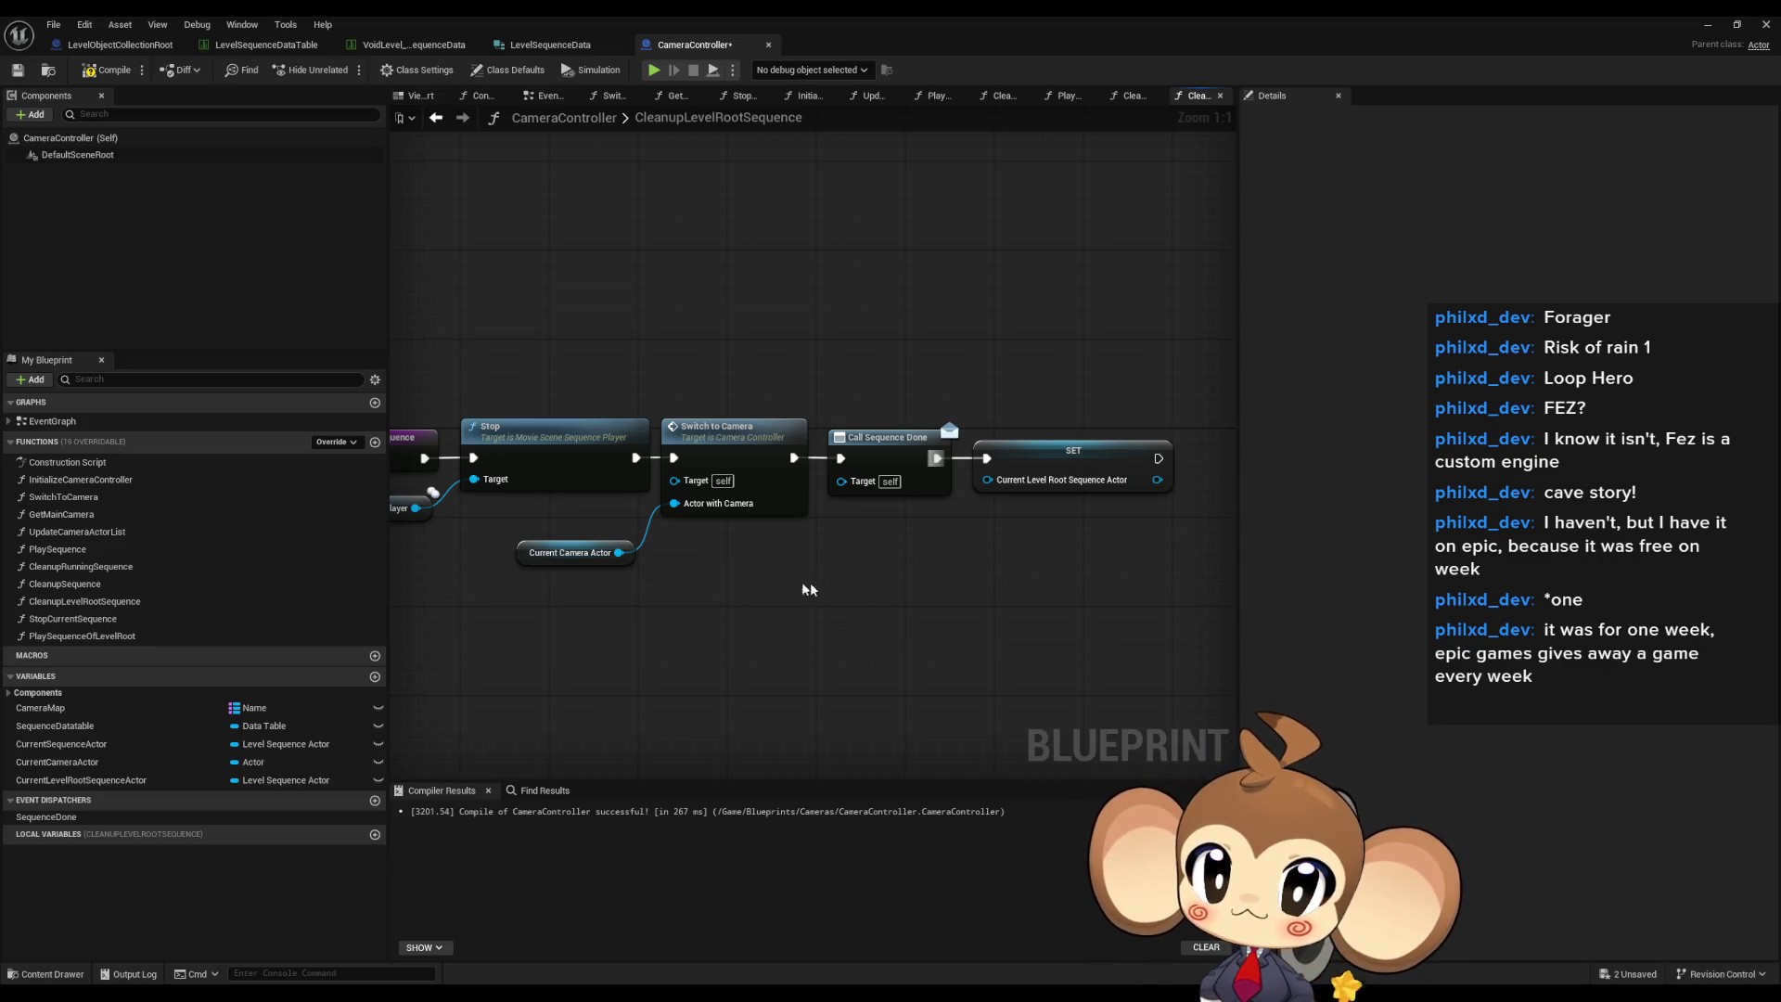
{"action": "key", "text": "Home"}
{"action": "double_click", "coordinate": [93, 566]}
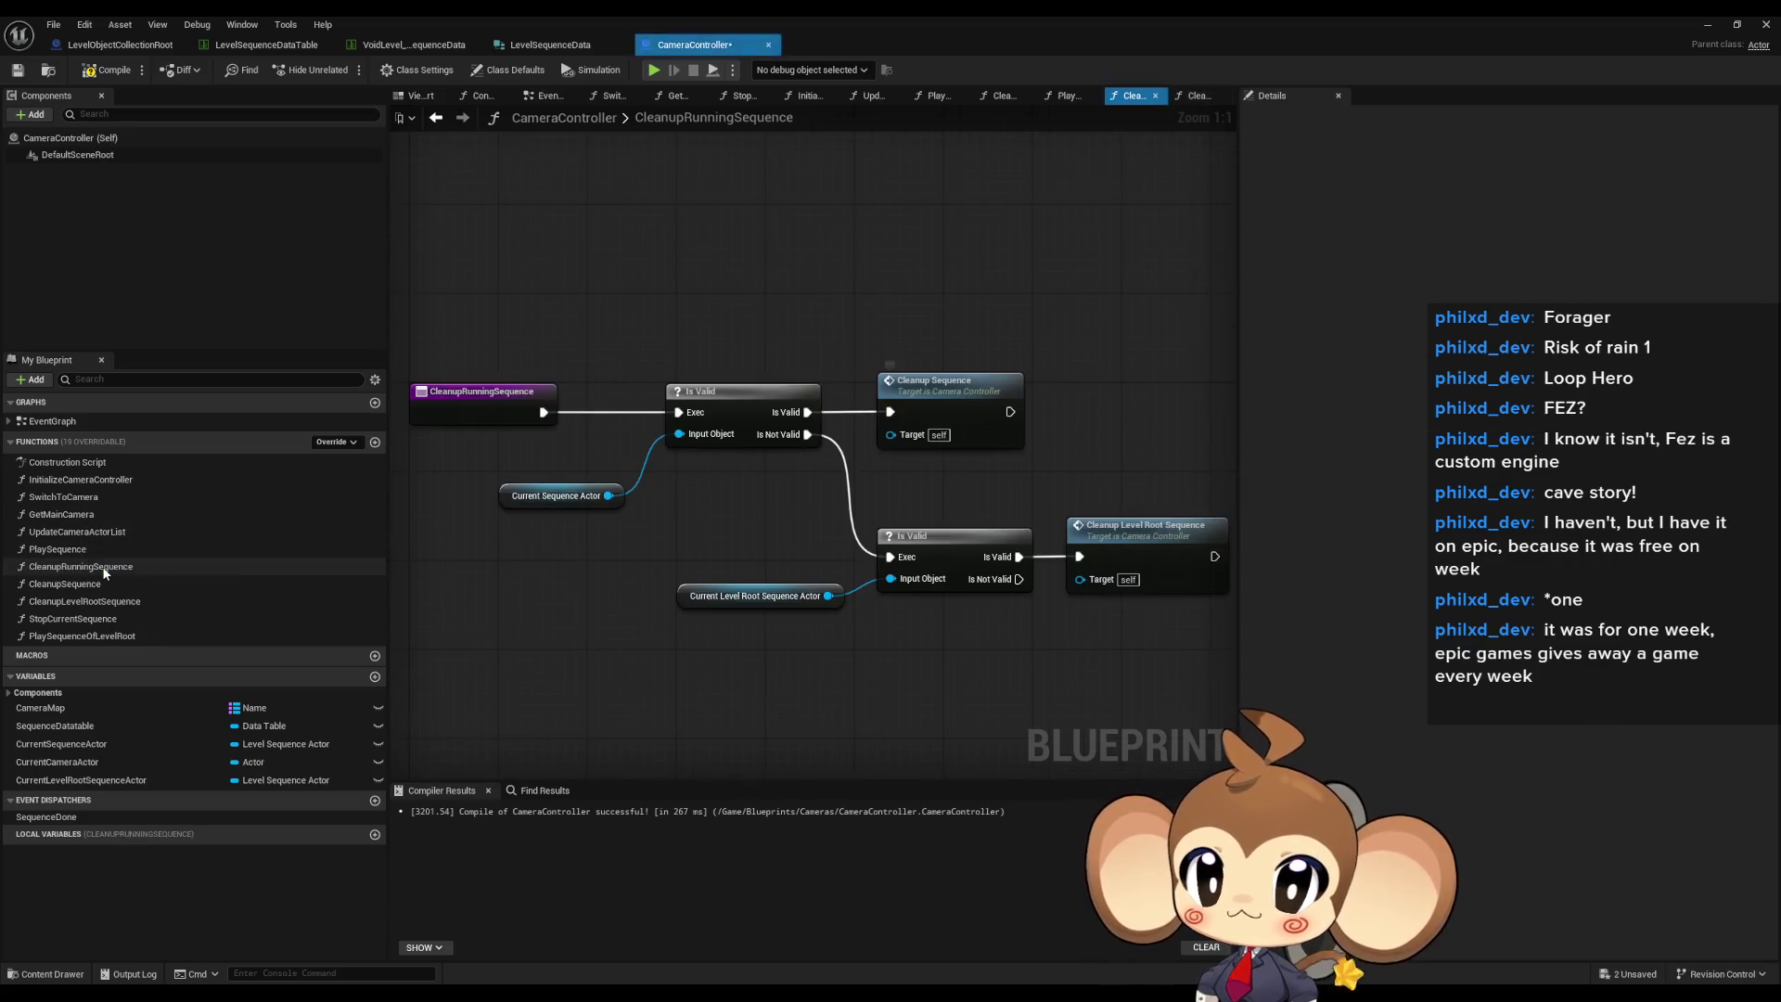
- Open the PlaySequenceOfLevelRoot graph and bring the Cleanup Running Sequence node area into view
{"action": "key", "text": "Home"}
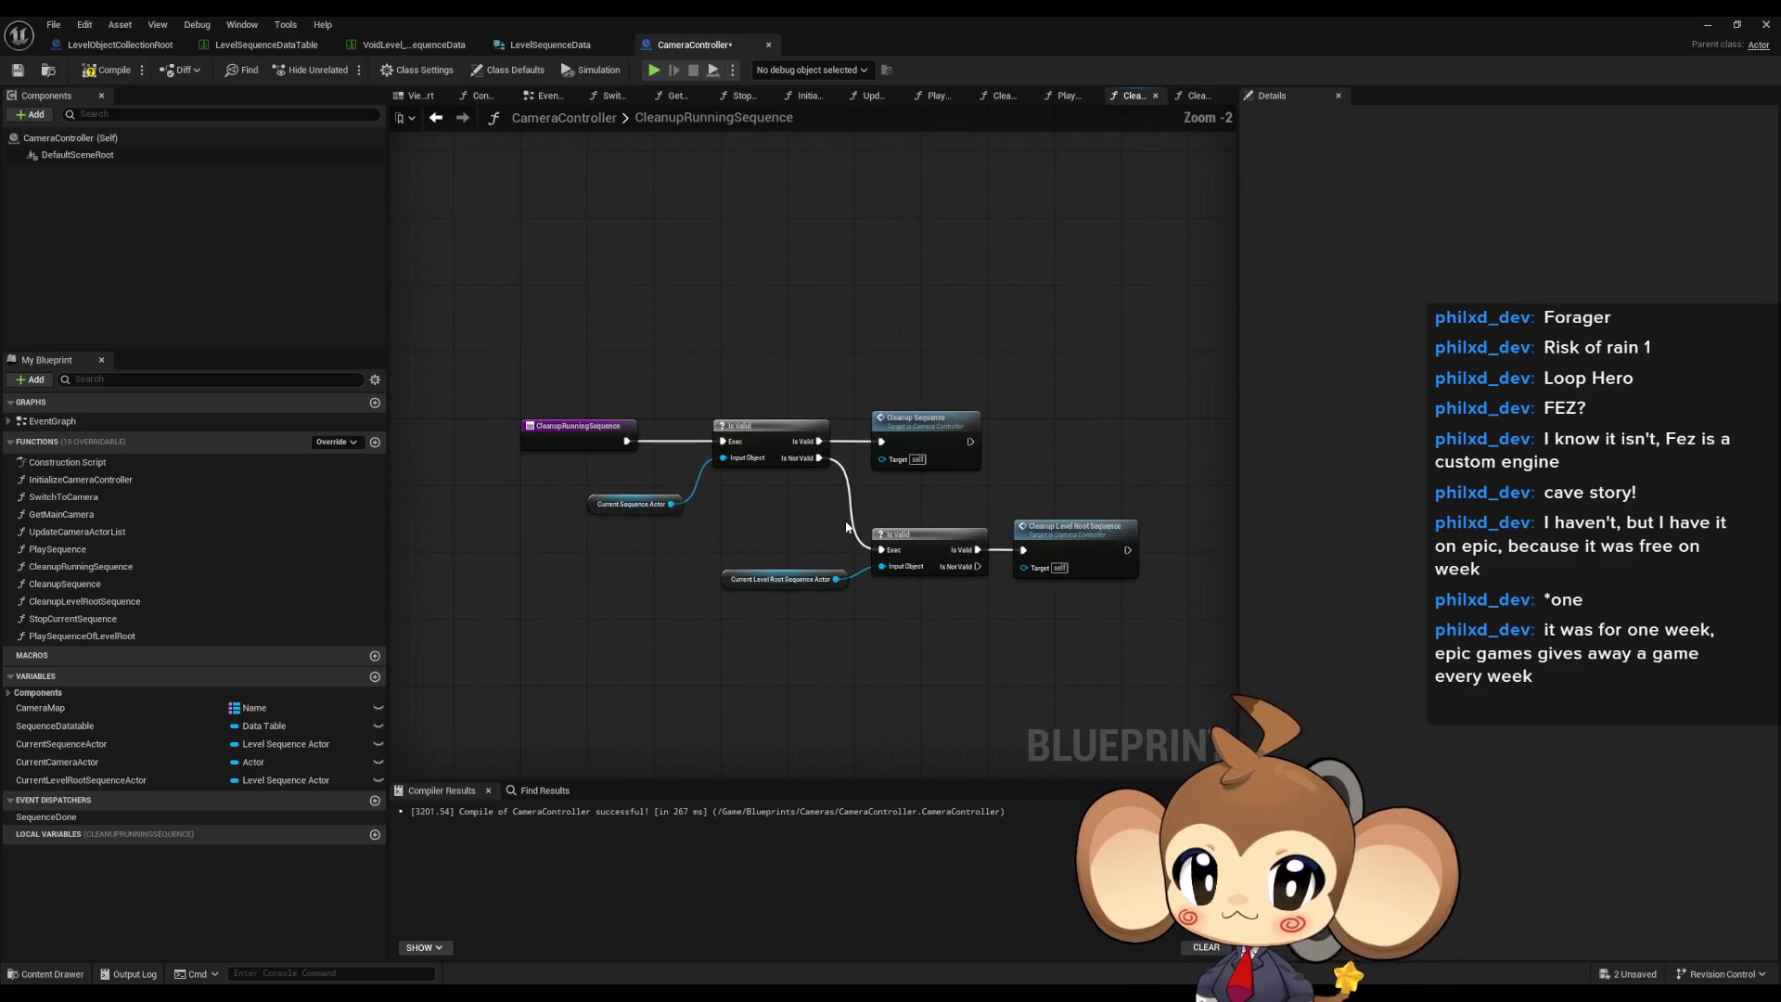
{"action": "double_click", "coordinate": [81, 635]}
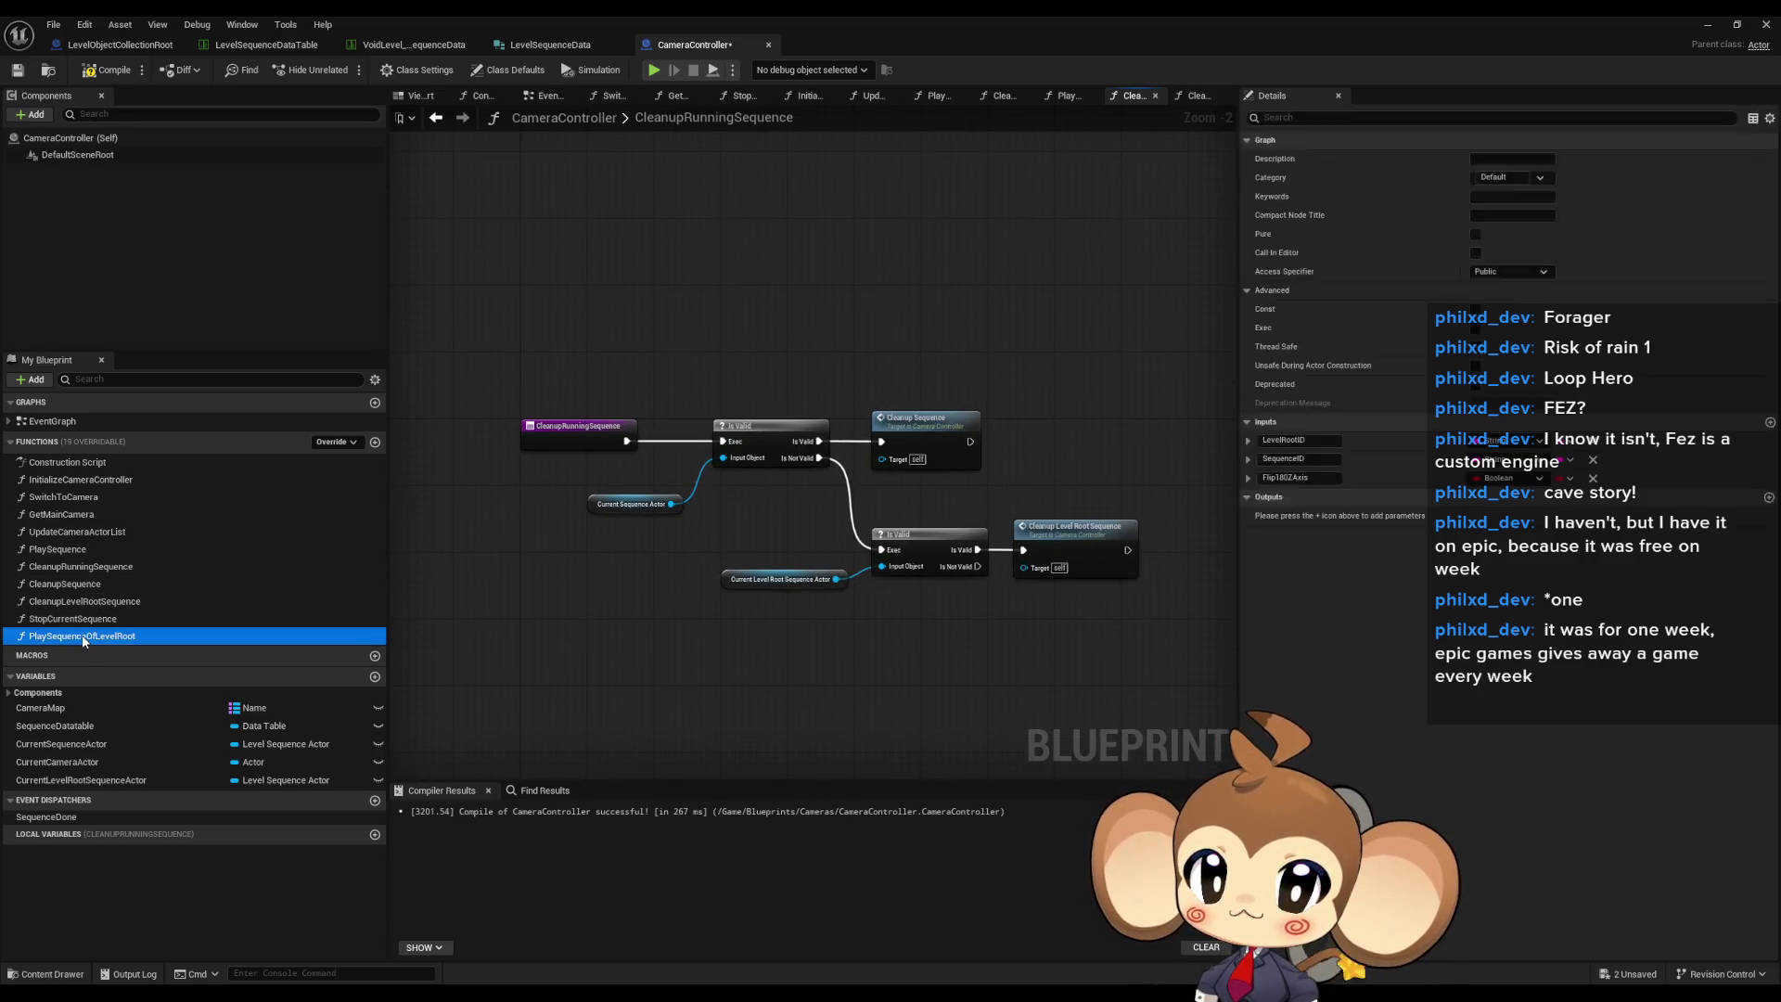
{"action": "key", "text": "Home"}
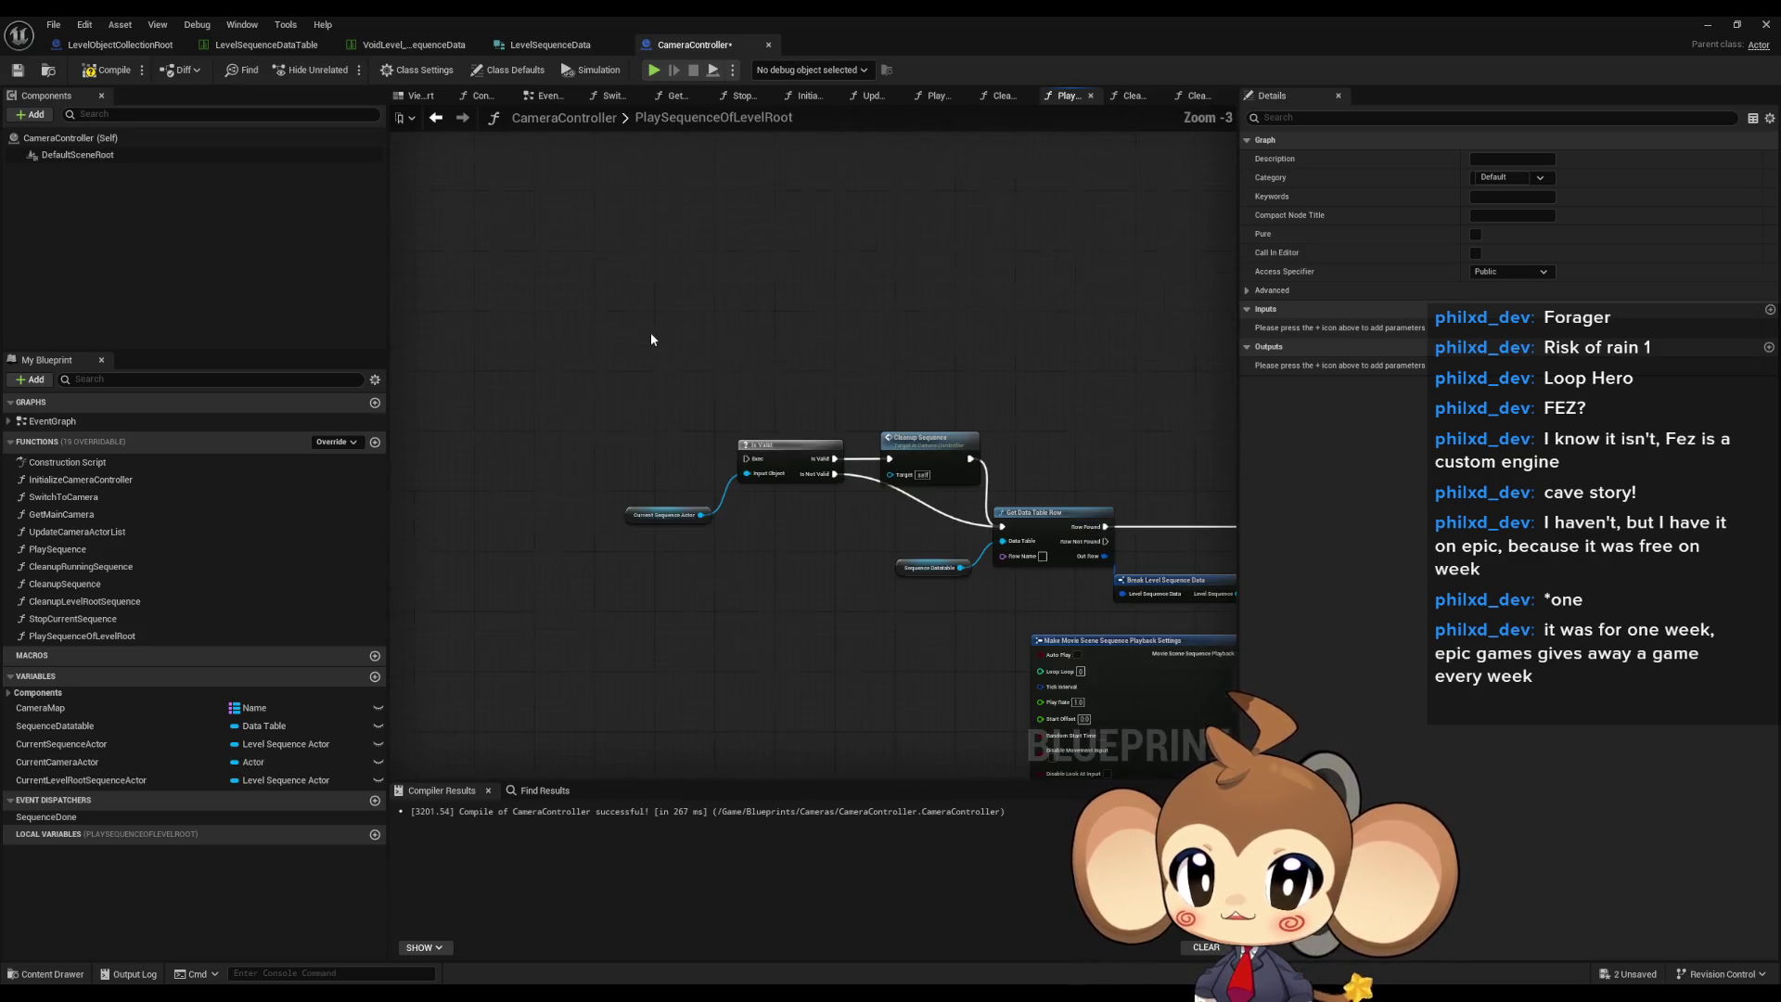
{"action": "mouse_move", "coordinate": [612, 367]}
{"action": "left_mouse_down"}
{"action": "mouse_move", "coordinate": [640, 568]}
{"action": "mouse_move", "coordinate": [649, 476]}
{"action": "left_mouse_up"}
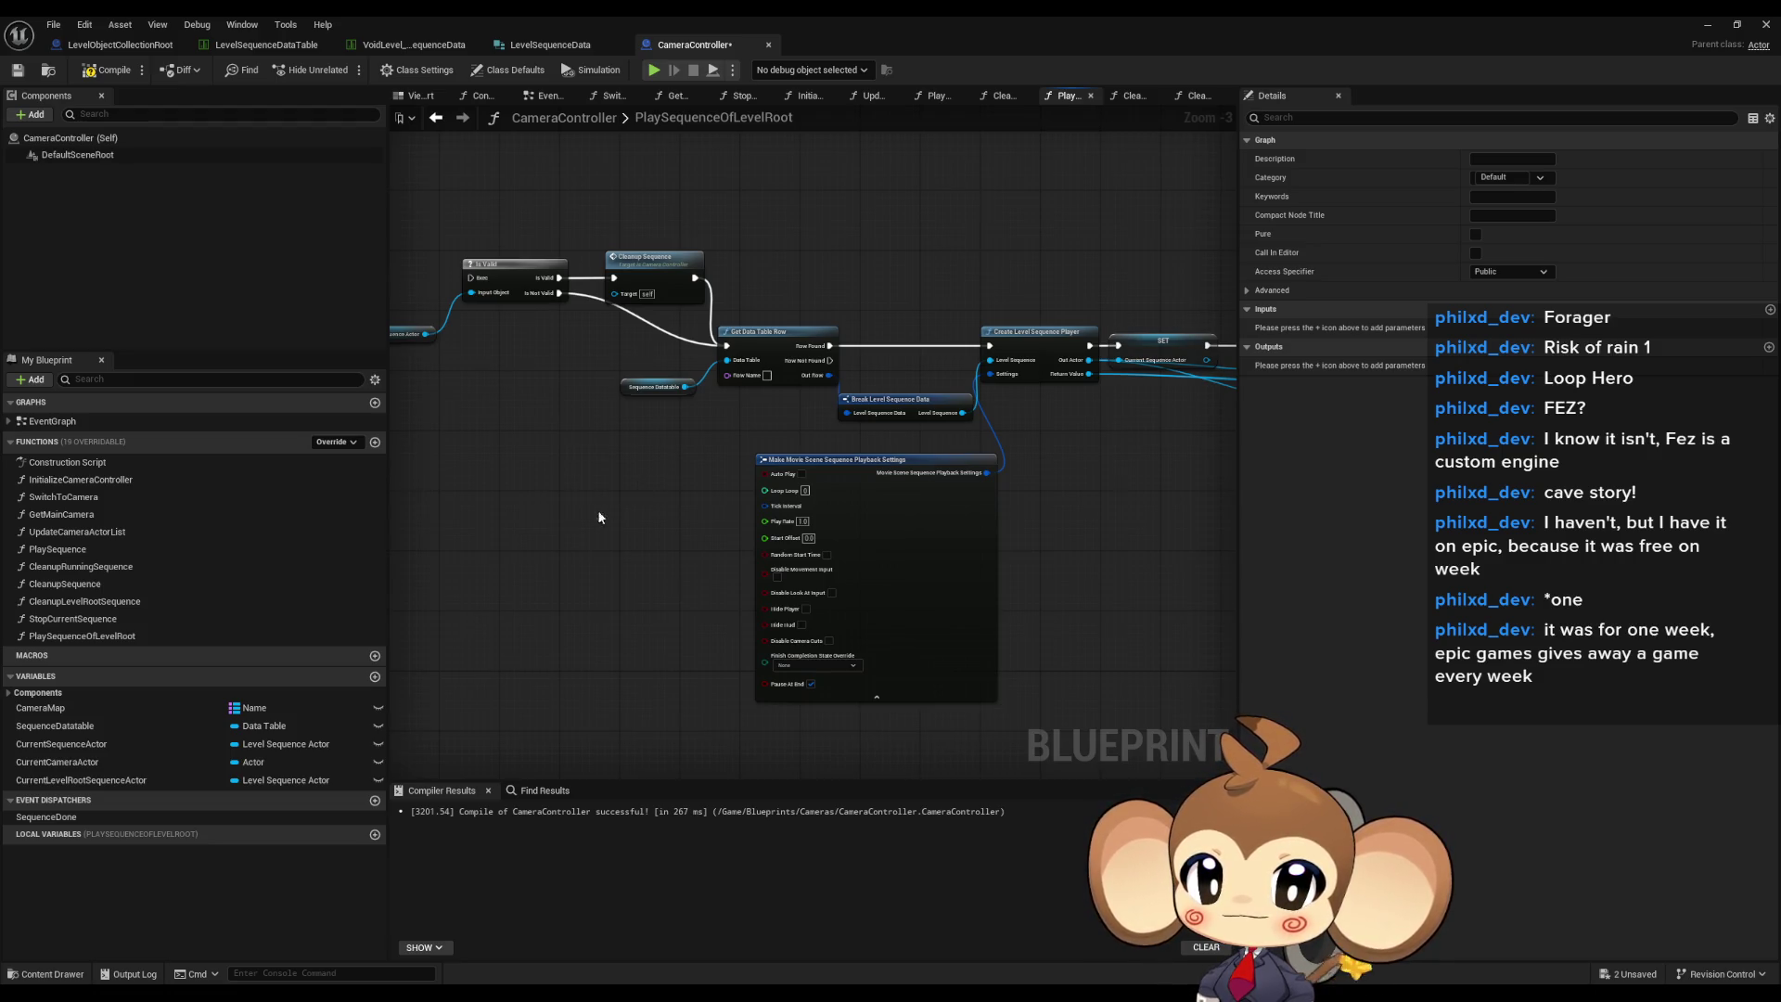
{"action": "left_click_drag", "start_coordinate": [598, 509], "coordinate": [887, 275]}
{"action": "scroll", "coordinate": [736, 430], "scroll_direction": "up", "scroll_amount": 4}
{"action": "left_click", "coordinate": [827, 529]}
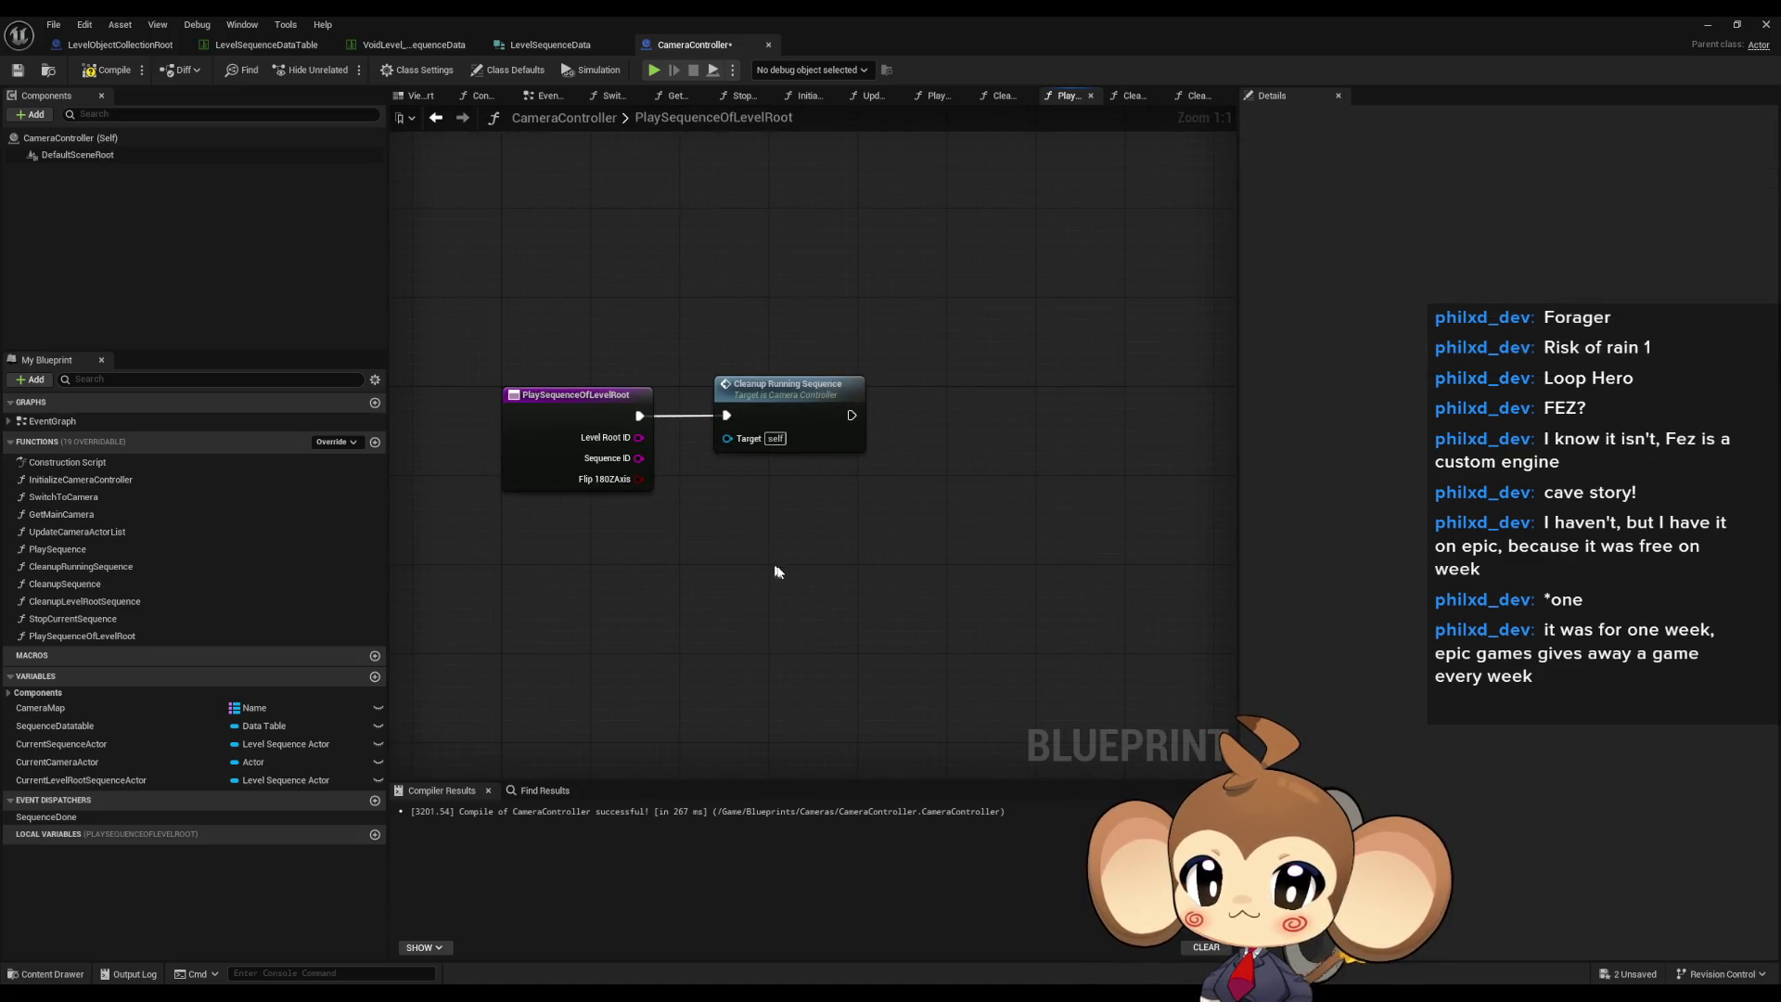
- Add a Get All Actors Of Class node with class LevelObjectCollectionRoot
{"action": "right_click", "coordinate": [857, 605]}
{"action": "type", "text": "get all actors of"}
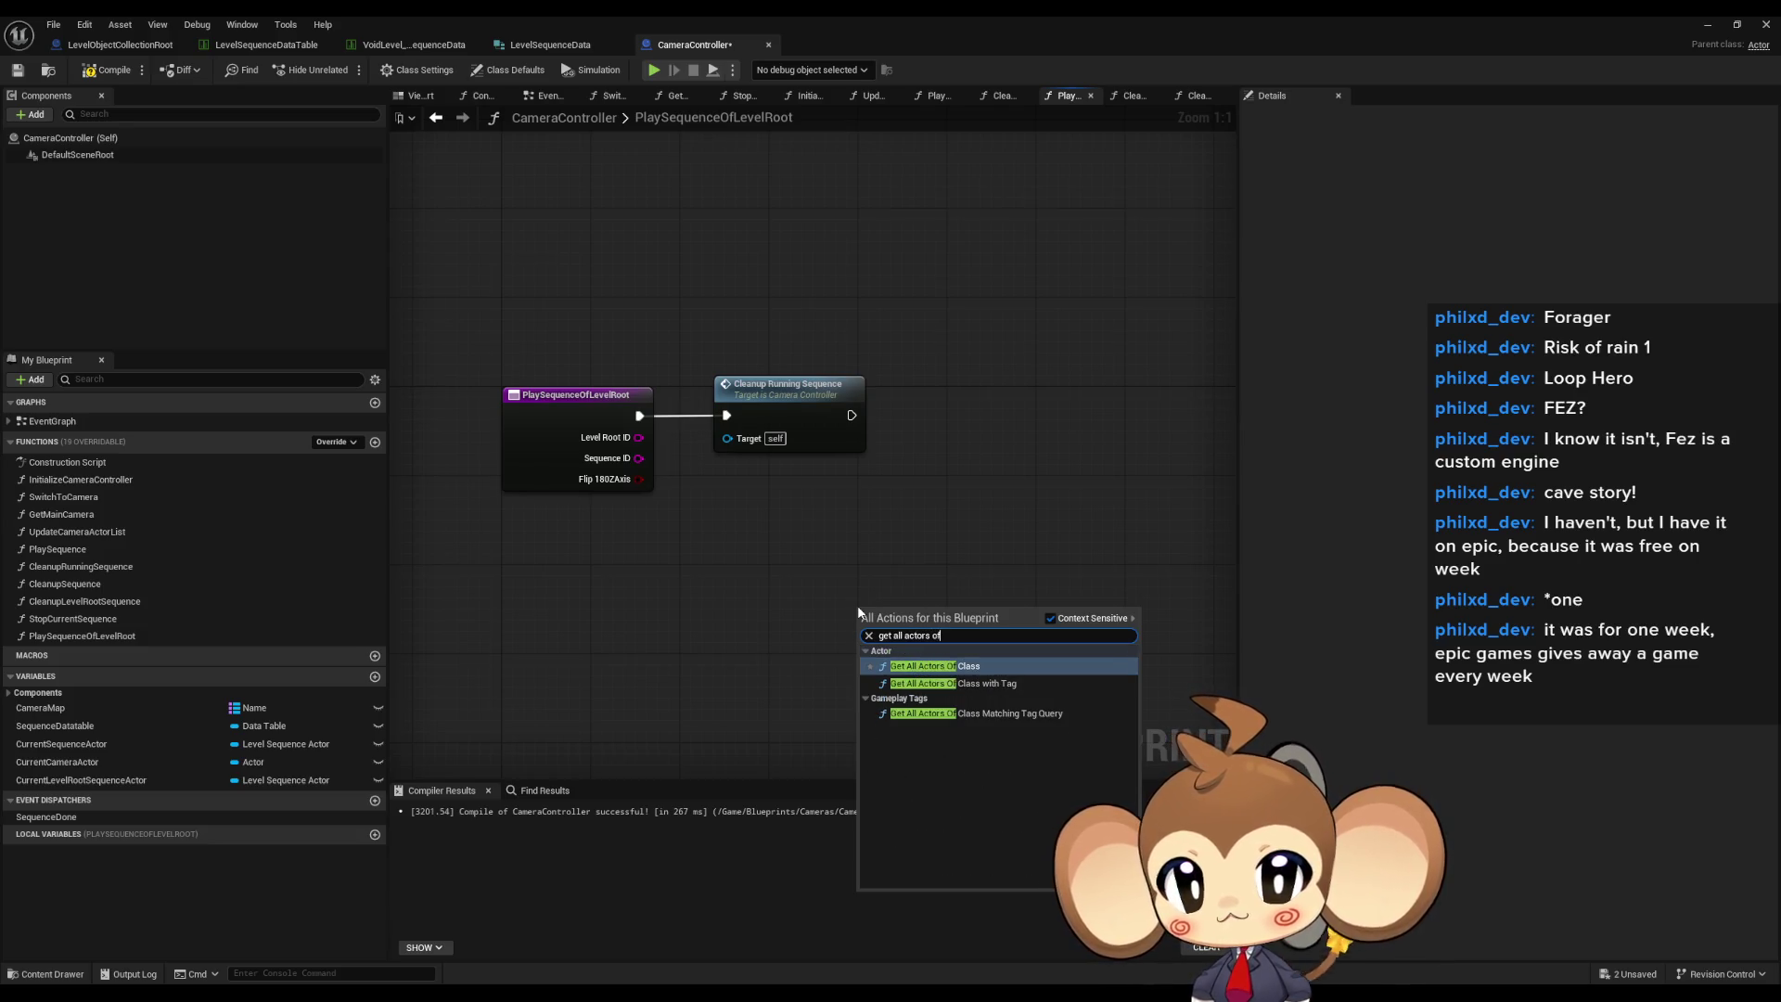
{"action": "left_click", "coordinate": [893, 664]}
{"action": "left_click", "coordinate": [892, 663]}
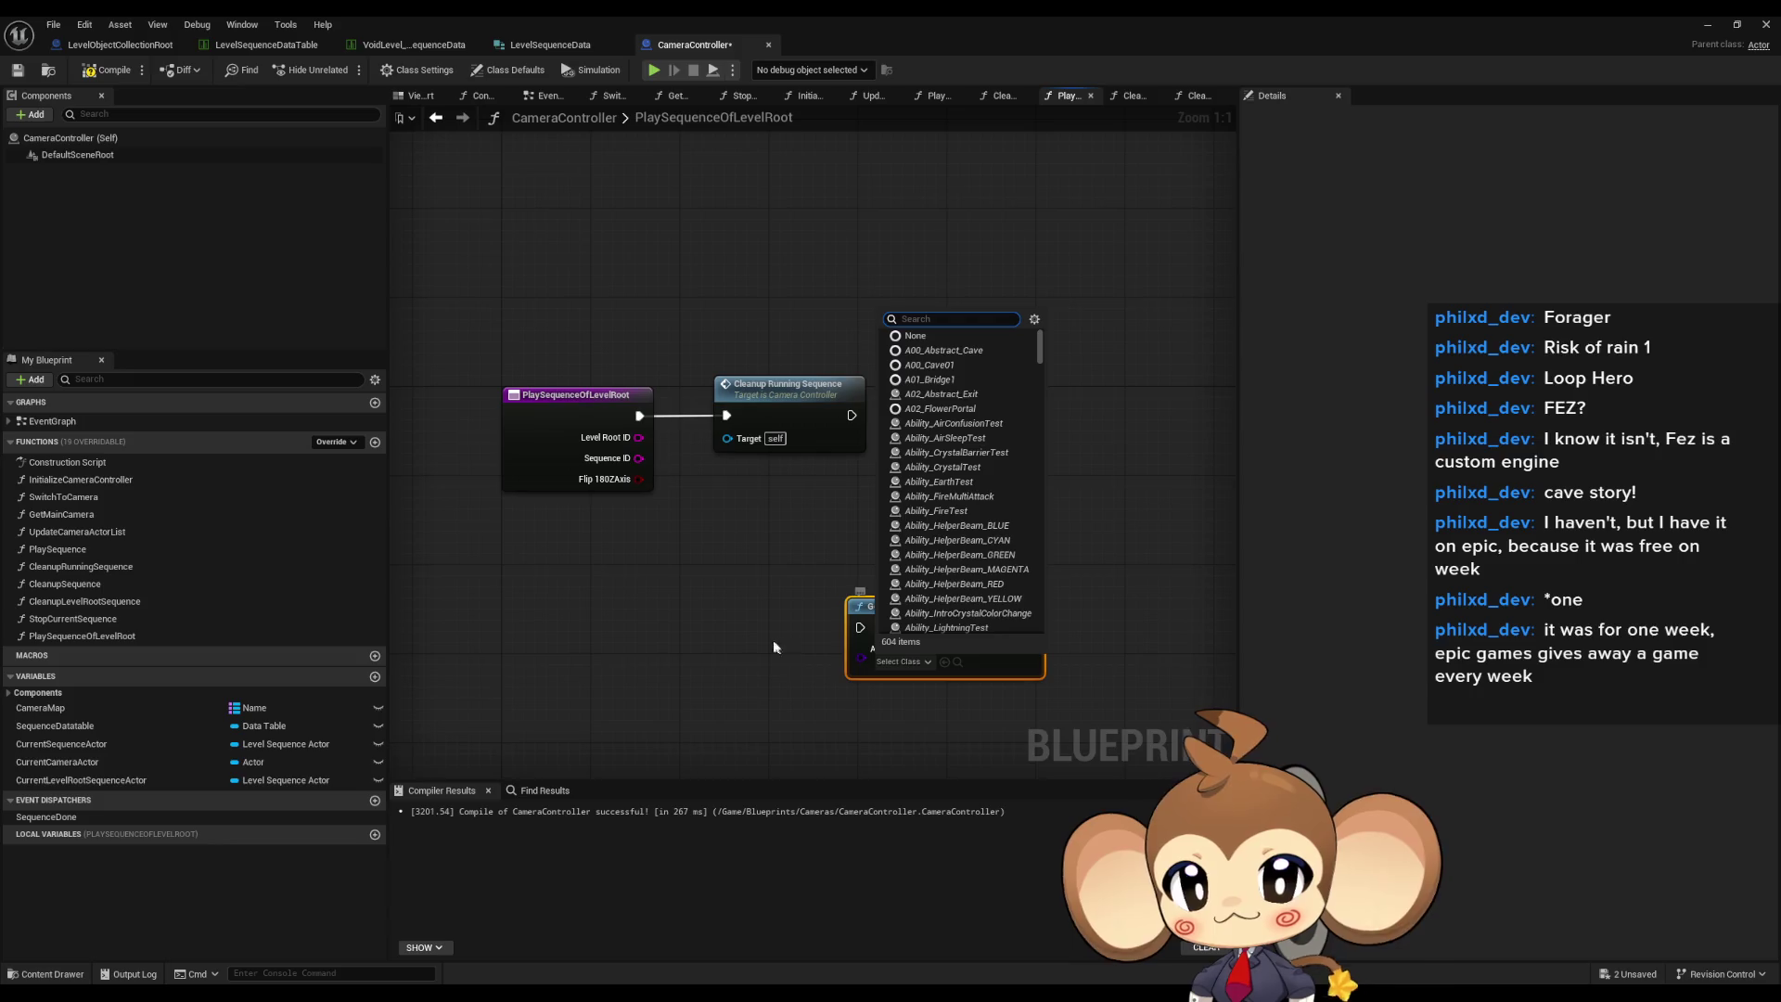
{"action": "type", "text": "level root"}
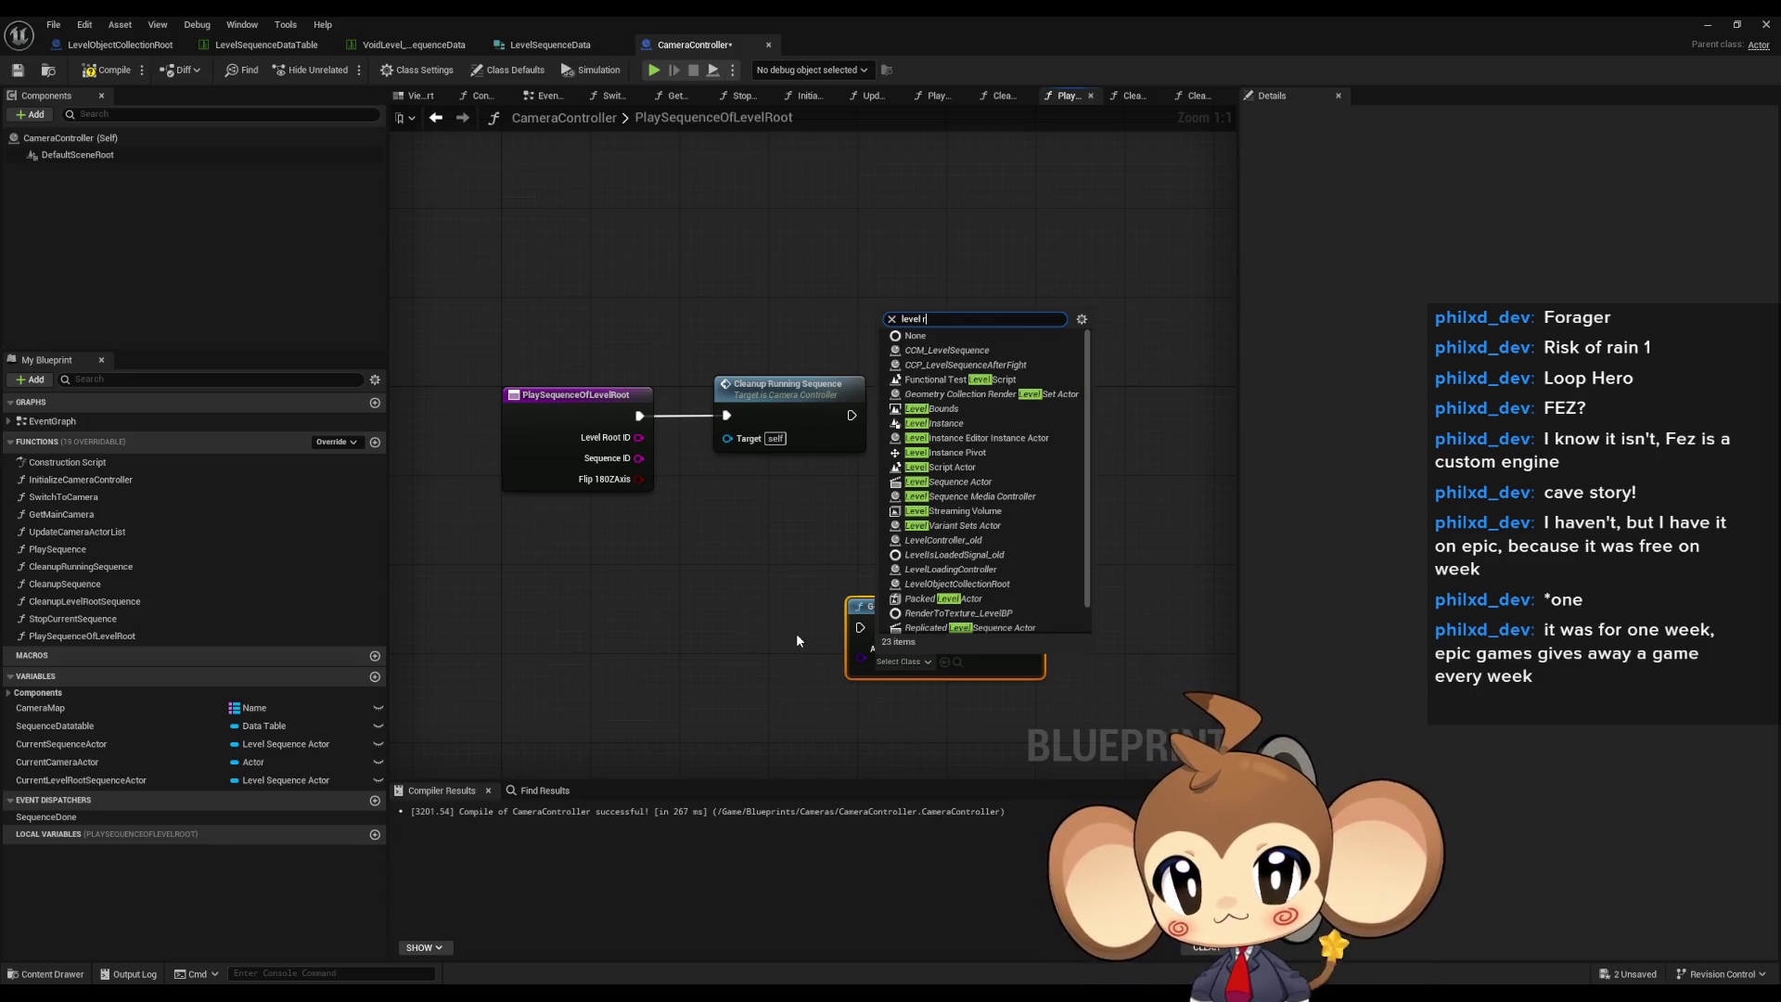
{"action": "left_click", "coordinate": [974, 714]}
{"action": "left_click_drag", "start_coordinate": [945, 611], "coordinate": [656, 644]}
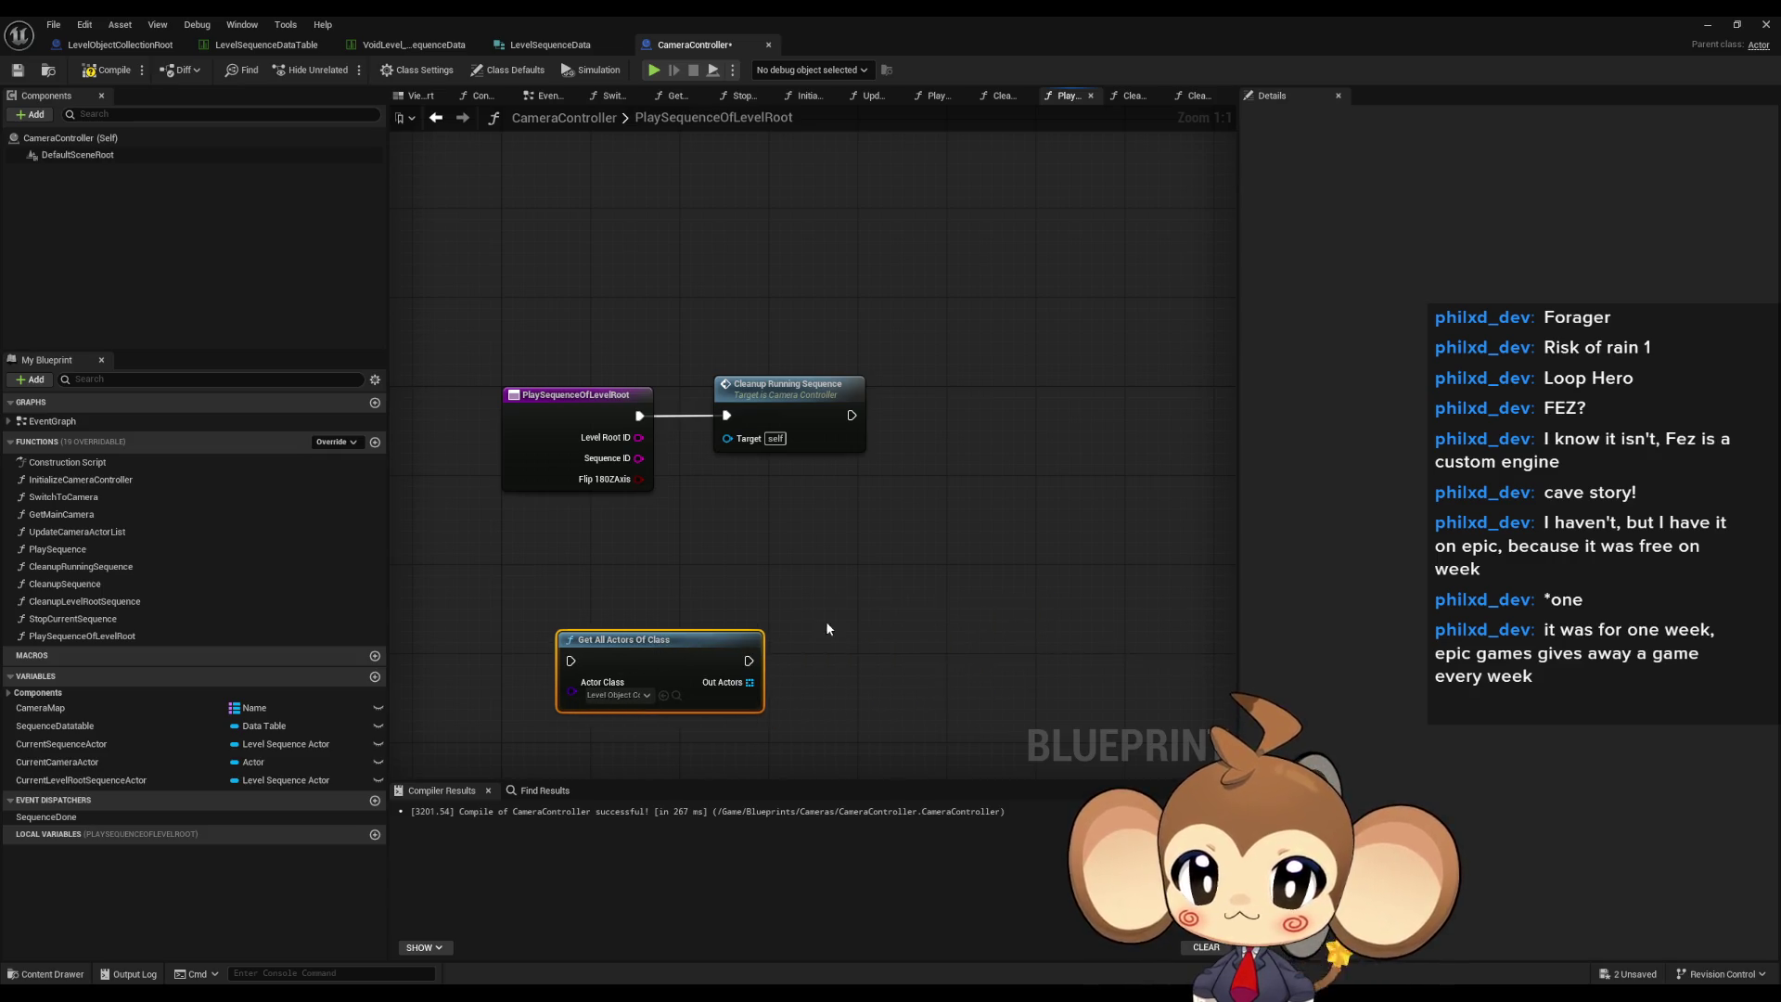
- Feed Out Actors into a new For Each Loop with Break node
{"action": "left_click_drag", "start_coordinate": [769, 583], "coordinate": [863, 575]}
{"action": "type", "text": "forea"}
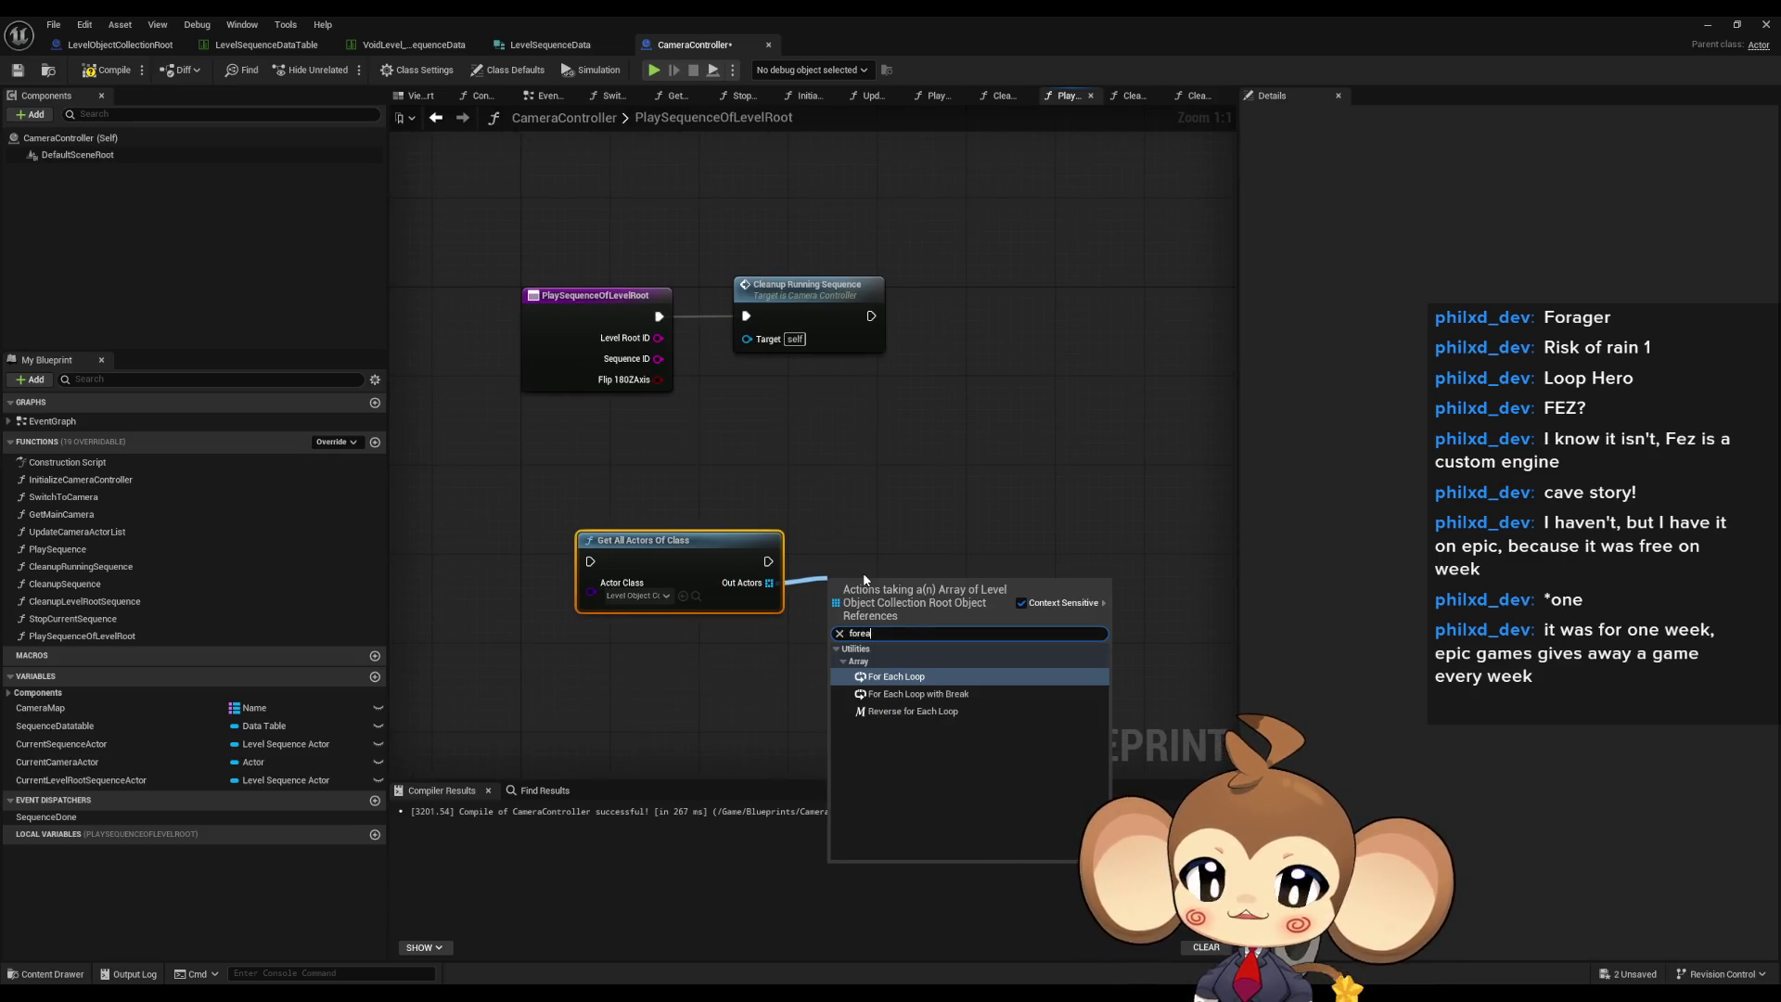
{"action": "key", "text": "Down"}
{"action": "key", "text": "Return"}
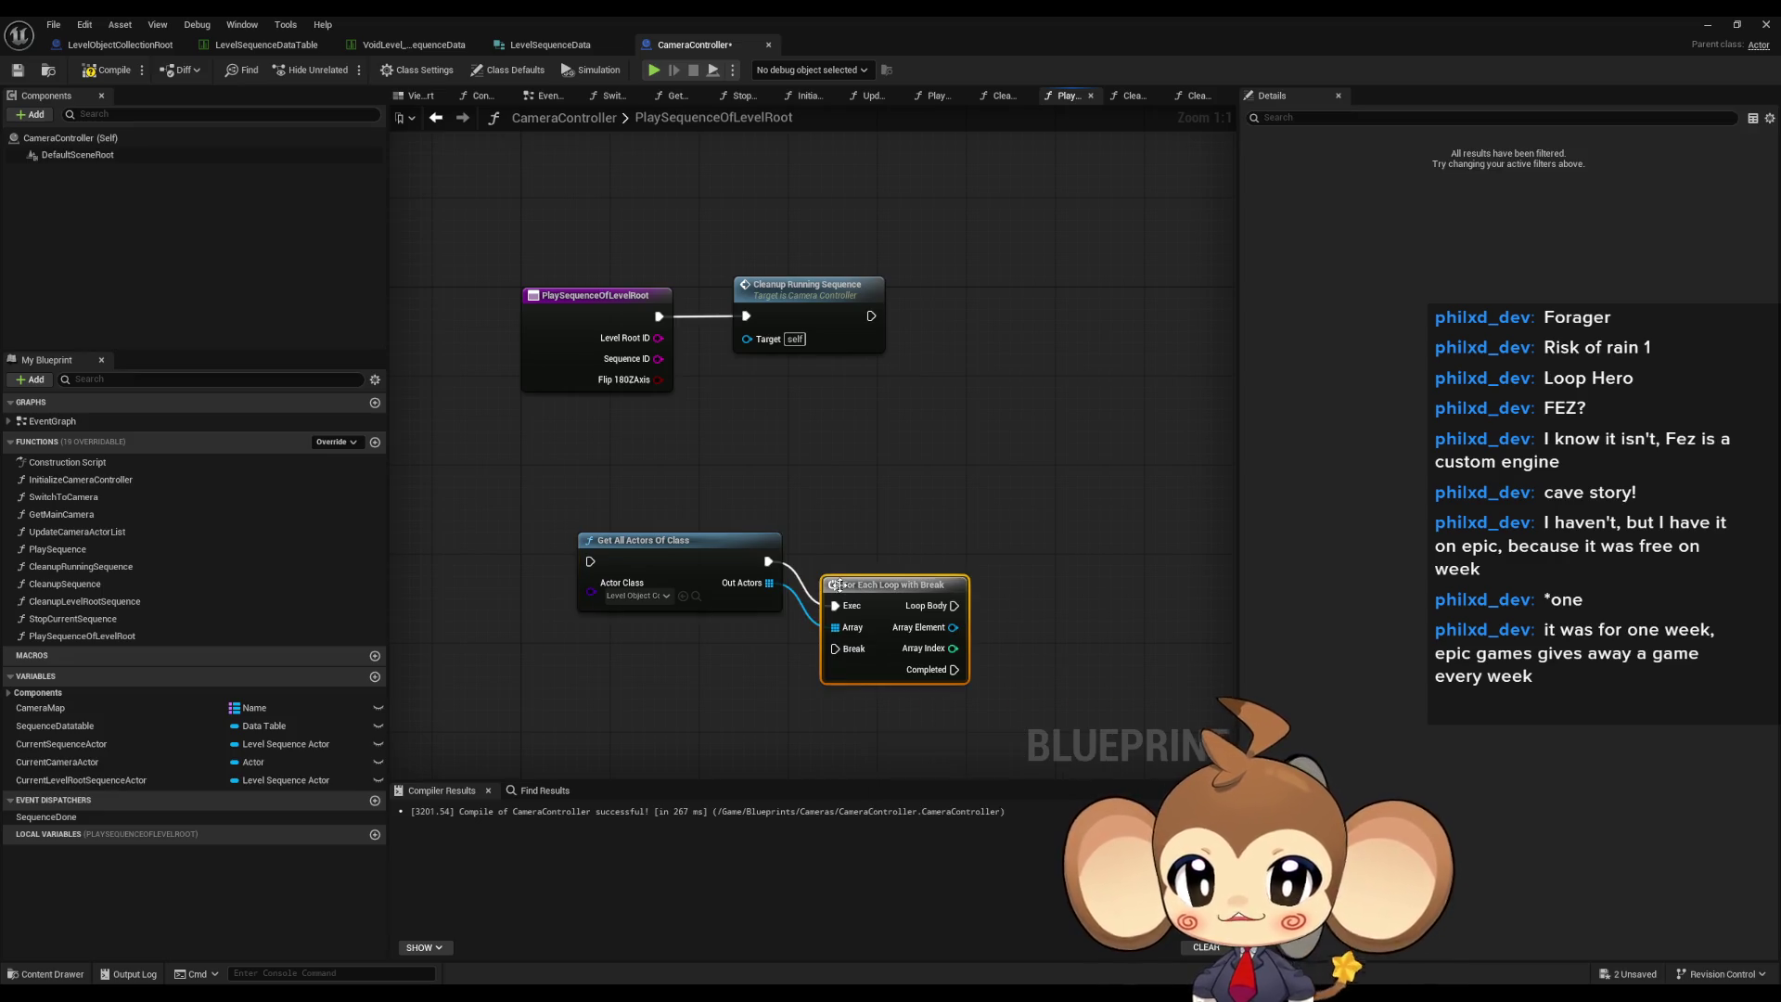
{"action": "left_click_drag", "start_coordinate": [863, 570], "coordinate": [860, 558]}
{"action": "left_click_drag", "start_coordinate": [851, 553], "coordinate": [863, 553]}
{"action": "left_click", "coordinate": [826, 457]}
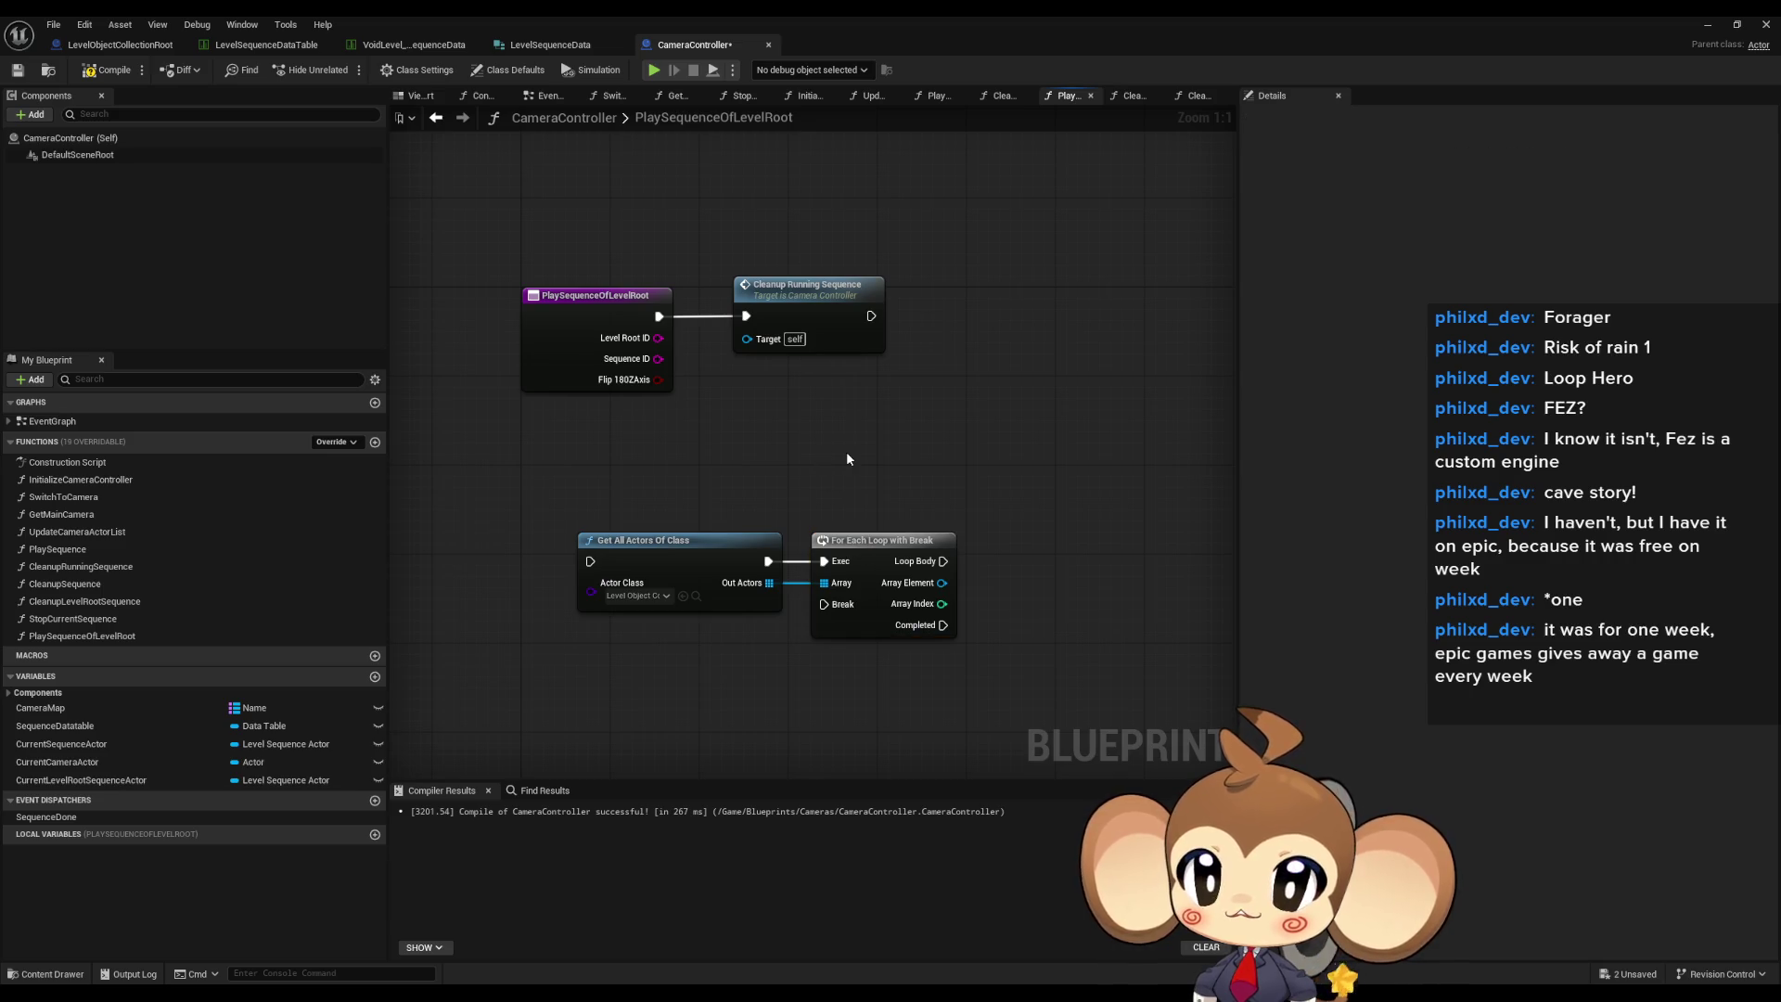
- Create local variable Local_LevelRoot of type Level Object Collection Root
{"action": "left_click", "coordinate": [376, 836]}
{"action": "type", "text": "Local_LevelRoot"}
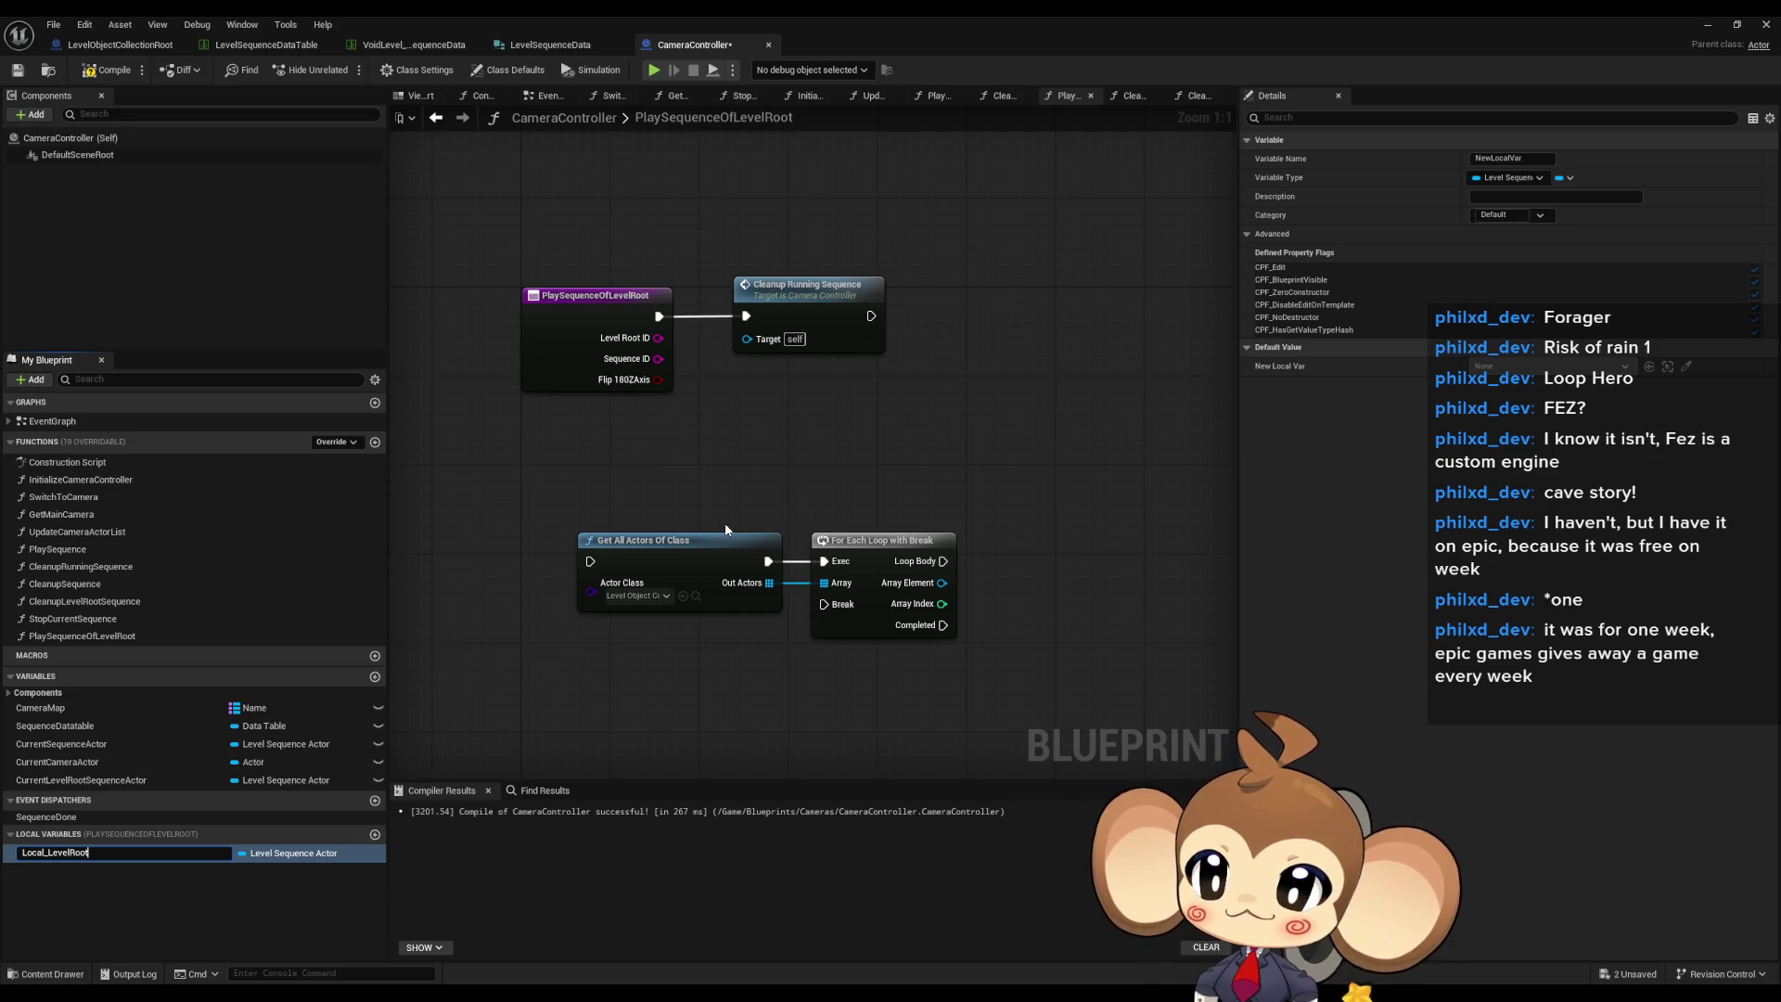
{"action": "key", "text": "Return"}
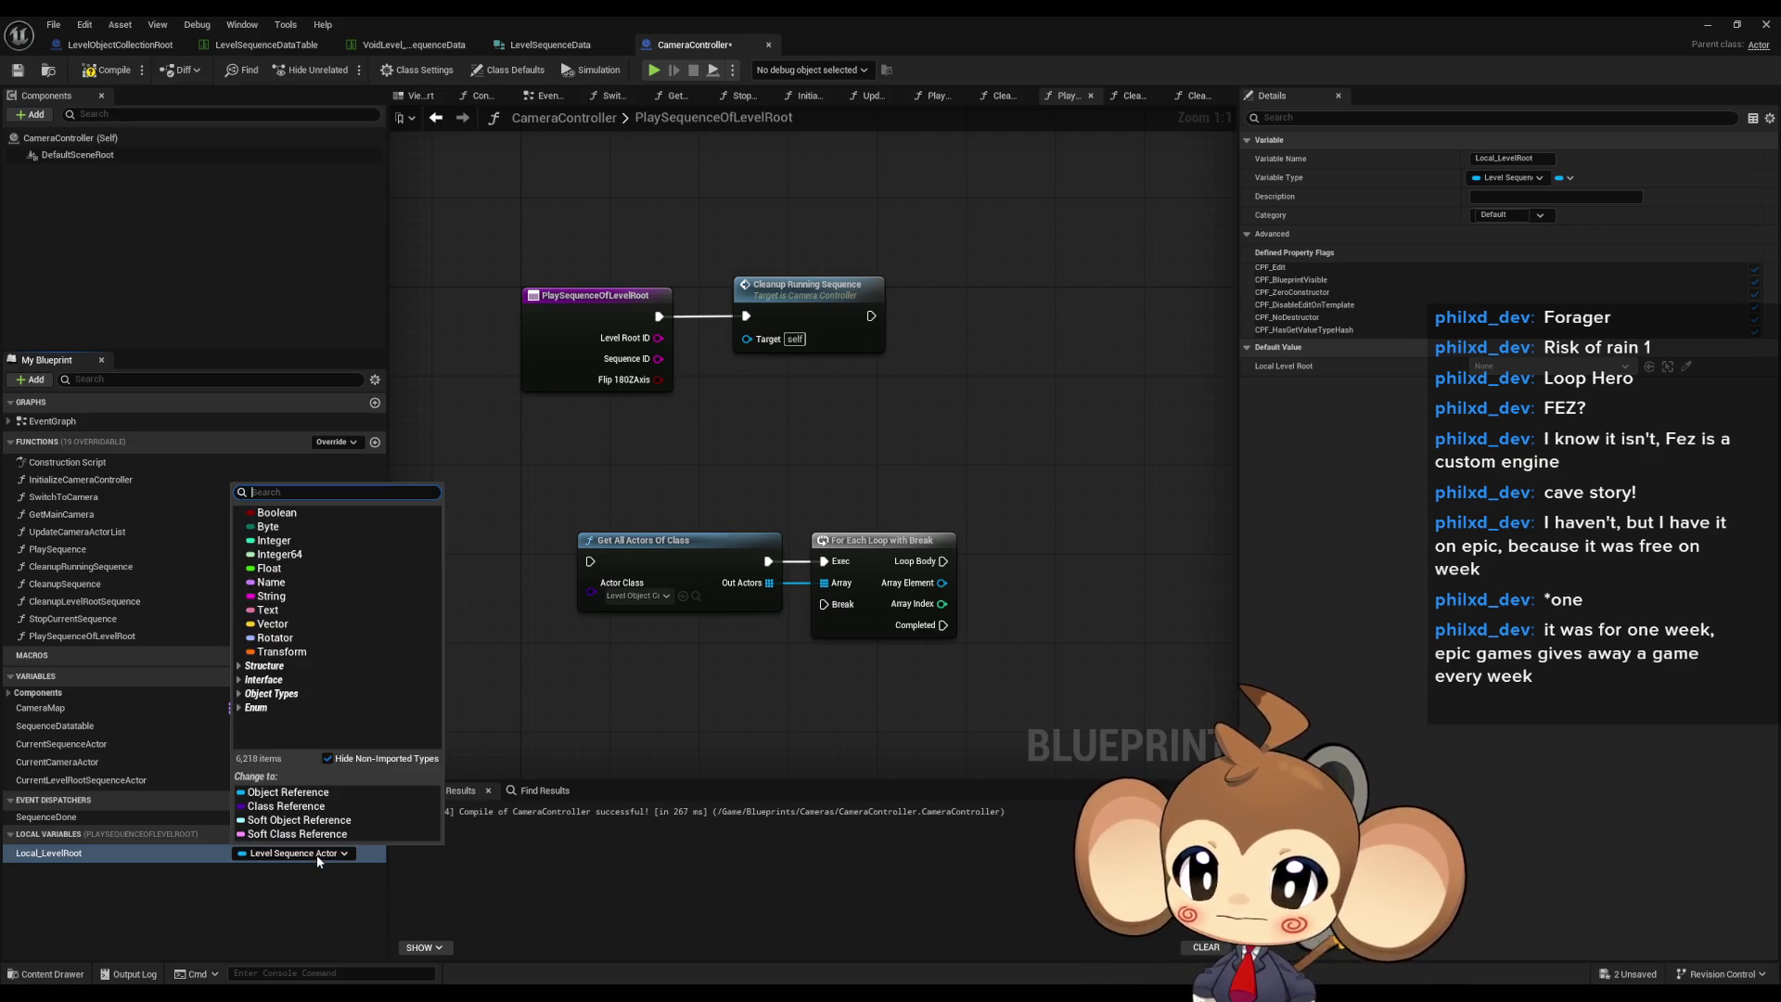
{"action": "left_click", "coordinate": [315, 853]}
{"action": "type", "text": "ot"}
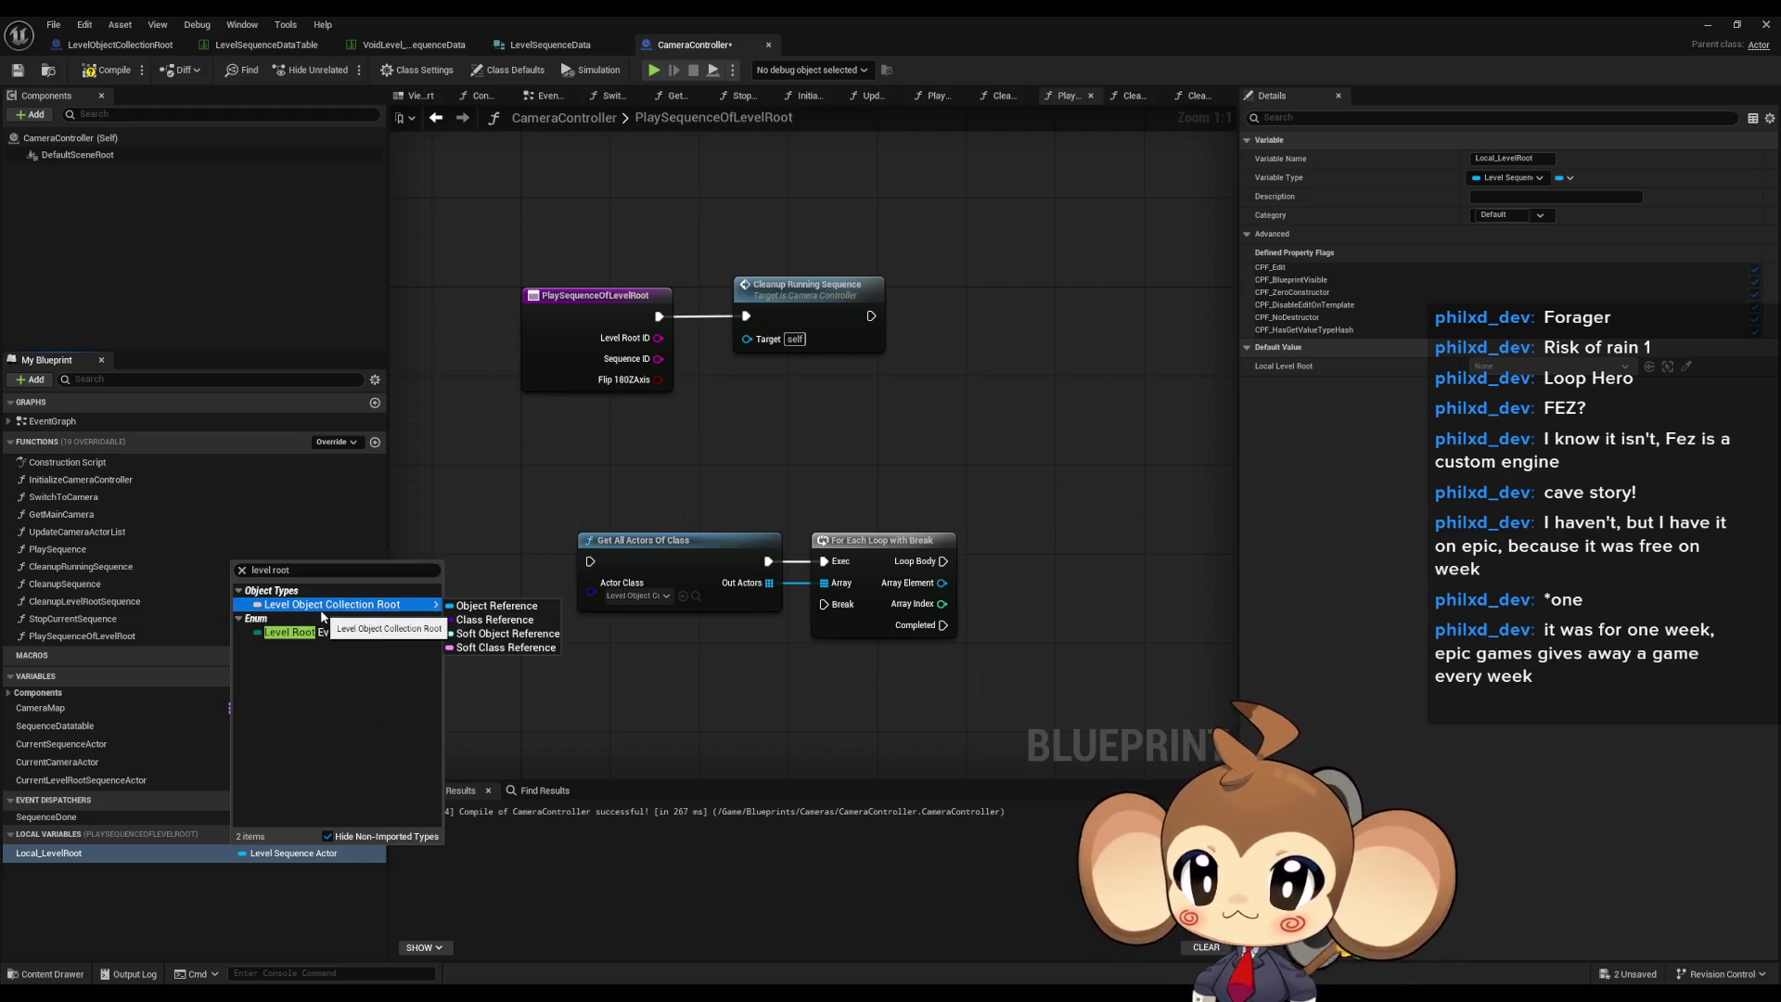
{"action": "left_click", "coordinate": [454, 608]}
- Place a SET Local_LevelRoot node to the right of the loop
{"action": "left_click_drag", "start_coordinate": [49, 852], "coordinate": [1160, 546]}
{"action": "left_click", "coordinate": [1122, 571]}
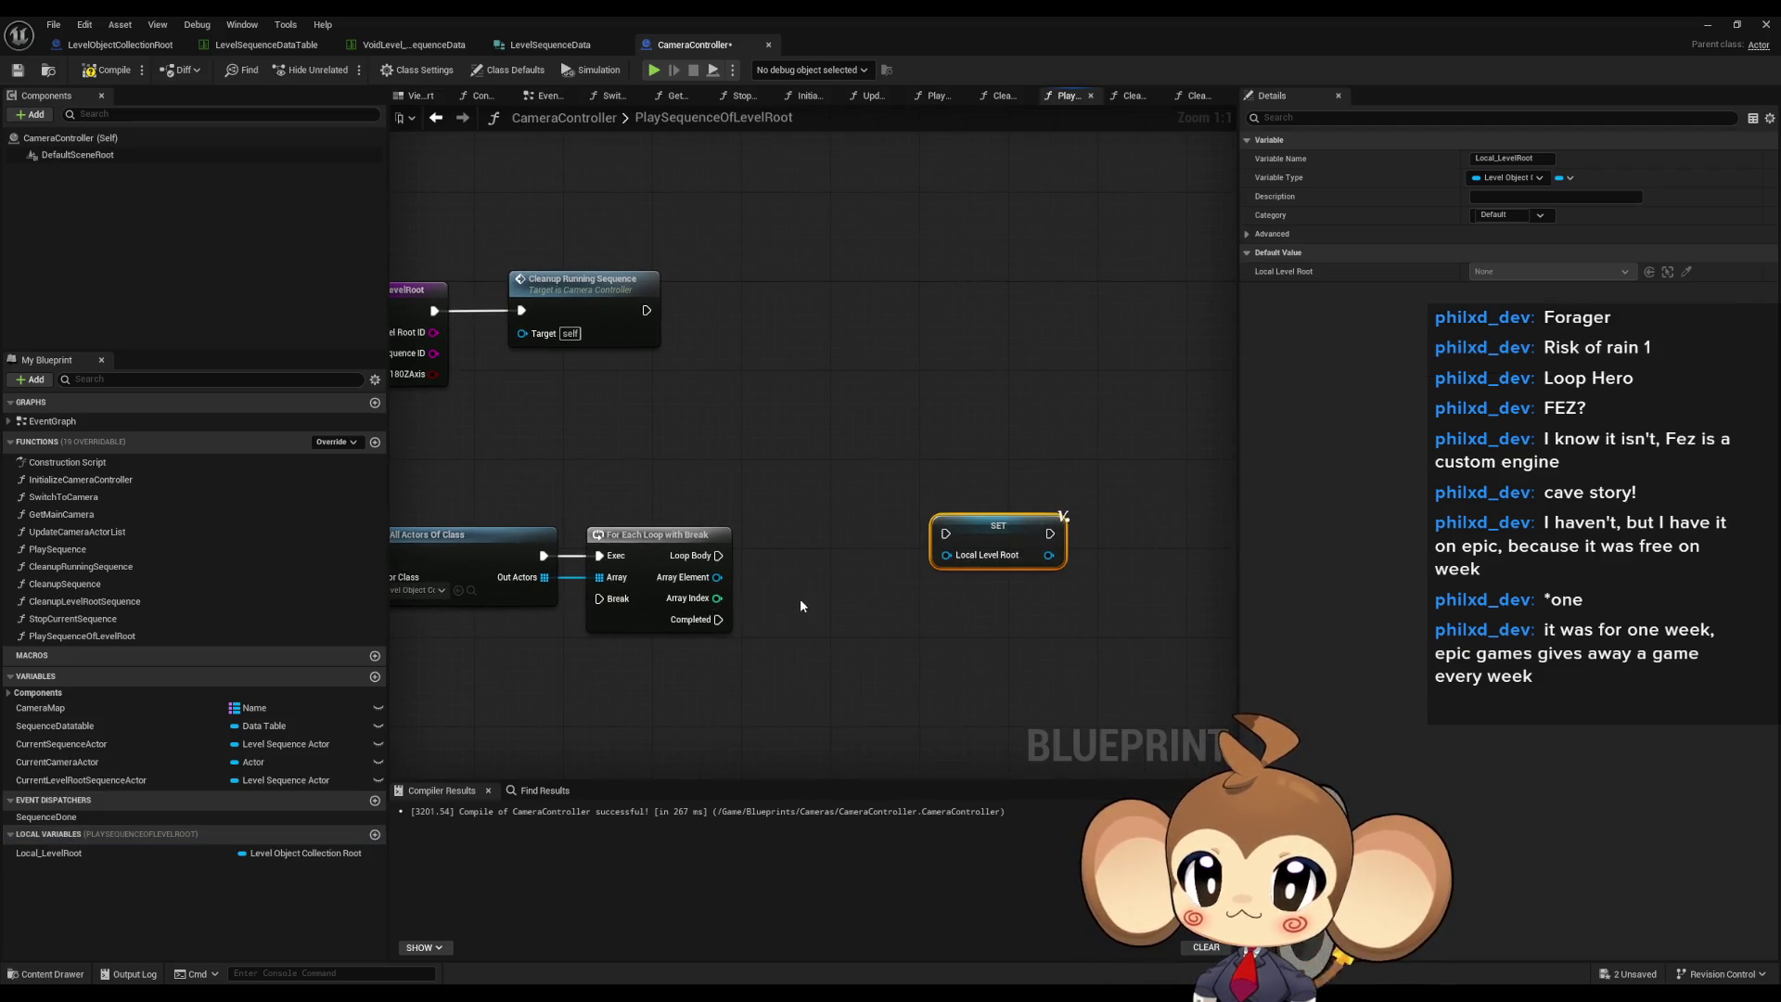
{"action": "left_click_drag", "start_coordinate": [802, 604], "coordinate": [877, 601]}
{"action": "left_click_drag", "start_coordinate": [1026, 524], "coordinate": [1048, 535]}
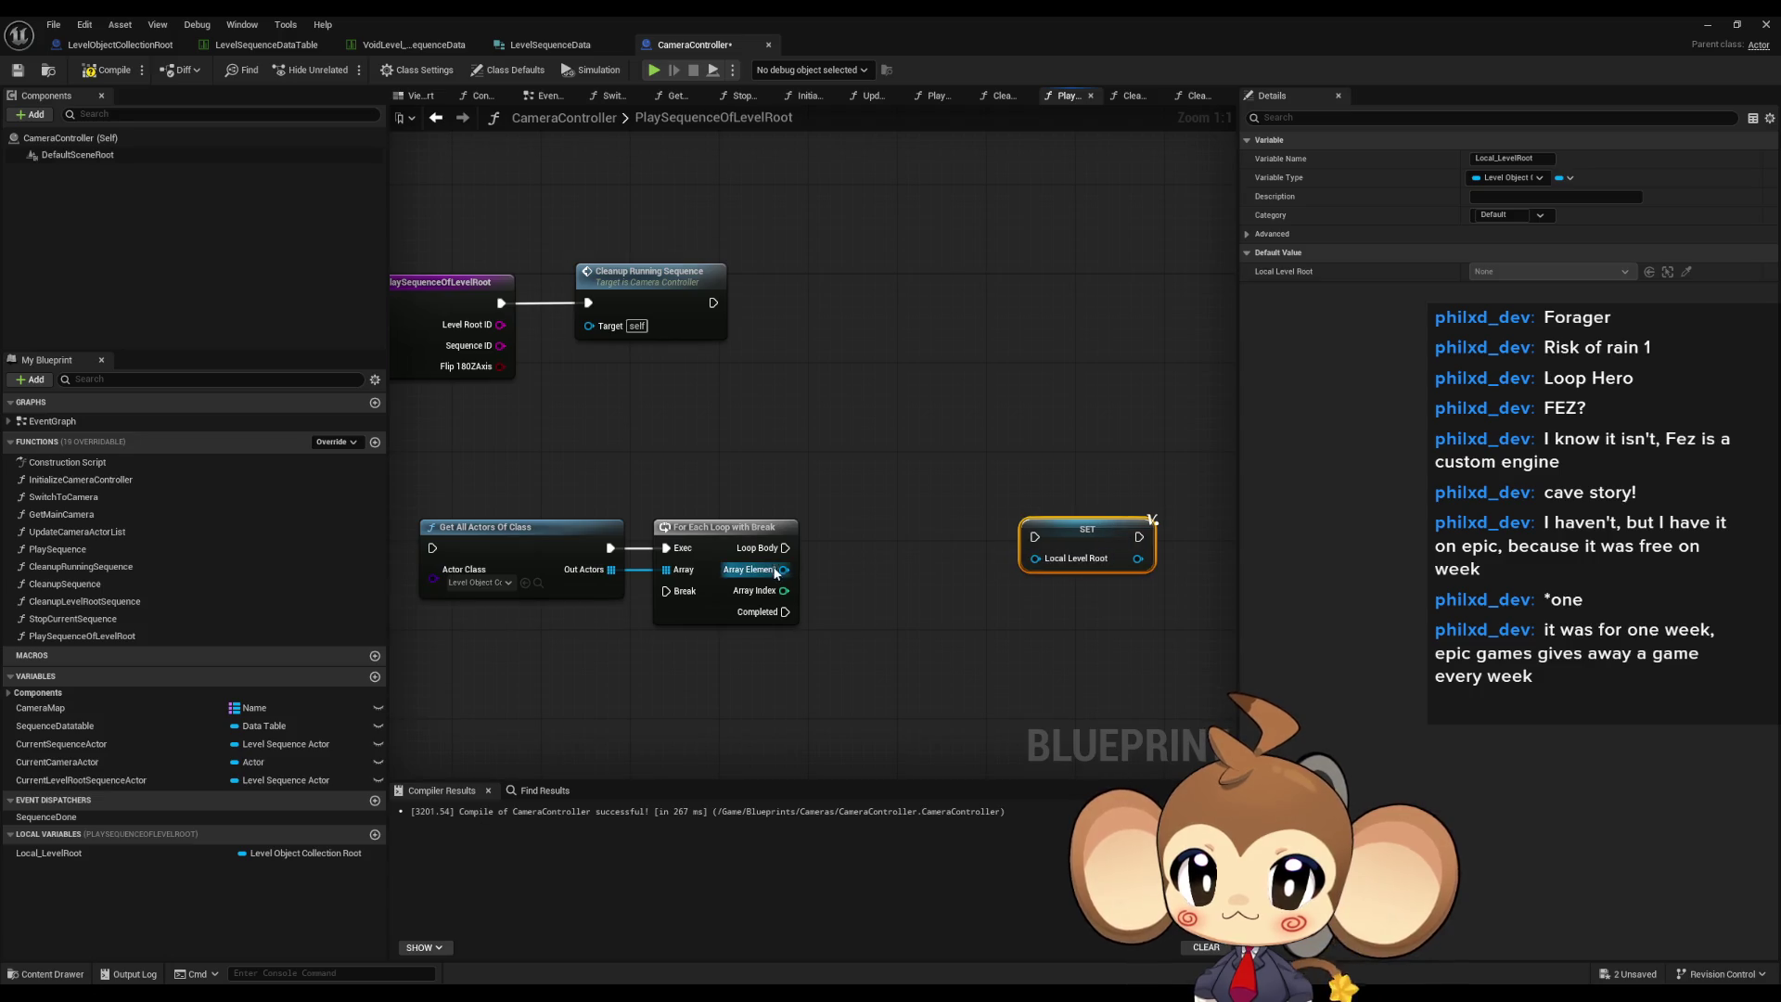
- Get the Level ID from each loop Array Element
{"action": "left_click_drag", "start_coordinate": [784, 569], "coordinate": [866, 554]}
{"action": "type", "text": "id"}
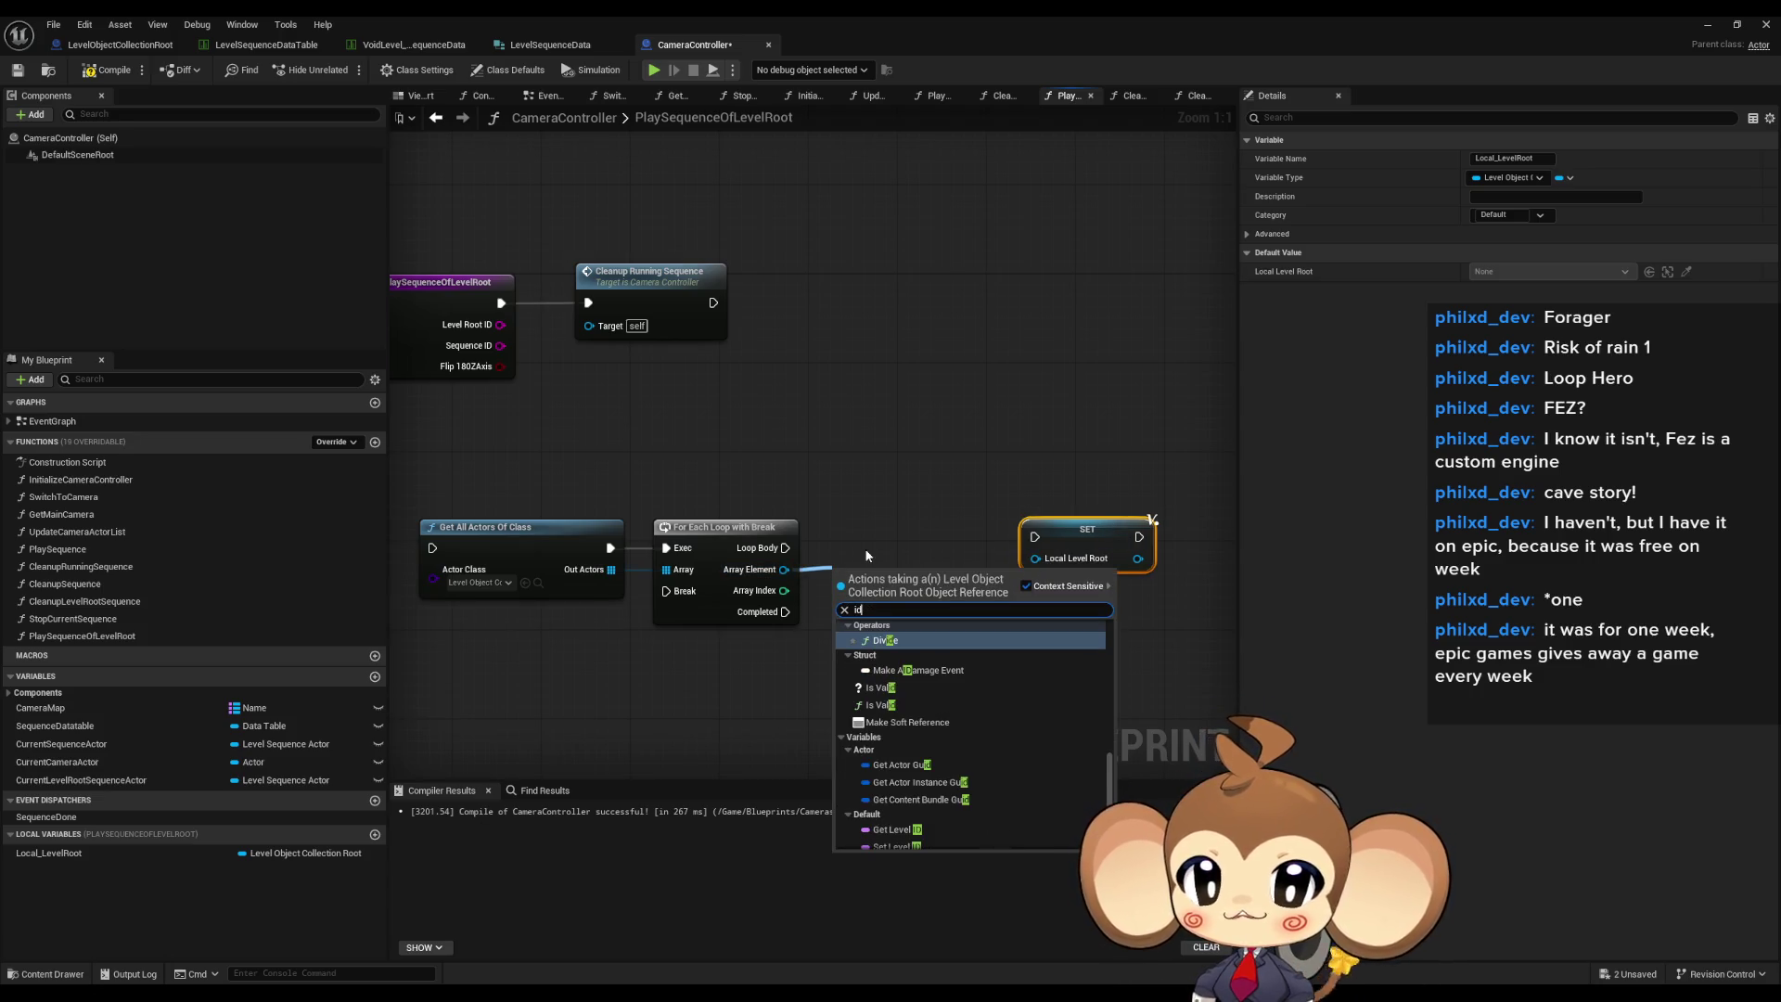
{"action": "left_click", "coordinate": [897, 830]}
{"action": "left_click_drag", "start_coordinate": [678, 456], "coordinate": [729, 460]}
- Add a Level Root ID getter node to the graph
{"action": "right_click", "coordinate": [725, 755]}
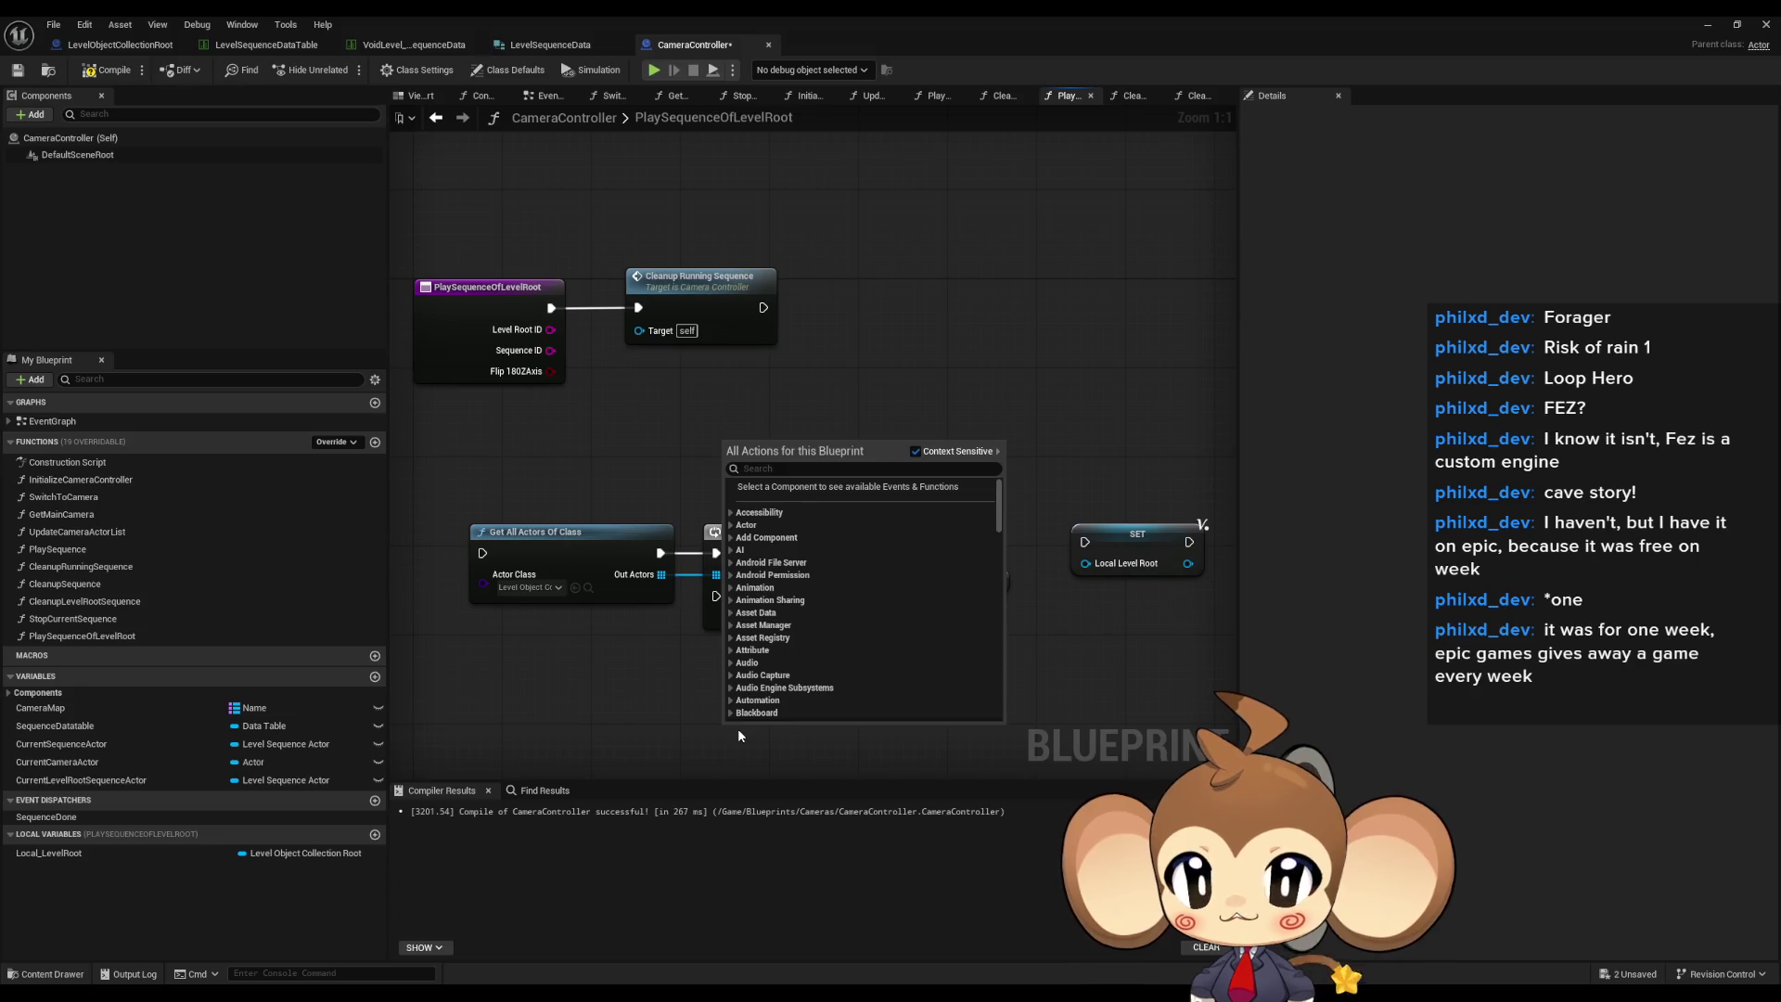
{"action": "left_click", "coordinate": [776, 686]}
{"action": "right_click", "coordinate": [775, 686]}
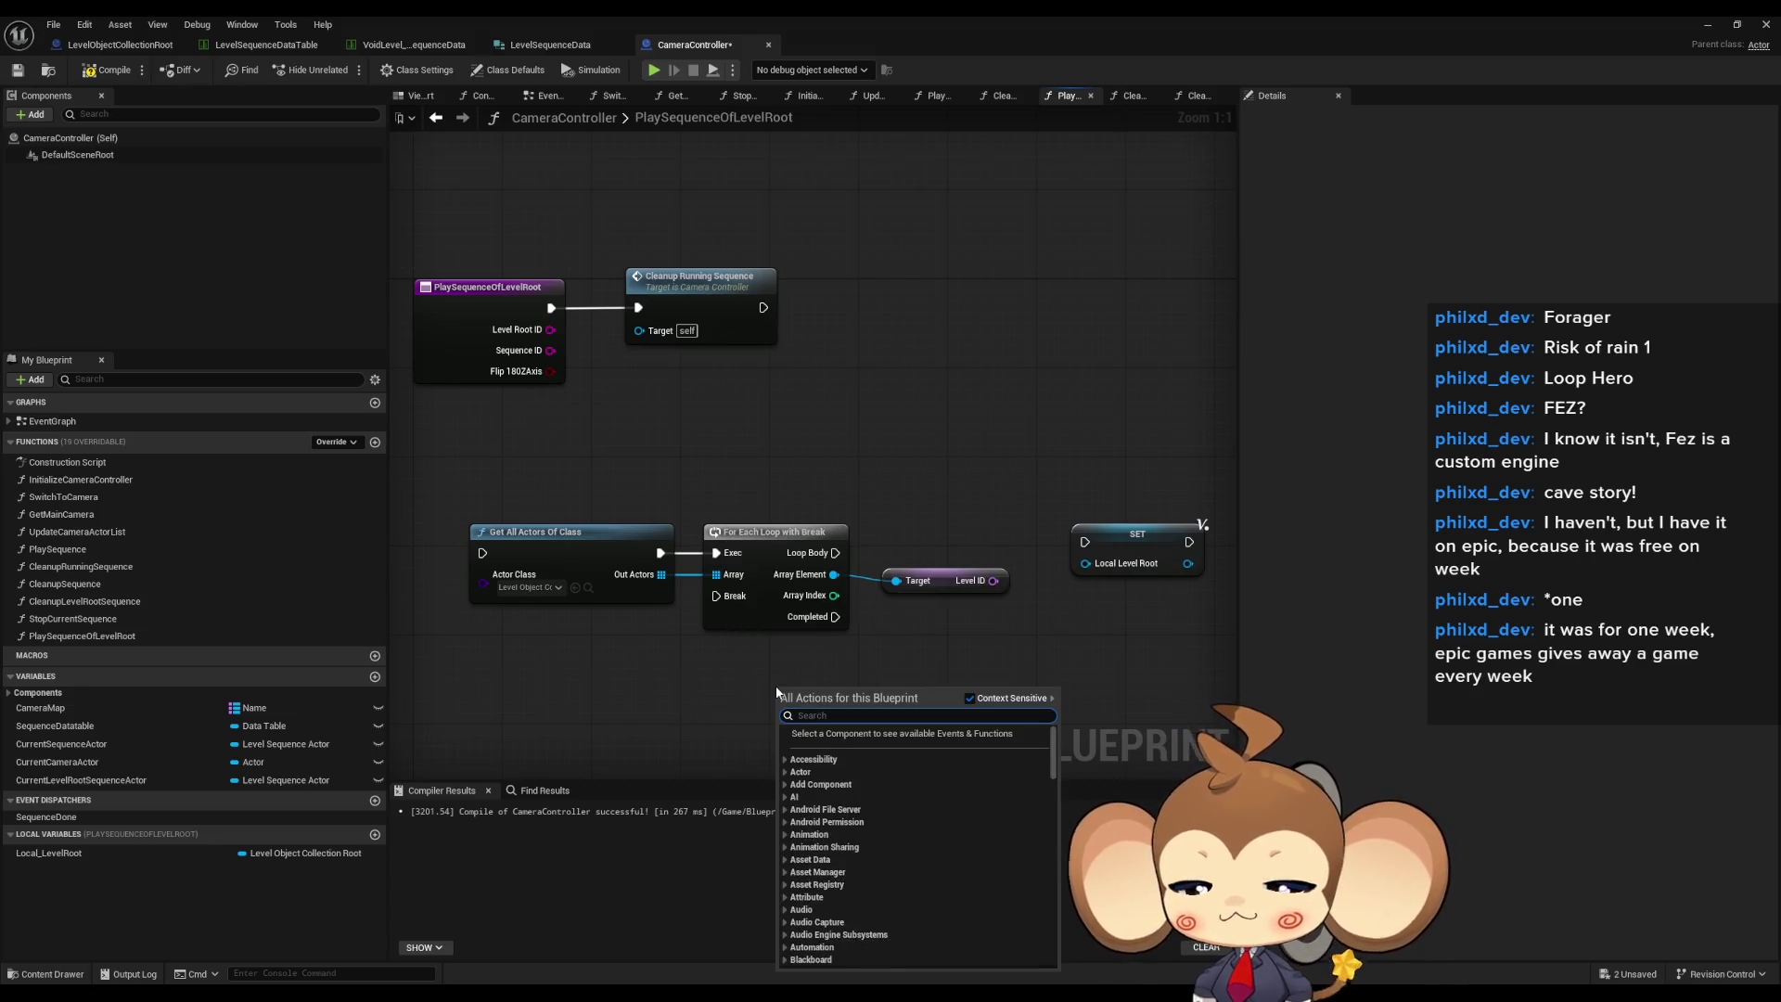
{"action": "type", "text": "level"}
{"action": "scroll", "coordinate": [881, 835], "scroll_direction": "down", "scroll_amount": 3}
{"action": "left_click", "coordinate": [858, 752]}
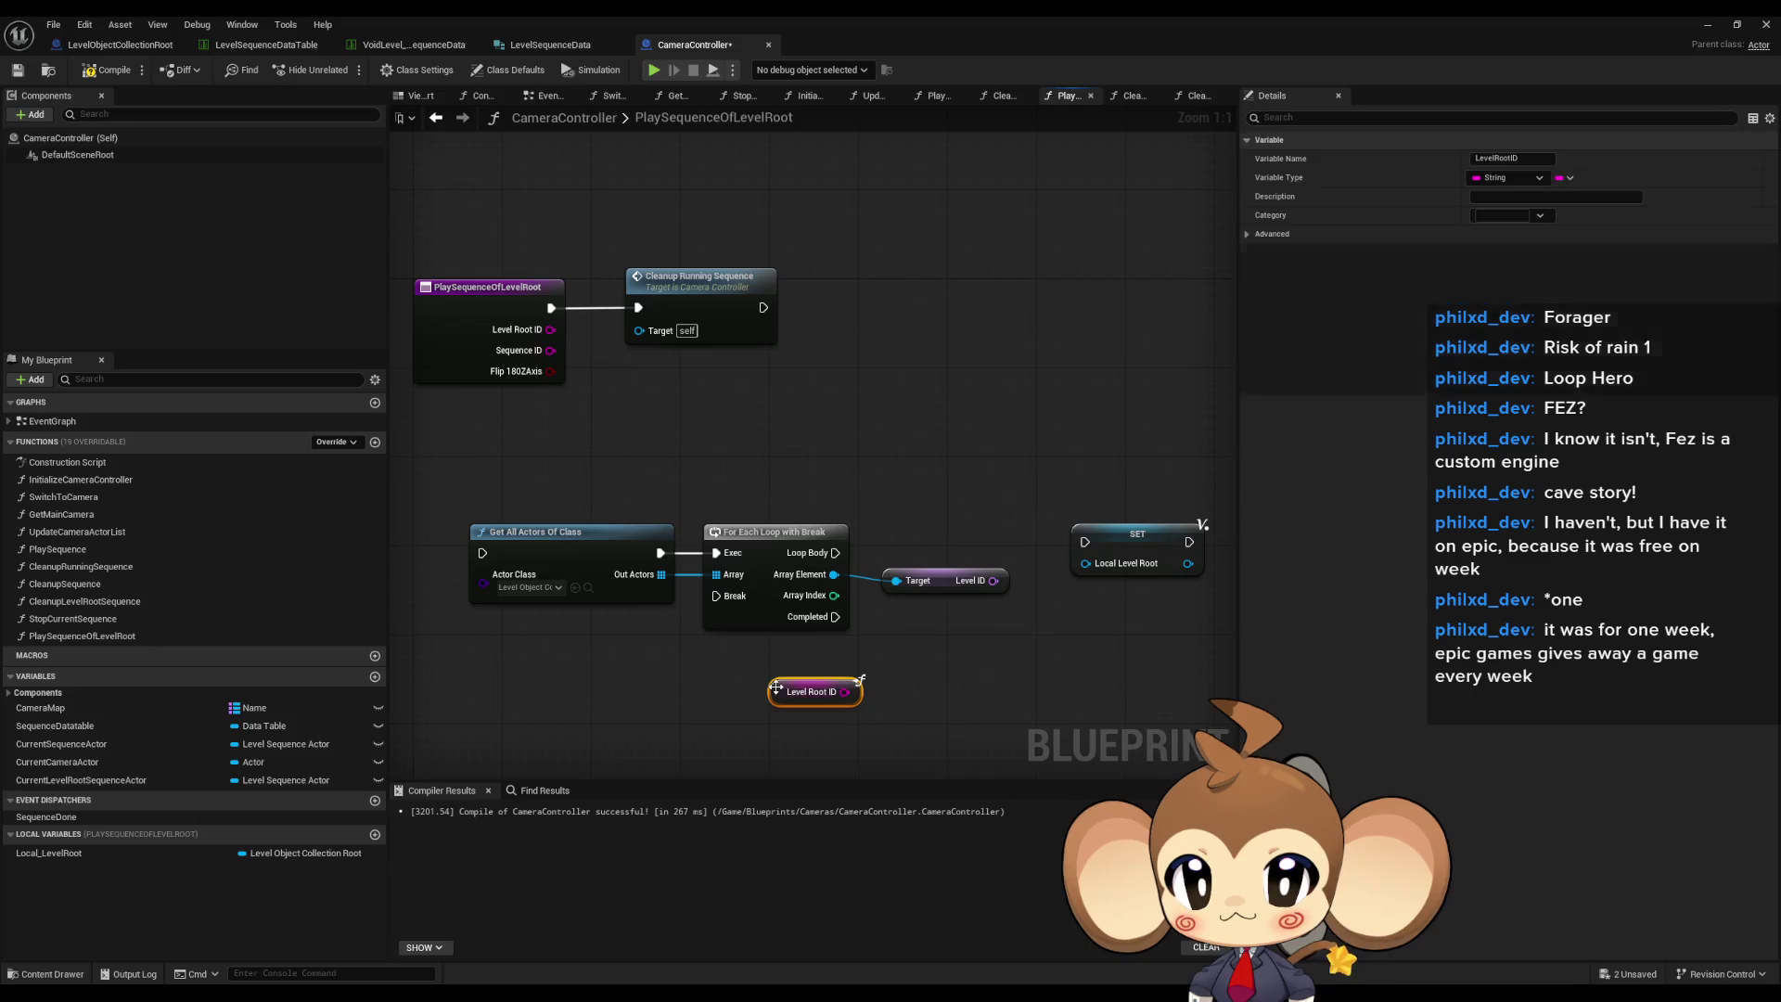
- Compare Level Root ID with Level ID using an Equal Exactly (String) node, and tidy the nodes
{"action": "mouse_move", "coordinate": [842, 684]}
{"action": "left_mouse_down"}
{"action": "mouse_move", "coordinate": [976, 516]}
{"action": "mouse_move", "coordinate": [1041, 492]}
{"action": "left_mouse_up"}
{"action": "type", "text": "=="}
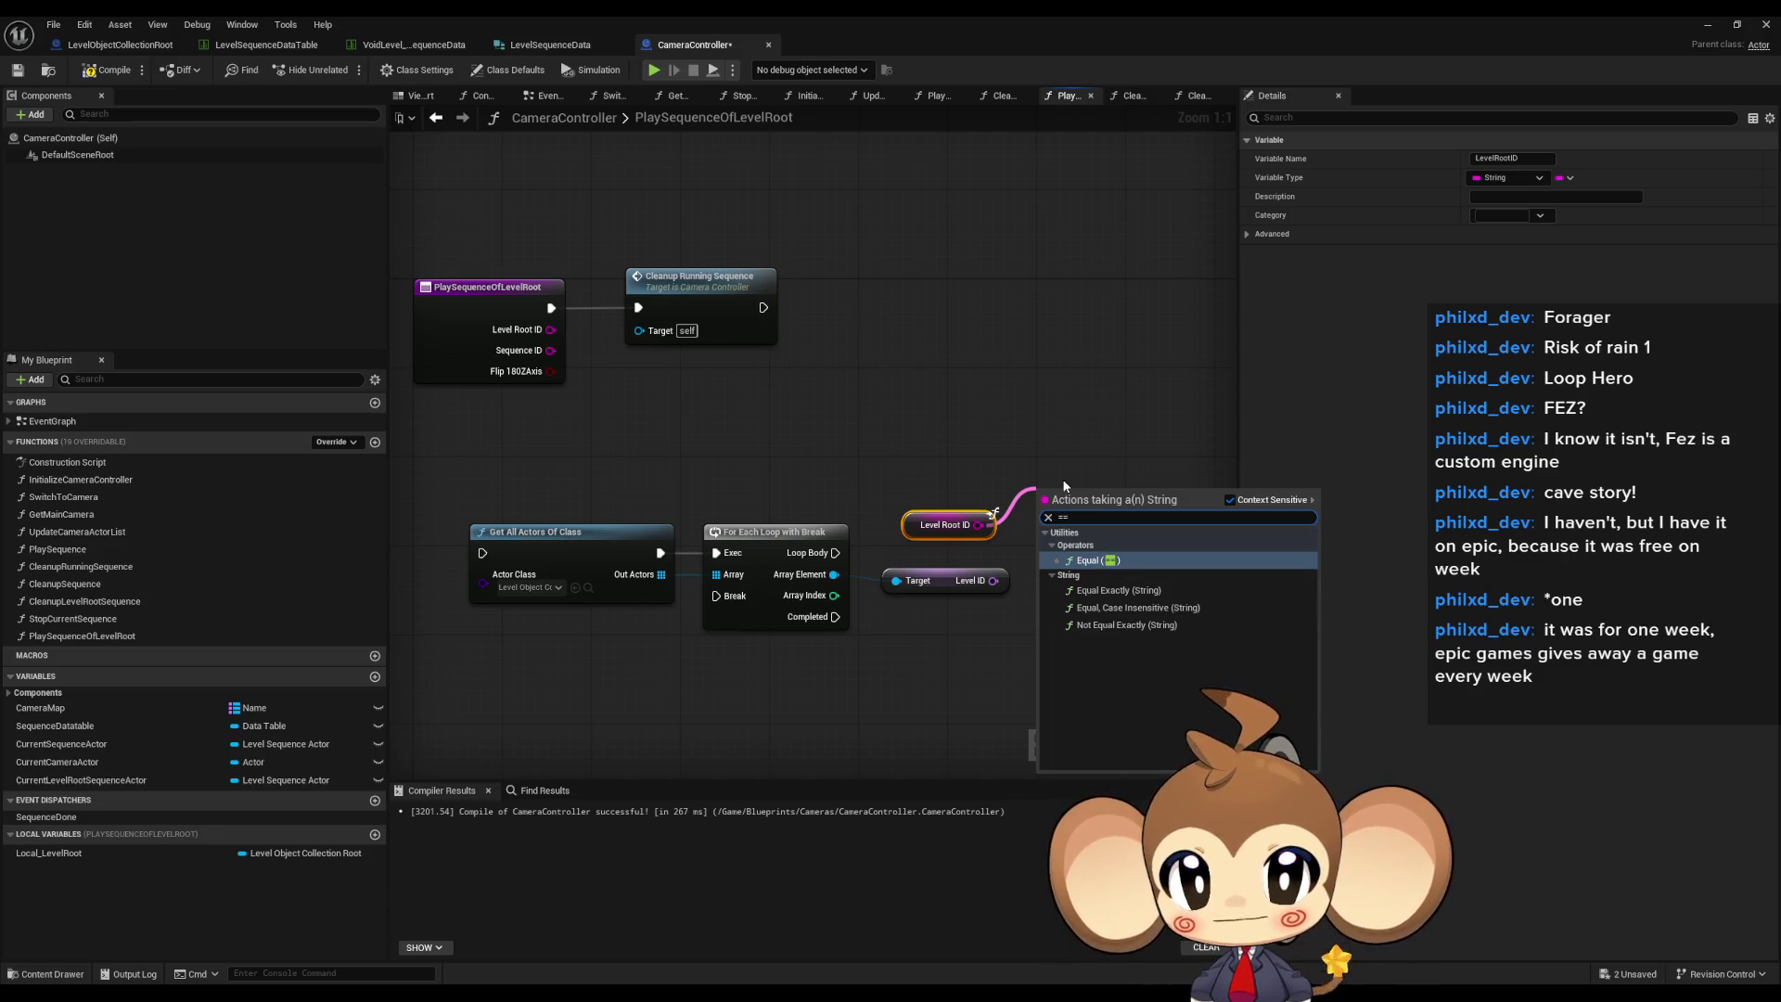
{"action": "key", "text": "Down"}
{"action": "key", "text": "Return"}
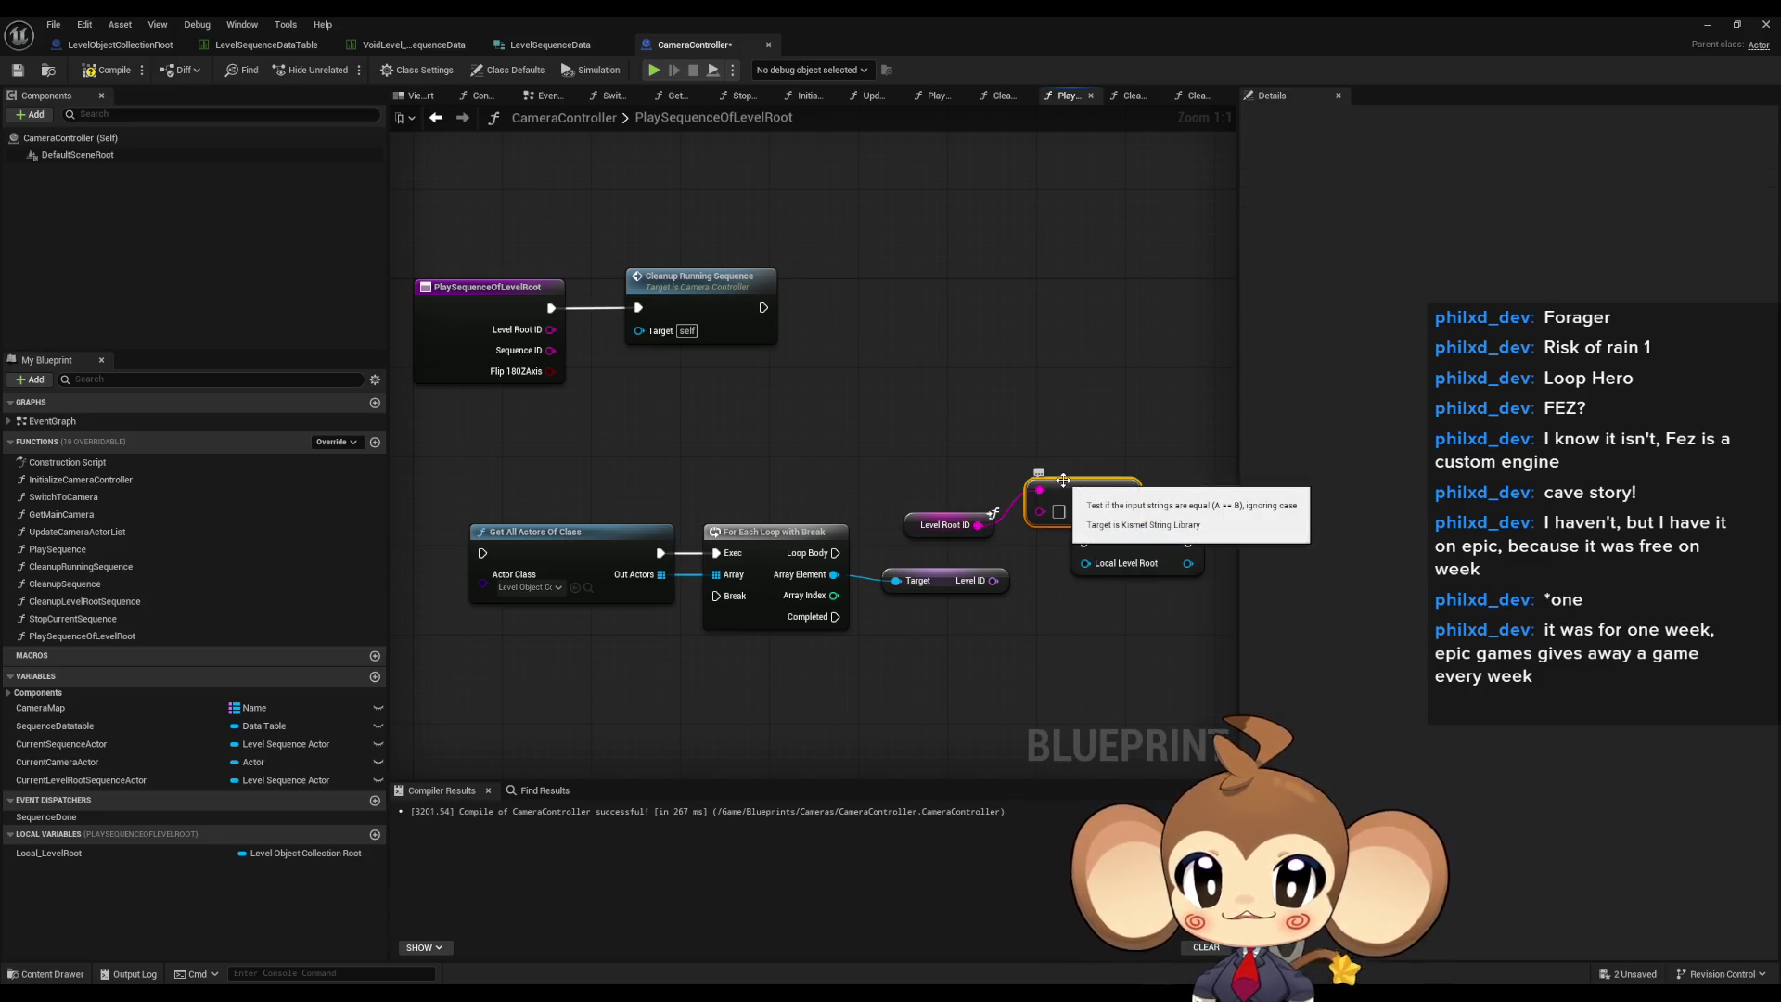
{"action": "left_click_drag", "start_coordinate": [1040, 512], "coordinate": [985, 582]}
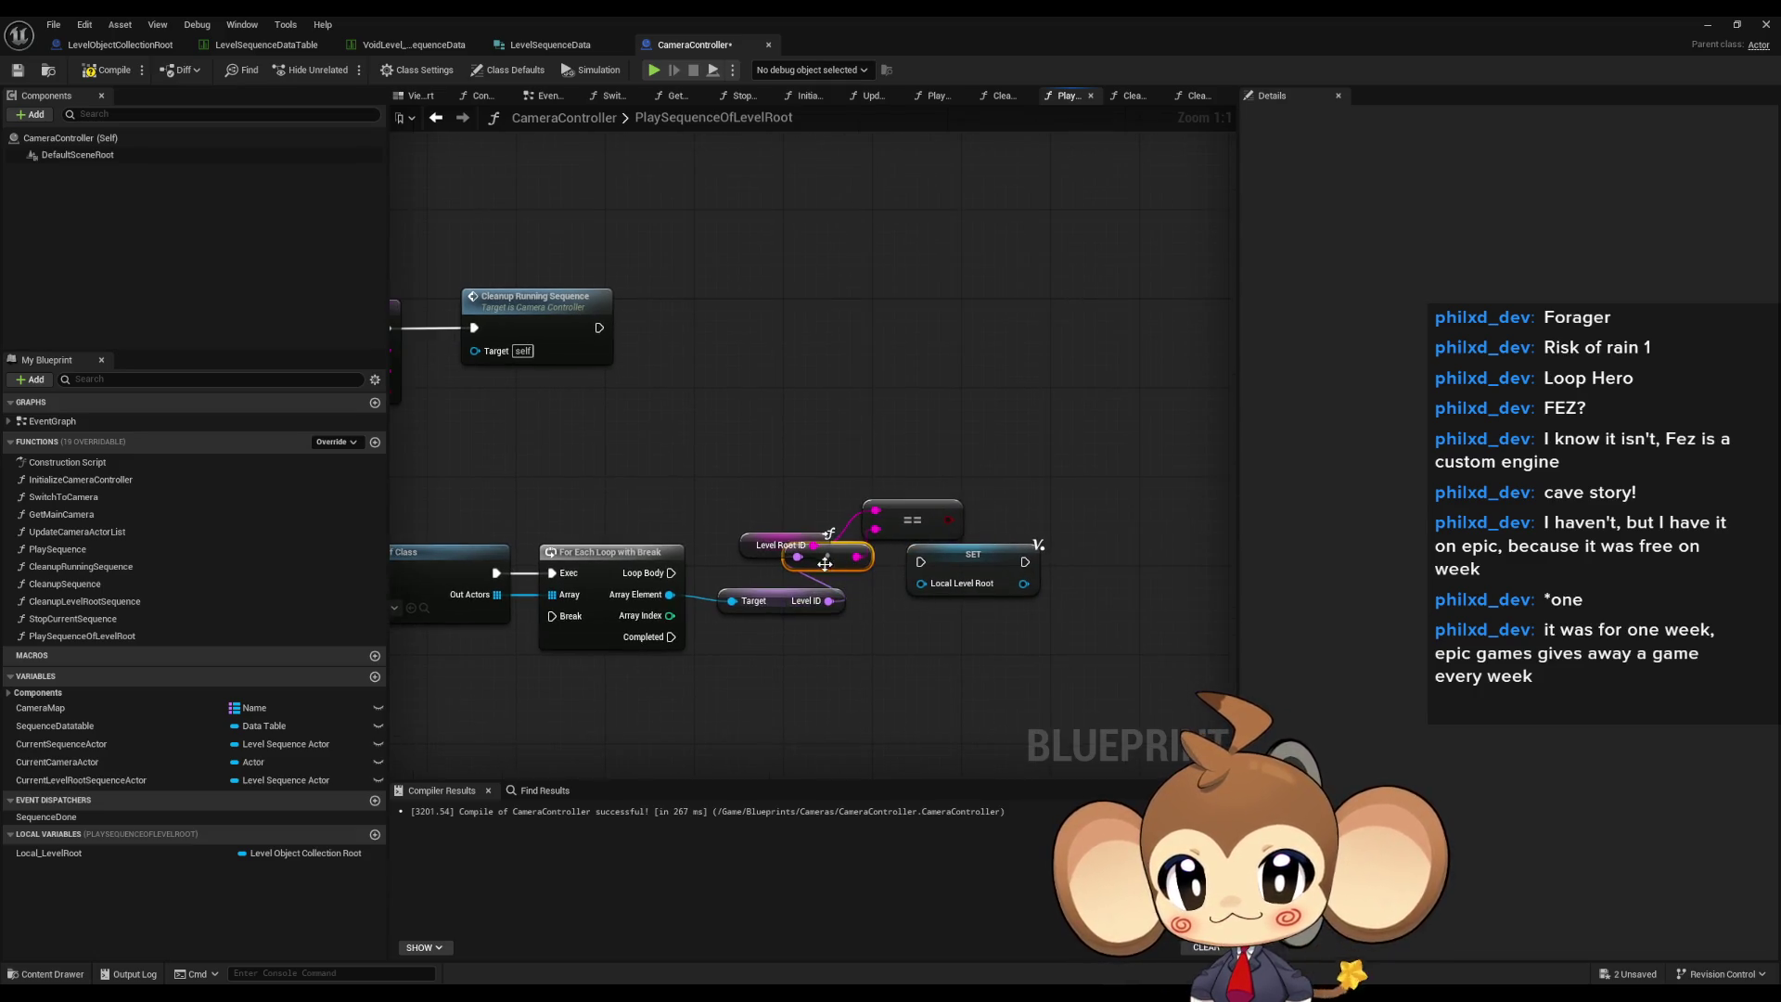
{"action": "left_click_drag", "start_coordinate": [880, 616], "coordinate": [782, 632]}
{"action": "left_click_drag", "start_coordinate": [922, 517], "coordinate": [910, 596]}
{"action": "left_click_drag", "start_coordinate": [805, 536], "coordinate": [816, 557]}
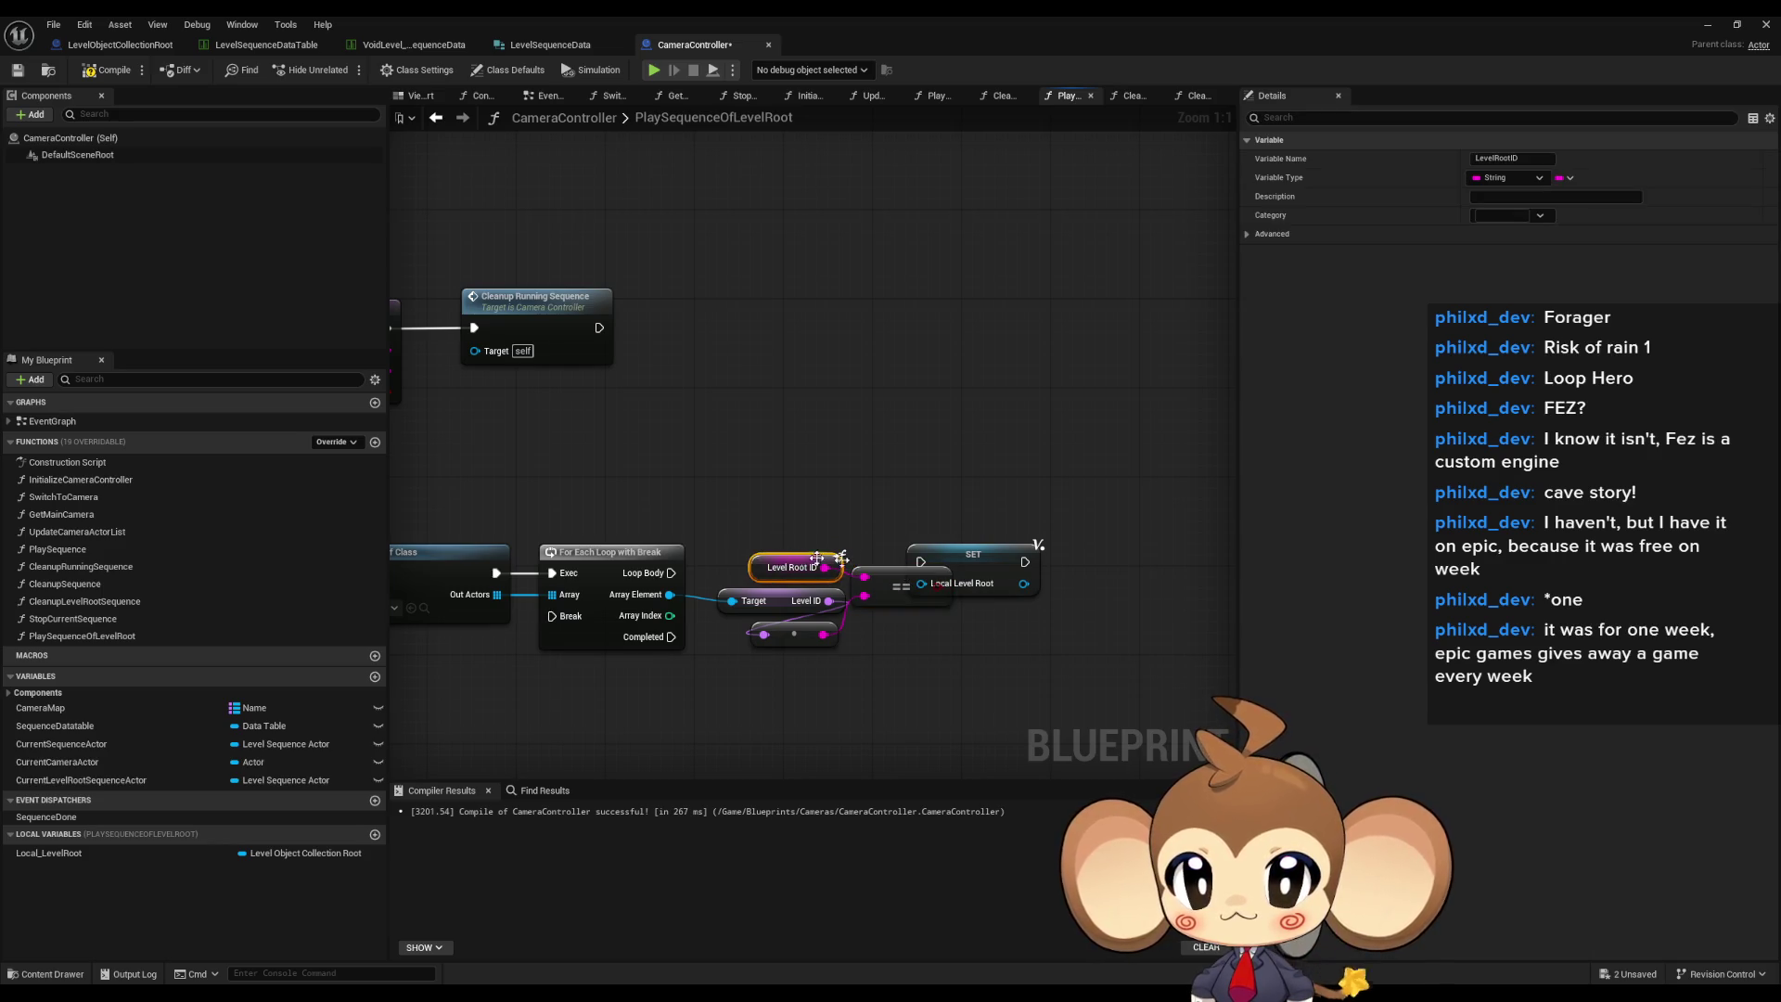
{"action": "left_click_drag", "start_coordinate": [969, 562], "coordinate": [1037, 483]}
{"action": "left_click_drag", "start_coordinate": [719, 543], "coordinate": [955, 649]}
{"action": "left_click_drag", "start_coordinate": [788, 566], "coordinate": [788, 622]}
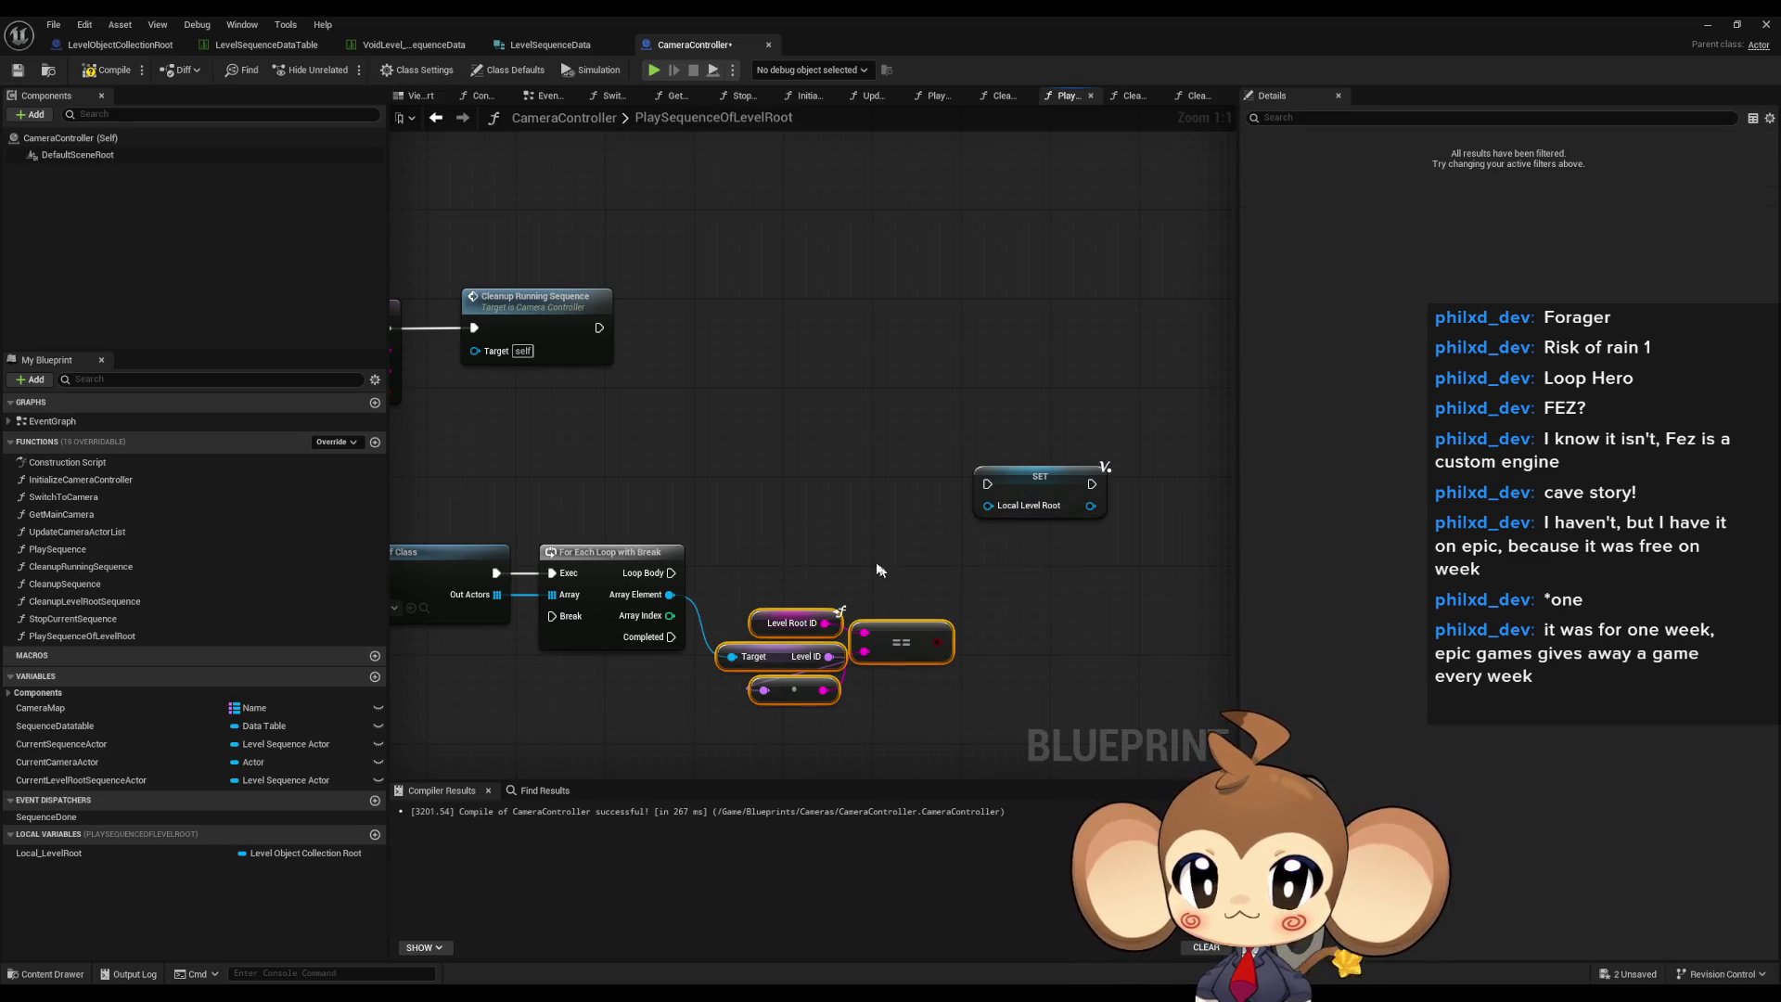
{"action": "left_click", "coordinate": [705, 520]}
- Add a Branch from Loop Body placed before the SET Local_LevelRoot node
{"action": "mouse_move", "coordinate": [680, 573]}
{"action": "left_mouse_down"}
{"action": "mouse_move", "coordinate": [780, 554]}
{"action": "mouse_move", "coordinate": [887, 565]}
{"action": "left_mouse_up"}
{"action": "type", "text": "branch"}
{"action": "left_click", "coordinate": [840, 576]}
{"action": "mouse_move", "coordinate": [998, 506]}
{"action": "left_mouse_down"}
{"action": "mouse_move", "coordinate": [1042, 562]}
{"action": "mouse_move", "coordinate": [1032, 539]}
{"action": "left_mouse_up"}
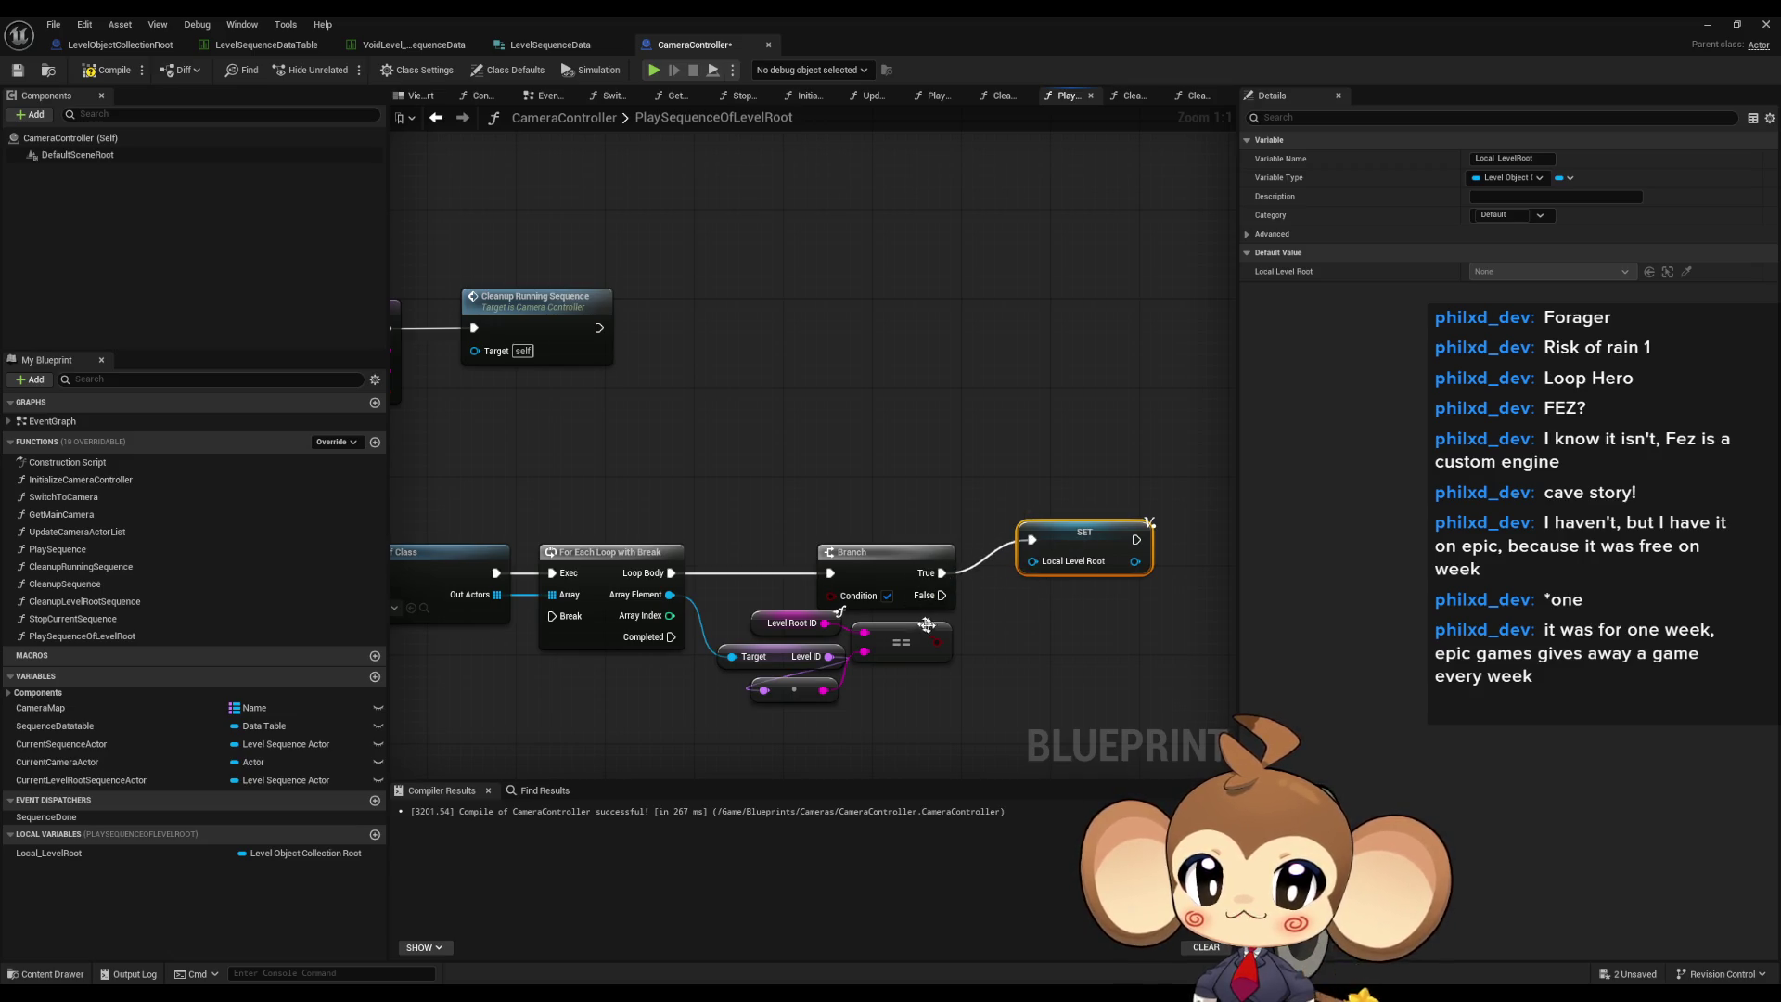
{"action": "left_click", "coordinate": [902, 571], "text": "ctrl"}
{"action": "left_click_drag", "start_coordinate": [902, 571], "coordinate": [1112, 584]}
{"action": "left_click_drag", "start_coordinate": [1021, 519], "coordinate": [1006, 549]}
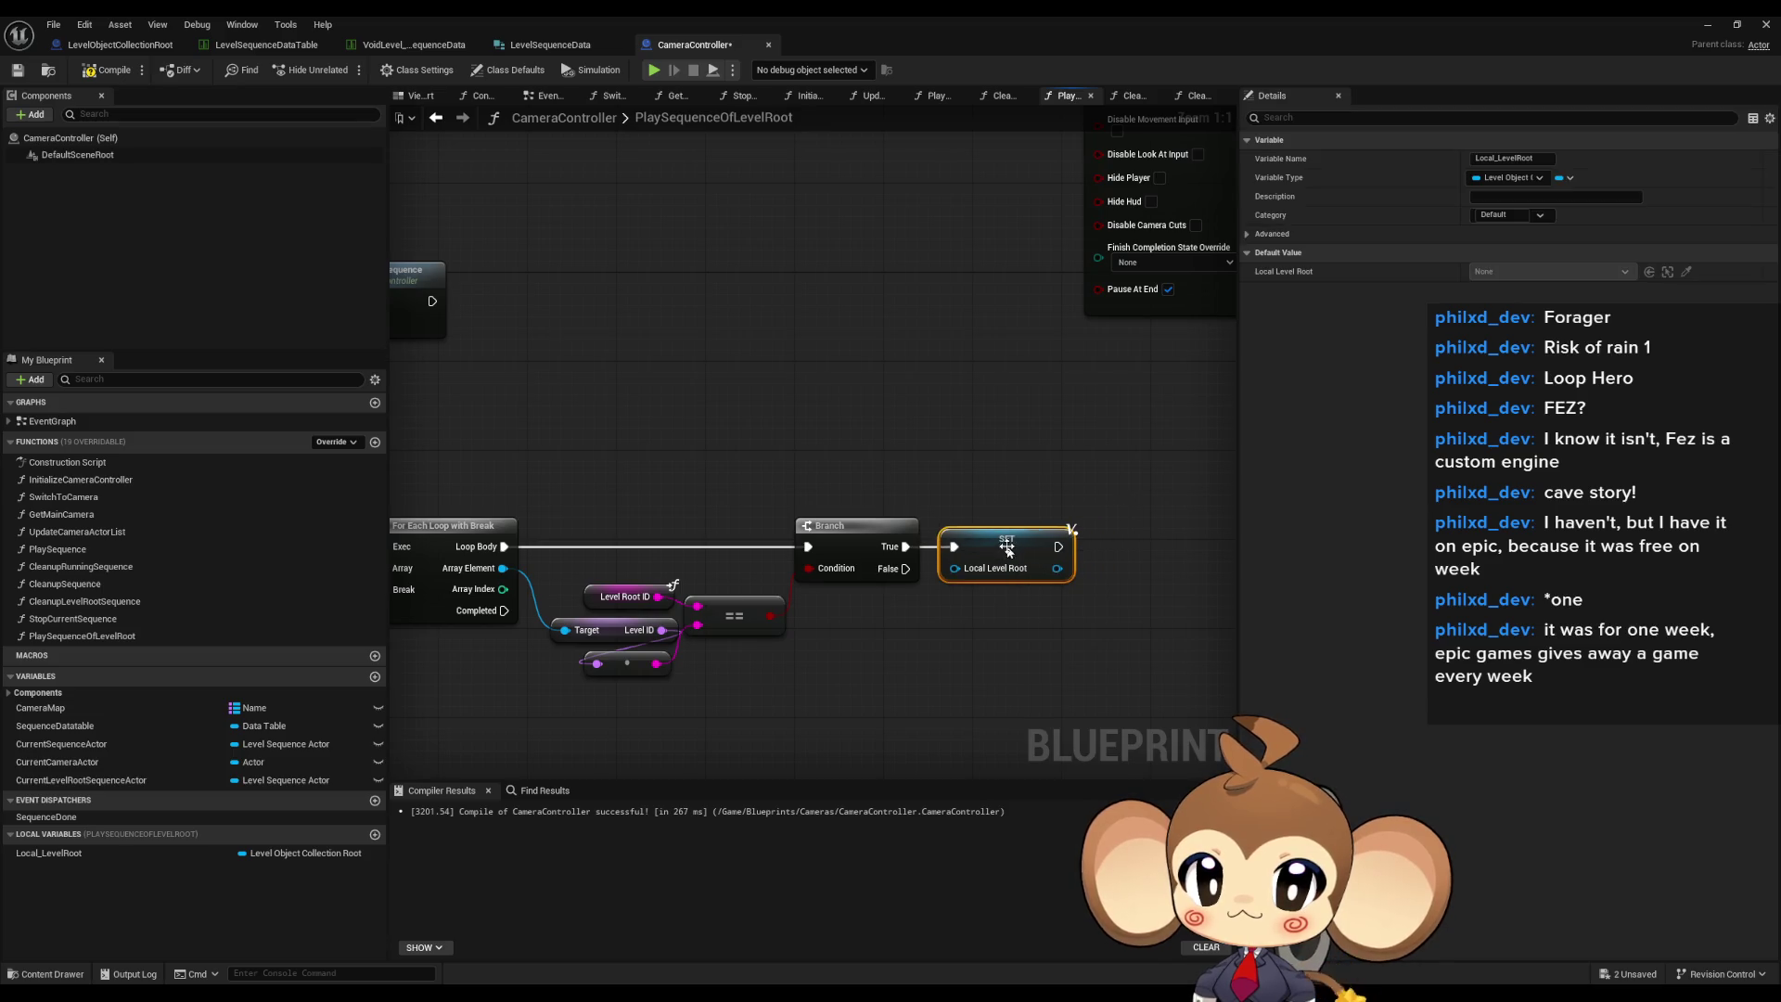
- Wire SET Local_LevelRoot into the loop's Break input, then start another local variable
{"action": "mouse_move", "coordinate": [1184, 520]}
{"action": "left_mouse_down"}
{"action": "mouse_move", "coordinate": [478, 612]}
{"action": "mouse_move", "coordinate": [510, 563]}
{"action": "left_mouse_up"}
{"action": "left_click", "coordinate": [753, 753]}
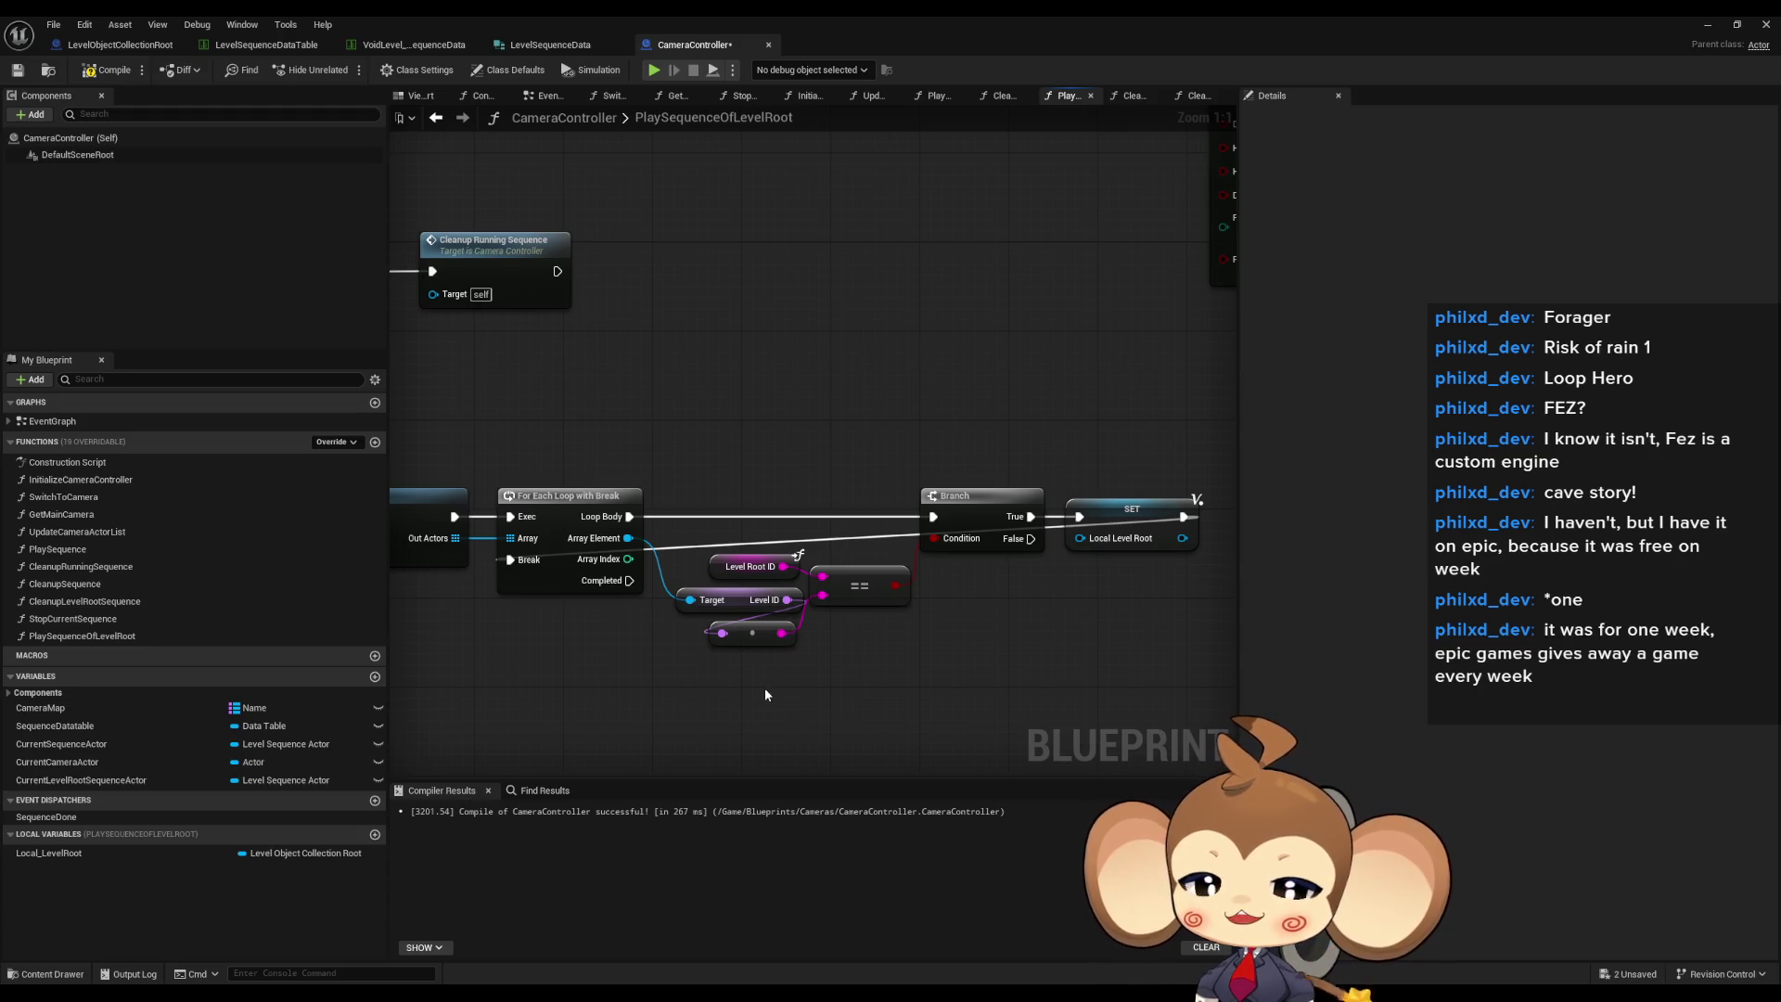
{"action": "left_click_drag", "start_coordinate": [734, 476], "coordinate": [1151, 649]}
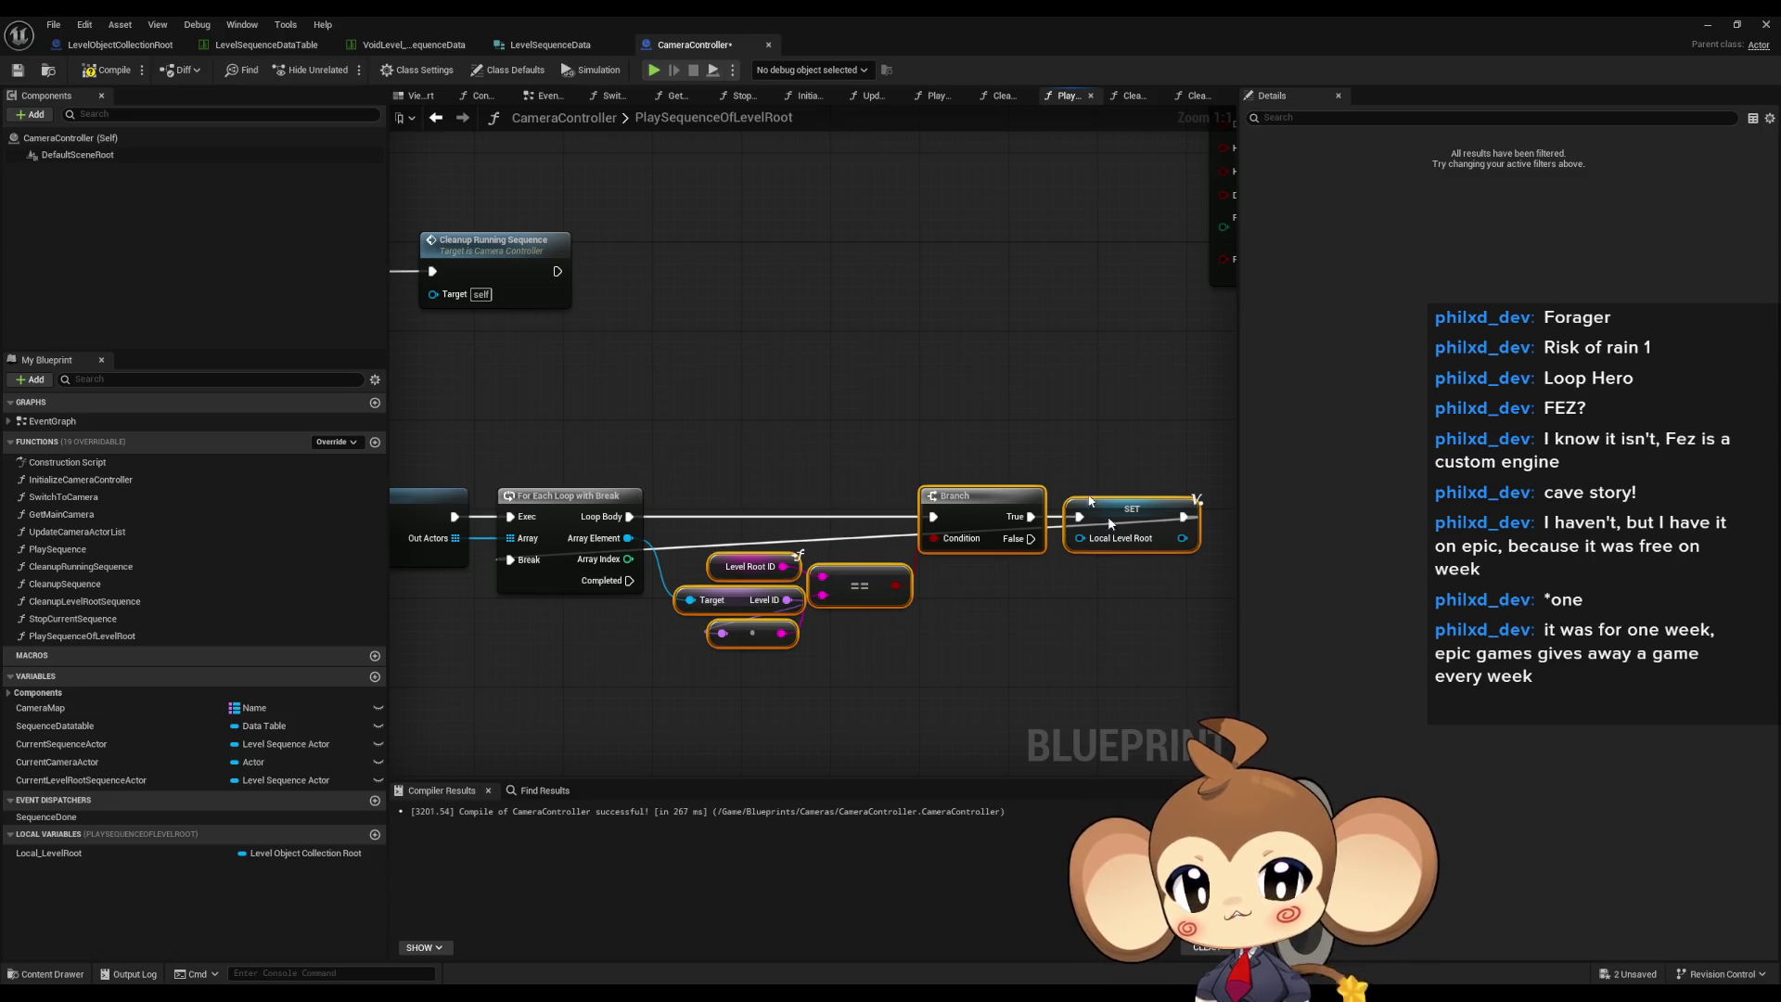
{"action": "left_click", "coordinate": [375, 834]}
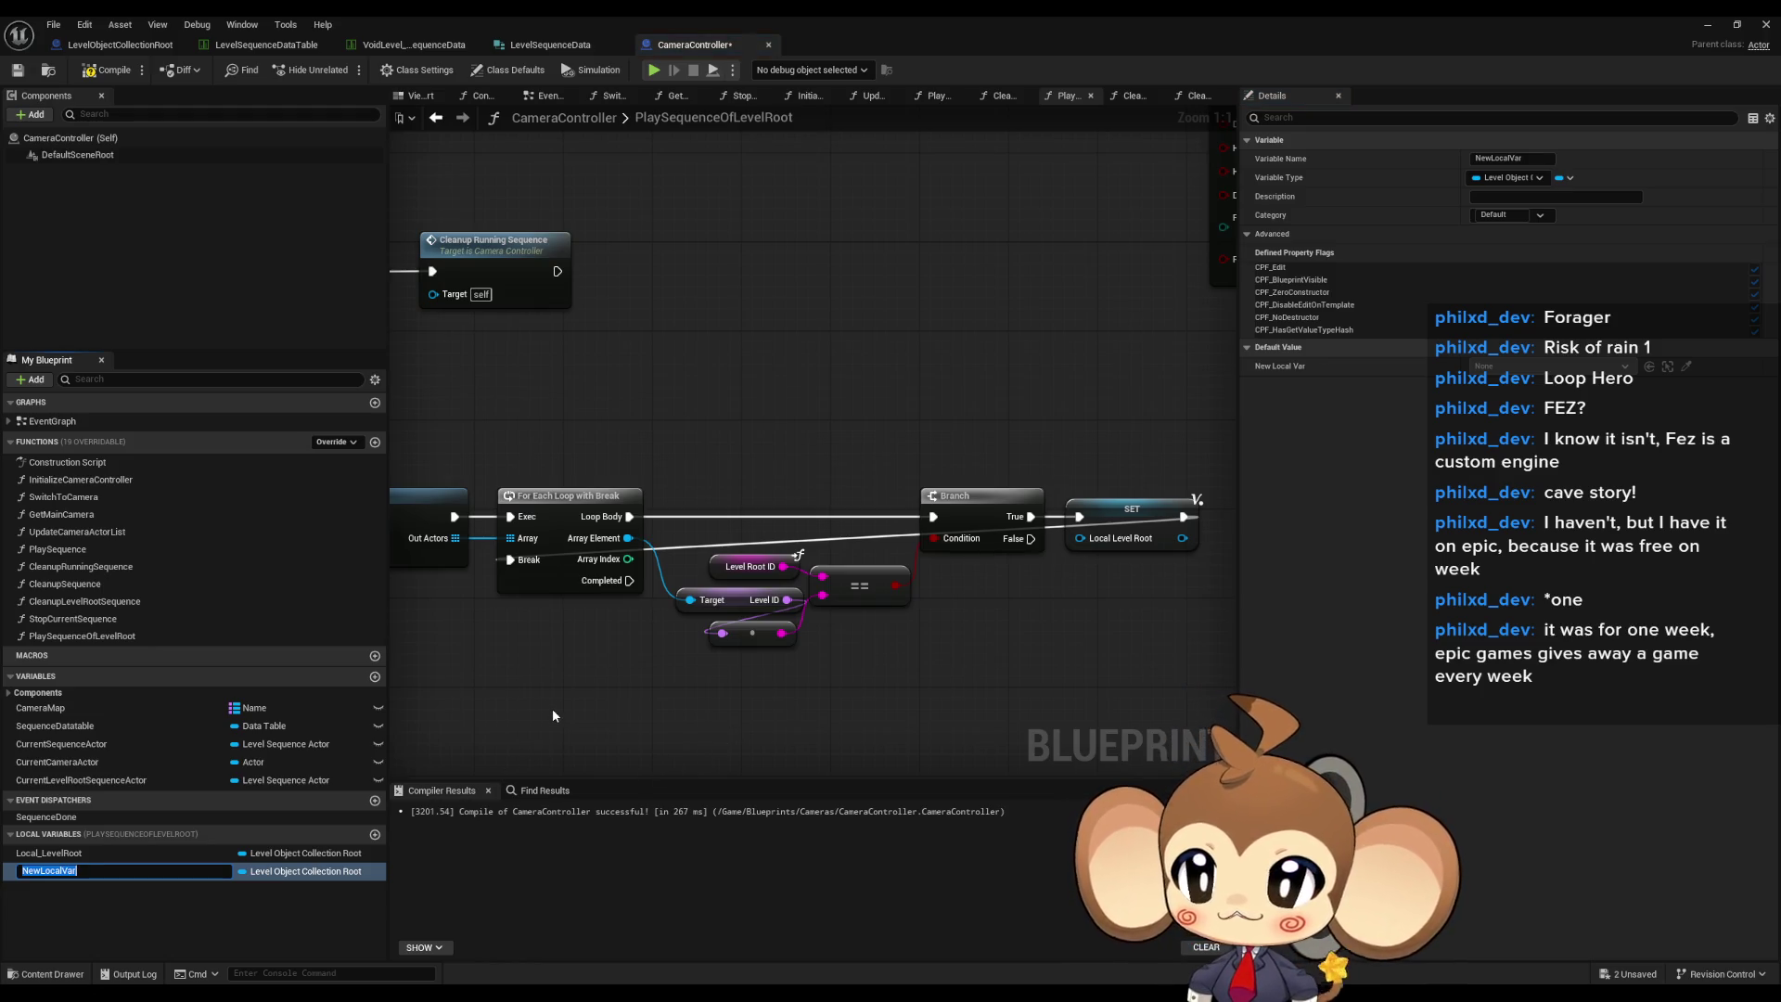
- Create Boolean local Local_LevelRootFound and place its setter after SET Local_LevelRoot
{"action": "type", "text": "Local_LevelRootFound"}
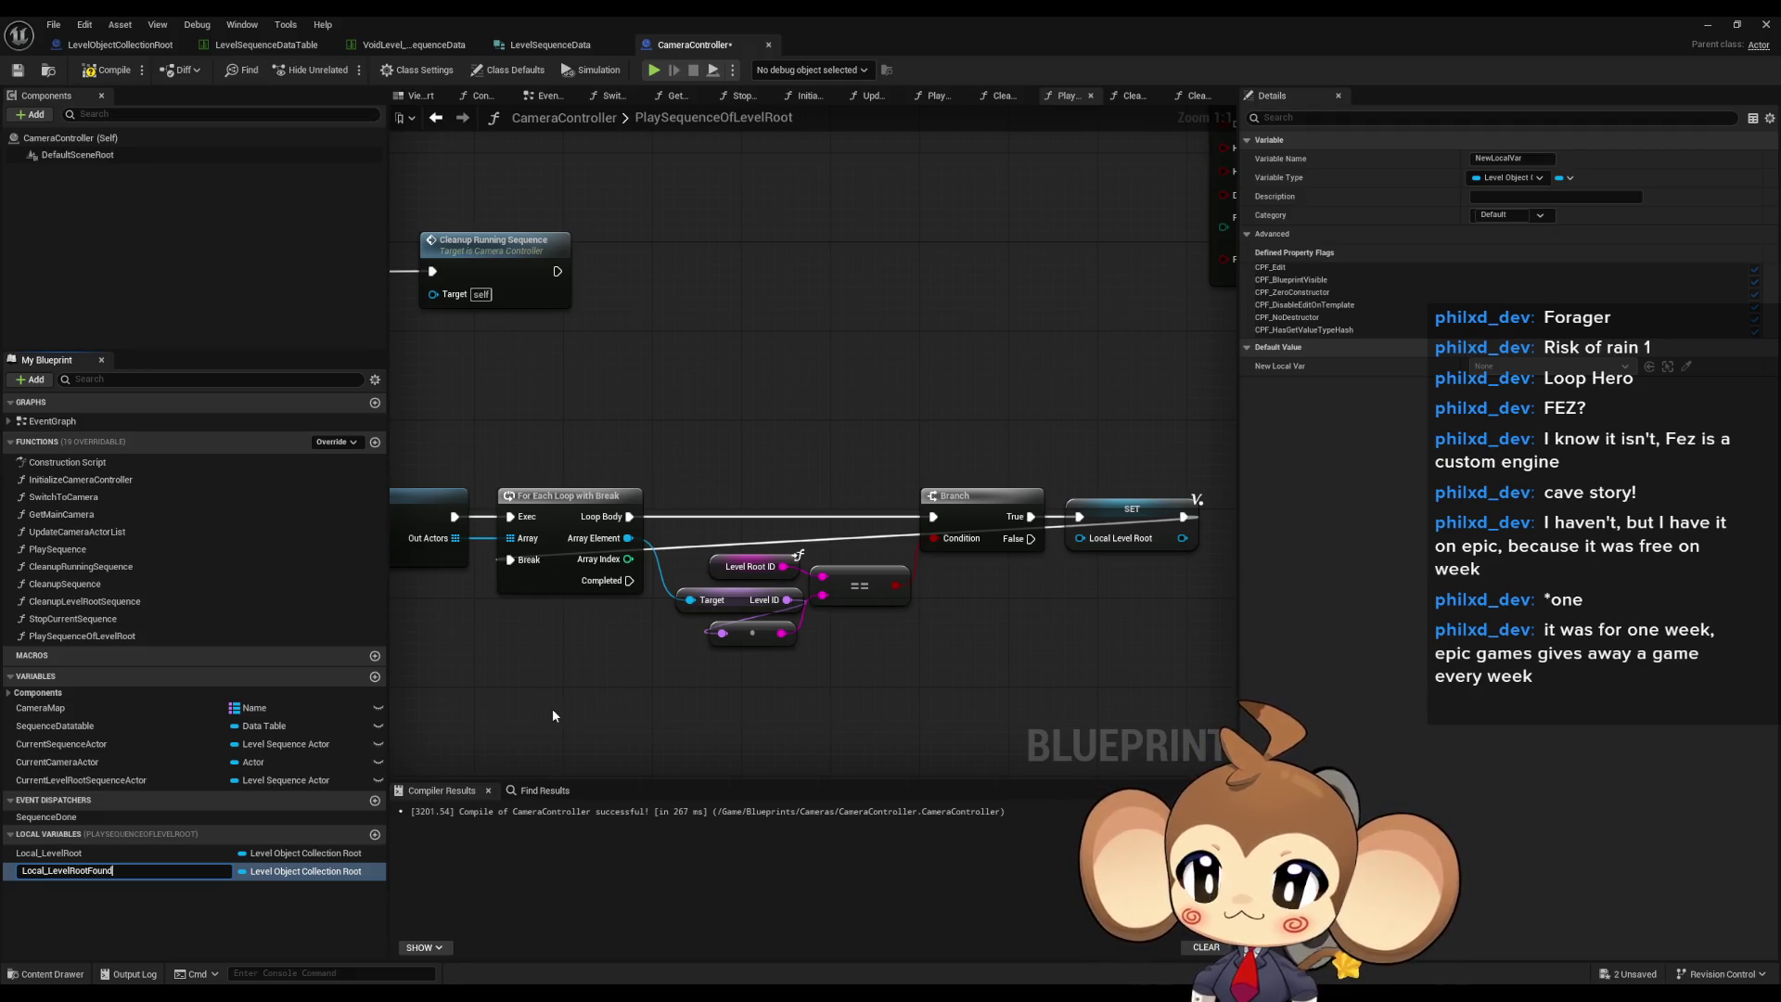
{"action": "key", "text": "Return"}
{"action": "left_click", "coordinate": [269, 872]}
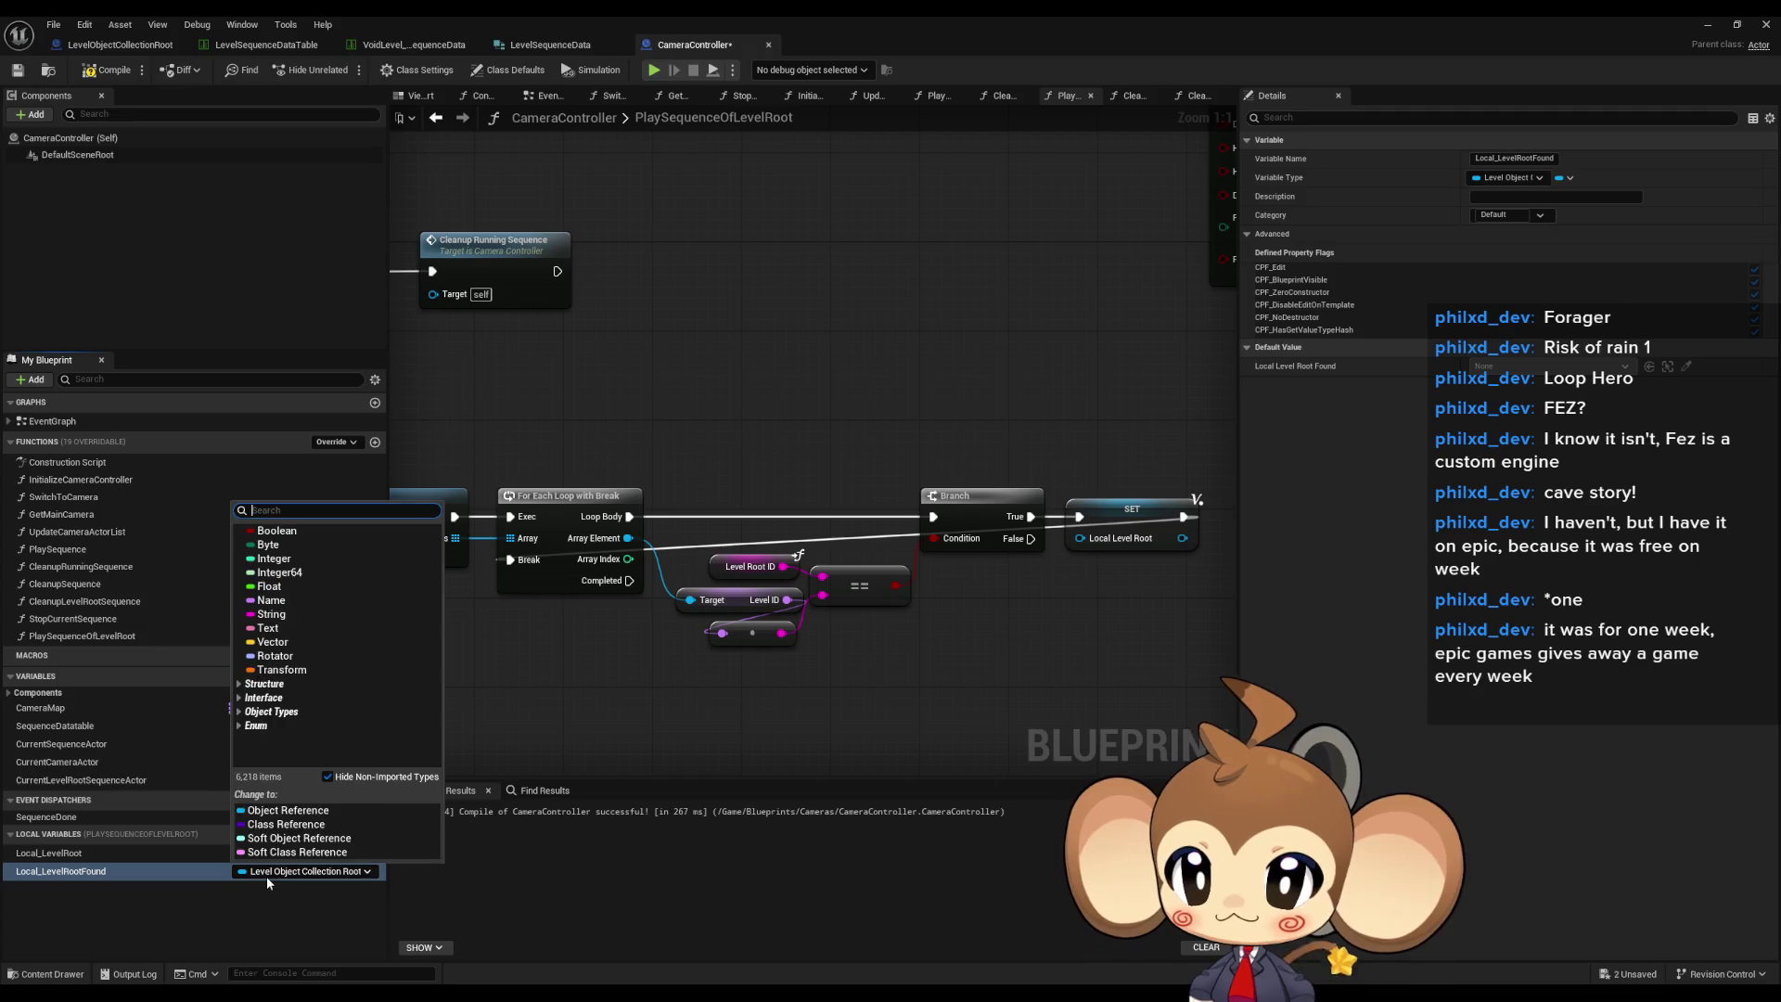
{"action": "left_click", "coordinate": [269, 530]}
{"action": "mouse_move", "coordinate": [60, 872]}
{"action": "left_mouse_down"}
{"action": "mouse_move", "coordinate": [1011, 637]}
{"action": "mouse_move", "coordinate": [1109, 582]}
{"action": "mouse_move", "coordinate": [397, 561]}
{"action": "mouse_move", "coordinate": [484, 558]}
{"action": "left_mouse_up"}
{"action": "left_click", "coordinate": [1165, 622]}
{"action": "left_click_drag", "start_coordinate": [1001, 584], "coordinate": [1102, 513]}
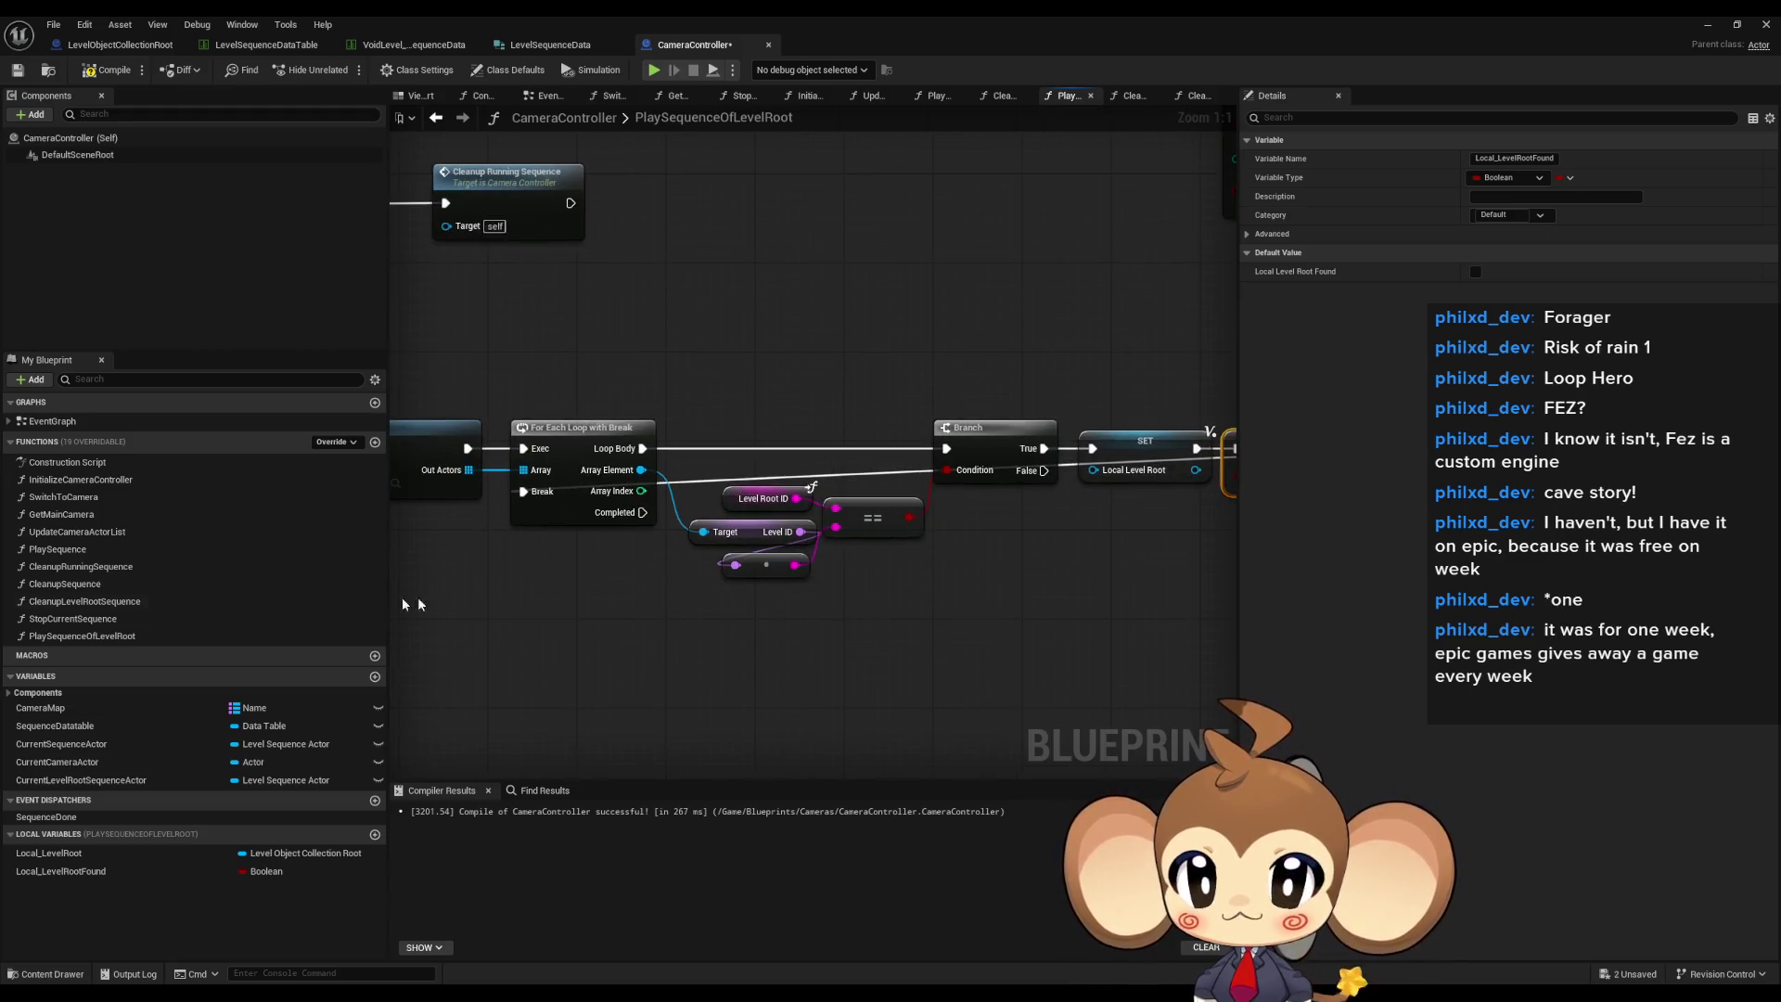
- Branch on Local_LevelRootFound once the loop Completed fires
{"action": "mouse_move", "coordinate": [61, 871]}
{"action": "left_mouse_down"}
{"action": "mouse_move", "coordinate": [525, 695]}
{"action": "mouse_move", "coordinate": [454, 713]}
{"action": "left_mouse_up"}
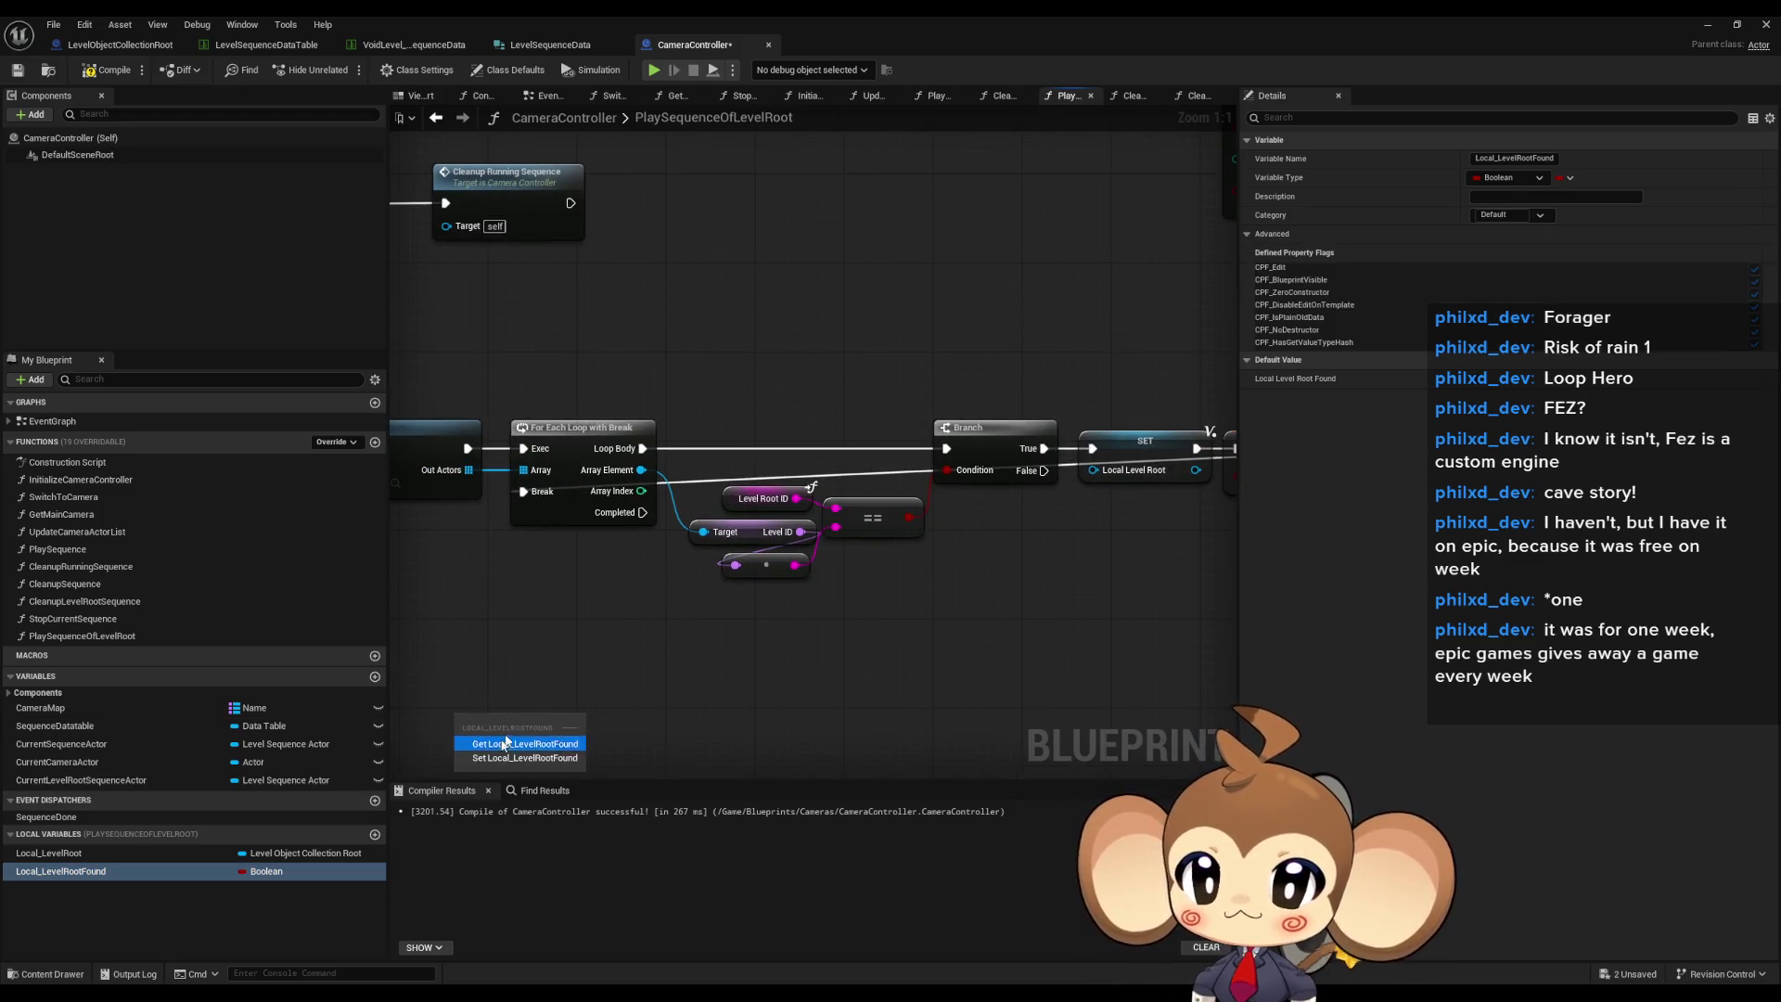
{"action": "left_click", "coordinate": [515, 738]}
{"action": "left_click_drag", "start_coordinate": [643, 512], "coordinate": [686, 594]}
{"action": "type", "text": "branch"}
{"action": "key", "text": "Return"}
{"action": "left_click_drag", "start_coordinate": [582, 691], "coordinate": [764, 653]}
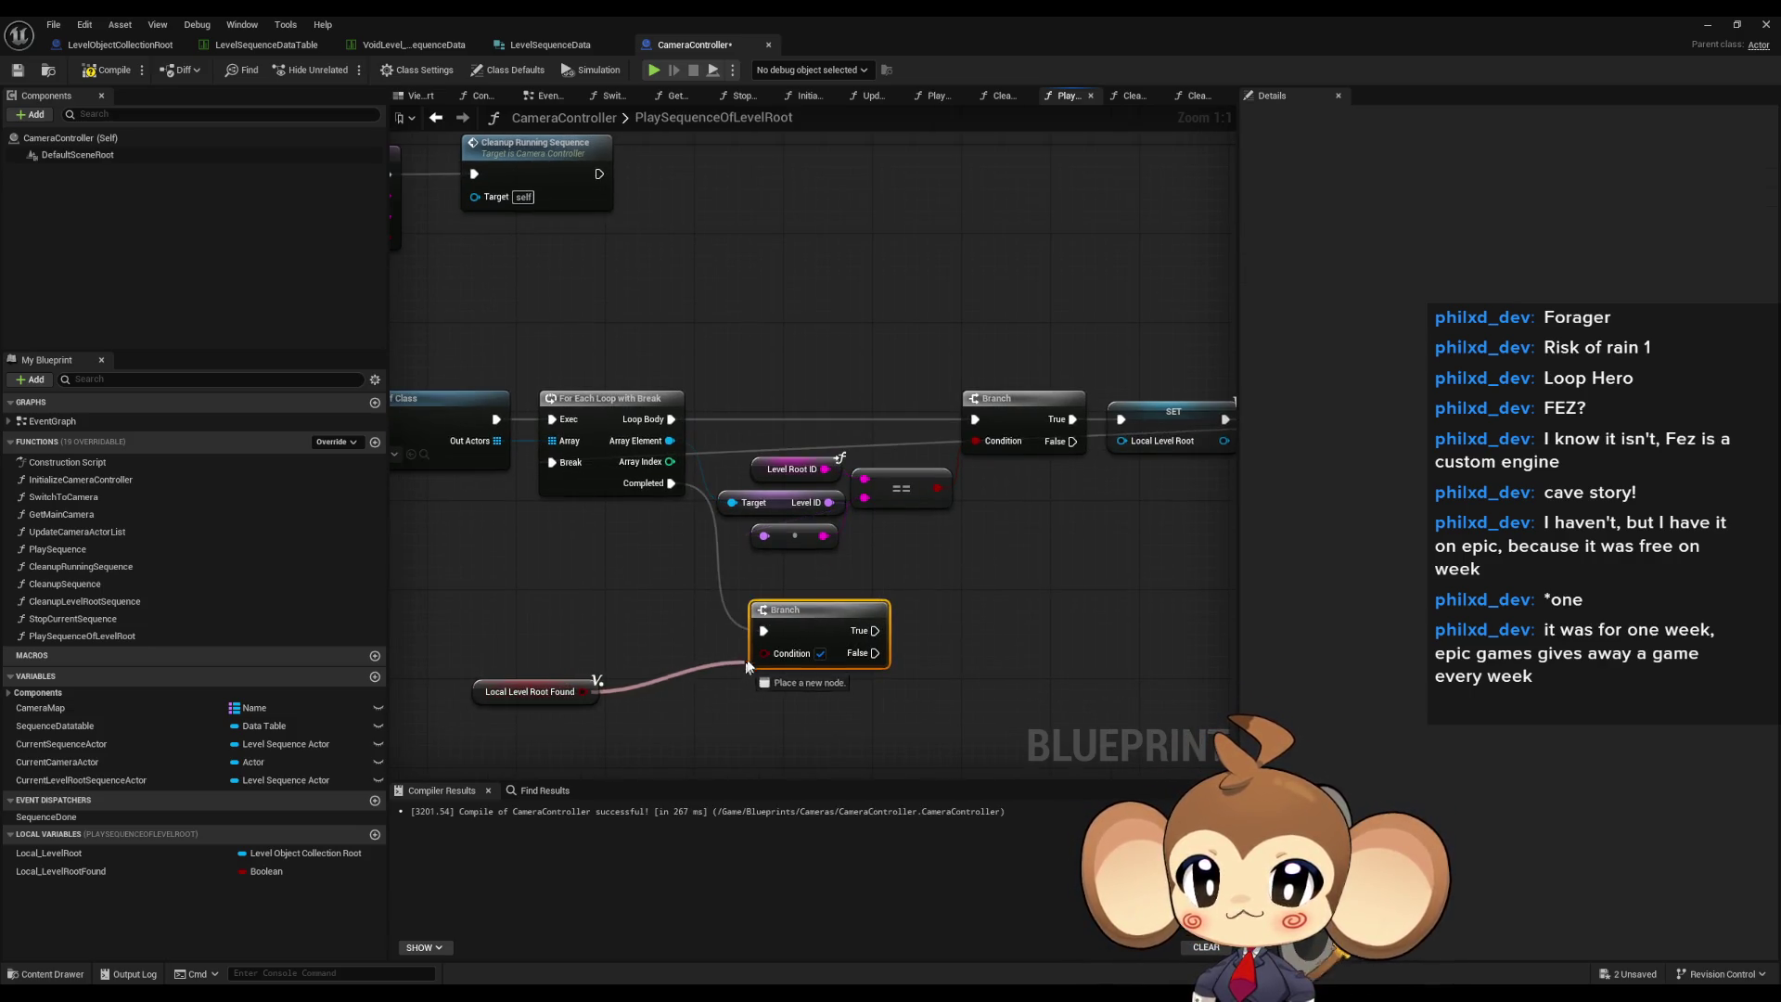
{"action": "left_click_drag", "start_coordinate": [529, 691], "coordinate": [650, 684]}
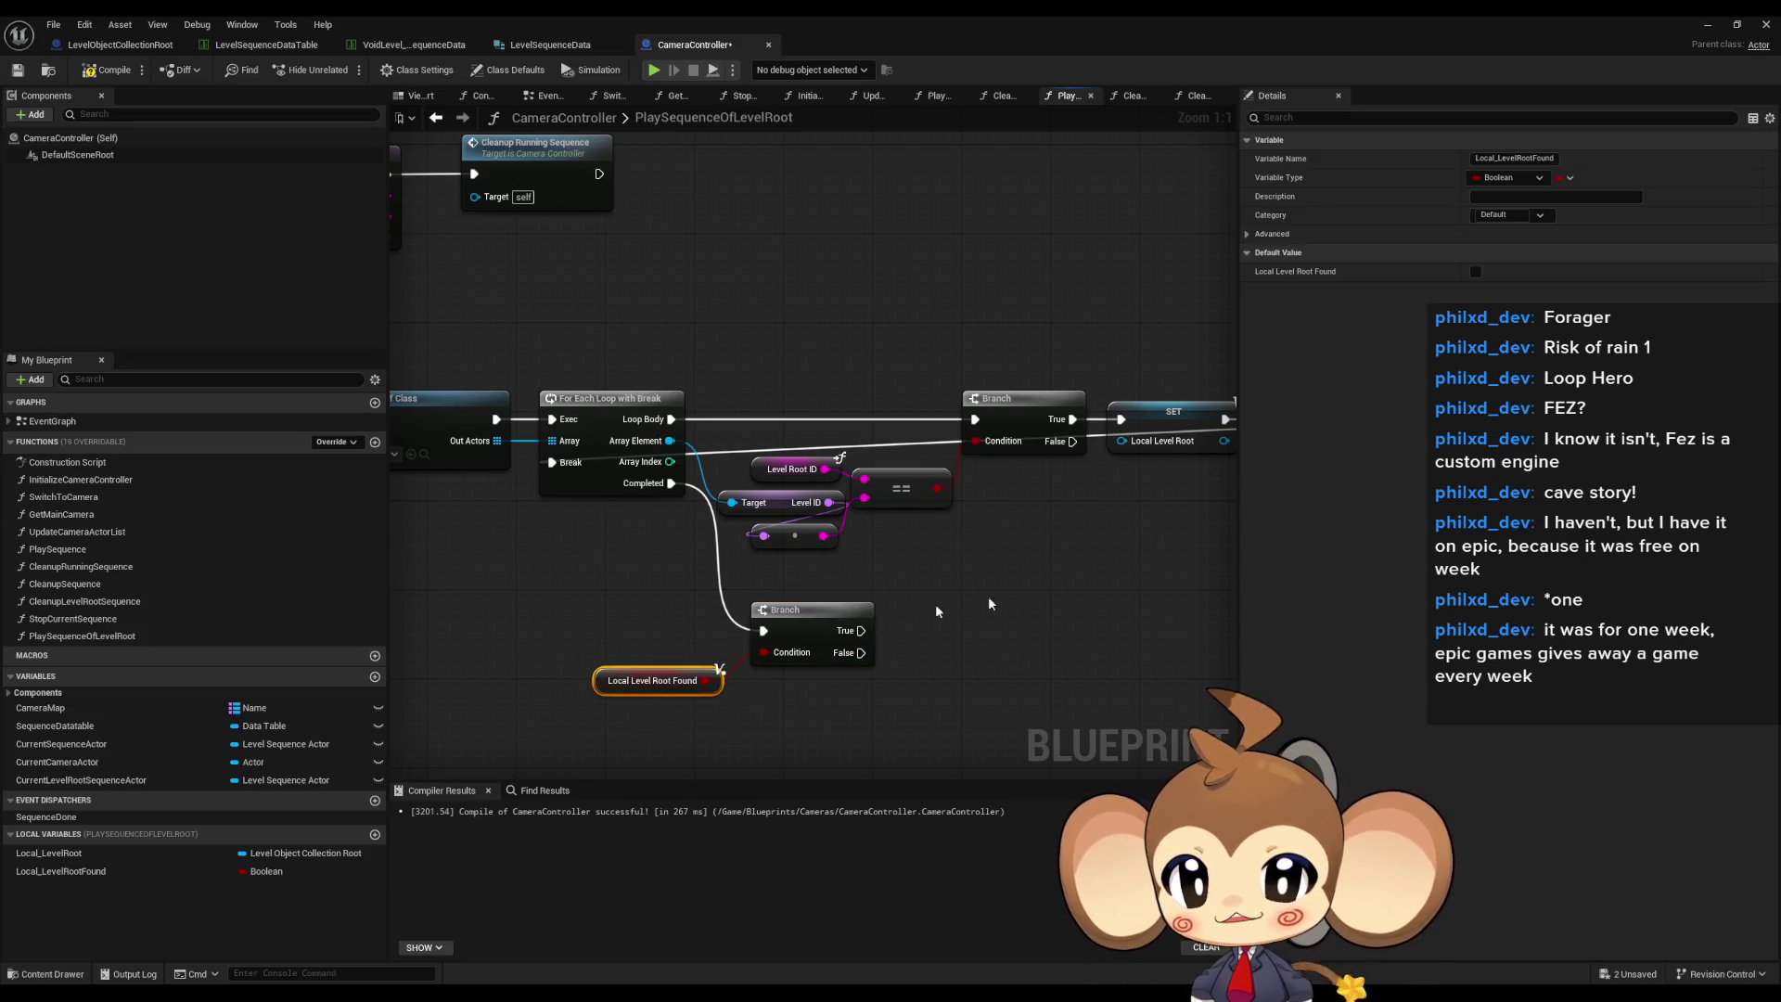
- Add a Print String with text 'Error' on the Branch's False path
{"action": "left_click_drag", "start_coordinate": [858, 534], "coordinate": [872, 631]}
{"action": "type", "text": "print string"}
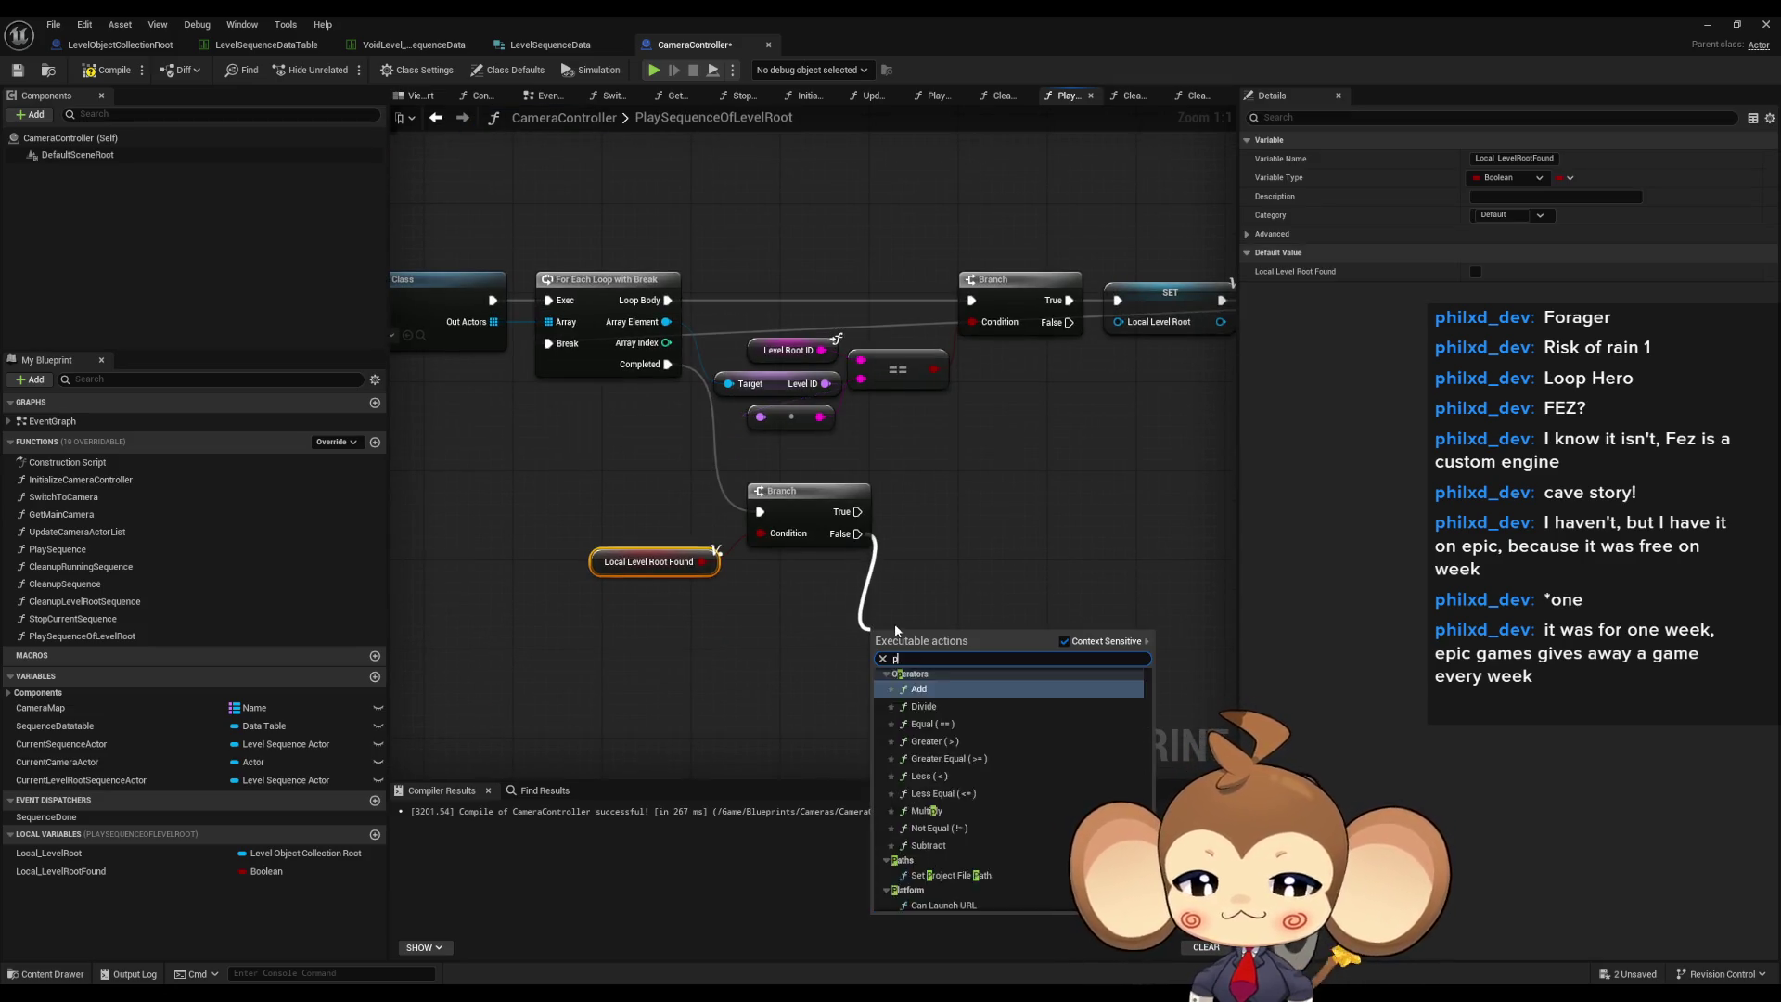
{"action": "key", "text": "Return"}
{"action": "left_click", "coordinate": [940, 679]}
{"action": "type", "text": "Error"}
{"action": "key", "text": "Return"}
- Feed the message from an Append node starting 'Error: Level root', adding a third input
{"action": "left_click_drag", "start_coordinate": [884, 679], "coordinate": [698, 676]}
{"action": "type", "text": "append"}
{"action": "key", "text": "Return"}
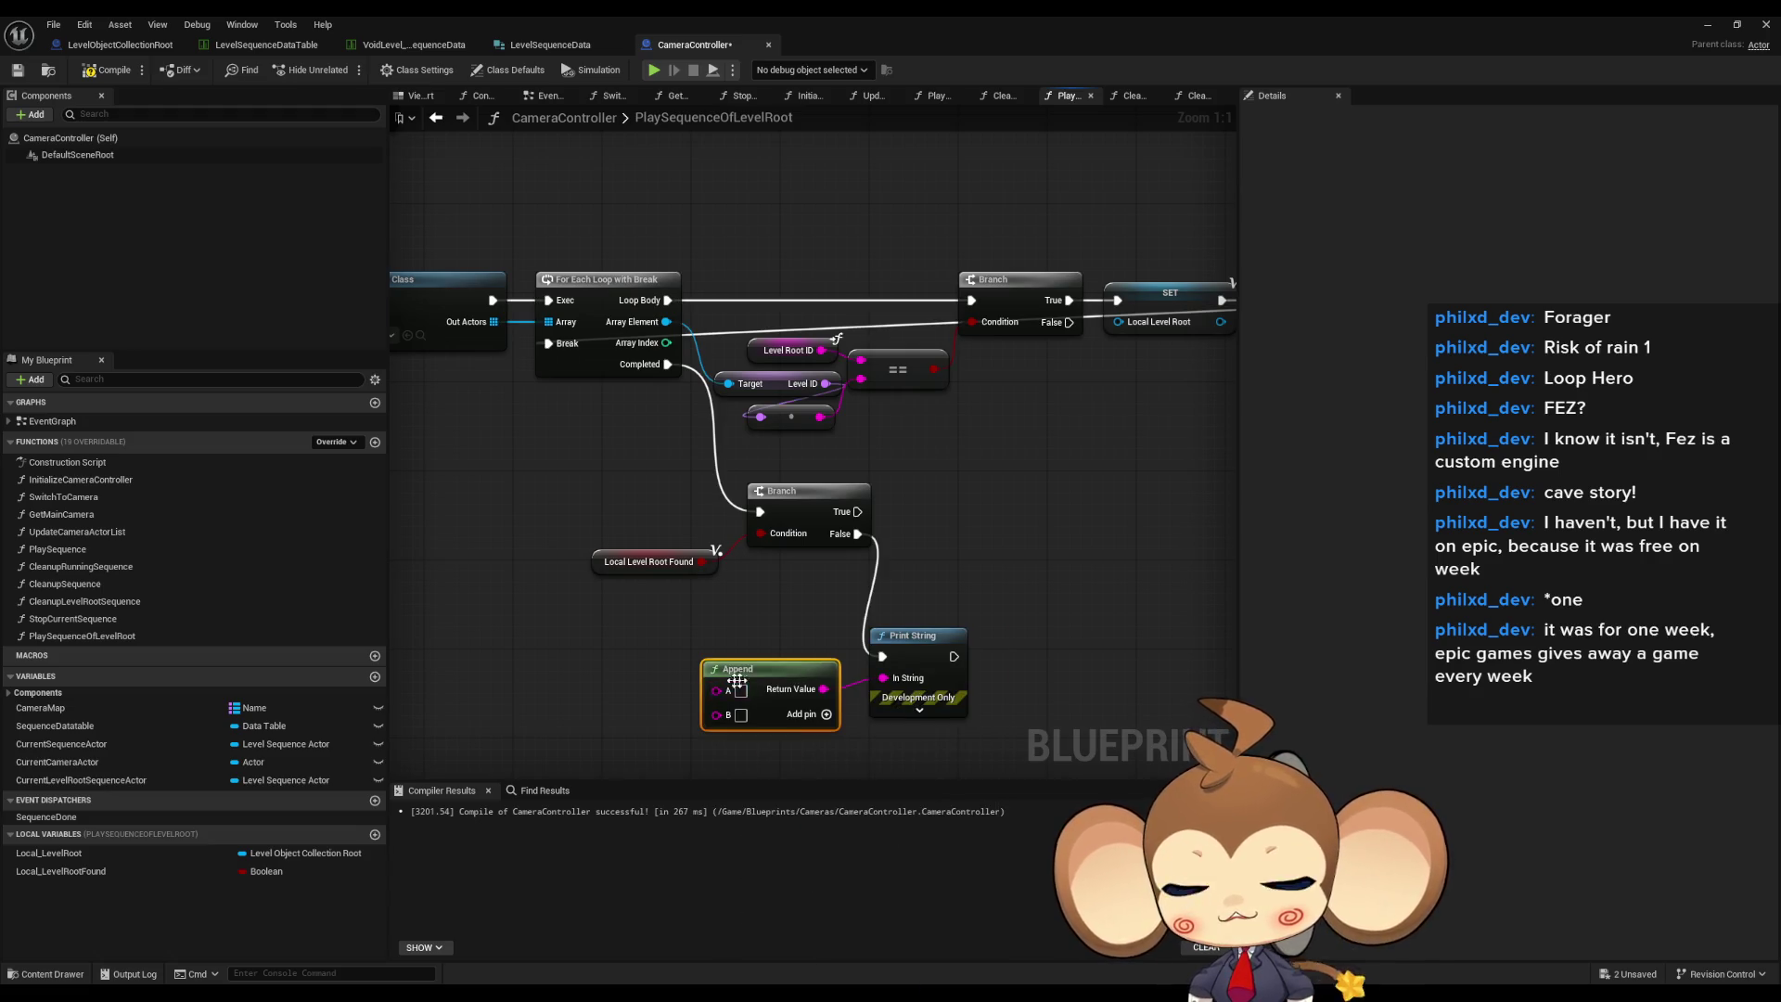
{"action": "type", "text": "Error:"}
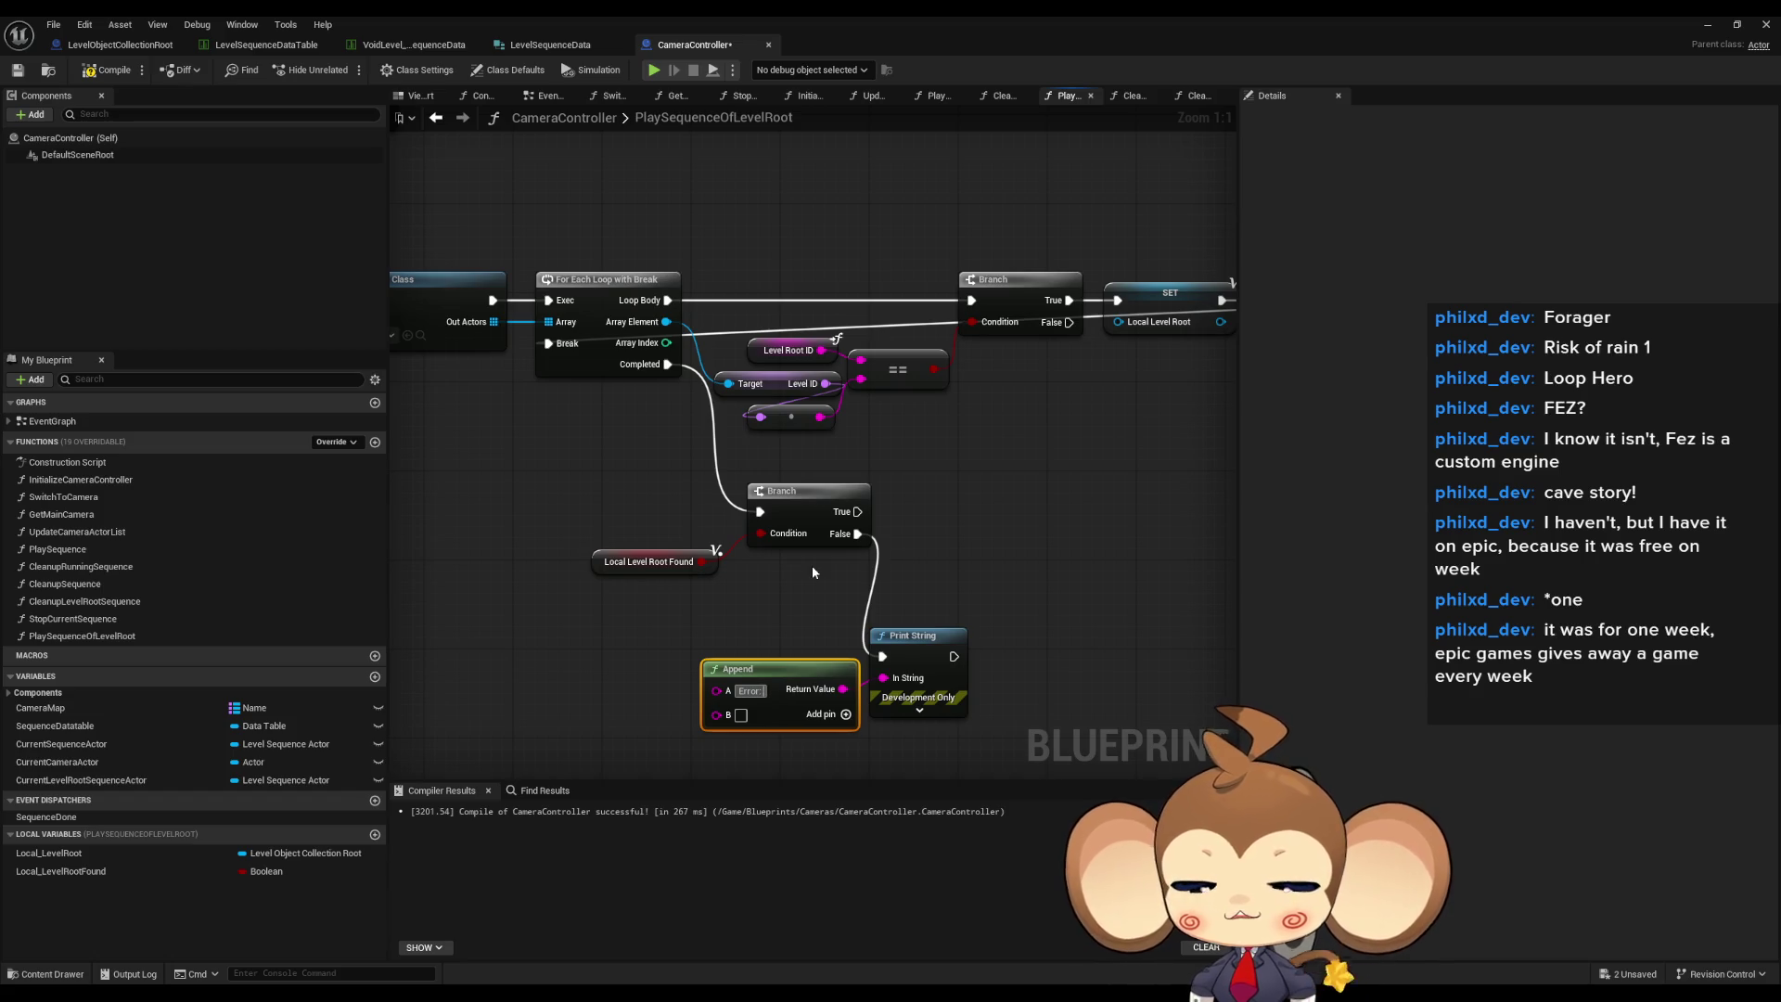
{"action": "type", "text": " Level root"}
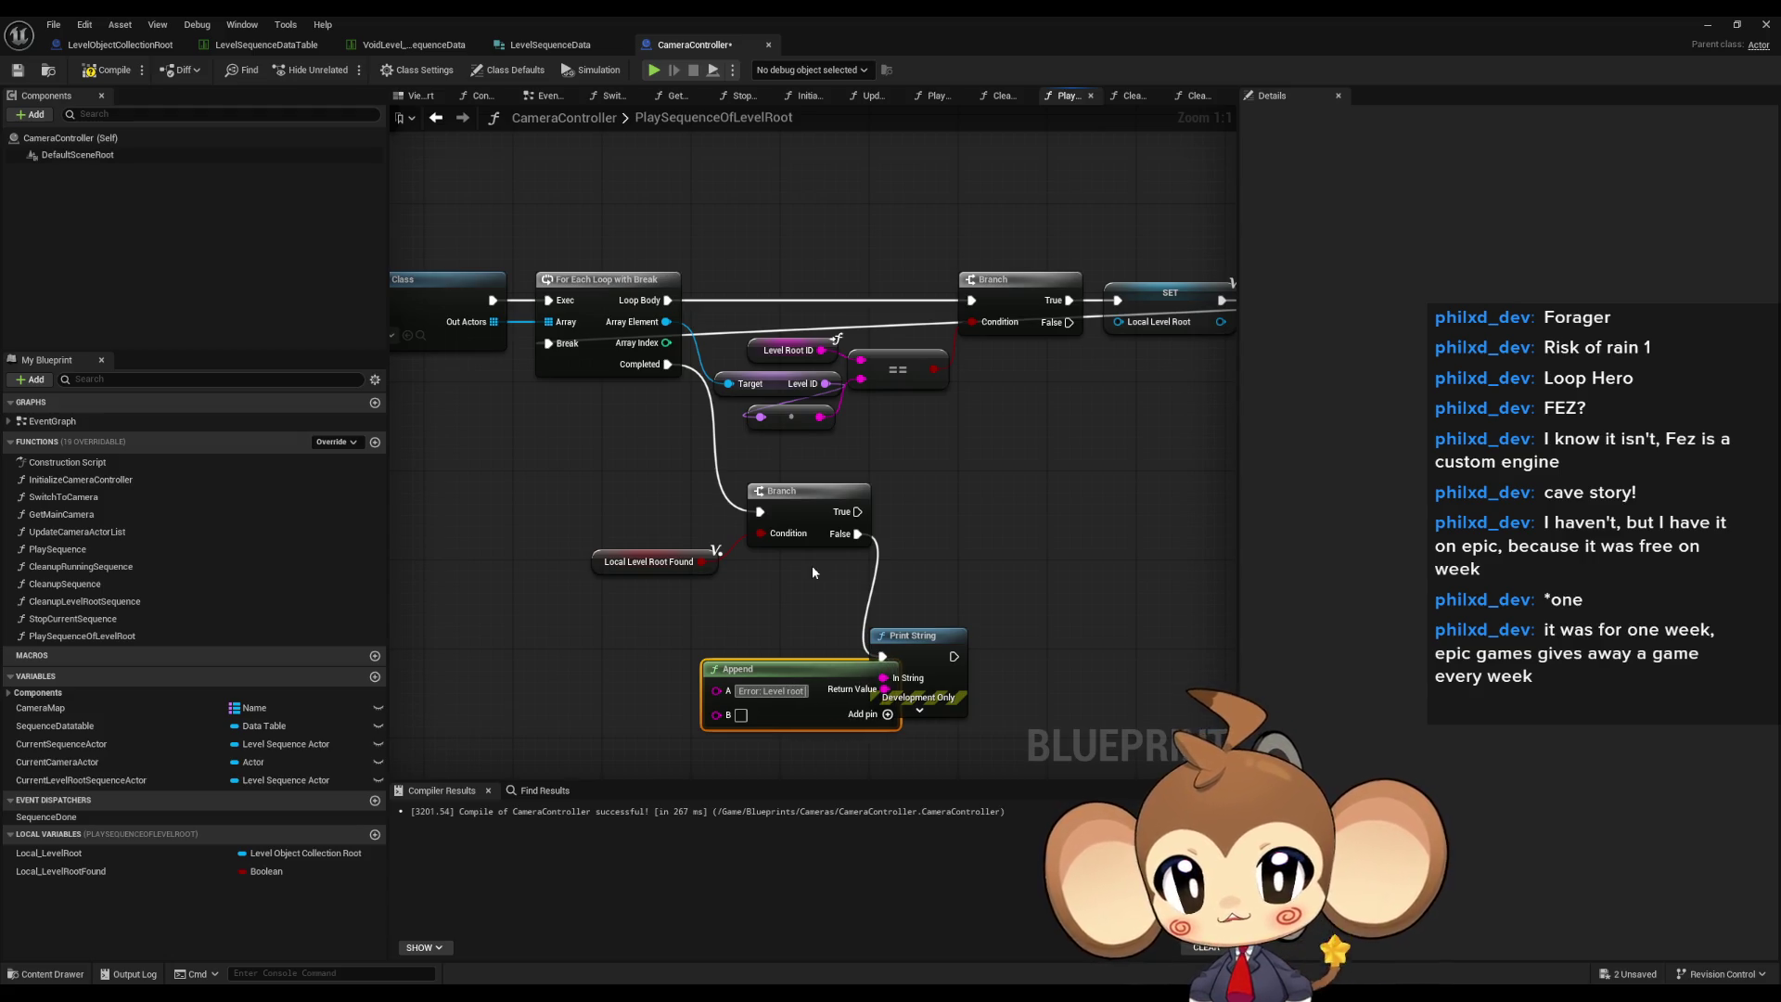
{"action": "left_click_drag", "start_coordinate": [812, 676], "coordinate": [688, 664]}
{"action": "left_click", "coordinate": [773, 704]}
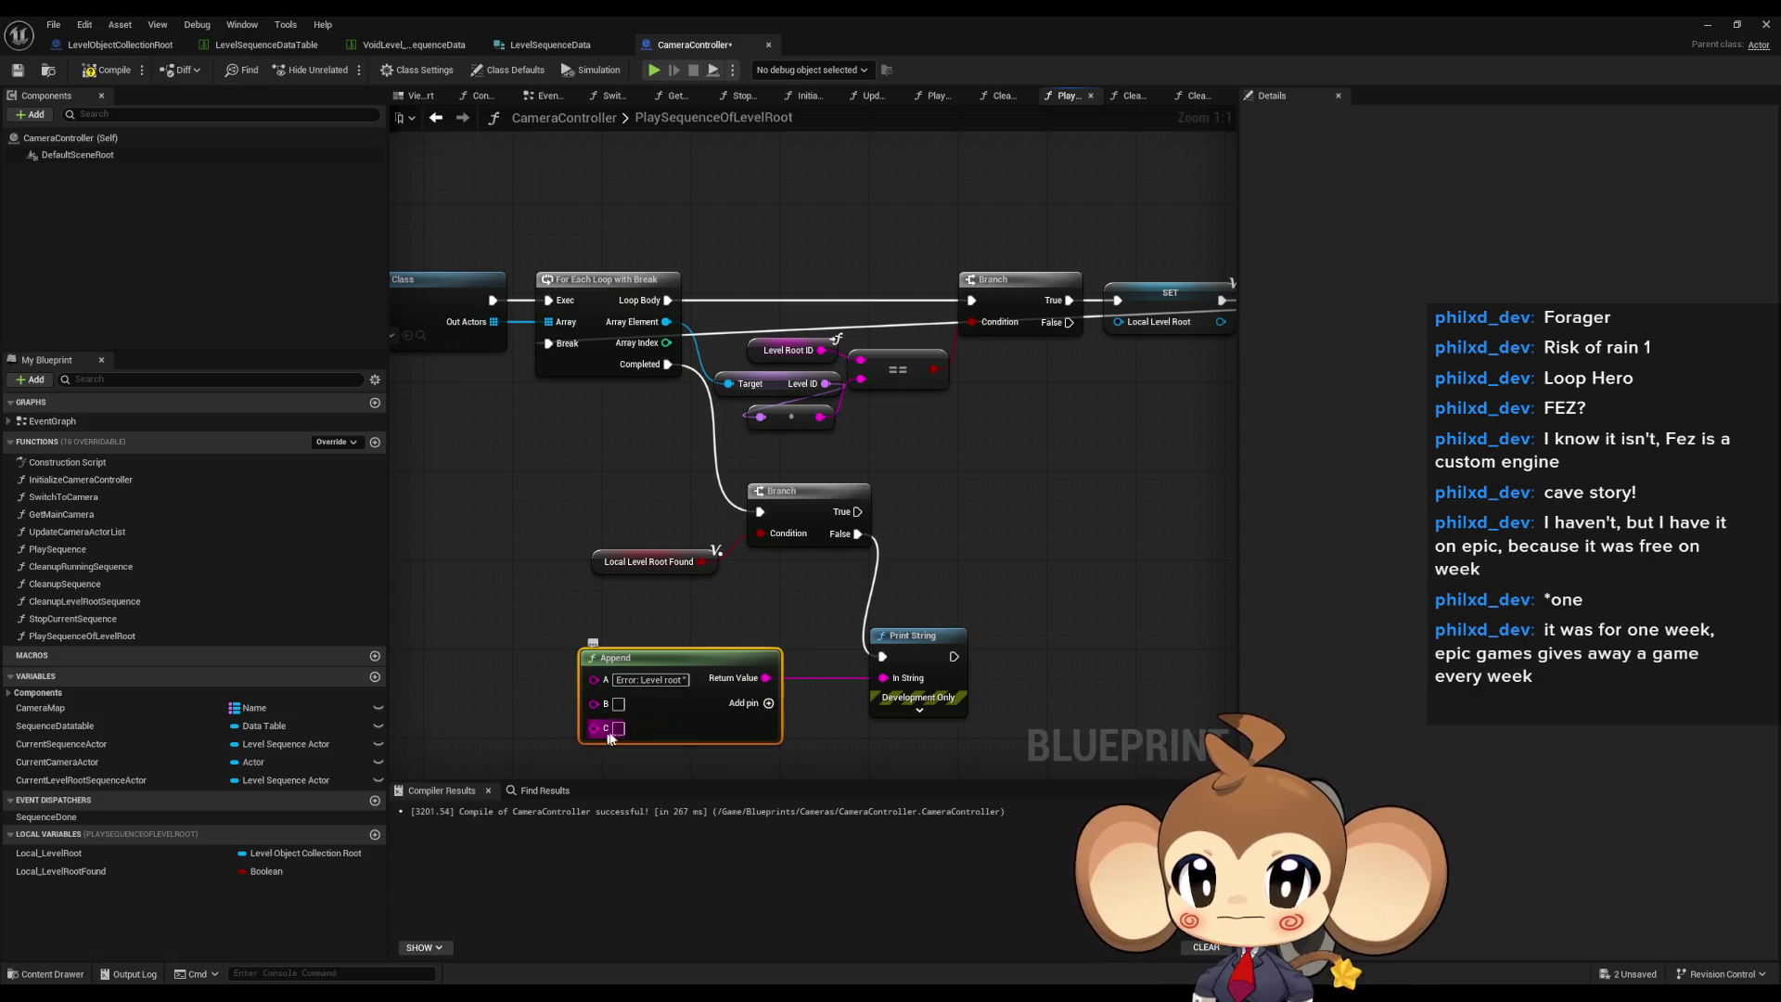
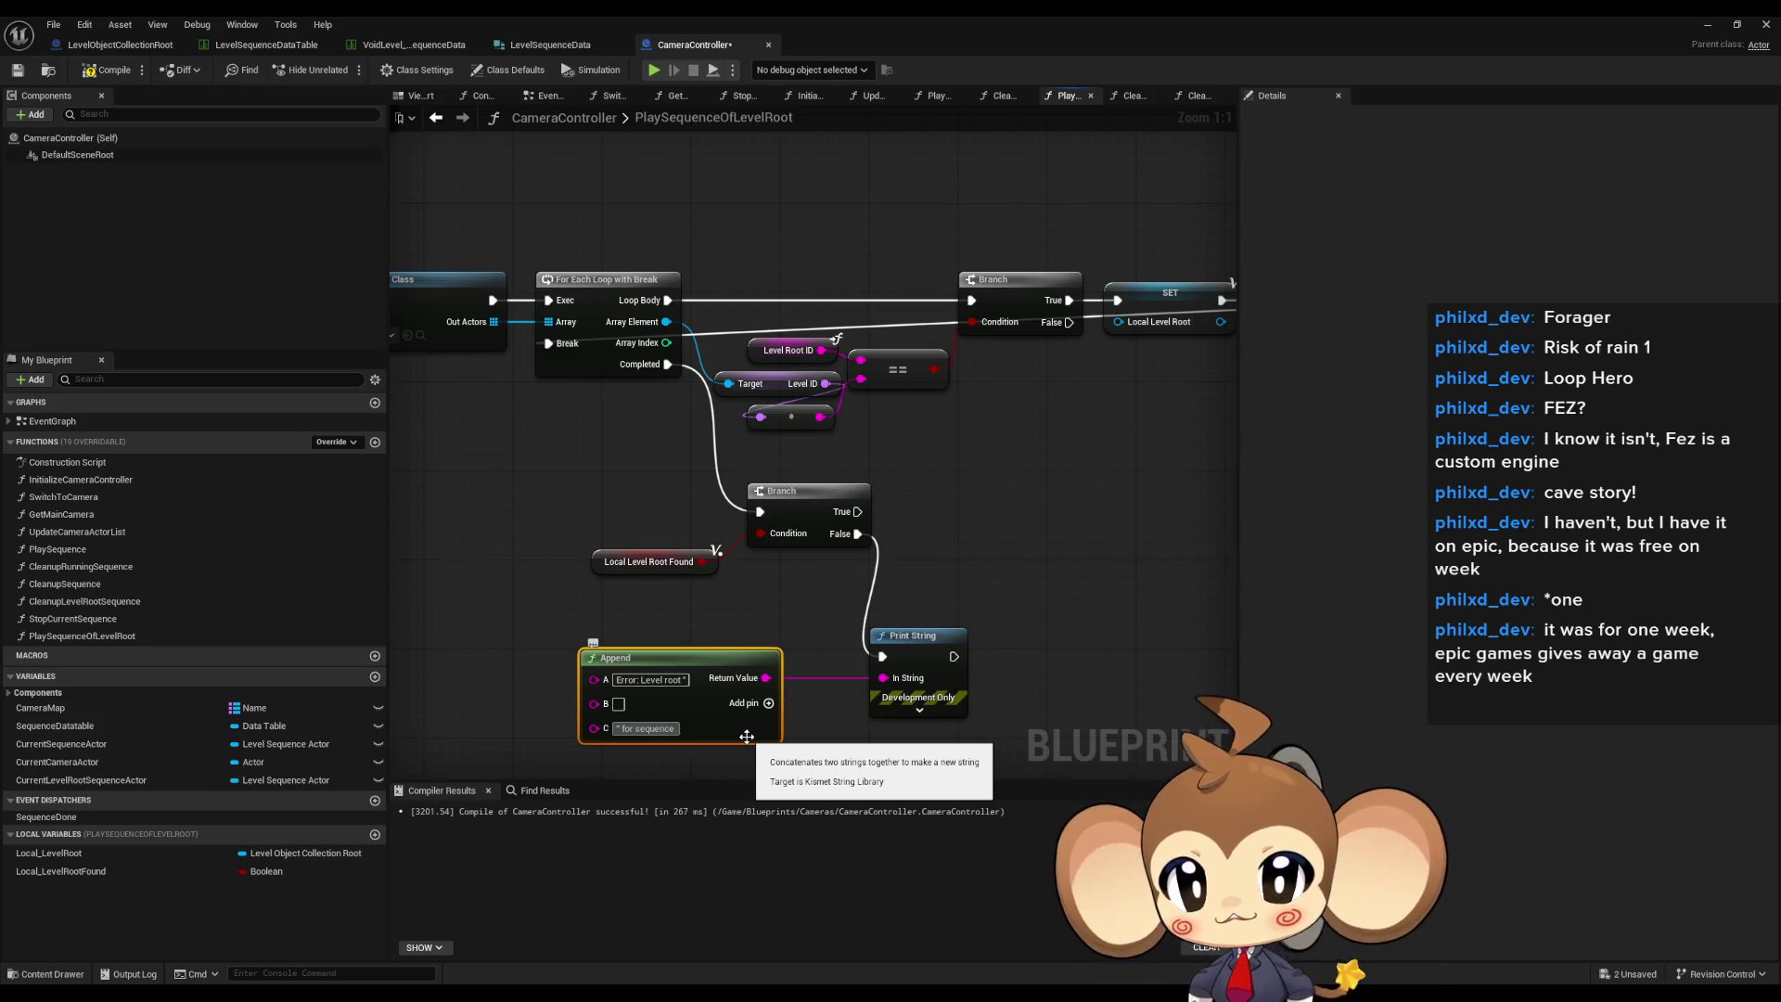
- Add inputs D and E to the Append node
{"action": "left_click", "coordinate": [769, 702]}
{"action": "left_click", "coordinate": [768, 702]}
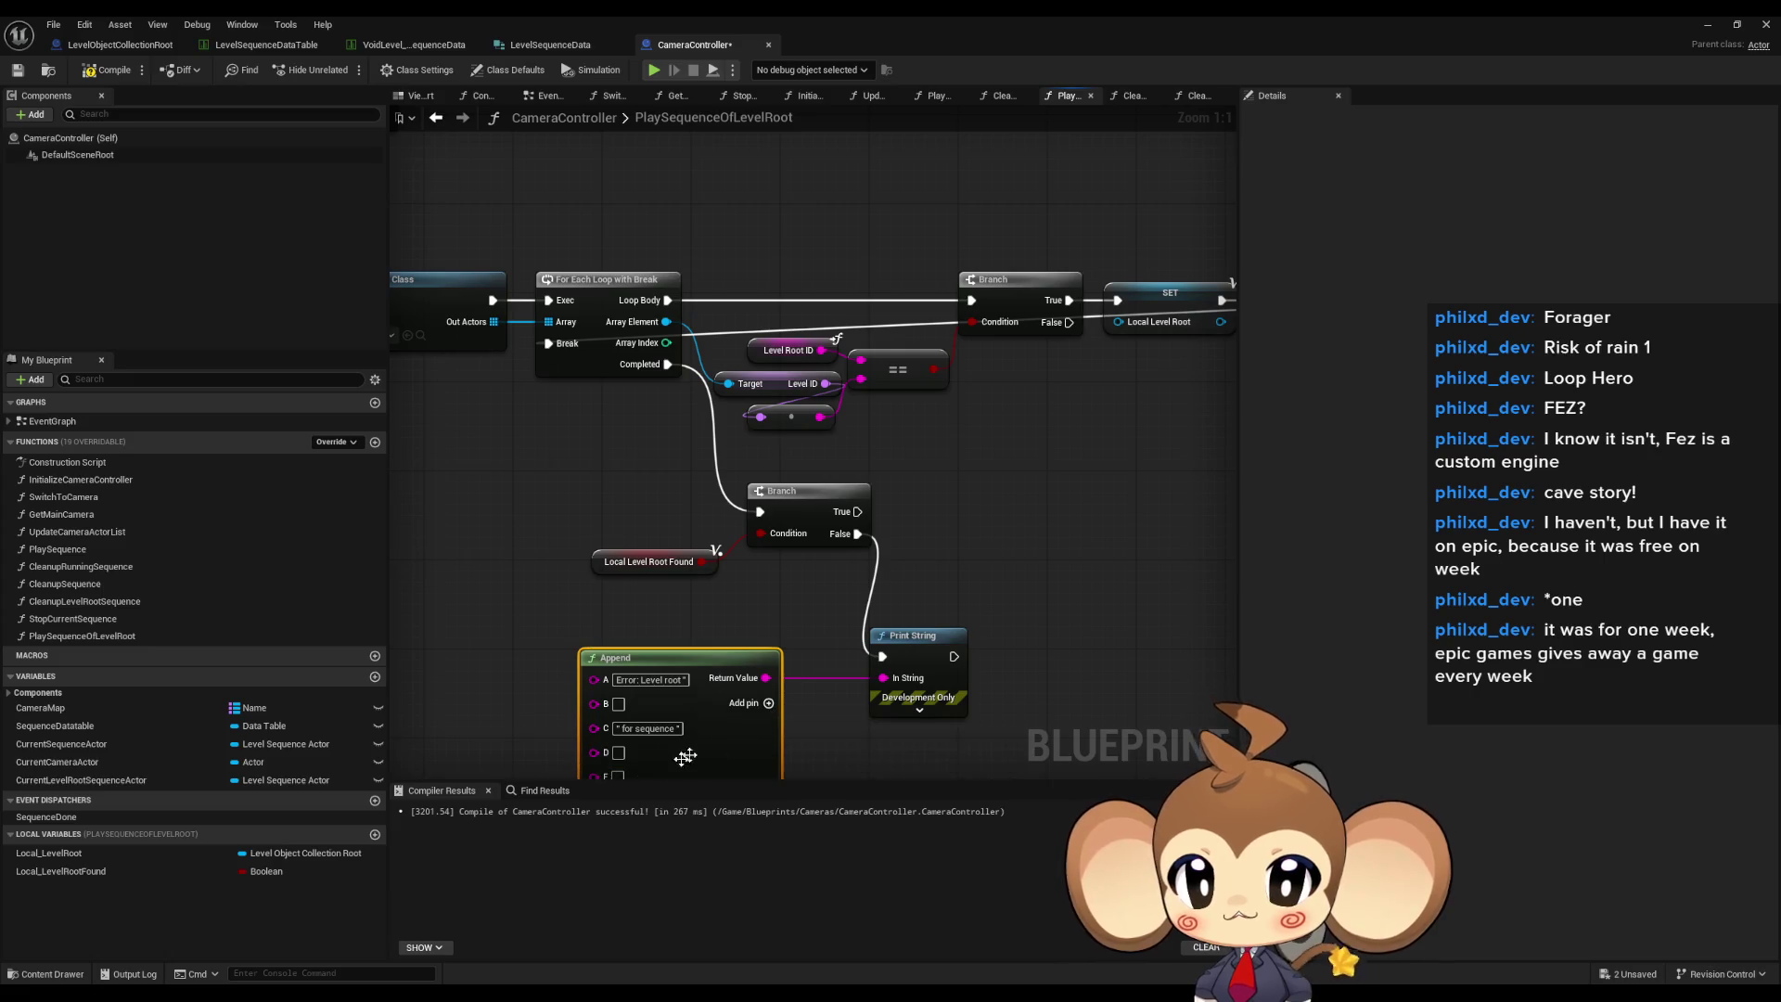
{"action": "left_click_drag", "start_coordinate": [685, 756], "coordinate": [777, 618]}
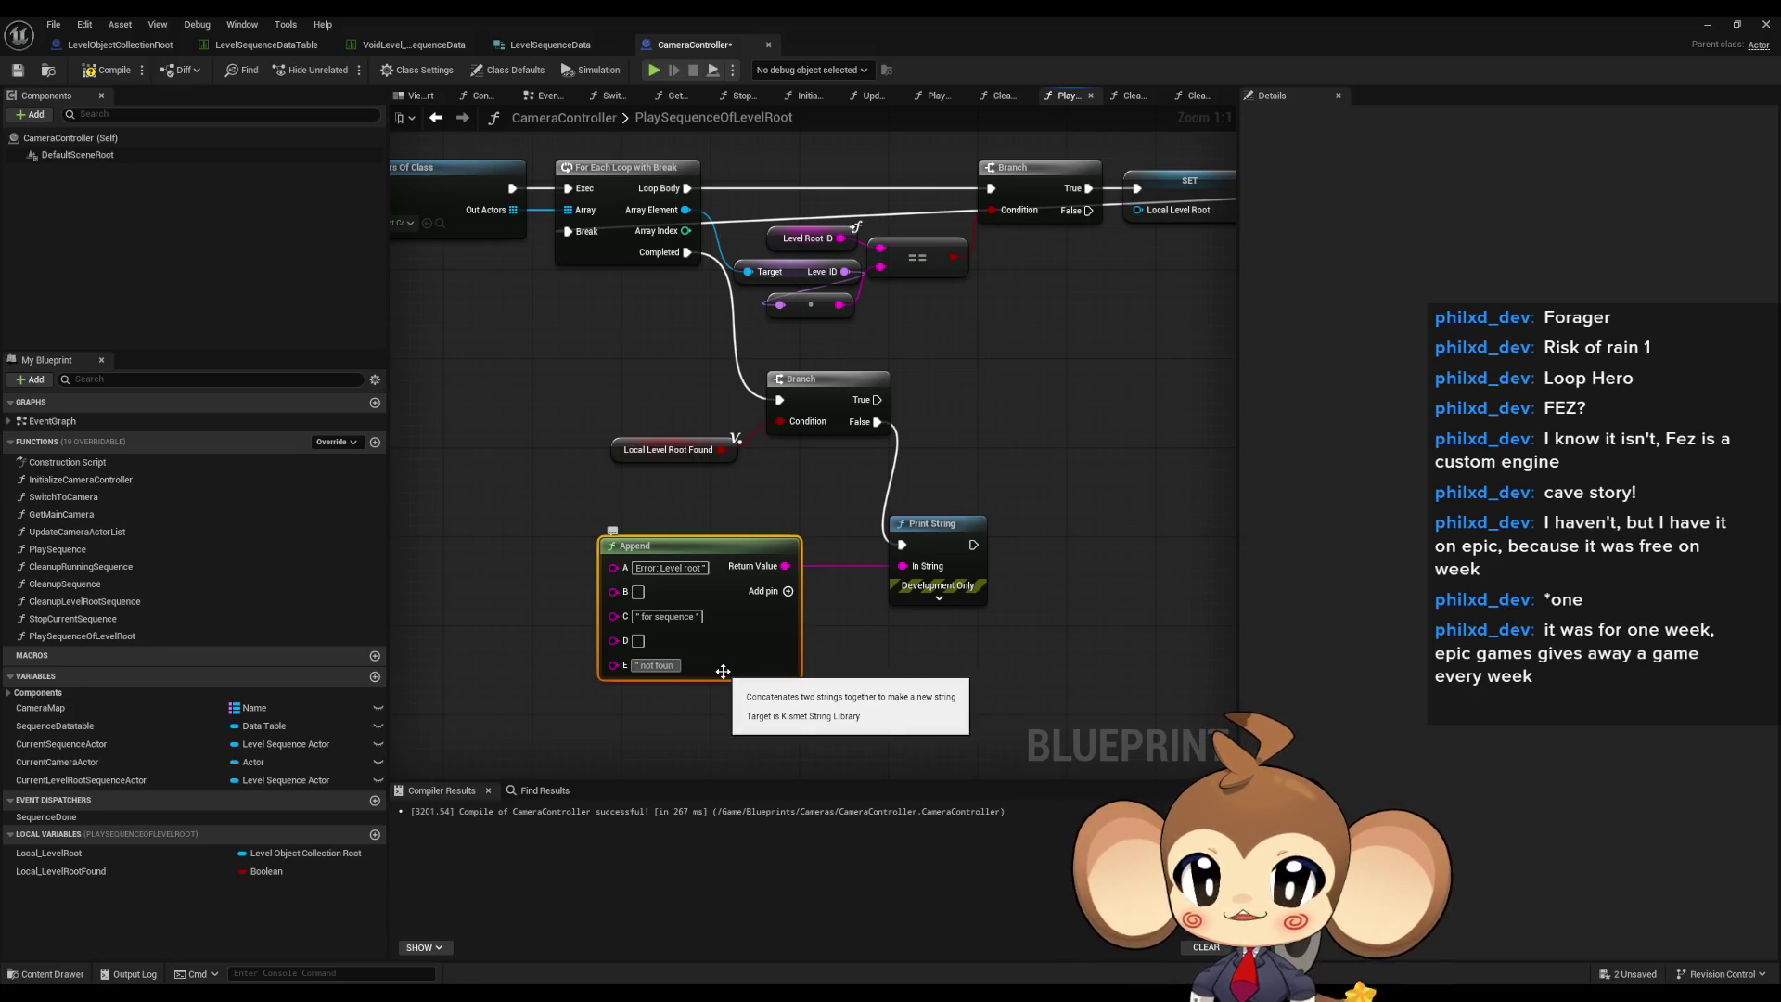
{"action": "scroll", "coordinate": [733, 640], "scroll_direction": "down", "scroll_amount": 3}
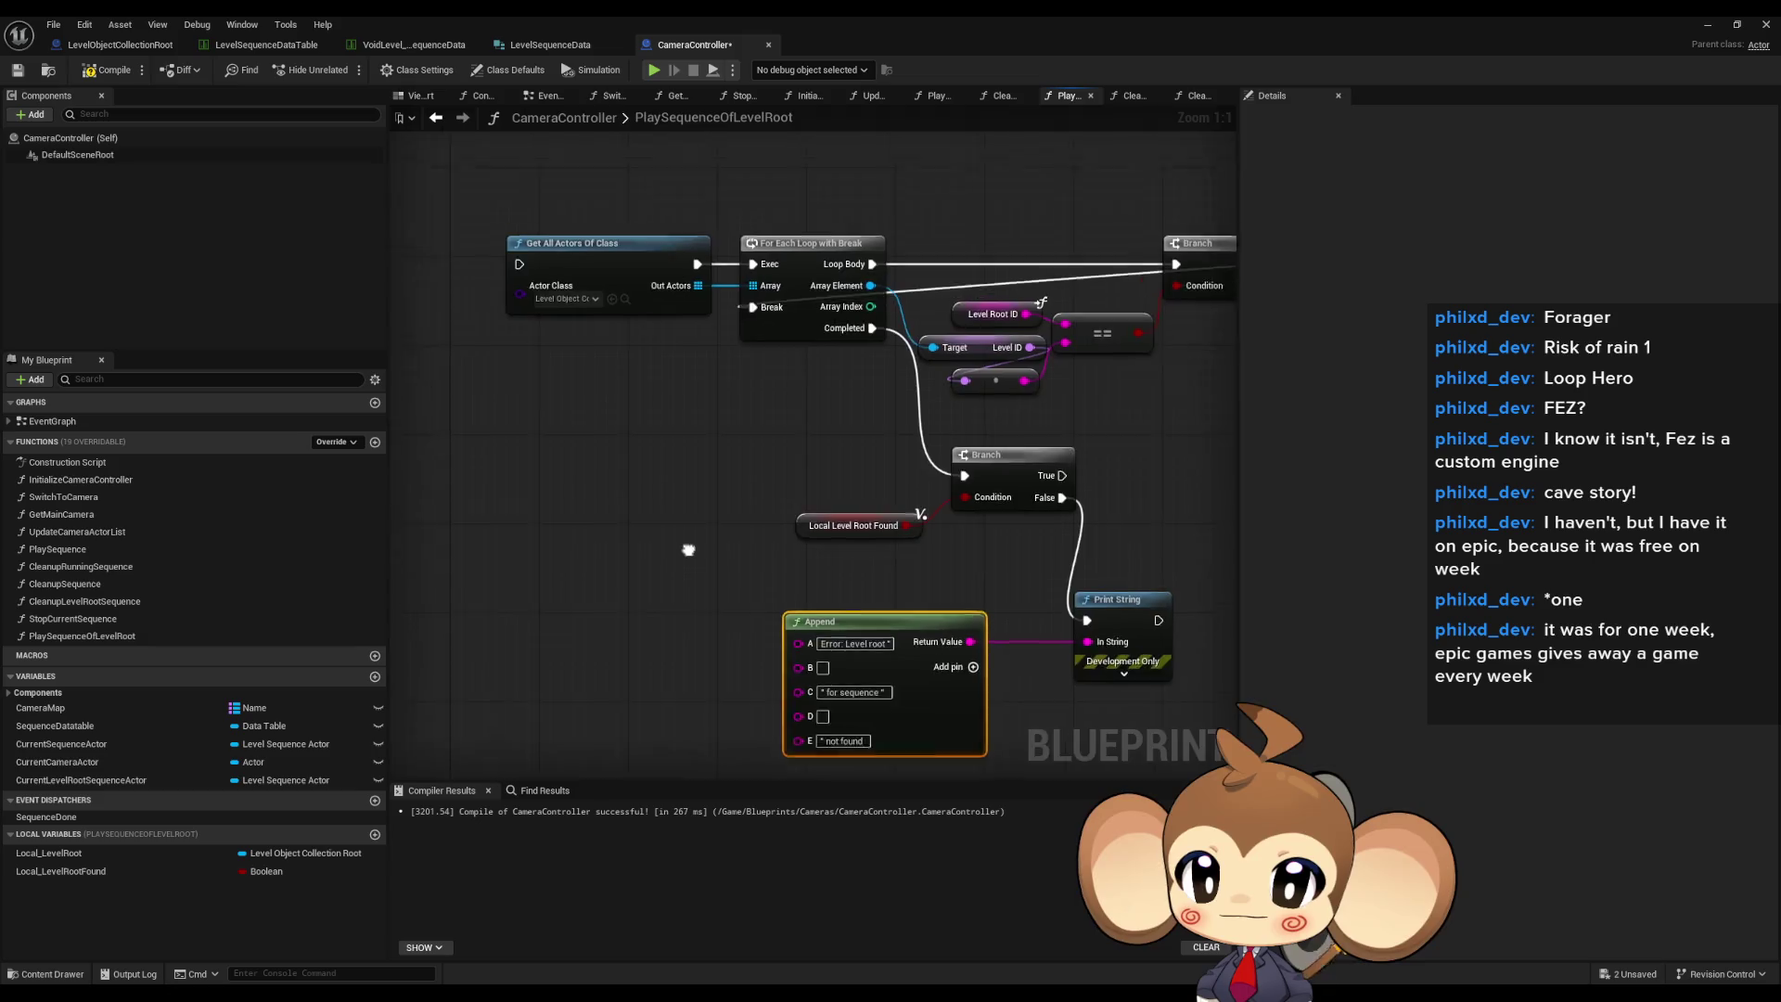
{"action": "scroll", "coordinate": [705, 482], "scroll_direction": "up", "scroll_amount": 1}
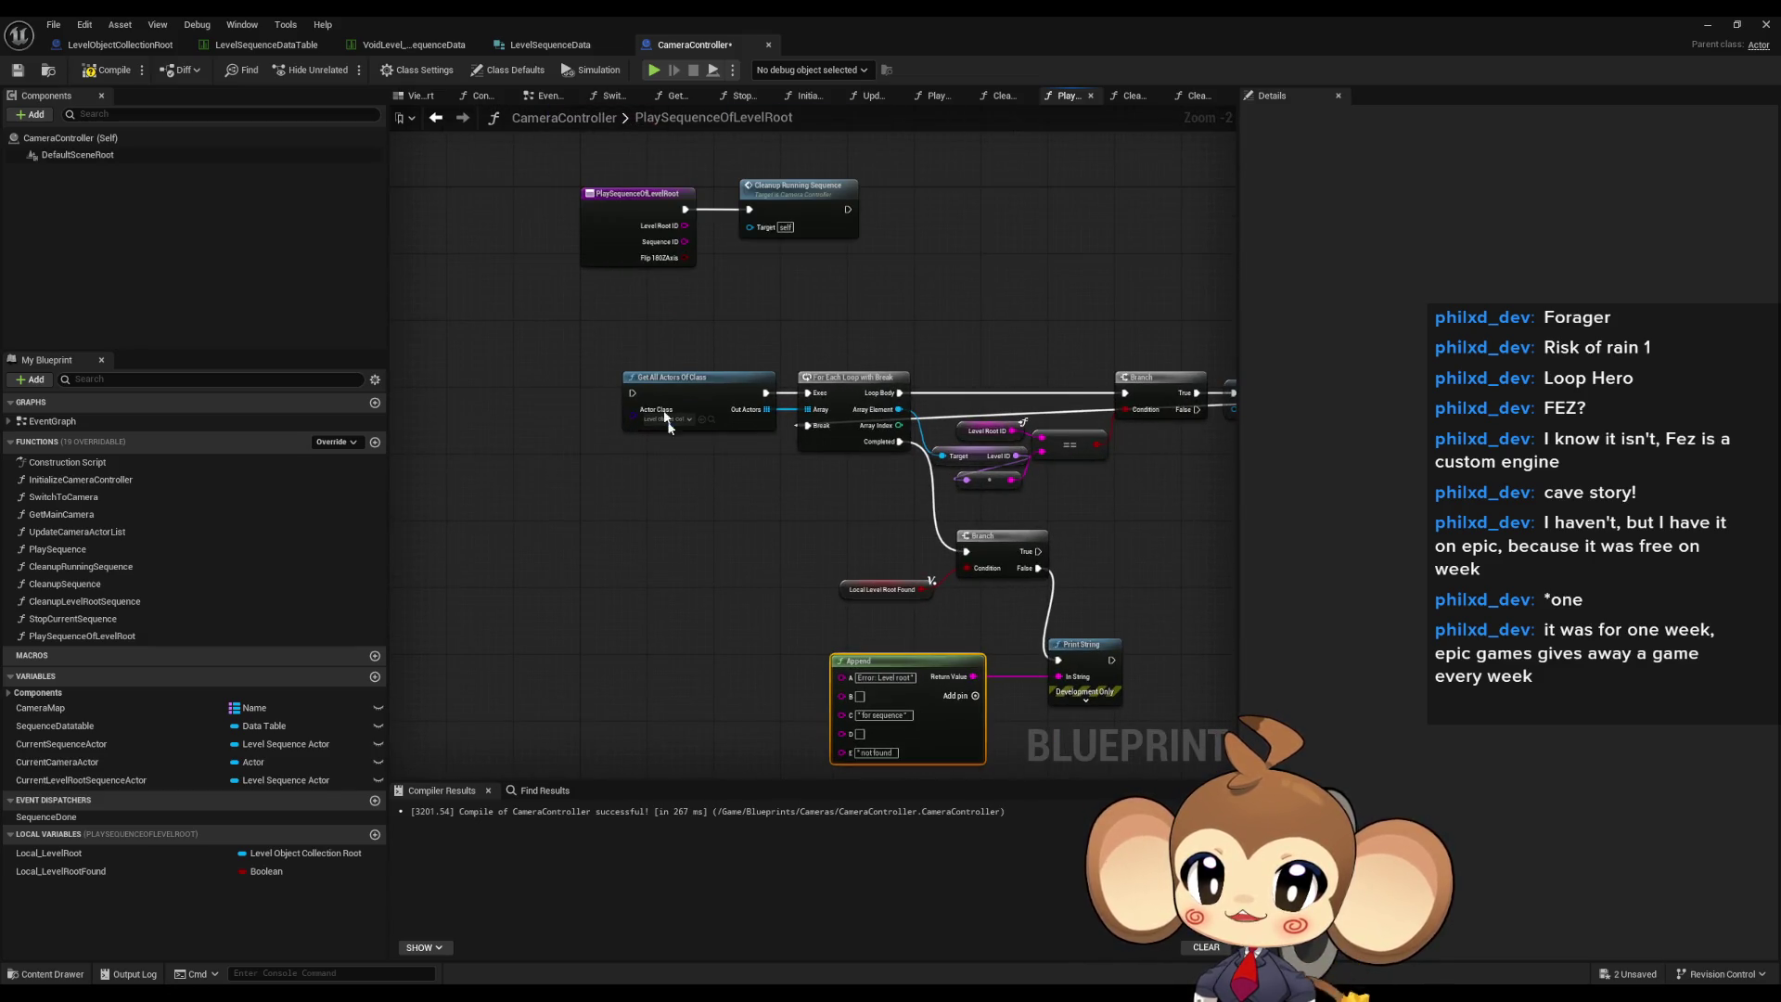
- Copy the existing Level Root ID getter and wire it into Append's B input
{"action": "left_click_drag", "start_coordinate": [675, 654], "coordinate": [646, 625]}
{"action": "left_click", "coordinate": [642, 619]}
{"action": "left_click", "coordinate": [953, 401]}
{"action": "key", "text": "ctrl+c"}
{"action": "key", "text": "ctrl+v"}
{"action": "mouse_move", "coordinate": [809, 666]}
{"action": "left_mouse_down"}
{"action": "mouse_move", "coordinate": [733, 643]}
{"action": "mouse_move", "coordinate": [659, 705]}
{"action": "left_mouse_up"}
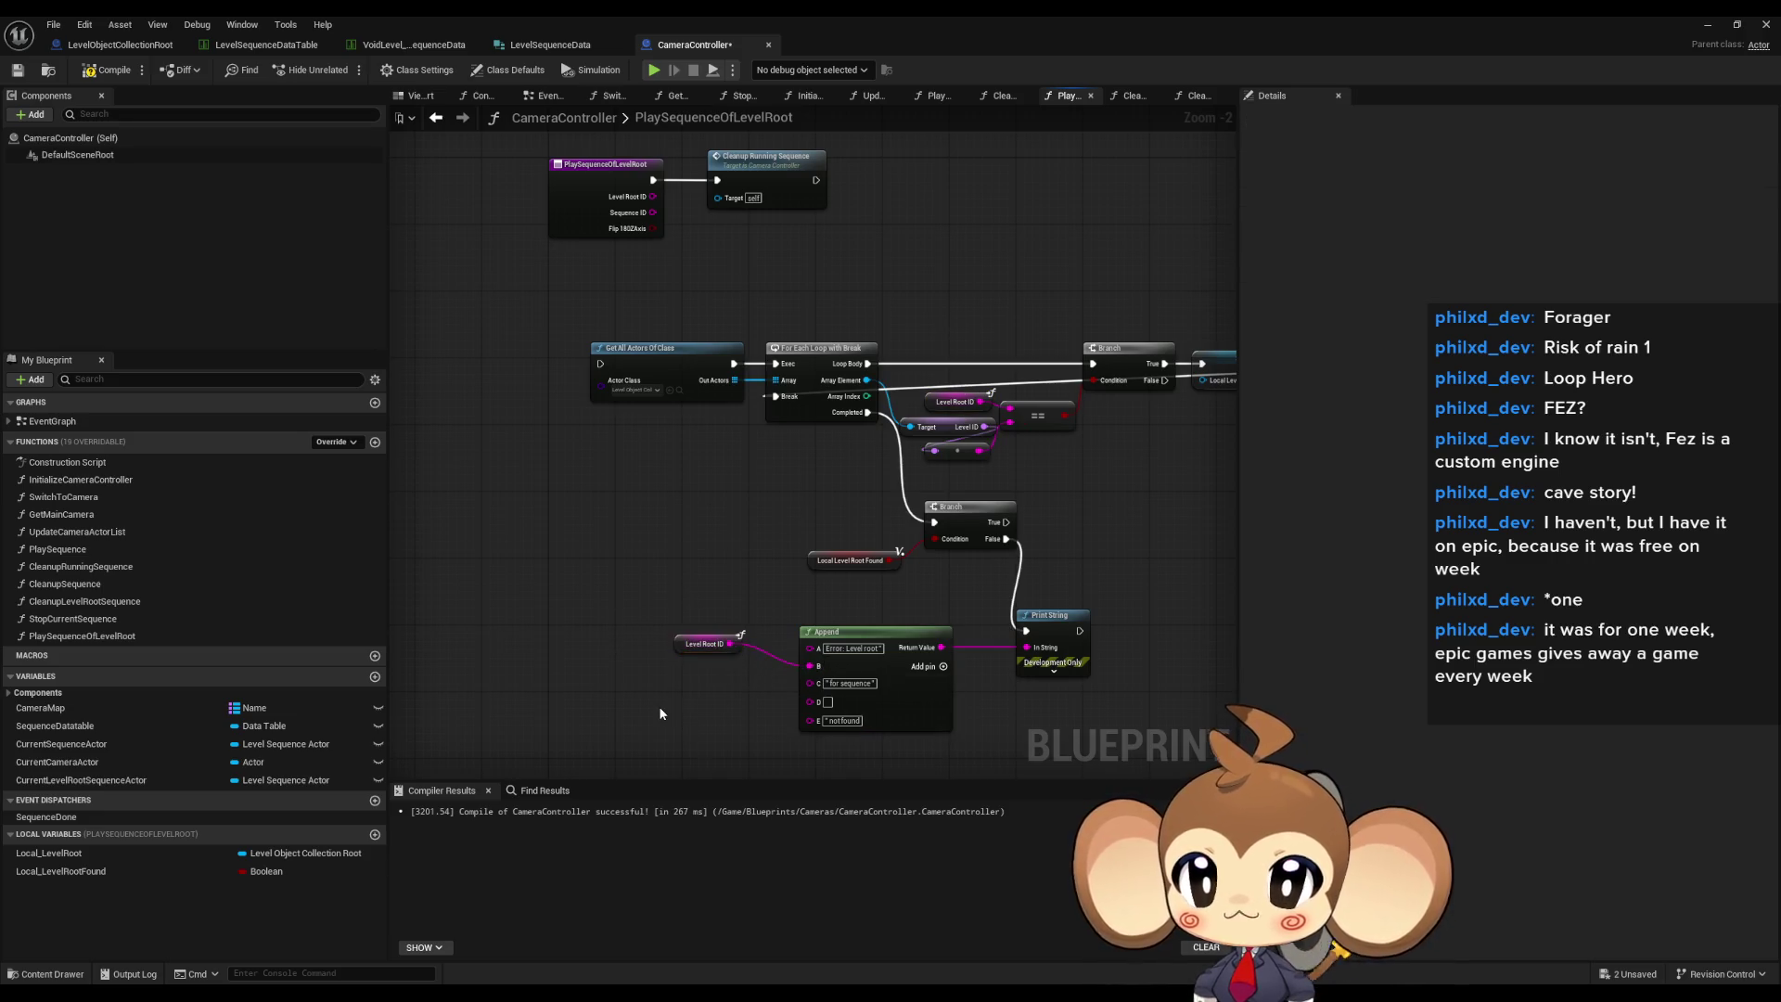
- Add a Sequence ID getter via 'seq id' feeding Append's D input
{"action": "type", "text": "seq id"}
{"action": "left_click", "coordinate": [714, 695]}
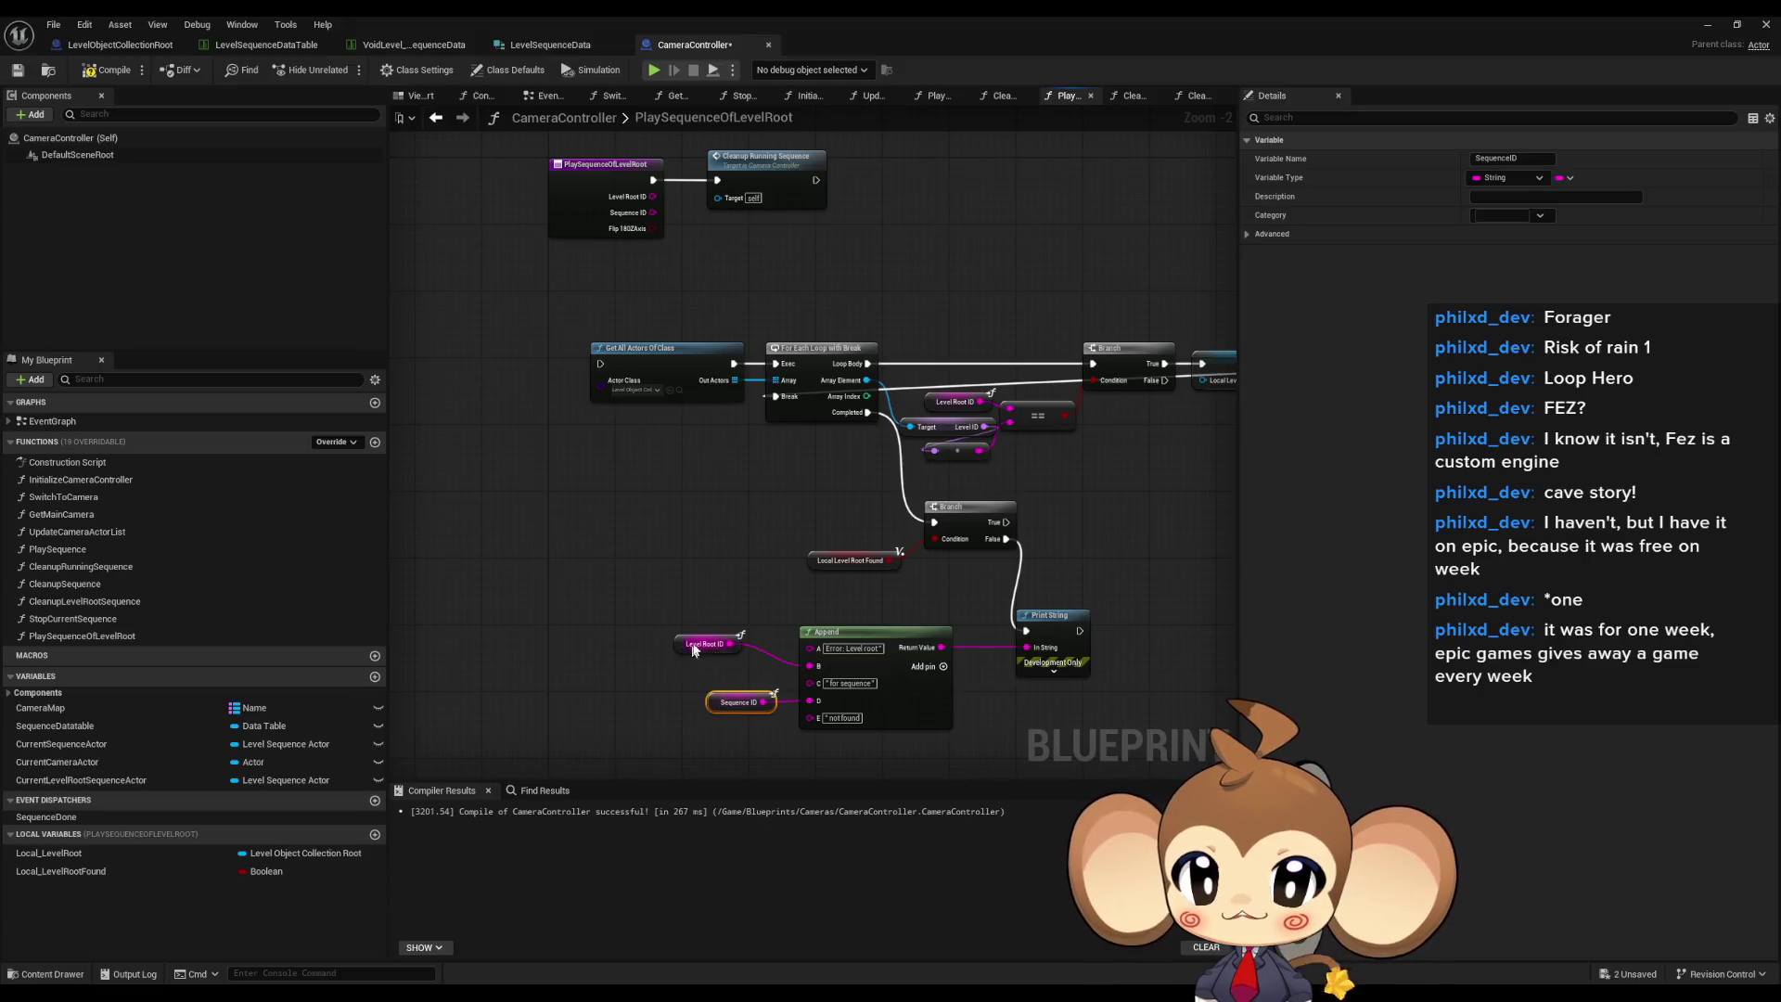
{"action": "mouse_move", "coordinate": [742, 536]}
{"action": "left_mouse_down"}
{"action": "mouse_move", "coordinate": [726, 536]}
{"action": "mouse_move", "coordinate": [827, 491]}
{"action": "left_mouse_up"}
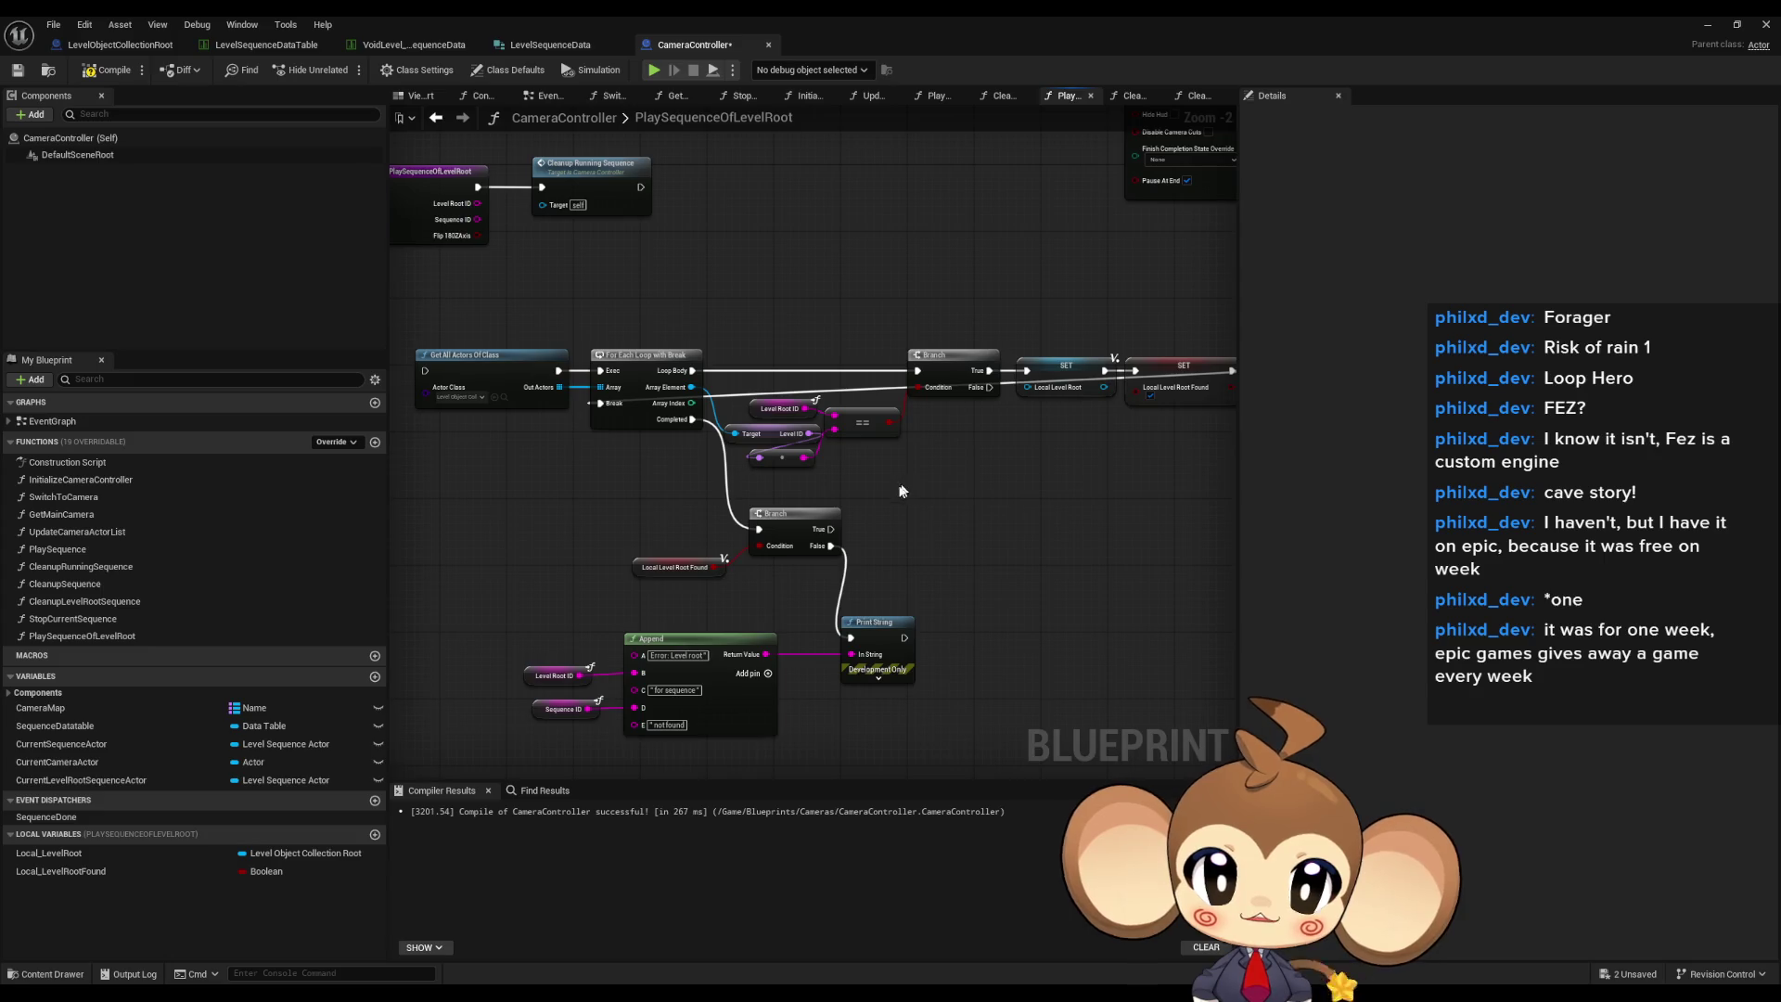
{"action": "left_click_drag", "start_coordinate": [893, 548], "coordinate": [938, 578]}
{"action": "left_click", "coordinate": [654, 195]}
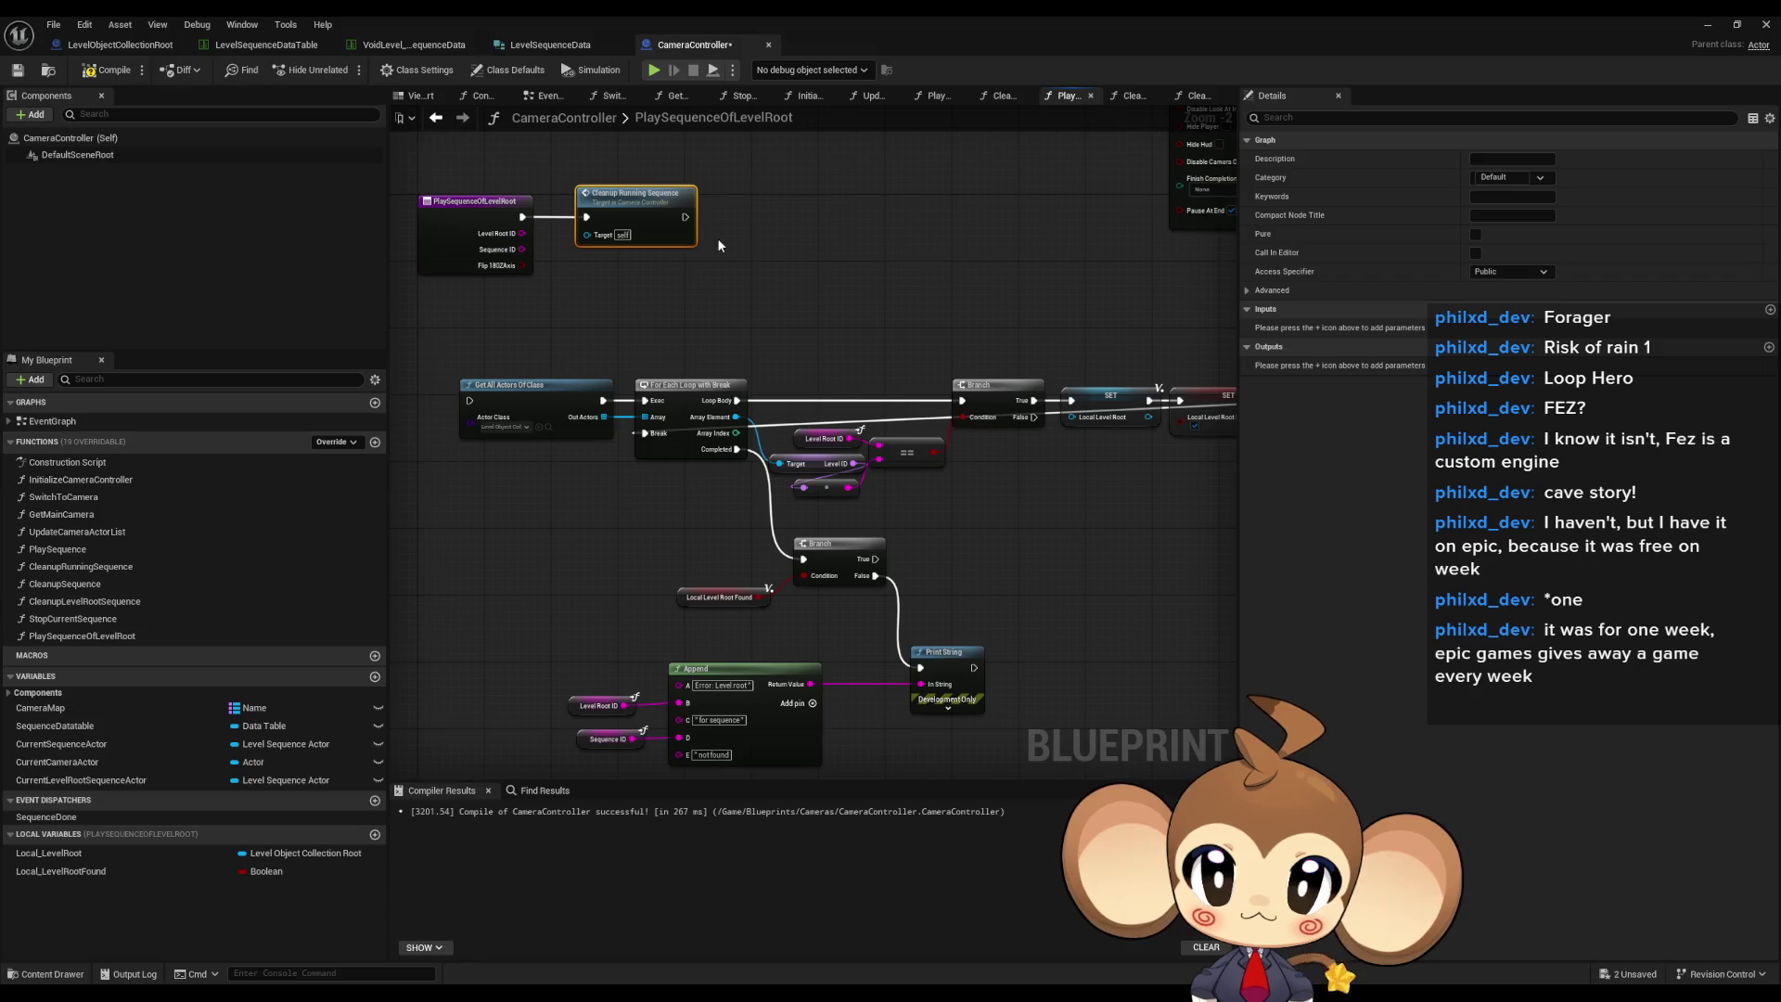
- Run Get All Actors Of Class after Cleanup Running Sequence
{"action": "left_click_drag", "start_coordinate": [473, 402], "coordinate": [685, 217]}
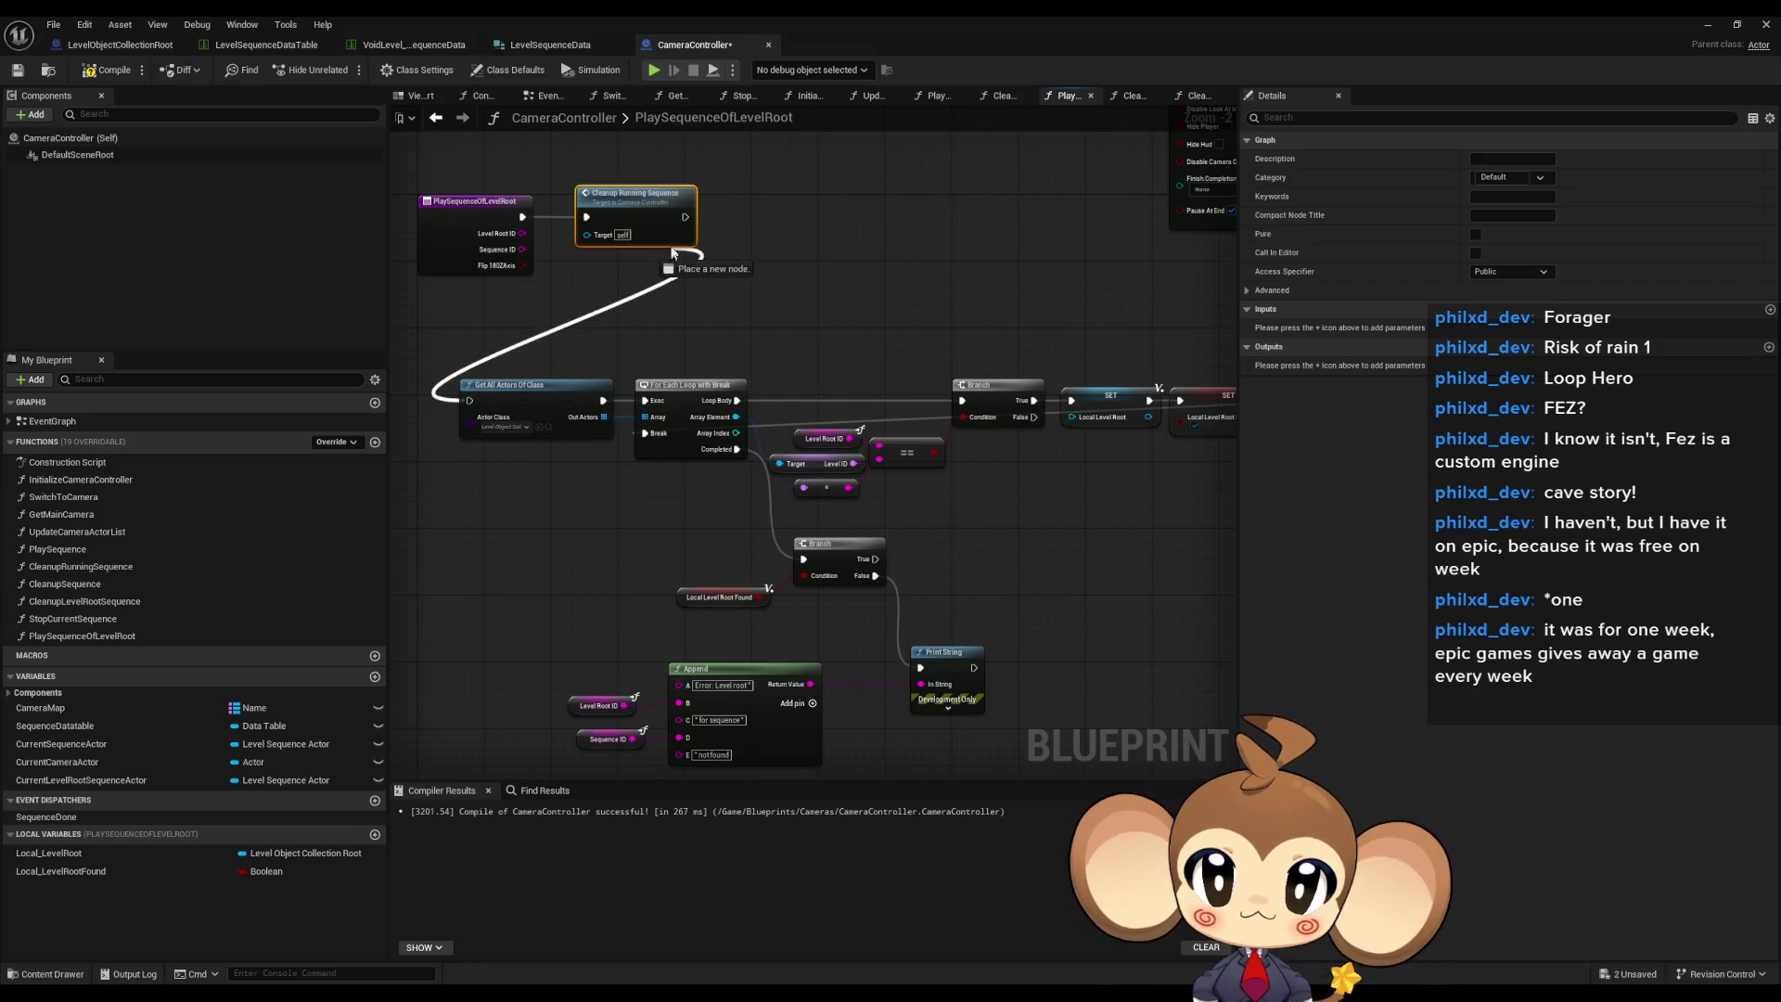
{"action": "left_click", "coordinate": [886, 256]}
{"action": "scroll", "coordinate": [1044, 536], "scroll_direction": "down", "scroll_amount": 3}
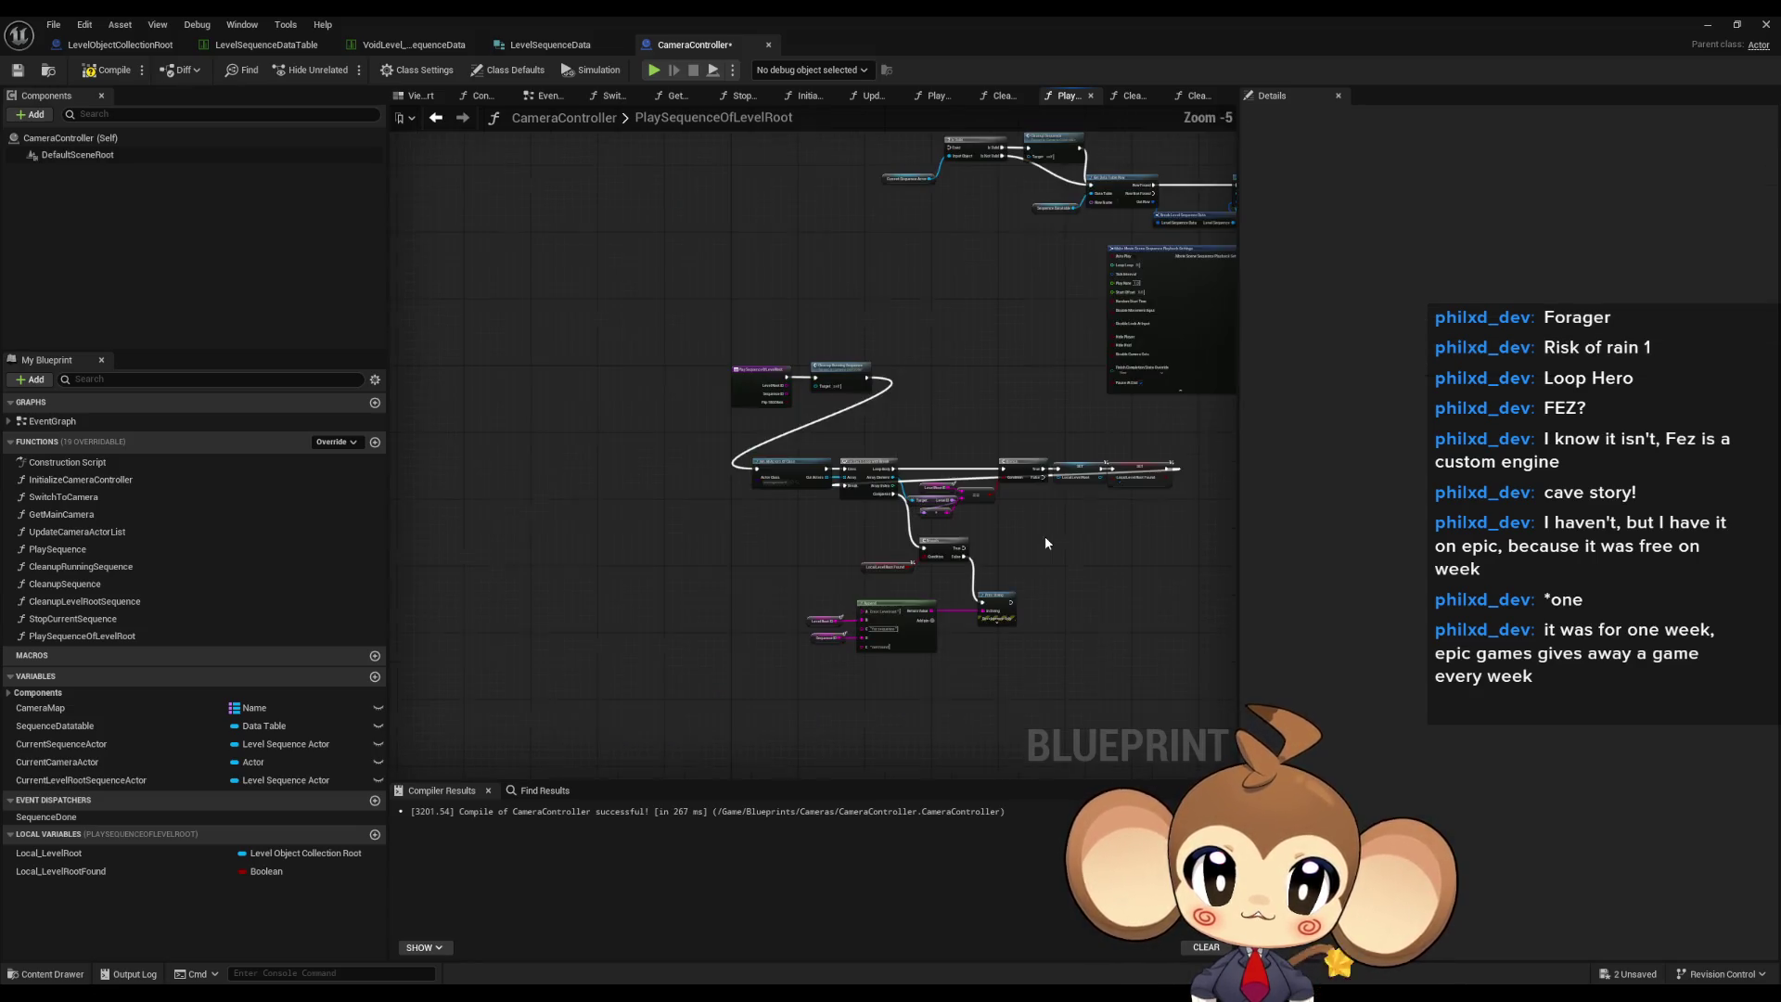
{"action": "left_click", "coordinate": [816, 461]}
{"action": "scroll", "coordinate": [836, 495], "scroll_direction": "up", "scroll_amount": 4}
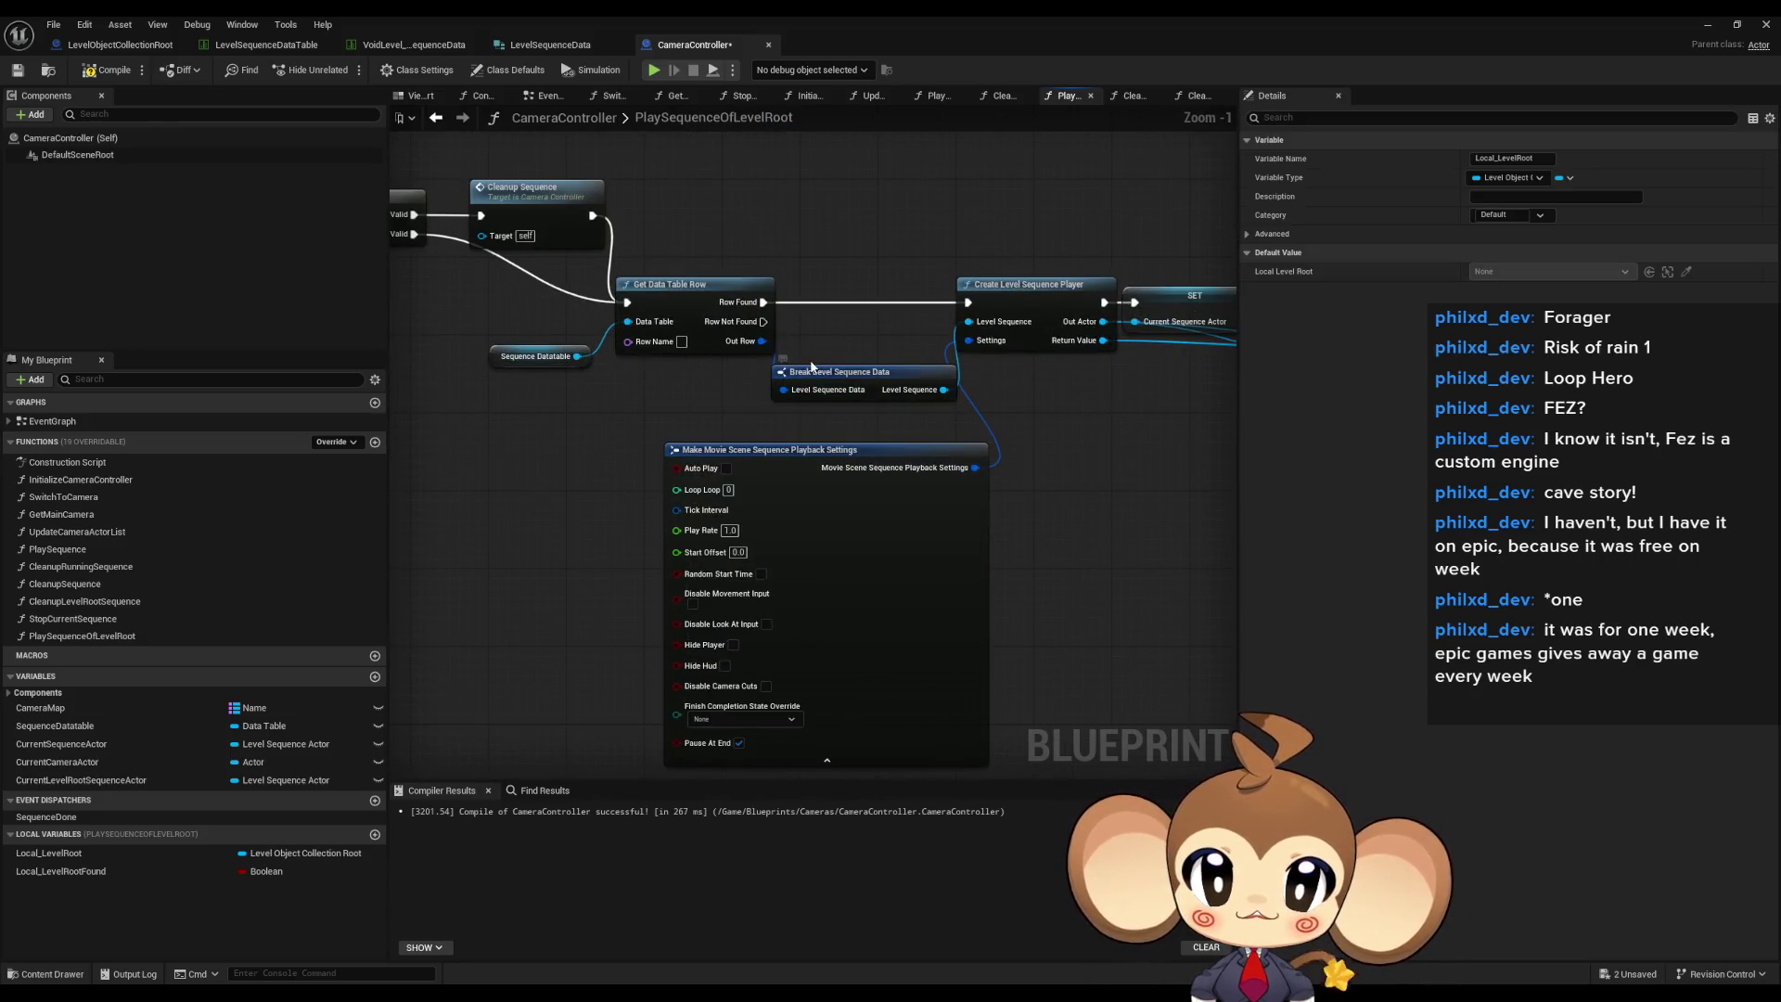
- Select the Break Level Sequence Data, SET Current Sequence Actor and Branch nodes
{"action": "left_click", "coordinate": [895, 374]}
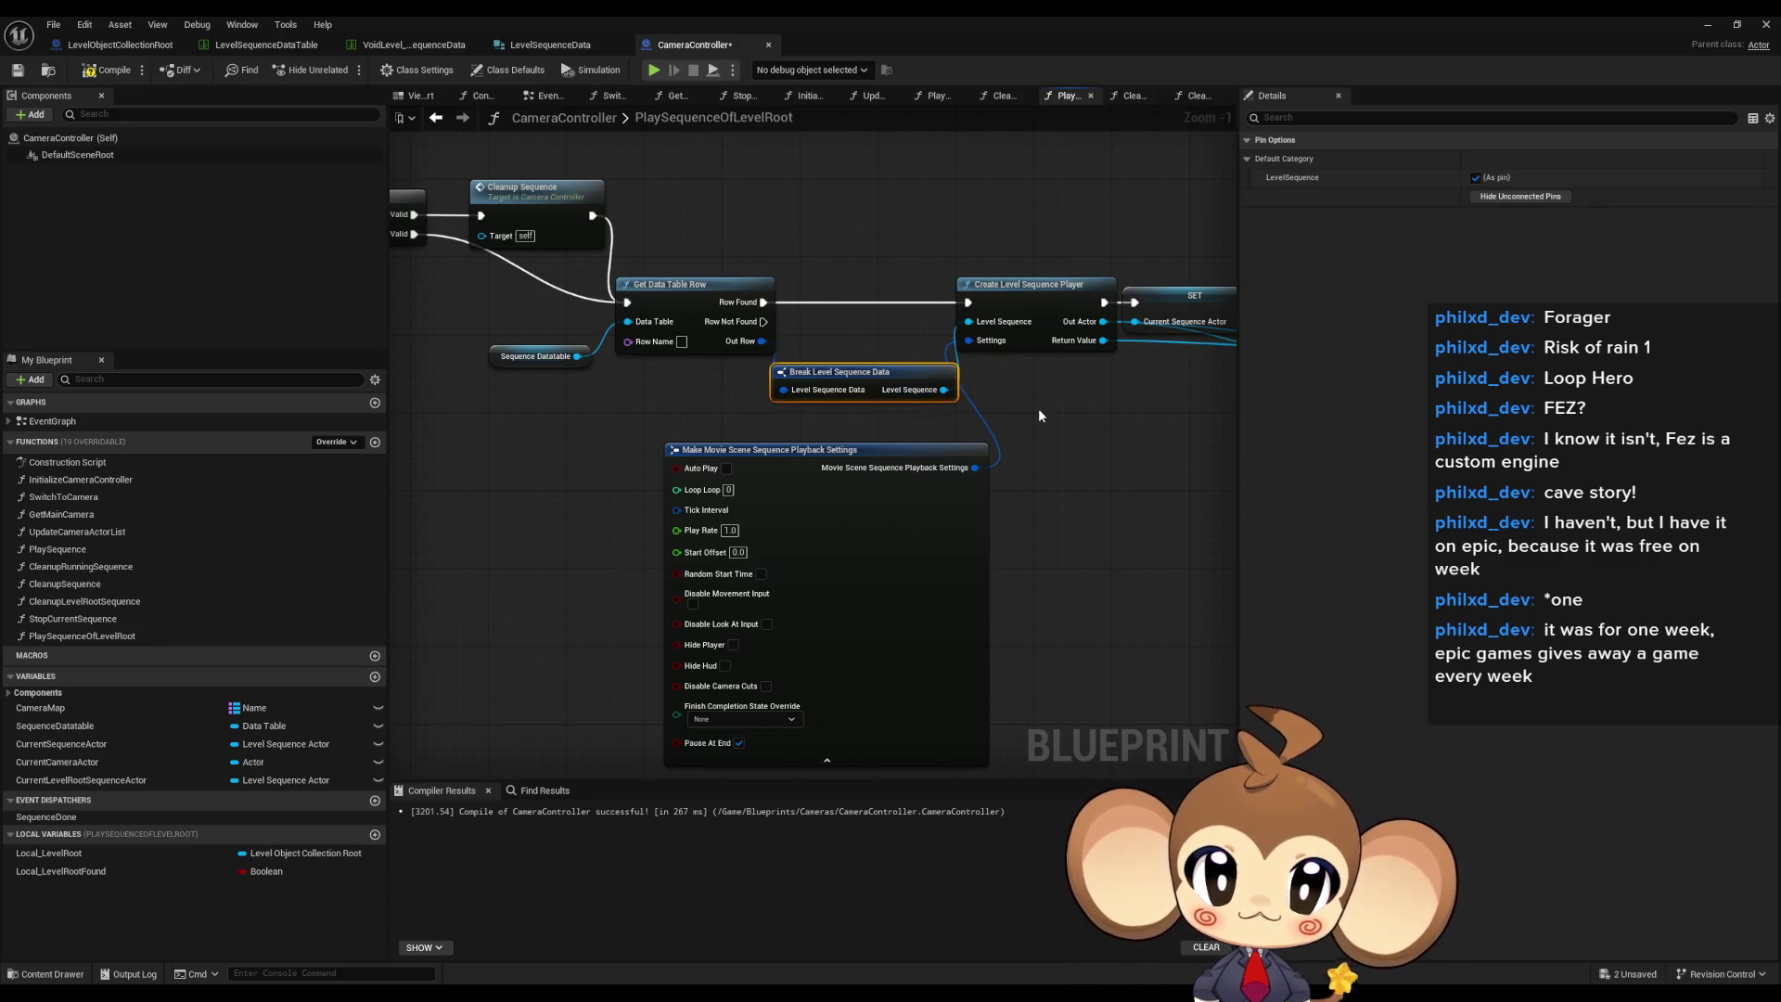
{"action": "mouse_move", "coordinate": [1027, 418]}
{"action": "left_mouse_down"}
{"action": "mouse_move", "coordinate": [890, 473]}
{"action": "mouse_move", "coordinate": [739, 503]}
{"action": "left_mouse_up"}
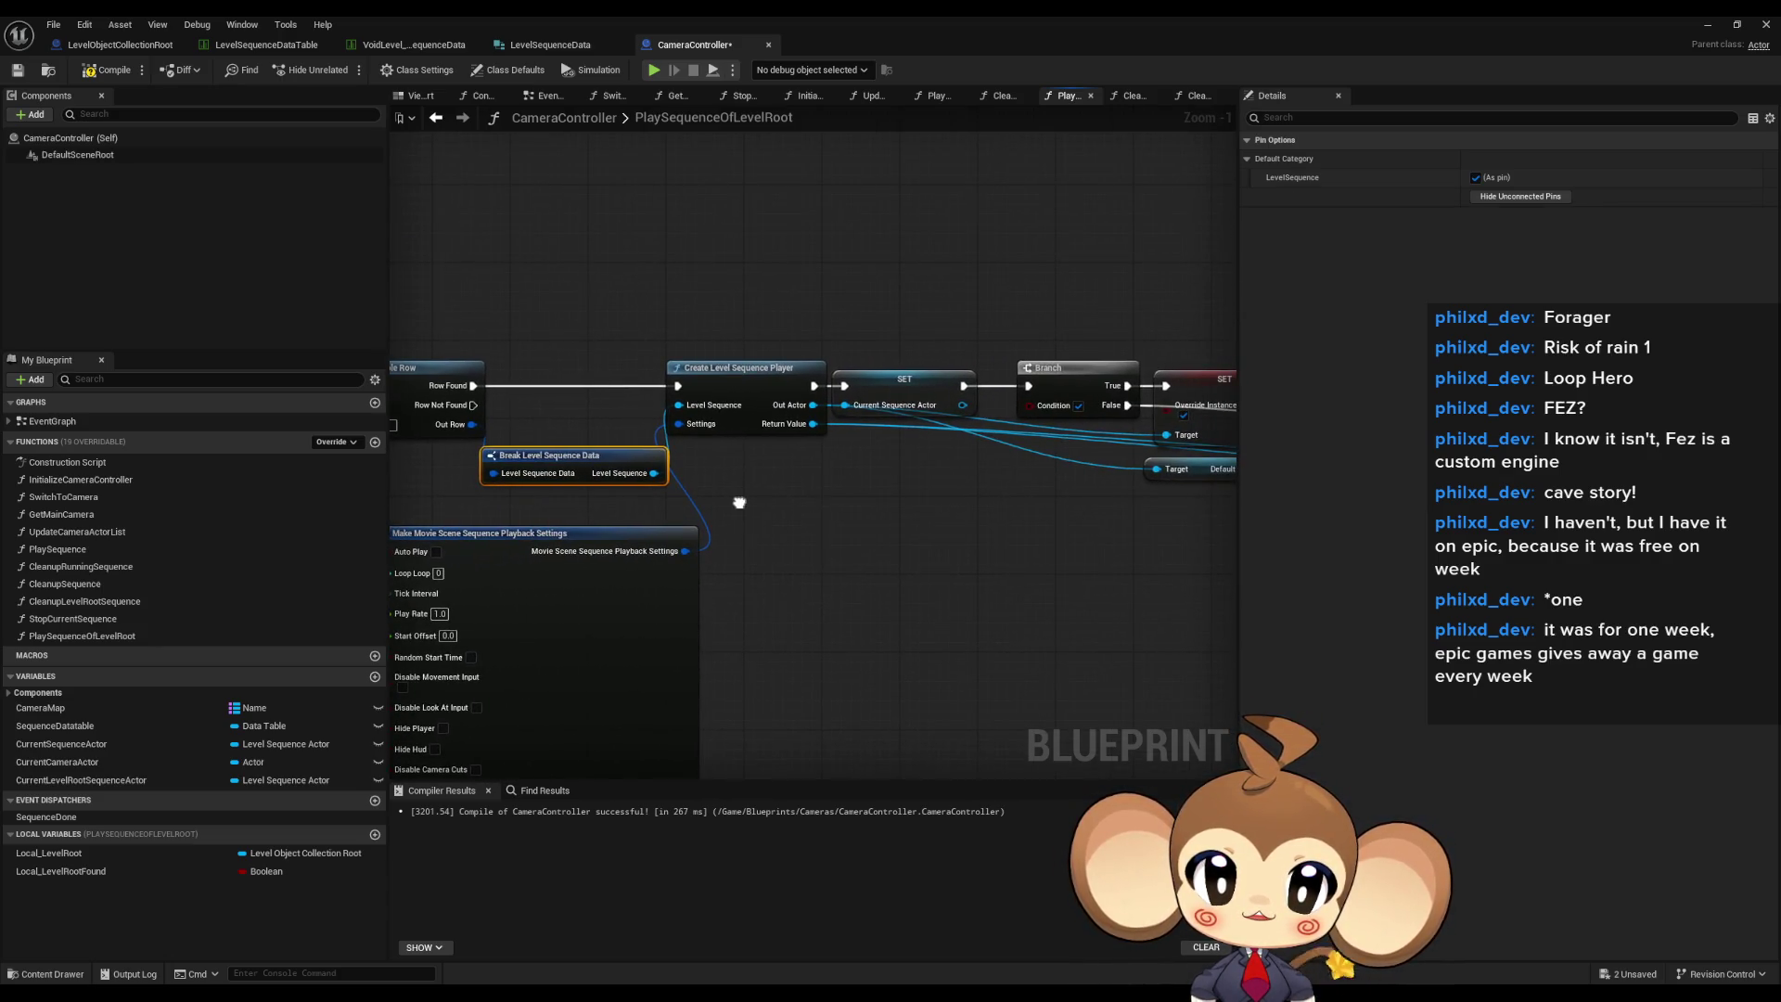
{"action": "mouse_move", "coordinate": [869, 306]}
{"action": "left_mouse_down"}
{"action": "mouse_move", "coordinate": [927, 470]}
{"action": "mouse_move", "coordinate": [788, 432]}
{"action": "mouse_move", "coordinate": [647, 441]}
{"action": "left_mouse_up"}
{"action": "left_click_drag", "start_coordinate": [748, 510], "coordinate": [809, 500]}
{"action": "left_click_drag", "start_coordinate": [842, 308], "coordinate": [891, 503]}
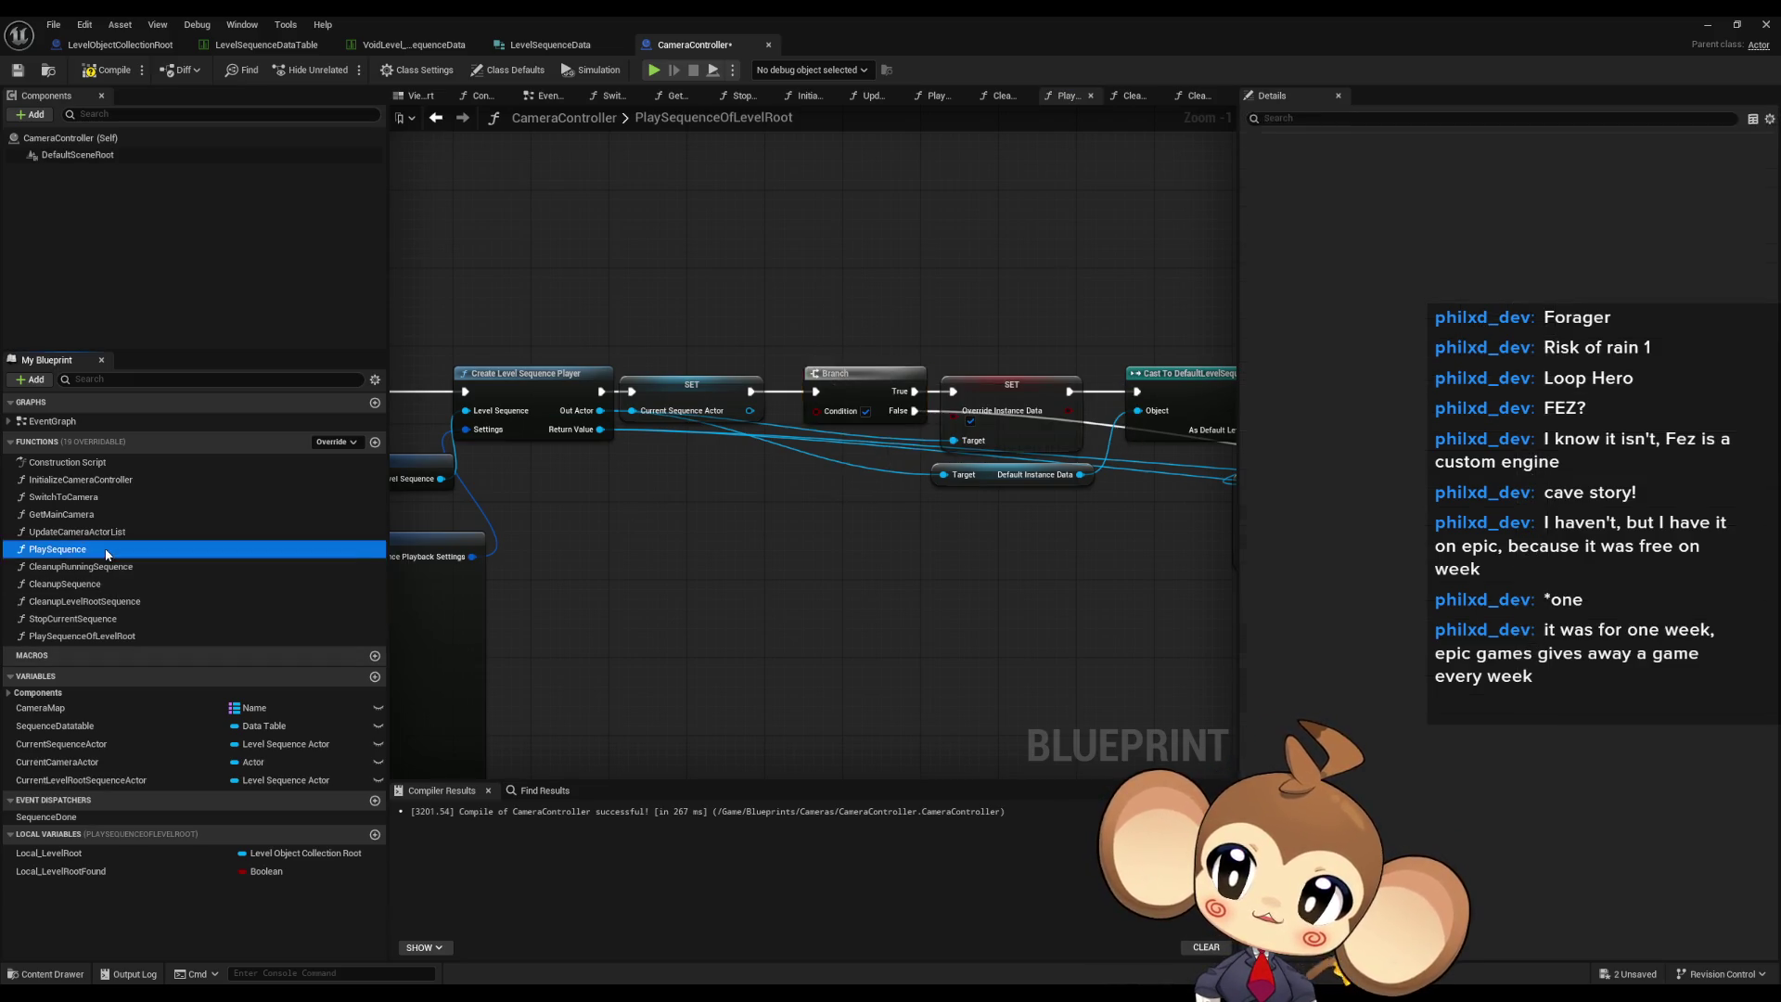
- Compare against the PlaySequence graph, then return to PlaySequenceOfLevelRoot
{"action": "double_click", "coordinate": [57, 550]}
{"action": "scroll", "coordinate": [974, 557], "scroll_direction": "down", "scroll_amount": 4}
{"action": "scroll", "coordinate": [974, 557], "scroll_direction": "up", "scroll_amount": 5}
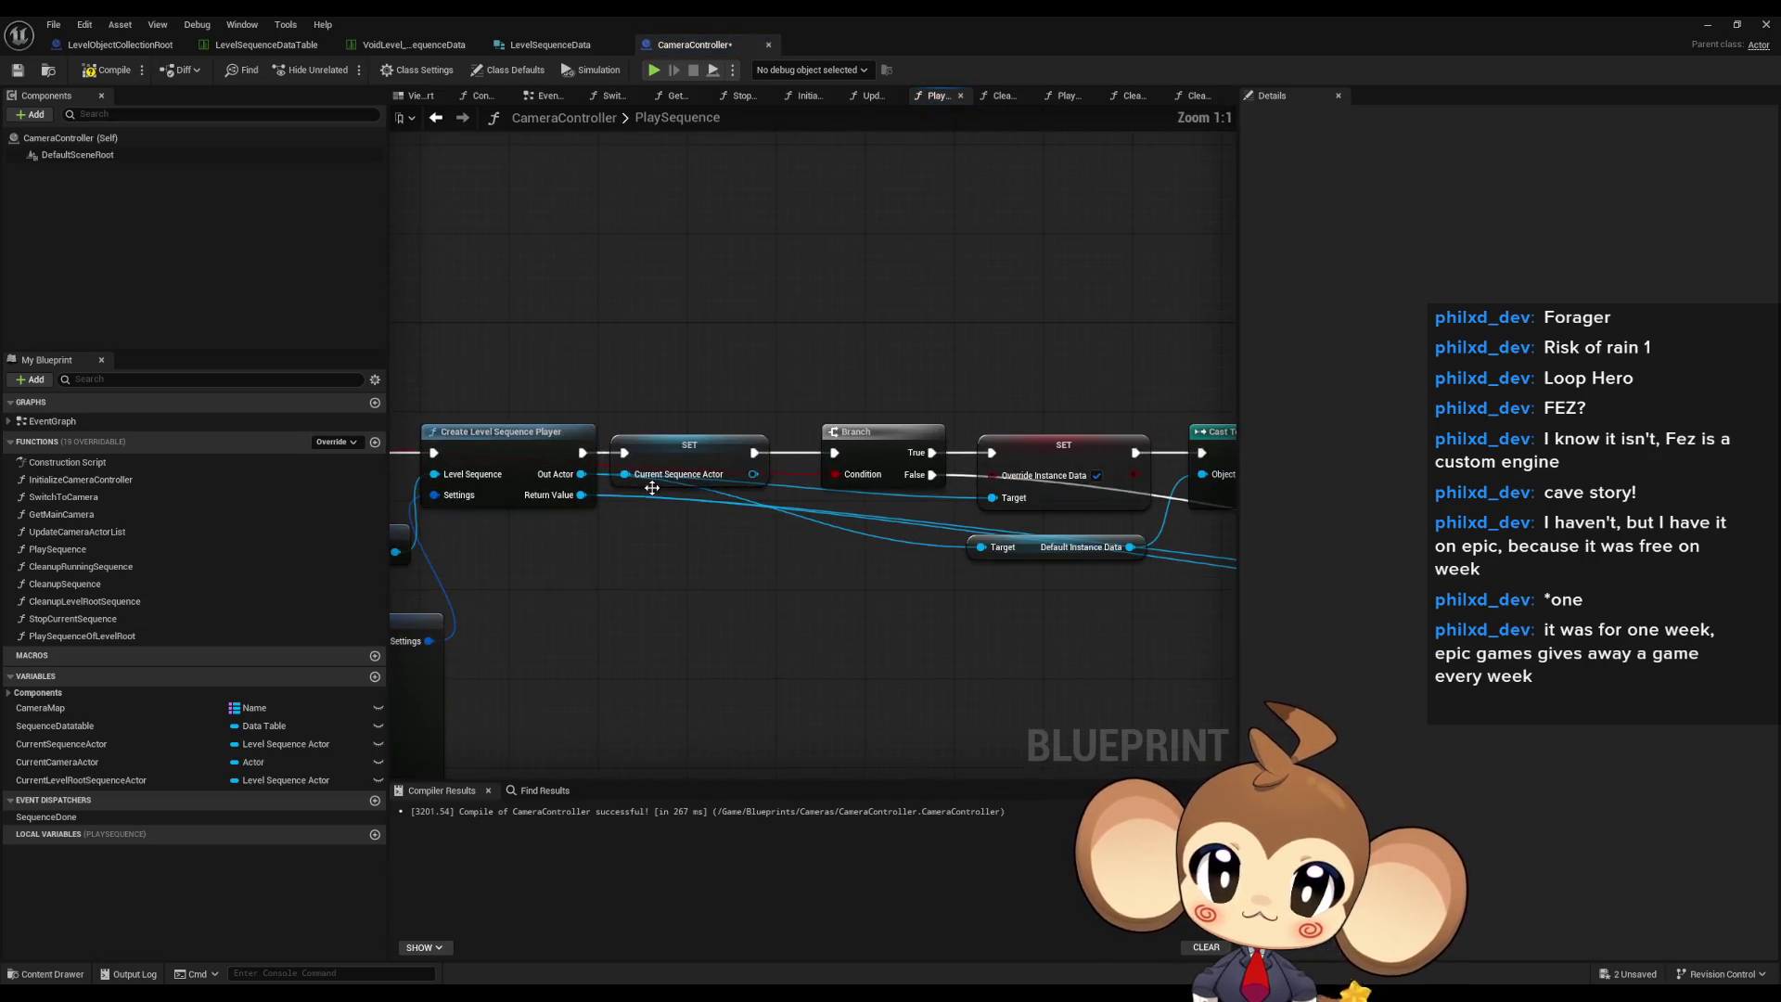
{"action": "scroll", "coordinate": [816, 464], "scroll_direction": "down", "scroll_amount": 1}
{"action": "left_click_drag", "start_coordinate": [1020, 246], "coordinate": [419, 247]}
{"action": "double_click", "coordinate": [86, 637]}
{"action": "scroll", "coordinate": [823, 519], "scroll_direction": "down", "scroll_amount": 5}
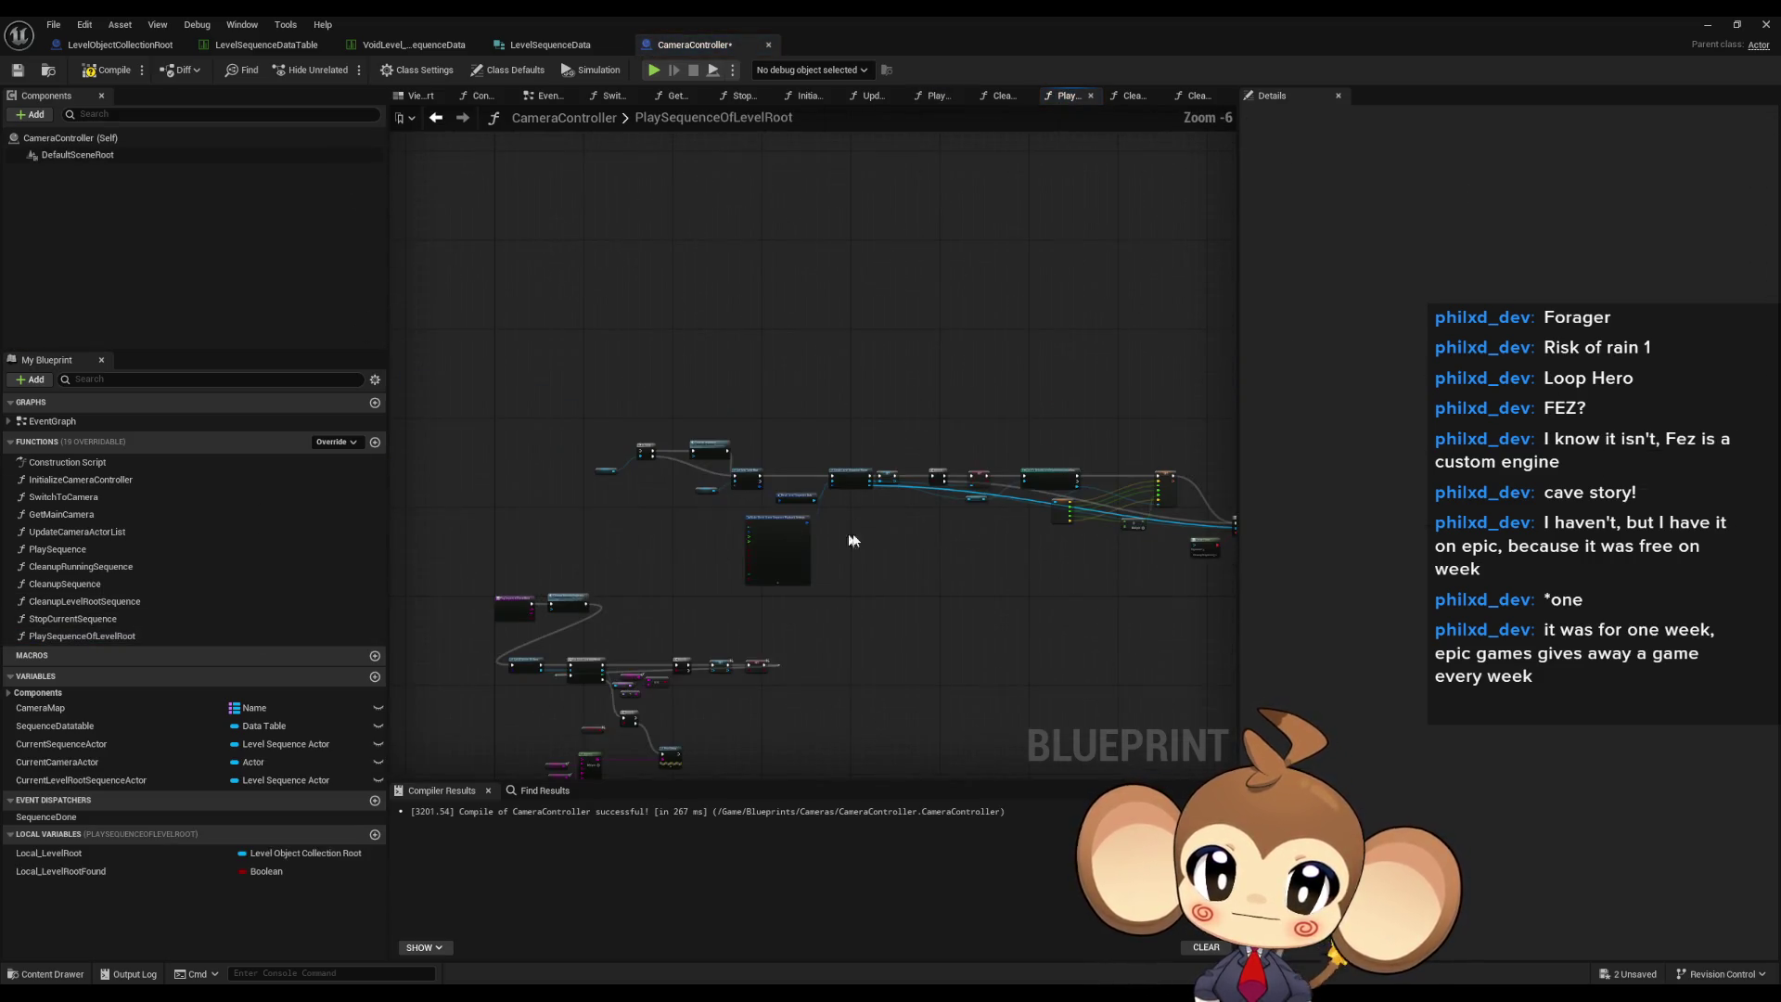
- Duplicate the middle node chain and move the copy below the original
{"action": "mouse_move", "coordinate": [723, 399]}
{"action": "left_mouse_down"}
{"action": "mouse_move", "coordinate": [1025, 549]}
{"action": "mouse_move", "coordinate": [1162, 577]}
{"action": "left_mouse_up"}
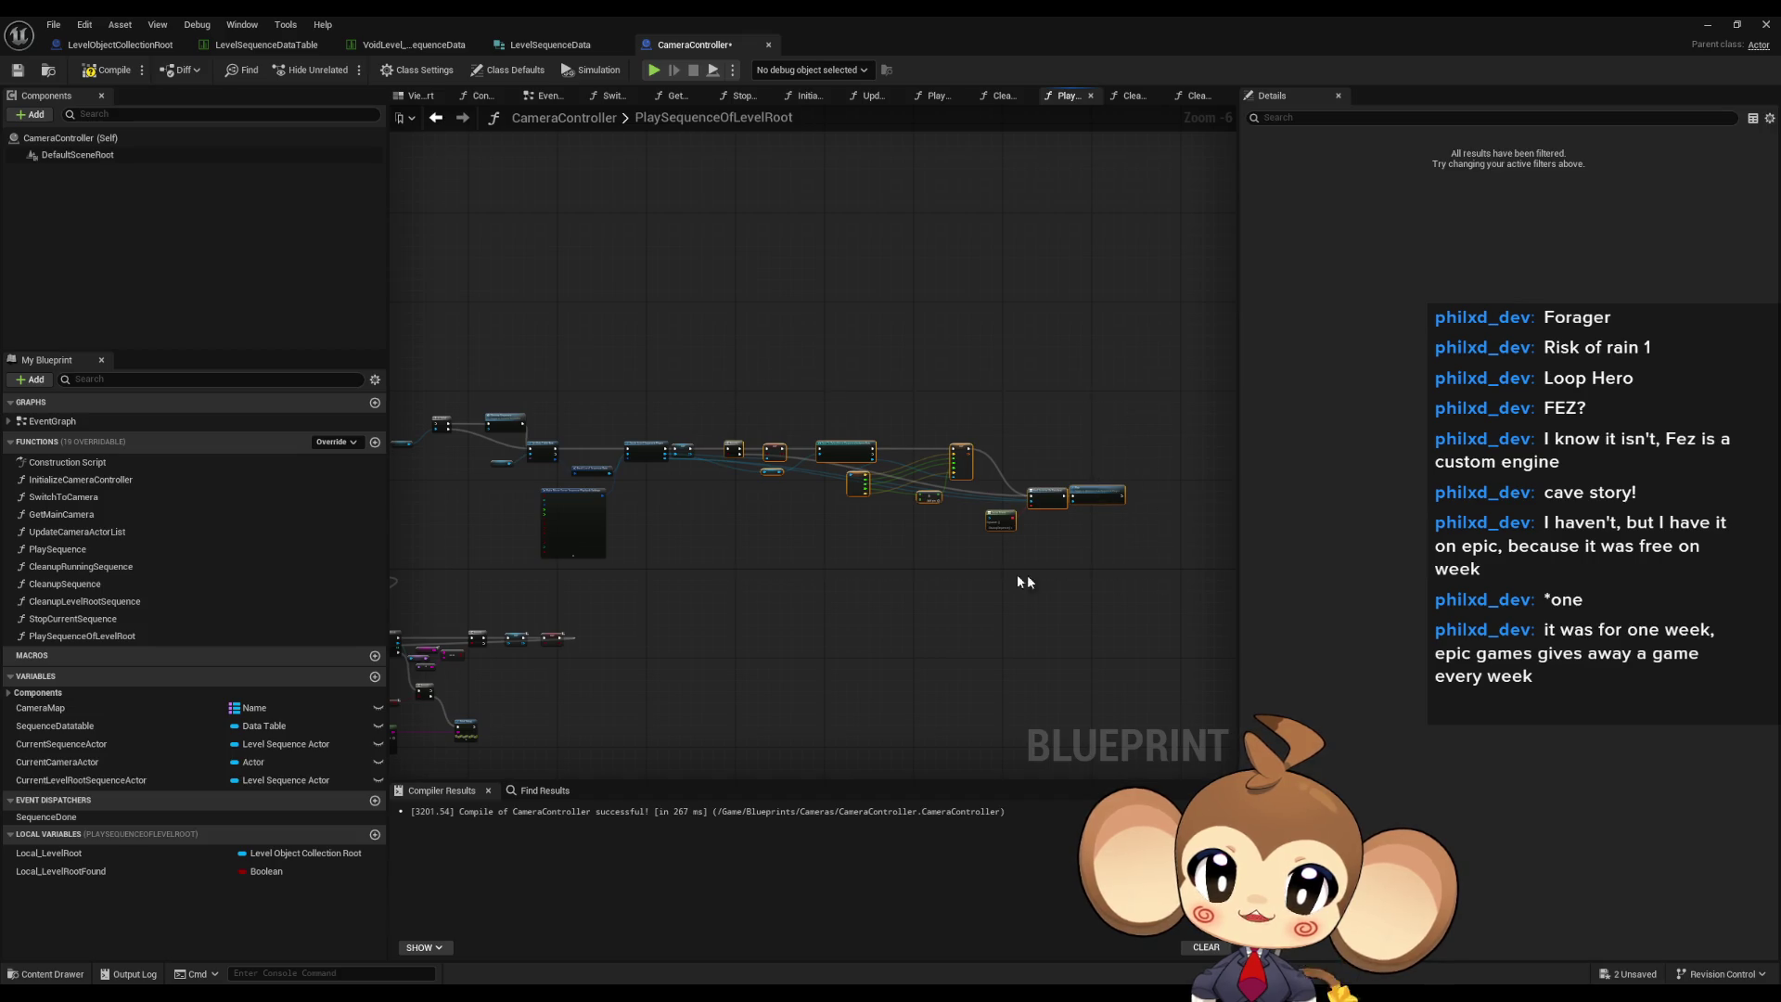
{"action": "scroll", "coordinate": [709, 536], "scroll_direction": "up", "scroll_amount": 3}
{"action": "mouse_move", "coordinate": [741, 506]}
{"action": "left_mouse_down"}
{"action": "mouse_move", "coordinate": [949, 568]}
{"action": "mouse_move", "coordinate": [748, 592]}
{"action": "left_mouse_up"}
{"action": "scroll", "coordinate": [750, 590], "scroll_direction": "up", "scroll_amount": 3}
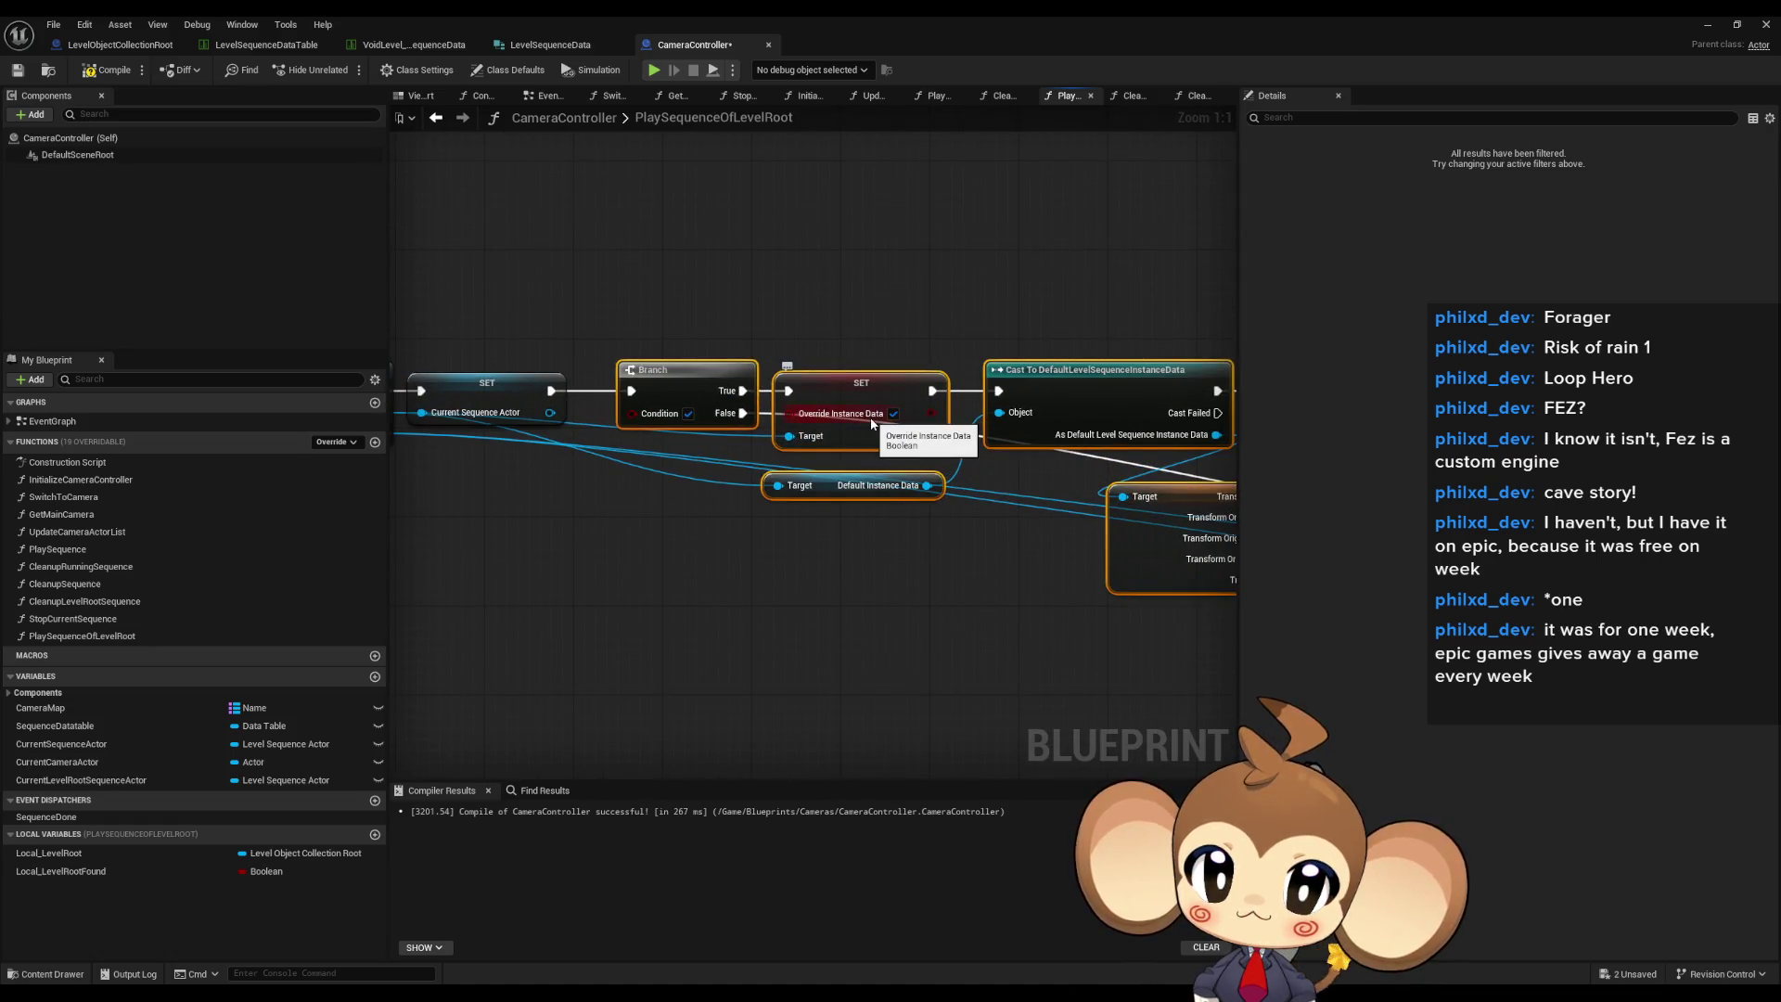
{"action": "scroll", "coordinate": [826, 557], "scroll_direction": "down", "scroll_amount": 4}
{"action": "key", "text": "ctrl+v"}
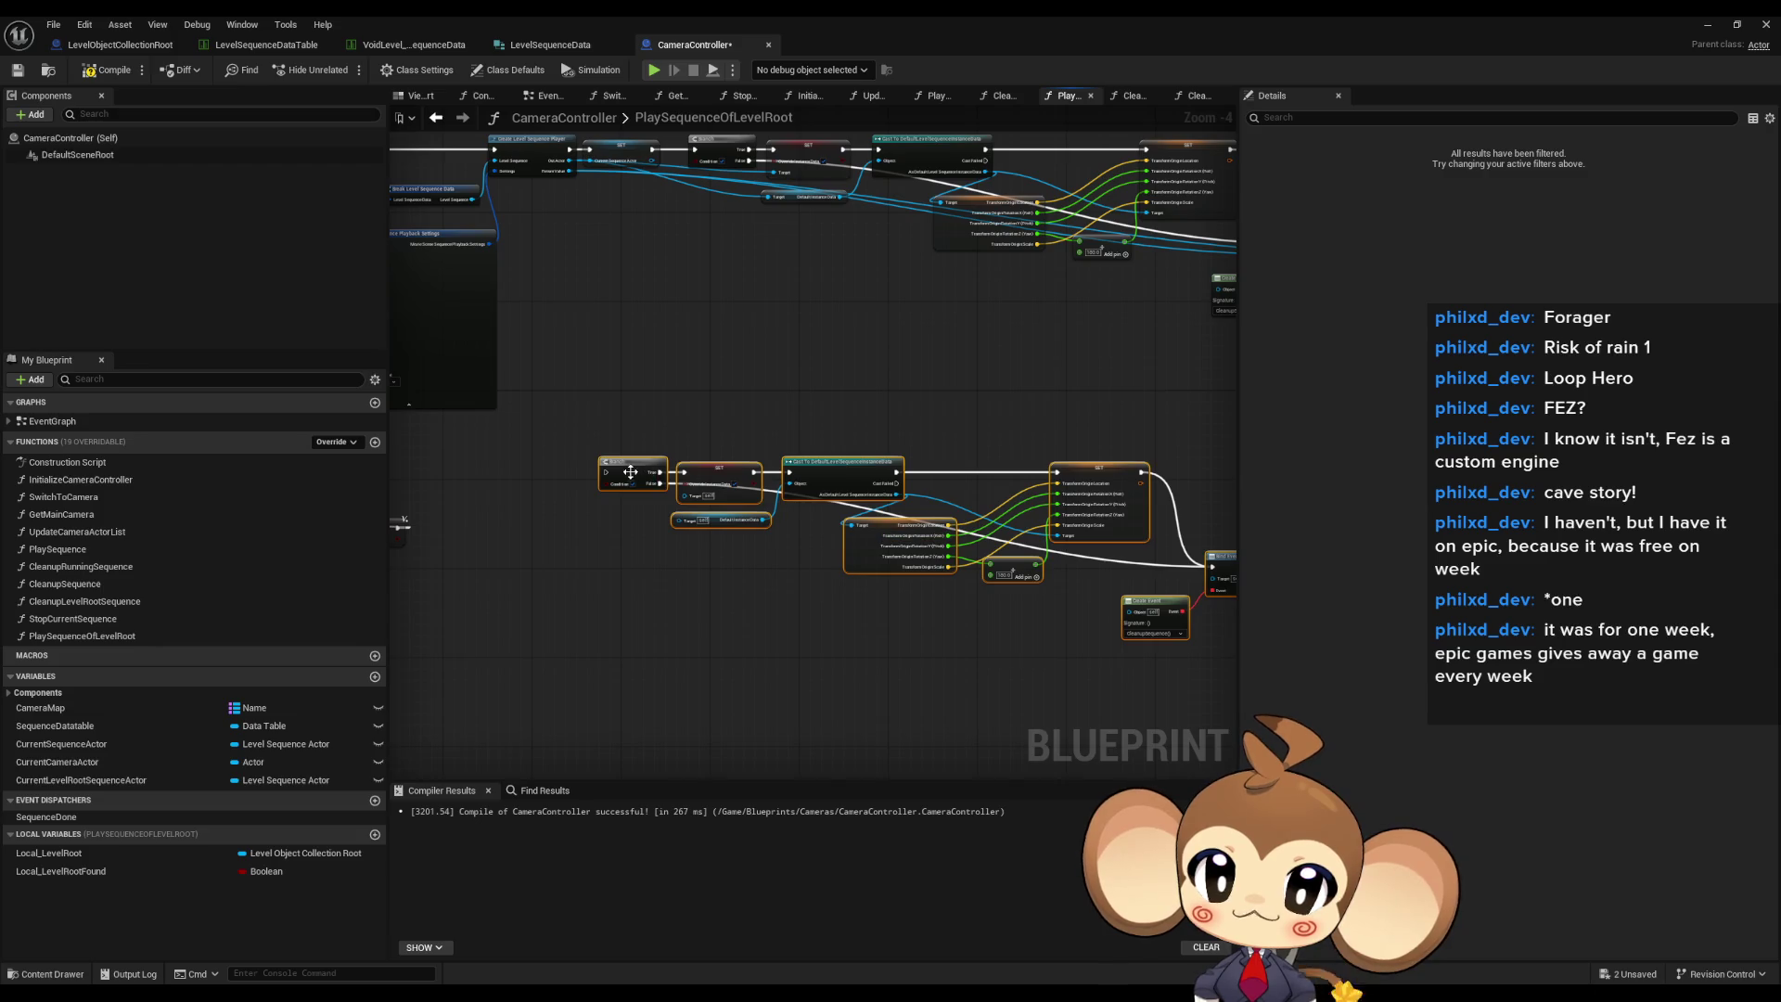
{"action": "mouse_move", "coordinate": [604, 489]}
{"action": "left_mouse_down"}
{"action": "mouse_move", "coordinate": [937, 557]}
{"action": "mouse_move", "coordinate": [882, 543]}
{"action": "mouse_move", "coordinate": [908, 536]}
{"action": "left_mouse_up"}
{"action": "right_click", "coordinate": [937, 557]}
{"action": "scroll", "coordinate": [908, 536], "scroll_direction": "down", "scroll_amount": 2}
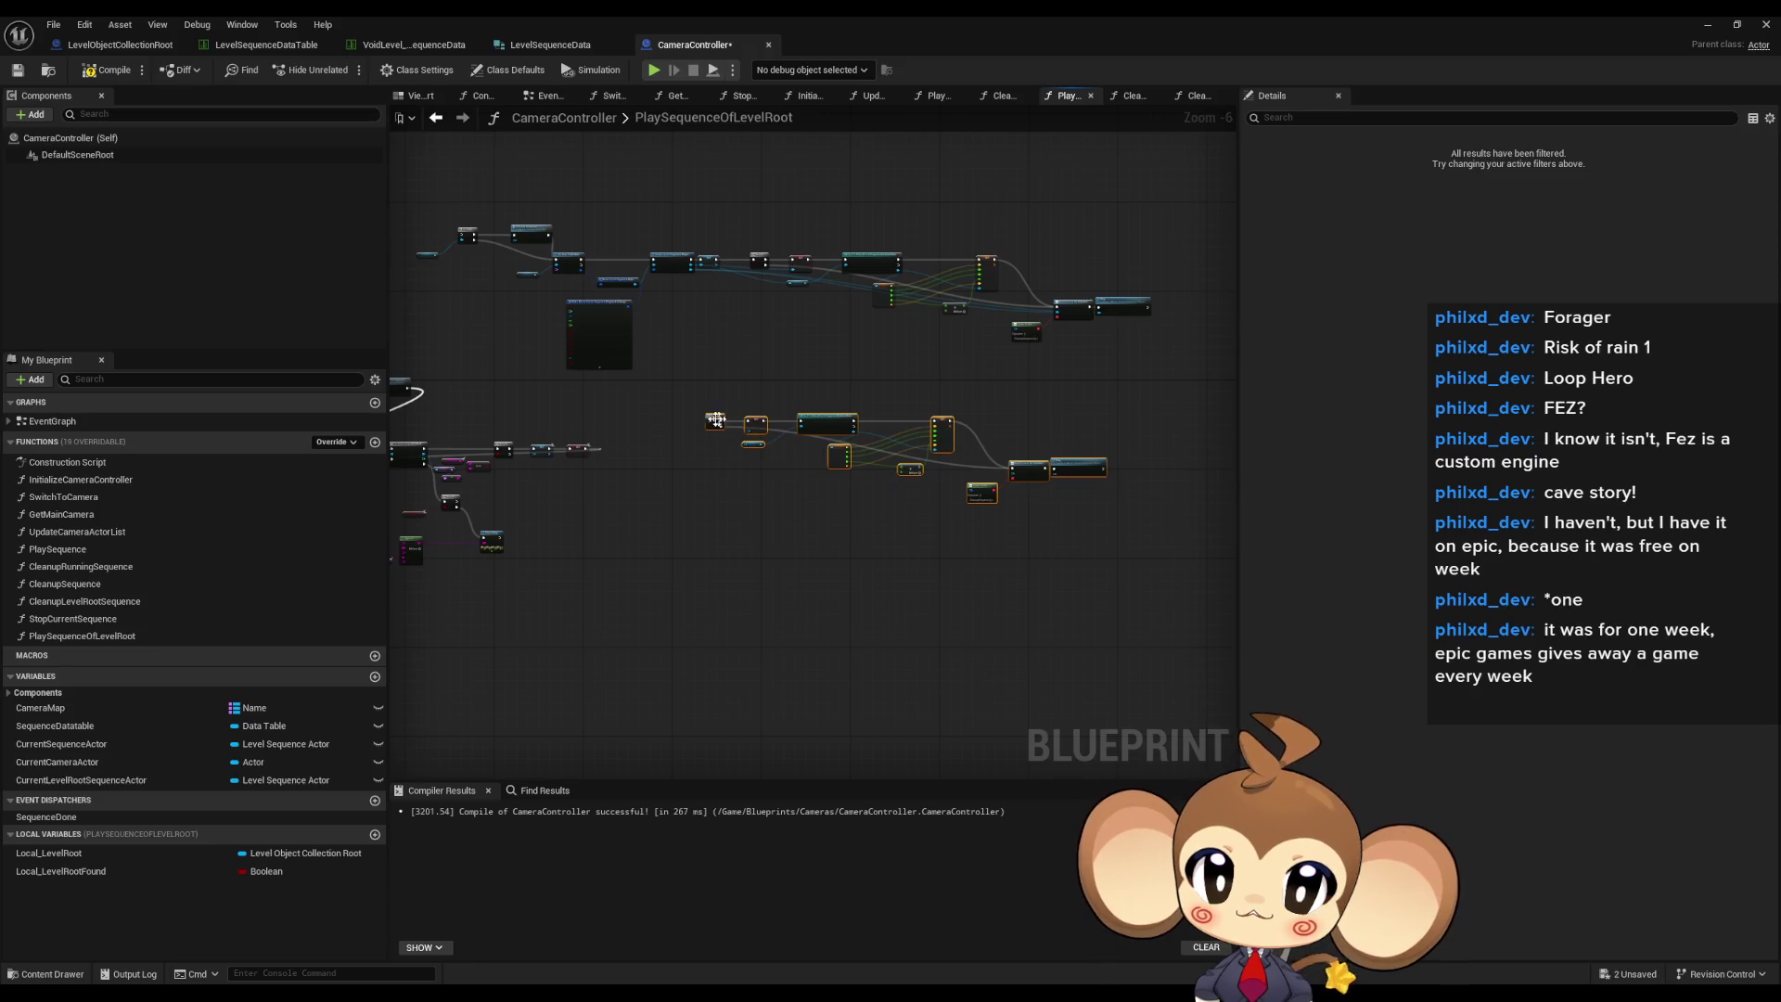
{"action": "left_click_drag", "start_coordinate": [712, 420], "coordinate": [603, 526]}
{"action": "scroll", "coordinate": [880, 457], "scroll_direction": "up", "scroll_amount": 5}
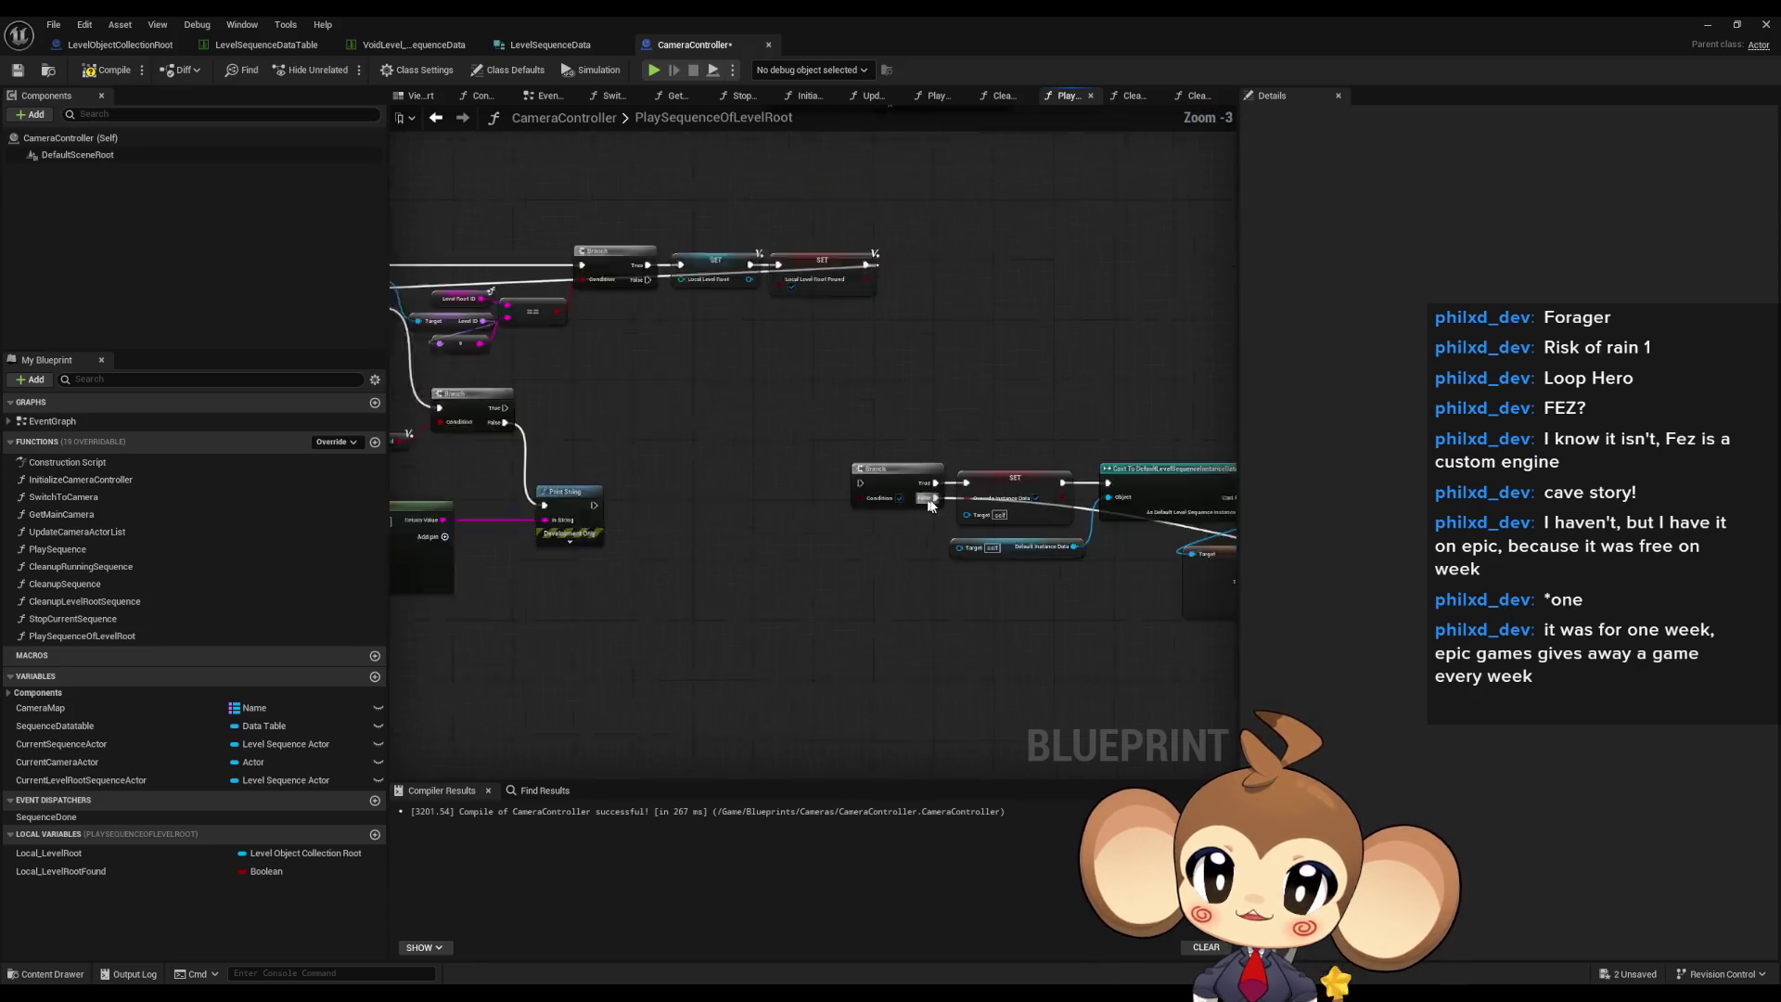
- Add a Flip 180ZAxis getter and feed it into the Branch condition
{"action": "right_click", "coordinate": [731, 510]}
{"action": "type", "text": "180"}
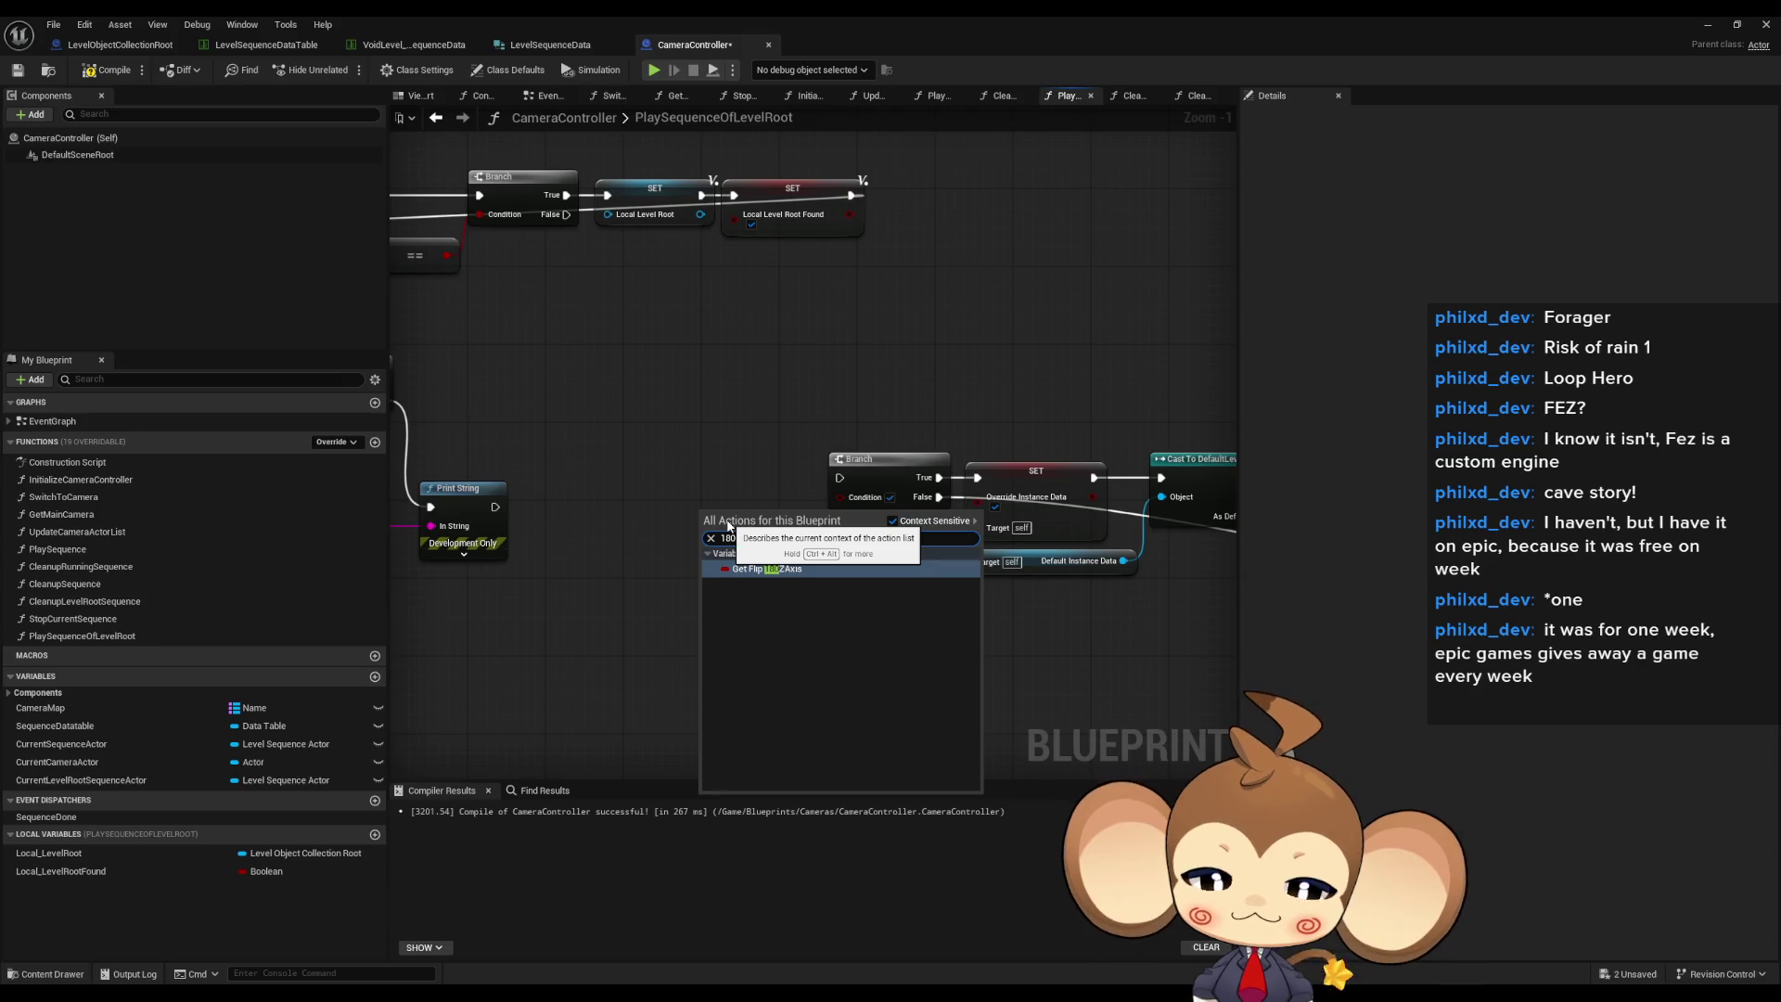
{"action": "key", "text": "Return"}
{"action": "left_click_drag", "start_coordinate": [847, 501], "coordinate": [730, 531]}
{"action": "left_click", "coordinate": [847, 617]}
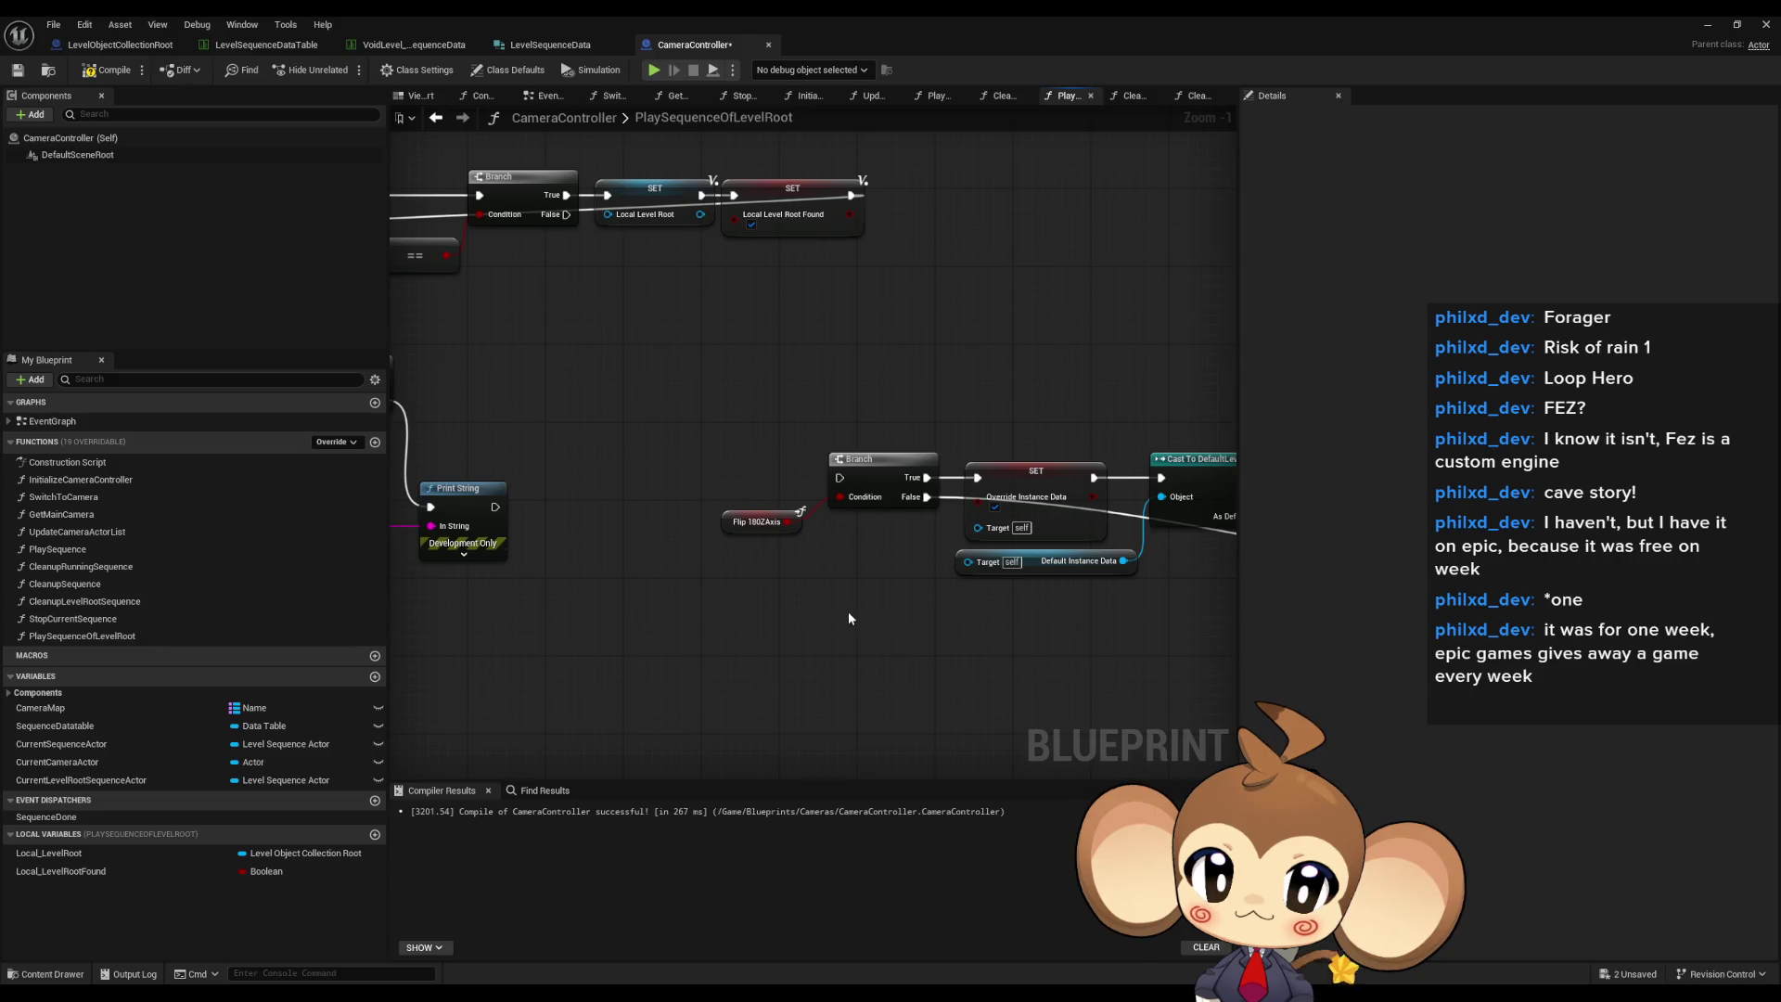
- Pan along the Create Level Sequence Player and playback nodes to review them
{"action": "scroll", "coordinate": [847, 614], "scroll_direction": "down", "scroll_amount": 1}
{"action": "left_click_drag", "start_coordinate": [850, 603], "coordinate": [1008, 460]}
{"action": "left_click_drag", "start_coordinate": [882, 471], "coordinate": [733, 480]}
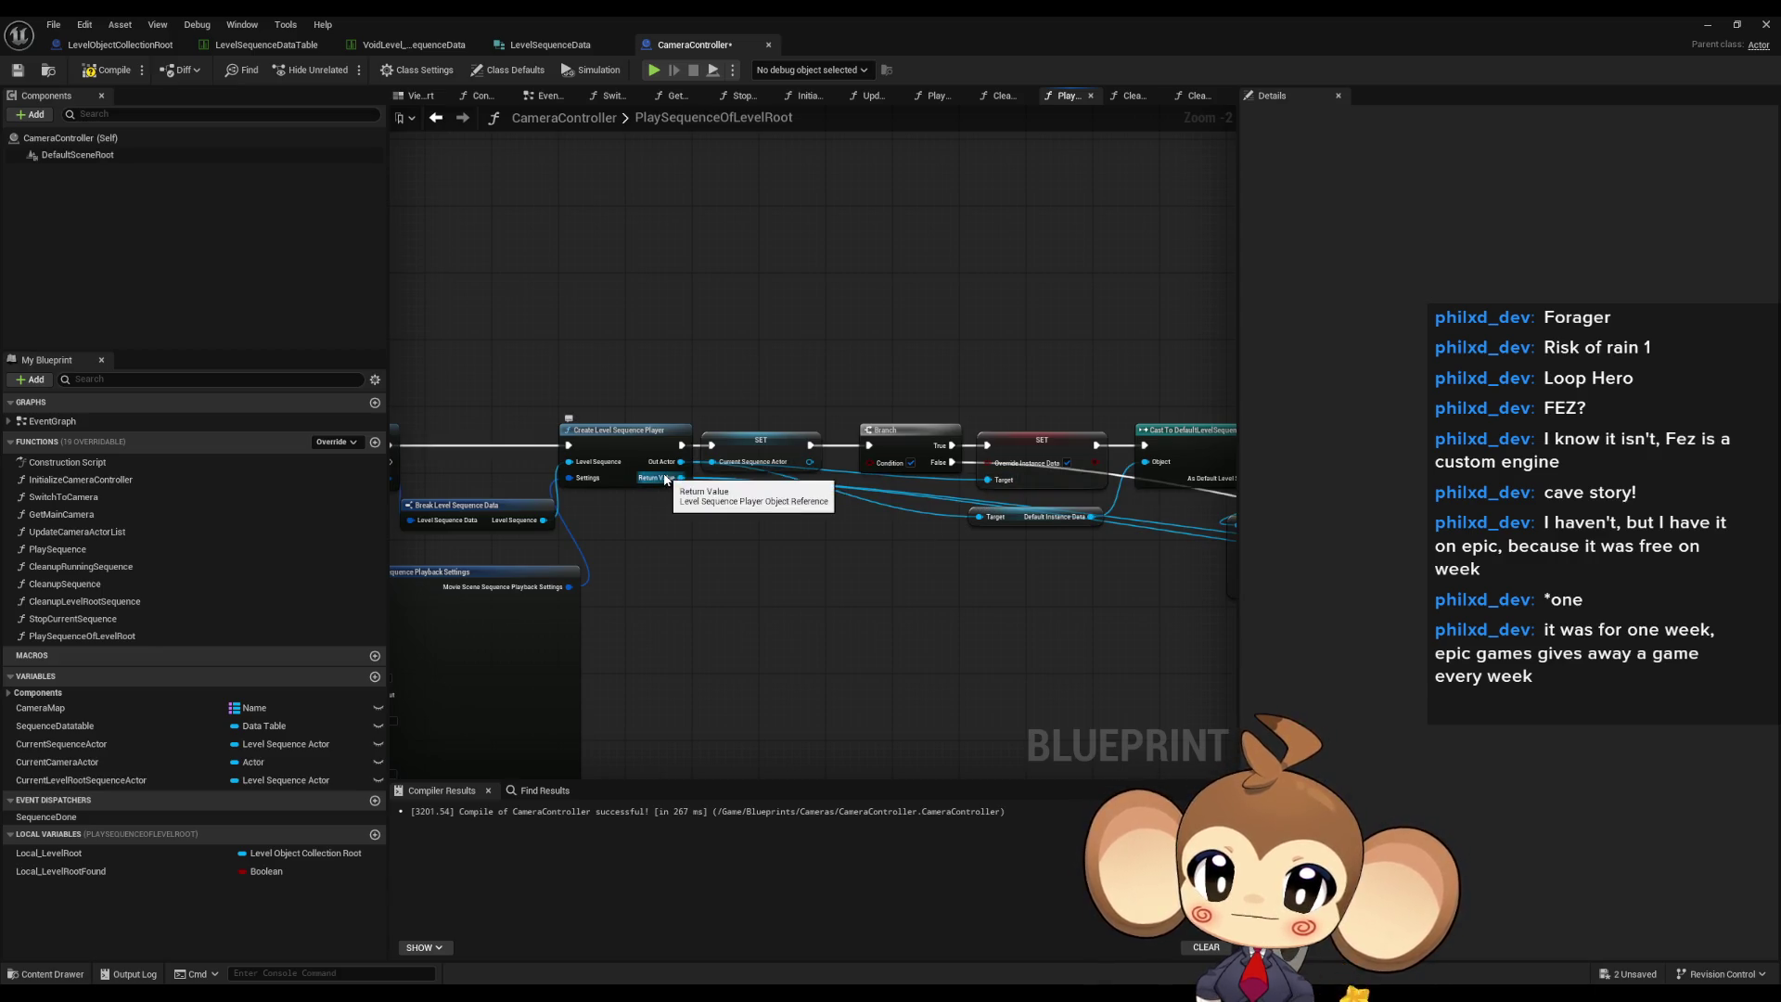
{"action": "scroll", "coordinate": [665, 479], "scroll_direction": "down", "scroll_amount": 3}
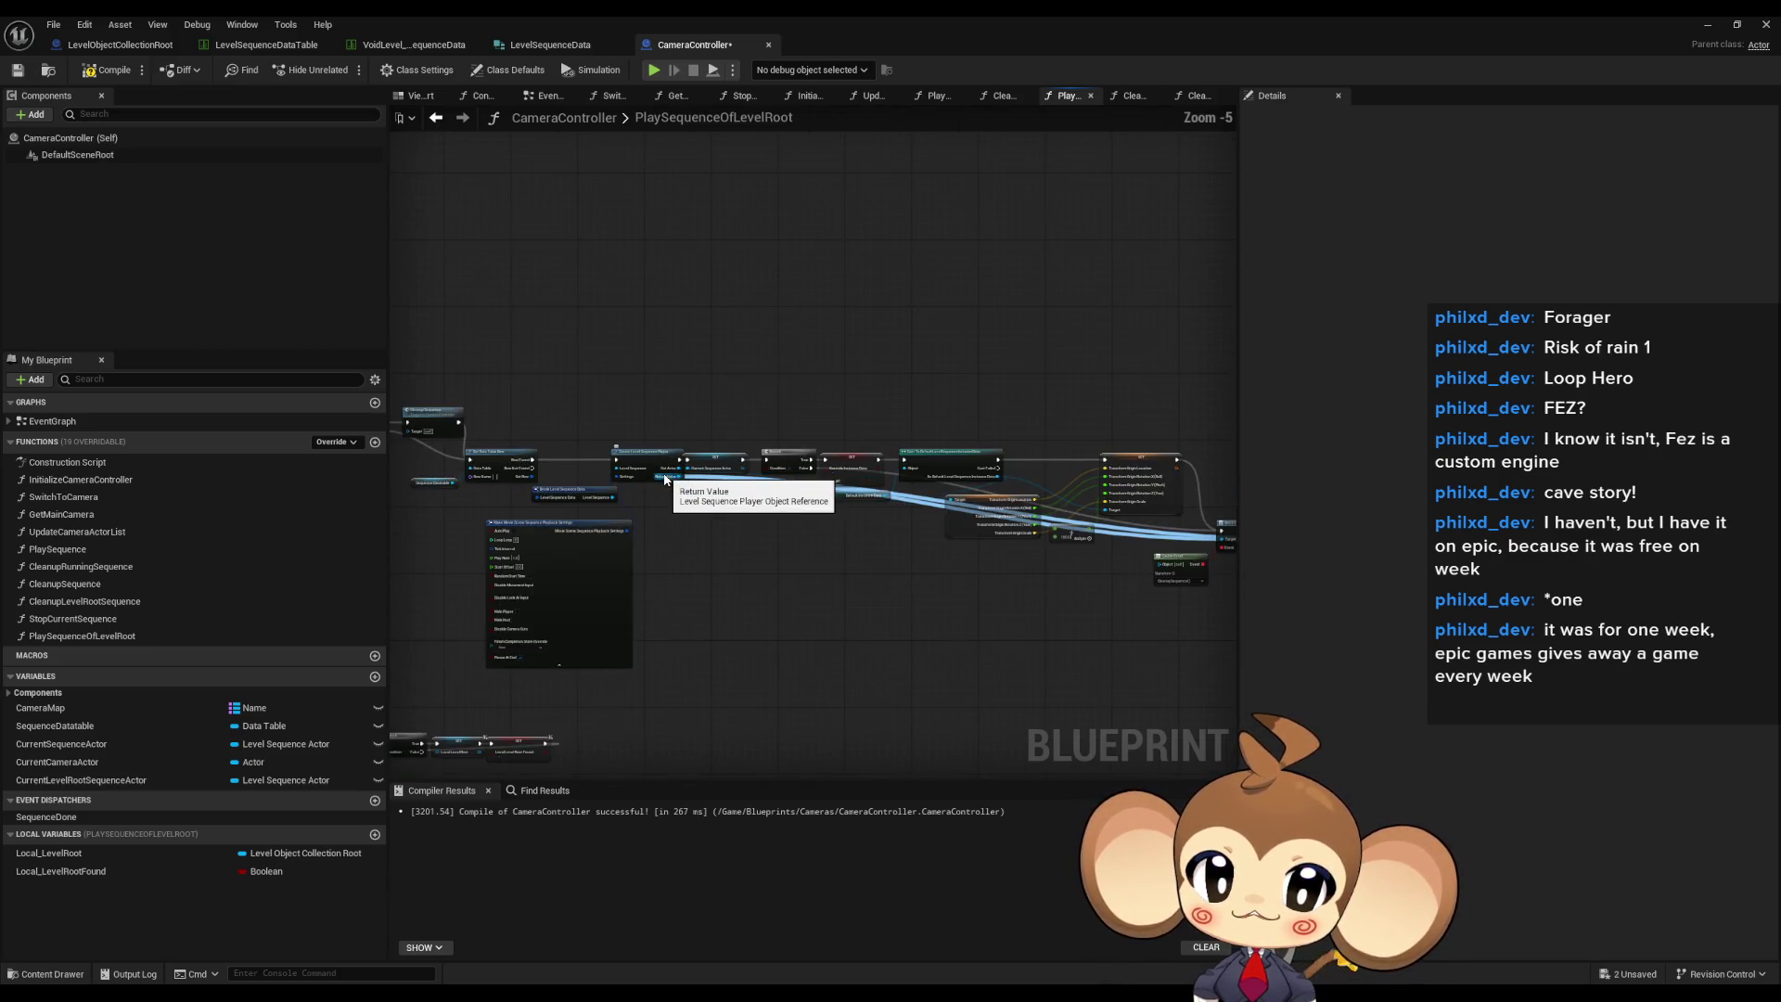
{"action": "scroll", "coordinate": [664, 477], "scroll_direction": "up", "scroll_amount": 1}
{"action": "left_click_drag", "start_coordinate": [665, 473], "coordinate": [428, 470]}
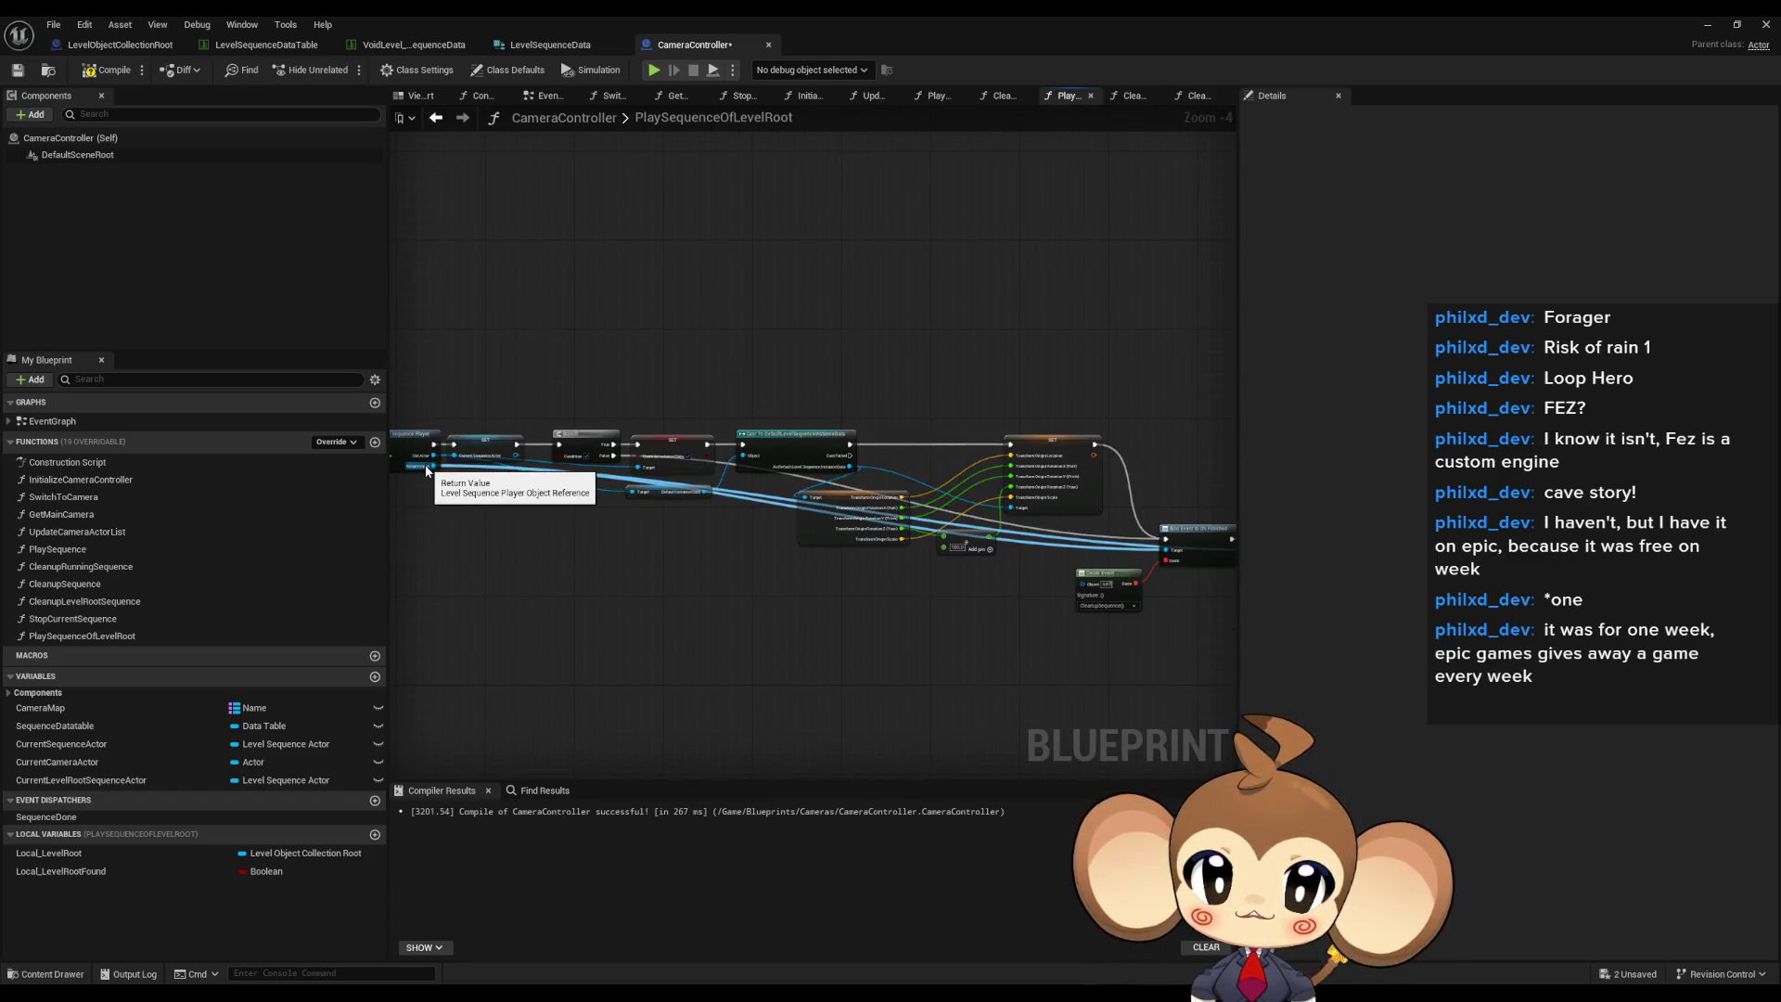
{"action": "left_click_drag", "start_coordinate": [1026, 564], "coordinate": [725, 550]}
{"action": "scroll", "coordinate": [725, 550], "scroll_direction": "up", "scroll_amount": 4}
- Select the bind-on-finished and play nodes and survey the whole function network
{"action": "mouse_move", "coordinate": [716, 430]}
{"action": "left_mouse_down"}
{"action": "mouse_move", "coordinate": [925, 604]}
{"action": "mouse_move", "coordinate": [874, 583]}
{"action": "left_mouse_up"}
{"action": "scroll", "coordinate": [832, 615], "scroll_direction": "down", "scroll_amount": 5}
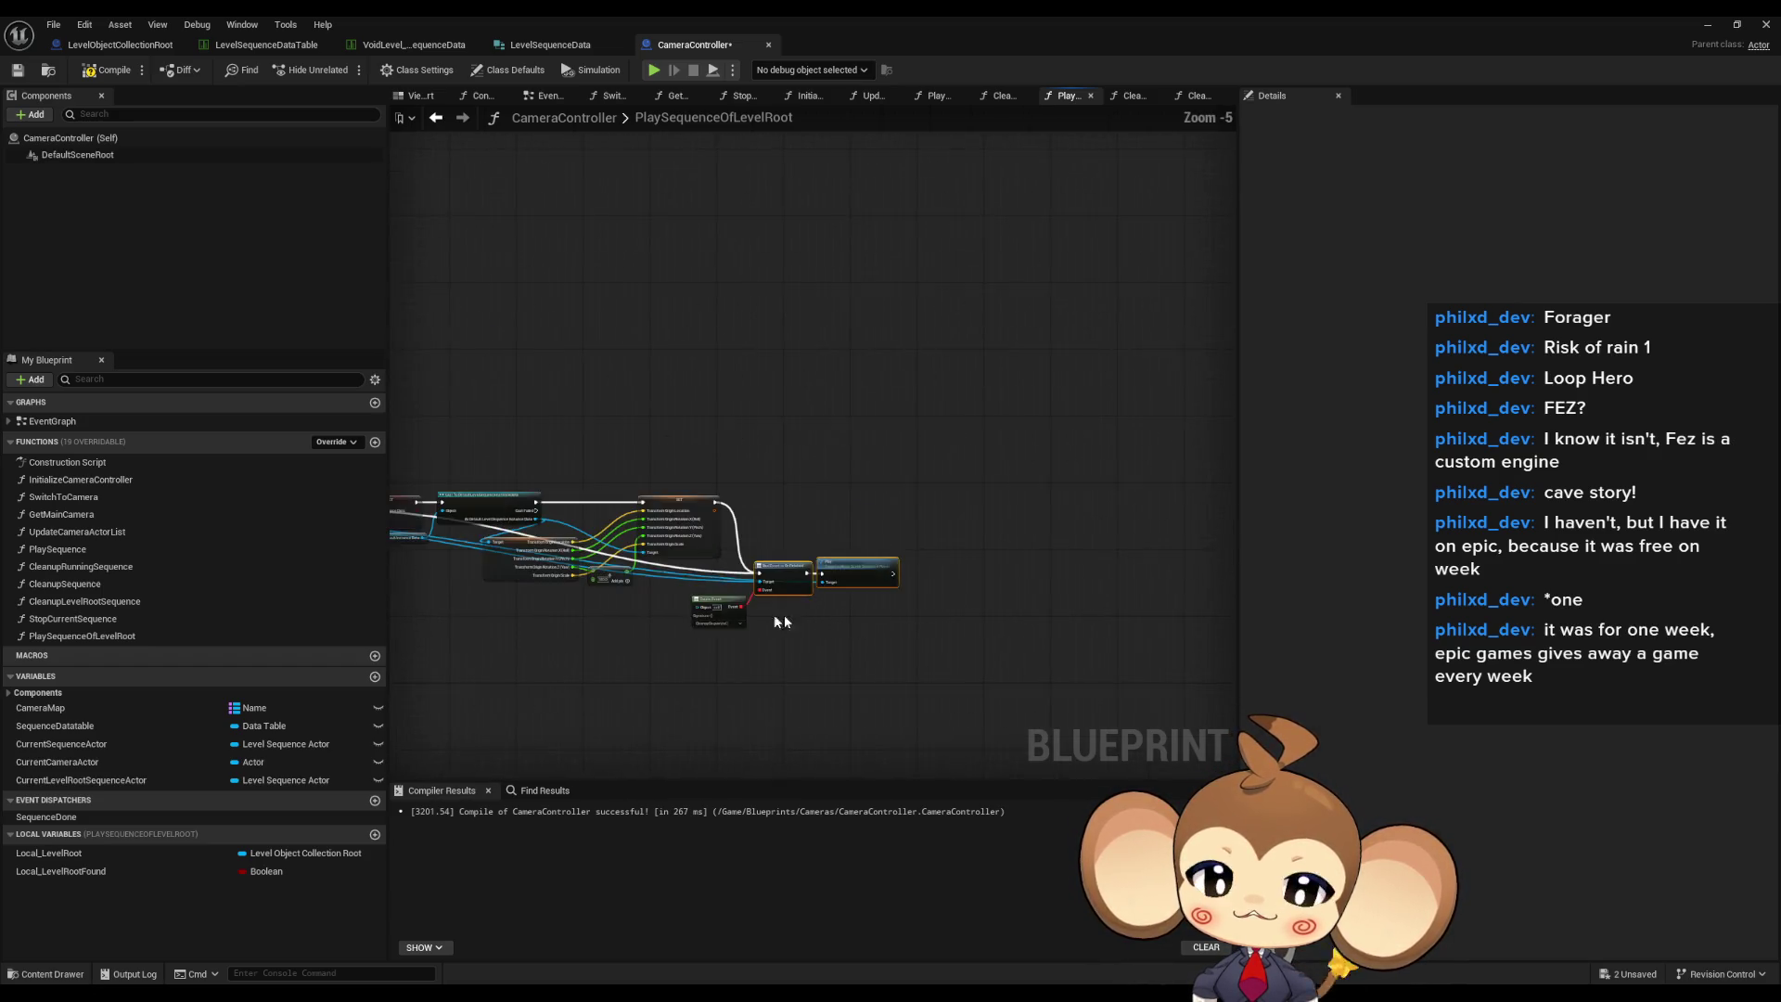
{"action": "left_click_drag", "start_coordinate": [1141, 603], "coordinate": [1147, 333]}
{"action": "scroll", "coordinate": [777, 610], "scroll_direction": "up", "scroll_amount": 3}
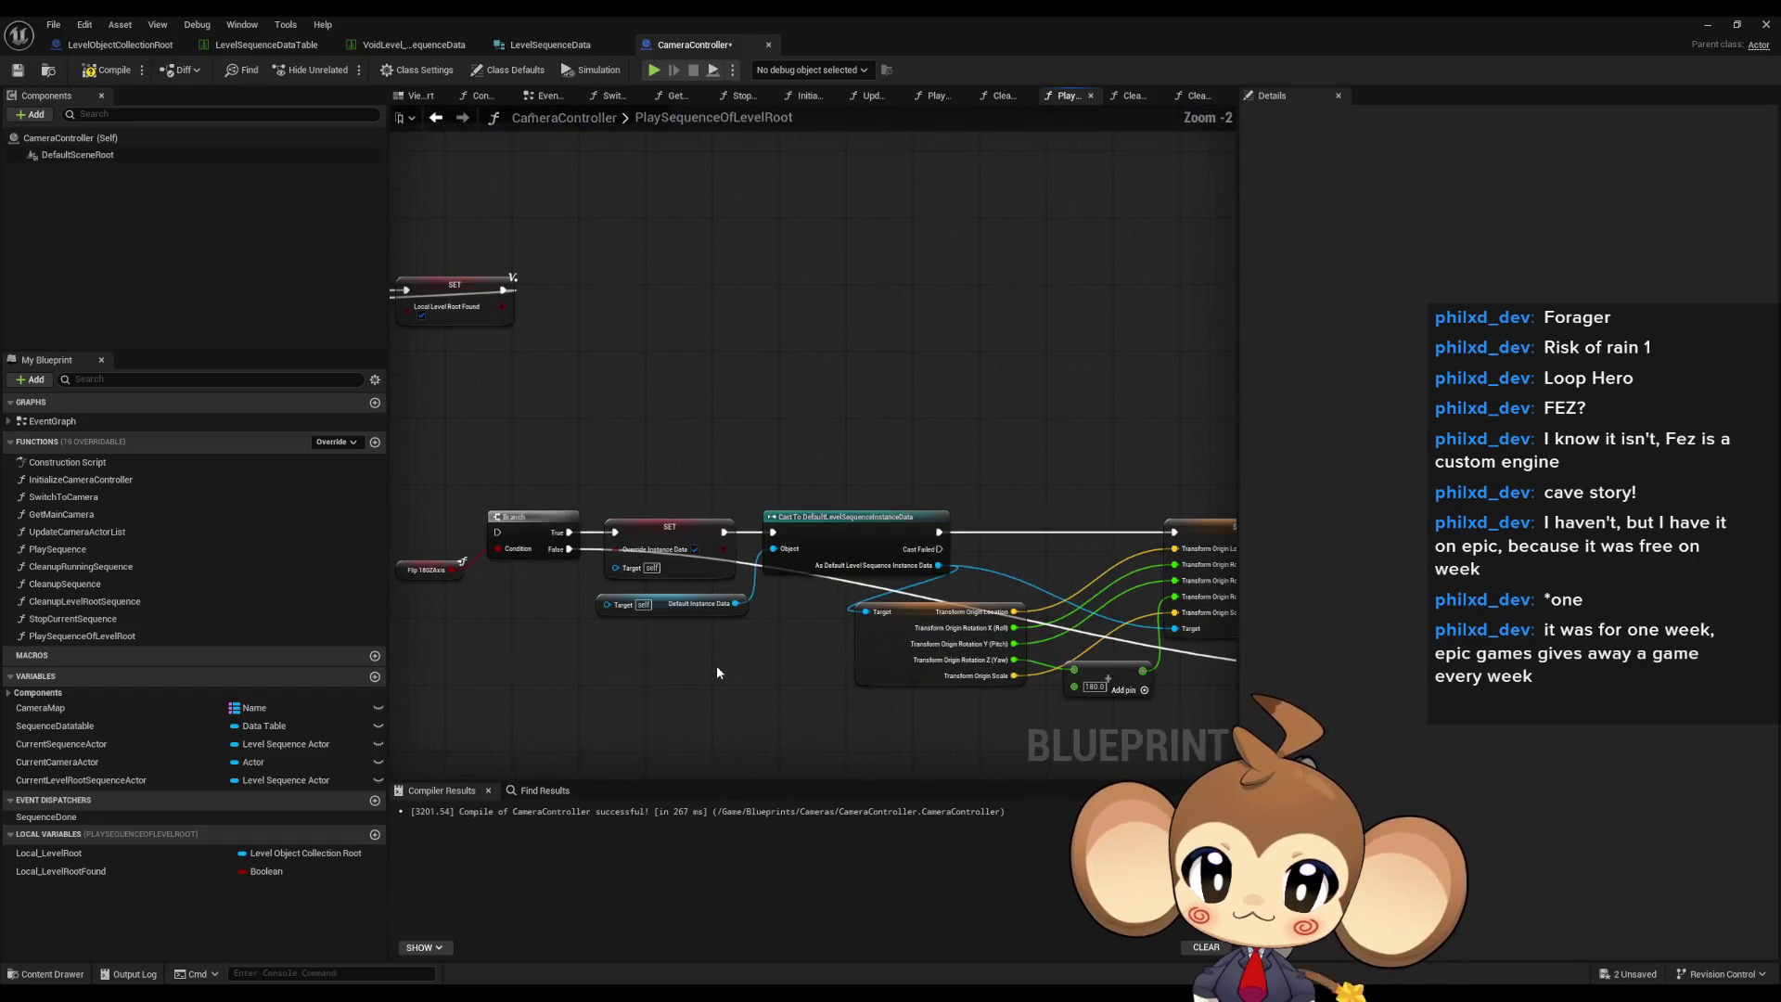
{"action": "left_click_drag", "start_coordinate": [772, 568], "coordinate": [861, 554]}
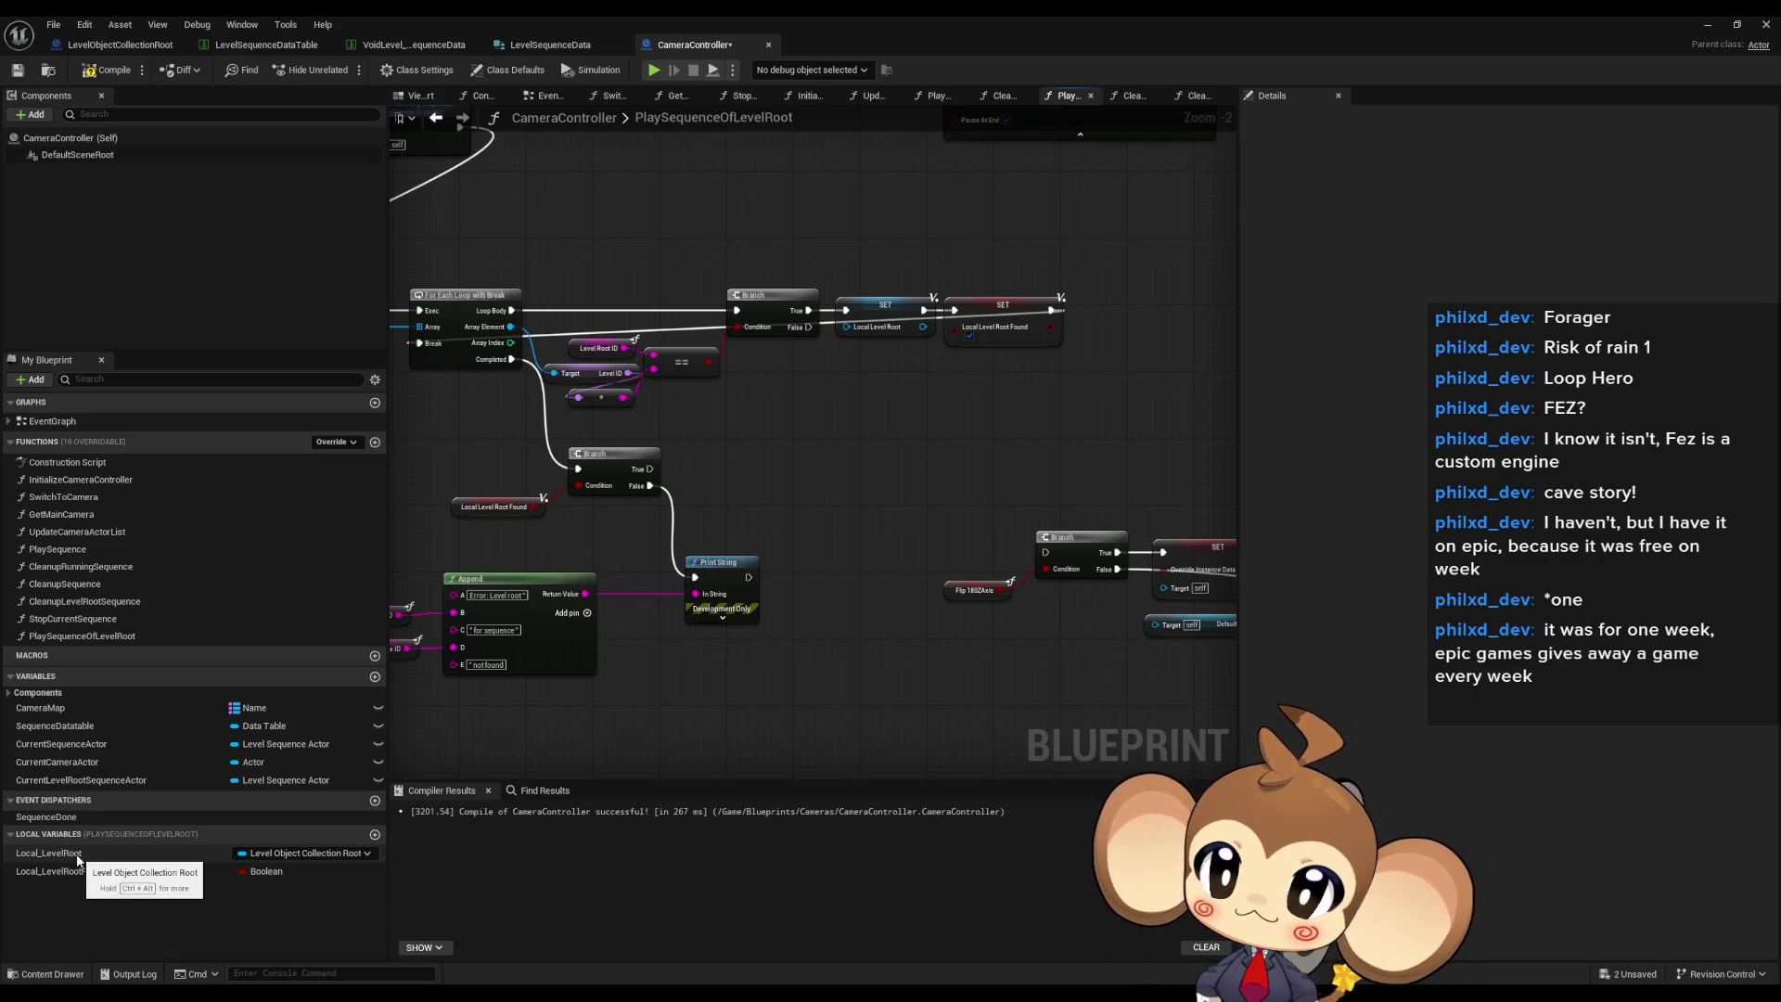
{"action": "scroll", "coordinate": [695, 499], "scroll_direction": "up", "scroll_amount": 1}
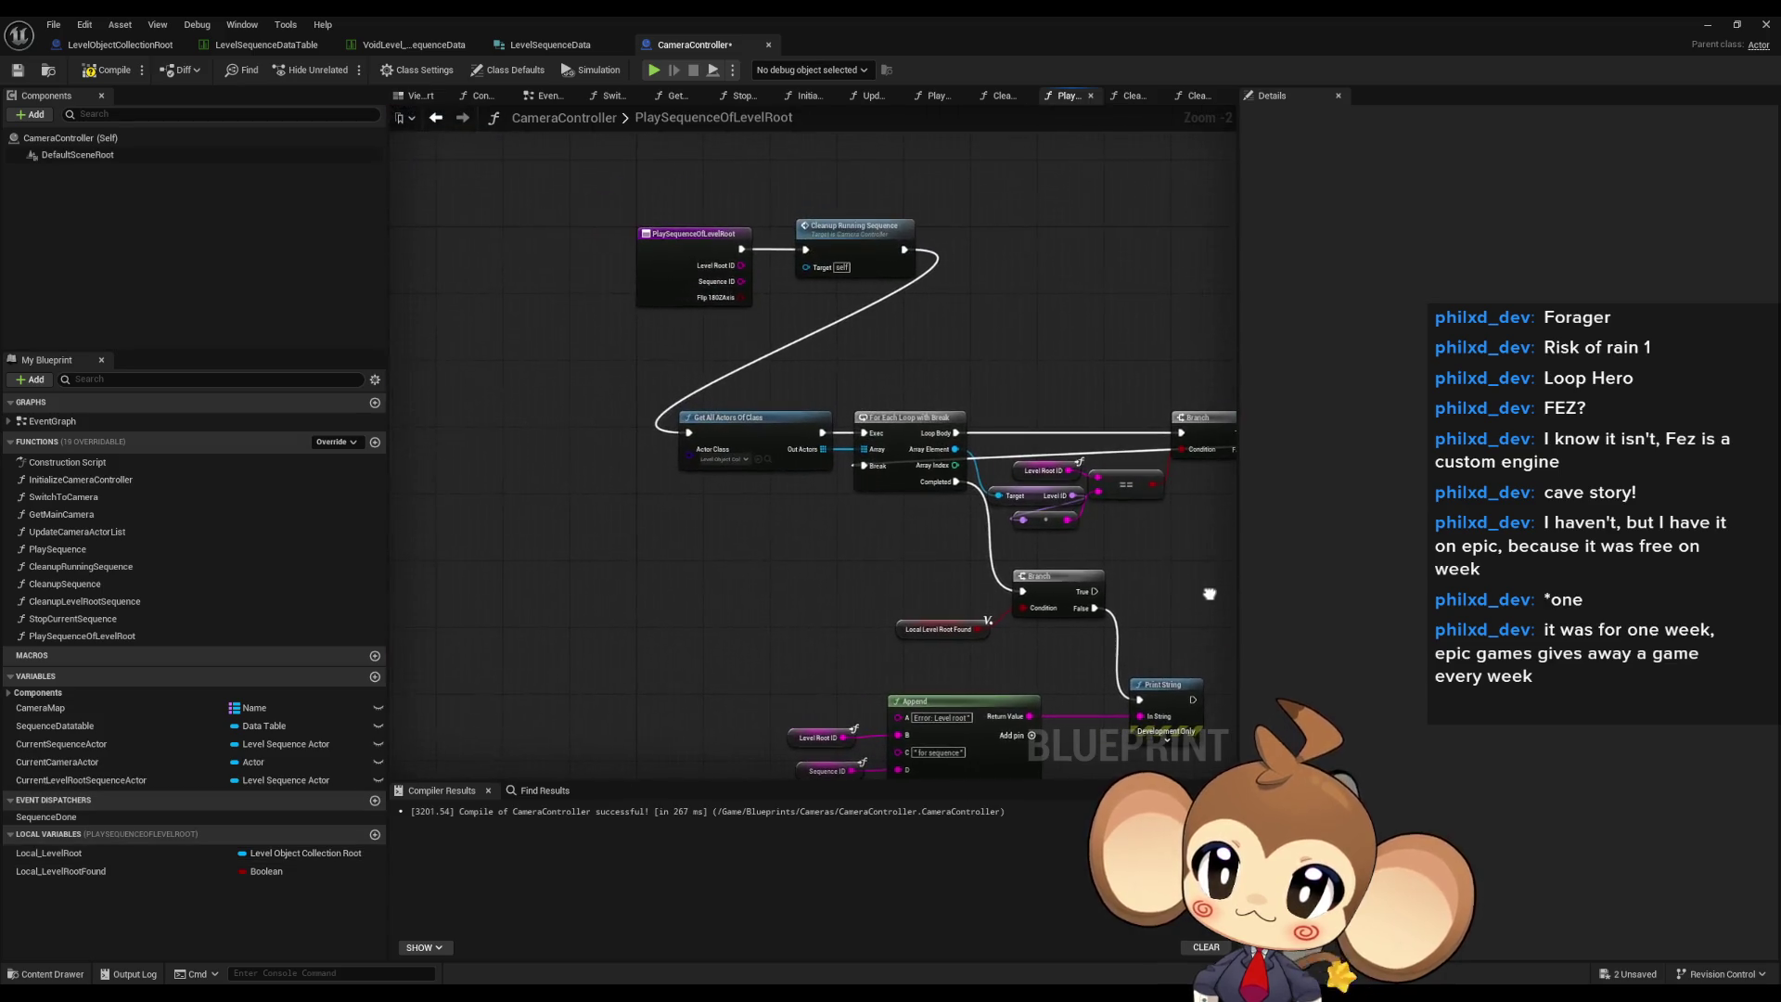
{"action": "scroll", "coordinate": [779, 475], "scroll_direction": "up", "scroll_amount": 1}
{"action": "left_click", "coordinate": [745, 389]}
{"action": "scroll", "coordinate": [744, 382], "scroll_direction": "down", "scroll_amount": 5}
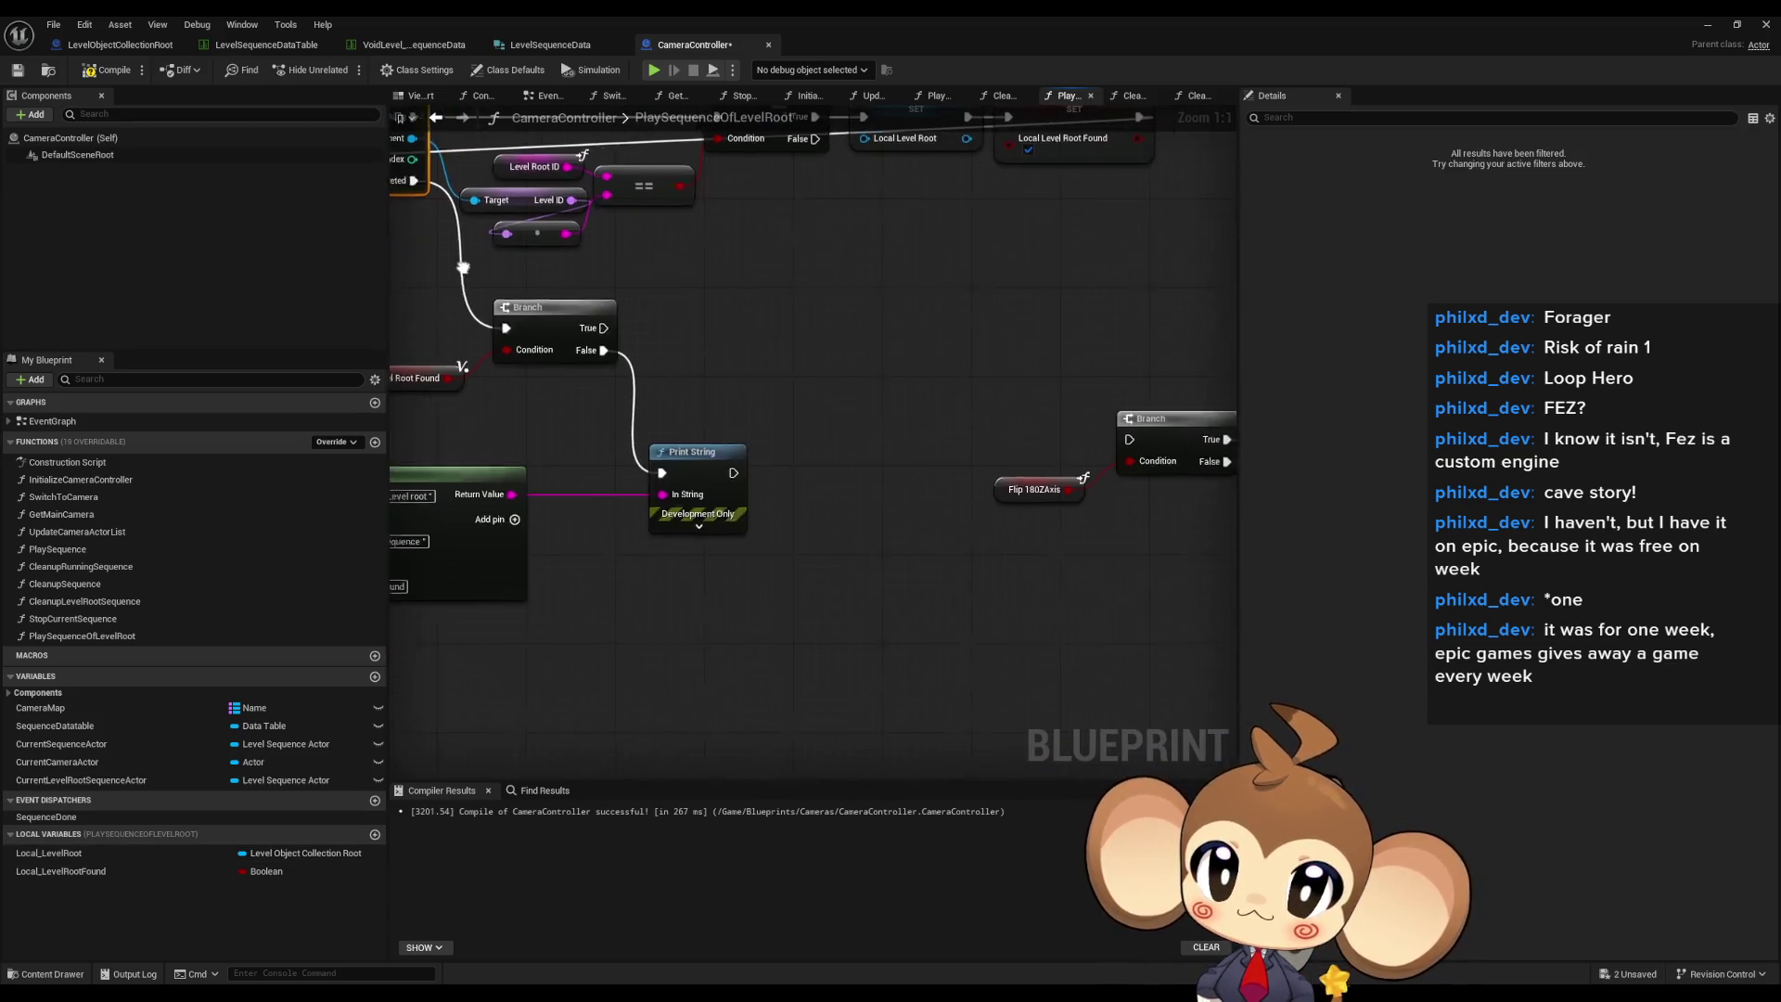
- Select the branch, set, cast and transform nodes, then inspect the loop and print nodes
{"action": "left_click_drag", "start_coordinate": [553, 404], "coordinate": [1026, 558]}
{"action": "scroll", "coordinate": [760, 543], "scroll_direction": "up", "scroll_amount": 1}
{"action": "left_click", "coordinate": [692, 481]}
{"action": "left_click_drag", "start_coordinate": [692, 480], "coordinate": [956, 580]}
{"action": "mouse_move", "coordinate": [732, 414]}
{"action": "left_mouse_down"}
{"action": "mouse_move", "coordinate": [825, 459]}
{"action": "mouse_move", "coordinate": [1025, 616]}
{"action": "left_mouse_up"}
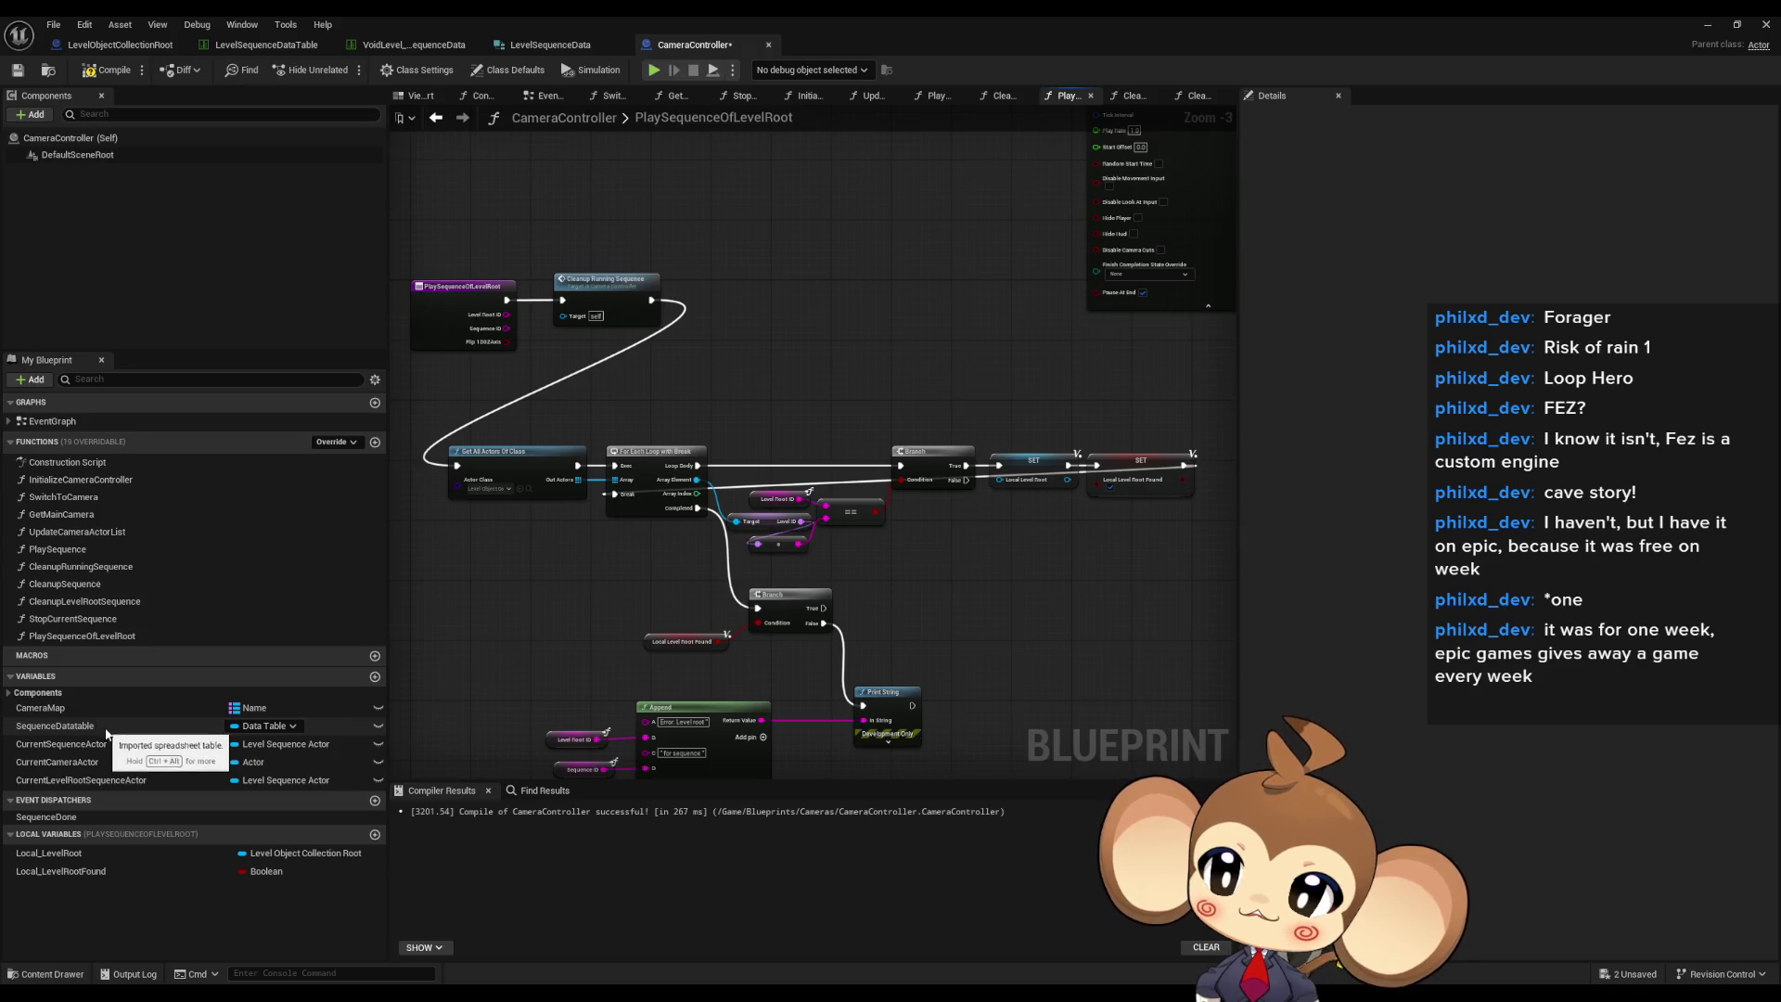
{"action": "mouse_move", "coordinate": [990, 700]}
{"action": "left_mouse_down"}
{"action": "mouse_move", "coordinate": [982, 682]}
{"action": "mouse_move", "coordinate": [1026, 688]}
{"action": "left_mouse_up"}
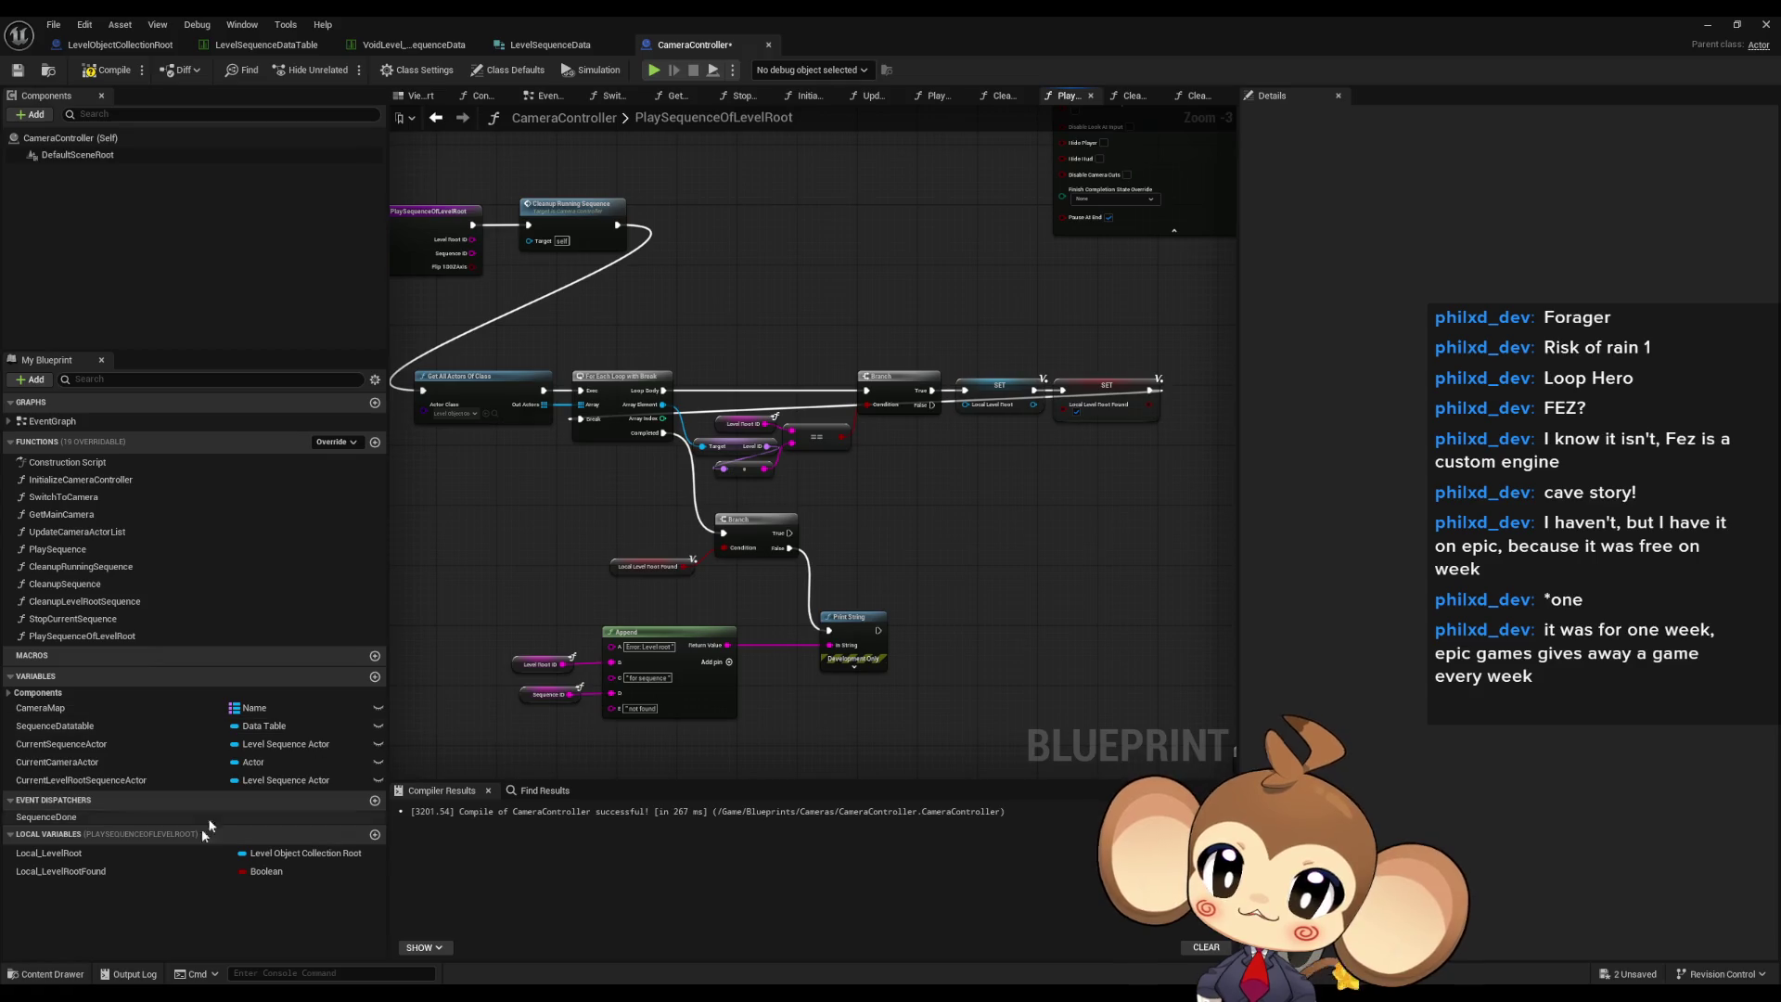
- Drag Local_LevelRoot from My Blueprint into the graph as a getter
{"action": "mouse_move", "coordinate": [49, 852]}
{"action": "left_mouse_down"}
{"action": "mouse_move", "coordinate": [926, 587]}
{"action": "mouse_move", "coordinate": [1002, 546]}
{"action": "left_mouse_up"}
{"action": "left_click", "coordinate": [919, 556]}
{"action": "scroll", "coordinate": [1051, 568], "scroll_direction": "up", "scroll_amount": 3}
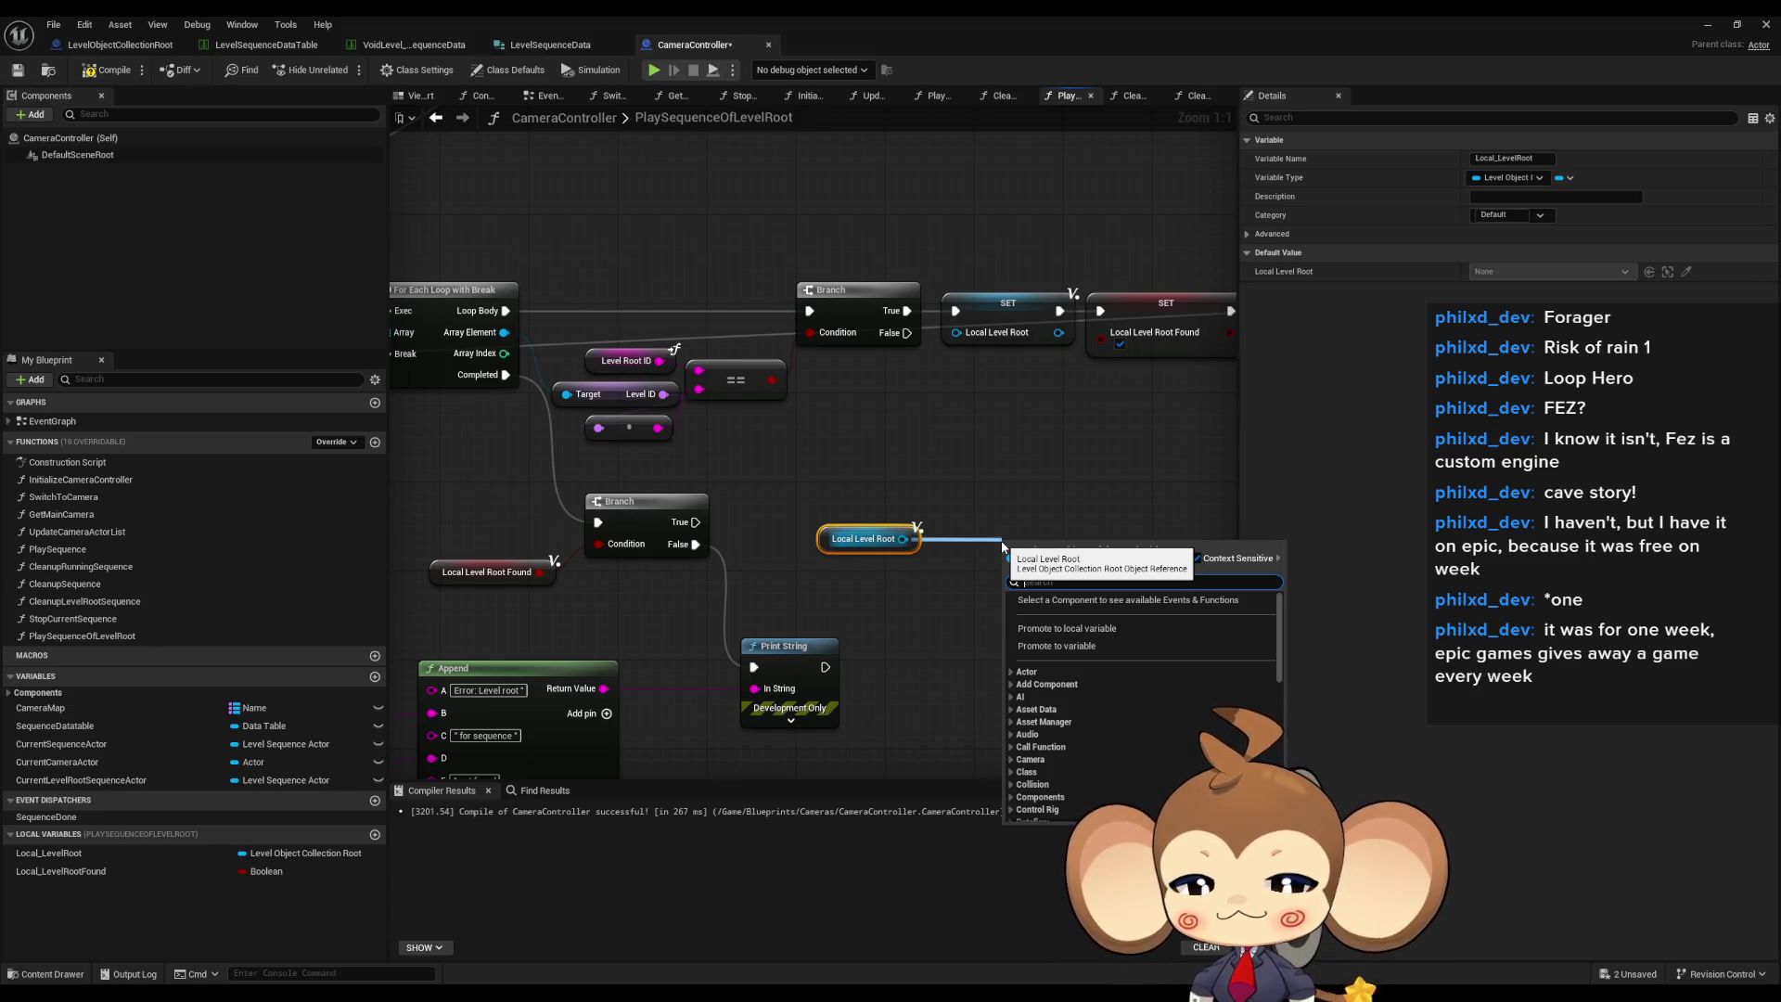
- Add a Level Sequence References getter next to Local Level Root
{"action": "type", "text": "level seq"}
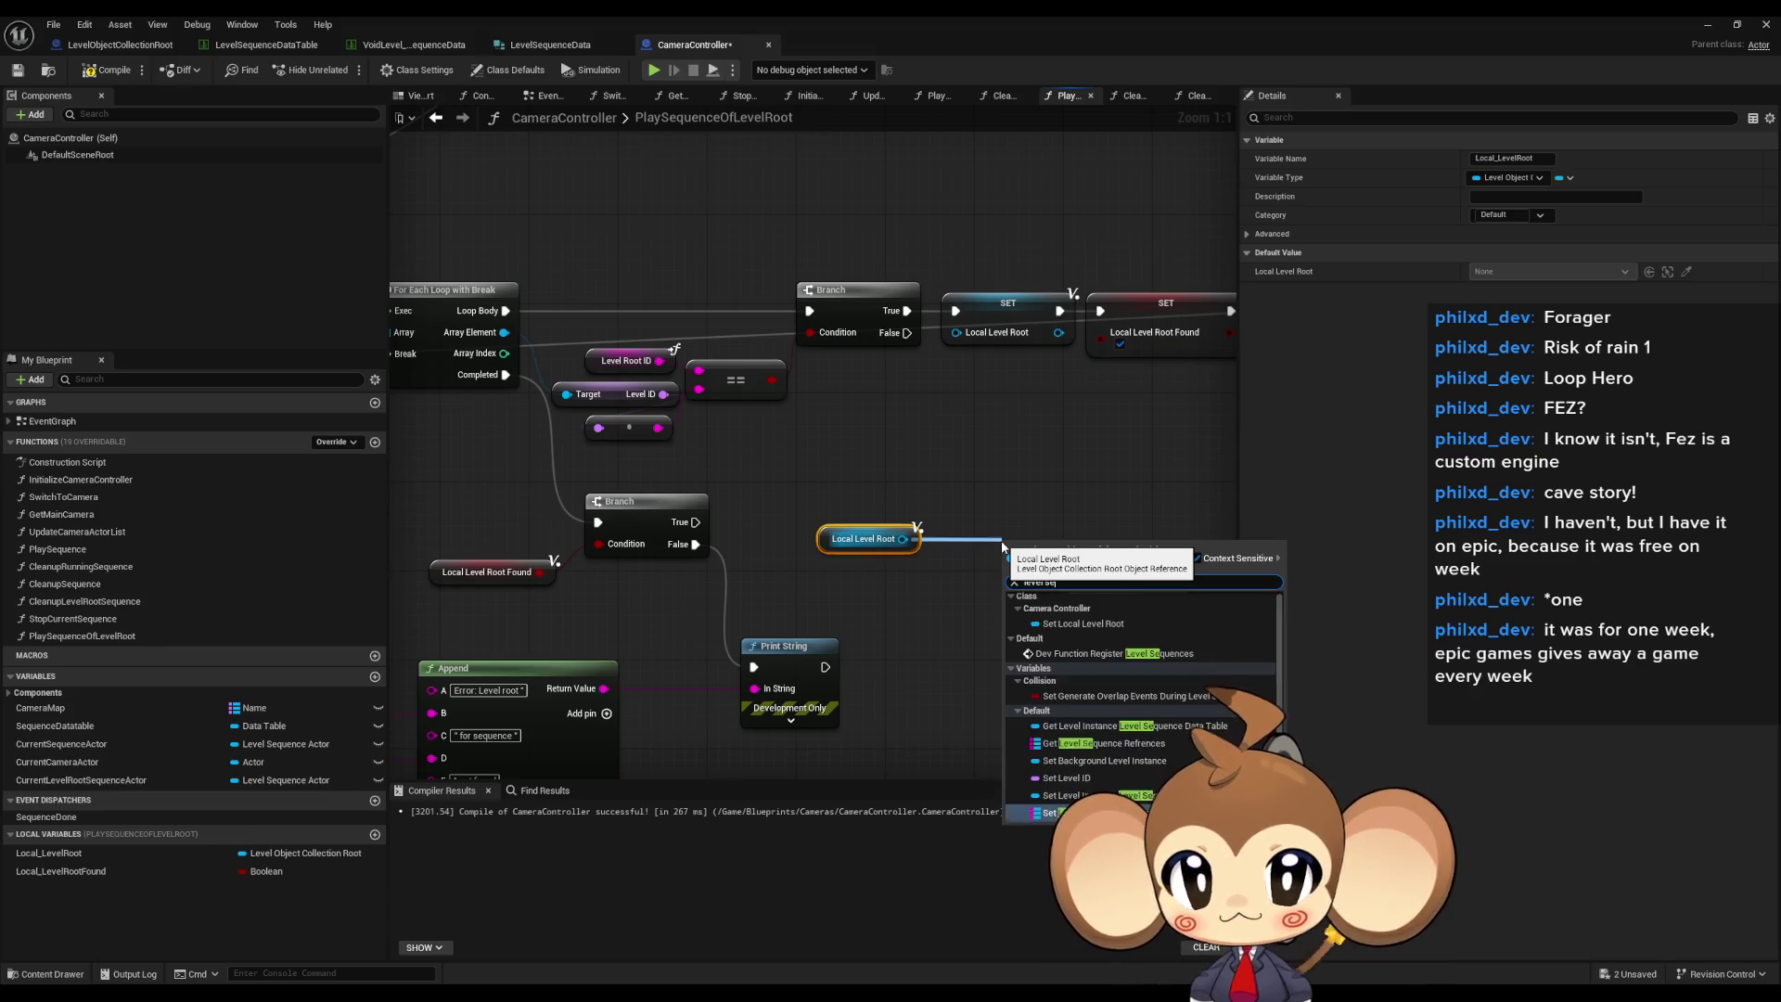
{"action": "key", "text": "Return"}
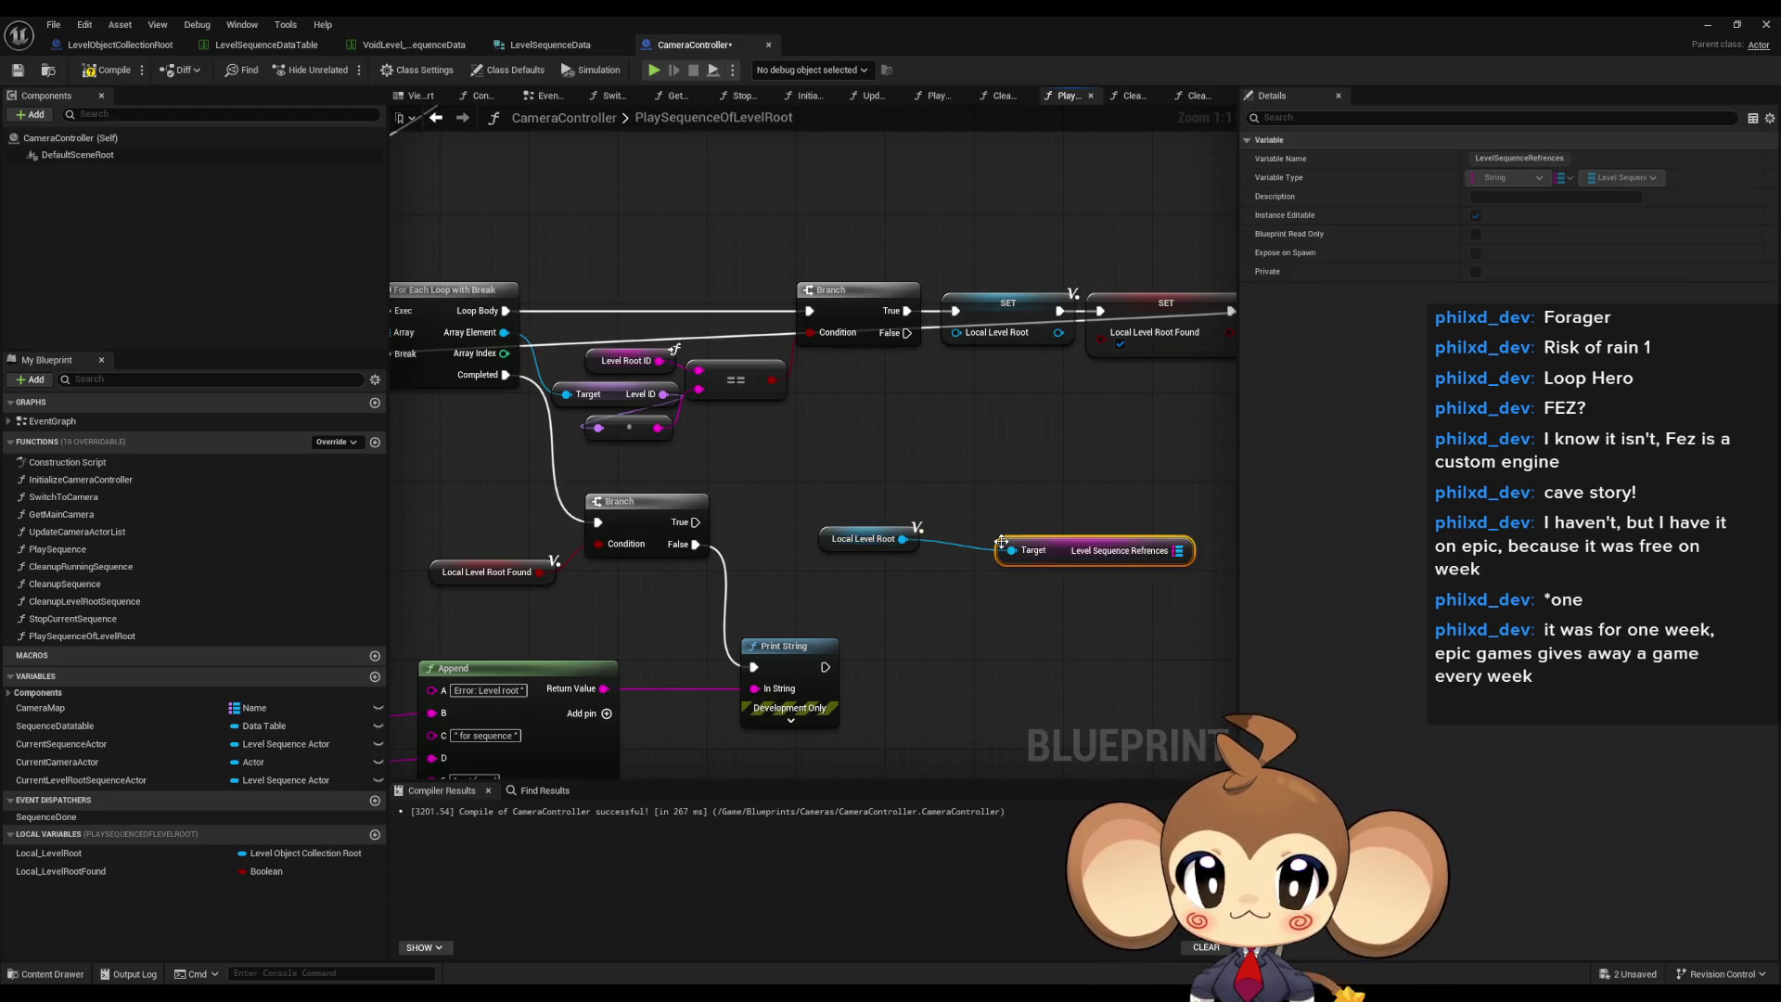
{"action": "left_click_drag", "start_coordinate": [997, 534], "coordinate": [930, 524]}
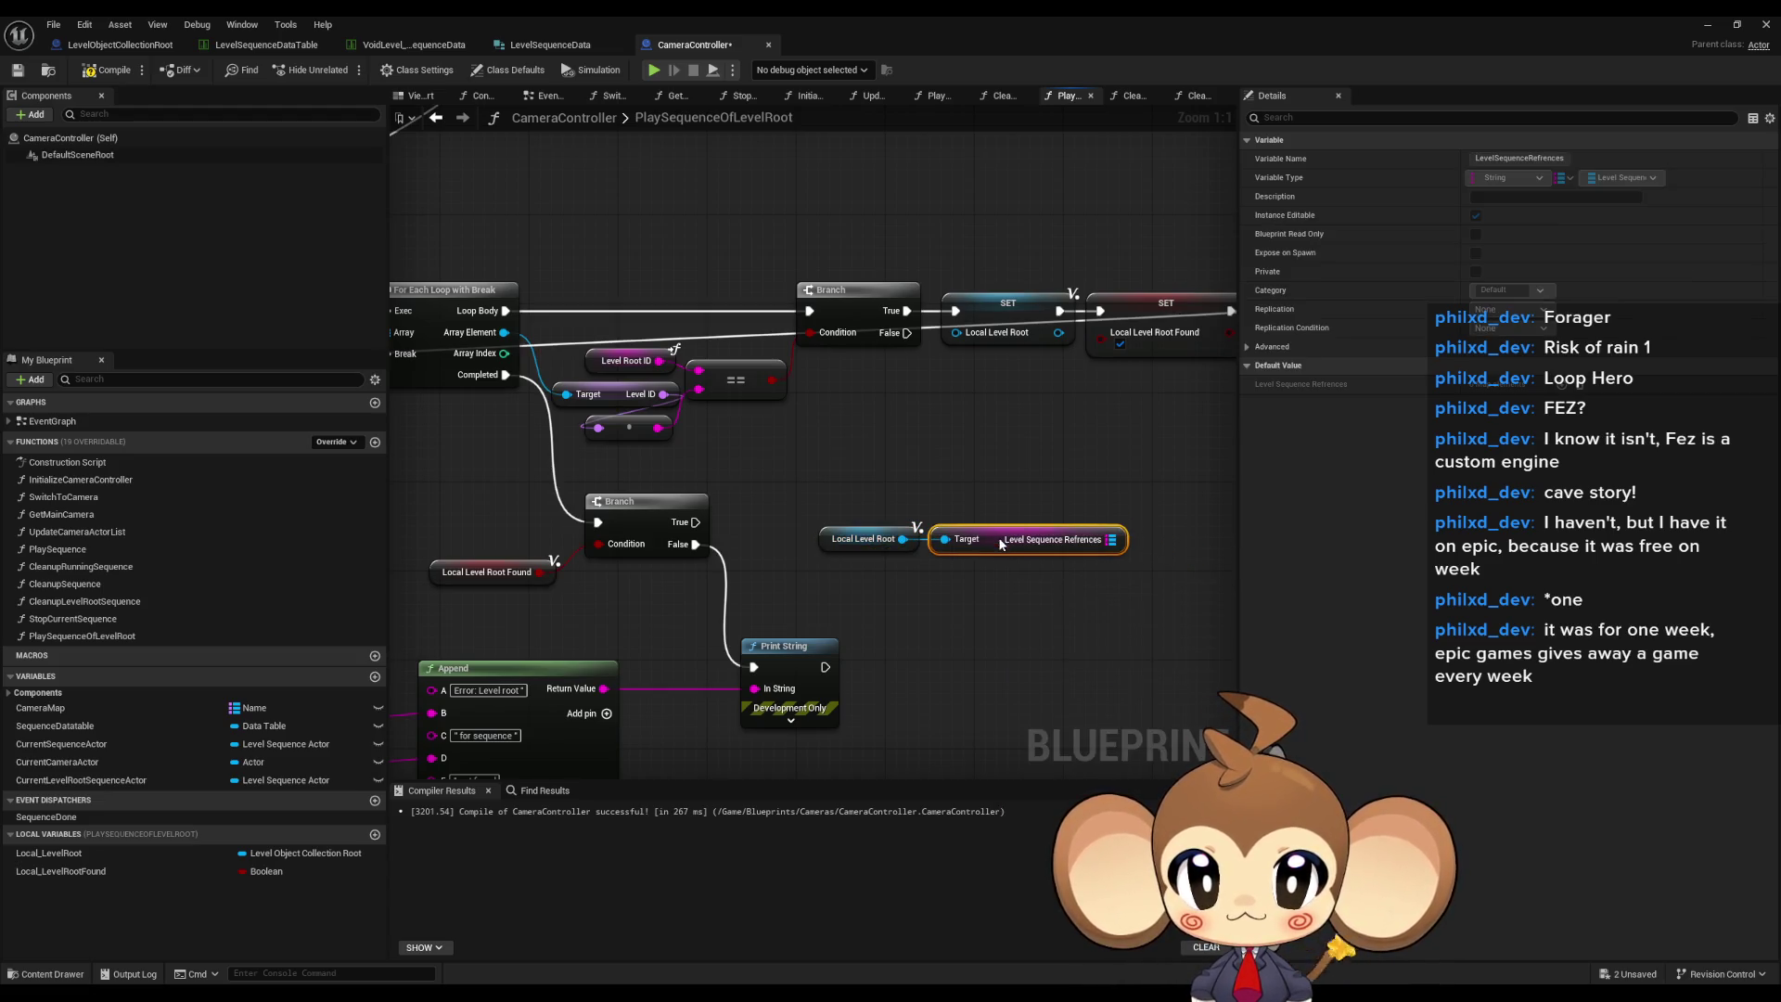
{"action": "mouse_move", "coordinate": [1111, 539]}
{"action": "left_mouse_down"}
{"action": "mouse_move", "coordinate": [1165, 532]}
{"action": "mouse_move", "coordinate": [1165, 553]}
{"action": "left_mouse_up"}
{"action": "left_click", "coordinate": [1184, 509]}
- Connect a pasted Sequence ID getter to the FIND node's search input
{"action": "left_click", "coordinate": [648, 676]}
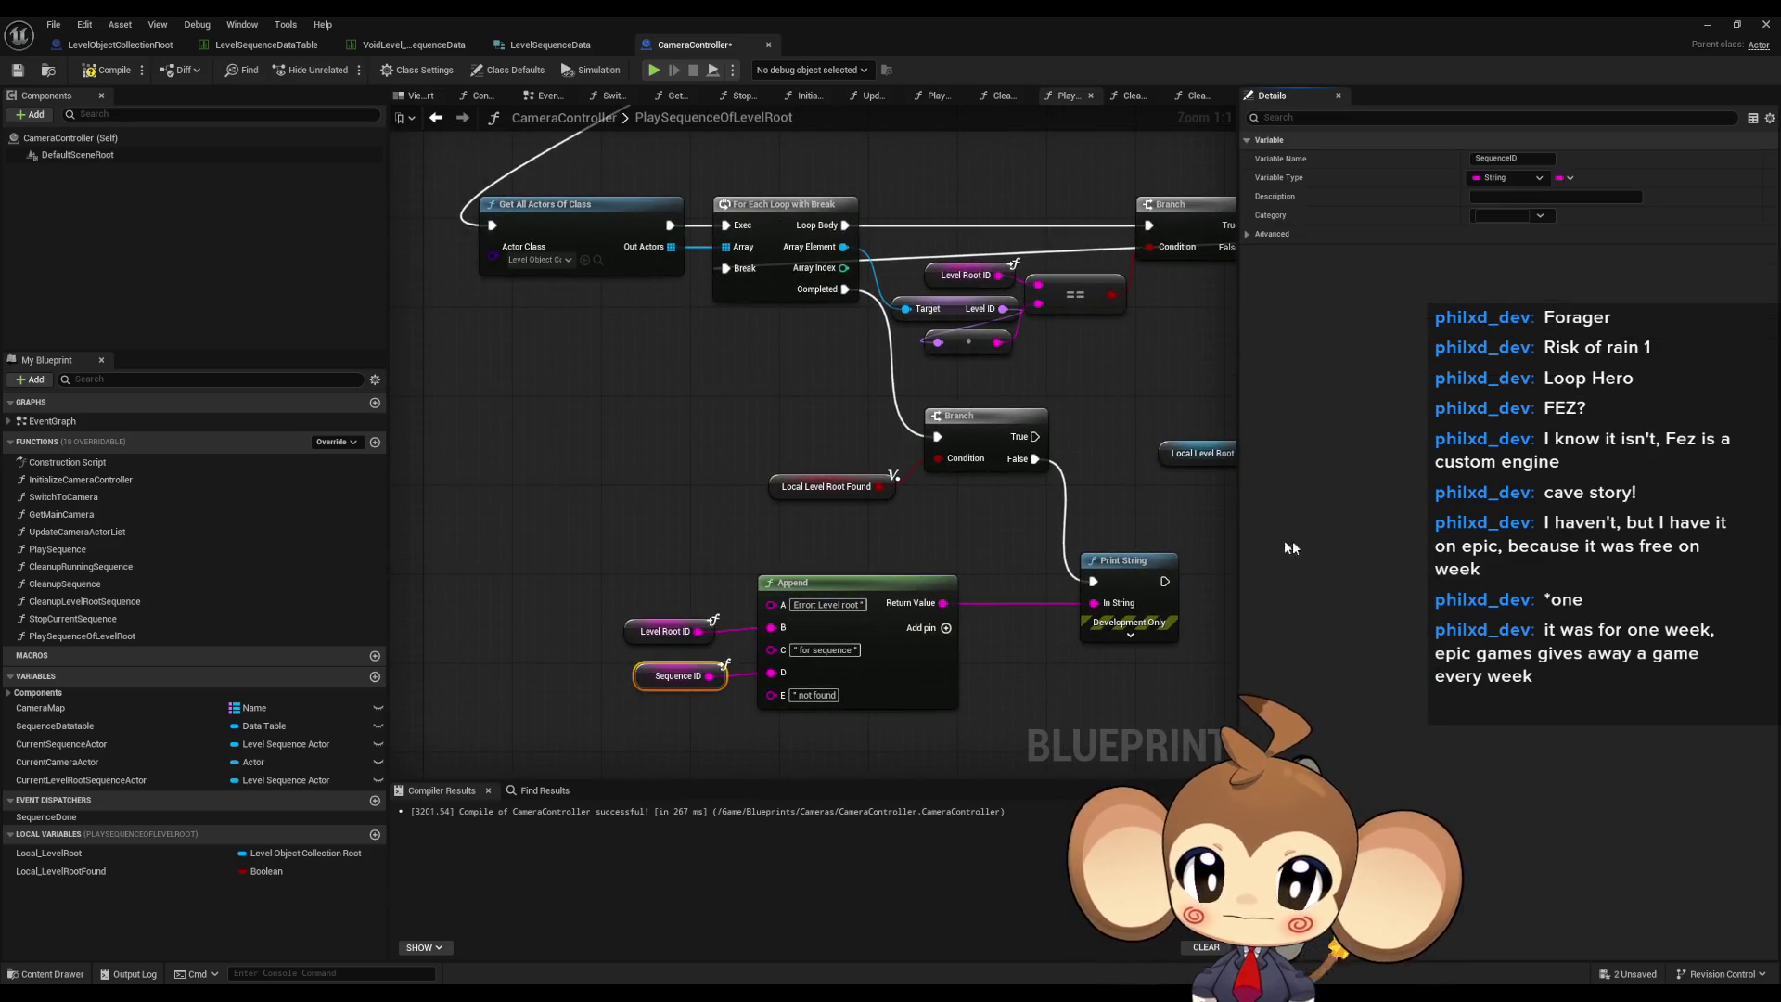
{"action": "left_click_drag", "start_coordinate": [1039, 482], "coordinate": [362, 484]}
{"action": "key", "text": "ctrl+v"}
{"action": "left_click_drag", "start_coordinate": [829, 480], "coordinate": [739, 510]}
{"action": "mouse_move", "coordinate": [349, 446]}
{"action": "left_mouse_down"}
{"action": "mouse_move", "coordinate": [875, 379]}
{"action": "mouse_move", "coordinate": [1097, 371]}
{"action": "mouse_move", "coordinate": [997, 362]}
{"action": "left_mouse_up"}
- Add a Branch driven by FIND's result and move the lookup nodes down-left
{"action": "type", "text": "branch"}
{"action": "key", "text": "Return"}
{"action": "mouse_move", "coordinate": [1056, 456]}
{"action": "left_mouse_down"}
{"action": "mouse_move", "coordinate": [1001, 406]}
{"action": "mouse_move", "coordinate": [1118, 405]}
{"action": "left_mouse_up"}
{"action": "left_click_drag", "start_coordinate": [604, 379], "coordinate": [1077, 487]}
{"action": "mouse_move", "coordinate": [1014, 455]}
{"action": "left_mouse_down"}
{"action": "mouse_move", "coordinate": [946, 478]}
{"action": "mouse_move", "coordinate": [855, 434]}
{"action": "left_mouse_up"}
- Place a Print String on the Branch's False path
{"action": "left_click_drag", "start_coordinate": [1059, 423], "coordinate": [1104, 501]}
{"action": "type", "text": "print"}
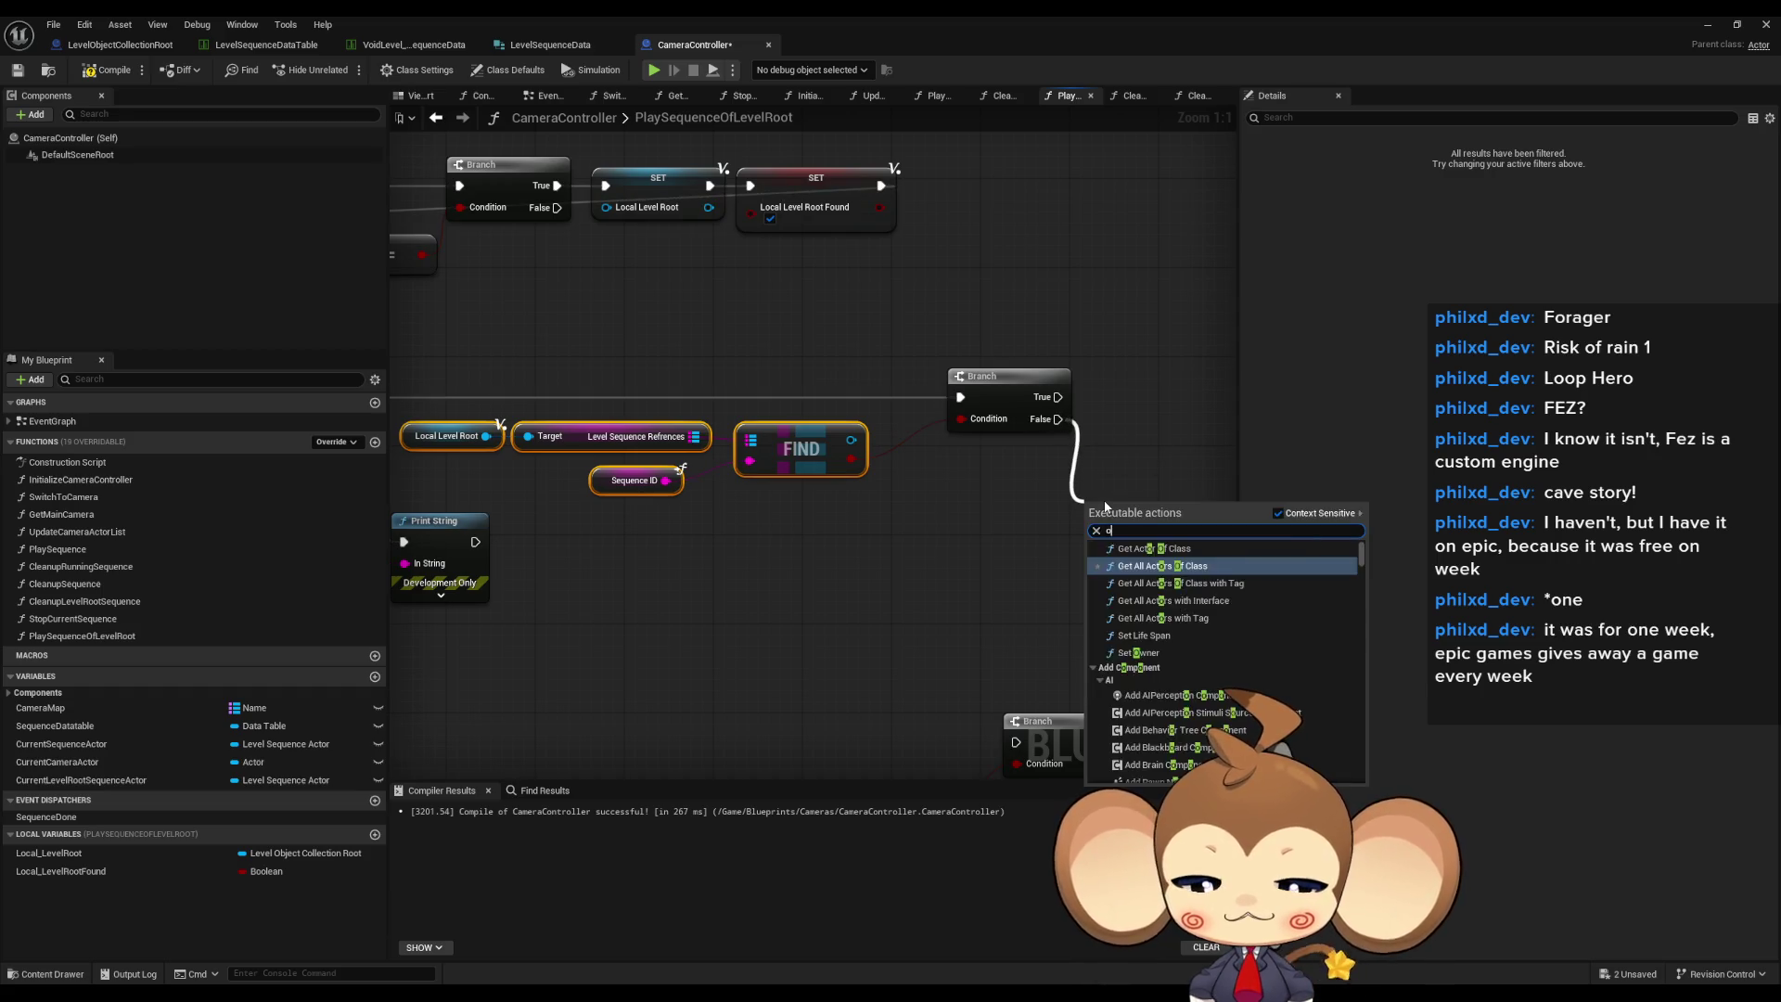
{"action": "key", "text": "Return"}
{"action": "mouse_move", "coordinate": [1118, 565]}
{"action": "left_mouse_down"}
{"action": "mouse_move", "coordinate": [1016, 593]}
{"action": "mouse_move", "coordinate": [941, 582]}
{"action": "left_mouse_up"}
- Feed Print String's text from an Append node with five inputs
{"action": "type", "text": "append"}
{"action": "key", "text": "Return"}
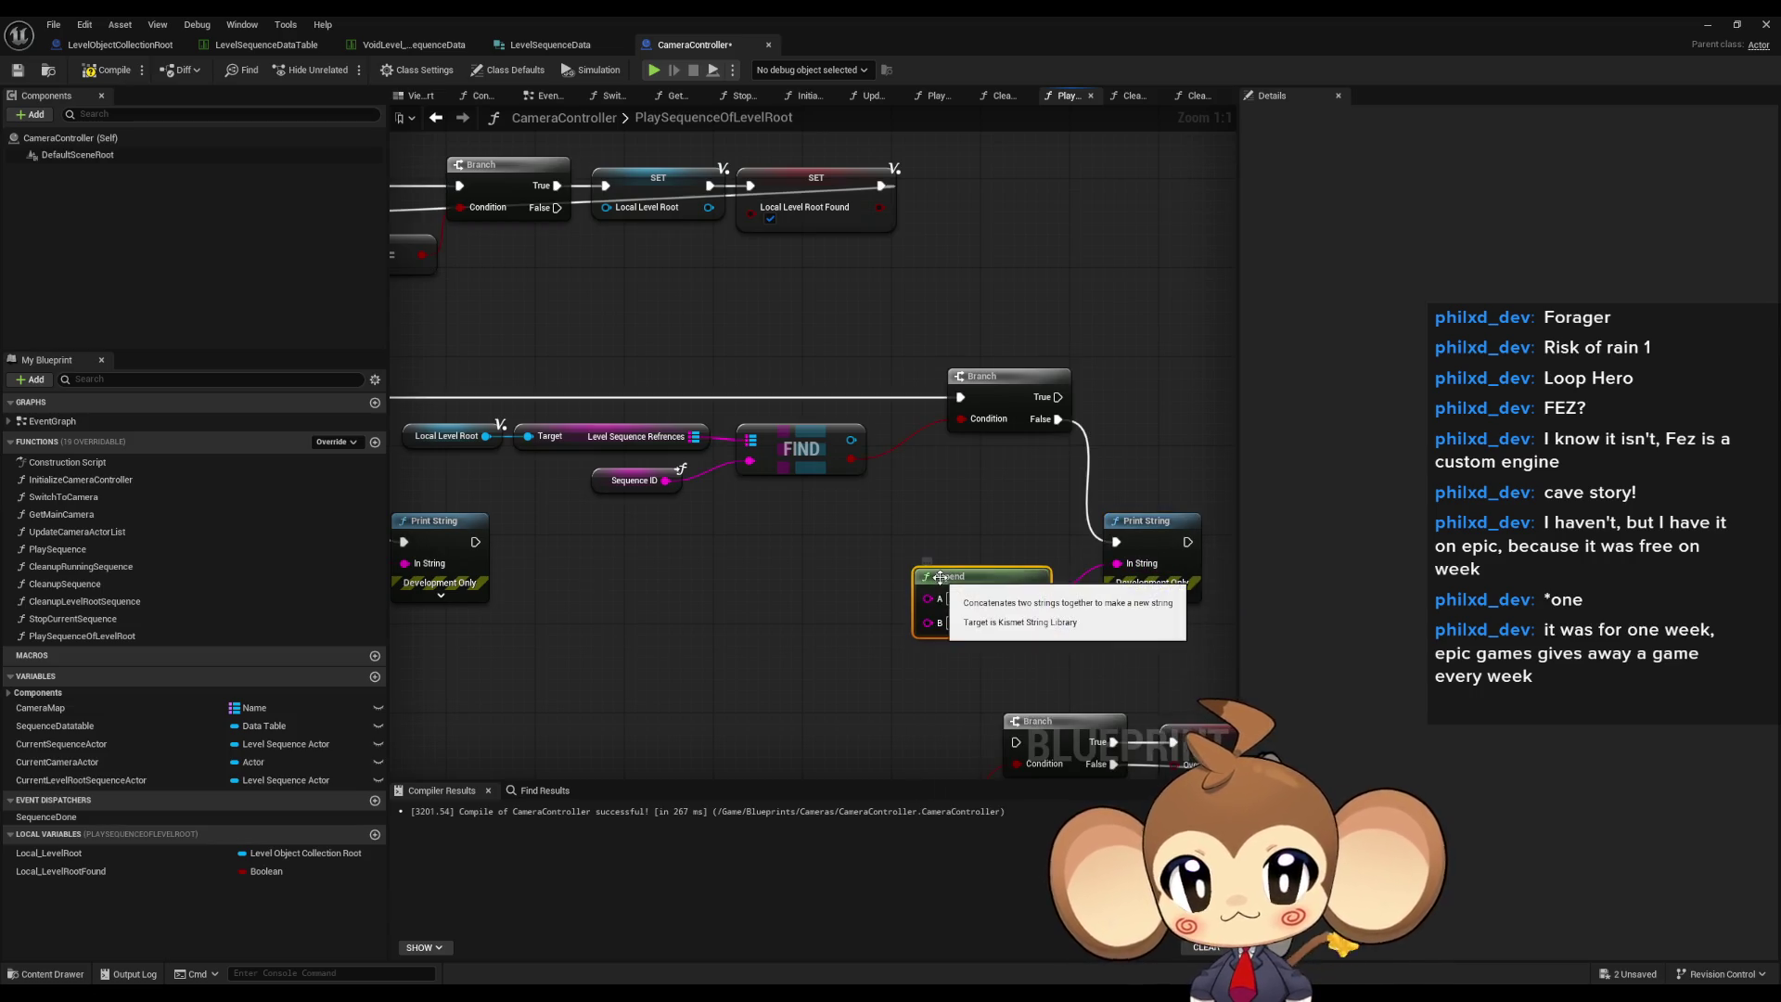
{"action": "left_click", "coordinate": [938, 623]}
{"action": "left_click", "coordinate": [938, 622]}
{"action": "left_click", "coordinate": [938, 623]}
{"action": "mouse_move", "coordinate": [684, 536]}
{"action": "left_mouse_down"}
{"action": "mouse_move", "coordinate": [825, 570]}
{"action": "mouse_move", "coordinate": [694, 577]}
{"action": "left_mouse_up"}
- Paste the ID getters, wire Sequence ID into Append, and set A to 'Error: level sequence '
{"action": "key", "text": "ctrl+v"}
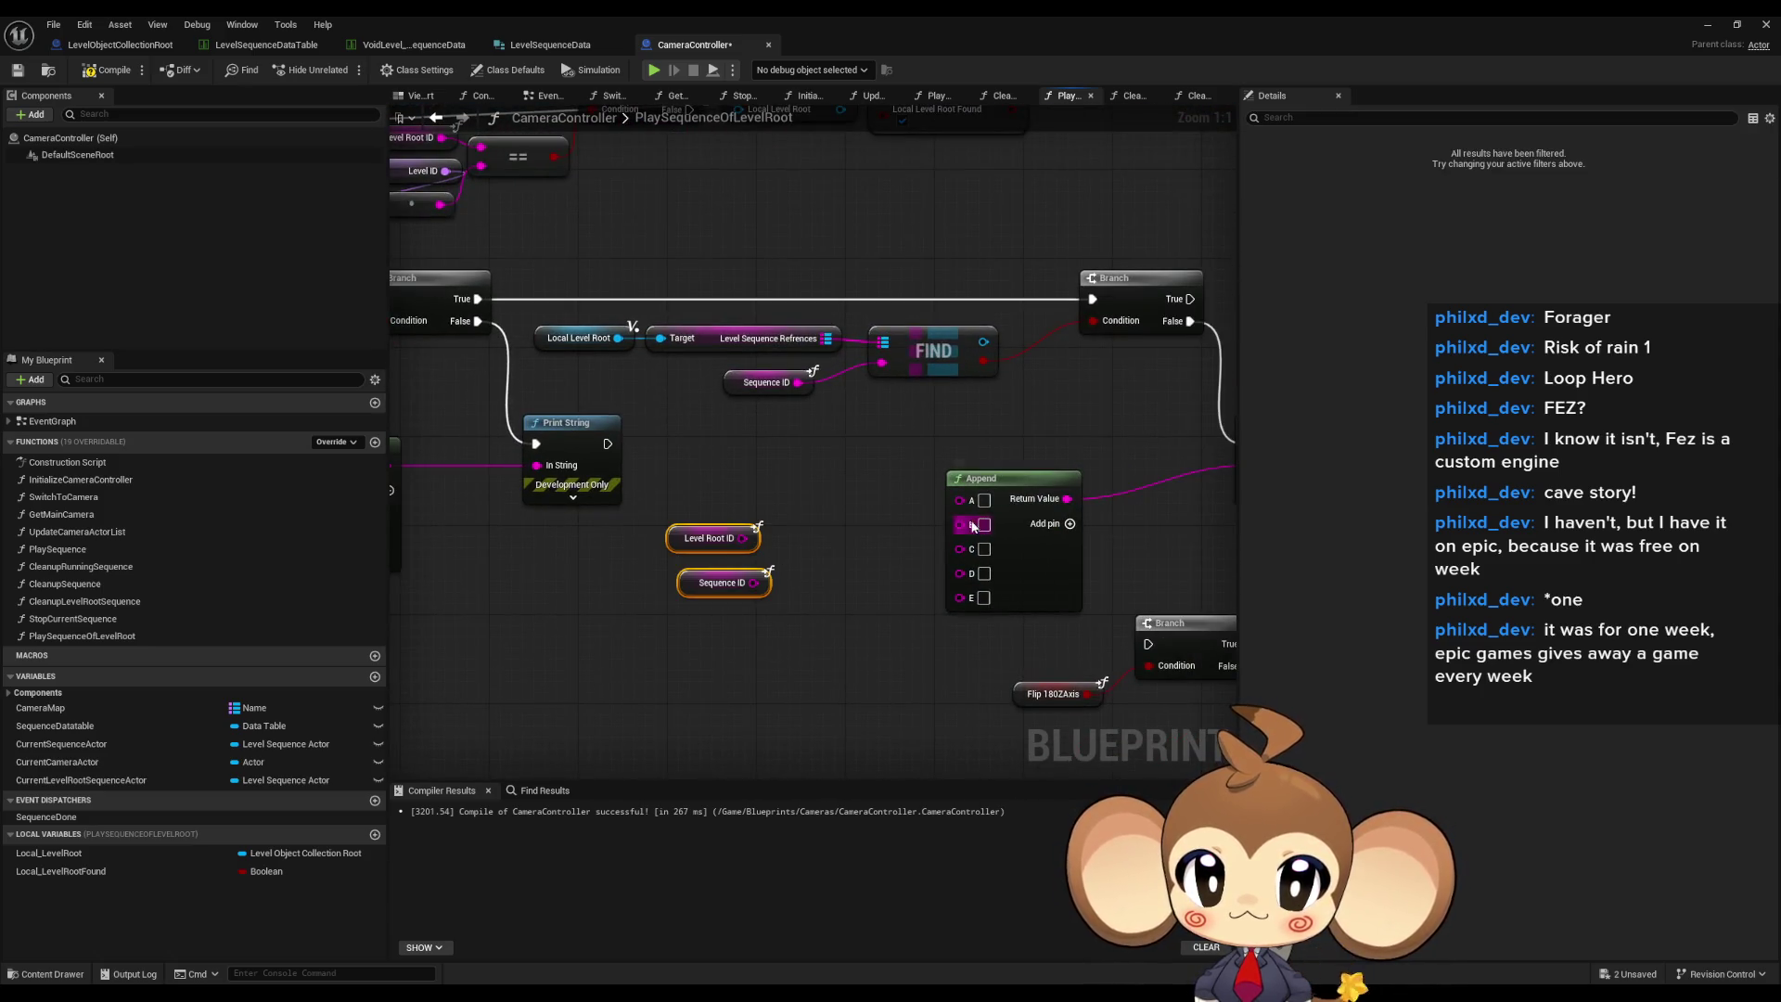
{"action": "left_click_drag", "start_coordinate": [874, 496], "coordinate": [774, 617]}
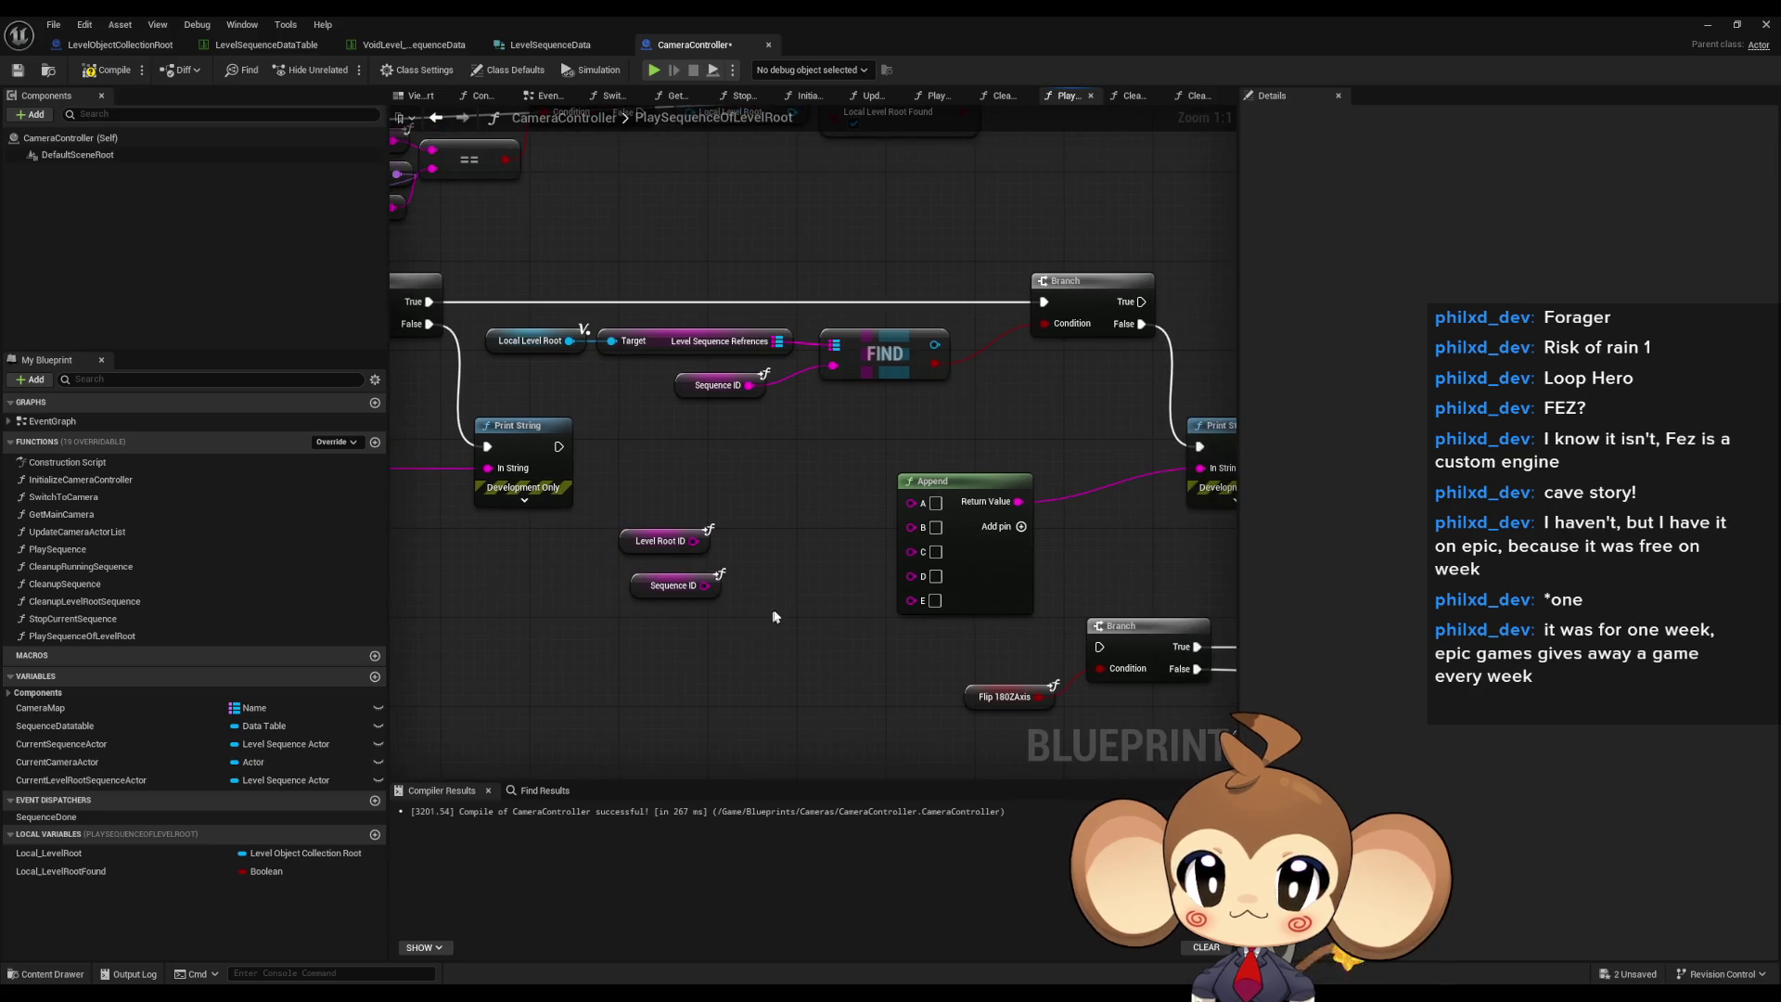
{"action": "mouse_move", "coordinate": [661, 588]}
{"action": "left_mouse_down"}
{"action": "mouse_move", "coordinate": [774, 520]}
{"action": "mouse_move", "coordinate": [916, 519]}
{"action": "mouse_move", "coordinate": [912, 503]}
{"action": "left_mouse_up"}
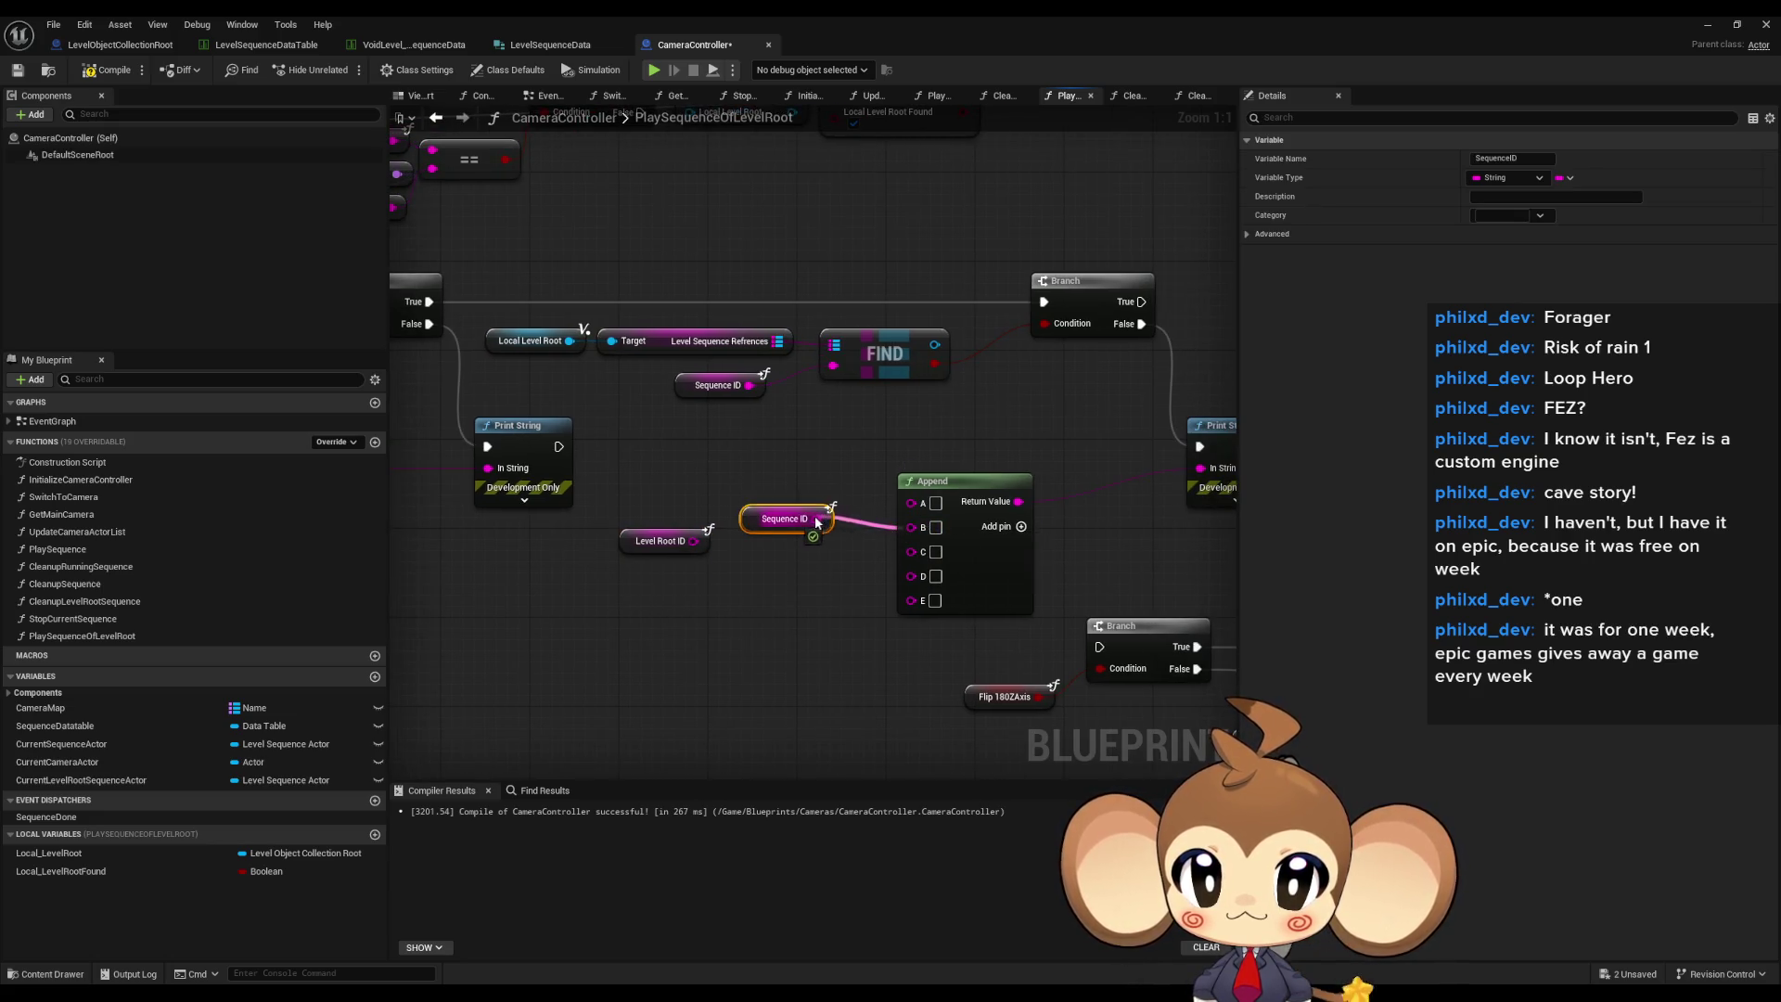
{"action": "left_click", "coordinate": [935, 503]}
{"action": "type", "text": "Err"}
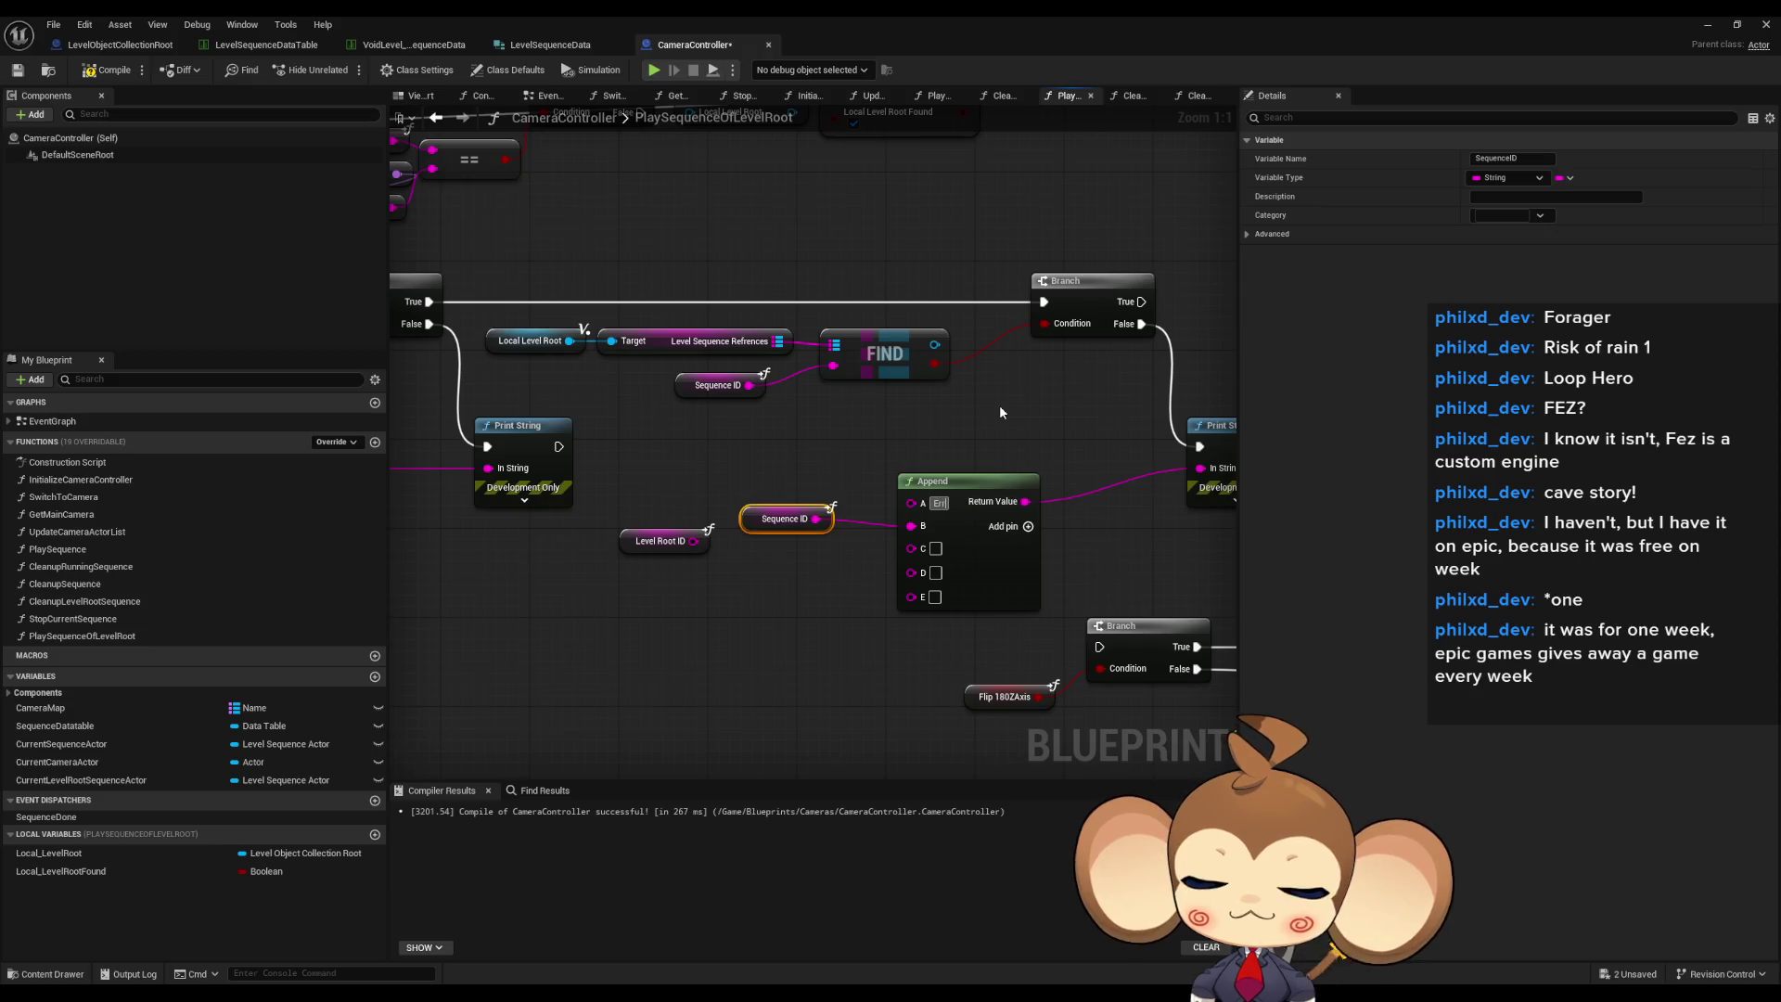
{"action": "type", "text": "or: lev"}
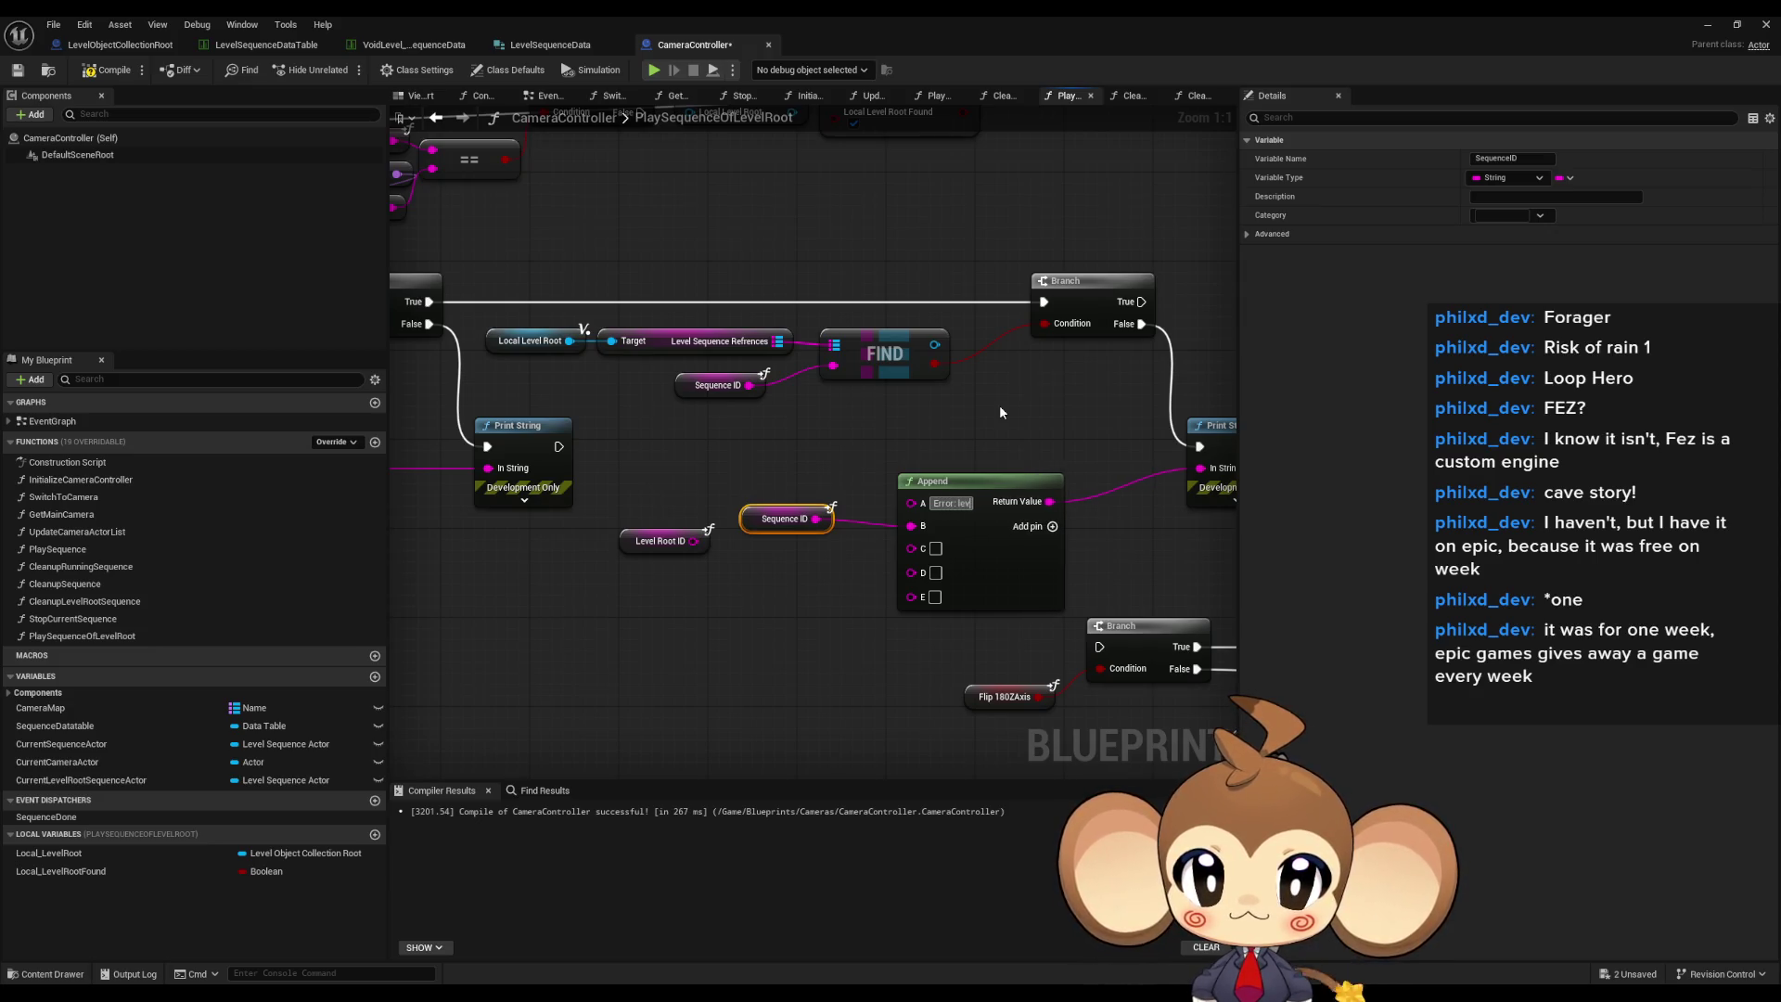
{"action": "type", "text": "el seque"}
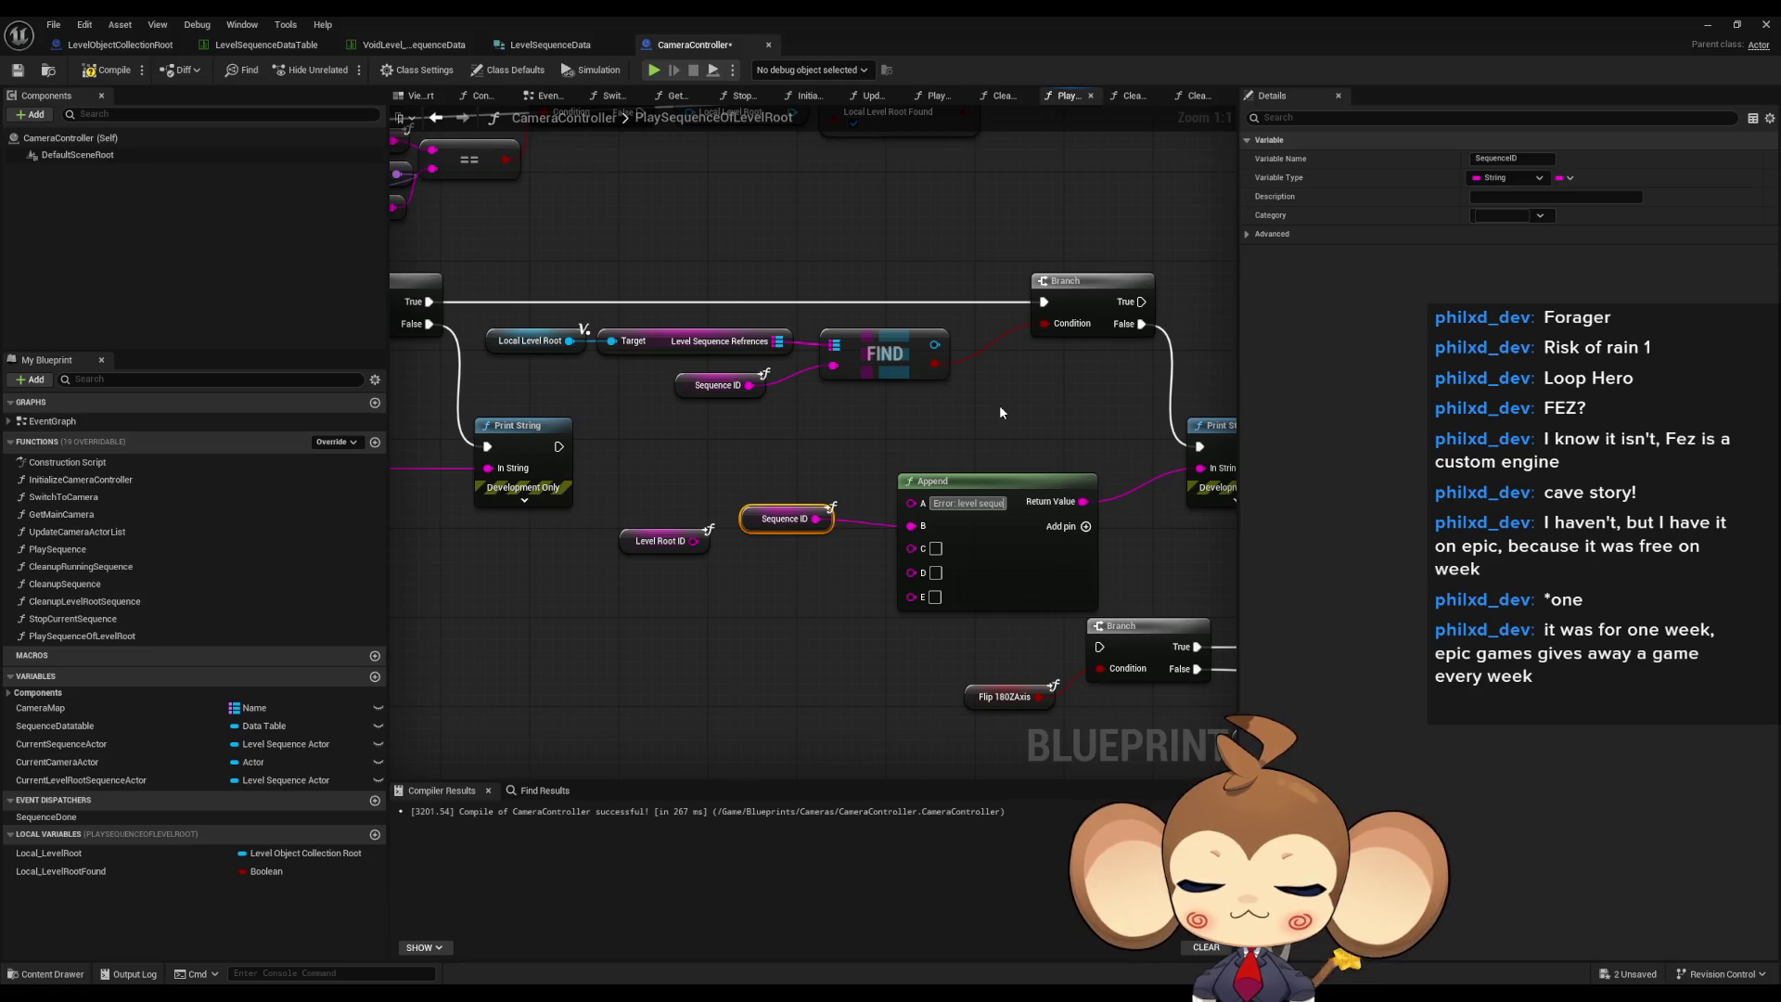
{"action": "type", "text": "nce \""}
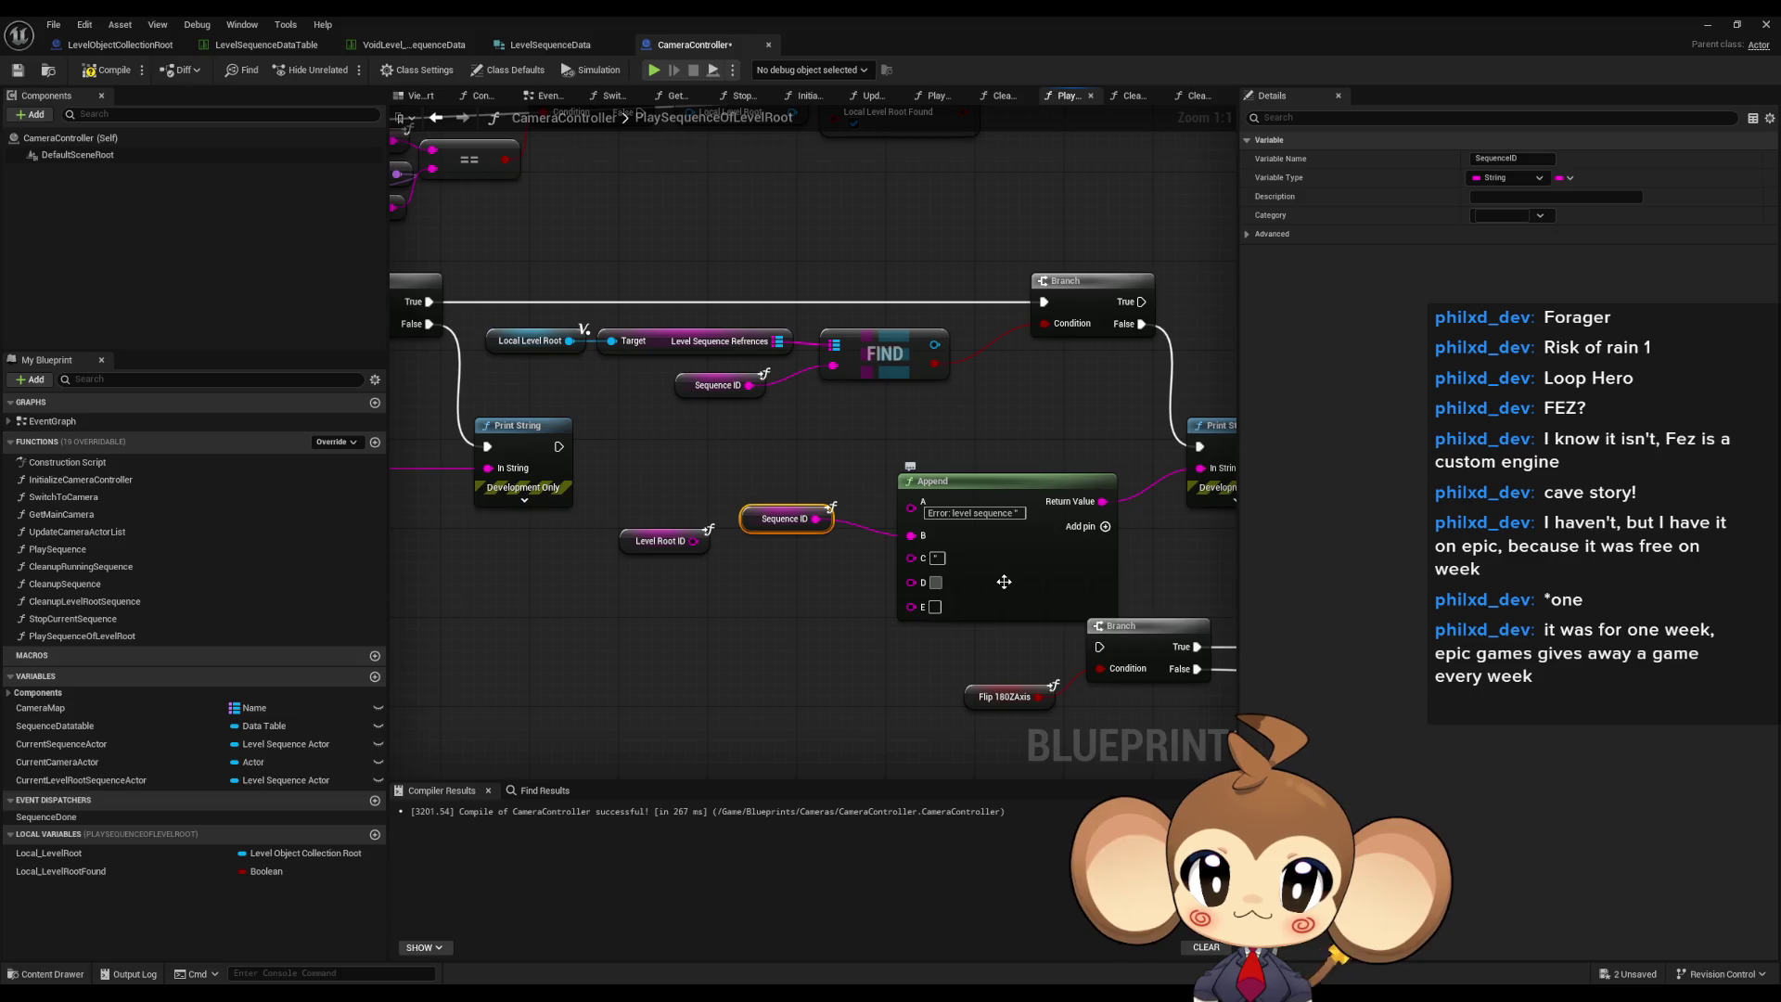
- Wire Level Root ID into Append's D input and end the C text with 'root '
{"action": "mouse_move", "coordinate": [911, 583]}
{"action": "left_mouse_down"}
{"action": "mouse_move", "coordinate": [688, 545]}
{"action": "mouse_move", "coordinate": [783, 580]}
{"action": "left_mouse_up"}
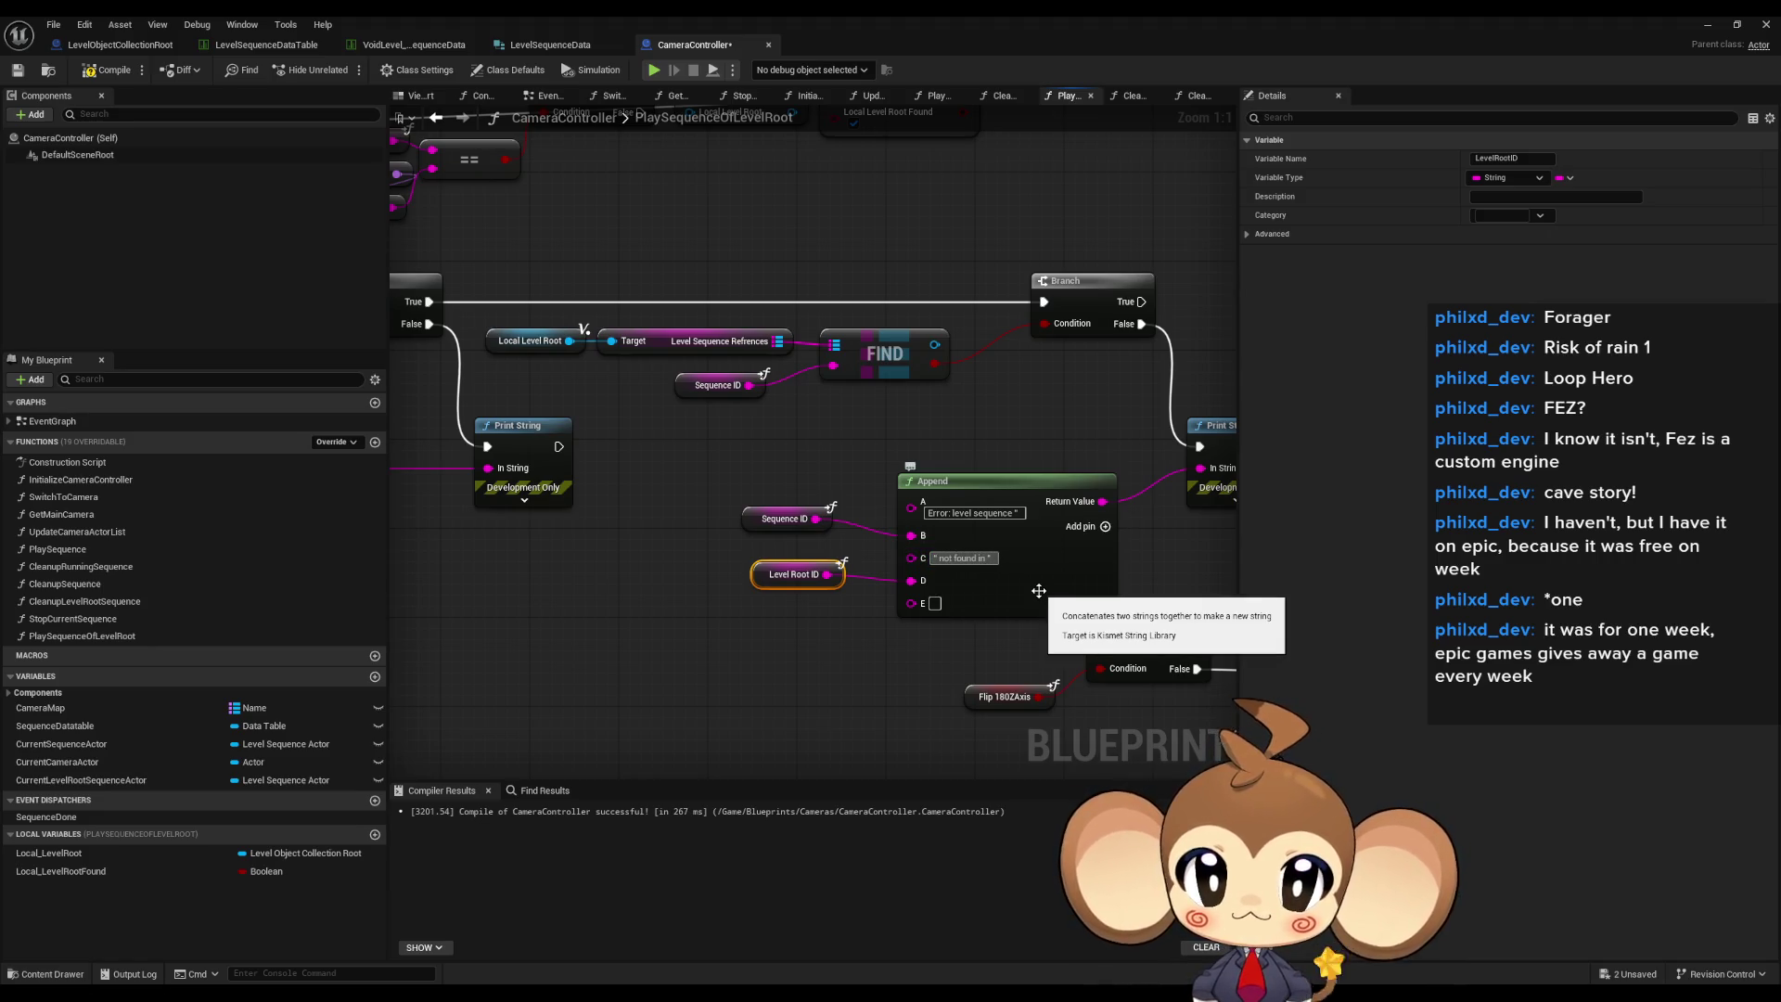
{"action": "left_click", "coordinate": [988, 559]}
{"action": "key", "text": "End"}
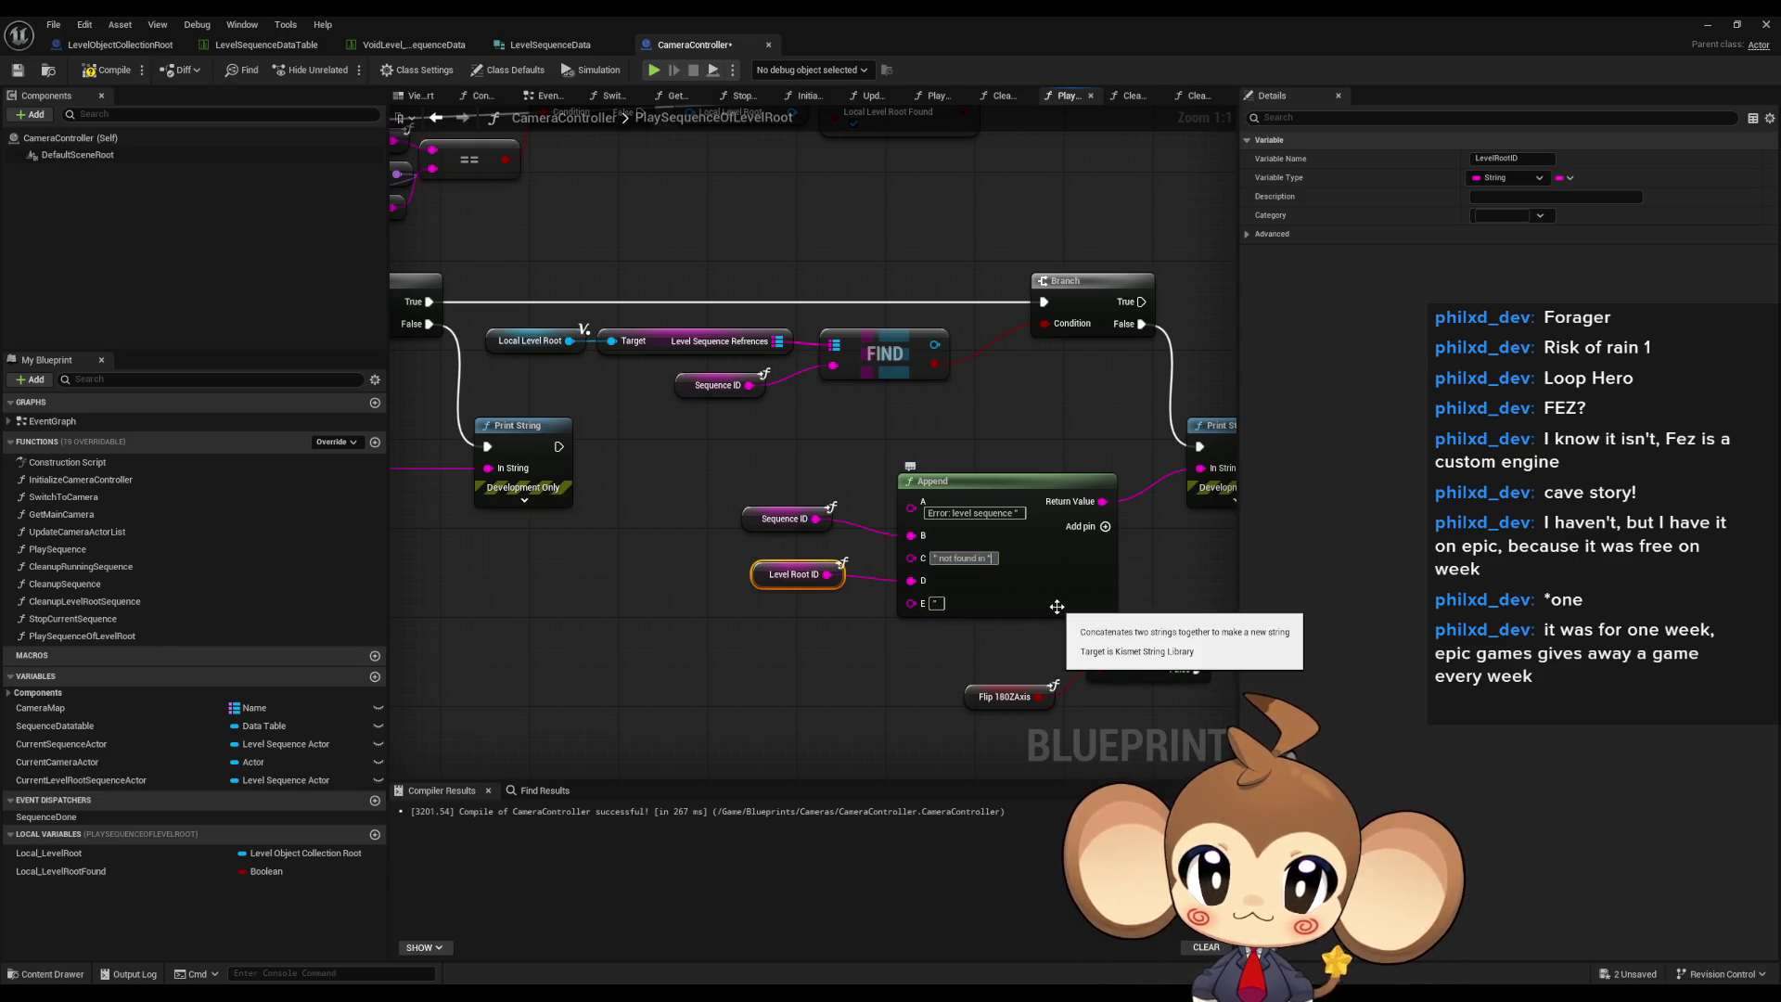
{"action": "type", "text": "root \""}
{"action": "key", "text": "Return"}
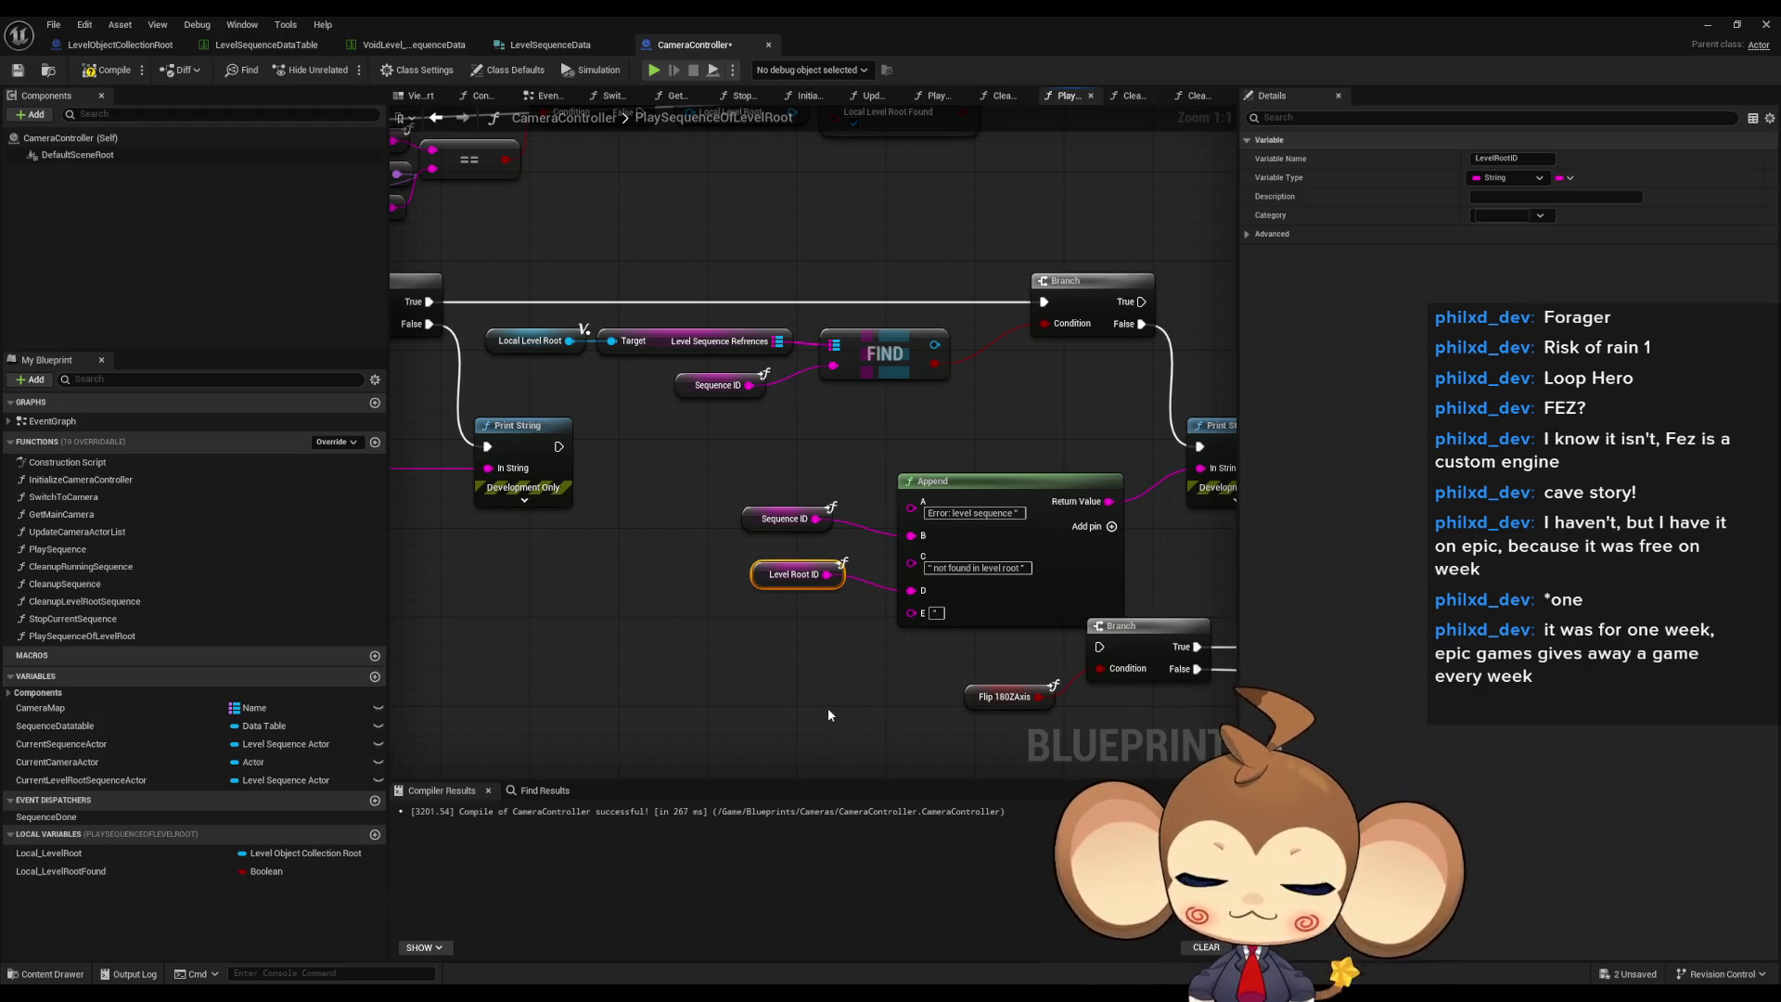
- Tidy the layout by moving the Append node up-left
{"action": "left_click", "coordinate": [828, 707]}
{"action": "left_click_drag", "start_coordinate": [828, 707], "coordinate": [725, 625]}
{"action": "mouse_move", "coordinate": [818, 477]}
{"action": "left_mouse_down"}
{"action": "mouse_move", "coordinate": [772, 455]}
{"action": "mouse_move", "coordinate": [828, 570]}
{"action": "left_mouse_up"}
{"action": "left_click", "coordinate": [938, 470]}
{"action": "scroll", "coordinate": [721, 481], "scroll_direction": "down", "scroll_amount": 1}
- Promote FIND's Value to a new local variable named Local_LevelSequenceActor
{"action": "scroll", "coordinate": [721, 488], "scroll_direction": "down", "scroll_amount": 1}
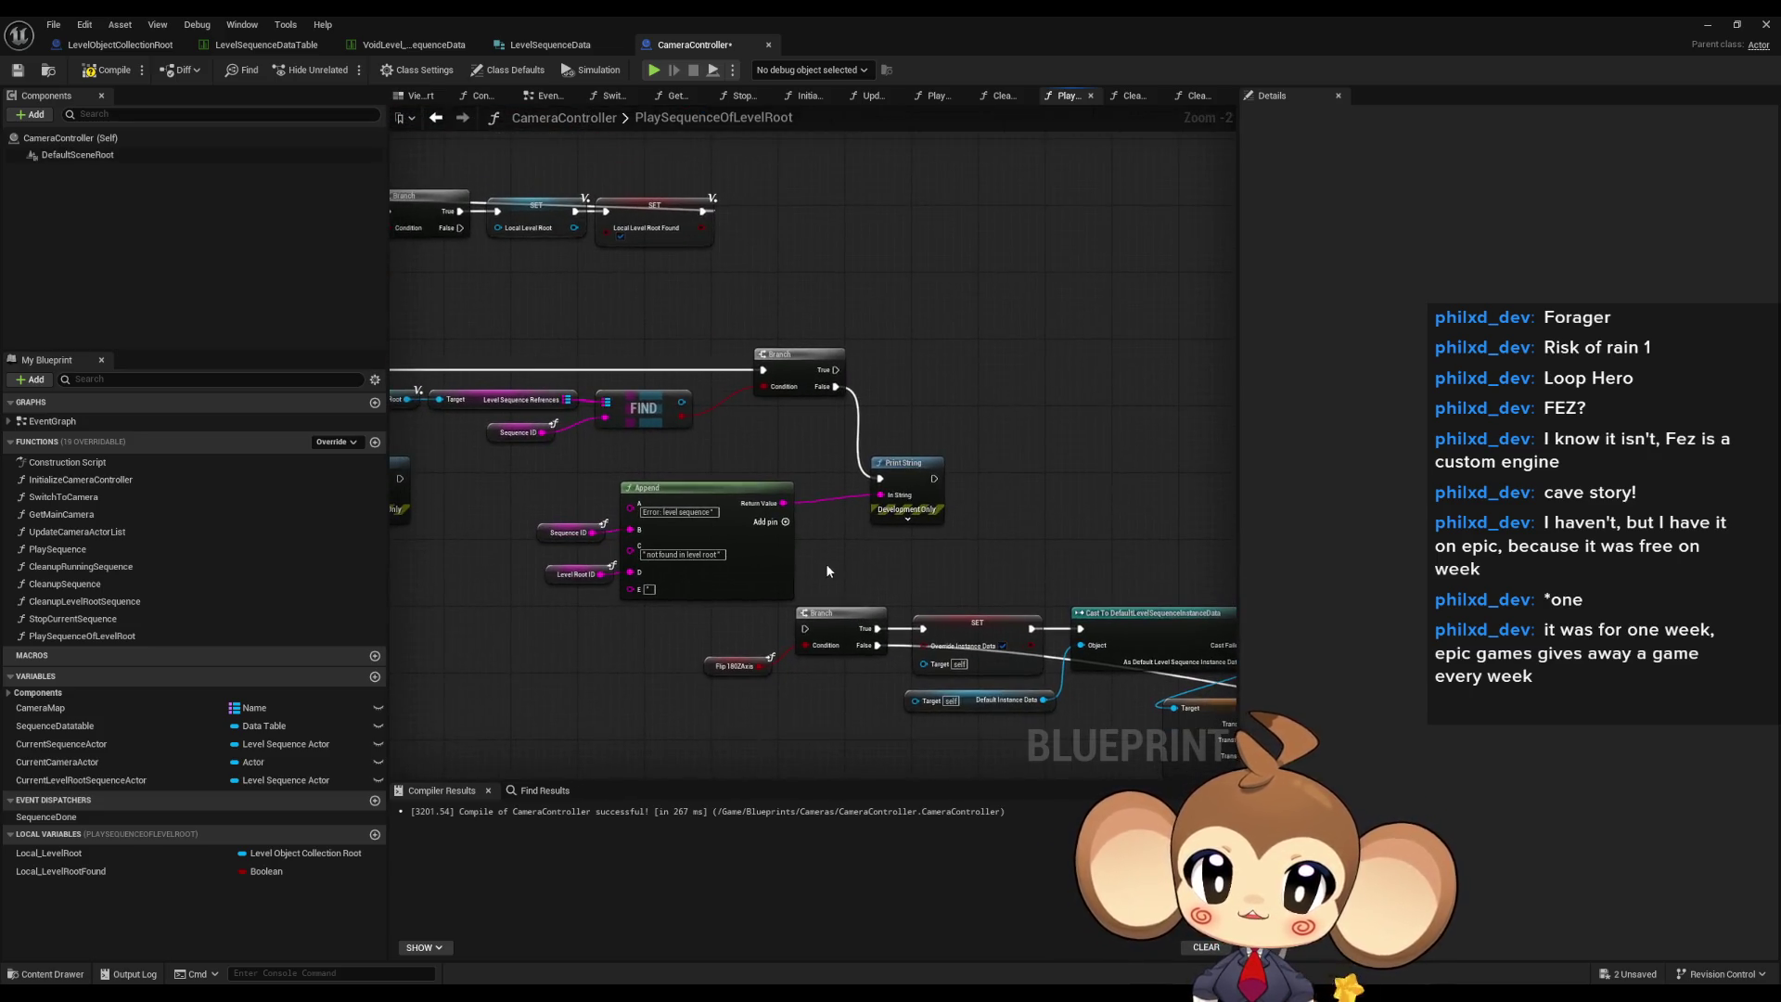
{"action": "left_click_drag", "start_coordinate": [868, 384], "coordinate": [833, 359]}
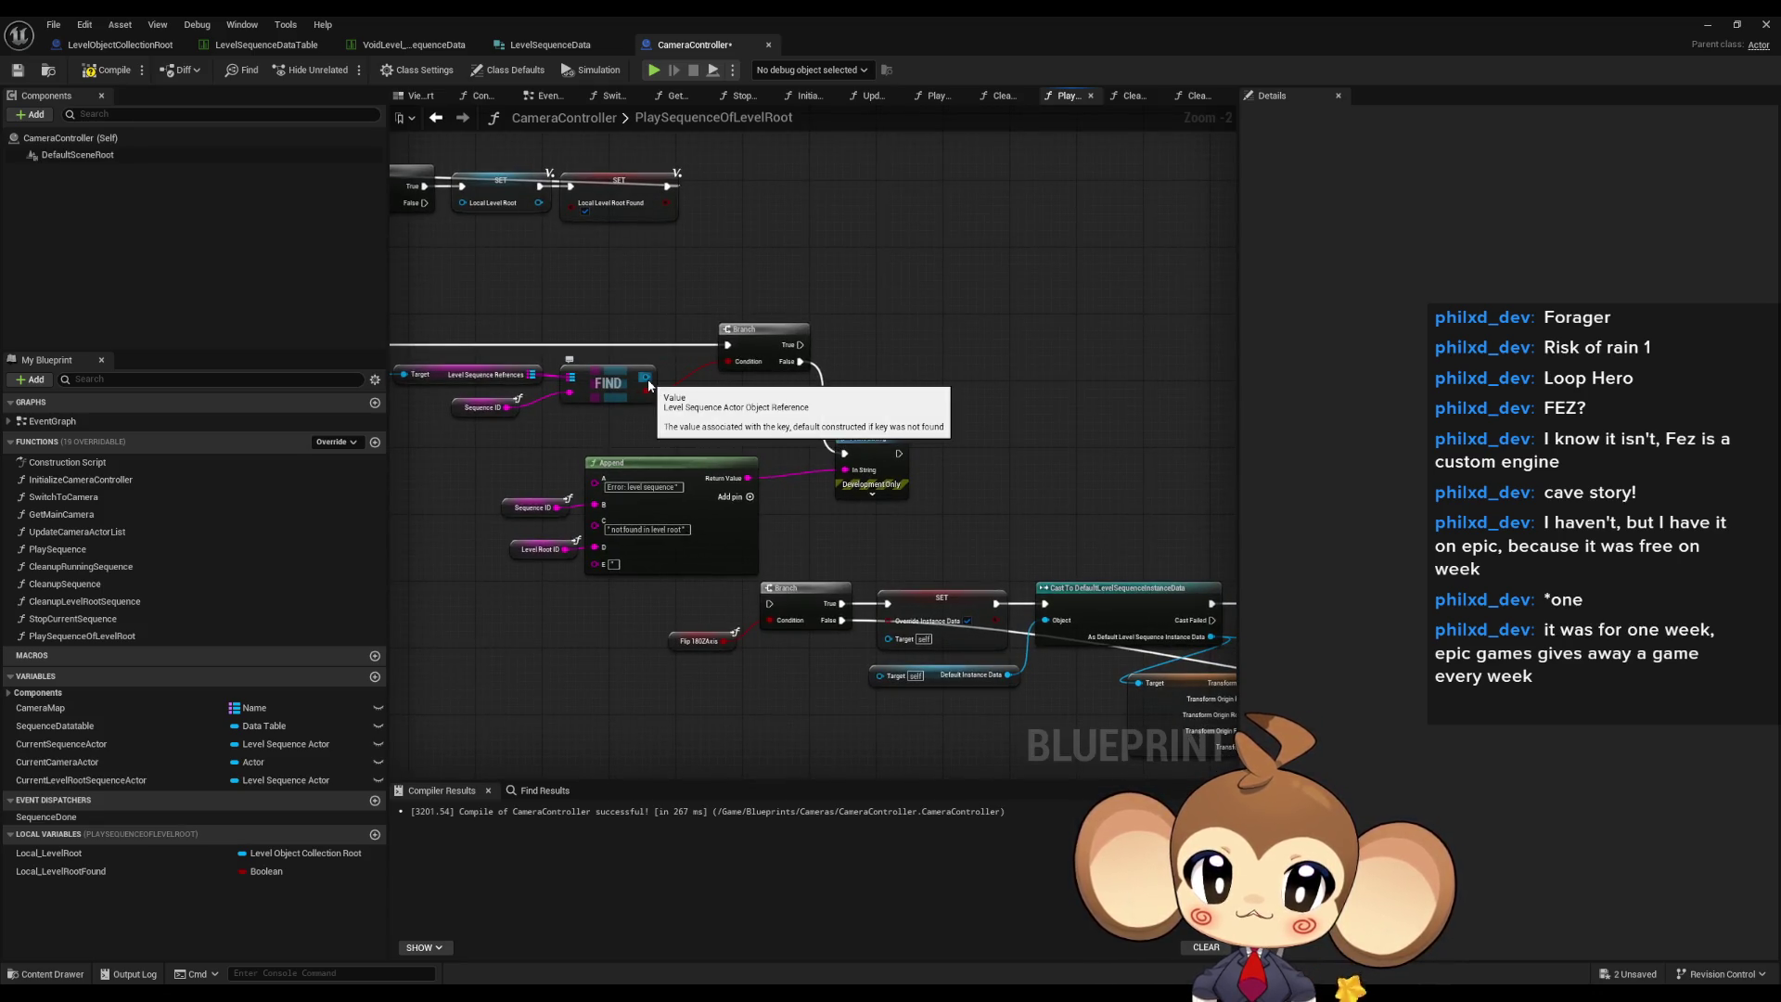
{"action": "mouse_move", "coordinate": [648, 382]}
{"action": "left_mouse_down"}
{"action": "mouse_move", "coordinate": [817, 397]}
{"action": "mouse_move", "coordinate": [912, 360]}
{"action": "left_mouse_up"}
{"action": "type", "text": "local"}
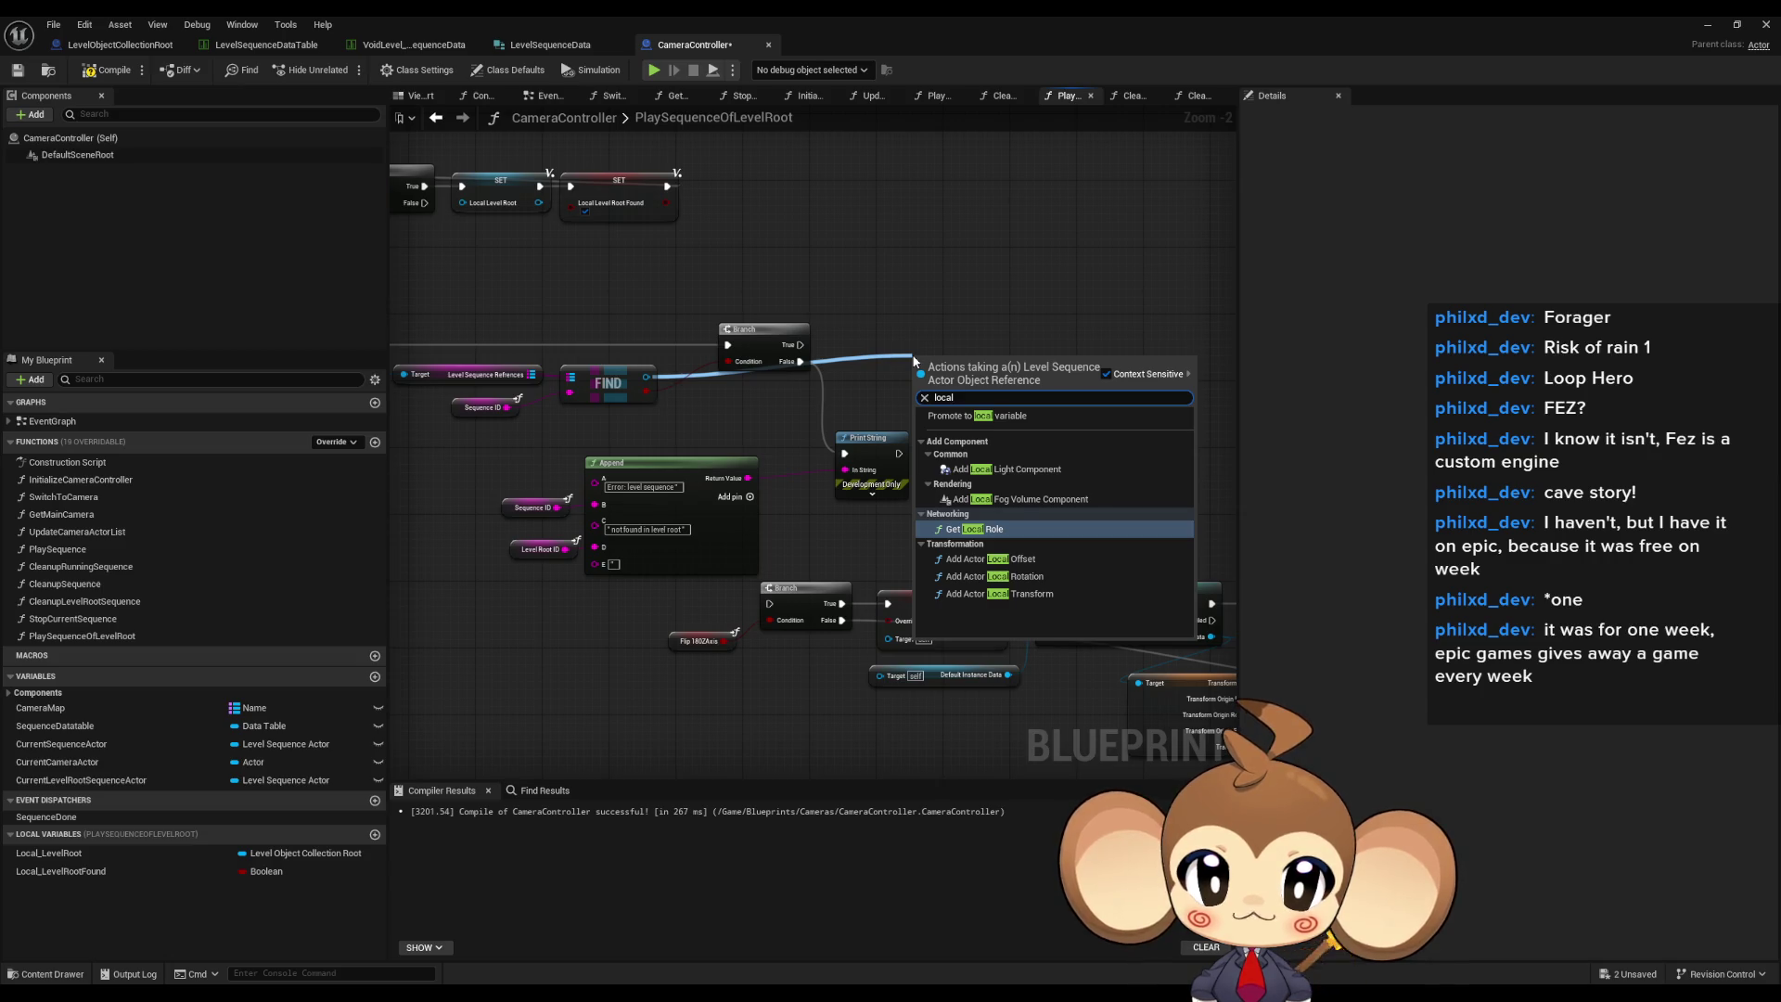
{"action": "key", "text": "Up"}
{"action": "key", "text": "Up"}
{"action": "key", "text": "Up"}
{"action": "key", "text": "Return"}
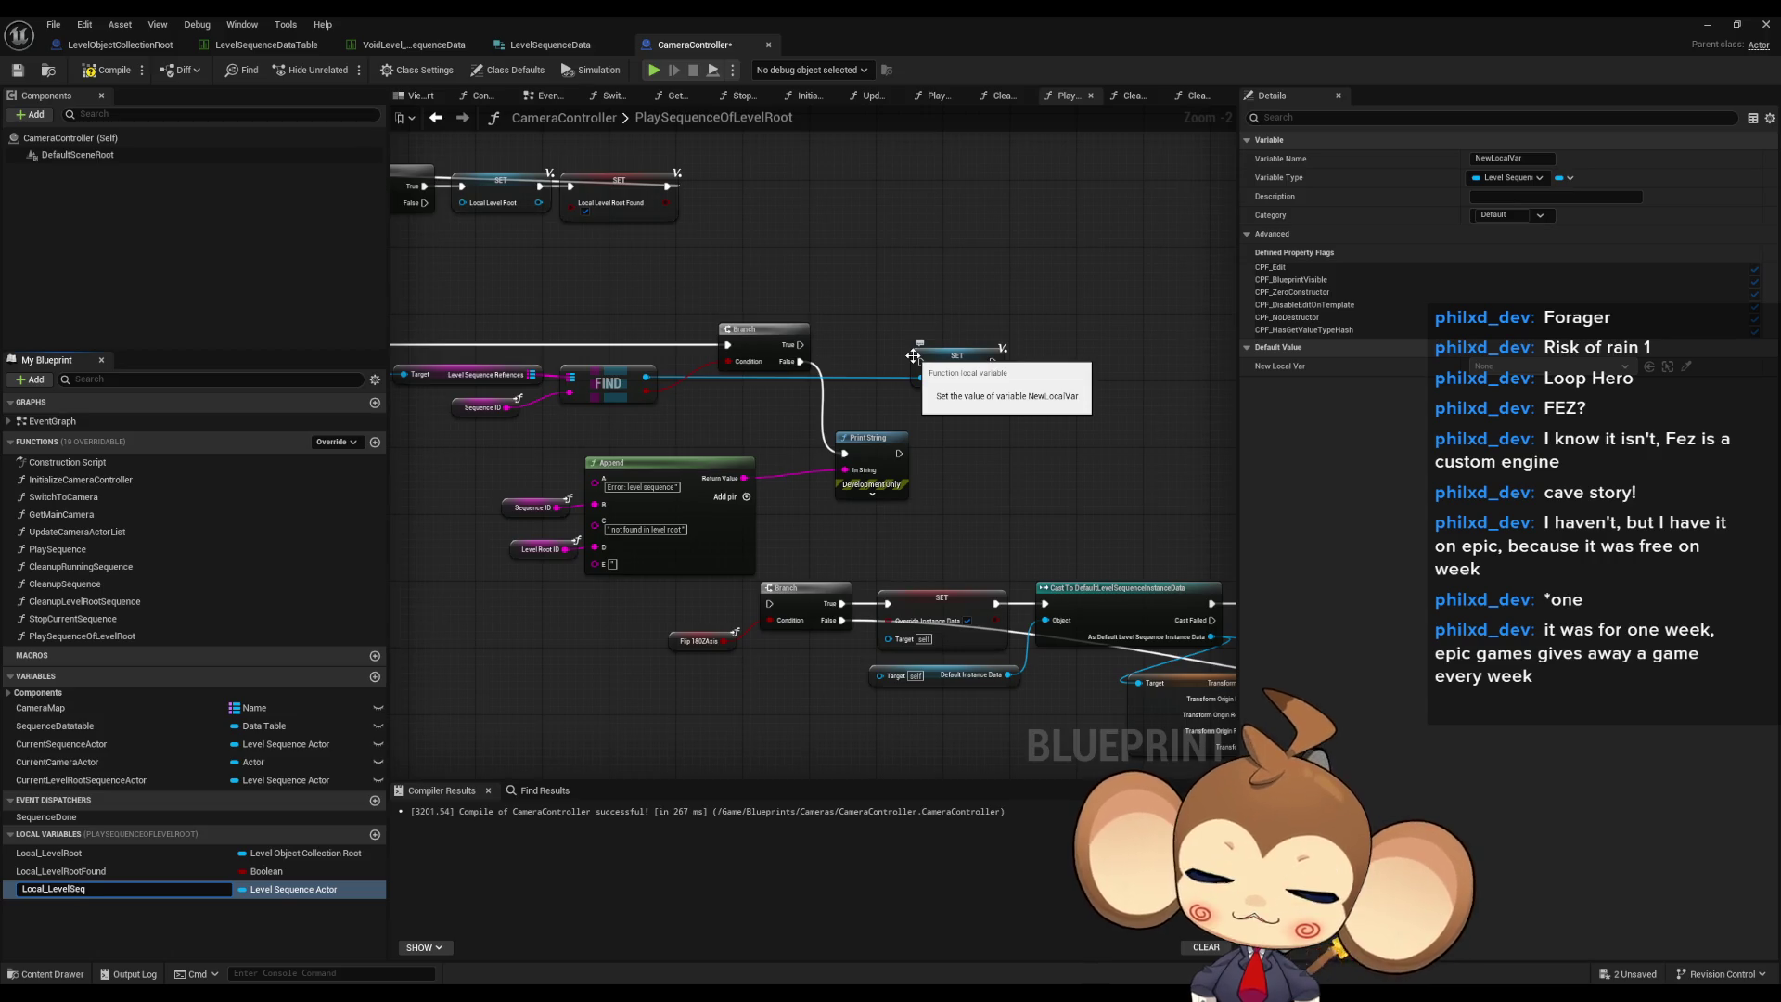
{"action": "type", "text": "r"}
{"action": "key", "text": "Return"}
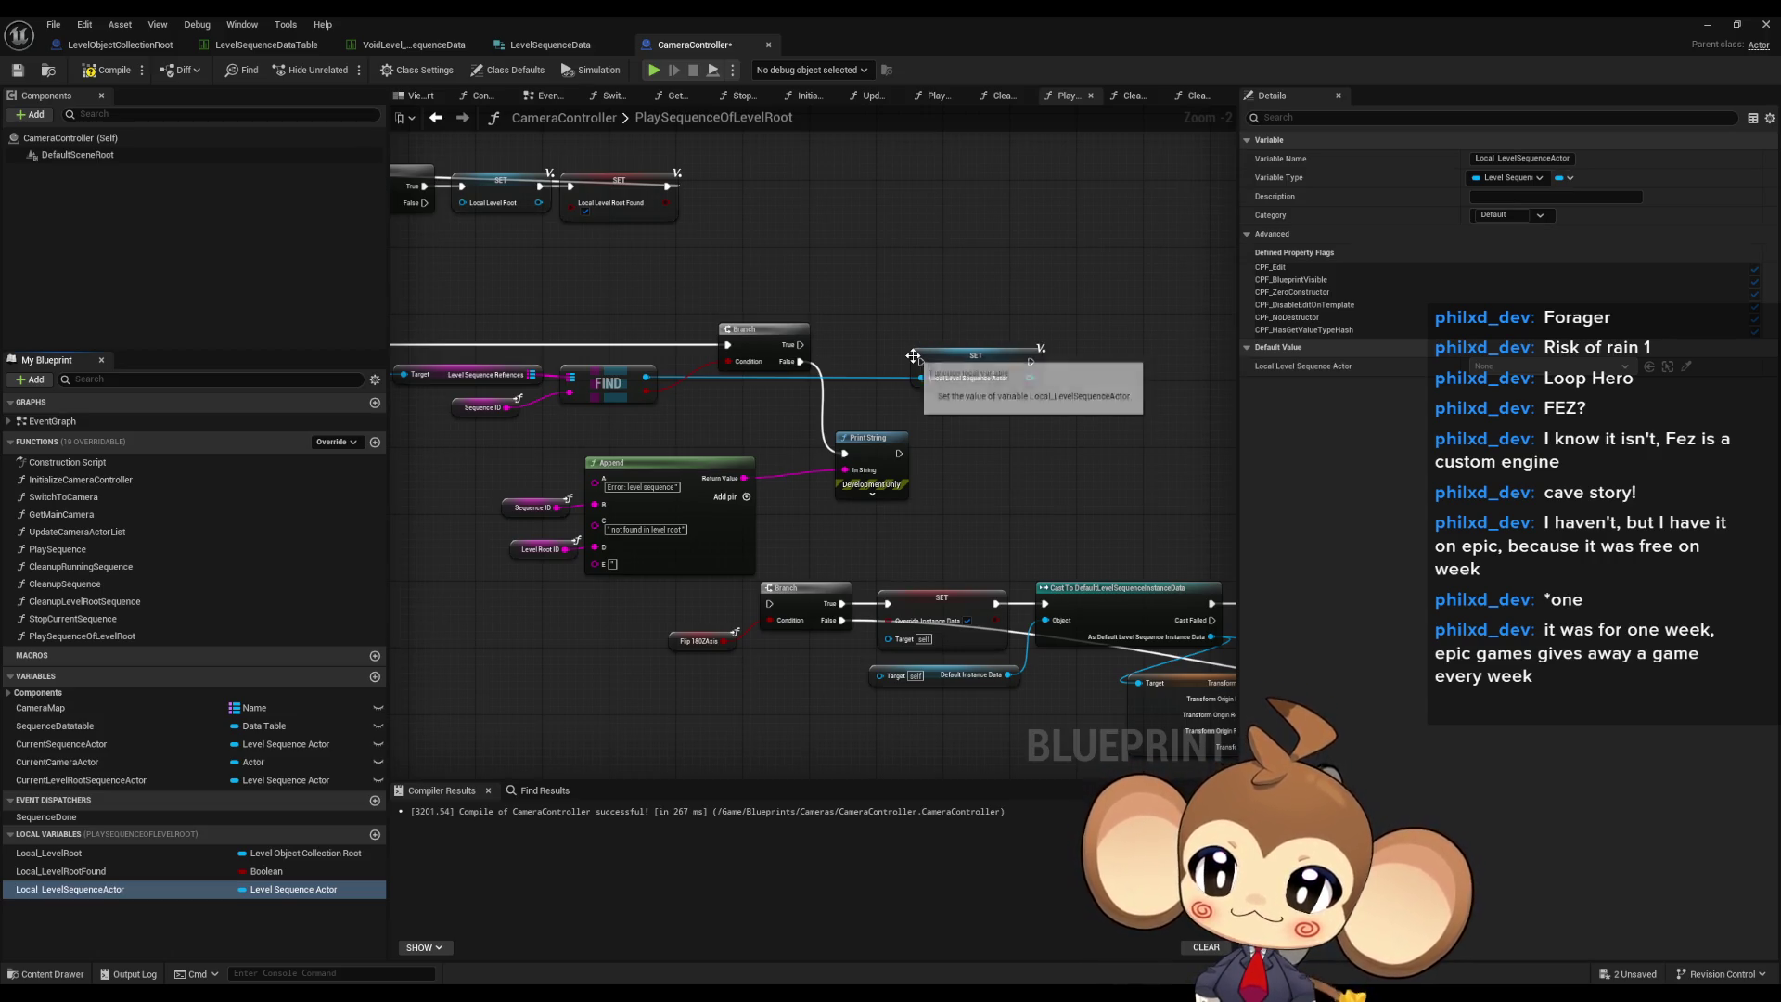
- Run the new SET on the Branch's True path and continue into the lower Branch
{"action": "left_click_drag", "start_coordinate": [800, 346], "coordinate": [953, 368]}
{"action": "mouse_move", "coordinate": [892, 315]}
{"action": "left_mouse_down"}
{"action": "mouse_move", "coordinate": [881, 432]}
{"action": "mouse_move", "coordinate": [686, 570]}
{"action": "mouse_move", "coordinate": [1206, 723]}
{"action": "left_mouse_up"}
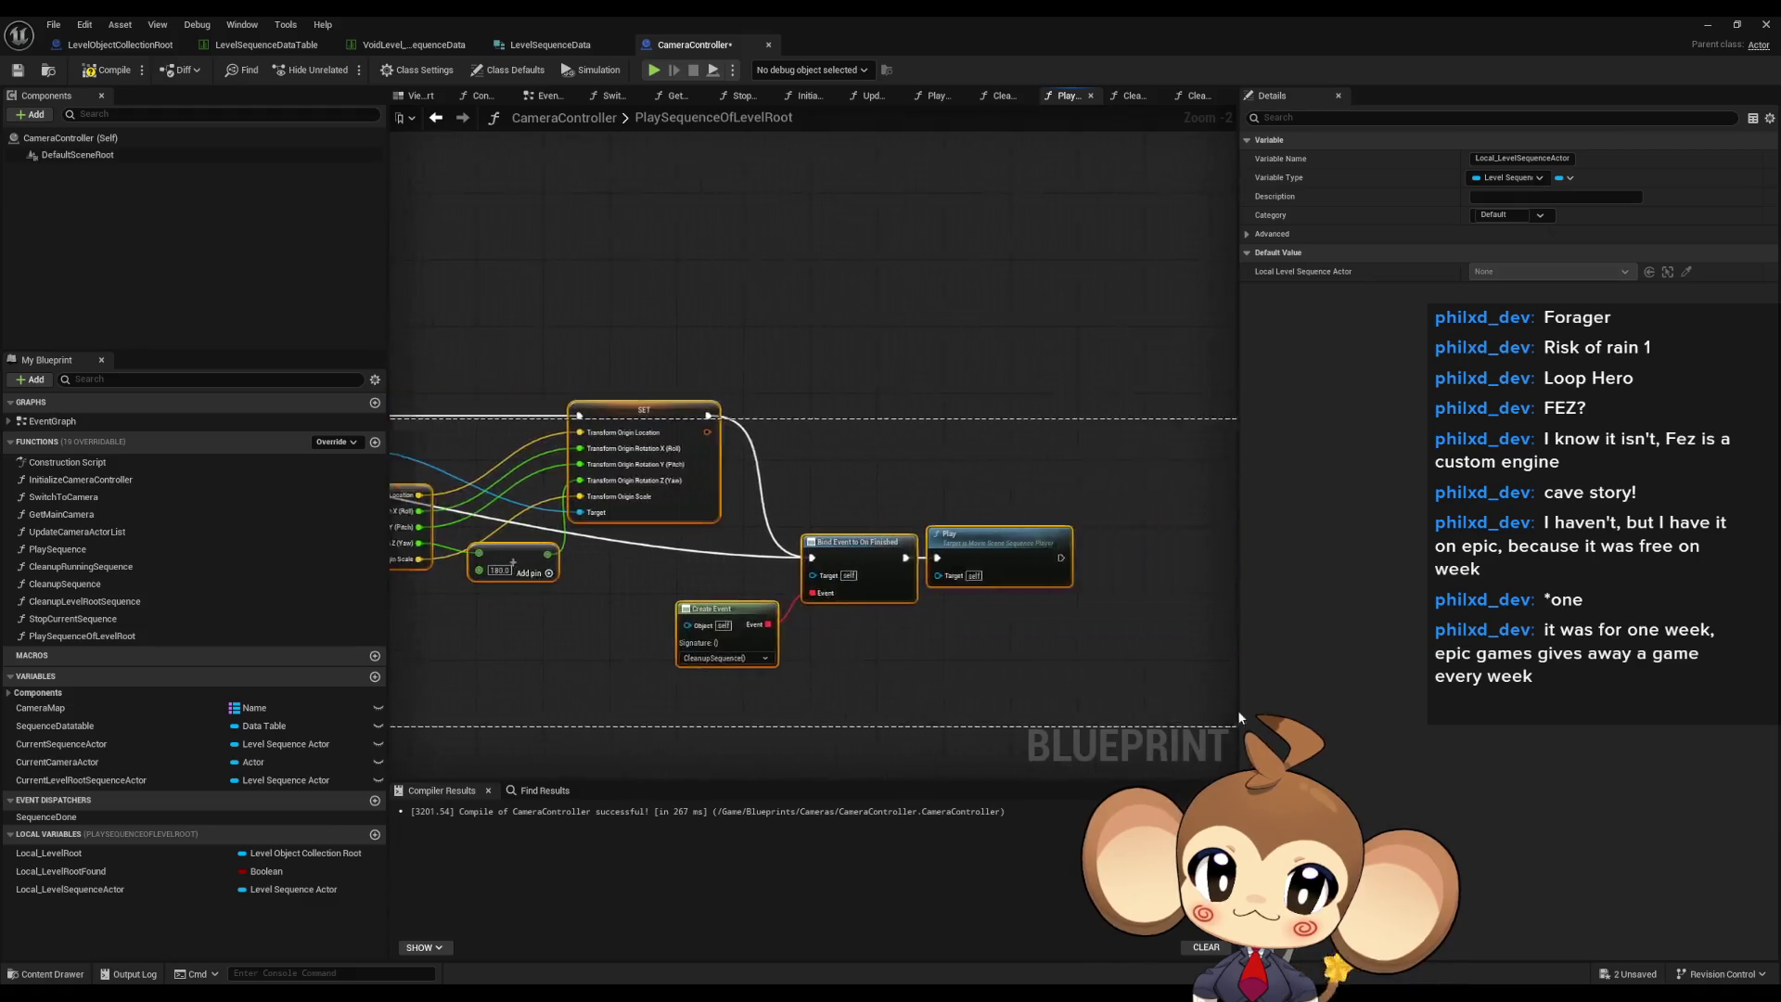
{"action": "mouse_move", "coordinate": [503, 501]}
{"action": "left_mouse_down"}
{"action": "mouse_move", "coordinate": [850, 421]}
{"action": "mouse_move", "coordinate": [800, 258]}
{"action": "mouse_move", "coordinate": [731, 241]}
{"action": "left_mouse_up"}
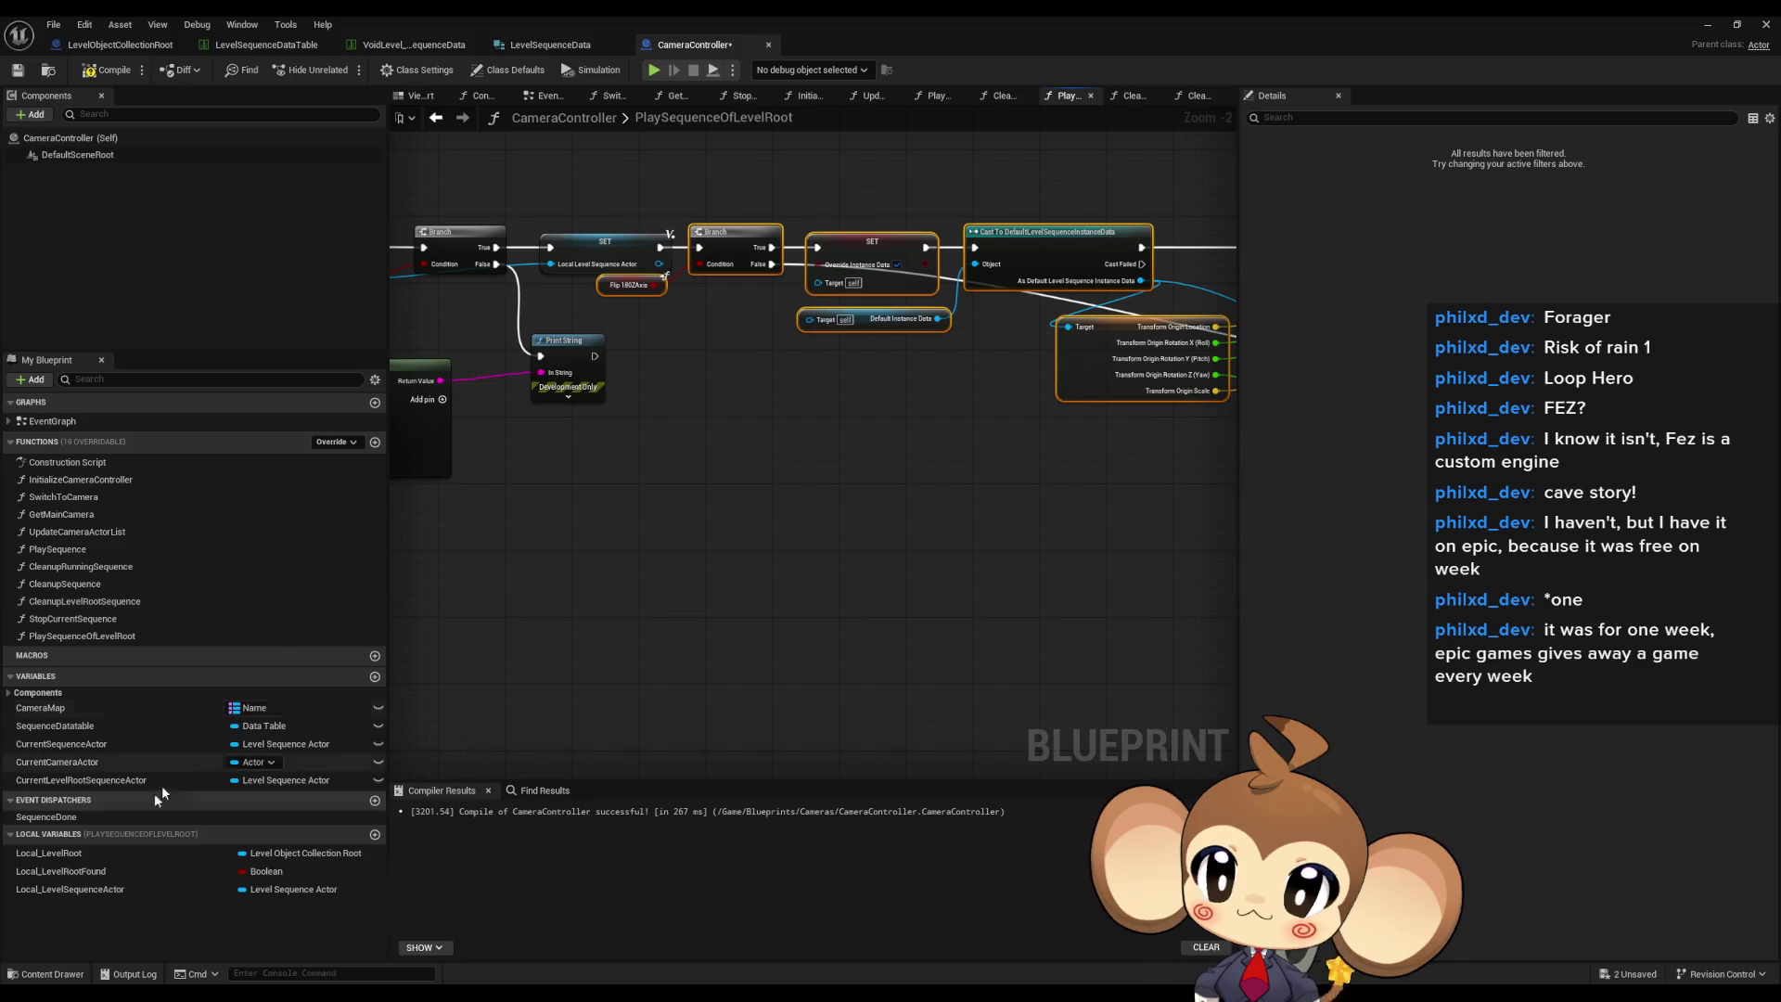
- Feed a Local_LevelSequenceActor getter into Default Instance Data's Target
{"action": "mouse_move", "coordinate": [134, 895]}
{"action": "left_mouse_down"}
{"action": "mouse_move", "coordinate": [756, 469]}
{"action": "mouse_move", "coordinate": [711, 329]}
{"action": "mouse_move", "coordinate": [698, 397]}
{"action": "mouse_move", "coordinate": [810, 305]}
{"action": "left_mouse_up"}
{"action": "scroll", "coordinate": [784, 399], "scroll_direction": "up", "scroll_amount": 1}
{"action": "left_click_drag", "start_coordinate": [724, 410], "coordinate": [705, 323]}
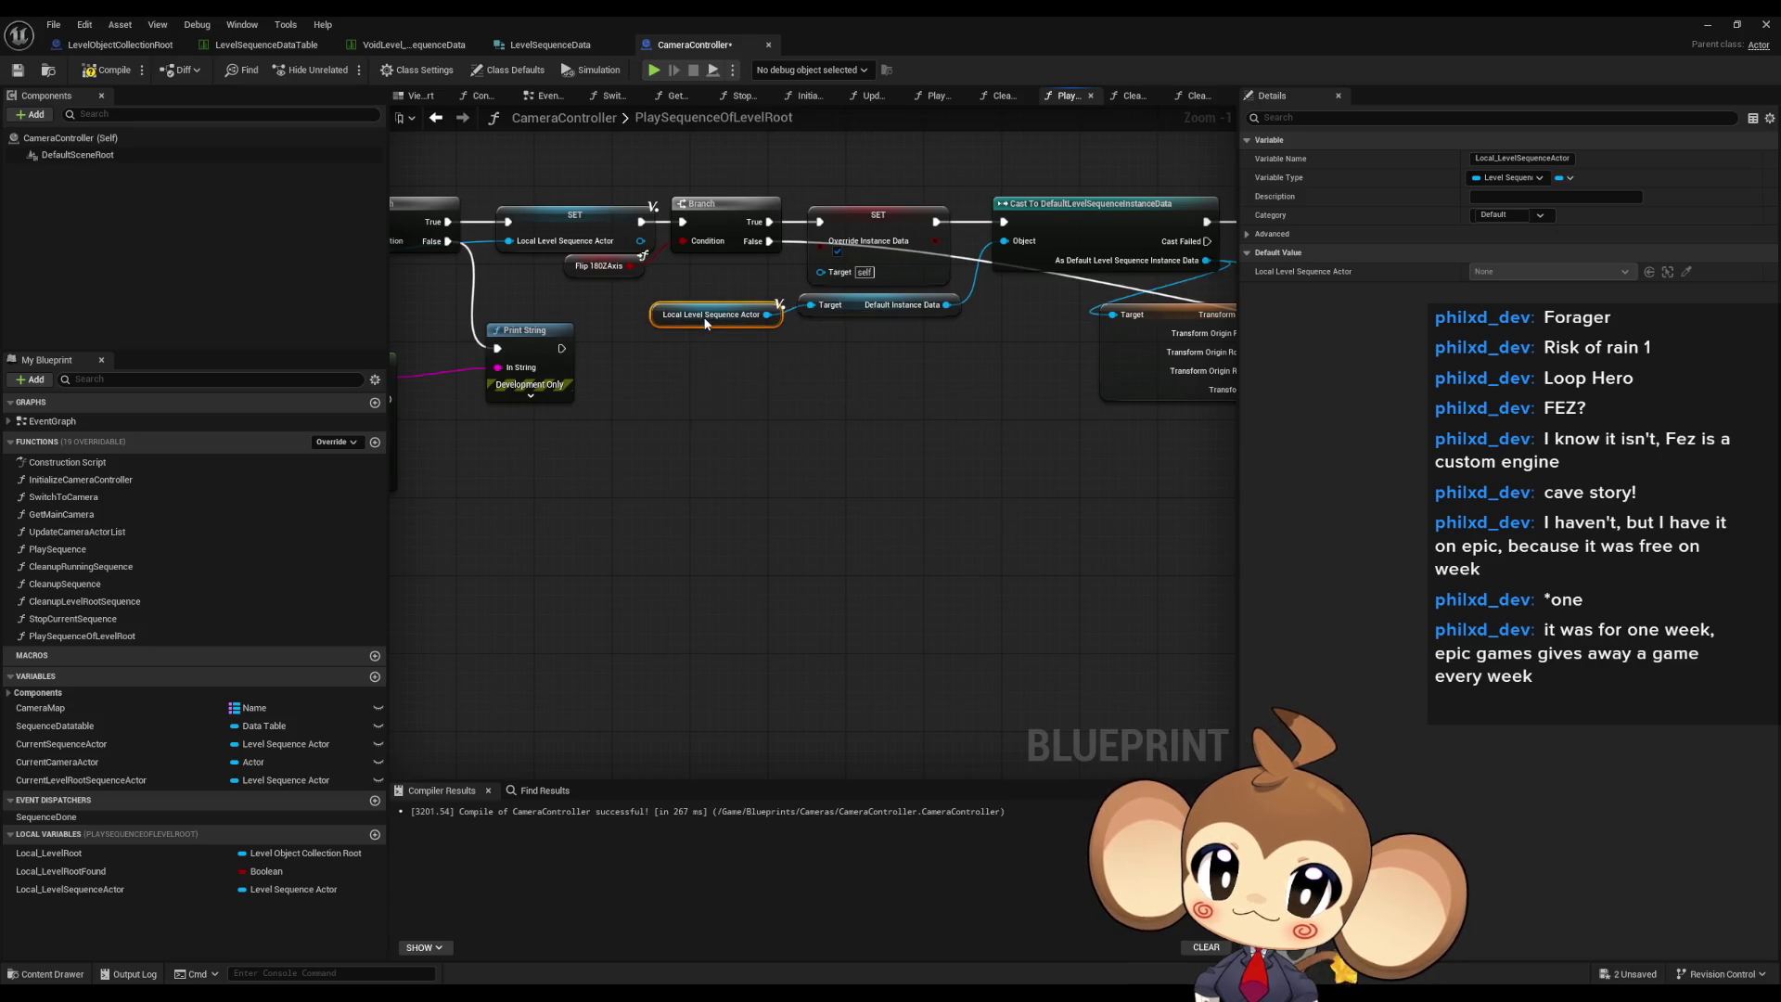
- Review the Cast, Bind Event, Play and Create Event nodes, selecting Create Event
{"action": "mouse_move", "coordinate": [941, 357]}
{"action": "left_mouse_down"}
{"action": "mouse_move", "coordinate": [847, 405]}
{"action": "mouse_move", "coordinate": [517, 461]}
{"action": "left_mouse_up"}
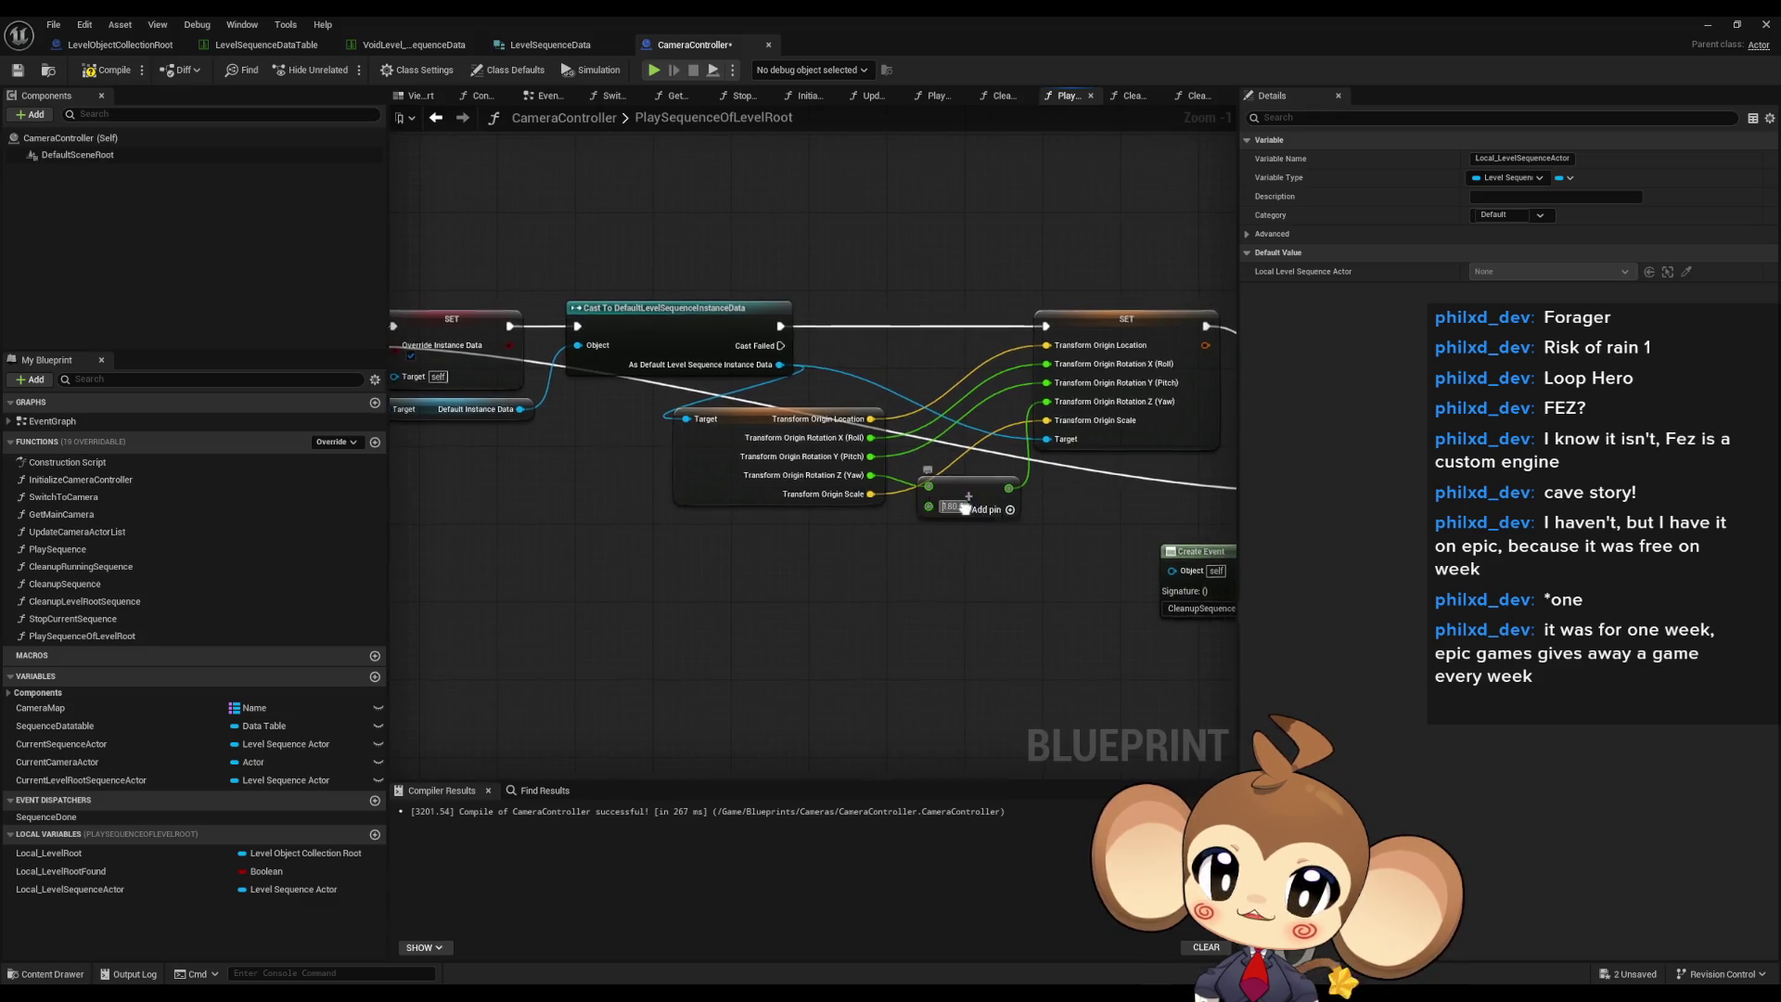
{"action": "left_click_drag", "start_coordinate": [970, 496], "coordinate": [591, 415]}
{"action": "scroll", "coordinate": [736, 512], "scroll_direction": "down", "scroll_amount": 2}
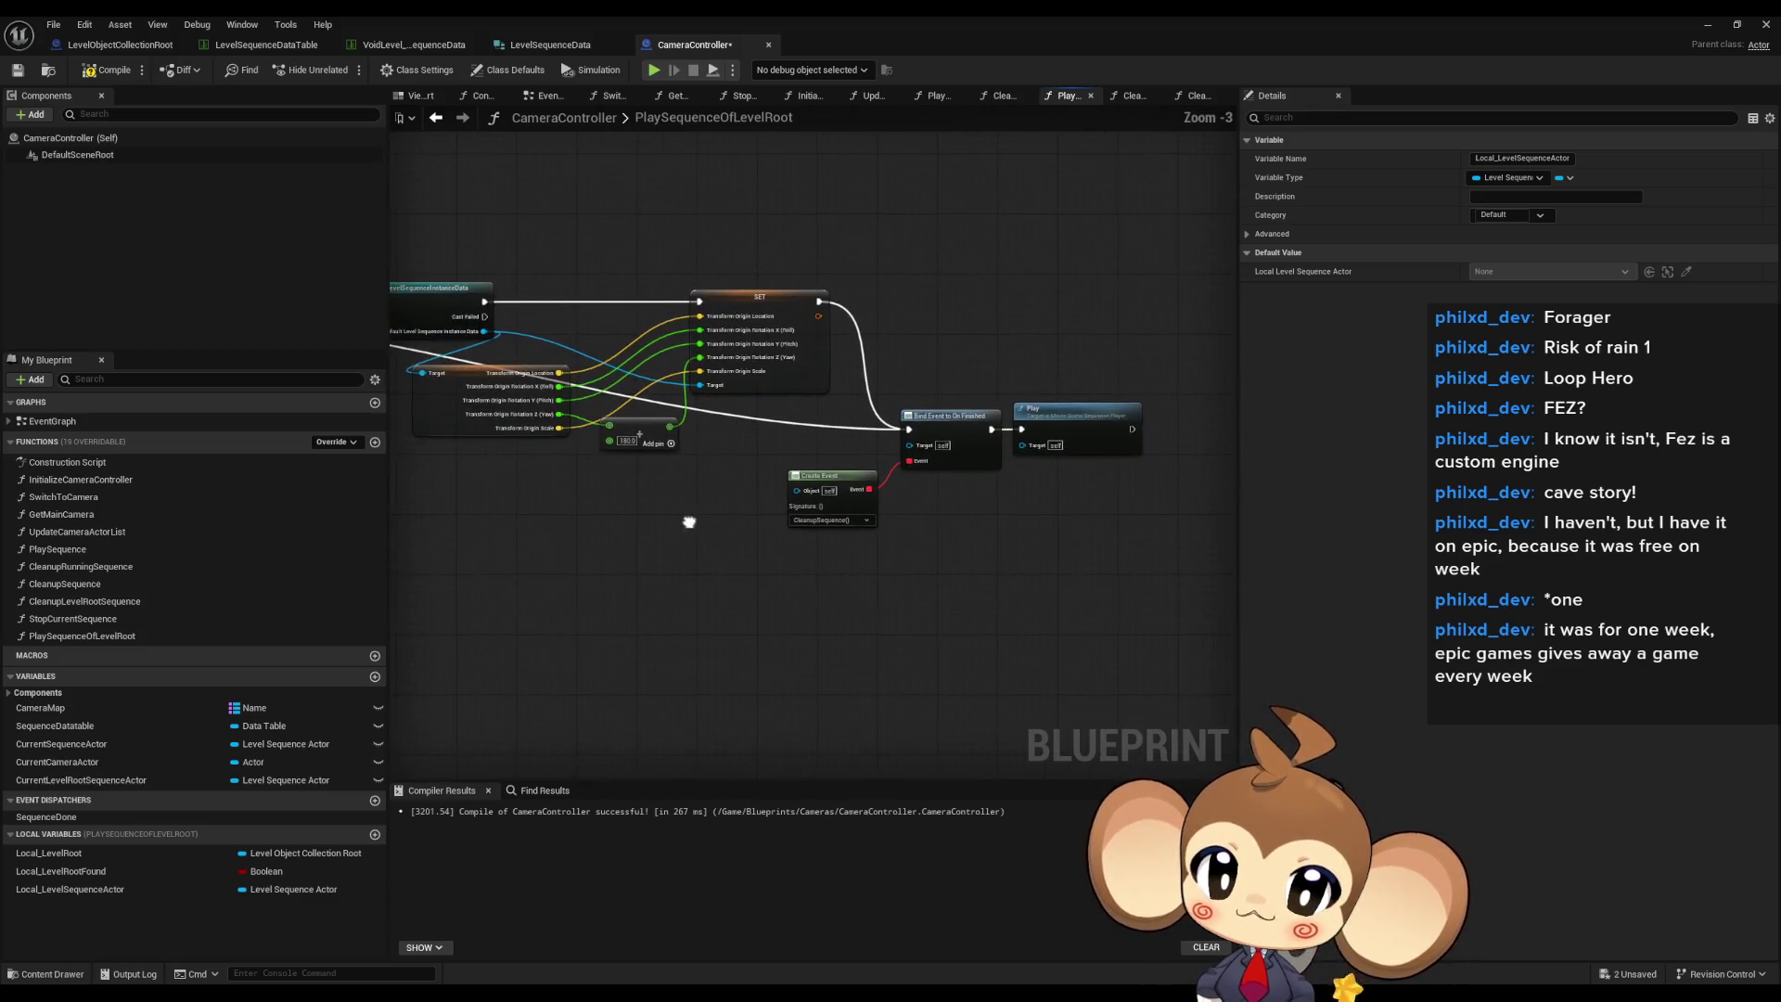
{"action": "left_click", "coordinate": [824, 478]}
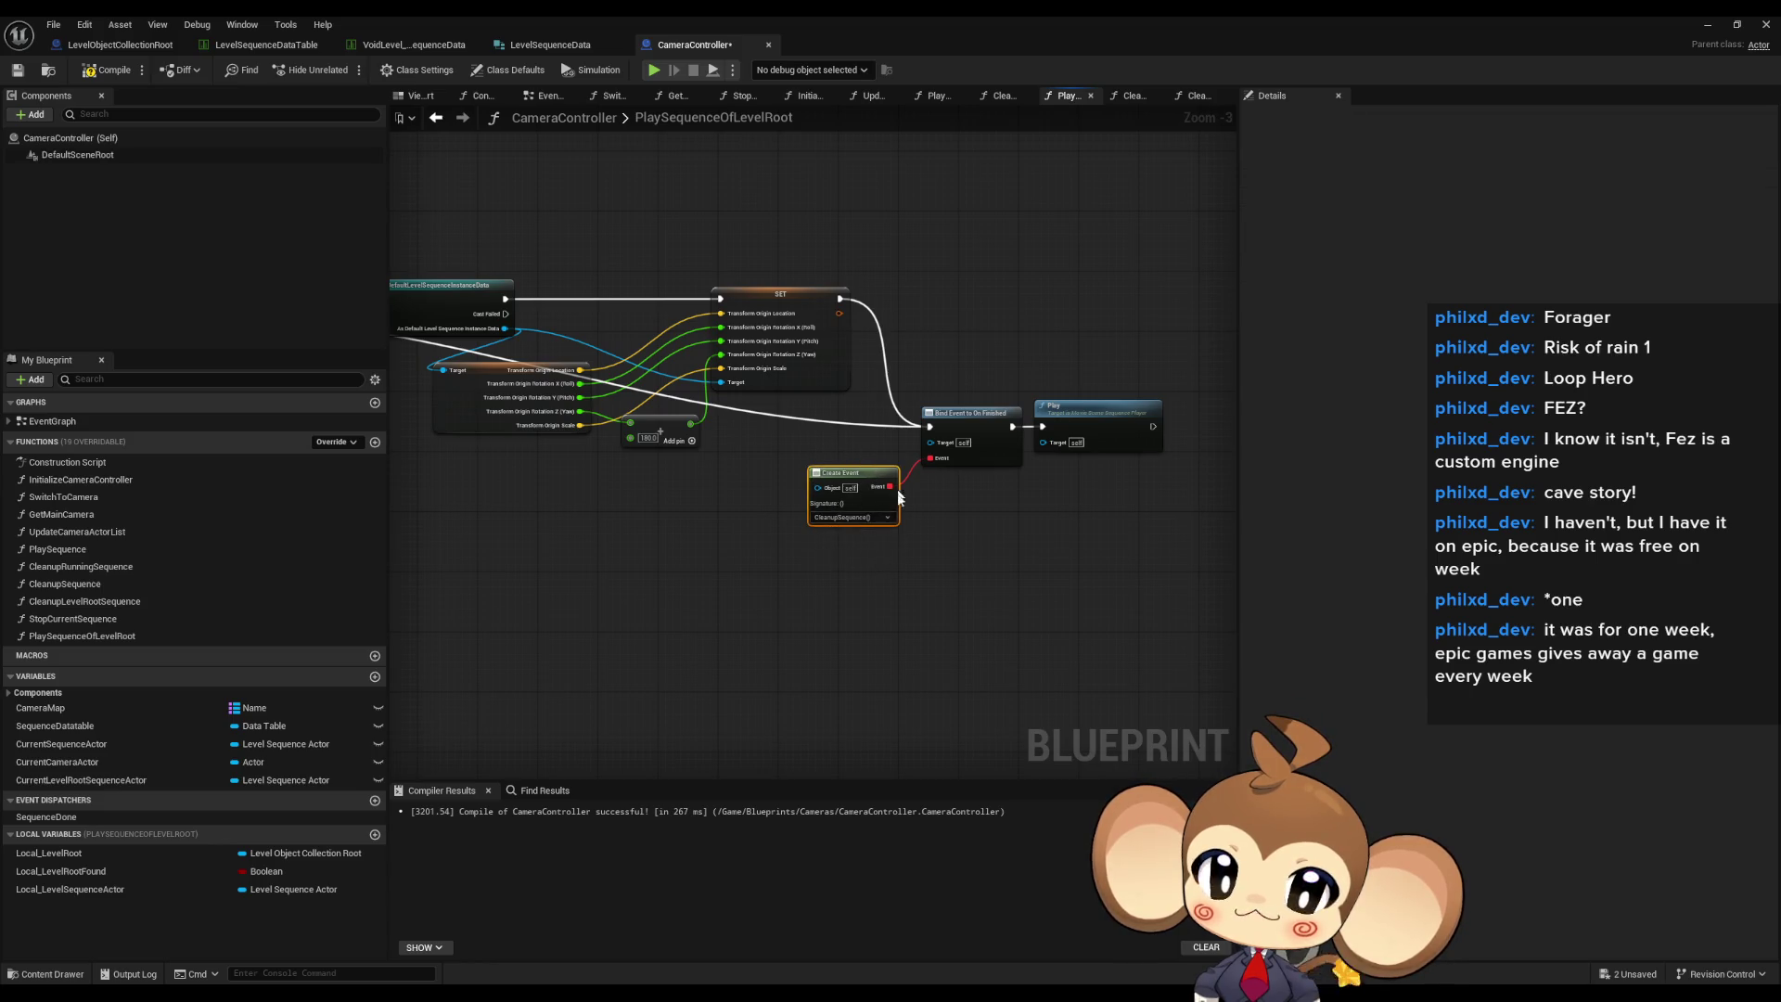
{"action": "scroll", "coordinate": [854, 509], "scroll_direction": "up", "scroll_amount": 3}
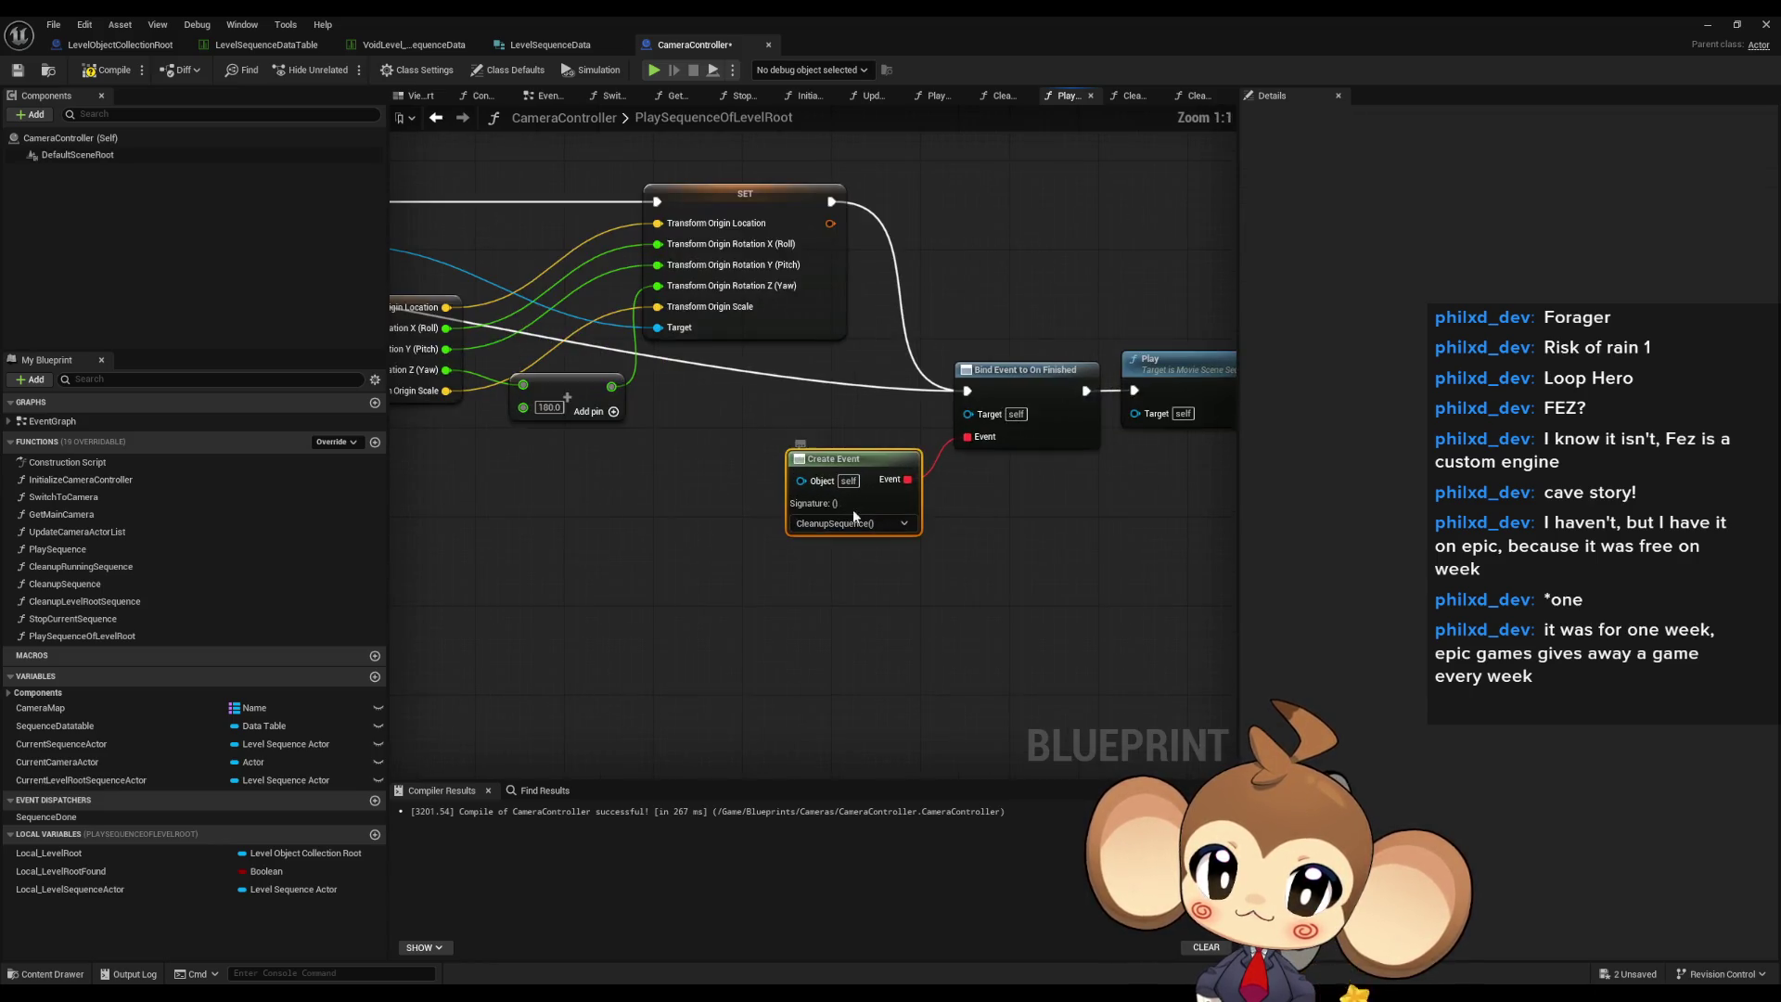
- Bind the Create Event node to the CleanupRunningSequence() function
{"action": "left_click", "coordinate": [849, 524]}
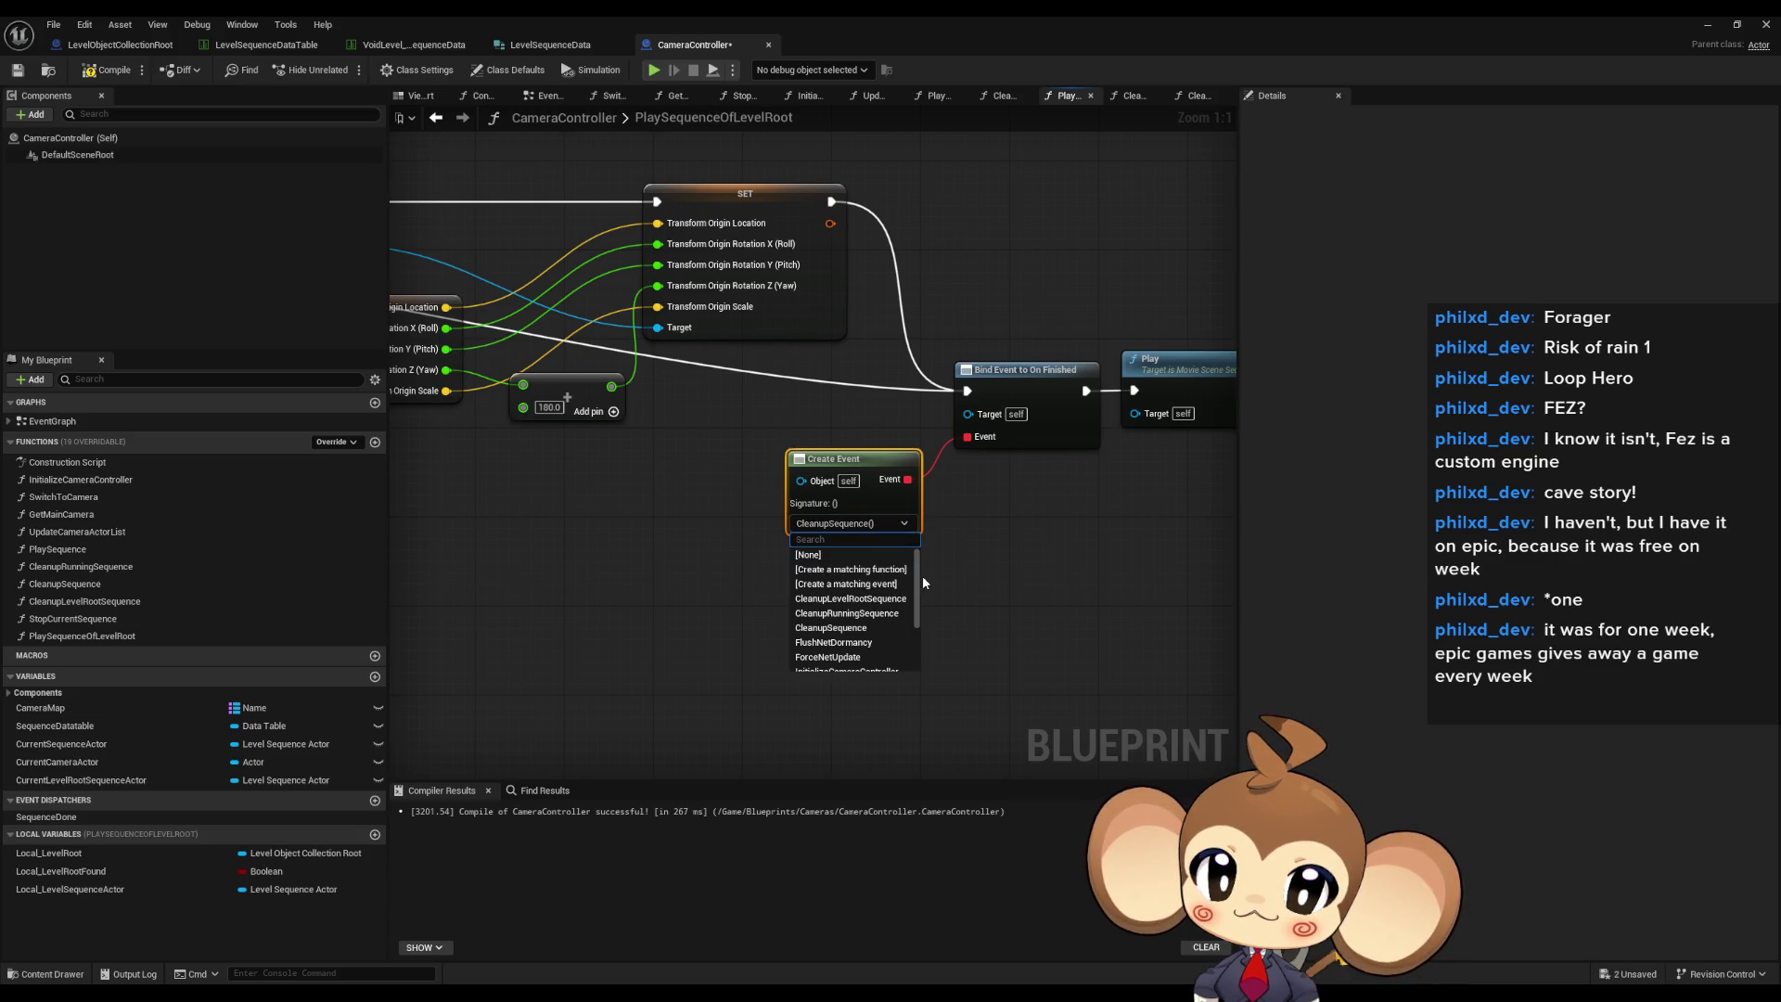
{"action": "scroll", "coordinate": [907, 611], "scroll_direction": "down", "scroll_amount": 1}
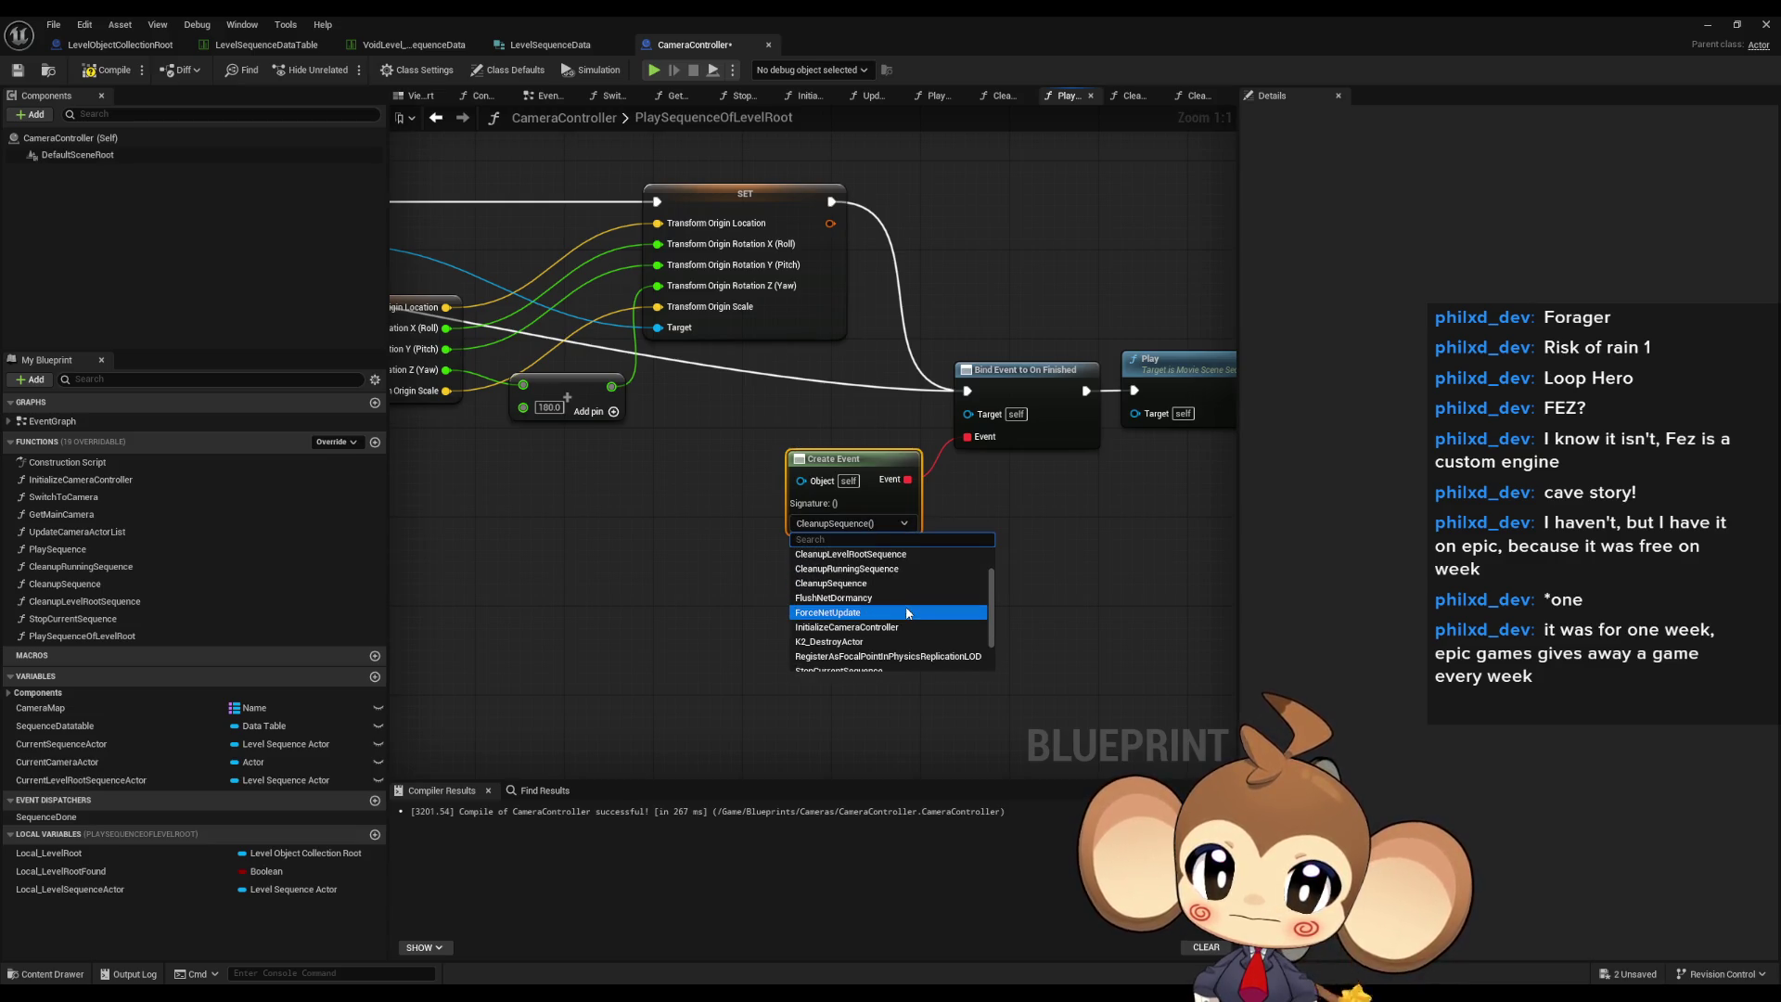
{"action": "left_click", "coordinate": [890, 568]}
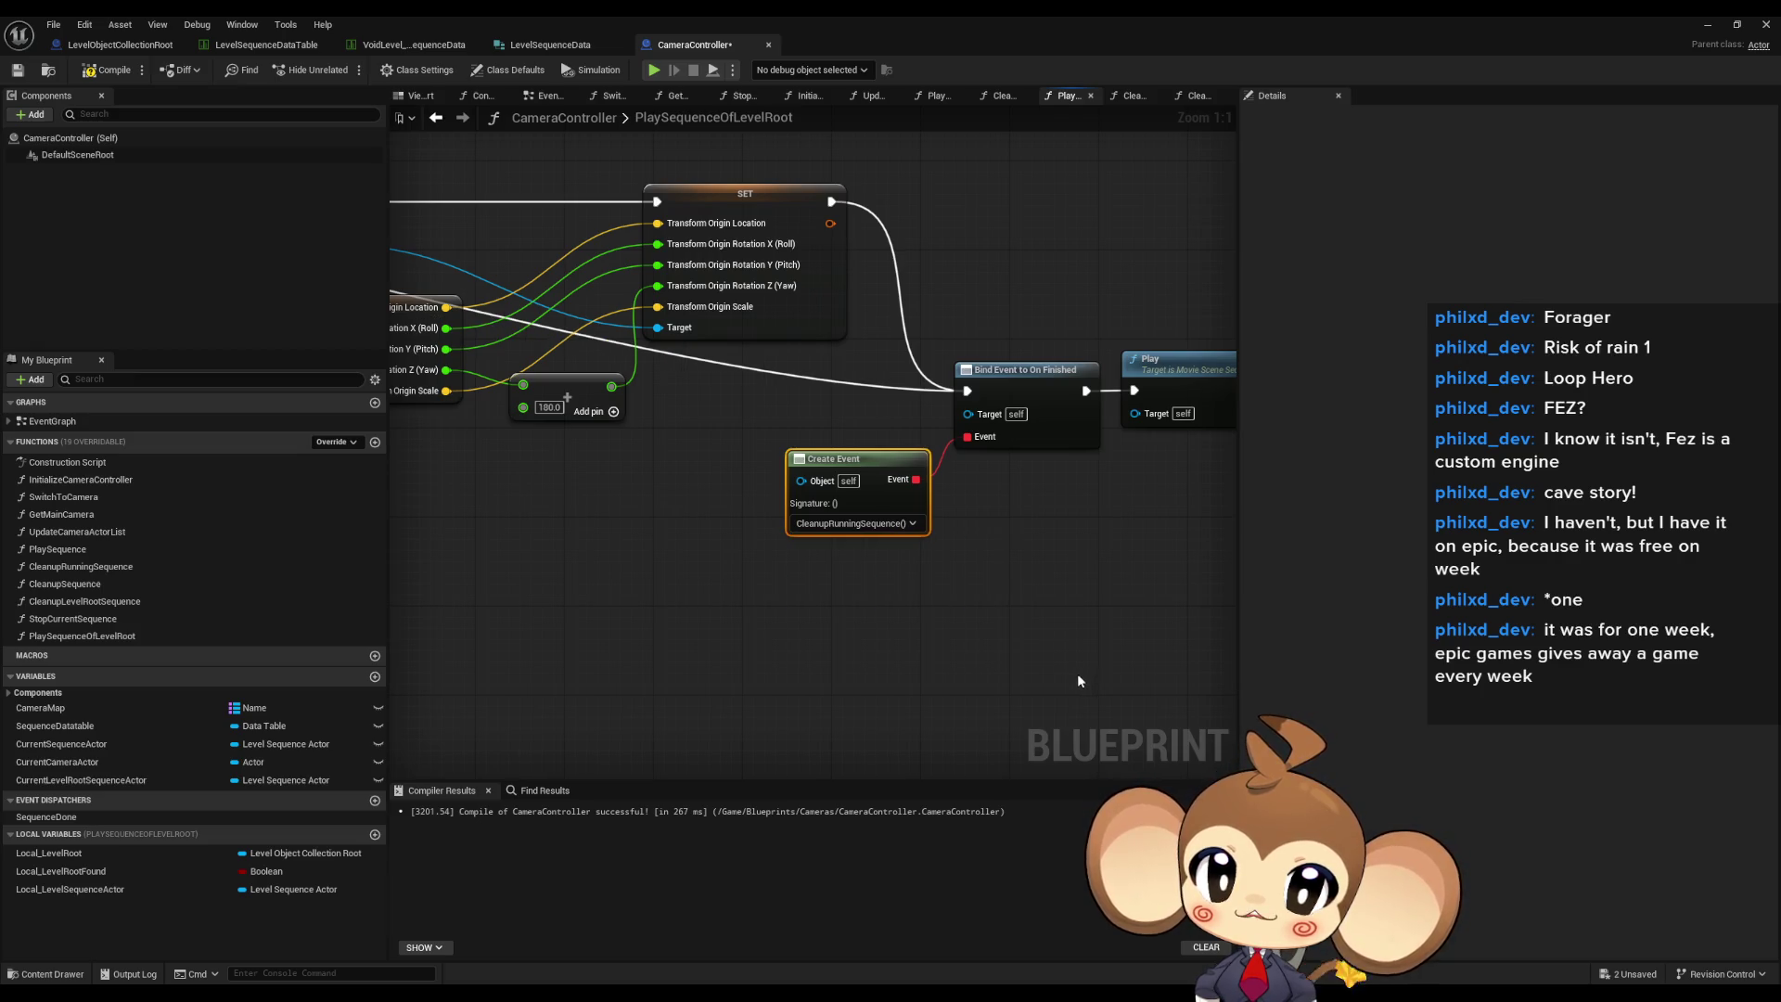
- Wire the Local Level Sequence Actor getter into the SET Override Instance Data node's Target
{"action": "mouse_move", "coordinate": [1066, 627]}
{"action": "left_mouse_down"}
{"action": "mouse_move", "coordinate": [901, 665]}
{"action": "mouse_move", "coordinate": [760, 640]}
{"action": "mouse_move", "coordinate": [883, 640]}
{"action": "left_mouse_up"}
{"action": "scroll", "coordinate": [902, 664], "scroll_direction": "down", "scroll_amount": 2}
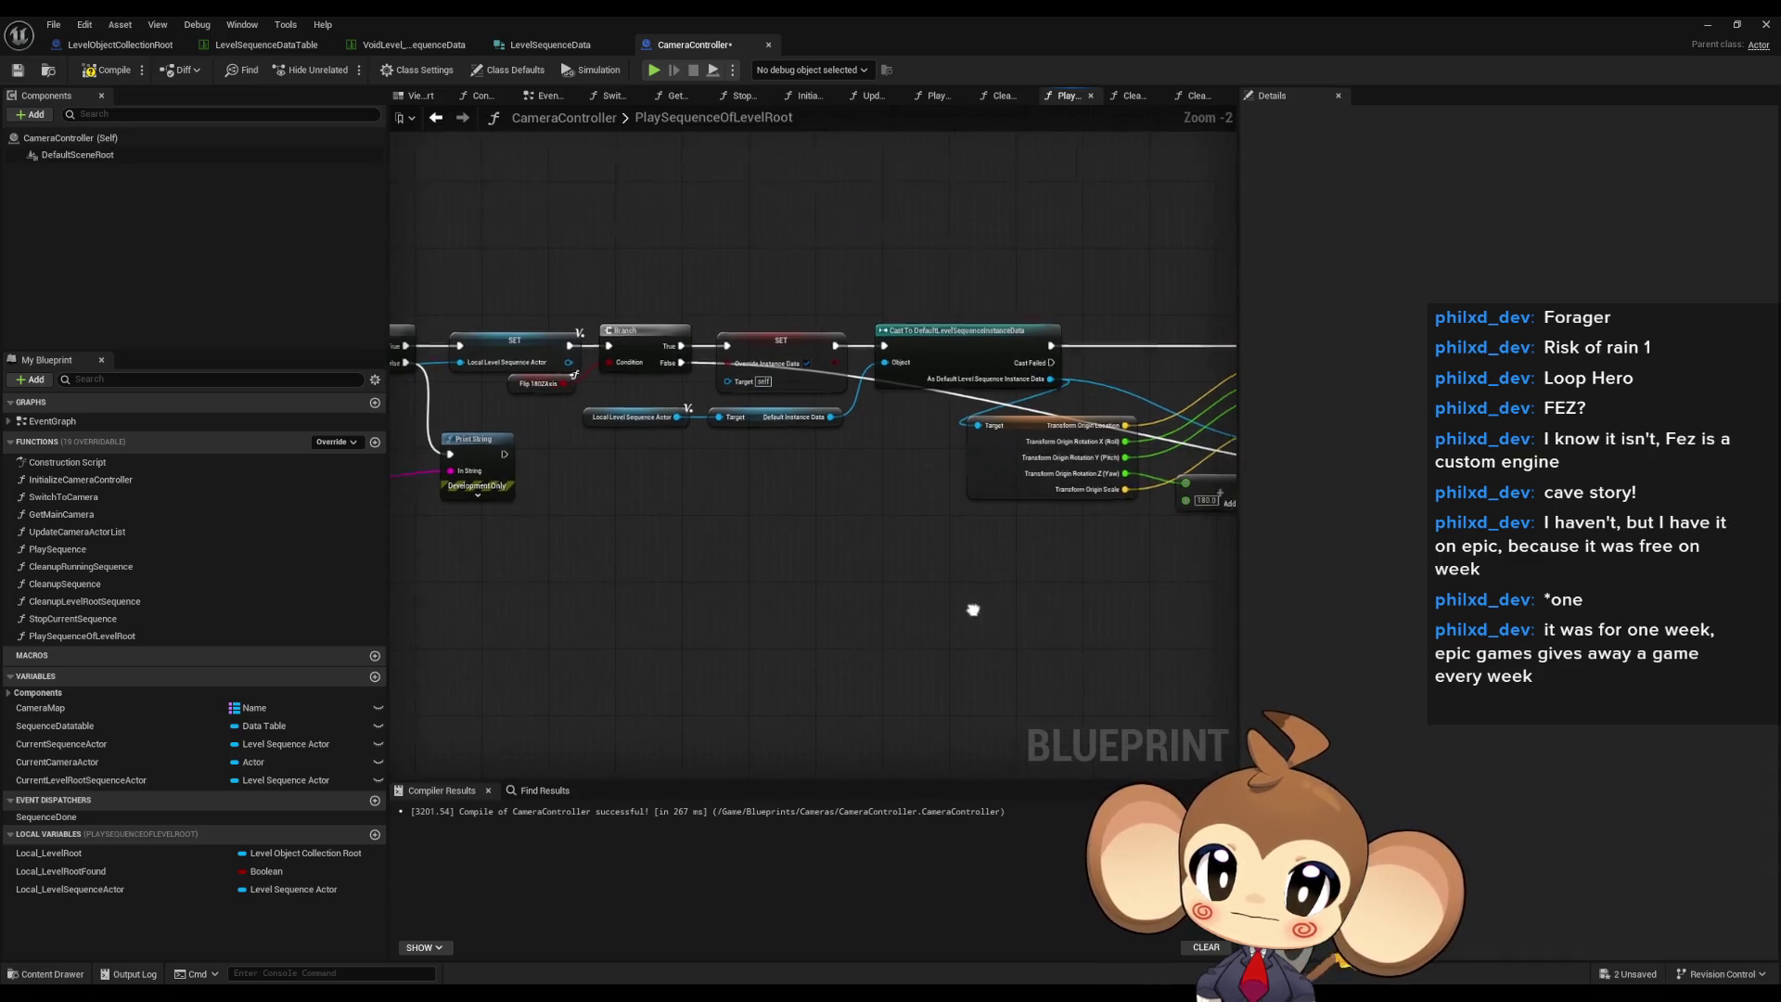
{"action": "scroll", "coordinate": [633, 443], "scroll_direction": "up", "scroll_amount": 2}
{"action": "left_click_drag", "start_coordinate": [633, 443], "coordinate": [863, 598]}
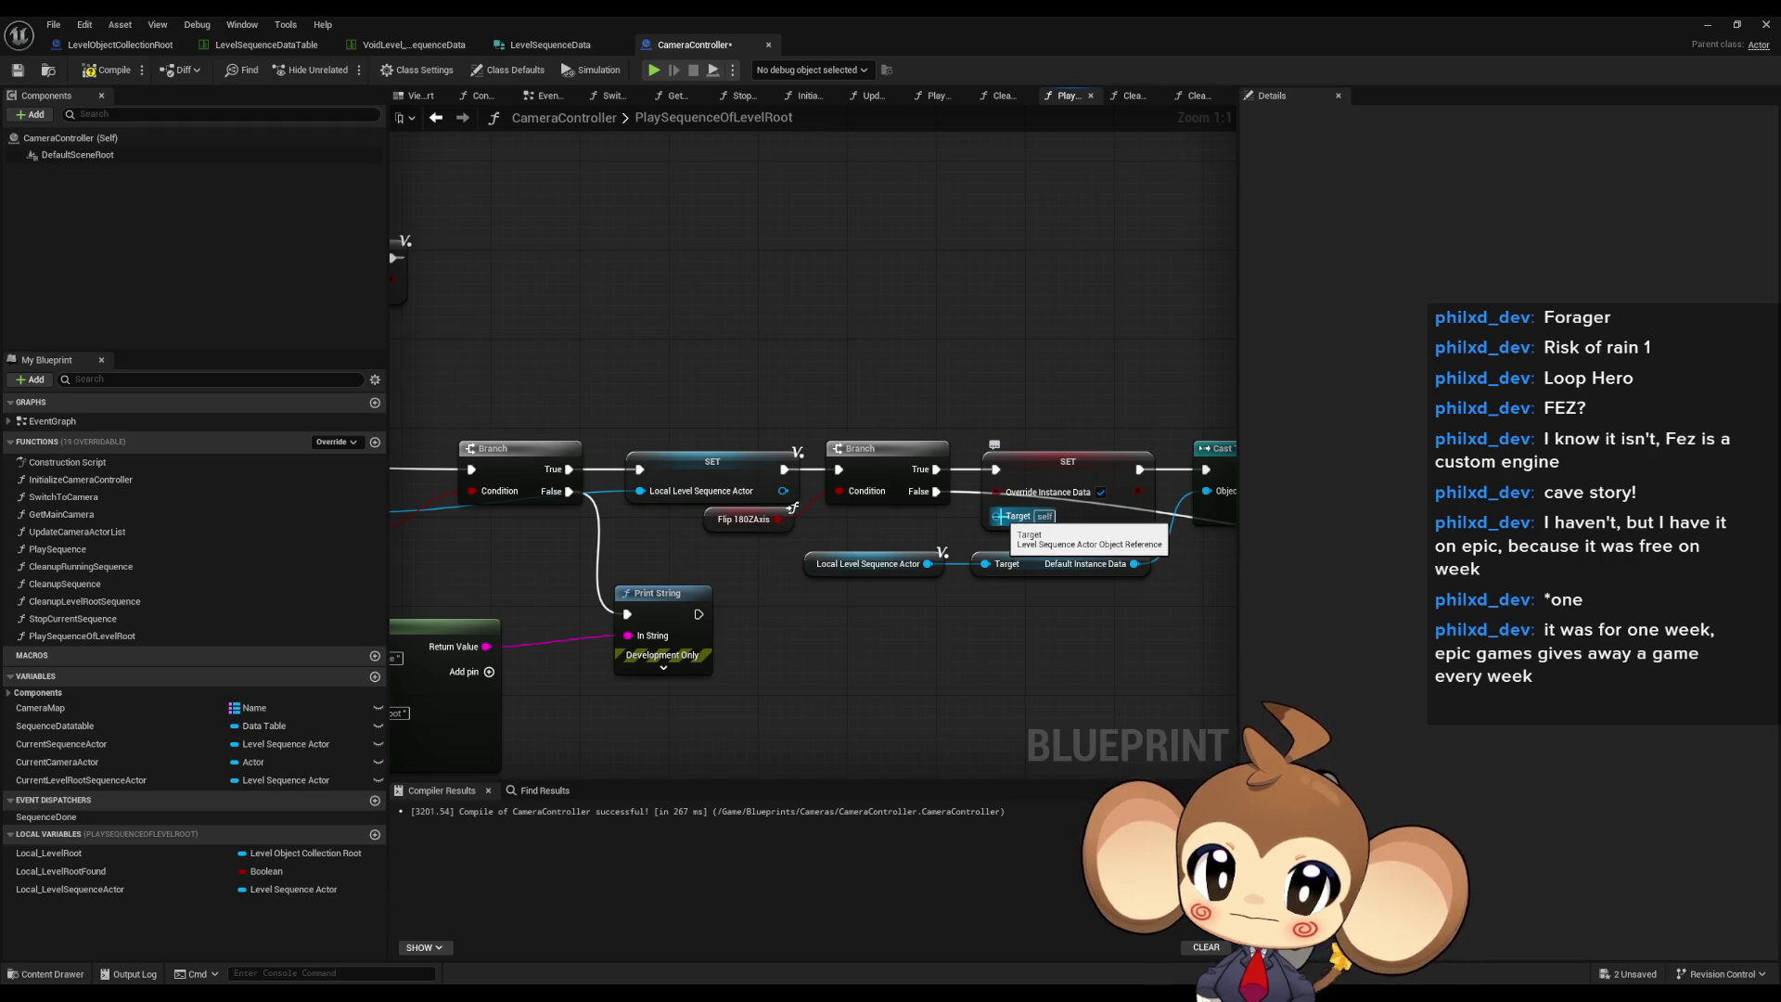
{"action": "left_click_drag", "start_coordinate": [1000, 520], "coordinate": [928, 563]}
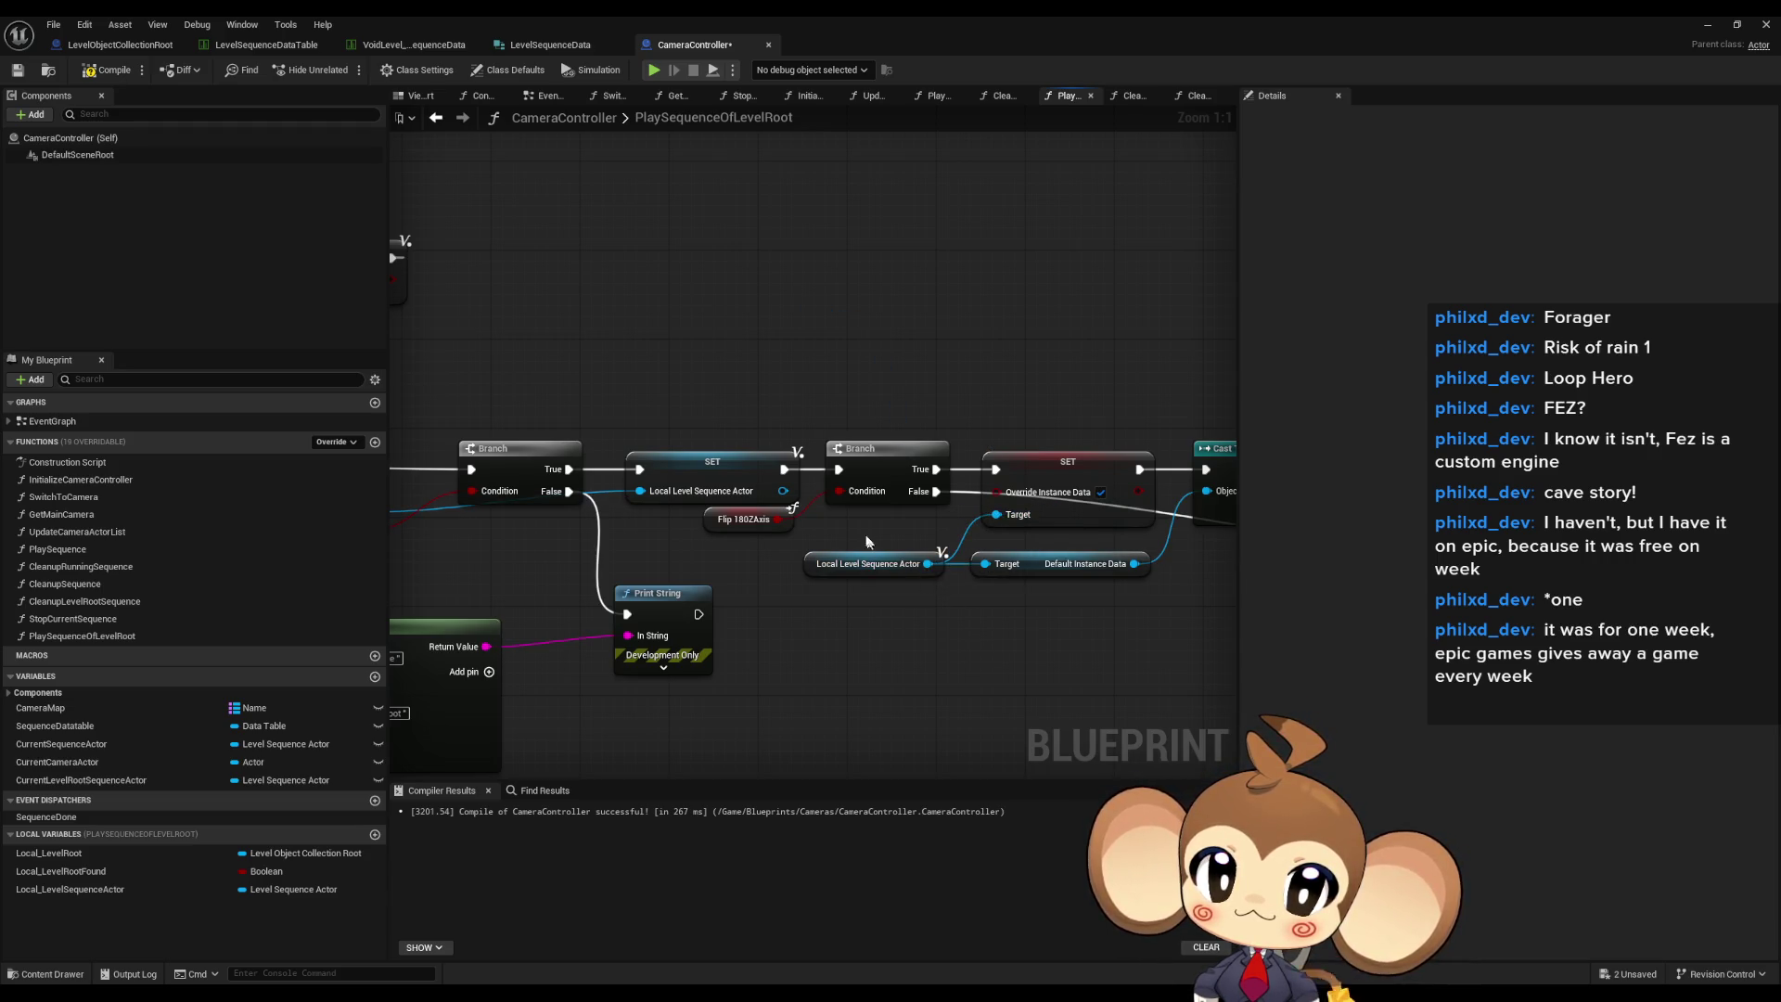
{"action": "left_click", "coordinate": [886, 563]}
{"action": "scroll", "coordinate": [986, 616], "scroll_direction": "down", "scroll_amount": 2}
{"action": "mouse_move", "coordinate": [986, 616]}
{"action": "left_mouse_down"}
{"action": "mouse_move", "coordinate": [821, 604]}
{"action": "mouse_move", "coordinate": [553, 479]}
{"action": "left_mouse_up"}
- Paste a second Local Level Sequence Actor getter and add Get Sequence Player from it
{"action": "key", "text": "ctrl+v"}
{"action": "left_click_drag", "start_coordinate": [710, 558], "coordinate": [748, 568]}
{"action": "type", "text": "ge"}
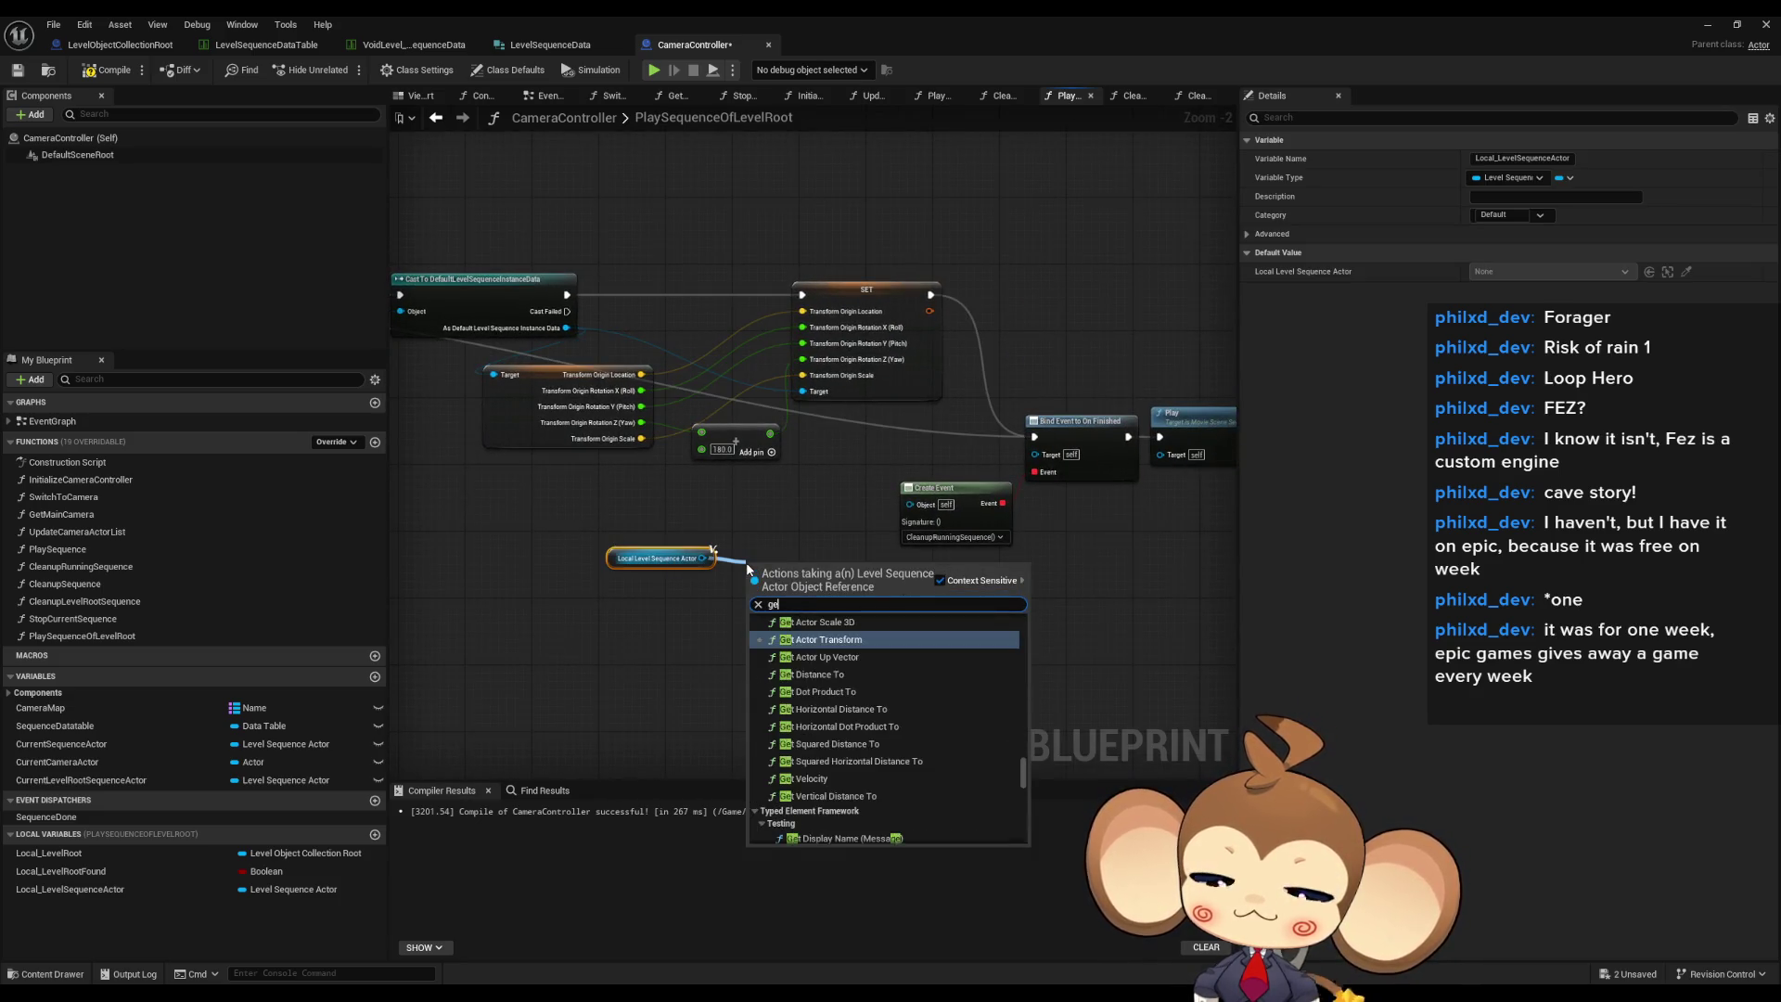
{"action": "type", "text": "t player"}
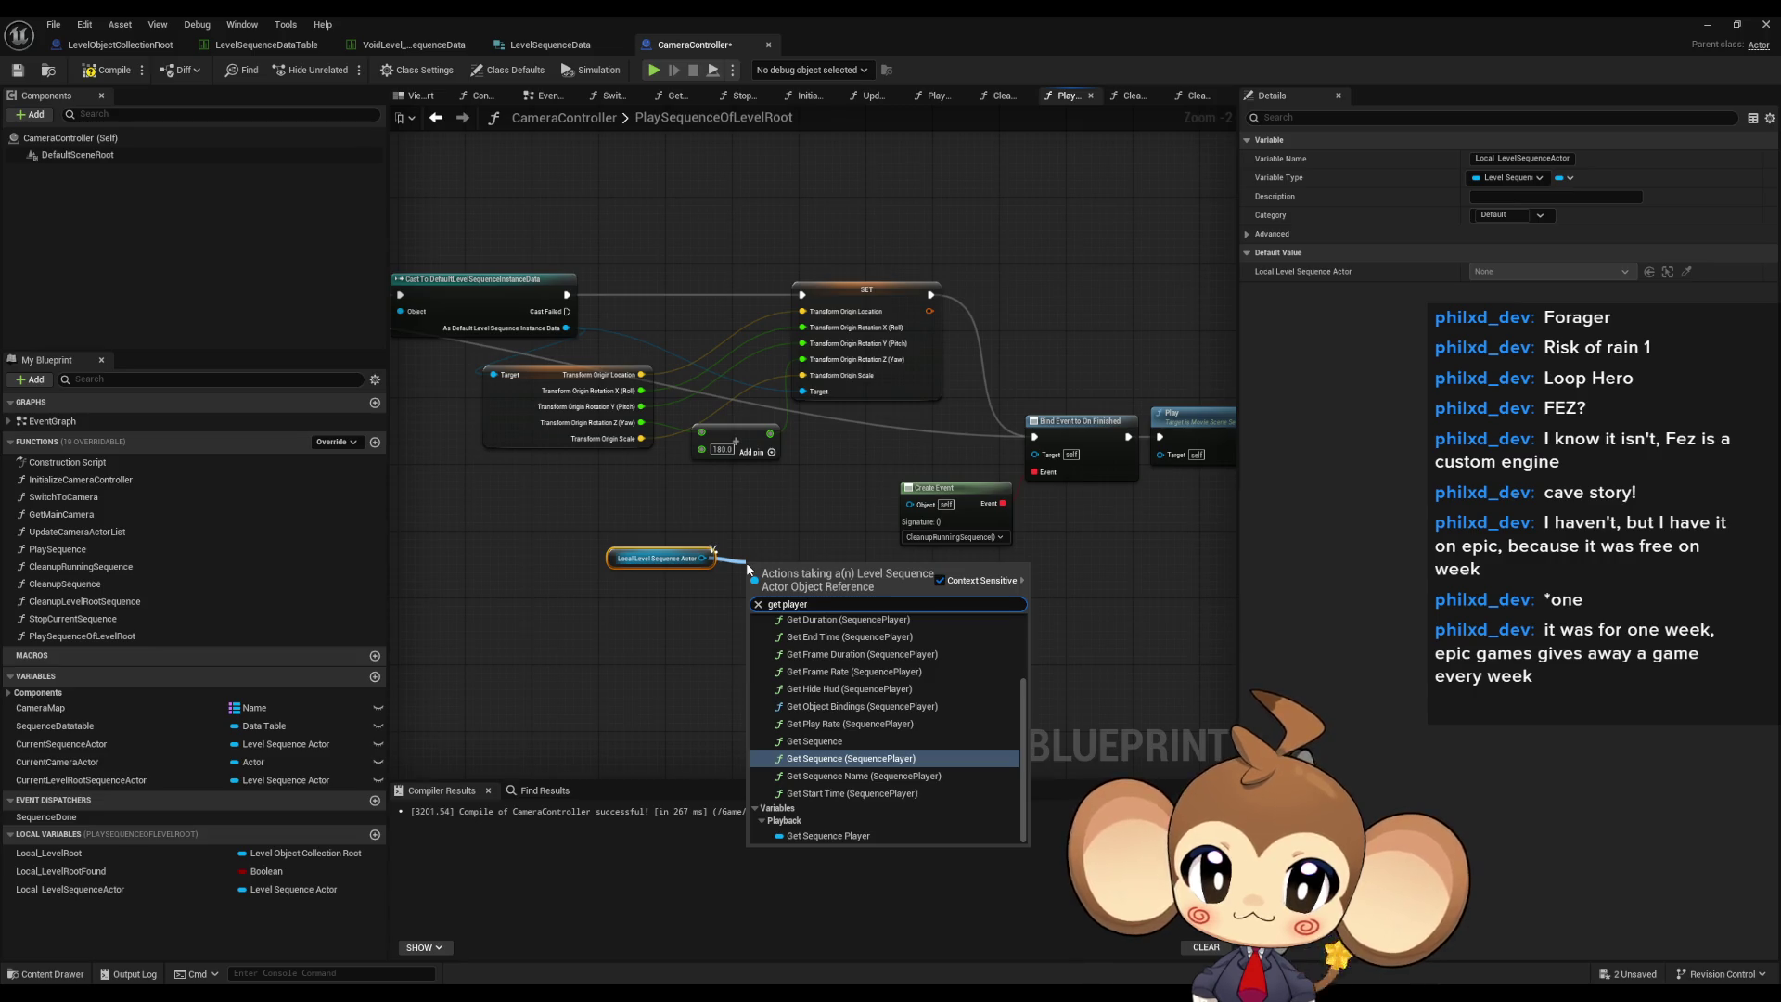
{"action": "left_click", "coordinate": [828, 836]}
{"action": "scroll", "coordinate": [916, 448], "scroll_direction": "down", "scroll_amount": 5}
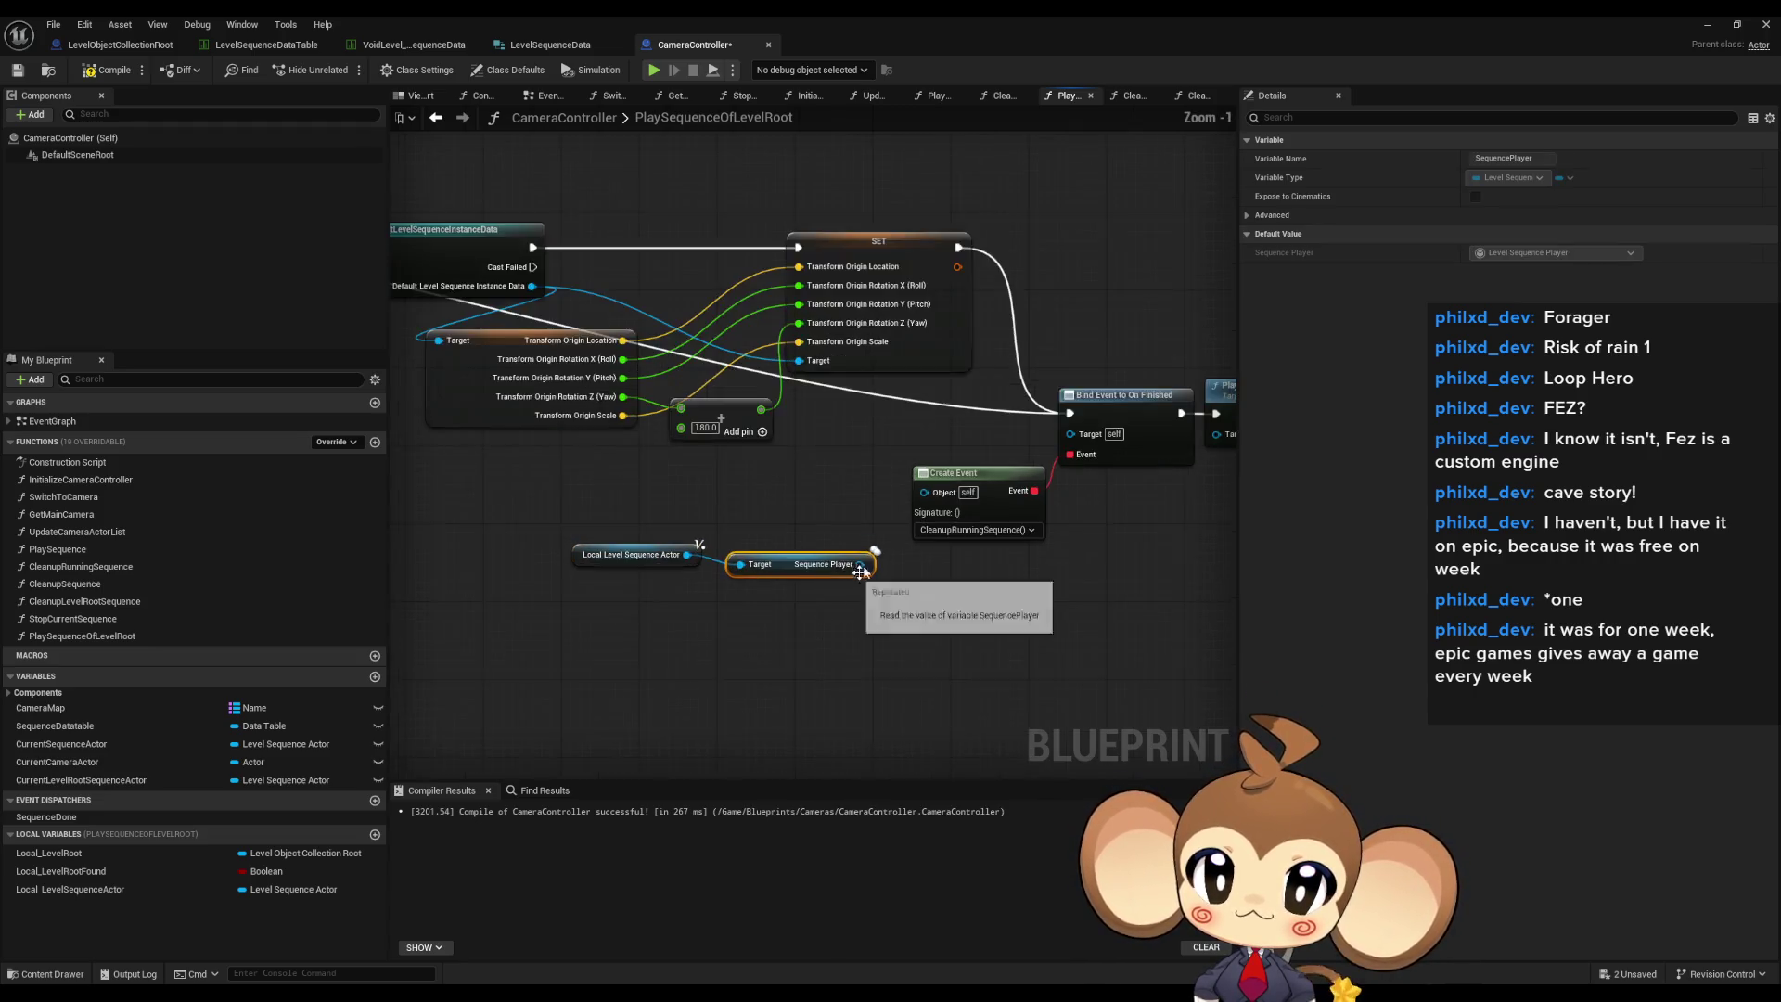
{"action": "scroll", "coordinate": [928, 520], "scroll_direction": "up", "scroll_amount": 3}
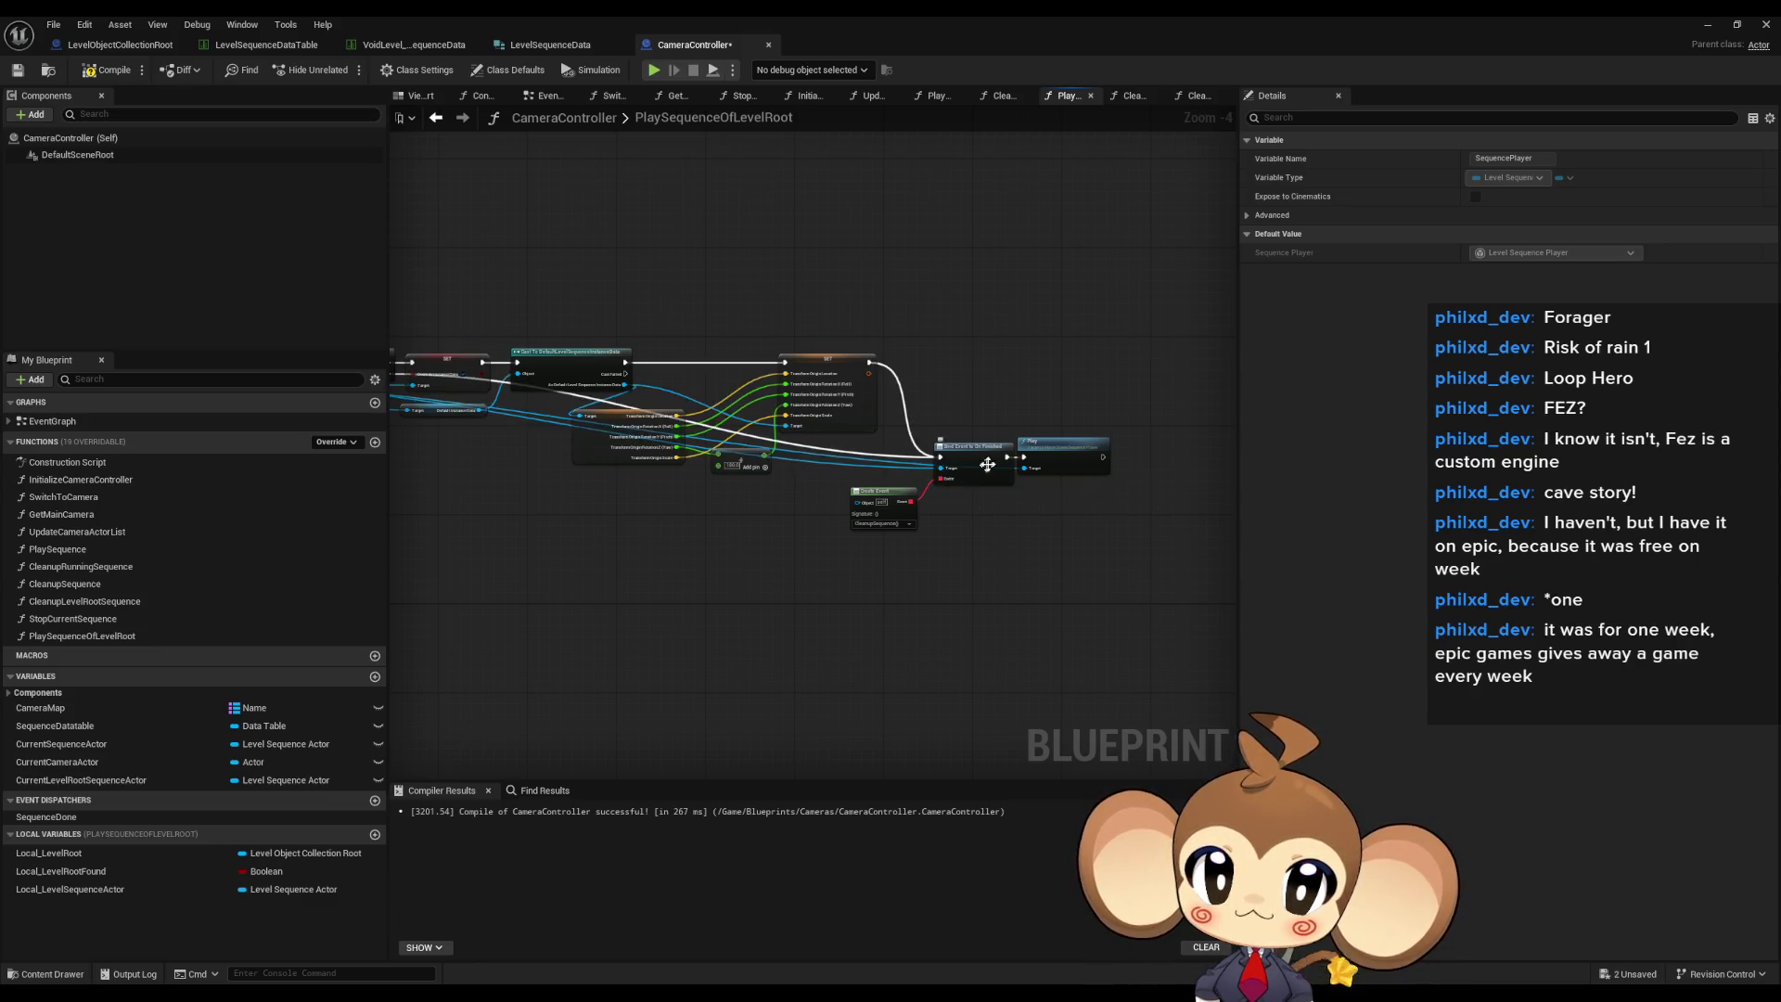
{"action": "scroll", "coordinate": [891, 669], "scroll_direction": "down", "scroll_amount": 2}
{"action": "scroll", "coordinate": [891, 670], "scroll_direction": "up", "scroll_amount": 5}
- Connect the Sequence Player output to Play's Target and reposition the two getters
{"action": "mouse_move", "coordinate": [975, 504]}
{"action": "left_mouse_down"}
{"action": "mouse_move", "coordinate": [1066, 520]}
{"action": "mouse_move", "coordinate": [1187, 371]}
{"action": "left_mouse_up"}
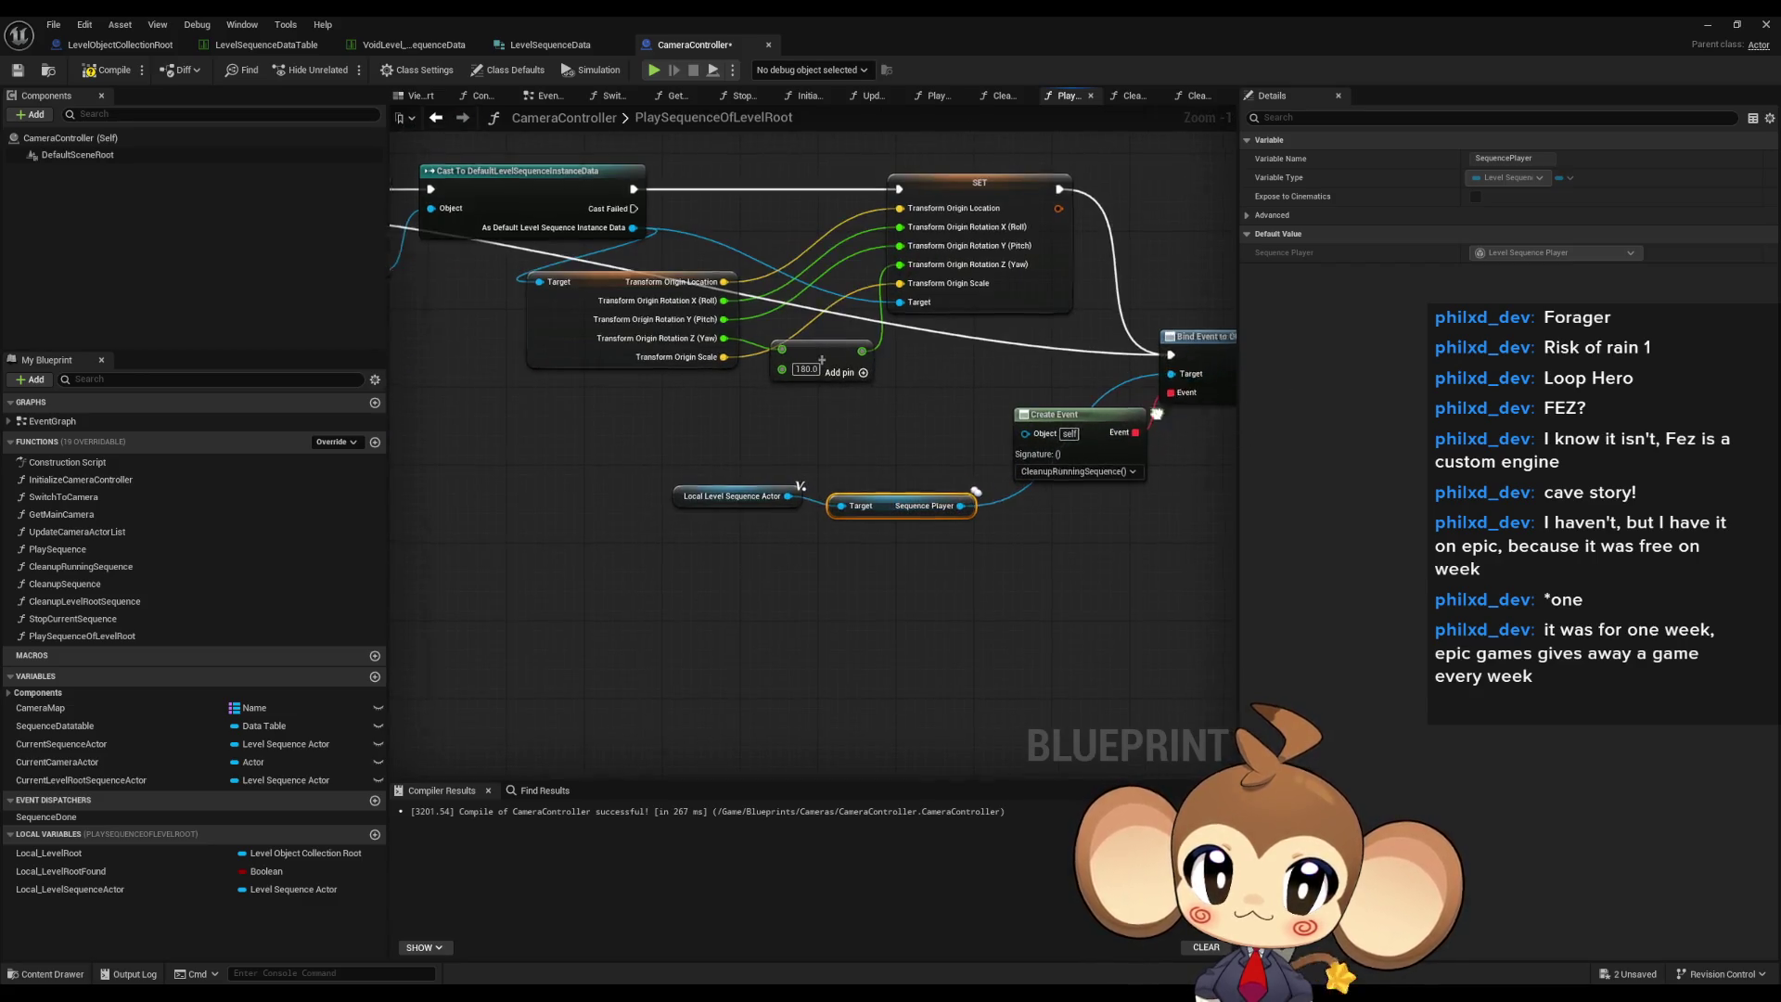
{"action": "mouse_move", "coordinate": [646, 499]}
{"action": "left_mouse_down"}
{"action": "mouse_move", "coordinate": [1115, 369]}
{"action": "mouse_move", "coordinate": [1097, 370]}
{"action": "left_mouse_up"}
{"action": "left_click_drag", "start_coordinate": [426, 464], "coordinate": [819, 530]}
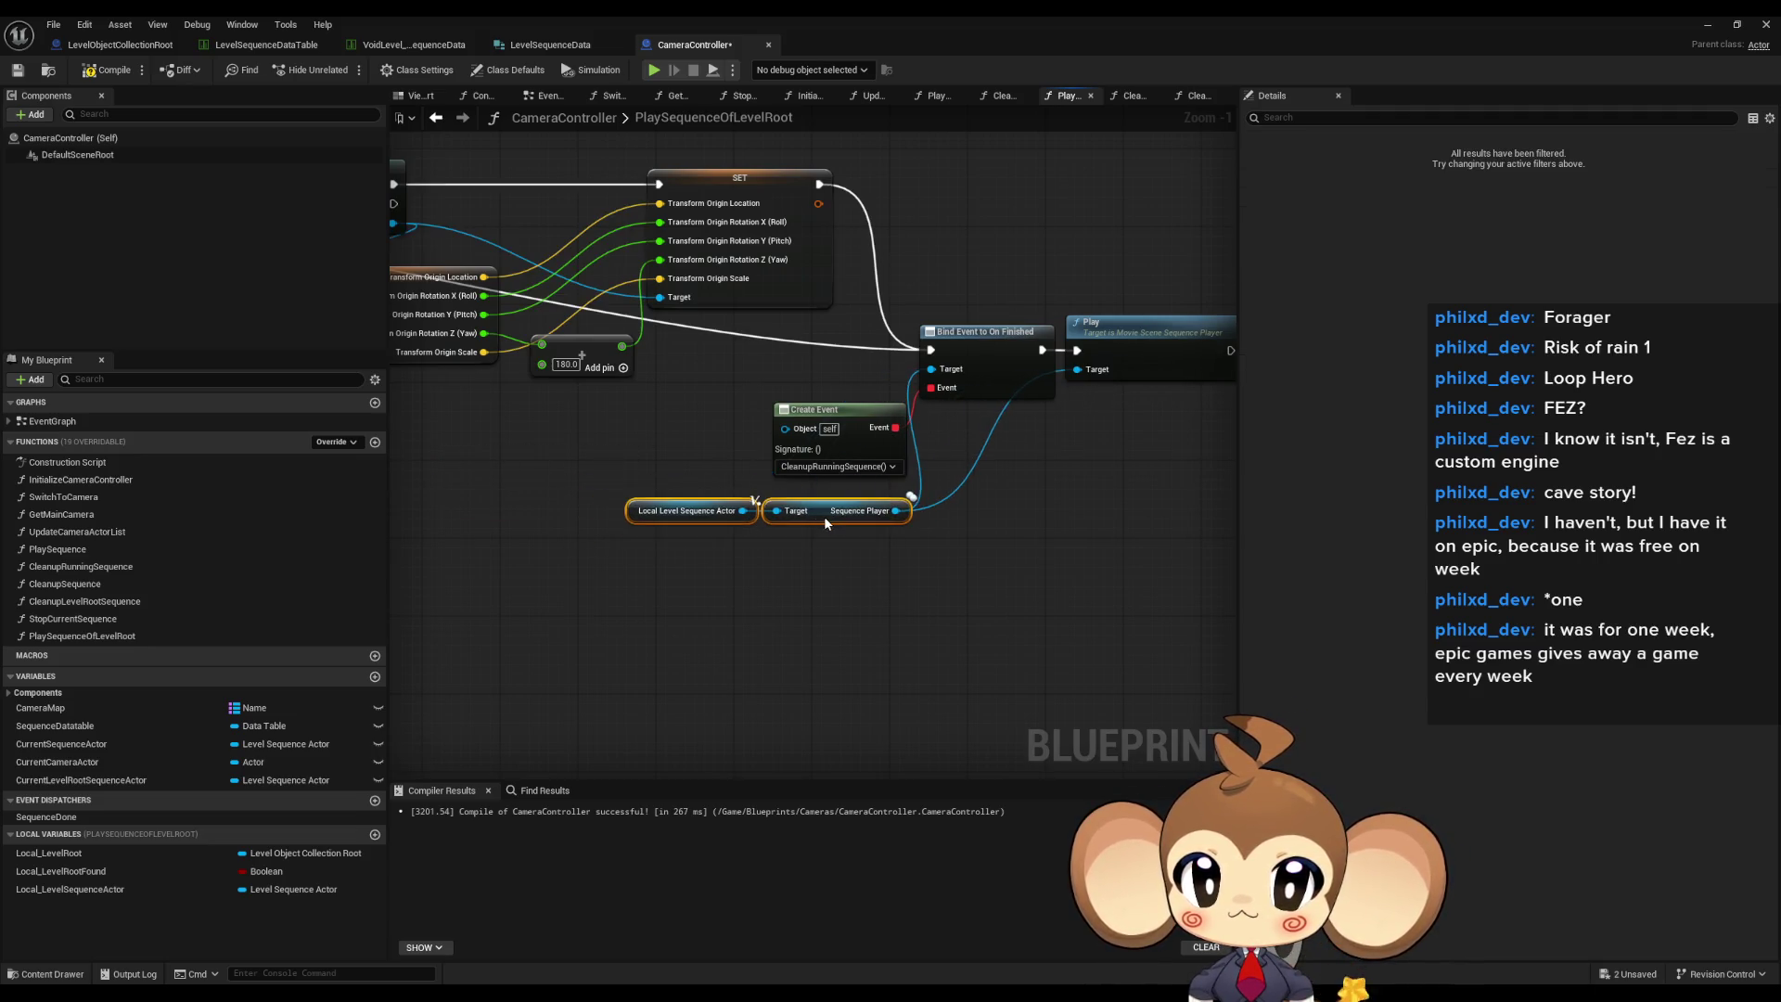
{"action": "scroll", "coordinate": [825, 516], "scroll_direction": "down", "scroll_amount": 5}
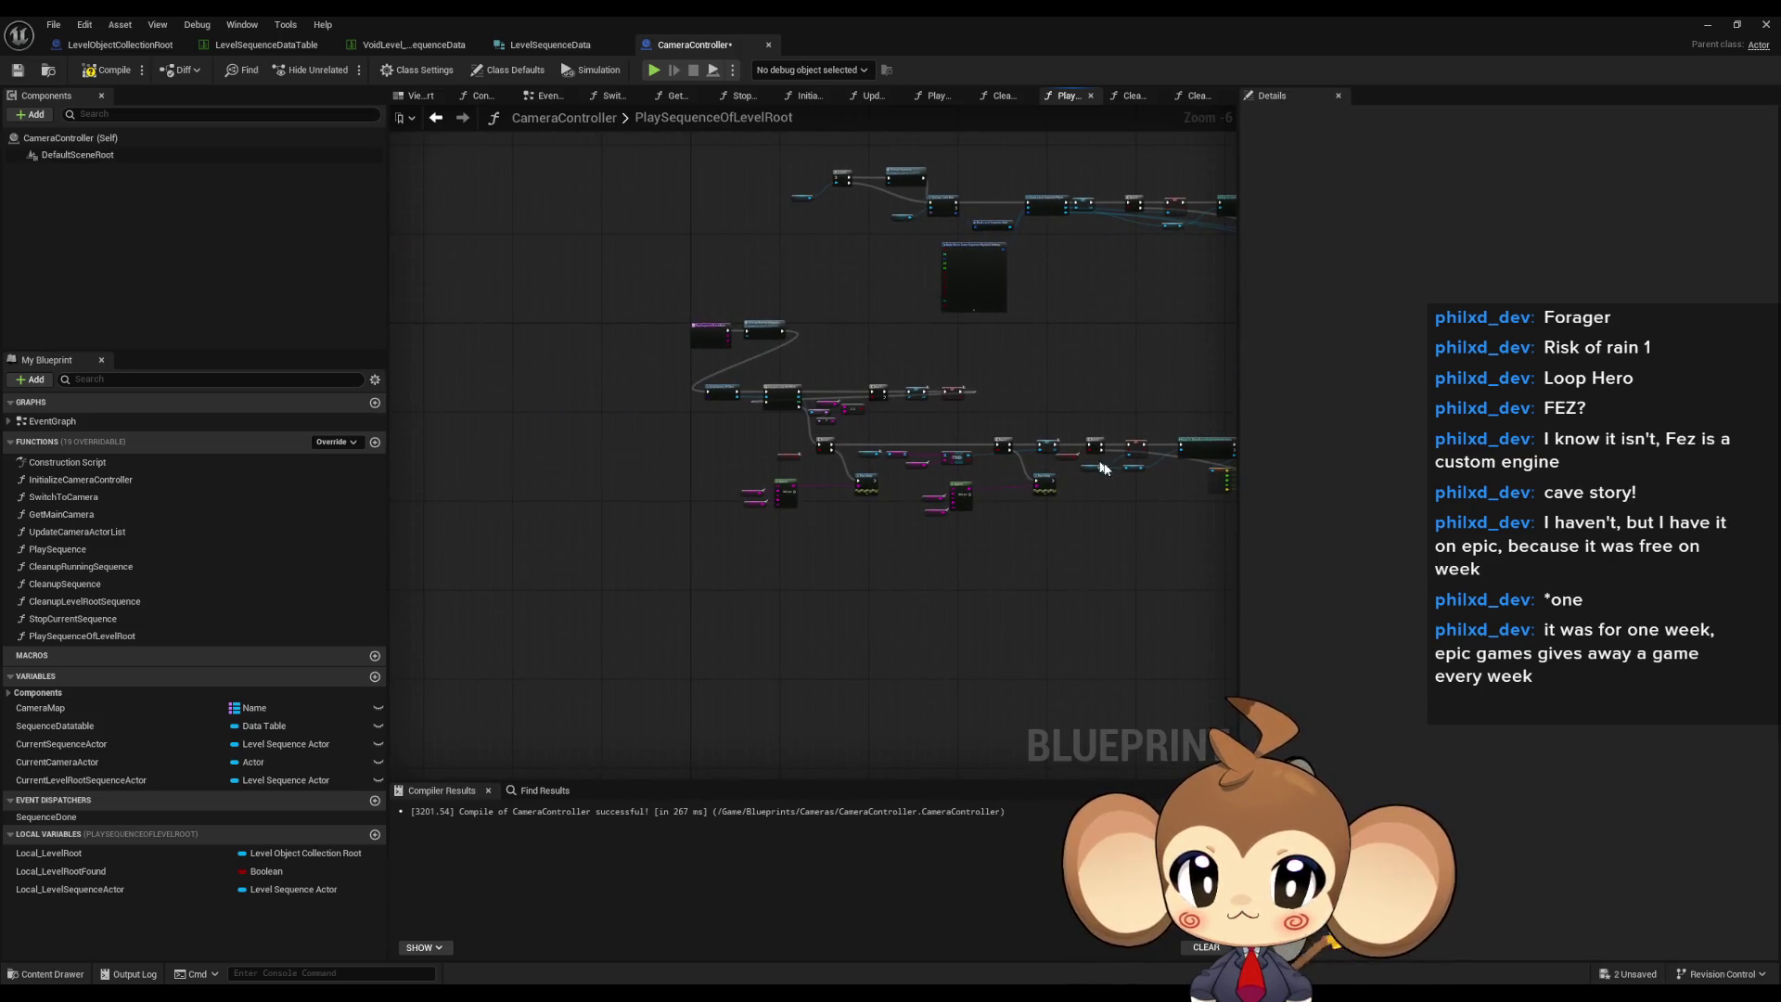
- Delete the unused upper node network and review the remaining PlaySequenceOfLevelRoot chain
{"action": "scroll", "coordinate": [842, 357], "scroll_direction": "up", "scroll_amount": 3}
{"action": "scroll", "coordinate": [842, 357], "scroll_direction": "down", "scroll_amount": 4}
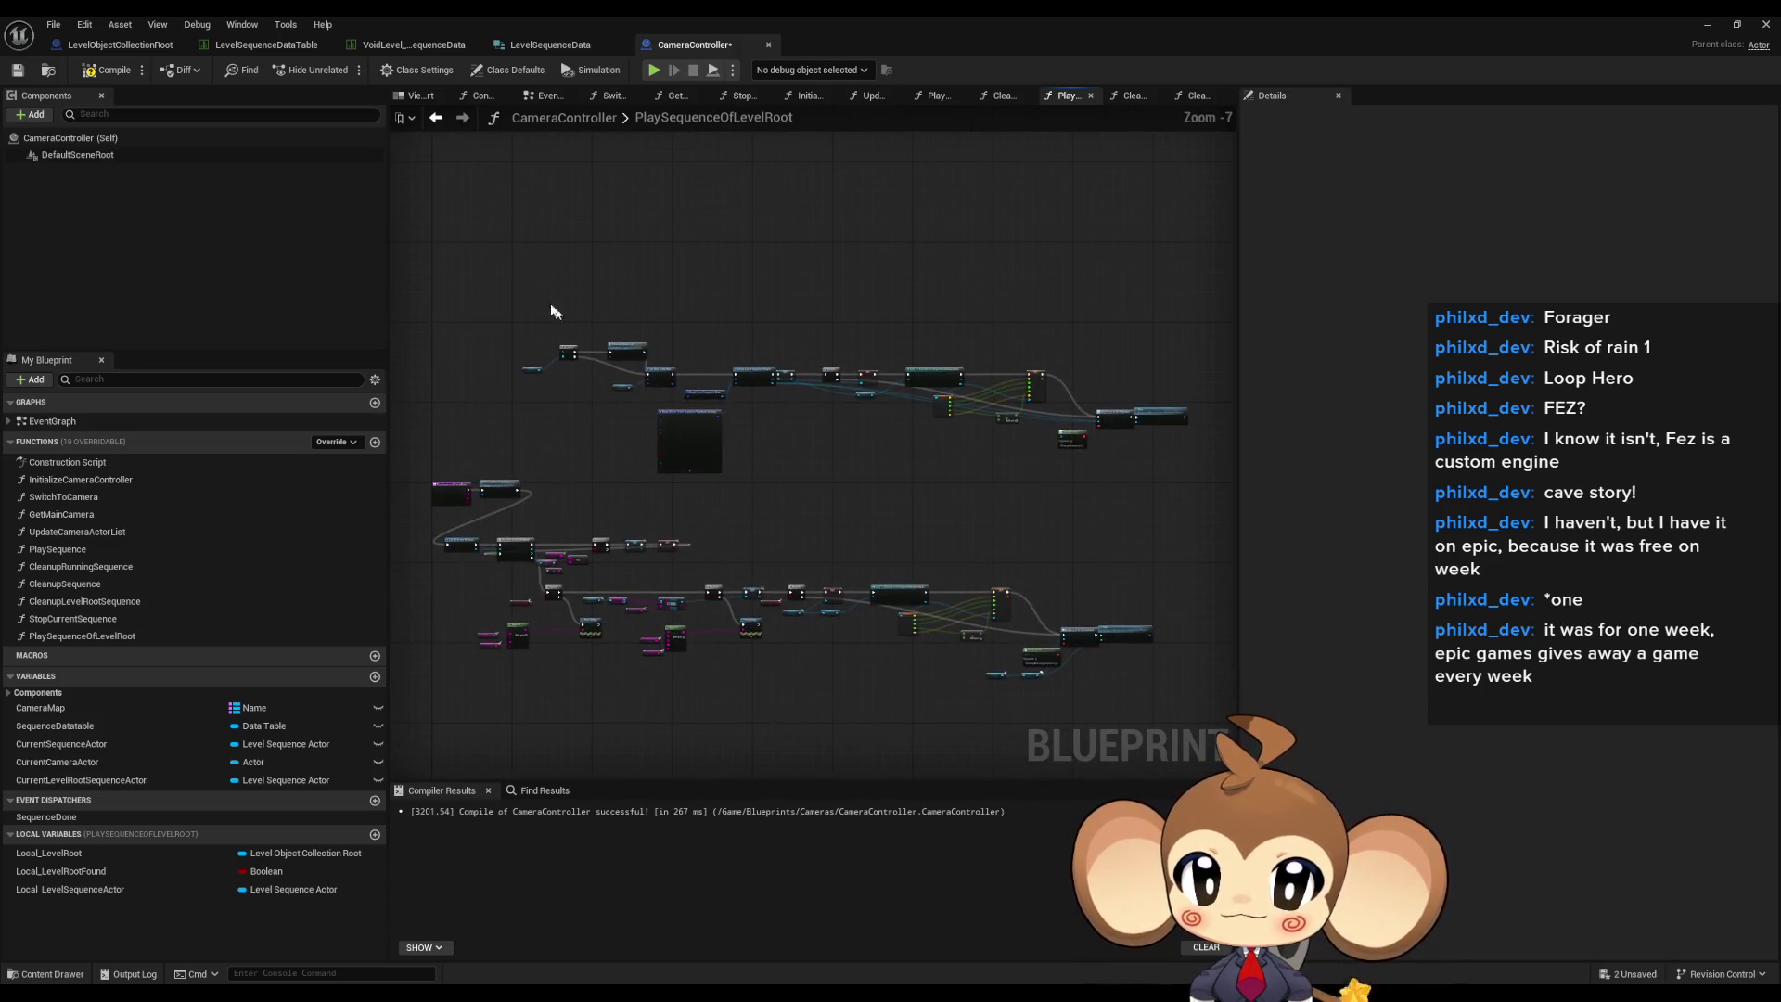
{"action": "mouse_move", "coordinate": [771, 427]}
{"action": "left_mouse_down"}
{"action": "mouse_move", "coordinate": [784, 332]}
{"action": "mouse_move", "coordinate": [756, 350]}
{"action": "mouse_move", "coordinate": [1185, 470]}
{"action": "left_mouse_up"}
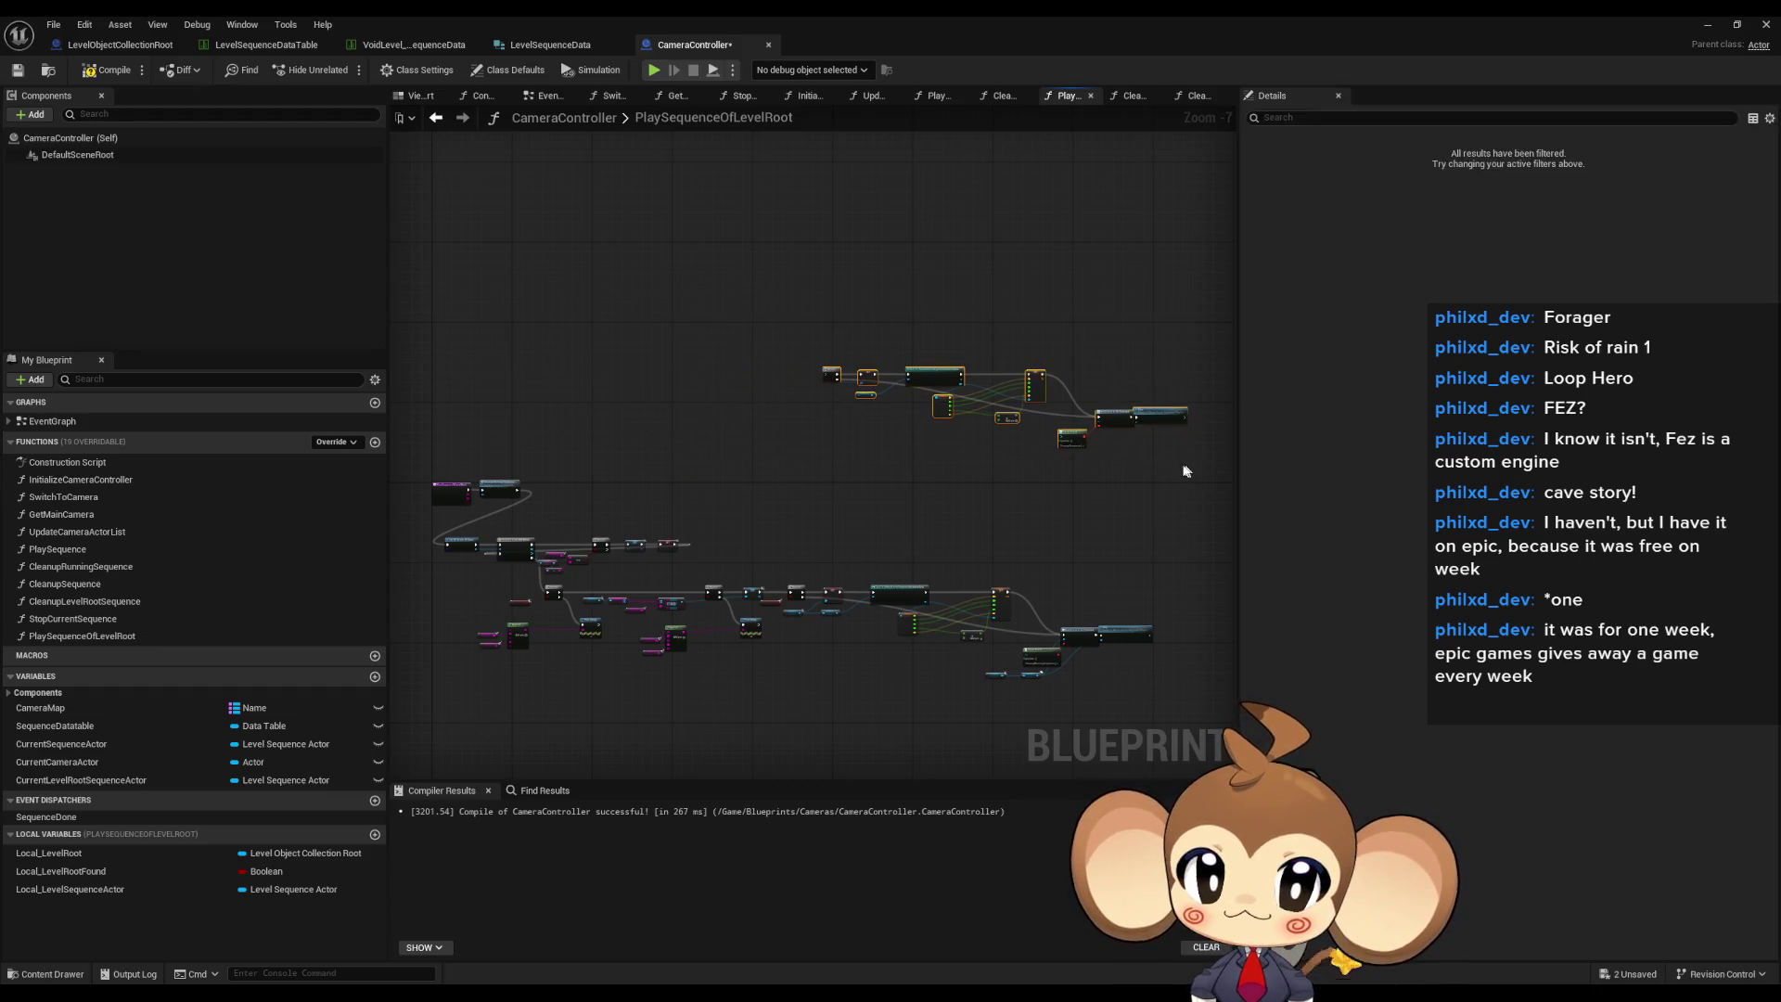
{"action": "key", "text": "Delete"}
{"action": "scroll", "coordinate": [661, 455], "scroll_direction": "up", "scroll_amount": 5}
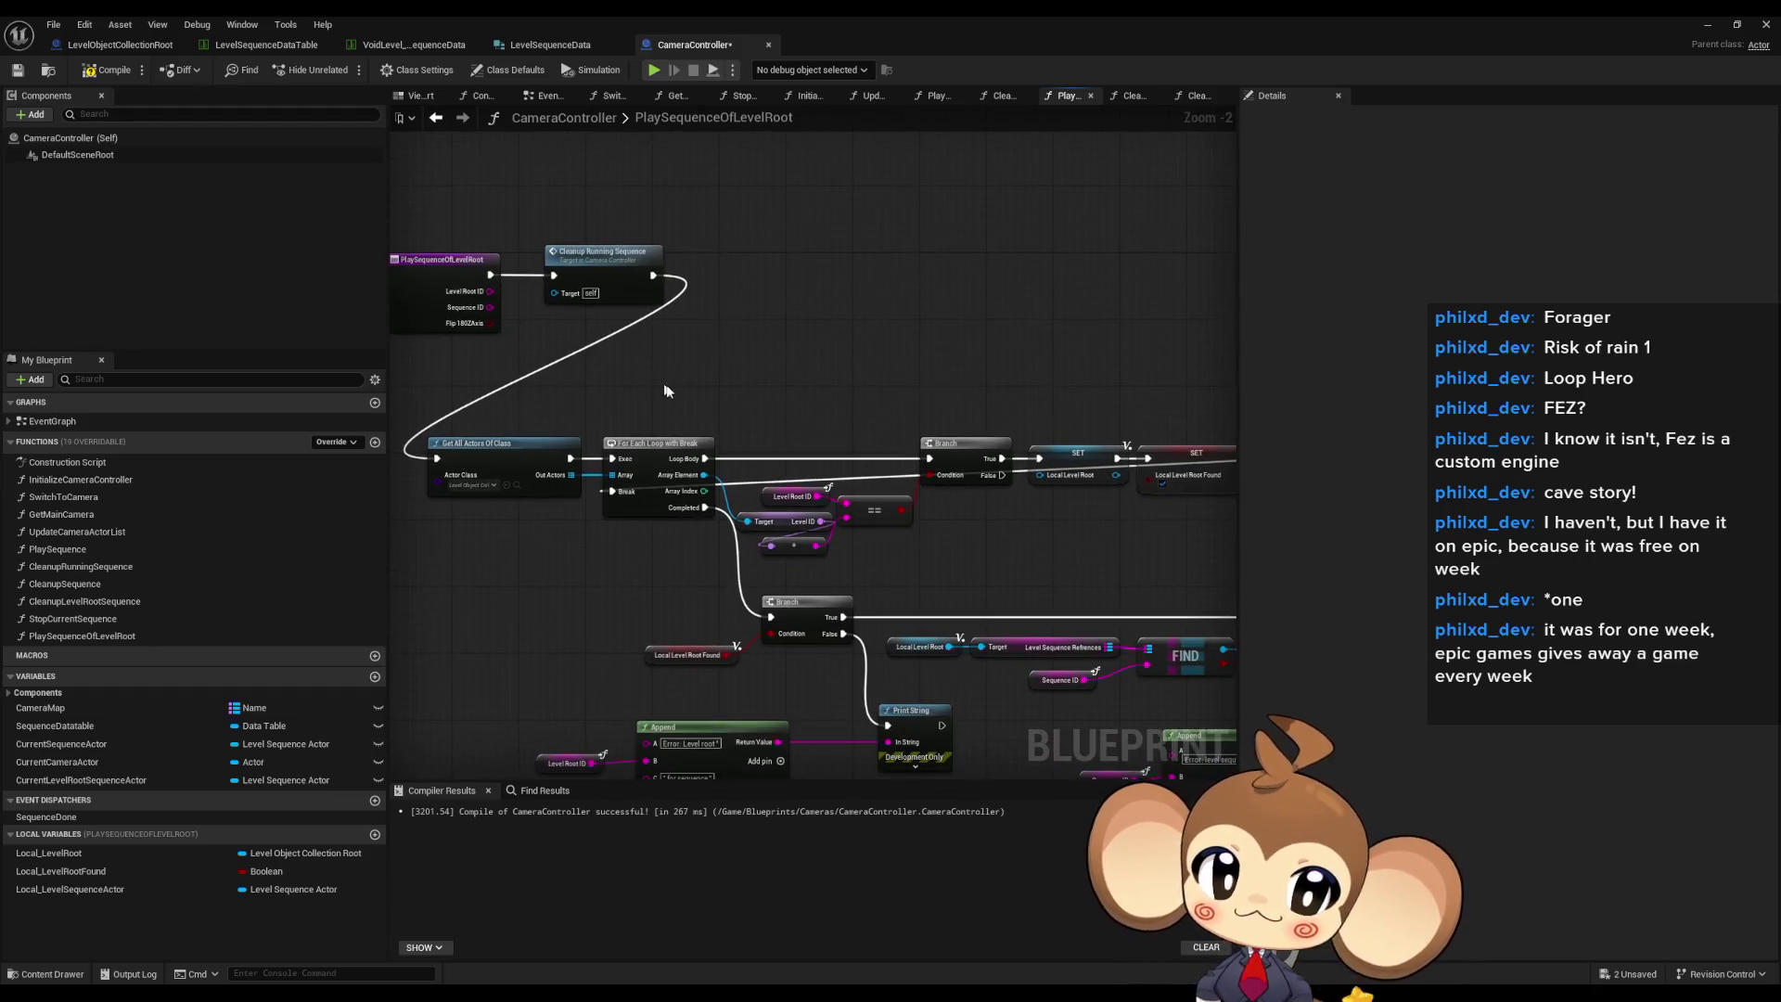
{"action": "scroll", "coordinate": [733, 428], "scroll_direction": "down", "scroll_amount": 5}
{"action": "left_click_drag", "start_coordinate": [427, 401], "coordinate": [1063, 604]}
{"action": "scroll", "coordinate": [569, 359], "scroll_direction": "up", "scroll_amount": 4}
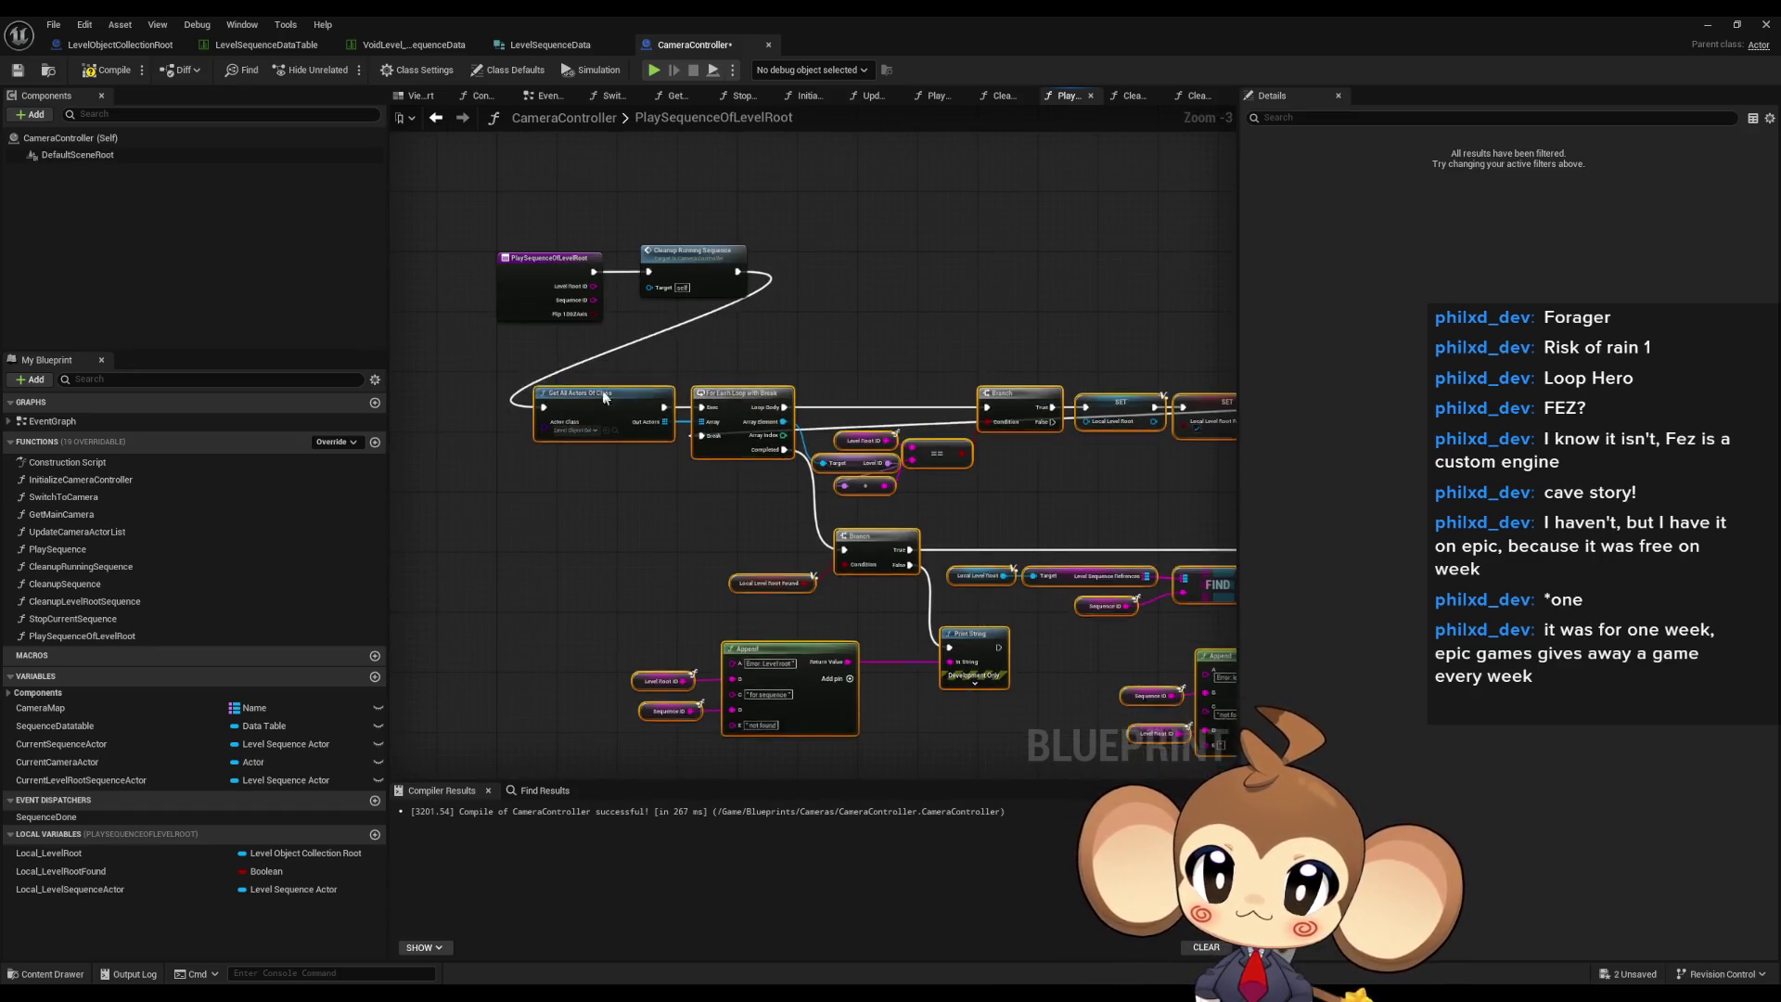
{"action": "left_click", "coordinate": [837, 285]}
{"action": "scroll", "coordinate": [837, 286], "scroll_direction": "up", "scroll_amount": 3}
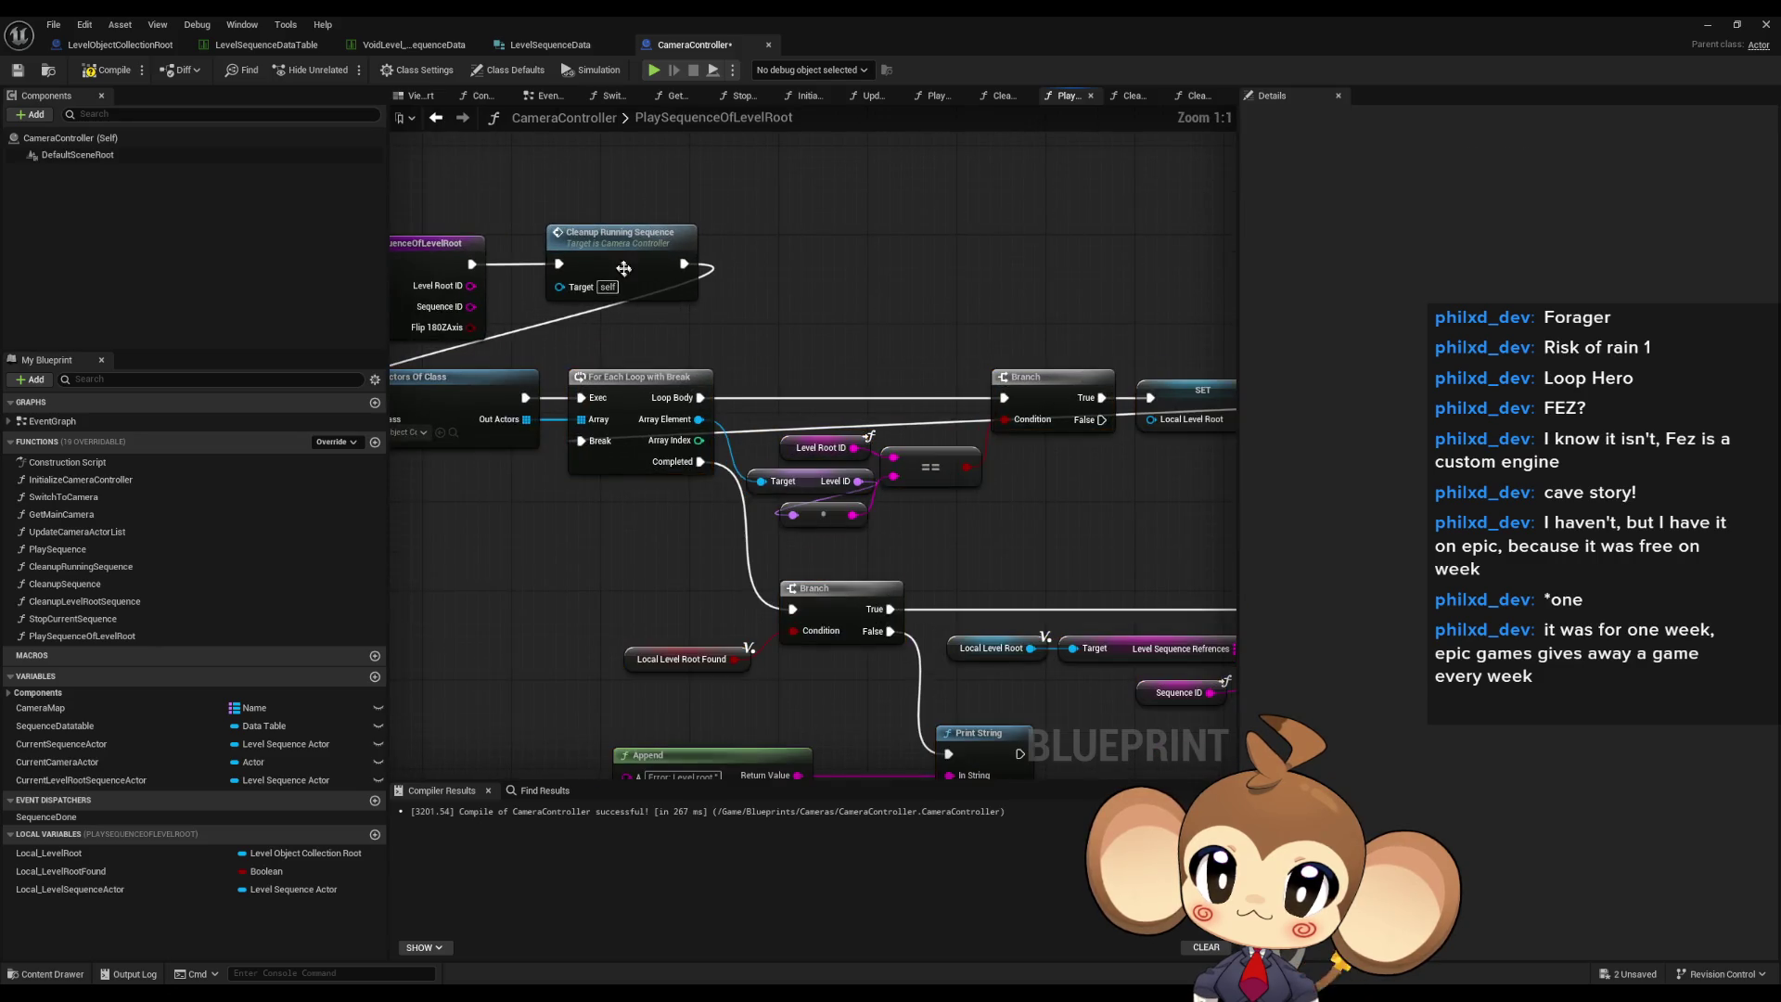
- Move the cleanup call and actor-search chain up beside the PlaySequenceOfLevelRoot entry node
{"action": "left_click", "coordinate": [640, 234]}
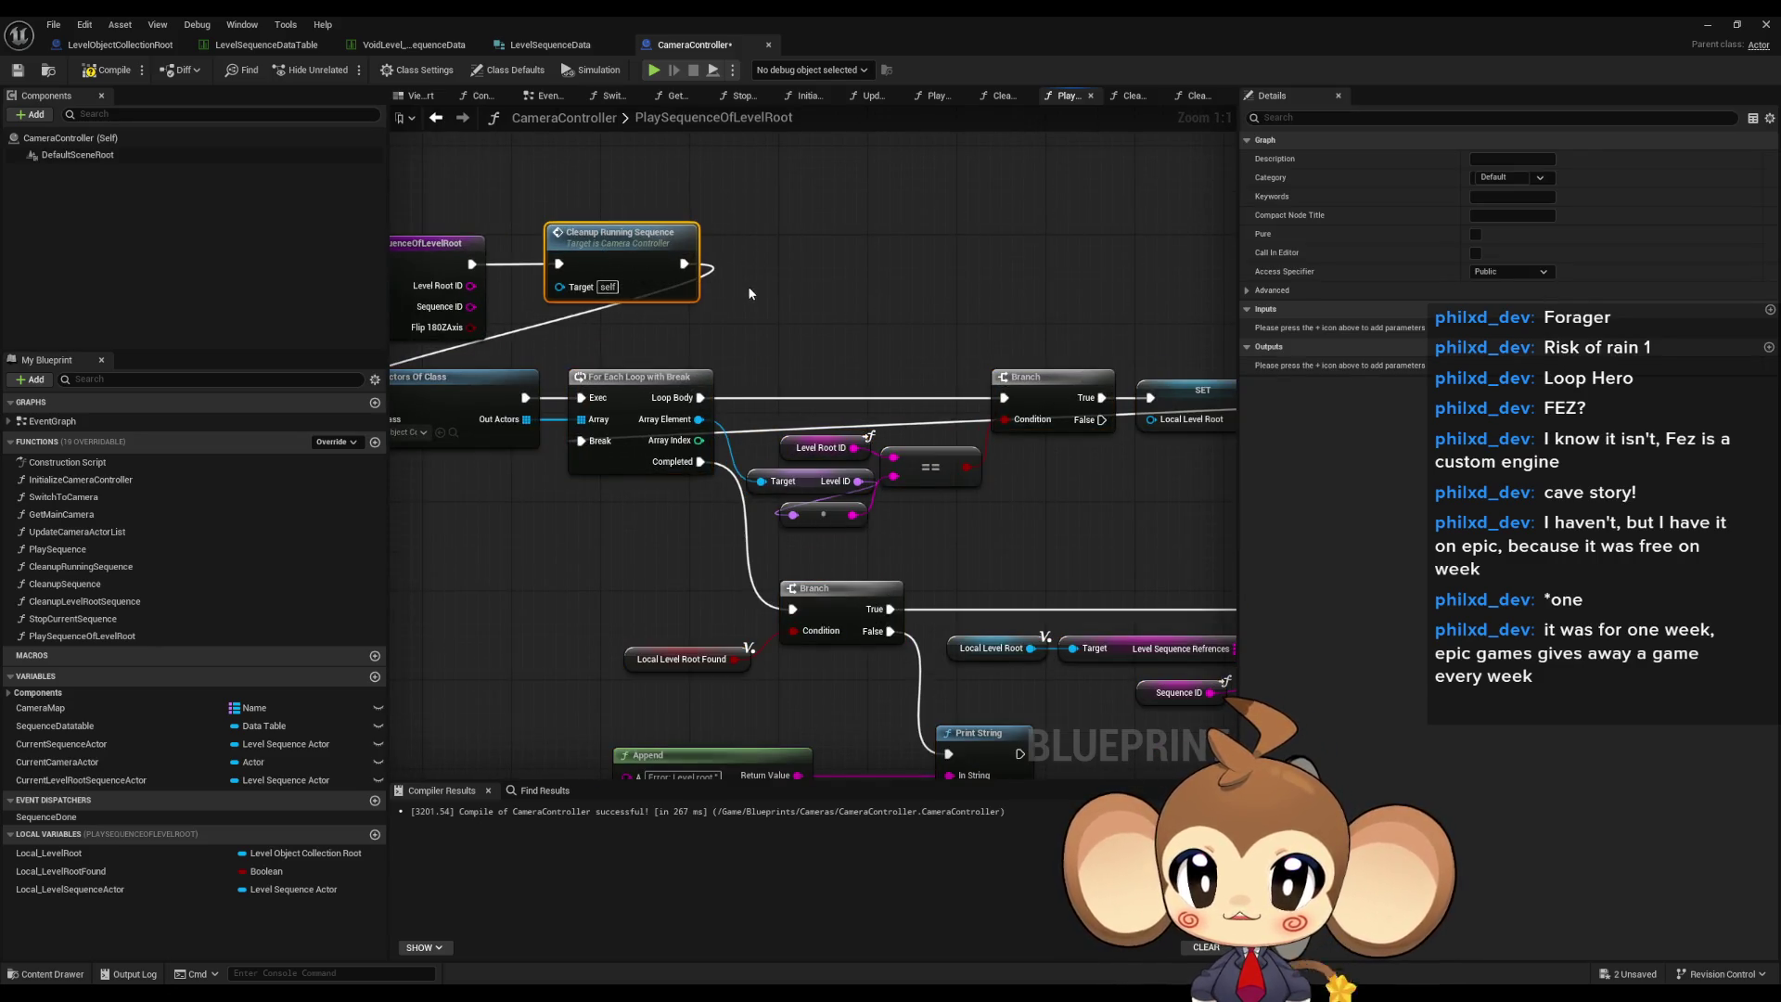
{"action": "left_click_drag", "start_coordinate": [747, 293], "coordinate": [867, 278]}
{"action": "left_click_drag", "start_coordinate": [434, 373], "coordinate": [767, 454]}
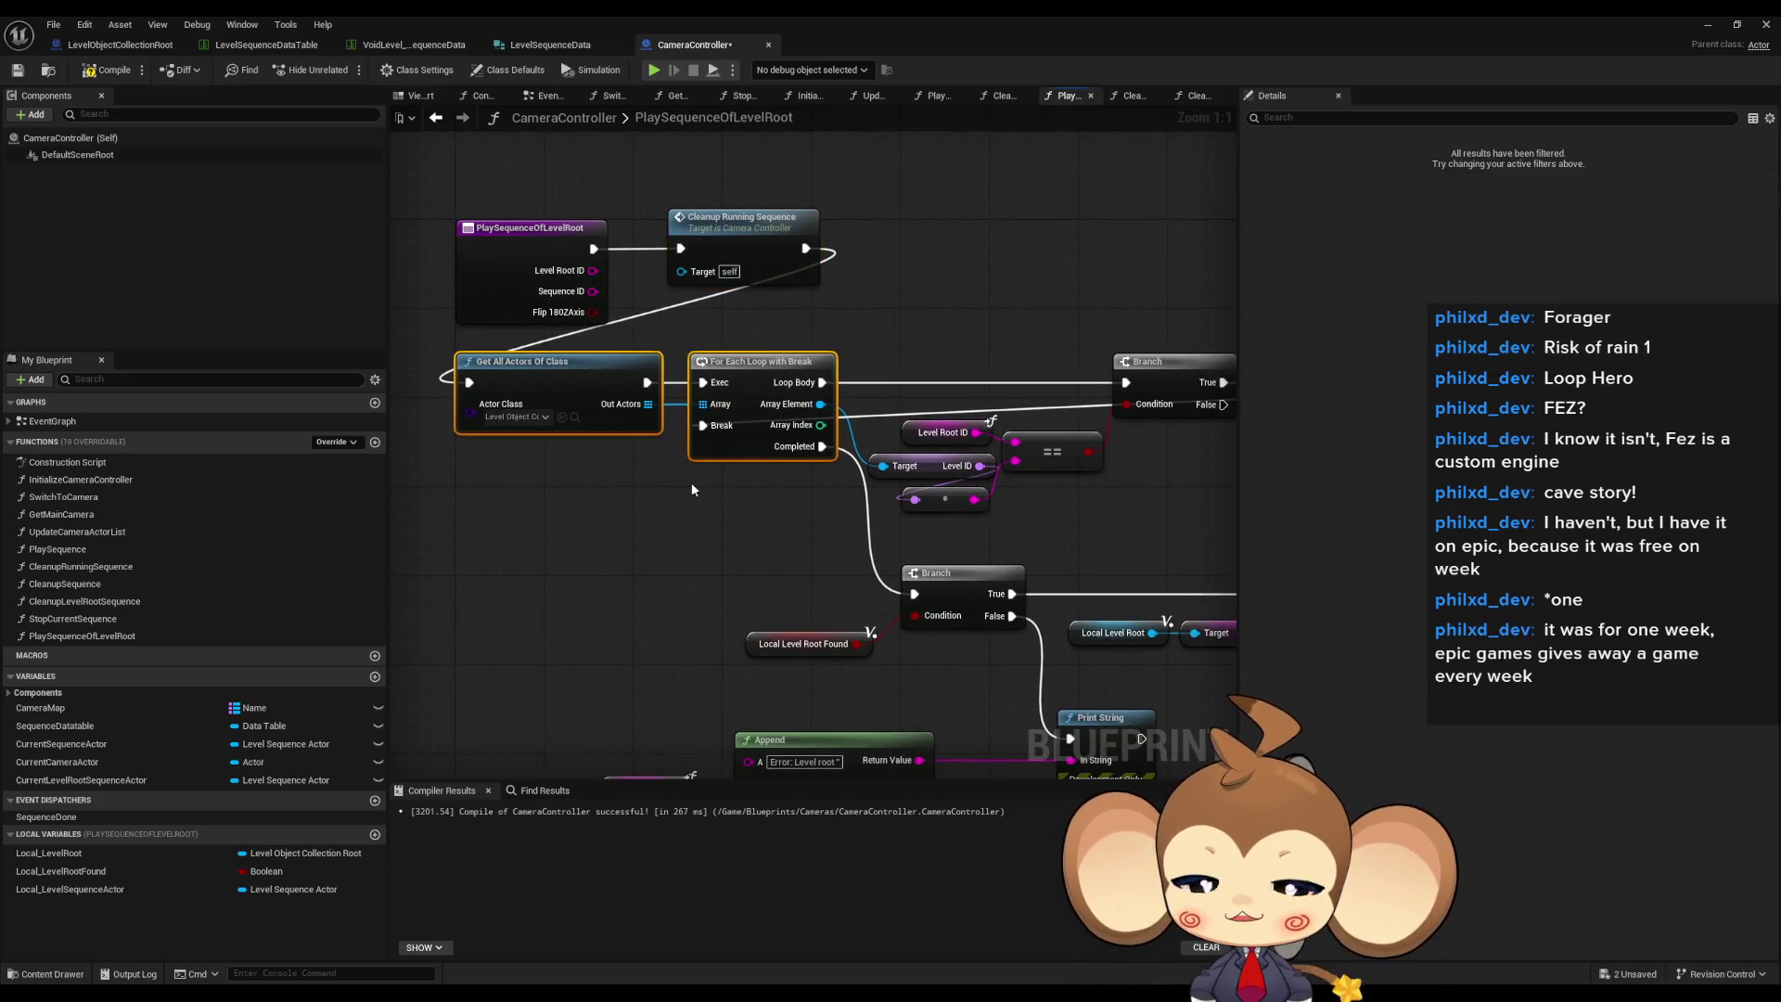
{"action": "scroll", "coordinate": [688, 487], "scroll_direction": "down", "scroll_amount": 5}
{"action": "left_click_drag", "start_coordinate": [562, 443], "coordinate": [1104, 629]}
{"action": "scroll", "coordinate": [561, 427], "scroll_direction": "up", "scroll_amount": 4}
{"action": "mouse_move", "coordinate": [710, 515]}
{"action": "left_mouse_down"}
{"action": "mouse_move", "coordinate": [1086, 403]}
{"action": "mouse_move", "coordinate": [1044, 393]}
{"action": "left_mouse_up"}
{"action": "left_click_drag", "start_coordinate": [908, 391], "coordinate": [877, 396]}
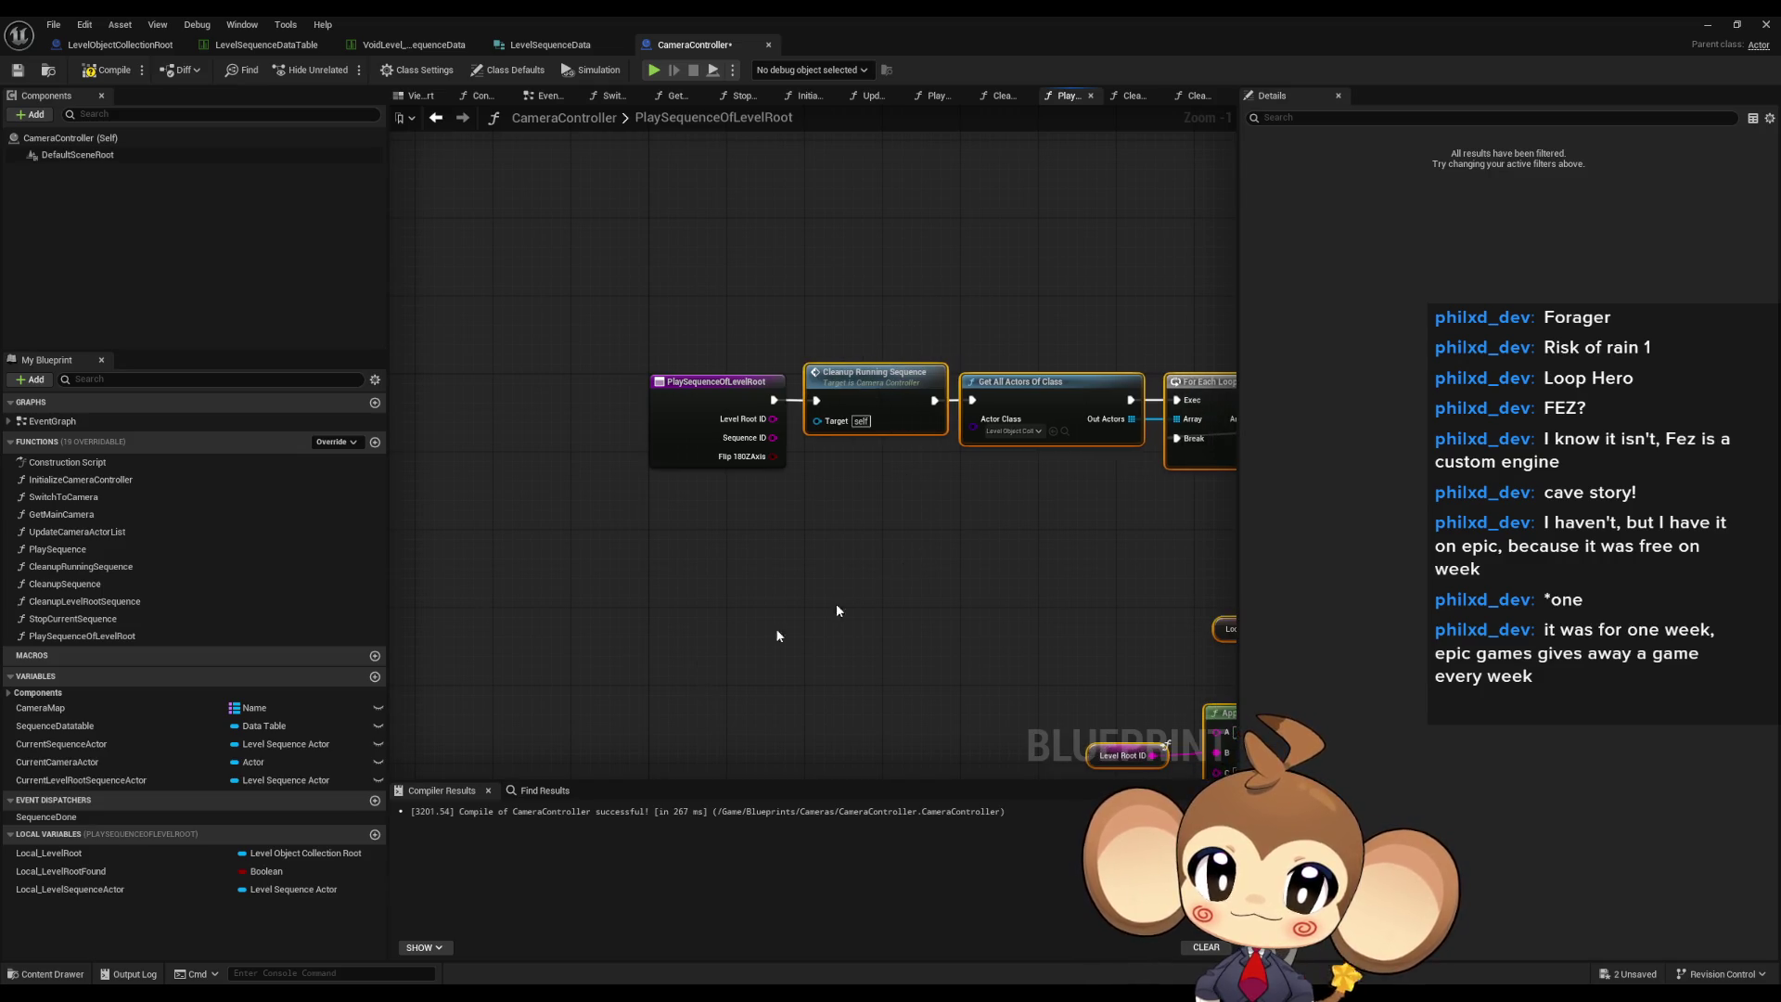
{"action": "double_click", "coordinate": [81, 550]}
- Place PlaySequence just before StopCurrentSequence in the functions list and open StopCurrentSequence's graph
{"action": "mouse_move", "coordinate": [81, 548]}
{"action": "left_mouse_down"}
{"action": "mouse_move", "coordinate": [92, 568]}
{"action": "mouse_move", "coordinate": [71, 619]}
{"action": "mouse_move", "coordinate": [95, 624]}
{"action": "left_mouse_up"}
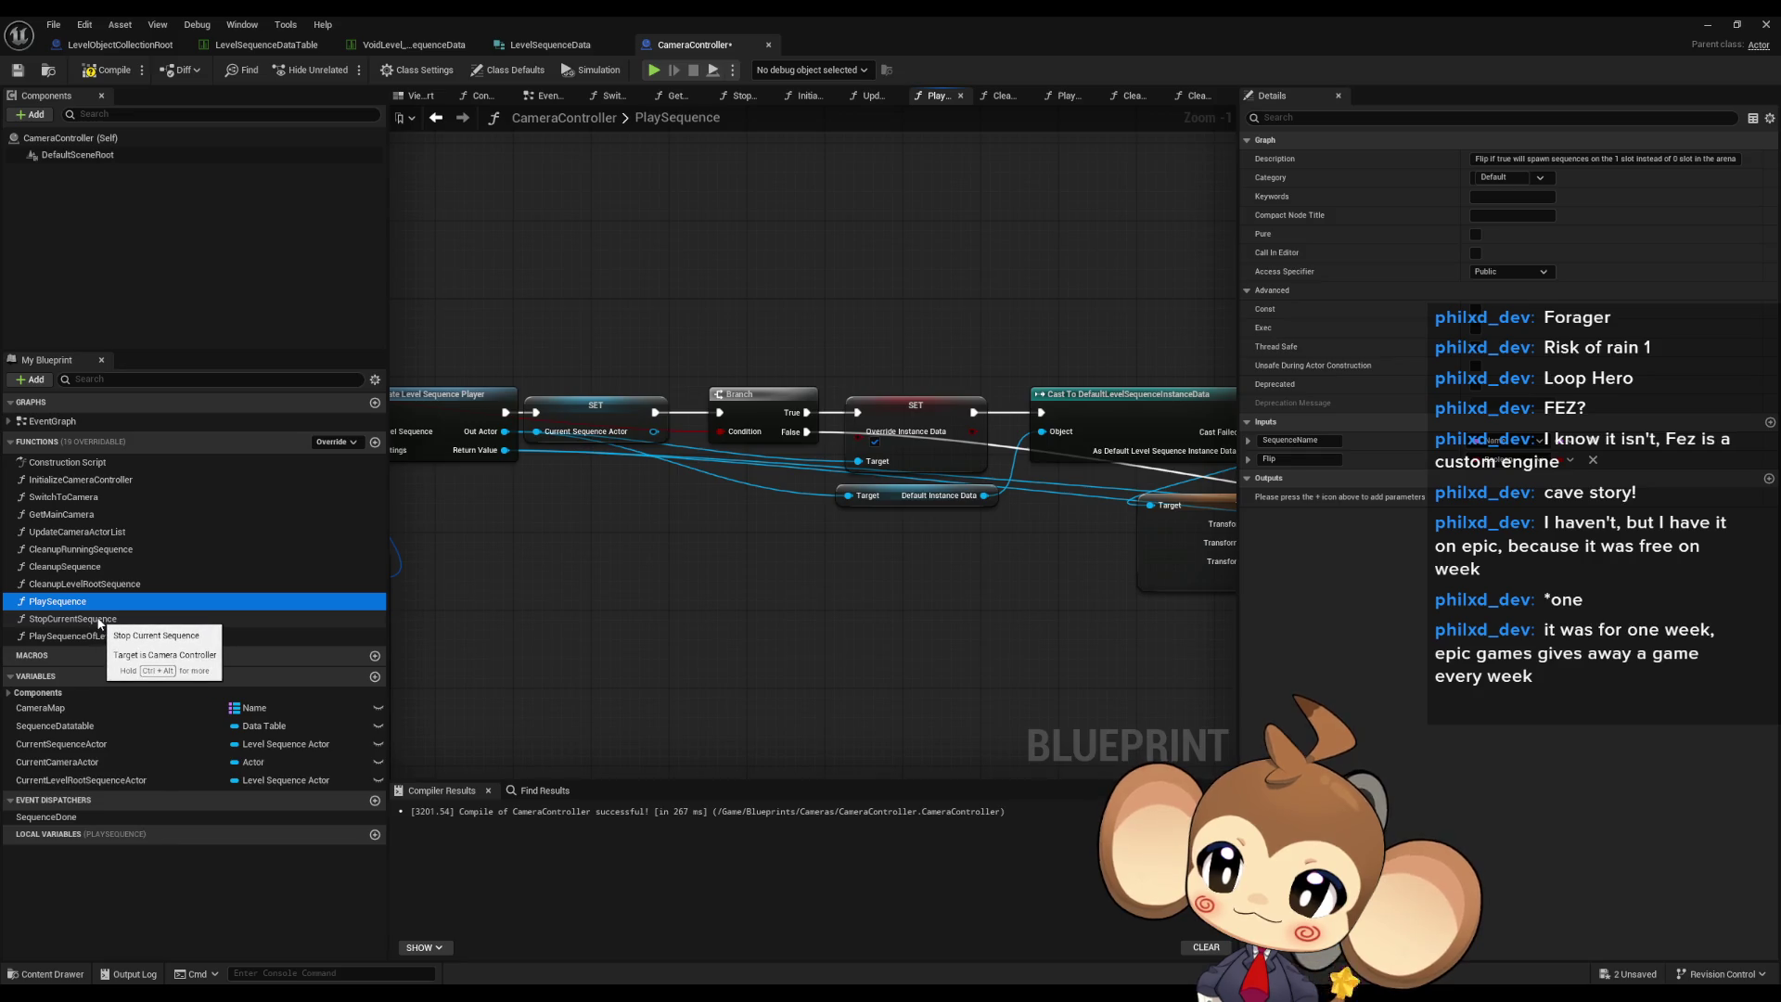
{"action": "double_click", "coordinate": [72, 619]}
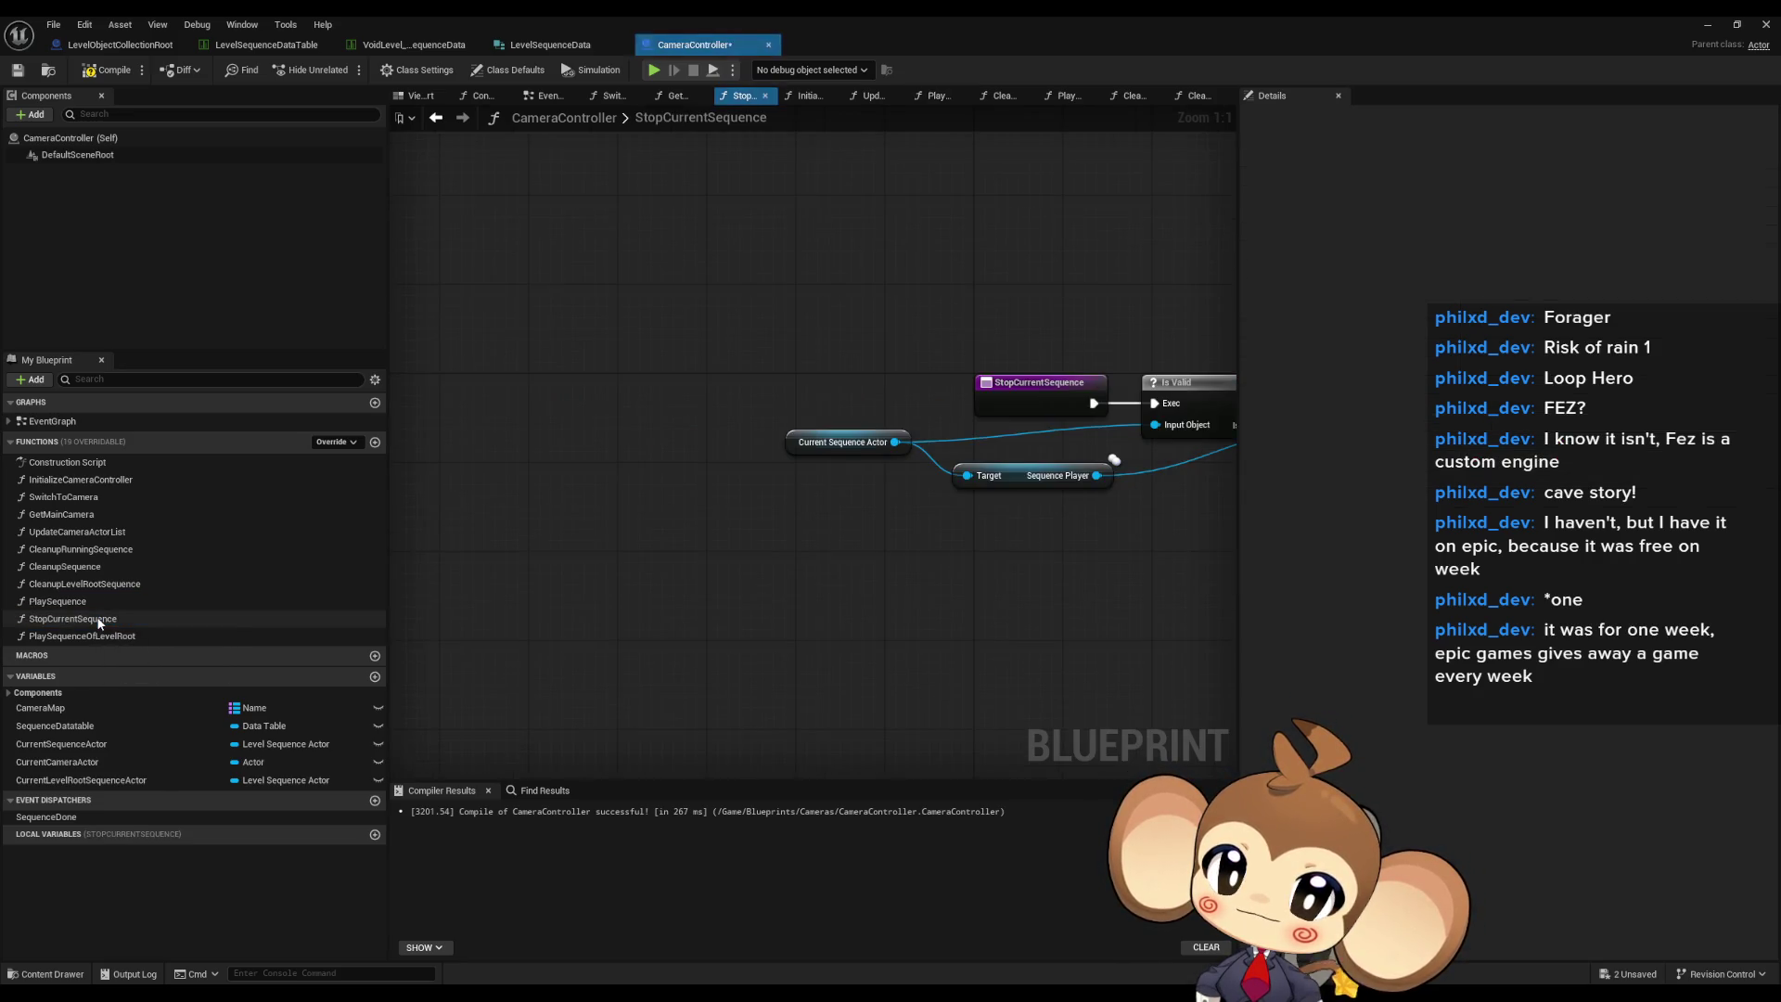
{"action": "mouse_move", "coordinate": [935, 473]}
{"action": "left_mouse_down"}
{"action": "mouse_move", "coordinate": [820, 466]}
{"action": "mouse_move", "coordinate": [760, 537]}
{"action": "mouse_move", "coordinate": [604, 526]}
{"action": "left_mouse_up"}
{"action": "left_click_drag", "start_coordinate": [1047, 433], "coordinate": [1048, 435]}
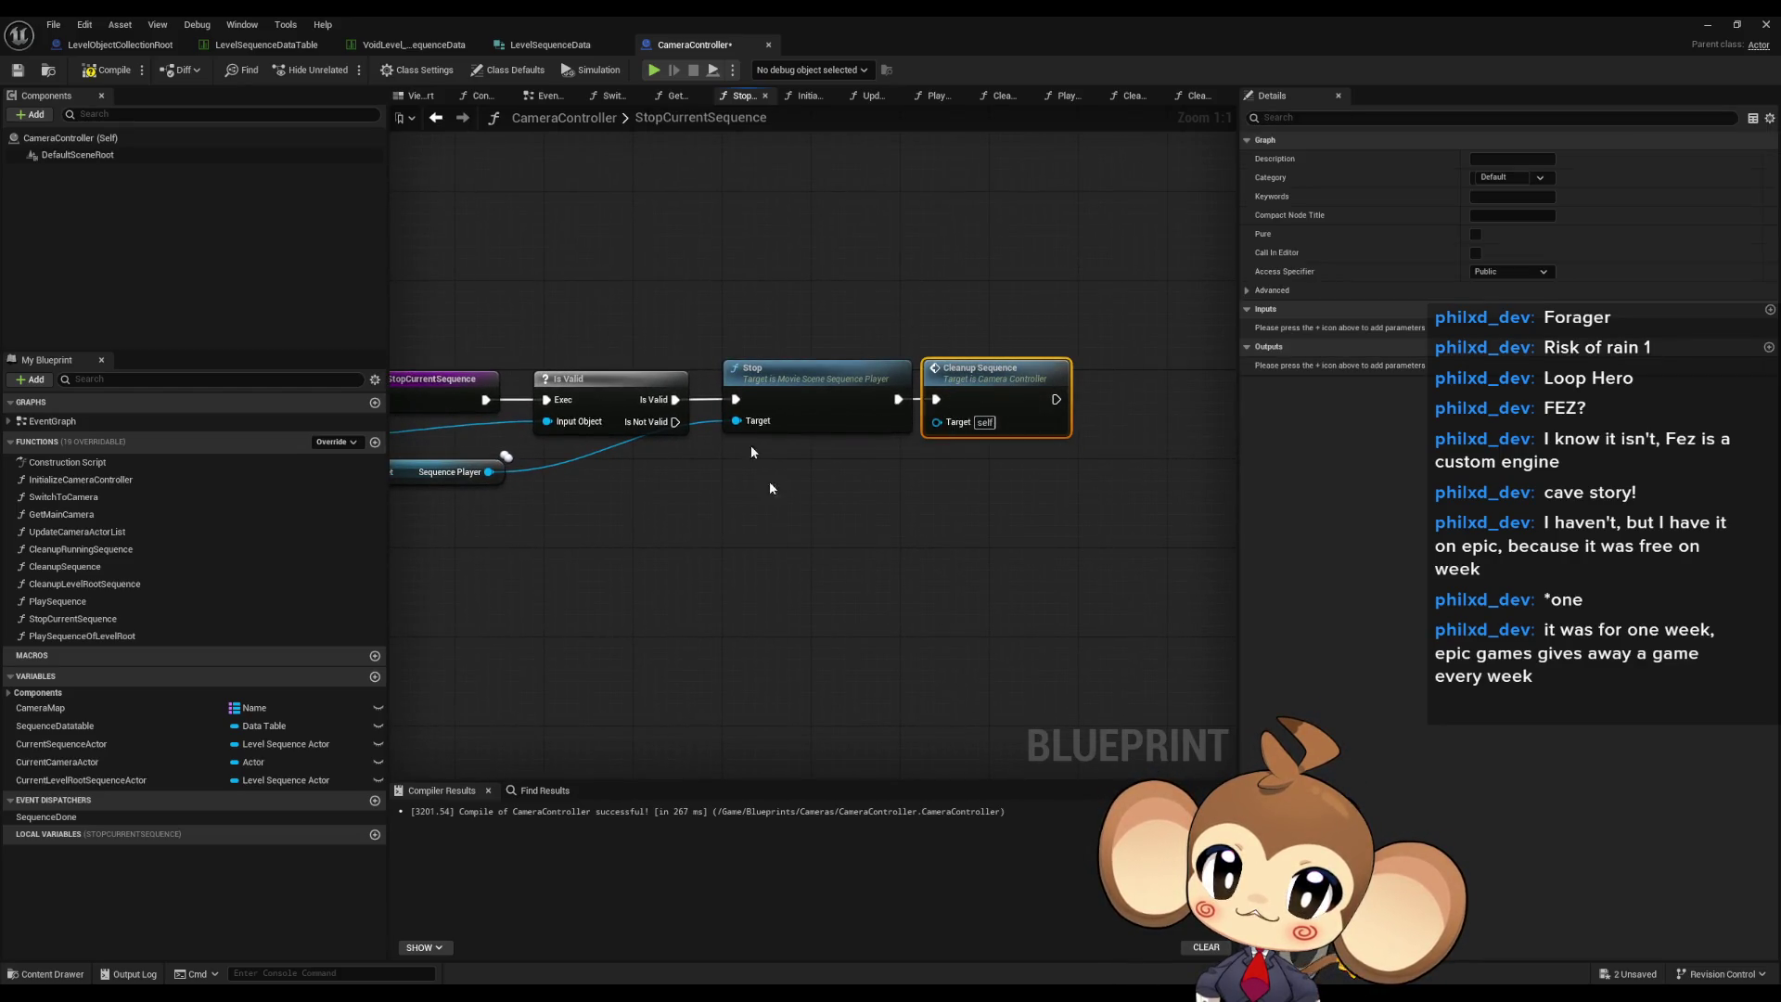
{"action": "left_click_drag", "start_coordinate": [615, 359], "coordinate": [834, 367]}
{"action": "left_click_drag", "start_coordinate": [590, 283], "coordinate": [660, 415]}
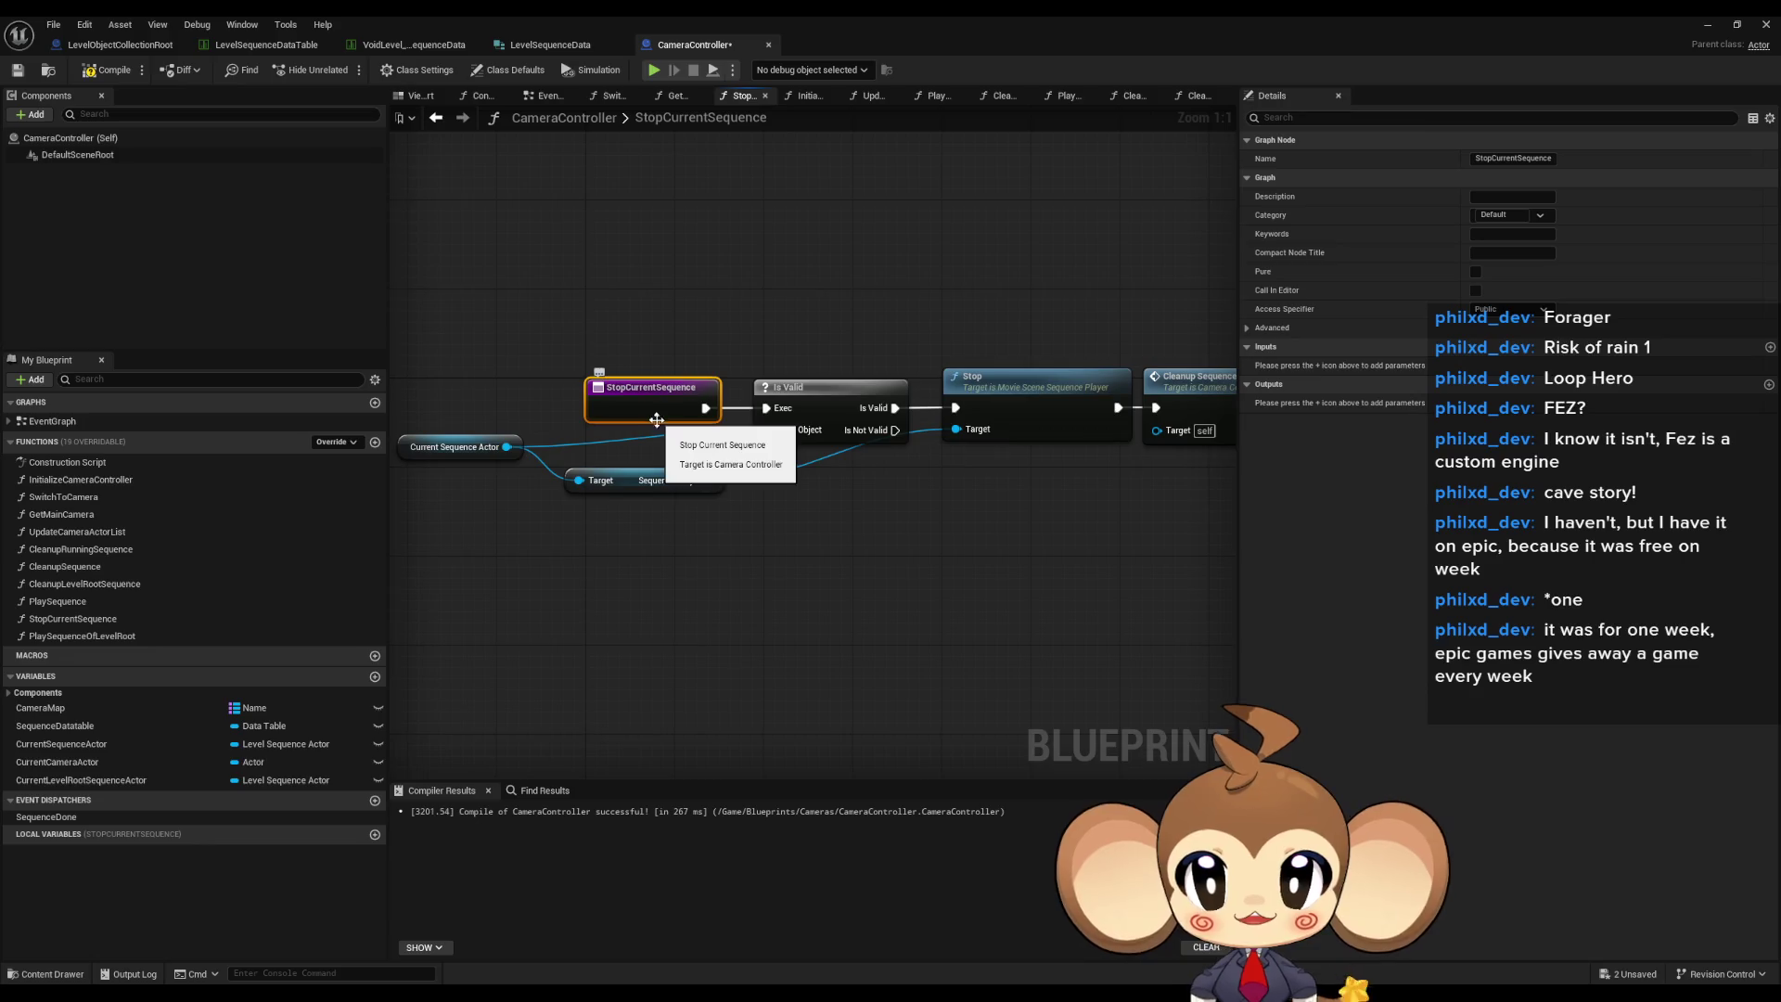
{"action": "left_click_drag", "start_coordinate": [493, 472], "coordinate": [397, 371]}
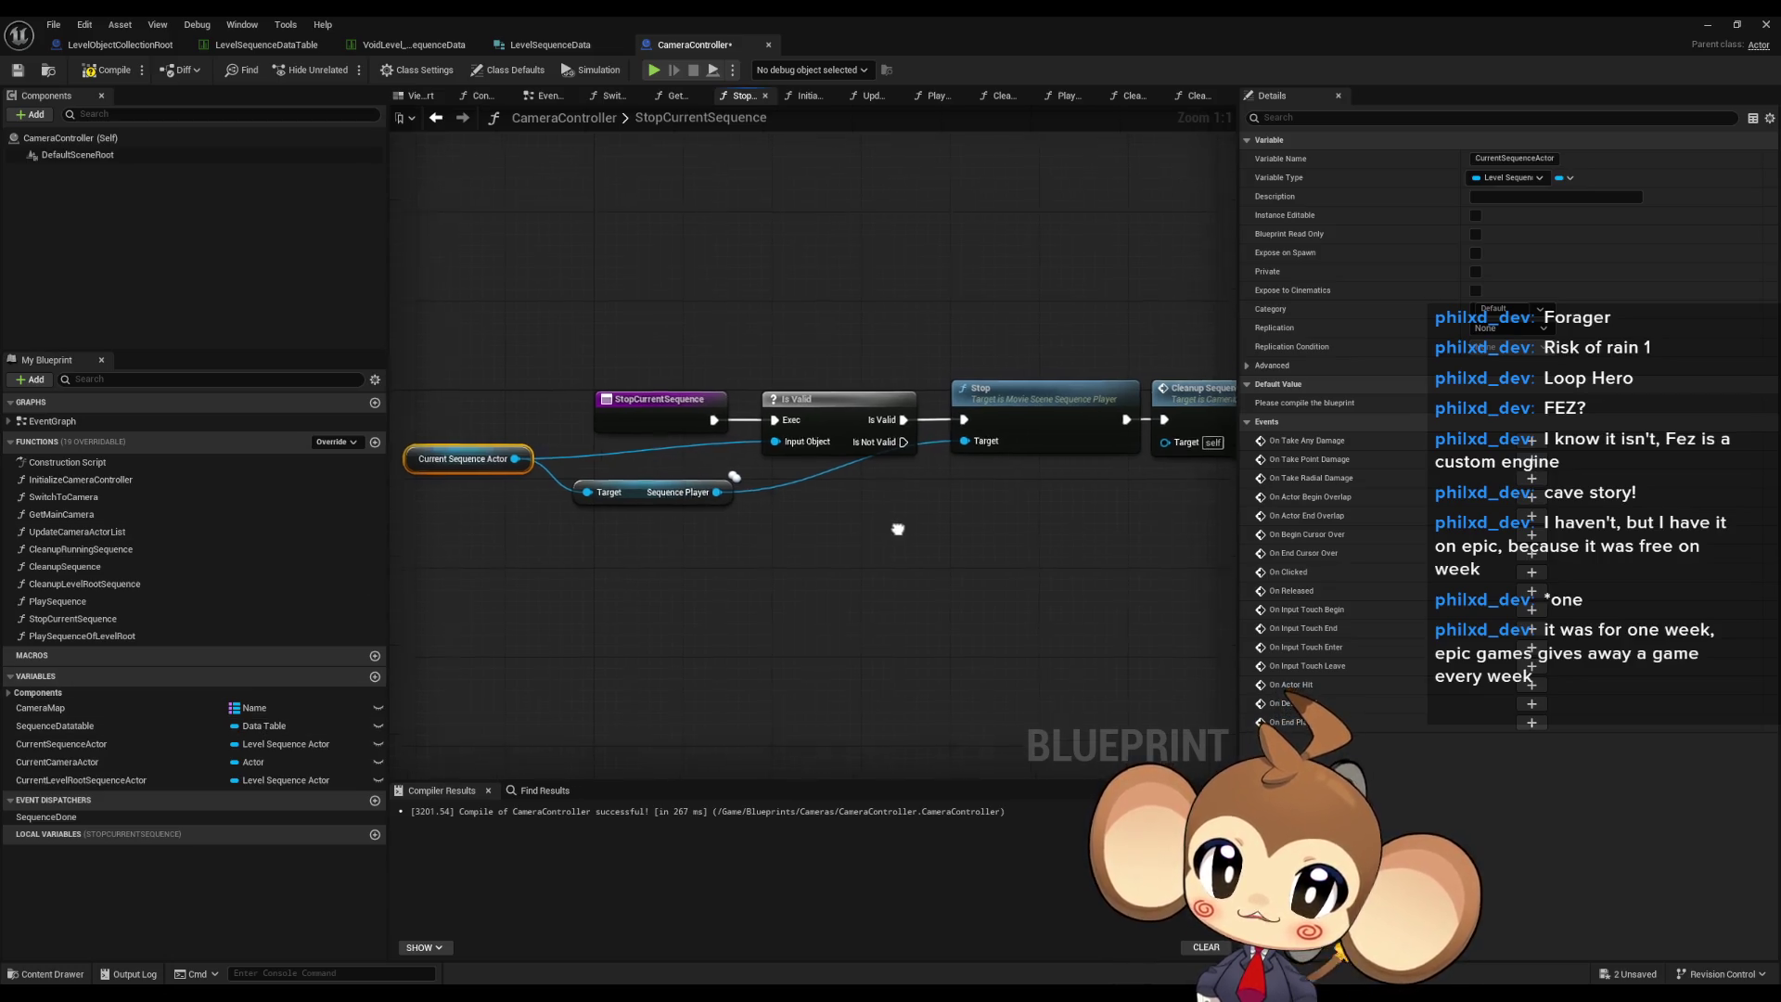
{"action": "left_click_drag", "start_coordinate": [894, 542], "coordinate": [889, 563]}
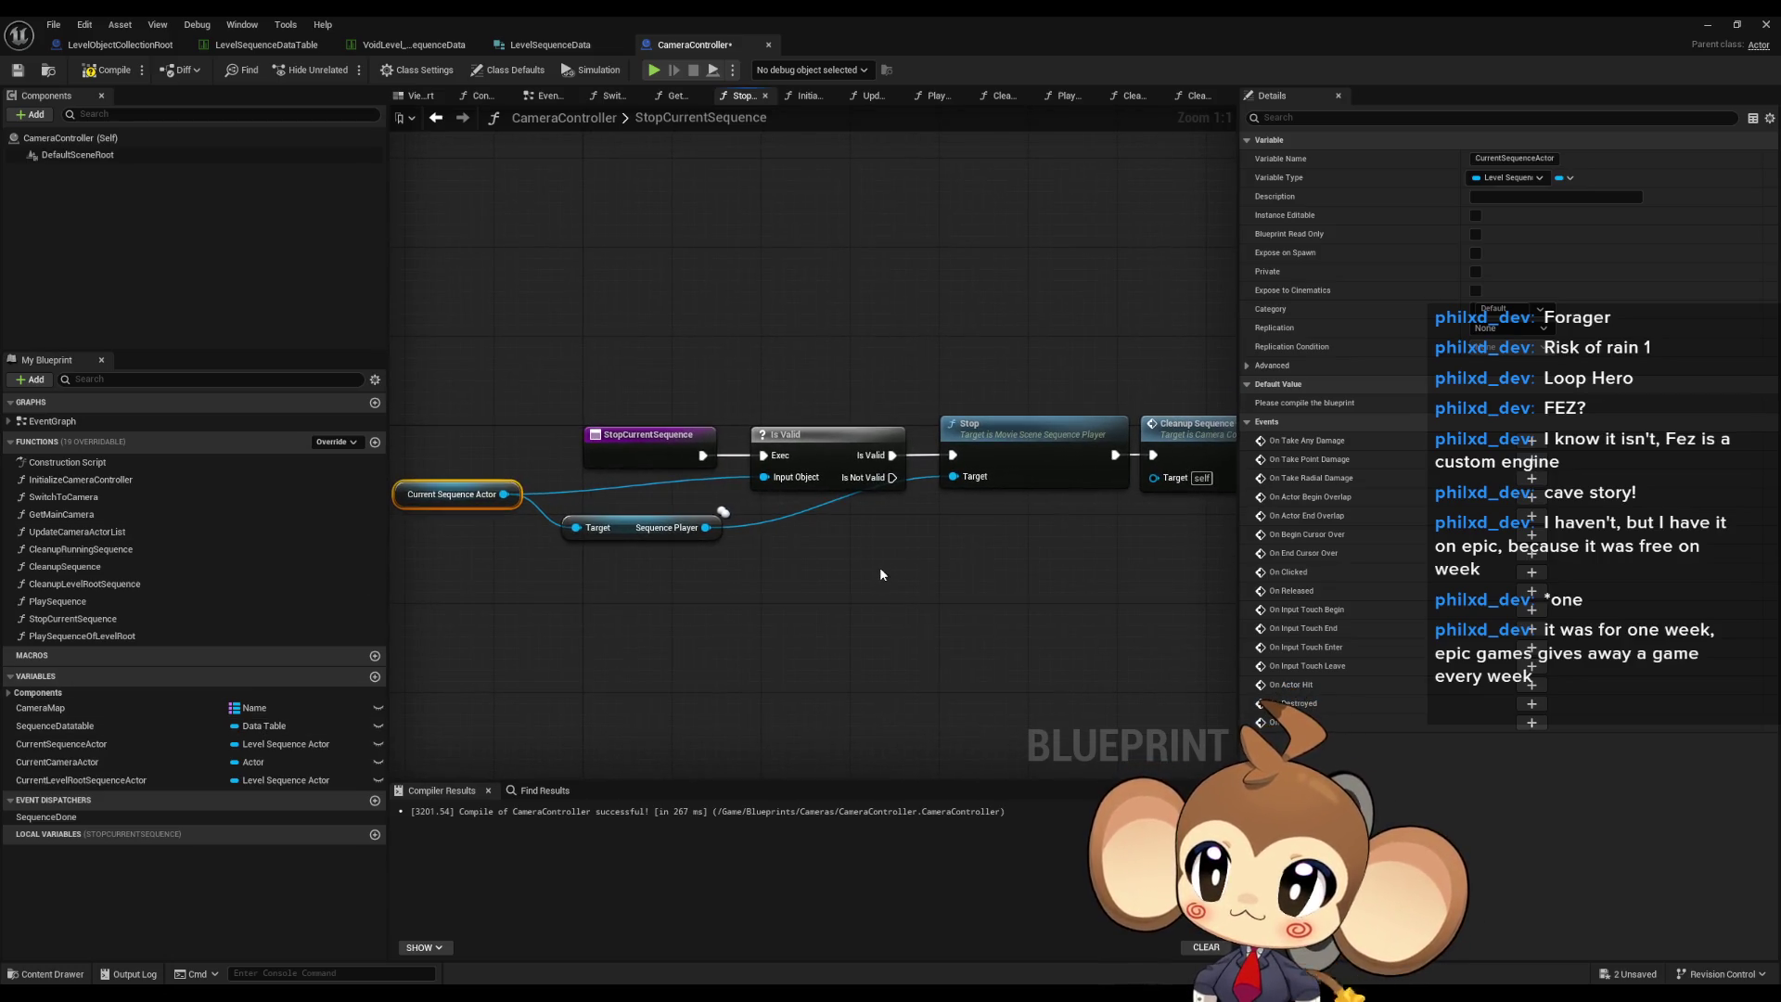
{"action": "mouse_move", "coordinate": [862, 569]}
{"action": "left_mouse_down"}
{"action": "mouse_move", "coordinate": [816, 549]}
{"action": "mouse_move", "coordinate": [874, 529]}
{"action": "left_mouse_up"}
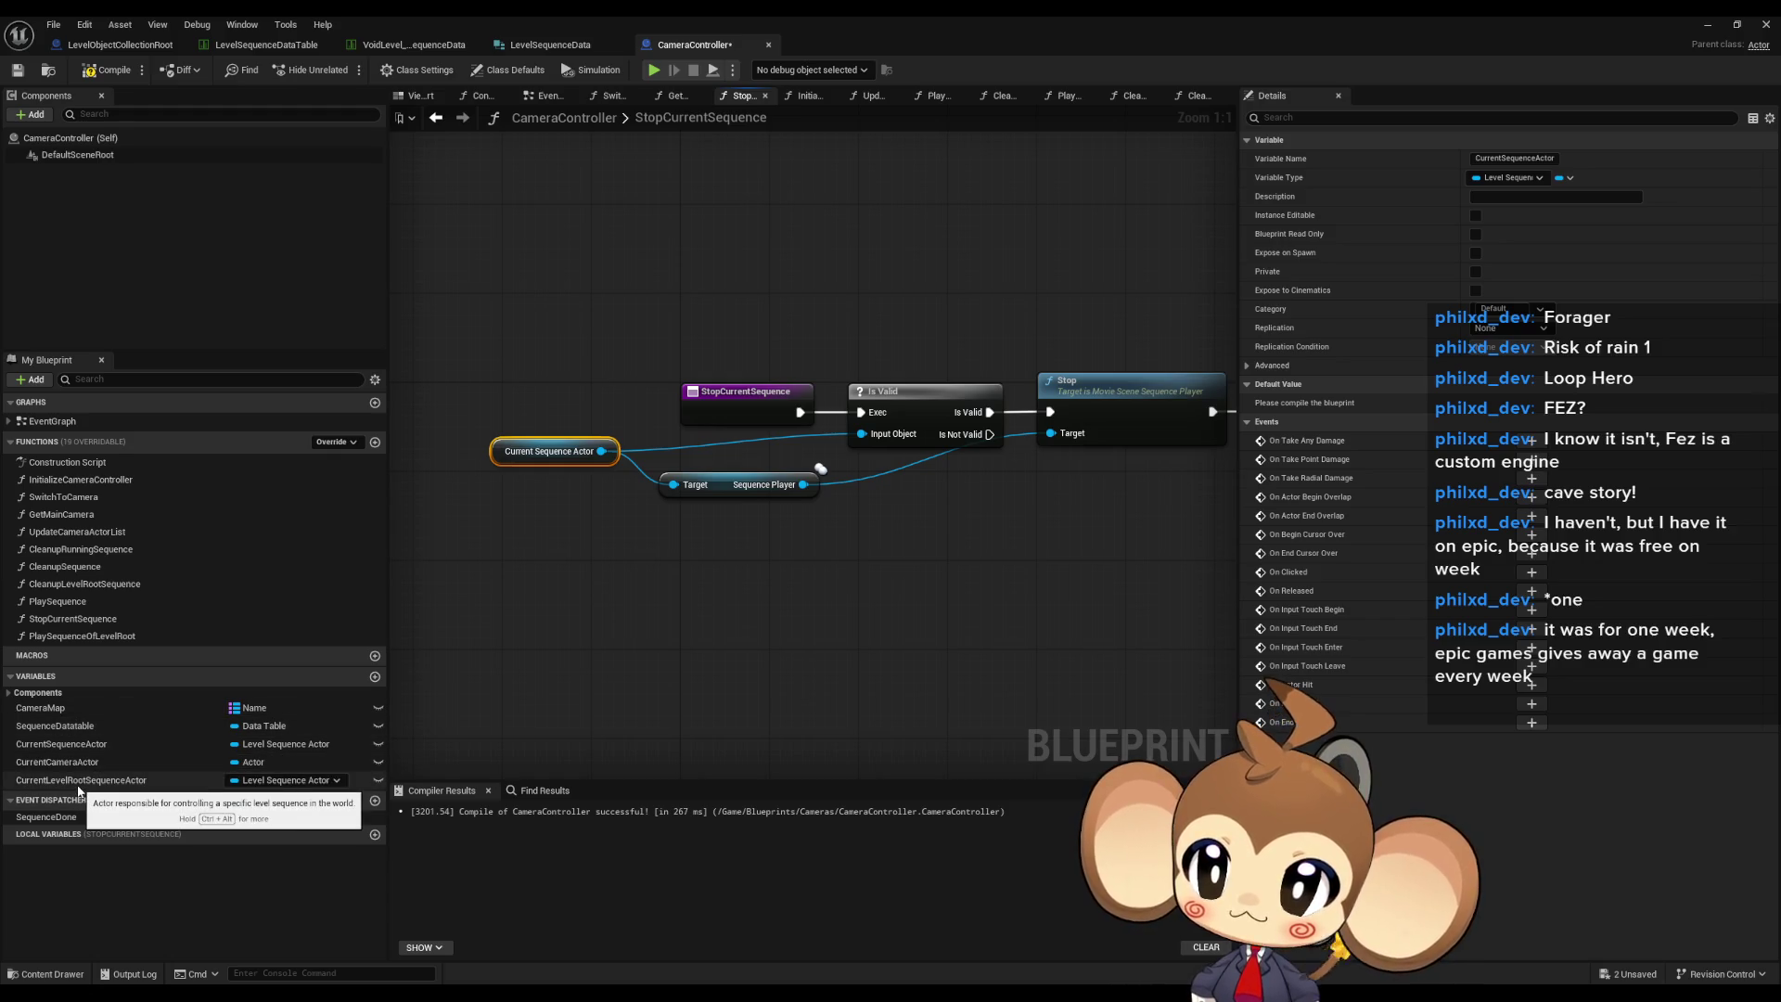
- Add a second Is Valid check on CurrentLevelRootSequenceActor, fed by the first check's Is Not Valid
{"action": "left_click", "coordinate": [162, 772]}
{"action": "left_click_drag", "start_coordinate": [162, 772], "coordinate": [594, 630]}
{"action": "left_click", "coordinate": [649, 642]}
{"action": "left_click", "coordinate": [923, 436]}
{"action": "key", "text": "ctrl+c"}
{"action": "key", "text": "ctrl+v"}
{"action": "mouse_move", "coordinate": [733, 629]}
{"action": "left_mouse_down"}
{"action": "mouse_move", "coordinate": [907, 600]}
{"action": "mouse_move", "coordinate": [799, 617]}
{"action": "left_mouse_up"}
{"action": "left_click_drag", "start_coordinate": [962, 524], "coordinate": [789, 524]}
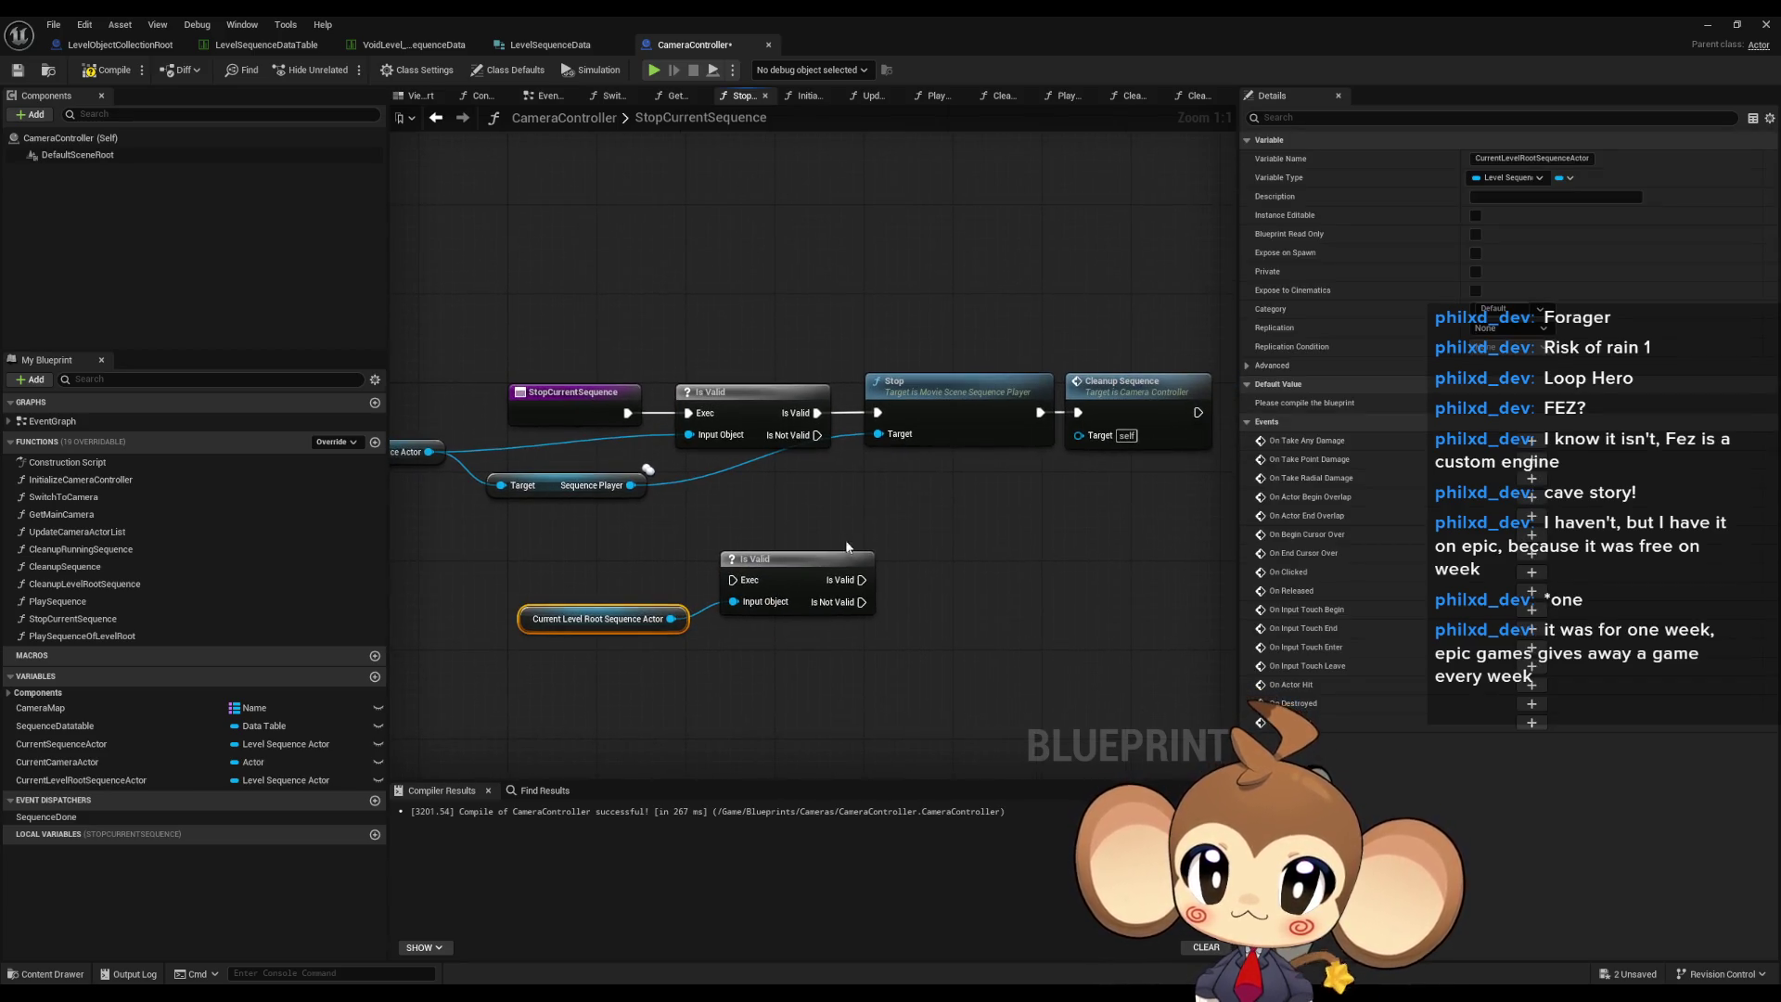
{"action": "left_click_drag", "start_coordinate": [747, 583], "coordinate": [817, 435]}
{"action": "left_click", "coordinate": [724, 556]}
{"action": "left_click_drag", "start_coordinate": [723, 557], "coordinate": [843, 536]}
- Get the Sequence Player from the Current Level Root Sequence Actor getter
{"action": "mouse_move", "coordinate": [746, 606]}
{"action": "left_mouse_down"}
{"action": "mouse_move", "coordinate": [899, 580]}
{"action": "mouse_move", "coordinate": [961, 638]}
{"action": "left_mouse_up"}
{"action": "type", "text": "seq"}
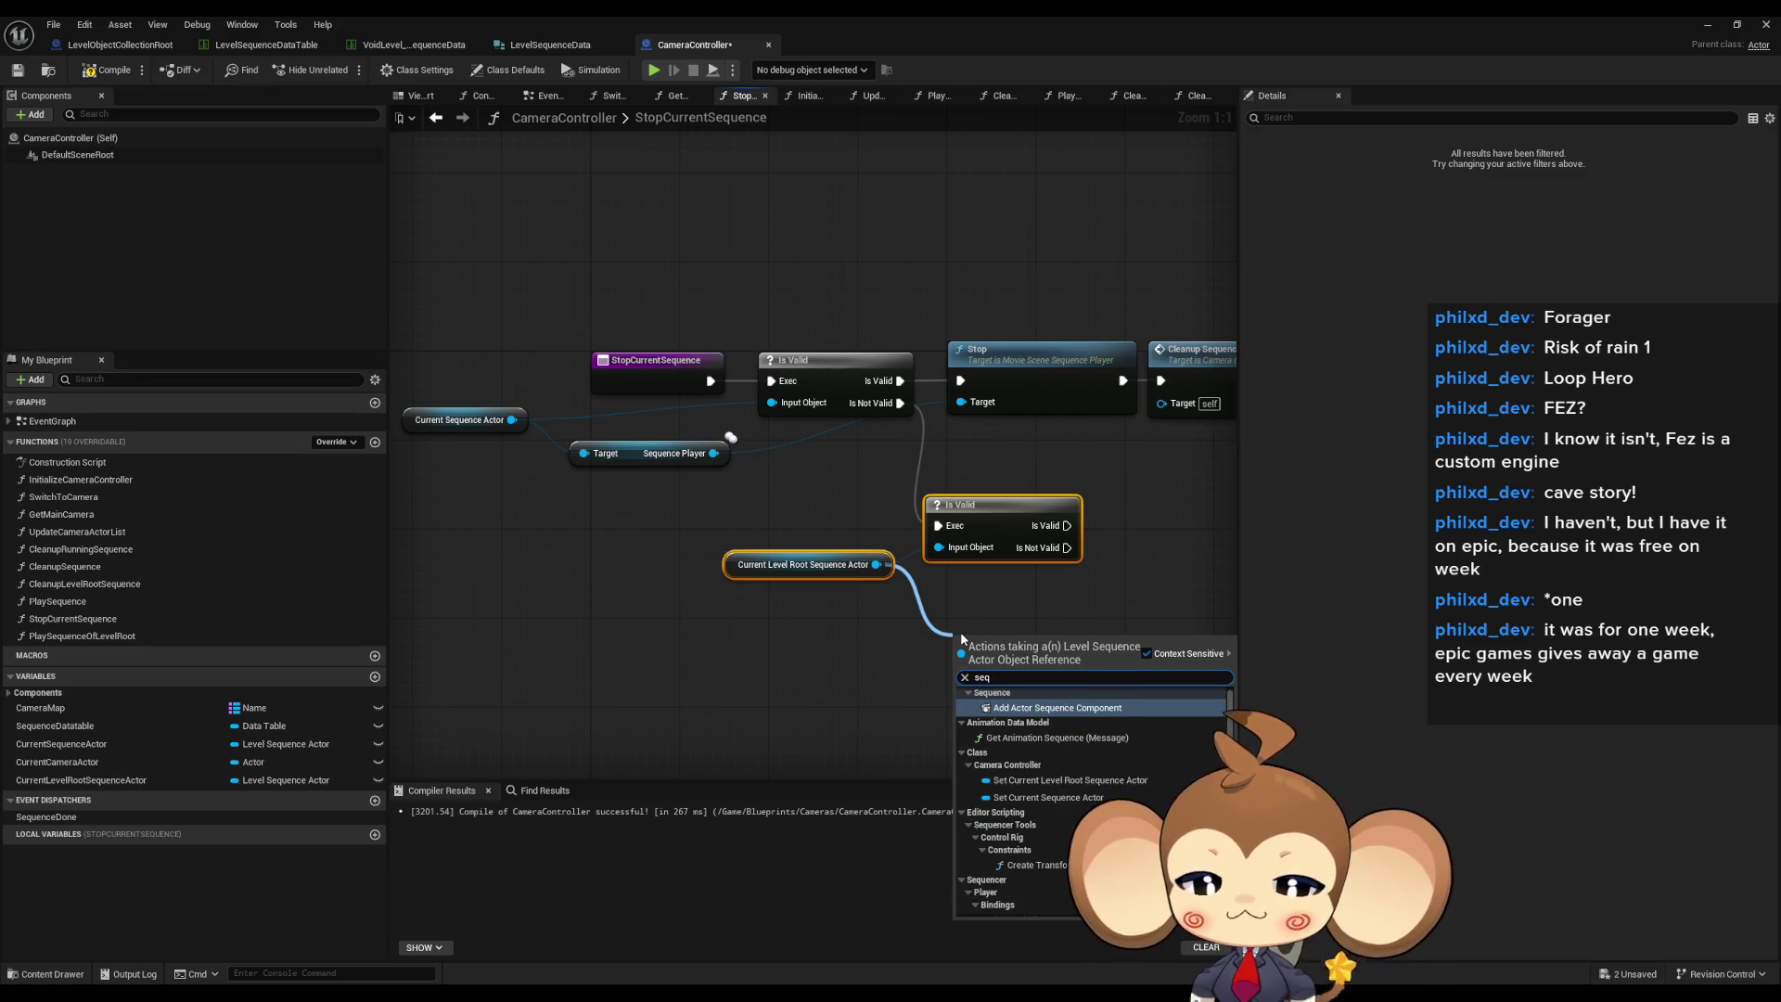
{"action": "type", "text": " player get"}
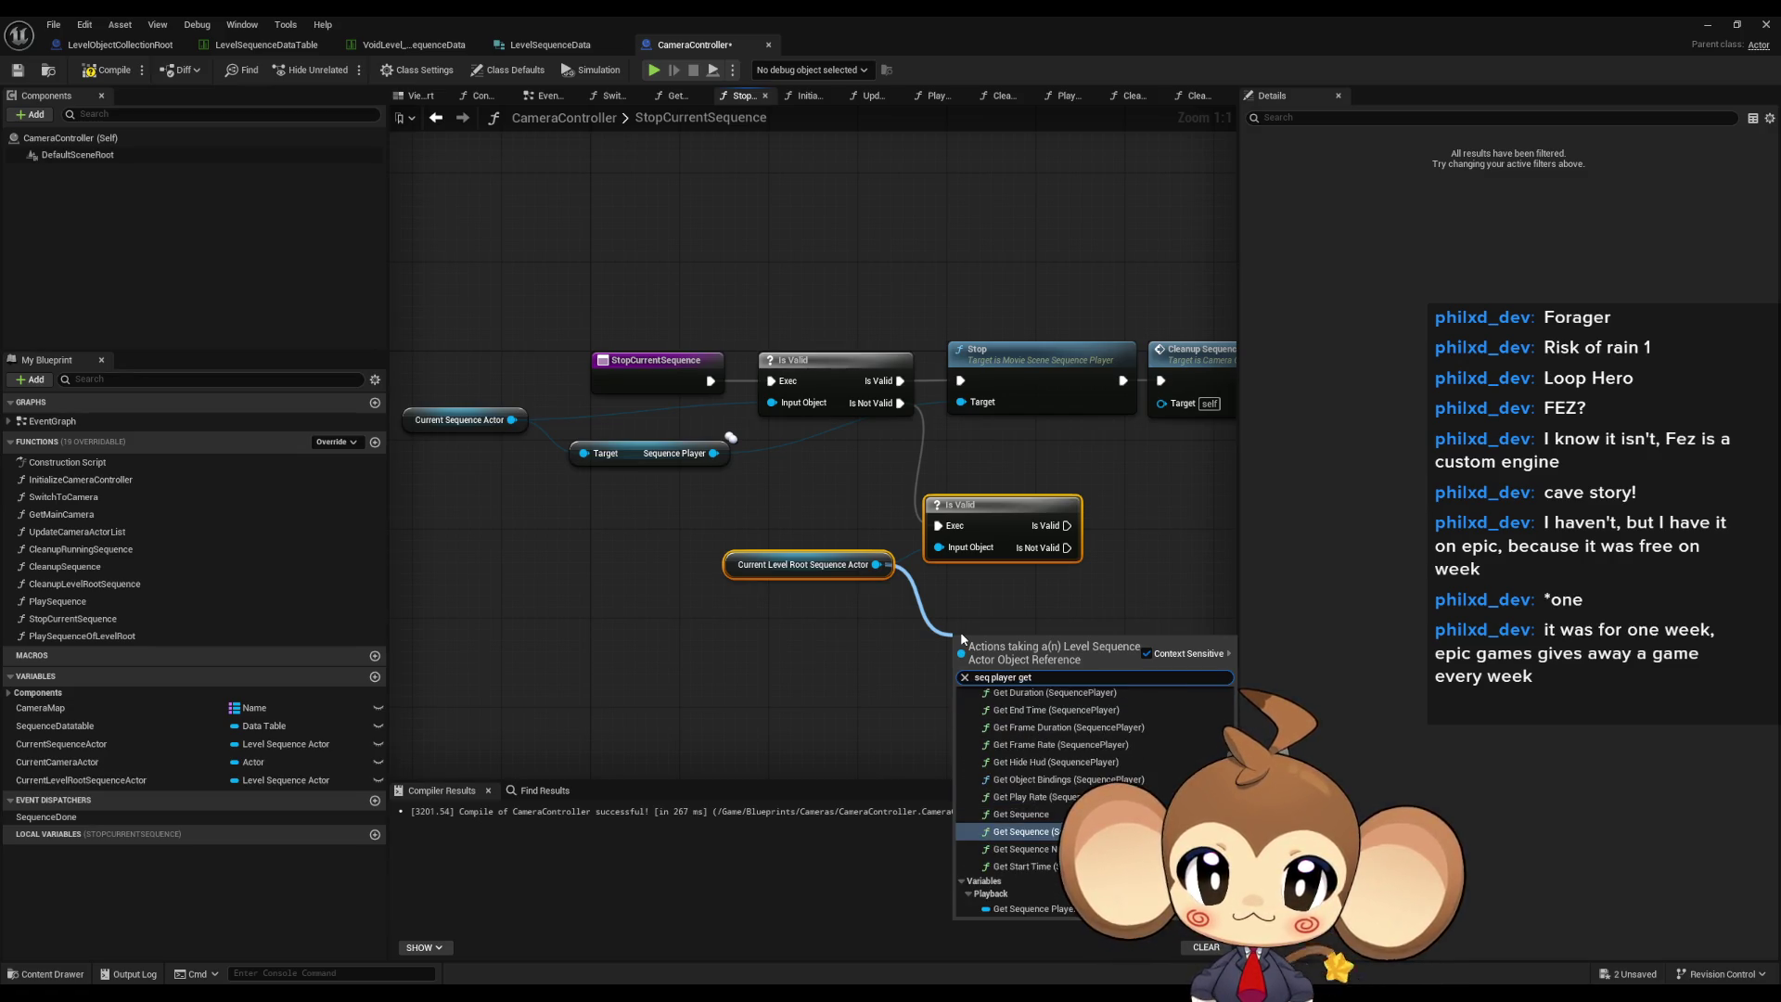
{"action": "left_click", "coordinate": [1030, 908]}
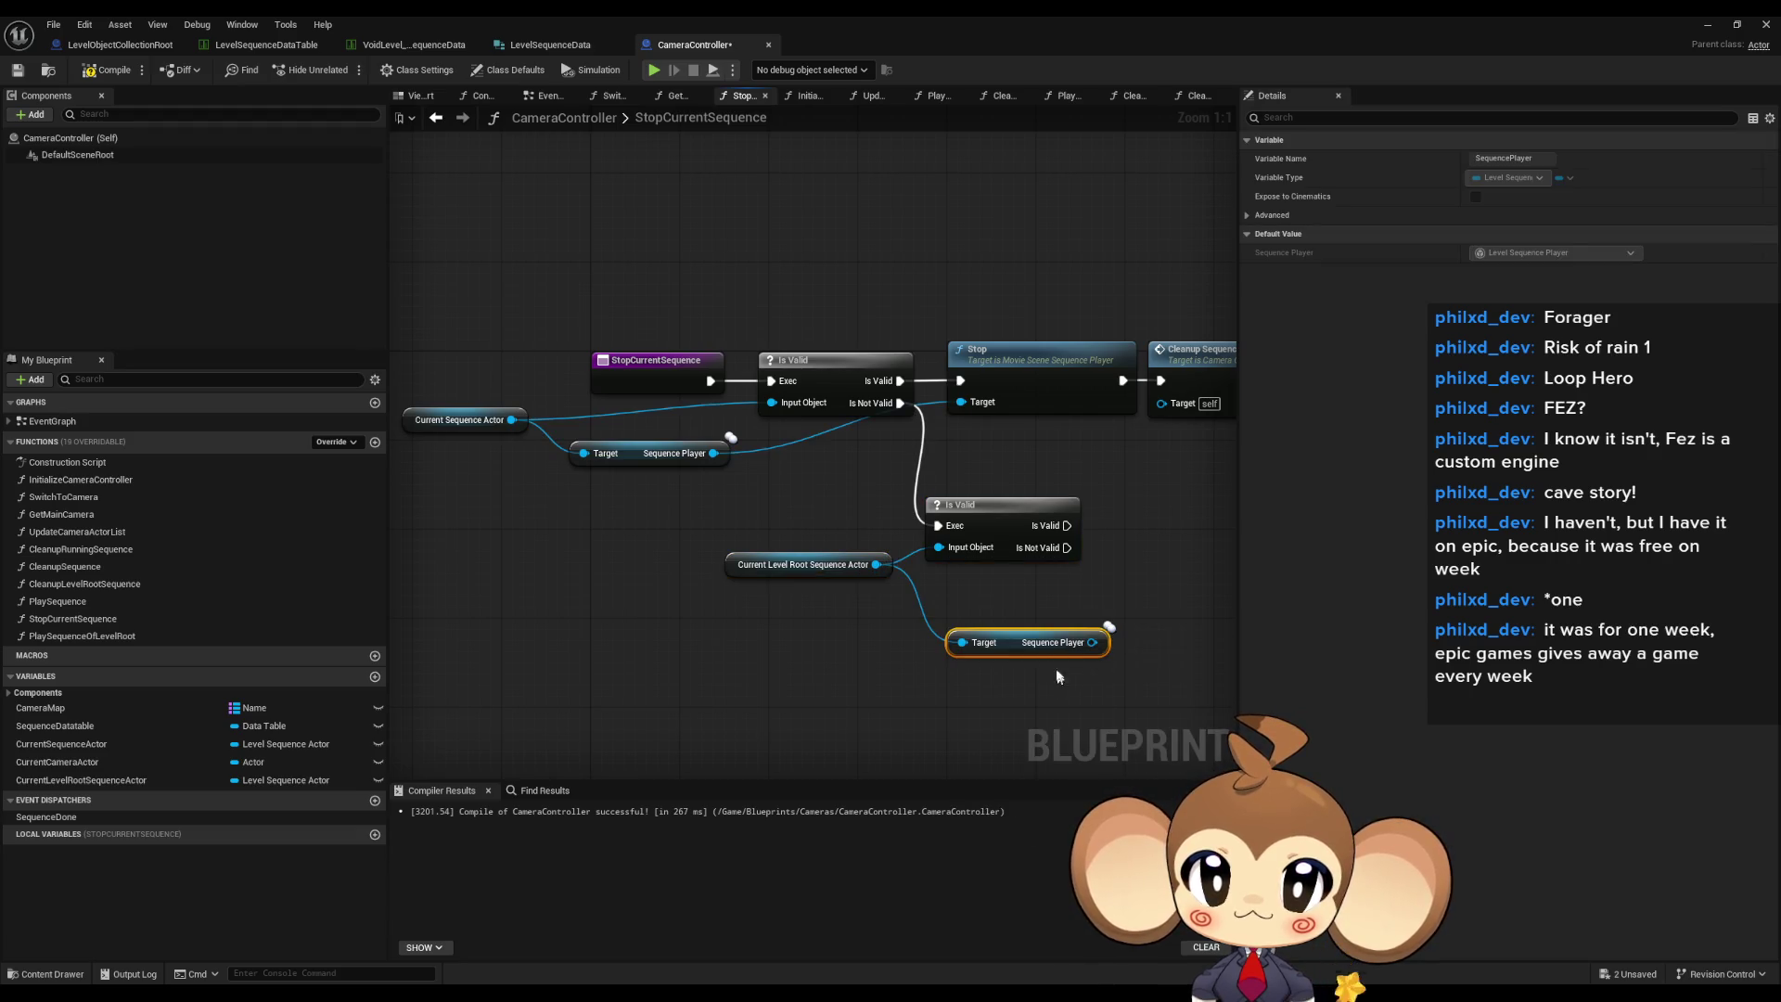
{"action": "left_click_drag", "start_coordinate": [1056, 671], "coordinate": [922, 667]}
{"action": "left_click", "coordinate": [659, 543]}
{"action": "left_click", "coordinate": [649, 603]}
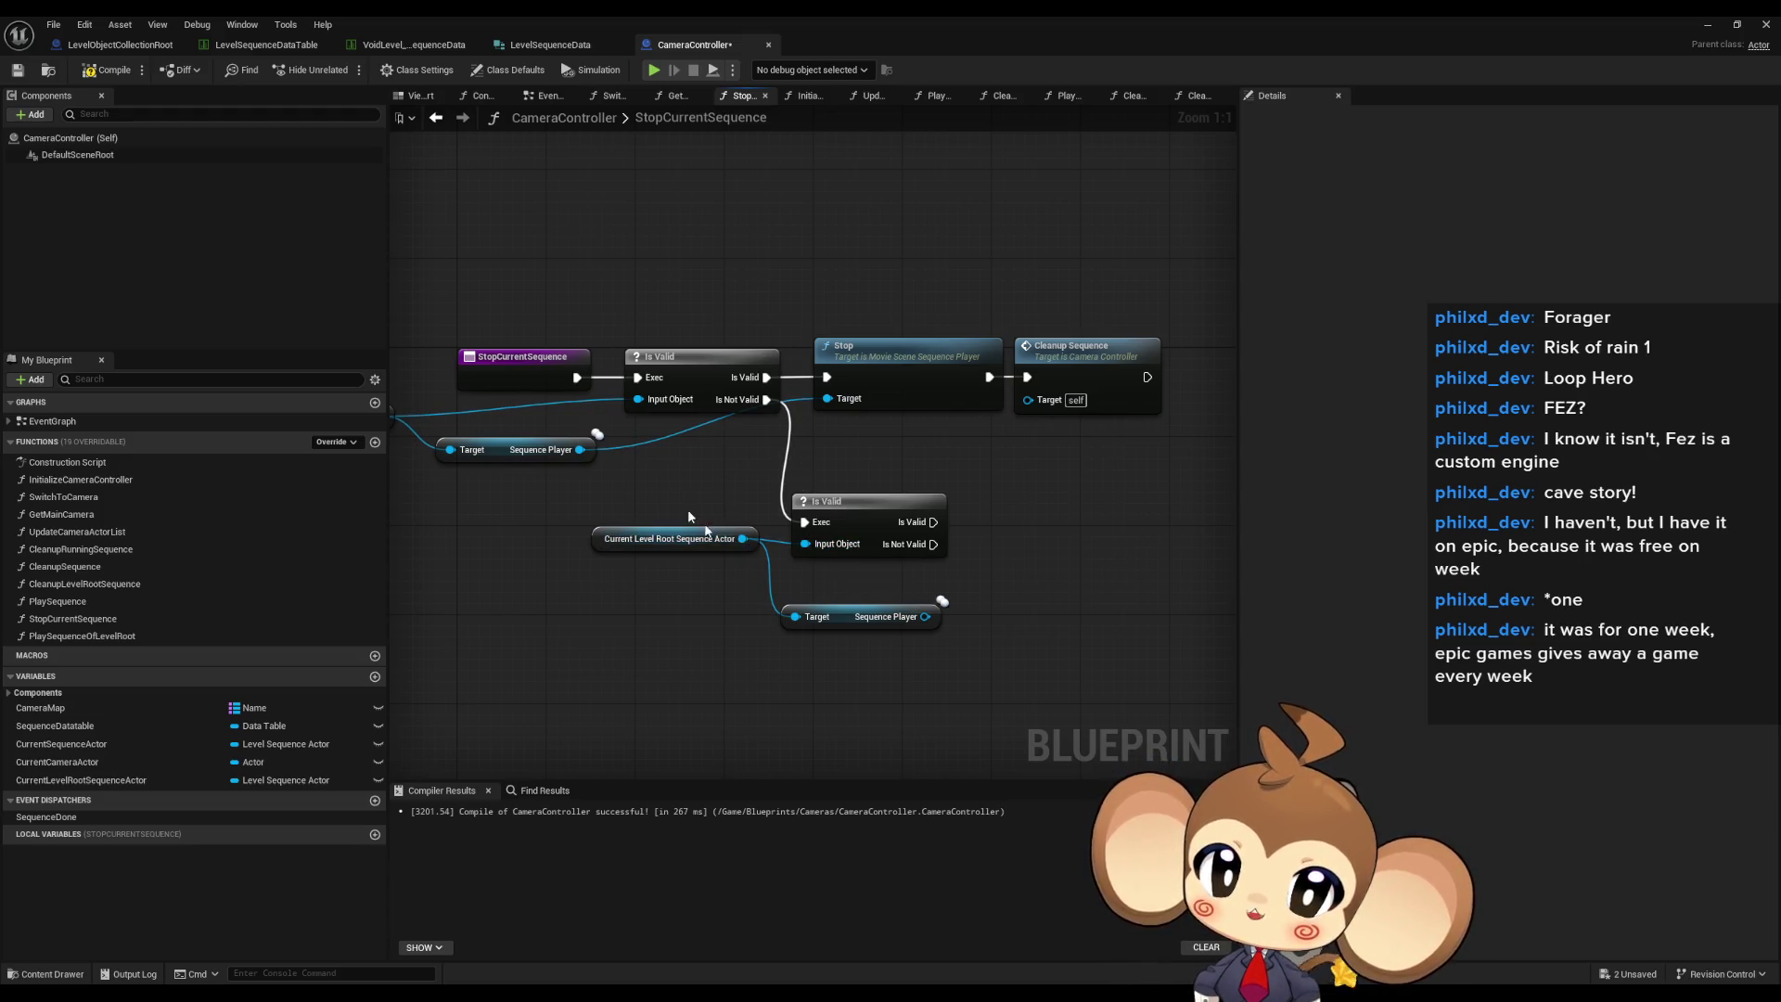
{"action": "left_click_drag", "start_coordinate": [651, 540], "coordinate": [652, 561]}
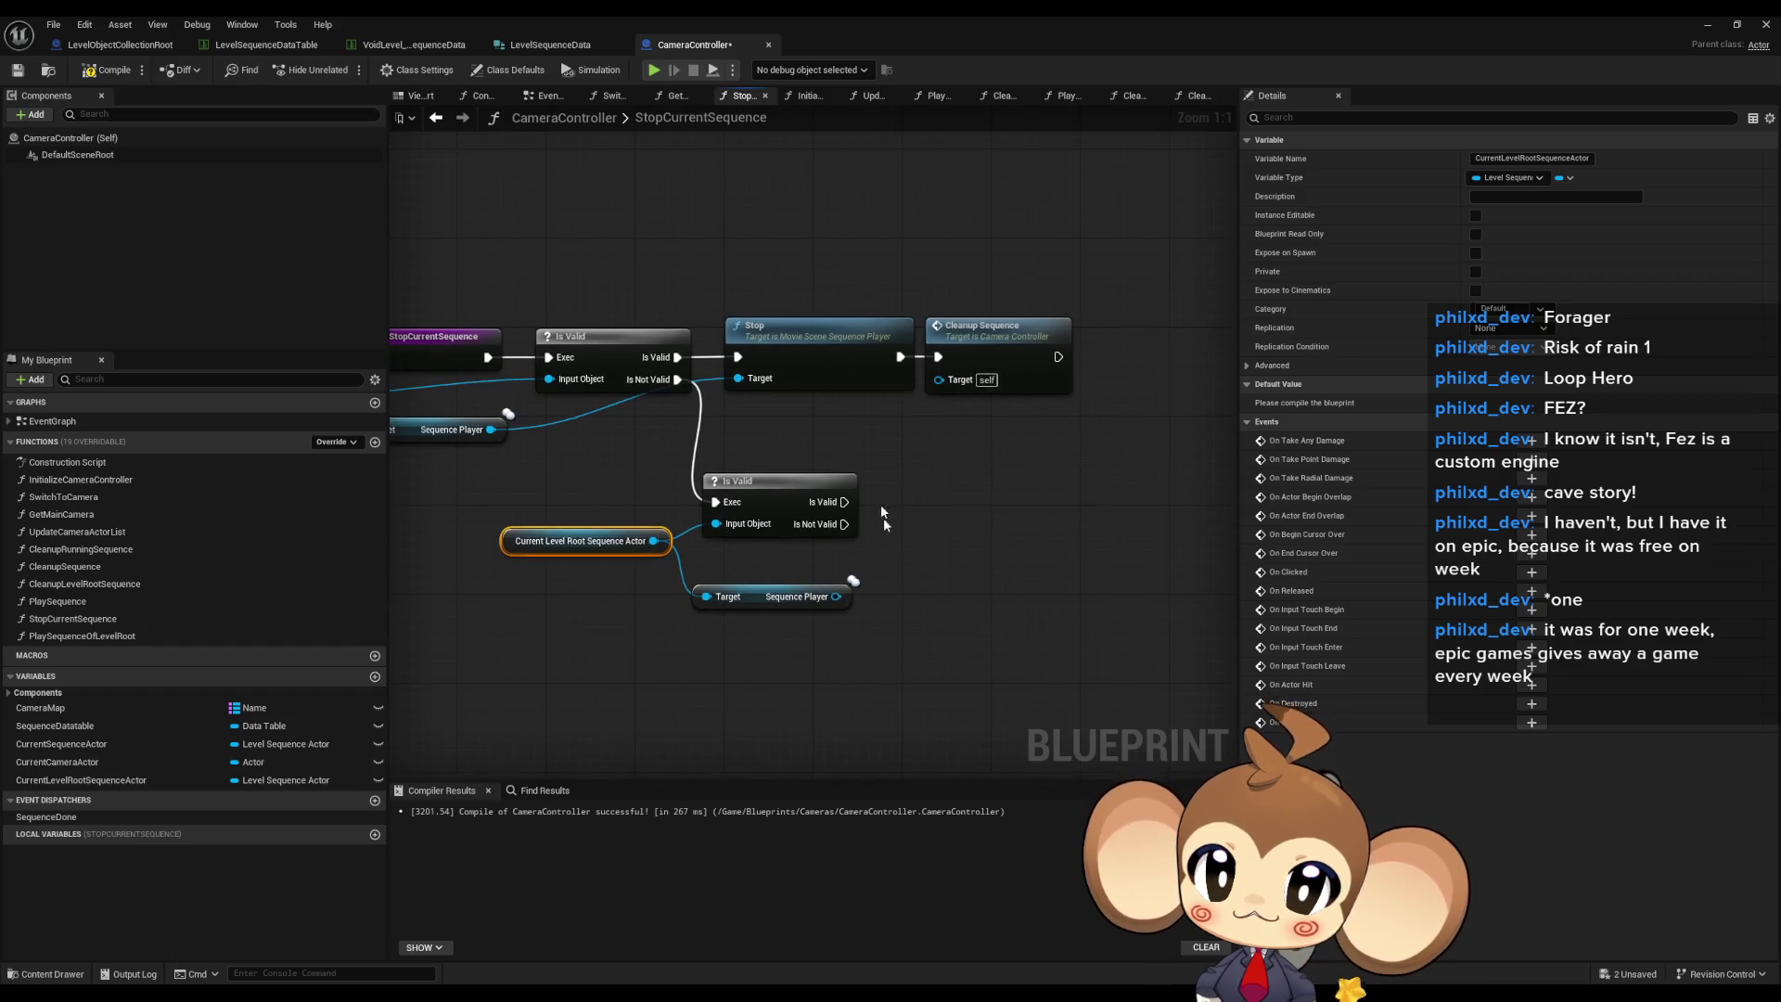
- Add a Stop on the level root Sequence Player after Is Valid, then call CleanupLevelRootSequence
{"action": "left_click", "coordinate": [807, 326]}
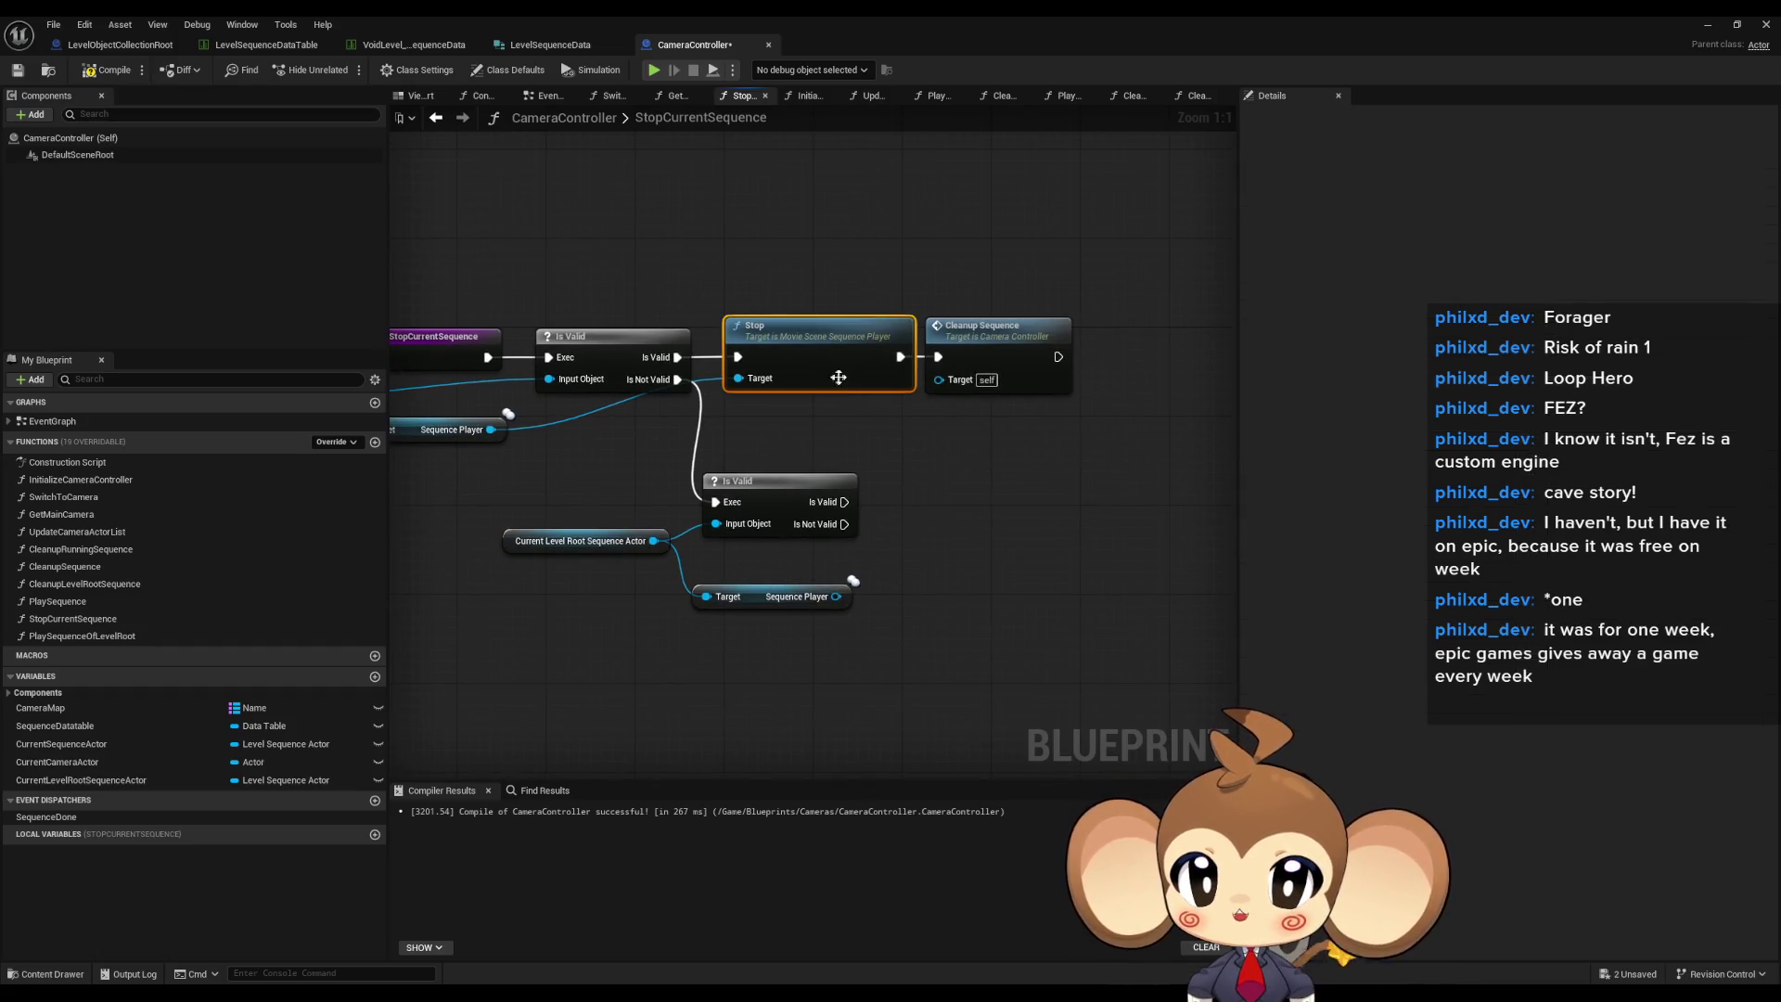
{"action": "key", "text": "ctrl+c"}
{"action": "key", "text": "ctrl+v"}
{"action": "left_click_drag", "start_coordinate": [836, 596], "coordinate": [927, 558]}
{"action": "mouse_move", "coordinate": [844, 502]}
{"action": "left_mouse_down"}
{"action": "mouse_move", "coordinate": [927, 535]}
{"action": "mouse_move", "coordinate": [951, 494]}
{"action": "left_mouse_up"}
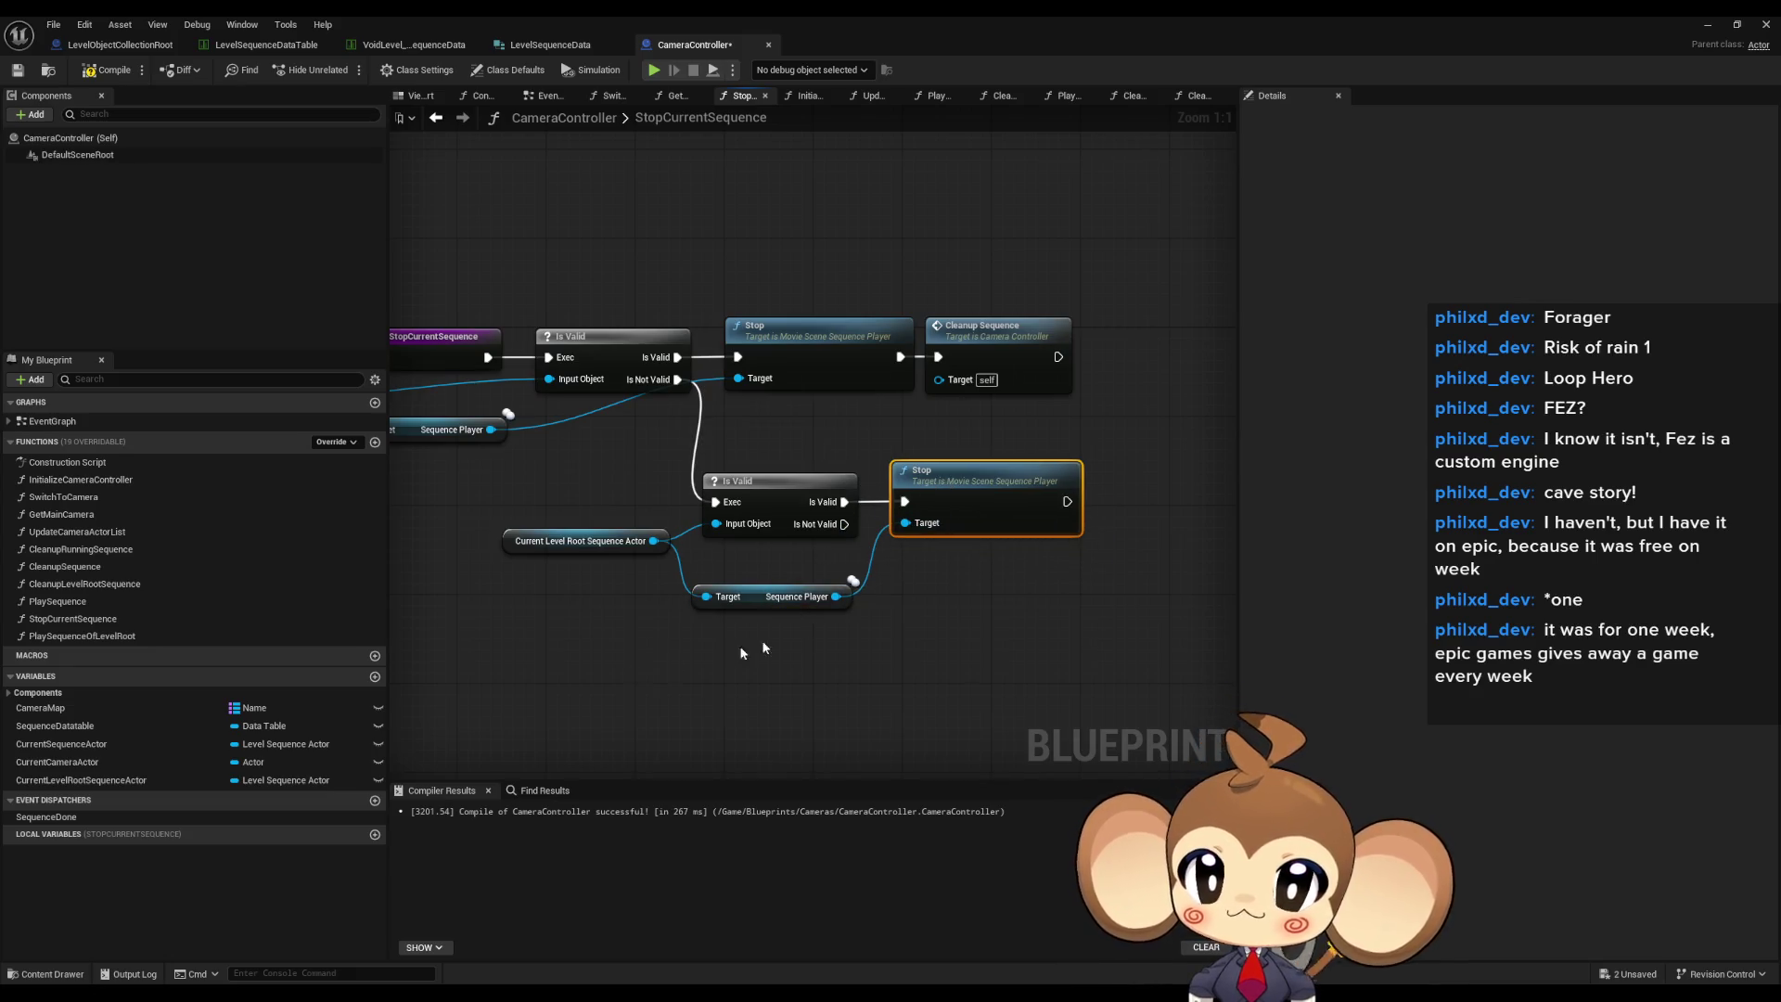
{"action": "mouse_move", "coordinate": [78, 585]}
{"action": "left_mouse_down"}
{"action": "mouse_move", "coordinate": [1167, 462]}
{"action": "mouse_move", "coordinate": [1104, 512]}
{"action": "mouse_move", "coordinate": [1011, 482]}
{"action": "left_mouse_up"}
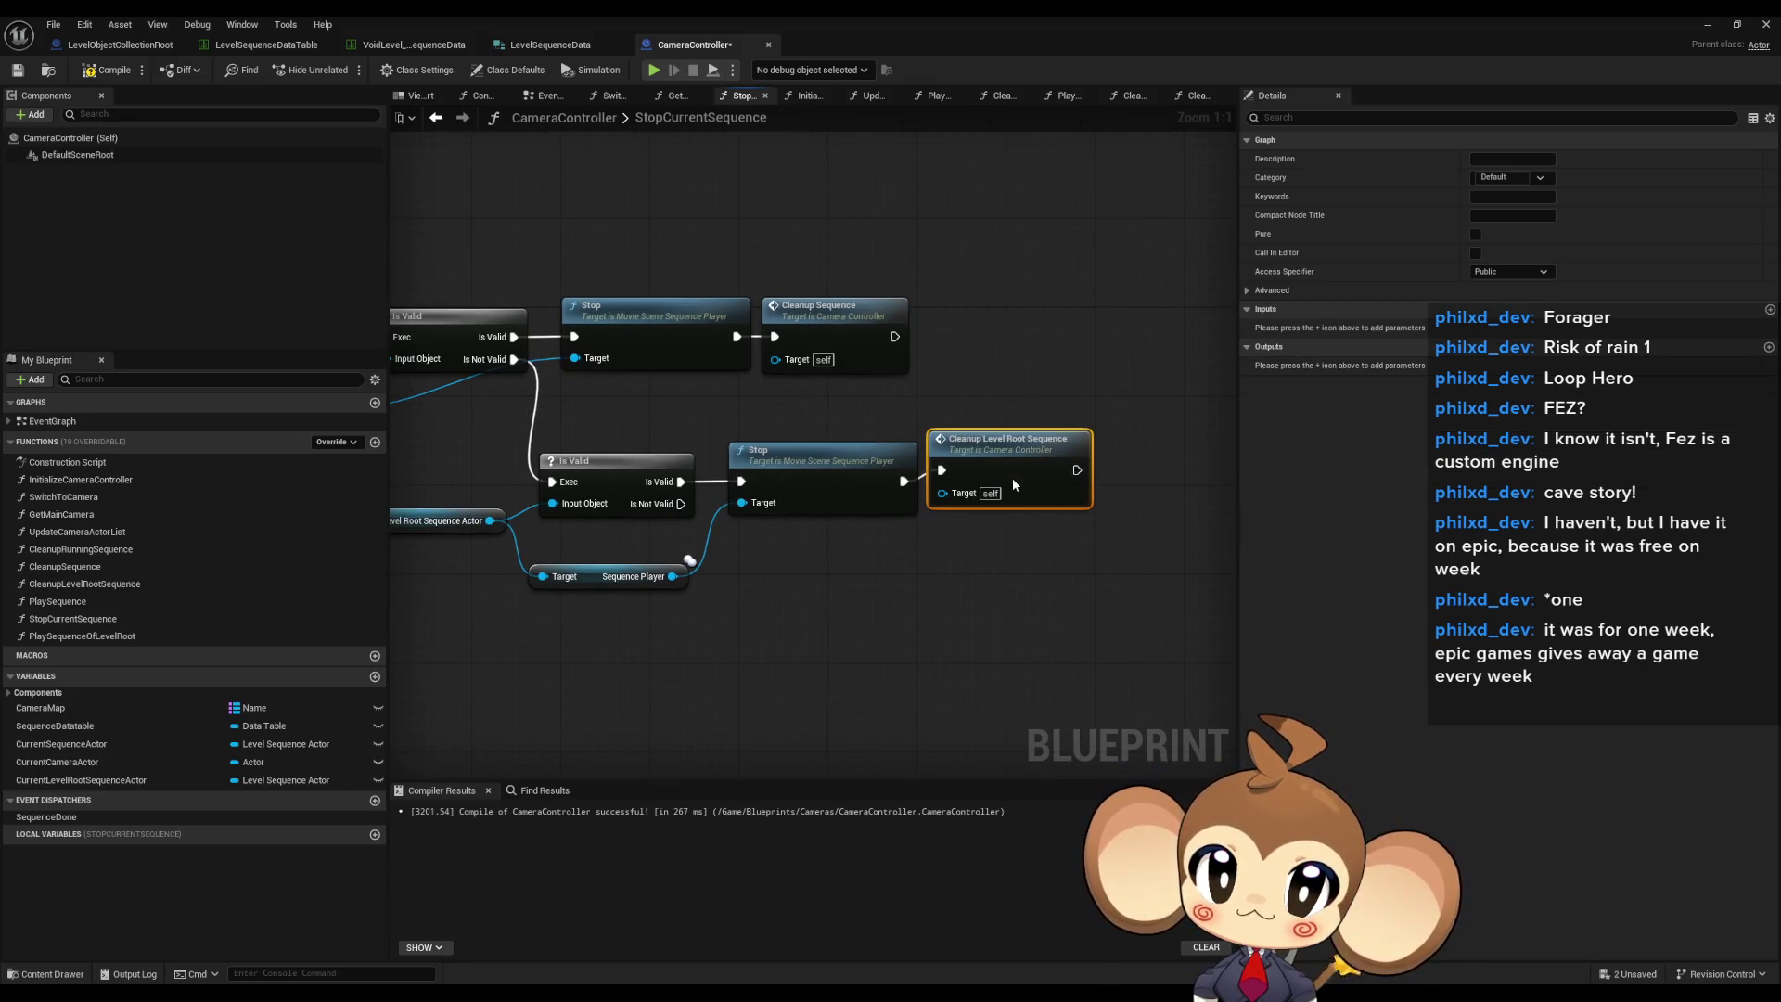
{"action": "left_click", "coordinate": [928, 597]}
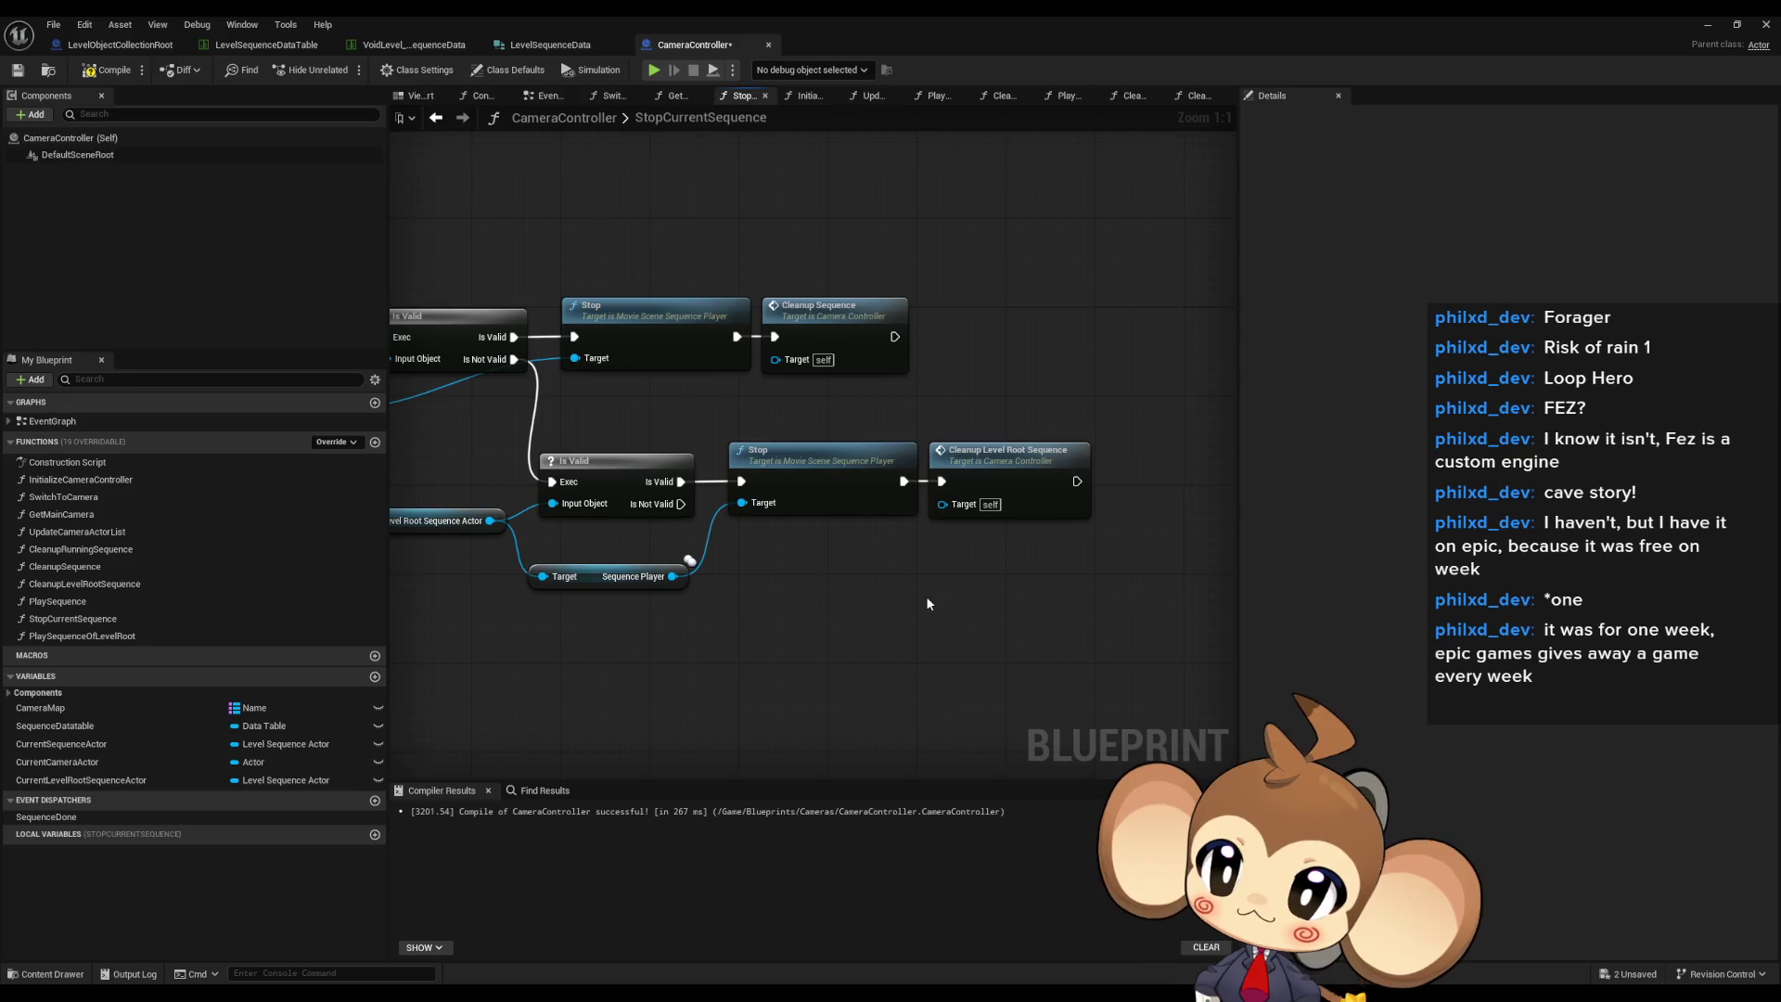
- Review the CleanupRunningSequence, CleanupSequence, CleanupLevelRootSequence and StopCurrentSequence graphs
{"action": "double_click", "coordinate": [119, 551]}
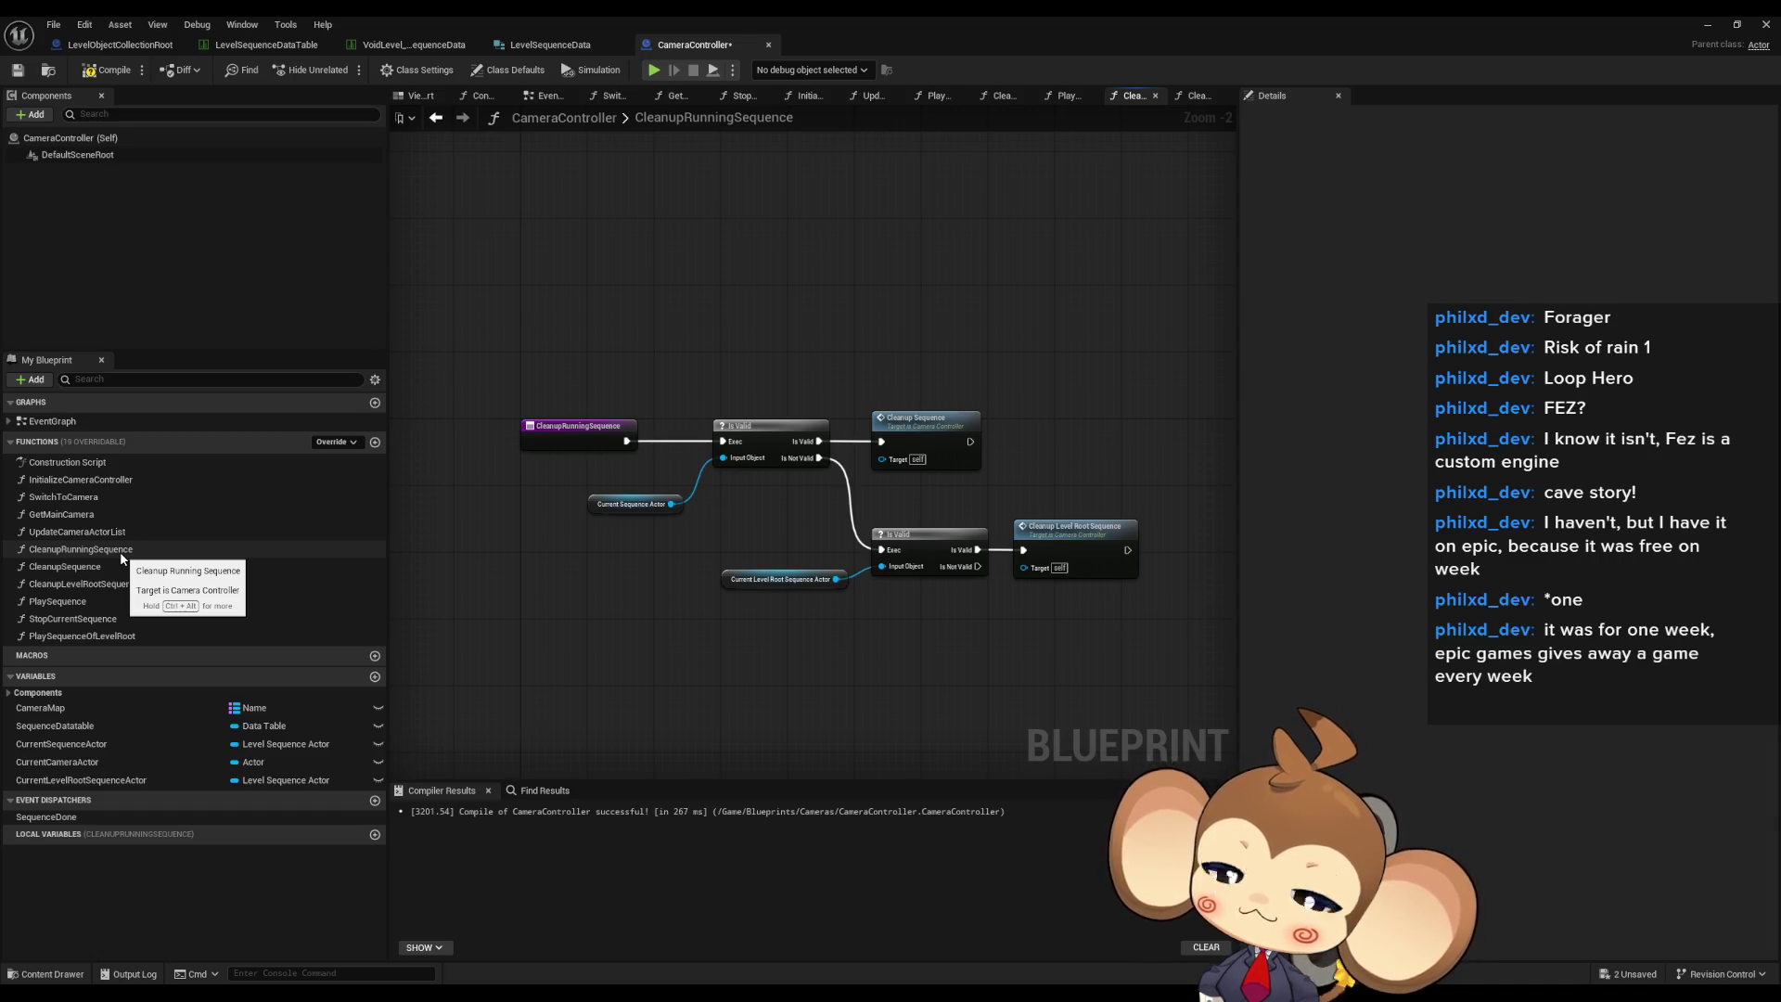
{"action": "double_click", "coordinate": [103, 566]}
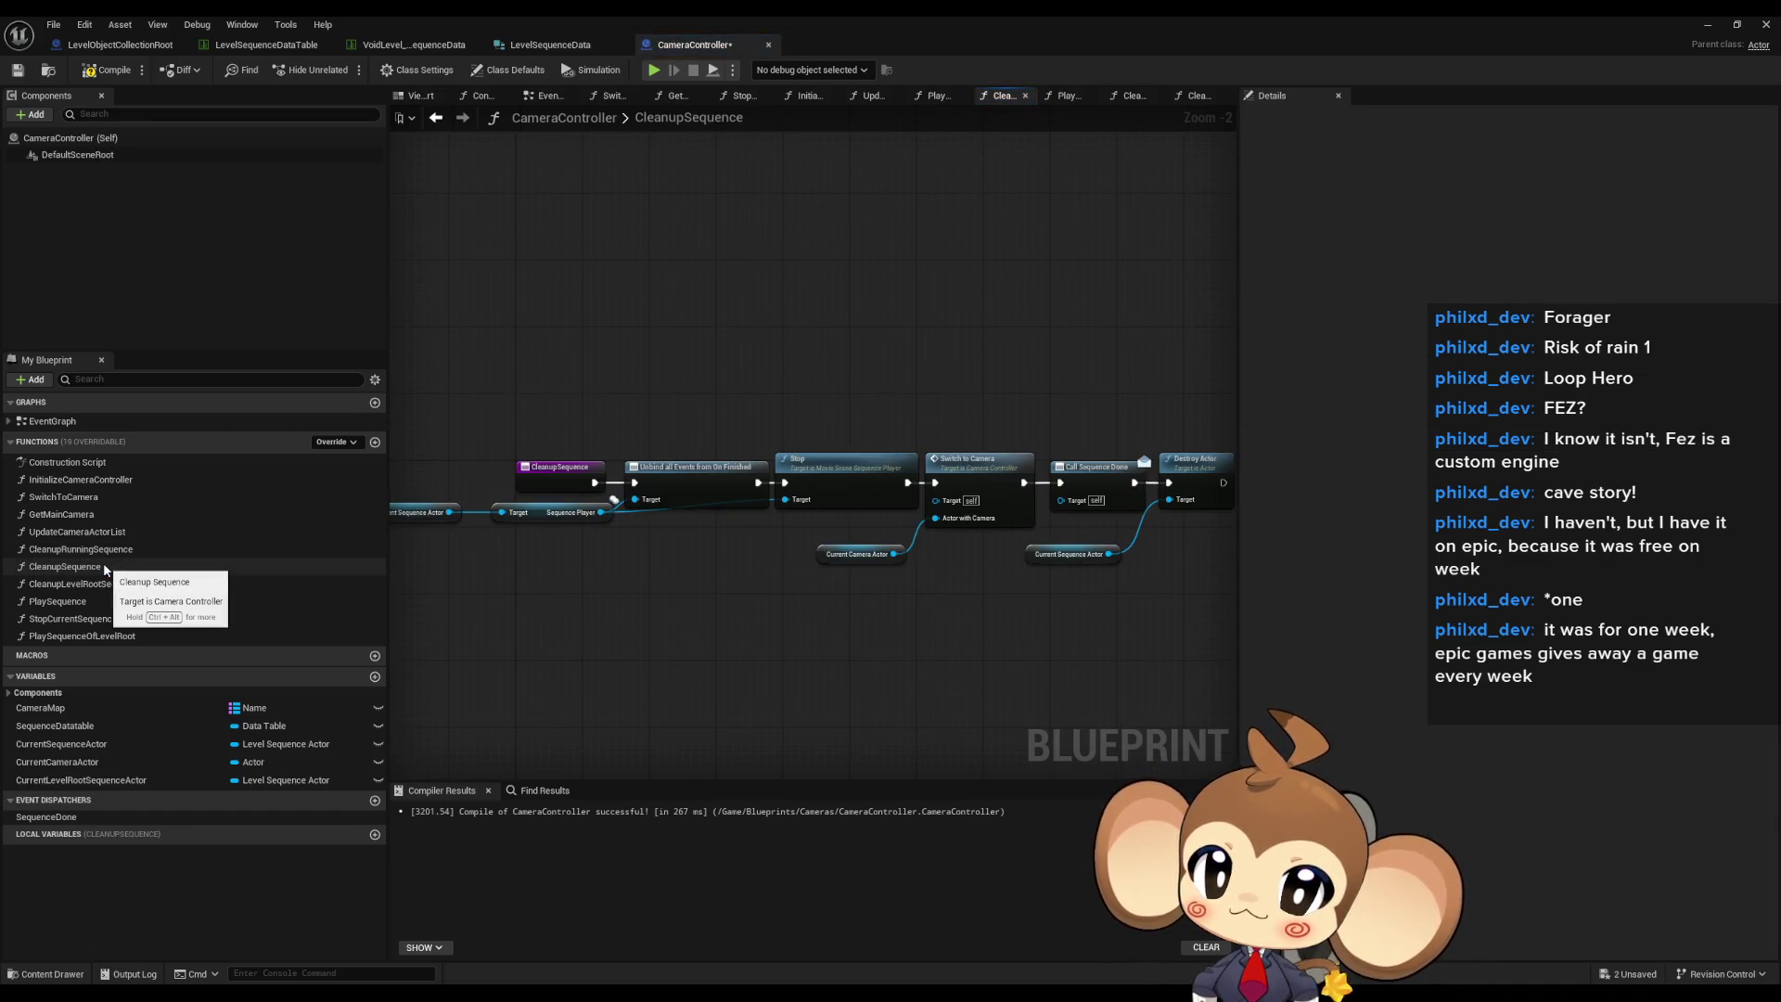
{"action": "double_click", "coordinate": [111, 582]}
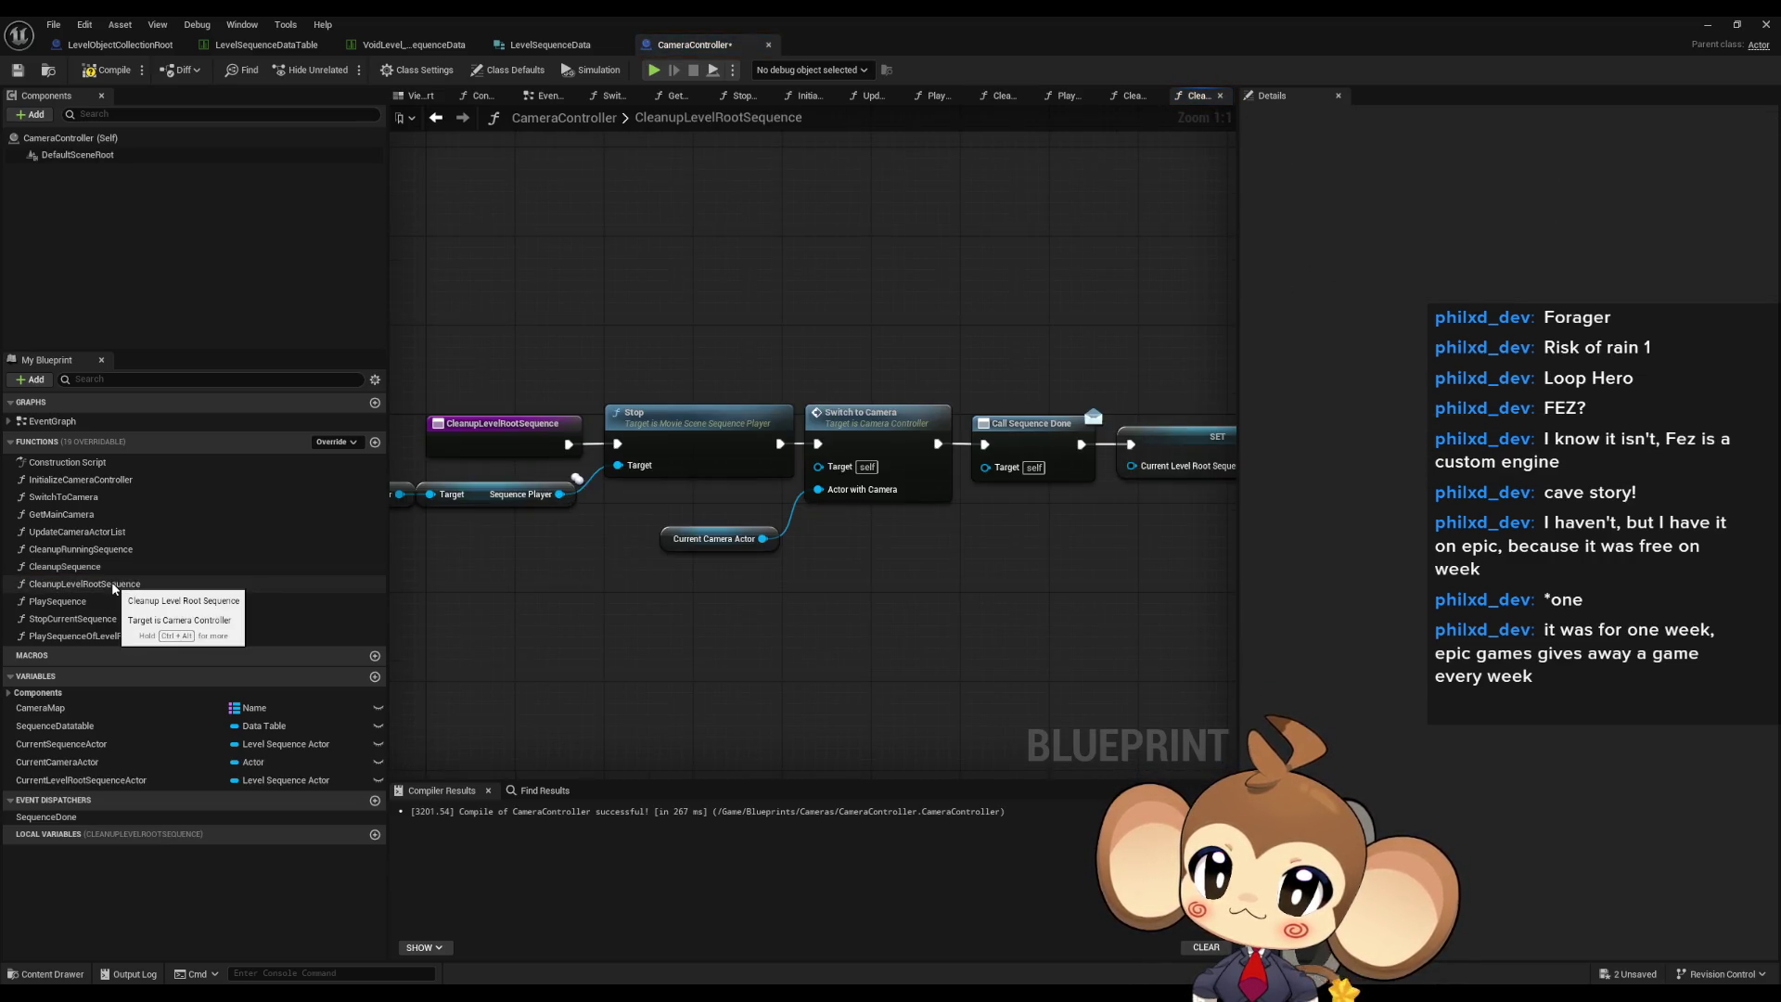
{"action": "double_click", "coordinate": [104, 567]}
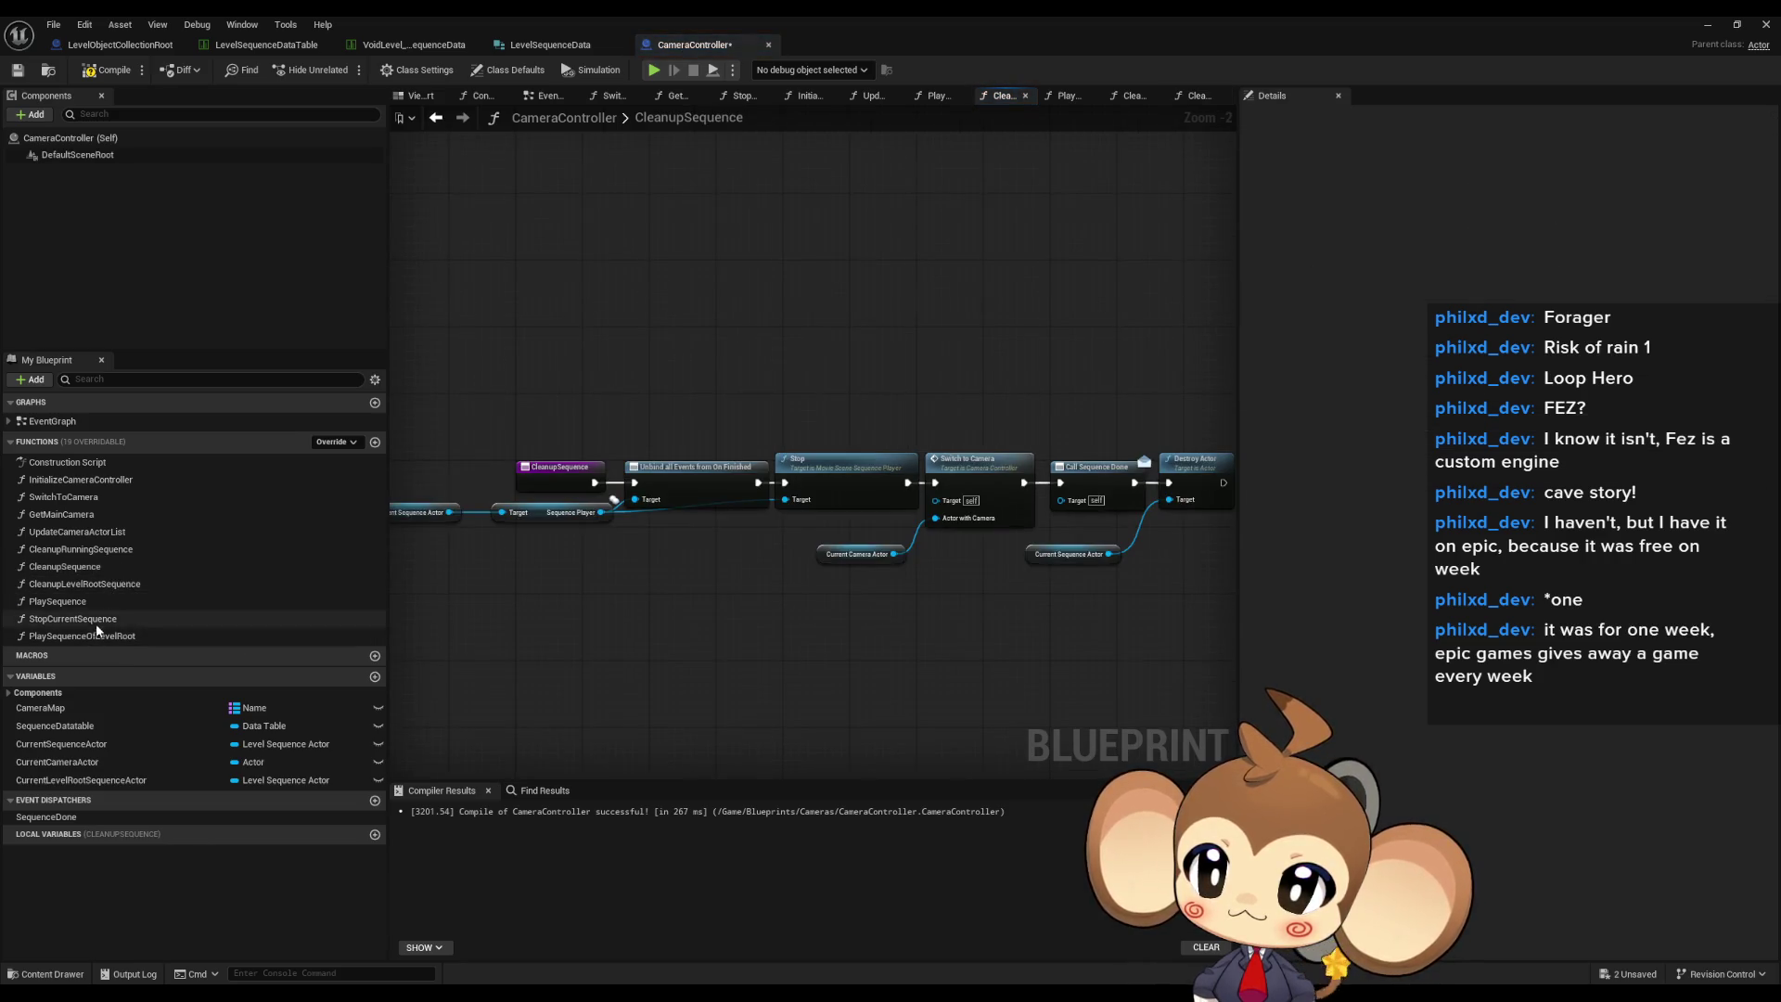
{"action": "double_click", "coordinate": [99, 620]}
- Move StopCurrentSequence below PlaySequenceOfLevelRoot in the functions list and view PlaySequenceOfLevelRoot
{"action": "left_click_drag", "start_coordinate": [98, 620], "coordinate": [74, 637]}
{"action": "left_click", "coordinate": [73, 619]}
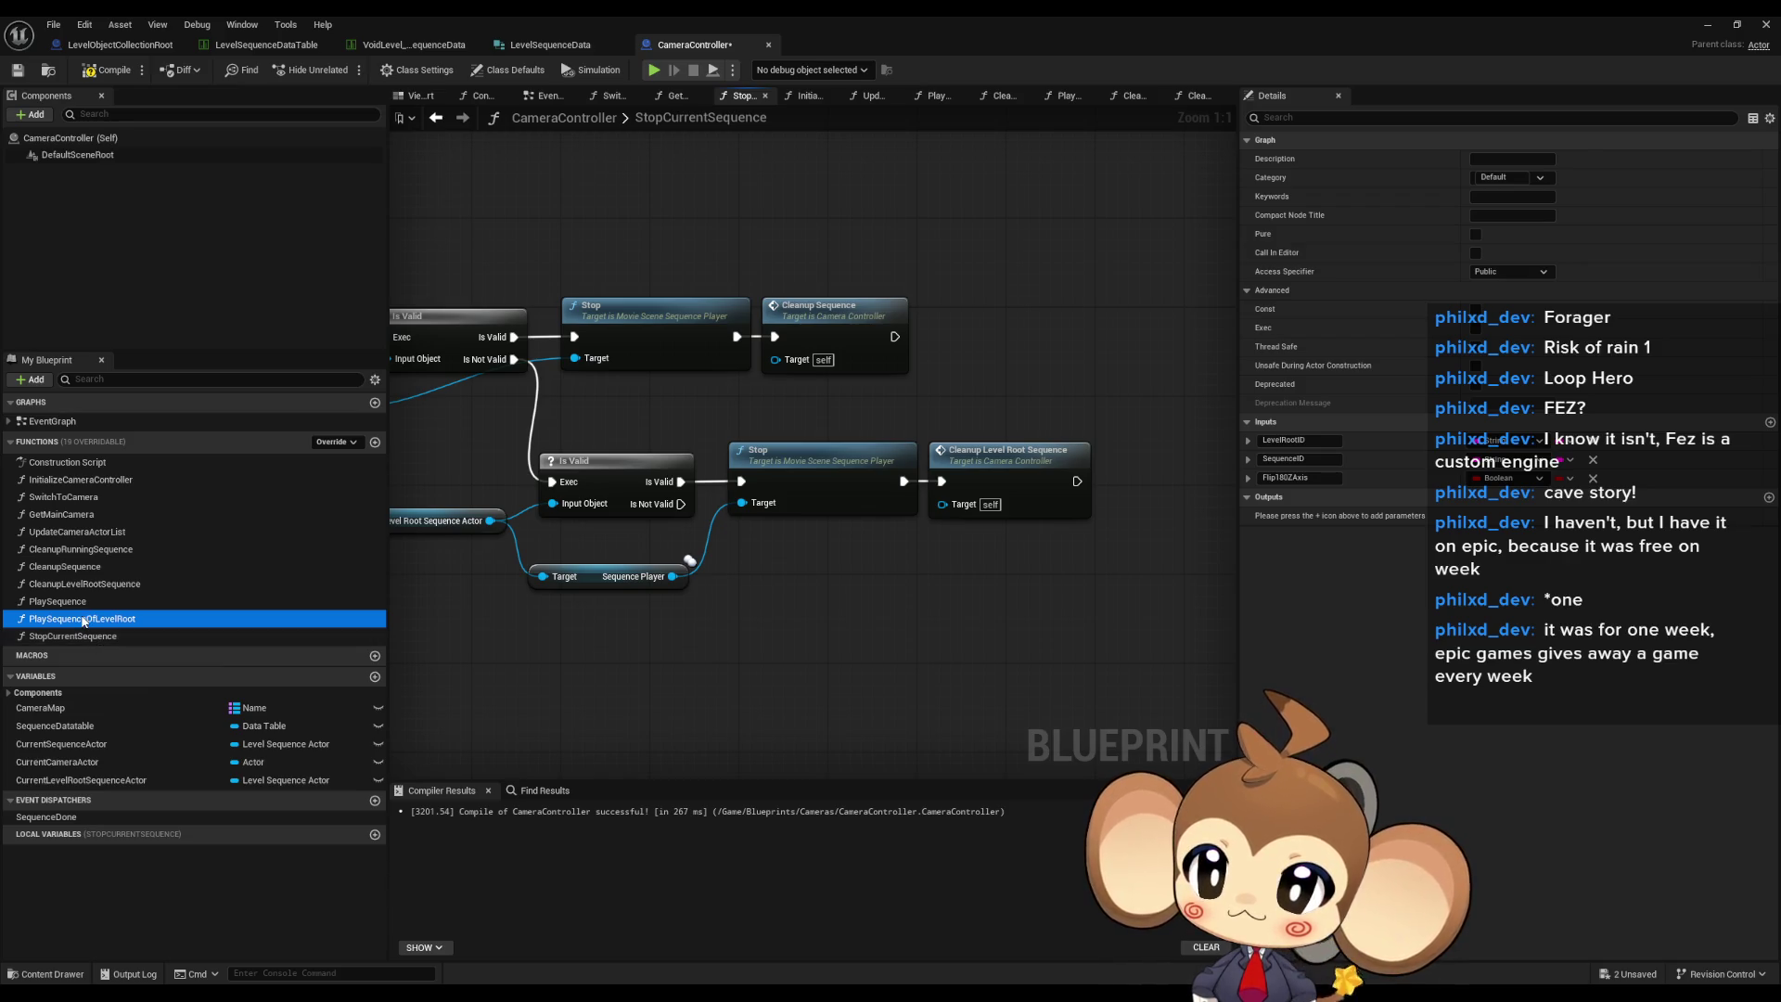
{"action": "double_click", "coordinate": [81, 619]}
{"action": "scroll", "coordinate": [816, 532], "scroll_direction": "down", "scroll_amount": 2}
{"action": "scroll", "coordinate": [681, 452], "scroll_direction": "up", "scroll_amount": 4}
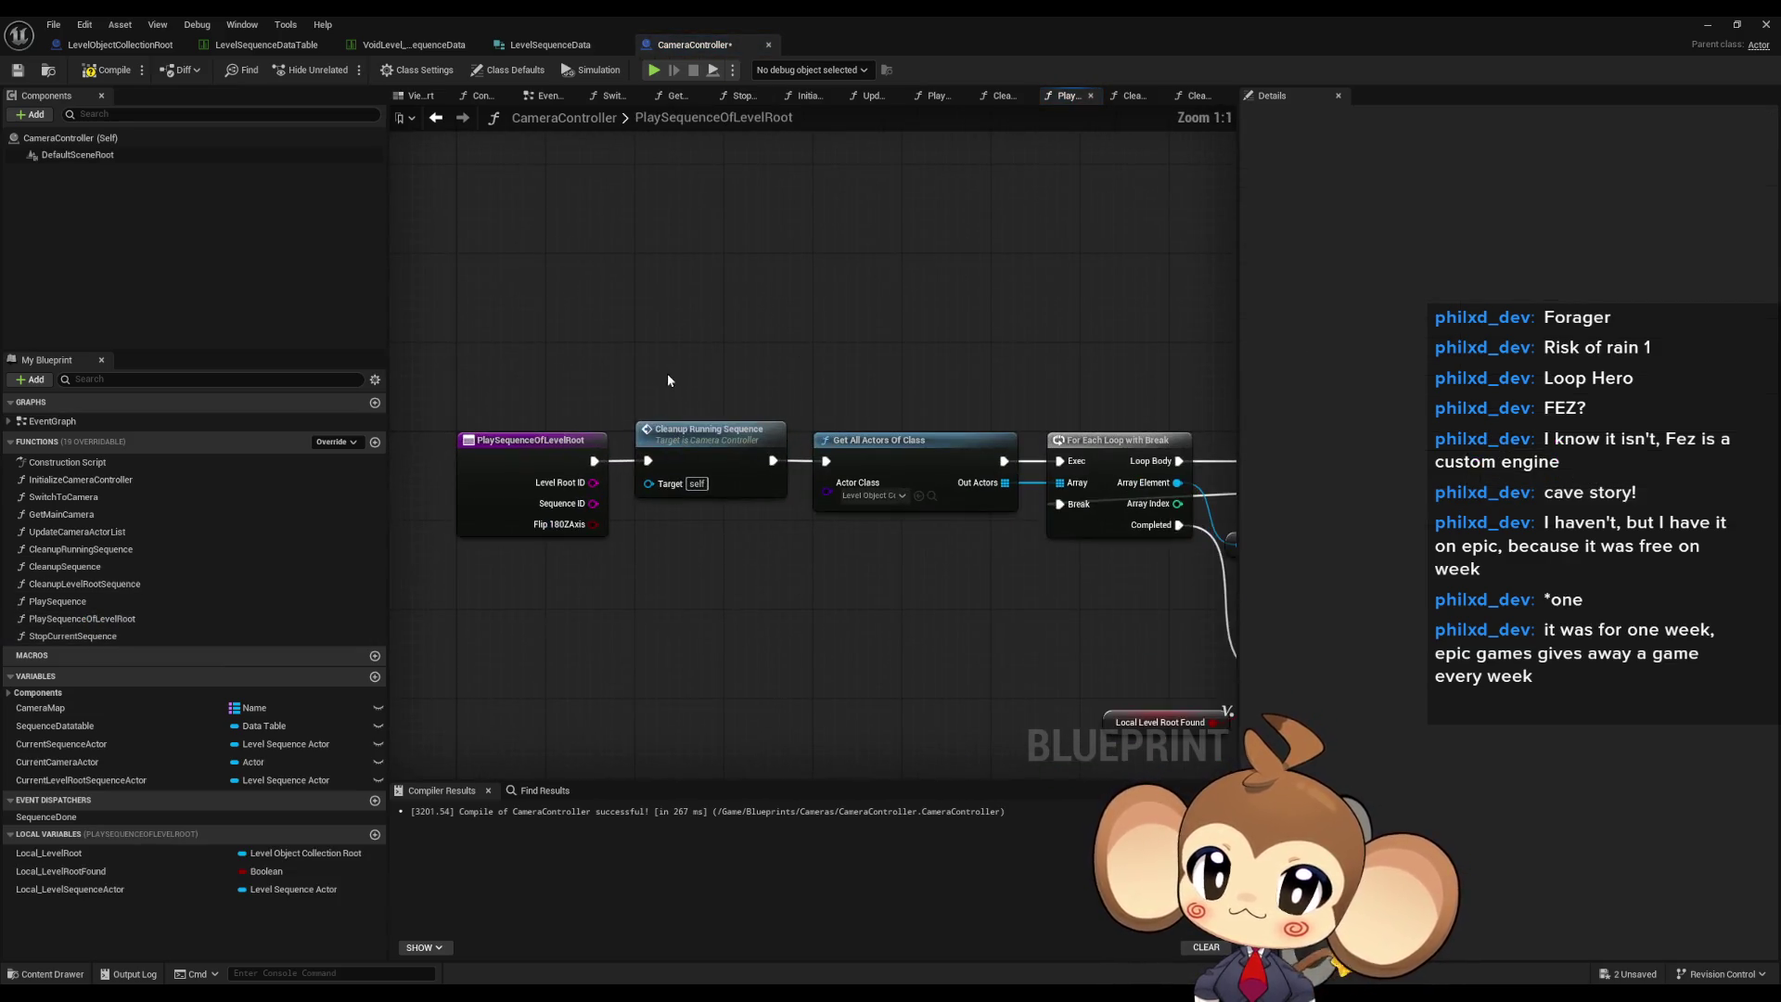
{"action": "left_click_drag", "start_coordinate": [666, 373], "coordinate": [711, 544]}
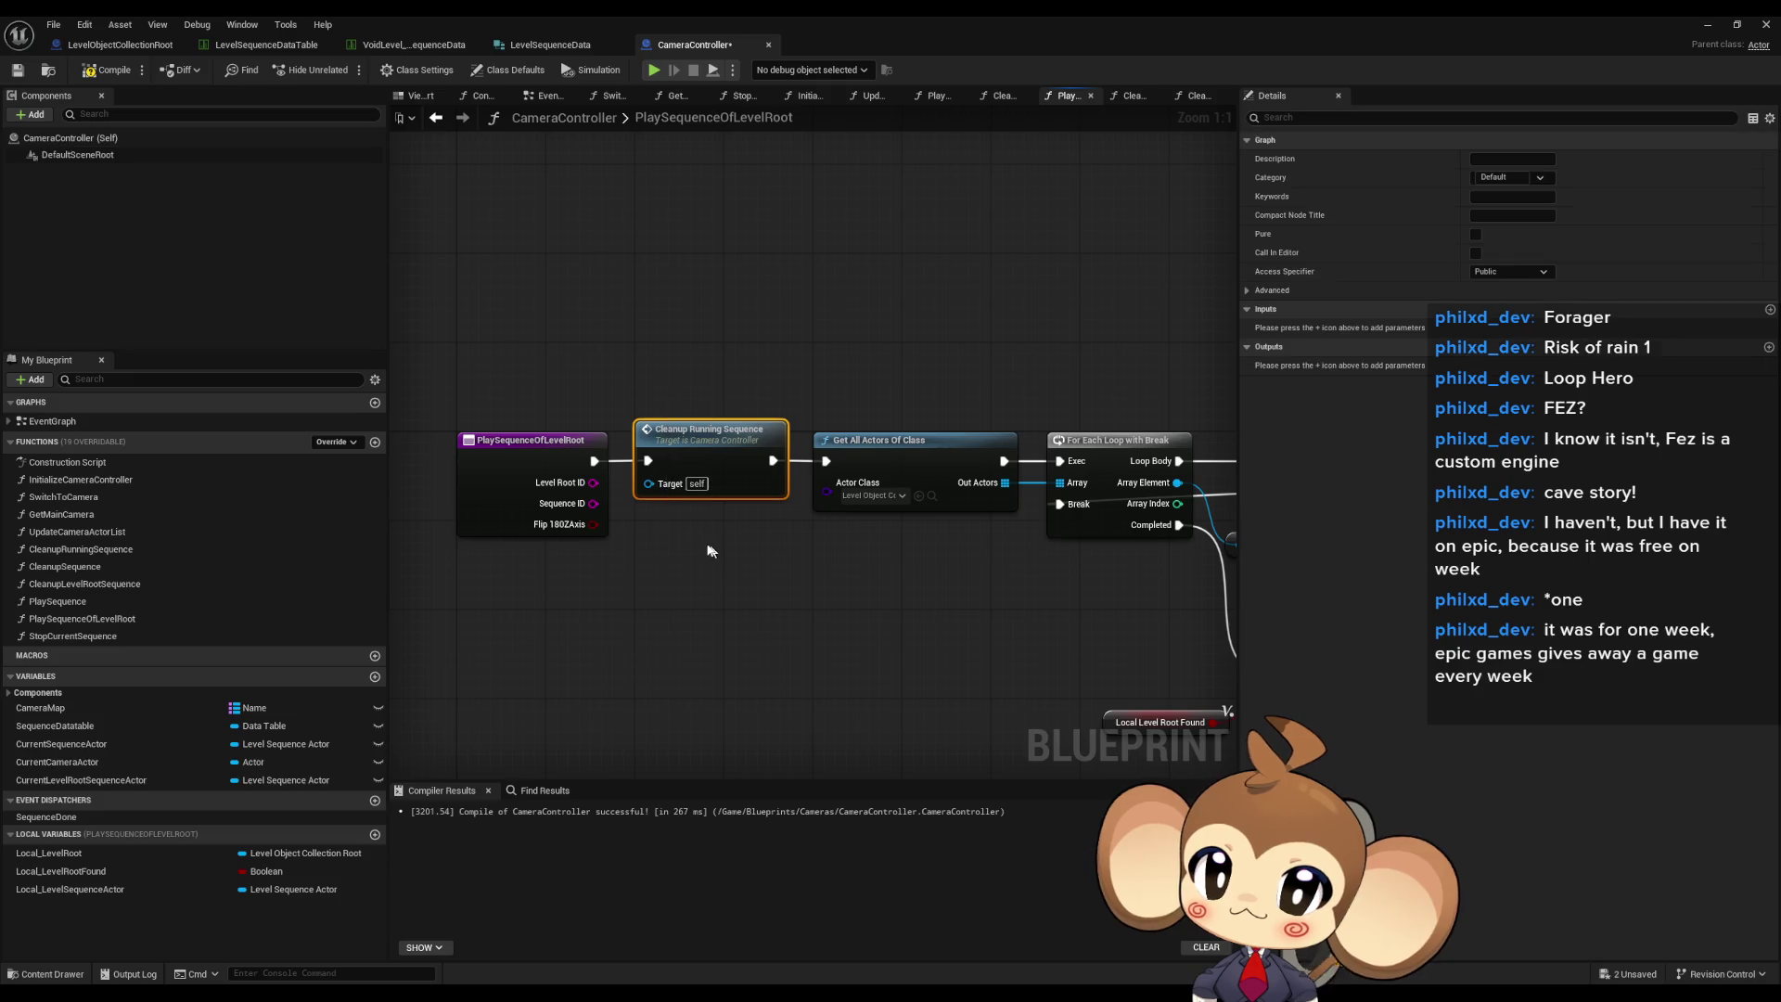
{"action": "left_click", "coordinate": [110, 619]}
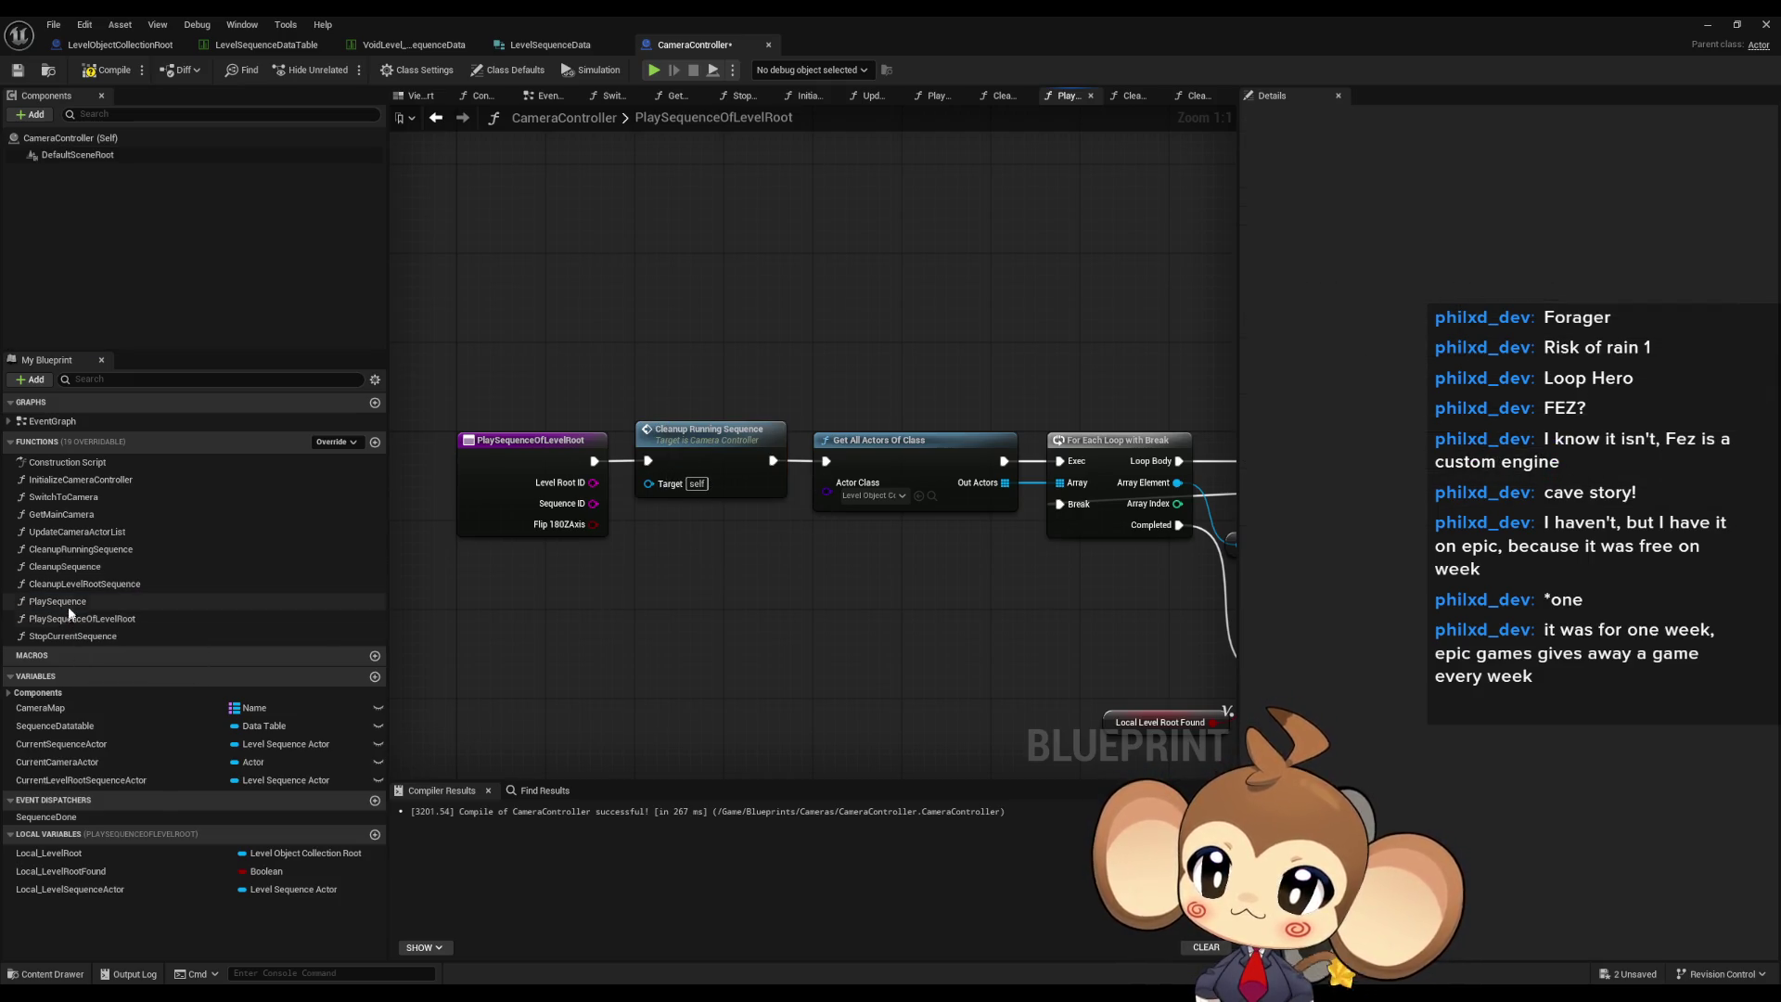
- Inspect the PlaySequence graph's entry and Cleanup Running Sequence nodes
{"action": "double_click", "coordinate": [58, 601]}
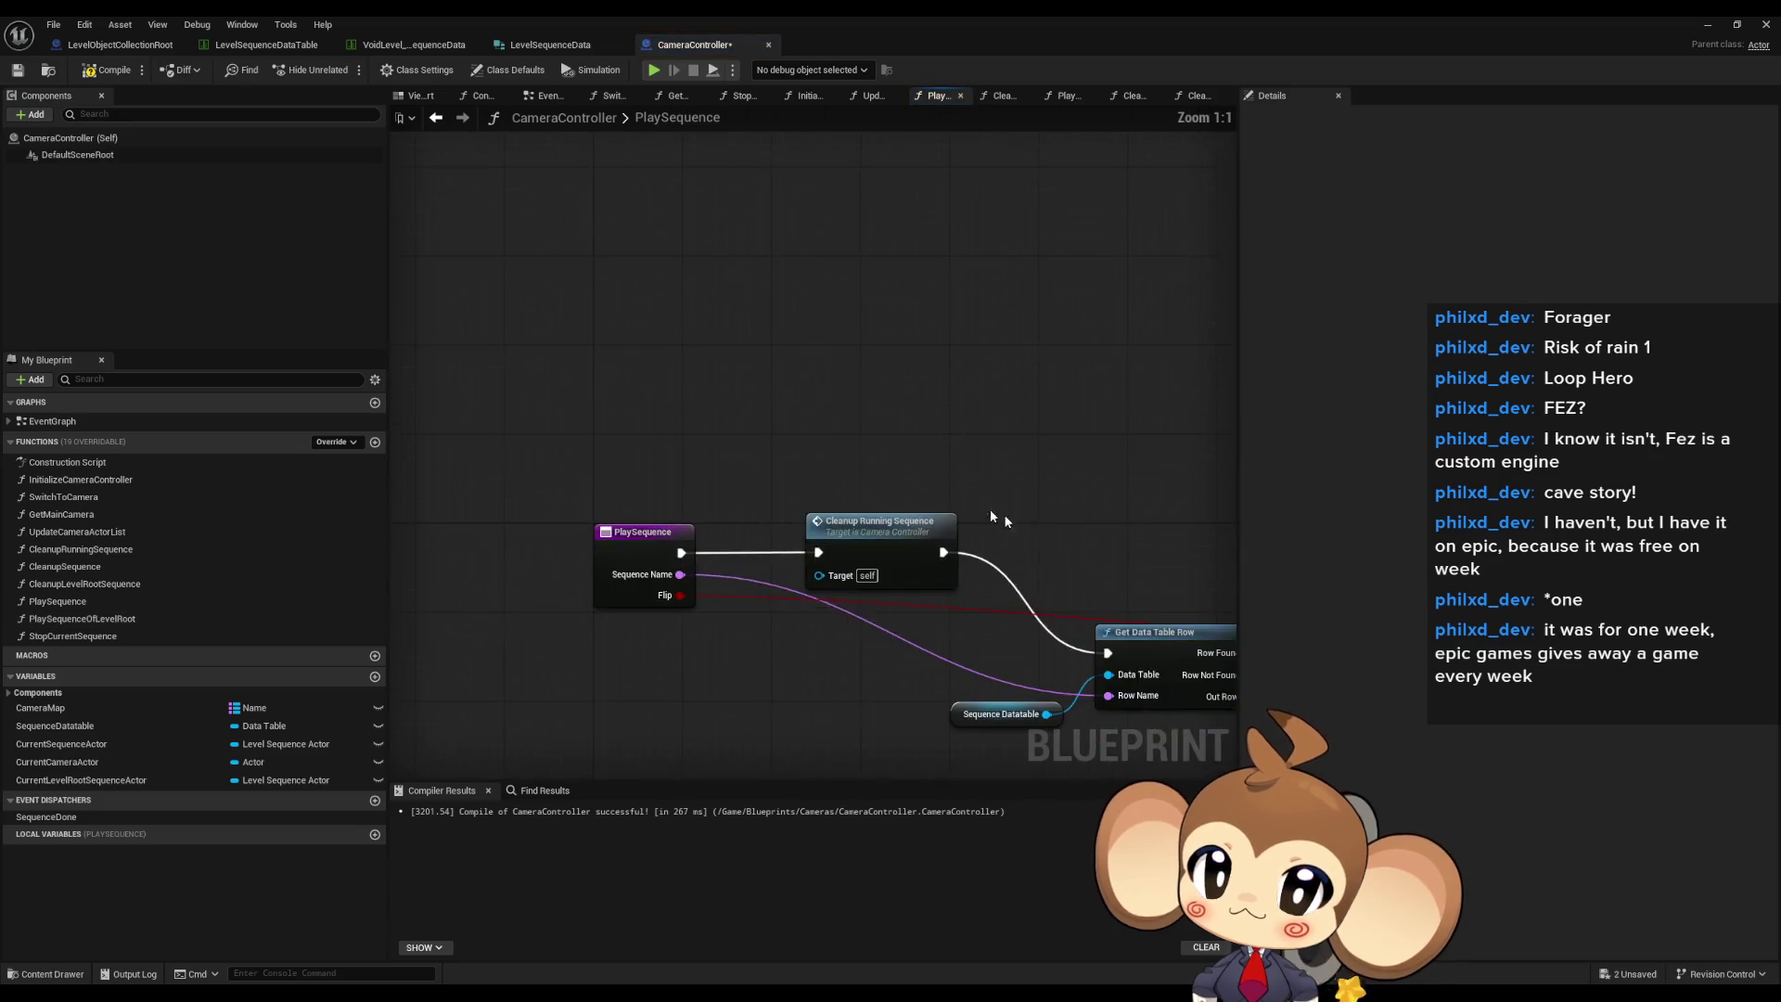
{"action": "scroll", "coordinate": [983, 511], "scroll_direction": "down", "scroll_amount": 3}
{"action": "left_click_drag", "start_coordinate": [607, 434], "coordinate": [558, 440]}
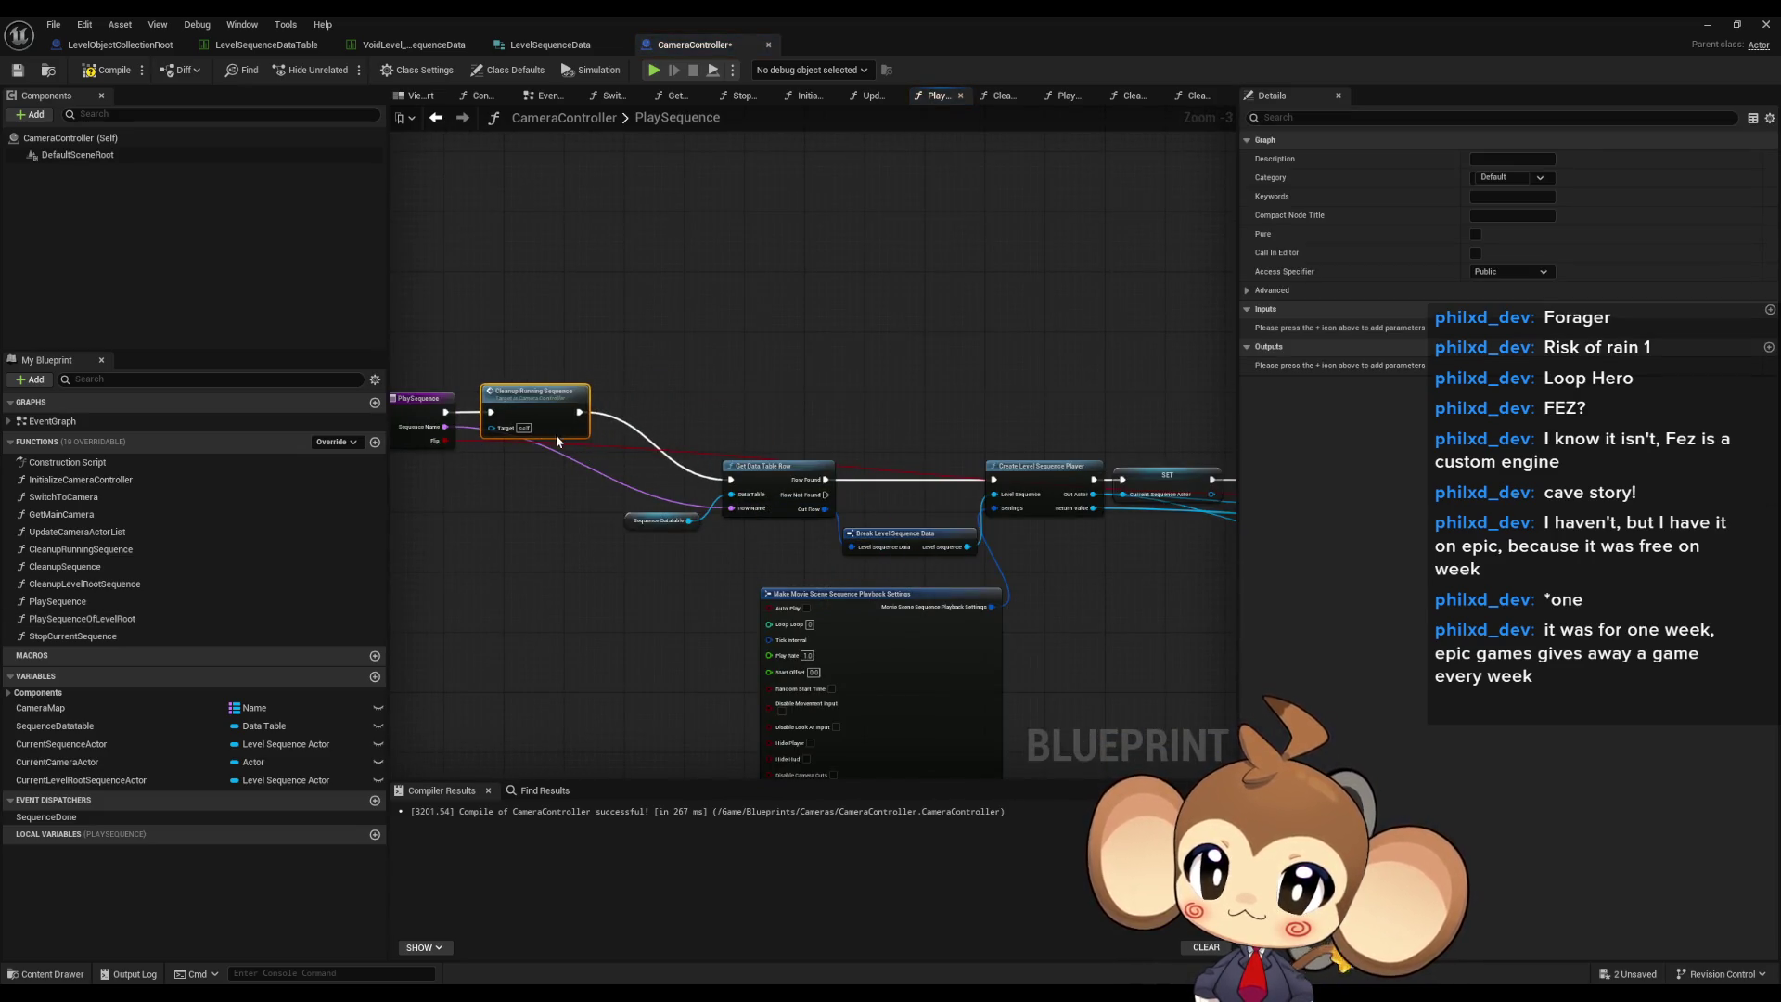
{"action": "scroll", "coordinate": [726, 406], "scroll_direction": "down", "scroll_amount": 6}
{"action": "left_click_drag", "start_coordinate": [713, 345], "coordinate": [1150, 643]}
{"action": "scroll", "coordinate": [733, 338], "scroll_direction": "up", "scroll_amount": 9}
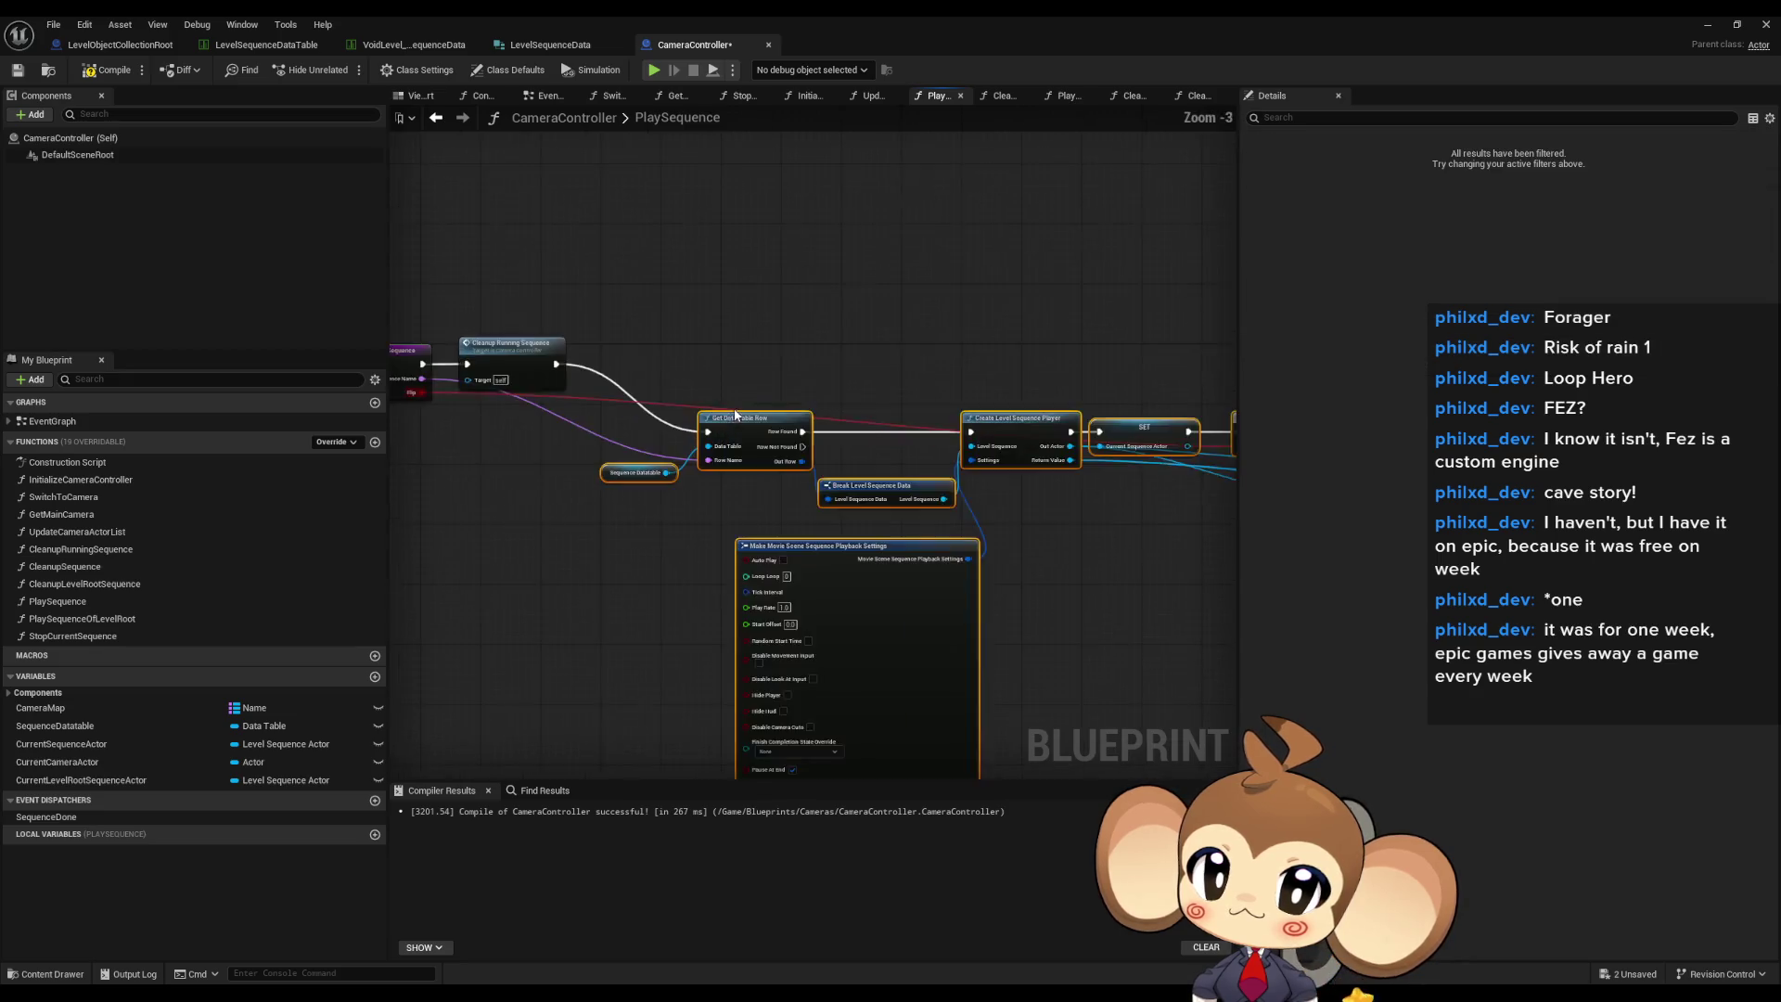
{"action": "mouse_move", "coordinate": [732, 332]}
{"action": "left_mouse_down"}
{"action": "mouse_move", "coordinate": [580, 327]}
{"action": "mouse_move", "coordinate": [807, 285]}
{"action": "left_mouse_up"}
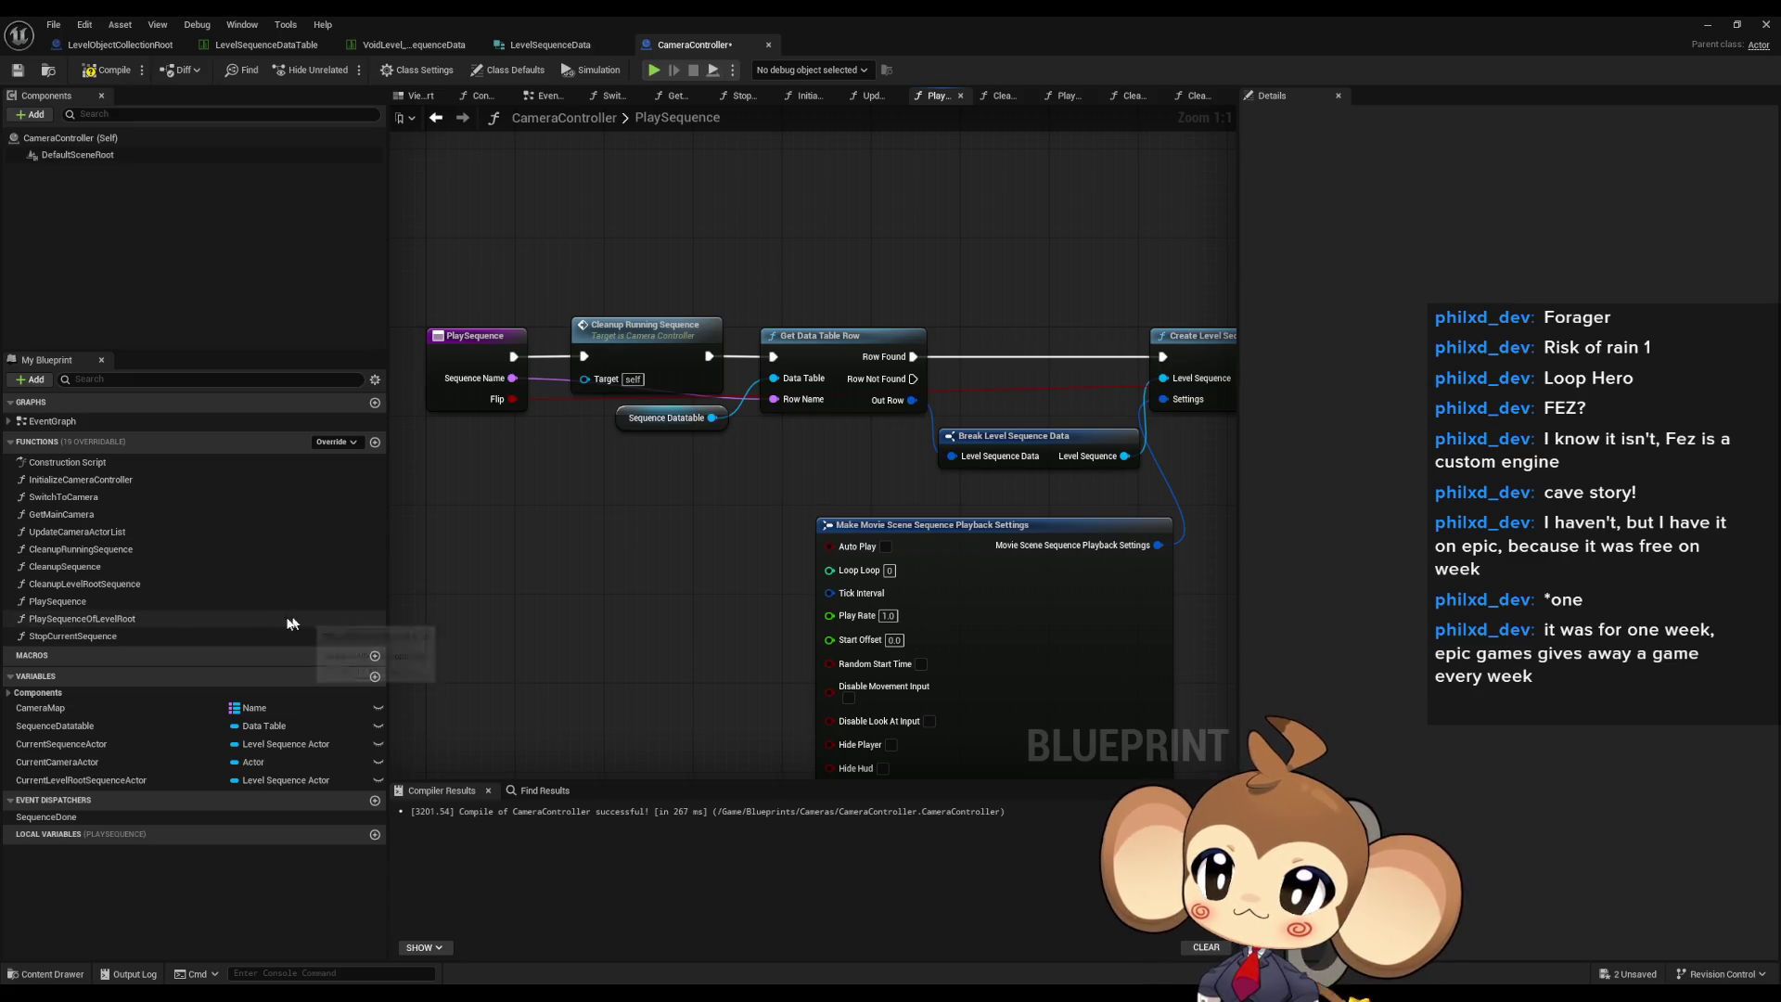
- Re-check PlaySequenceOfLevelRoot's Branch, Append and Find nodes, then return to StopCurrentSequence
{"action": "double_click", "coordinate": [118, 618]}
{"action": "scroll", "coordinate": [506, 455], "scroll_direction": "down", "scroll_amount": 5}
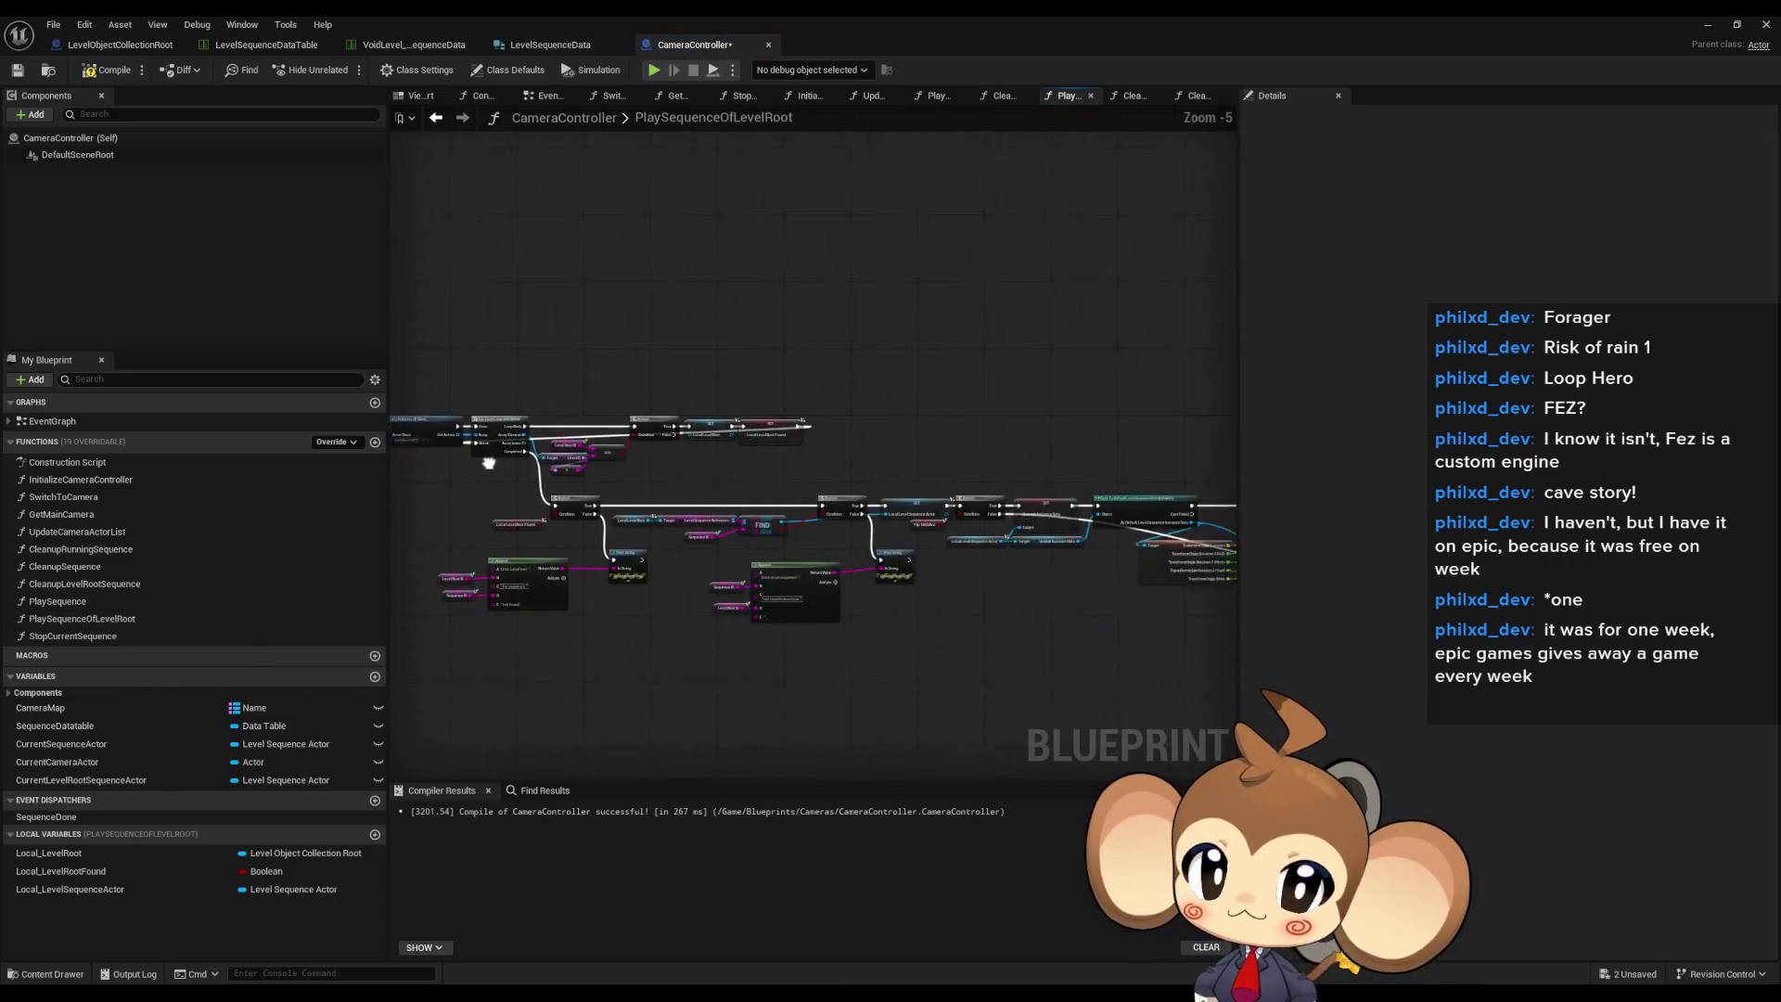
{"action": "mouse_move", "coordinate": [764, 628]}
{"action": "left_mouse_down"}
{"action": "mouse_move", "coordinate": [942, 616]}
{"action": "mouse_move", "coordinate": [1093, 656]}
{"action": "left_mouse_up"}
{"action": "scroll", "coordinate": [889, 454], "scroll_direction": "up", "scroll_amount": 1}
{"action": "scroll", "coordinate": [889, 453], "scroll_direction": "up", "scroll_amount": 1}
{"action": "left_click_drag", "start_coordinate": [888, 453], "coordinate": [609, 433]}
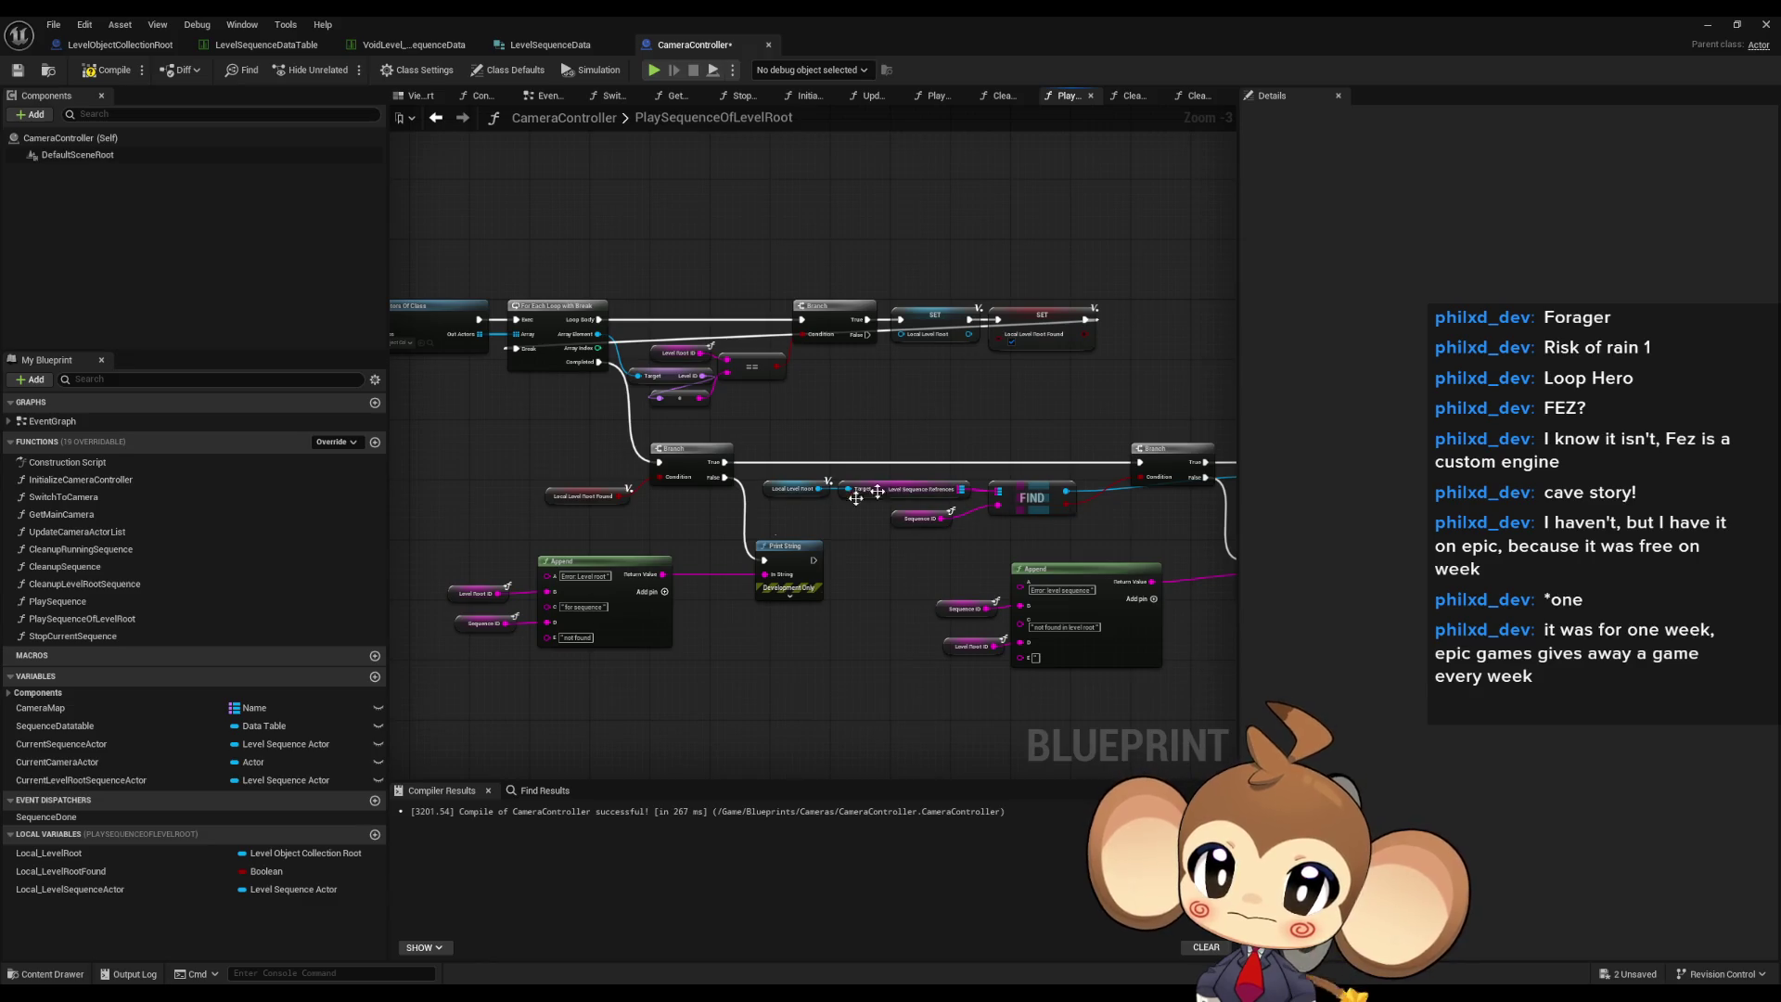
{"action": "left_click", "coordinate": [90, 639]}
{"action": "right_click", "coordinate": [93, 638]}
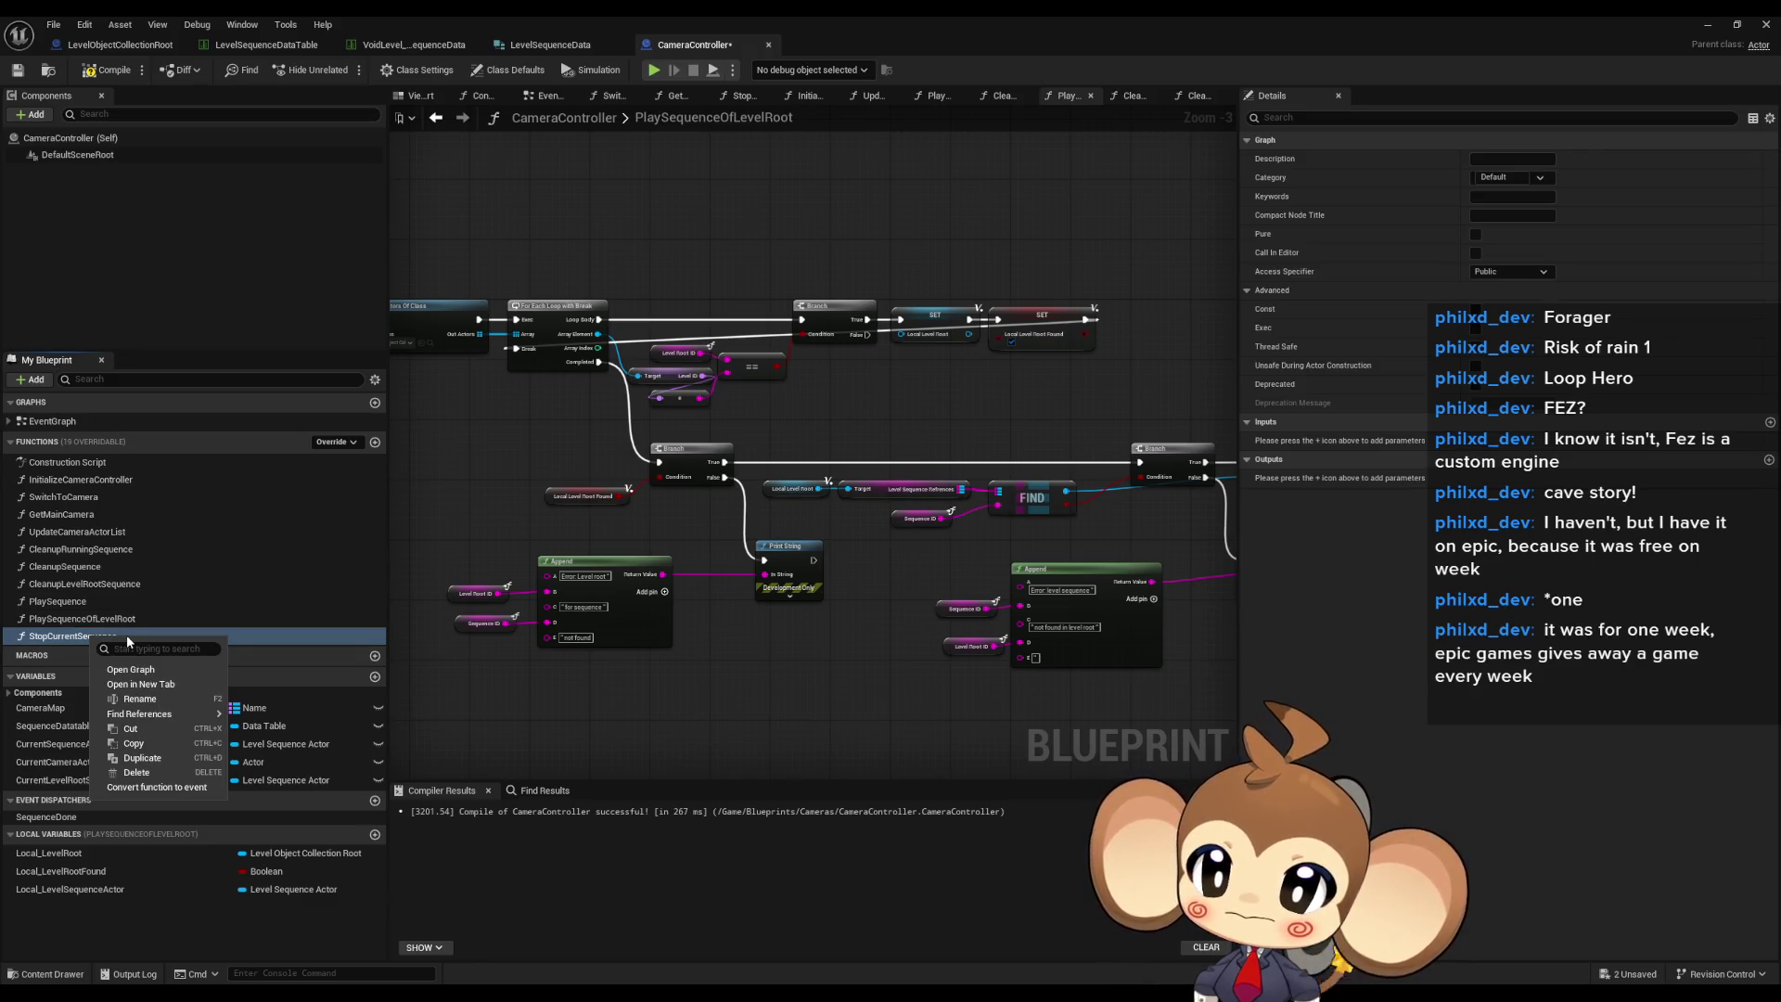
{"action": "double_click", "coordinate": [43, 637]}
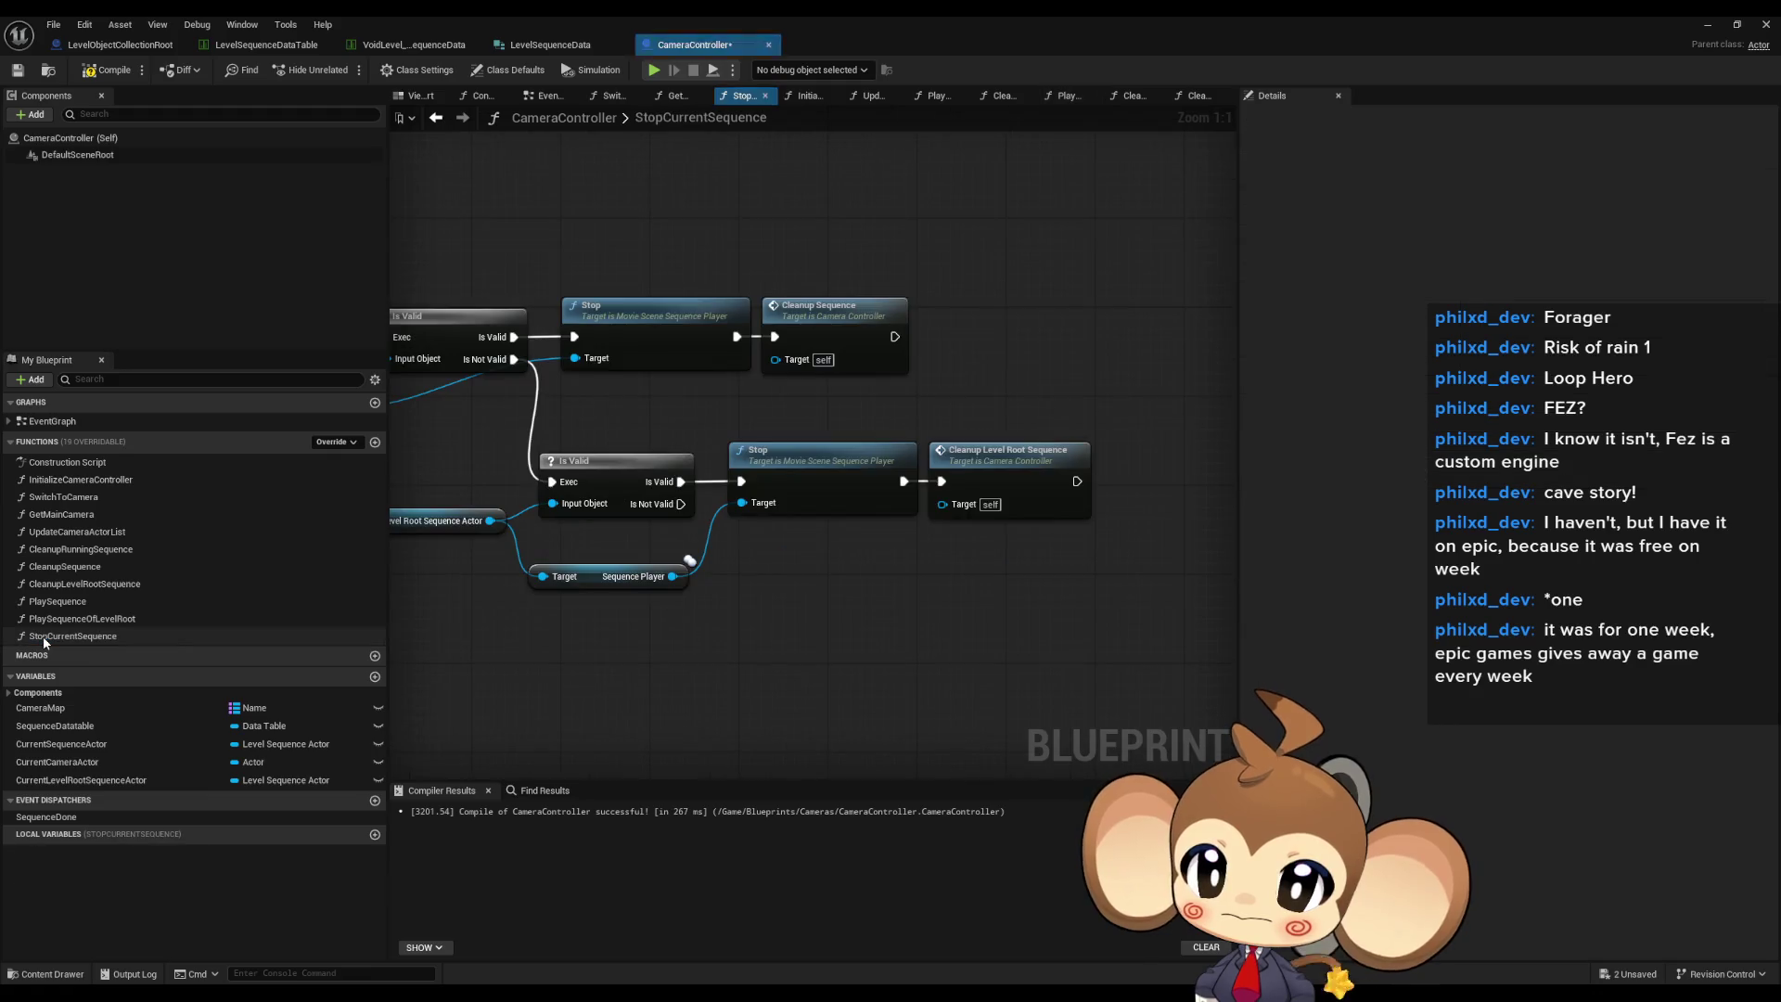
- Find references to CleanupLevelRootSequence and visit its calls in CleanupRunningSequence and StopCurrentSequence
{"action": "left_click", "coordinate": [1037, 471]}
{"action": "left_click_drag", "start_coordinate": [1038, 470], "coordinate": [864, 476]}
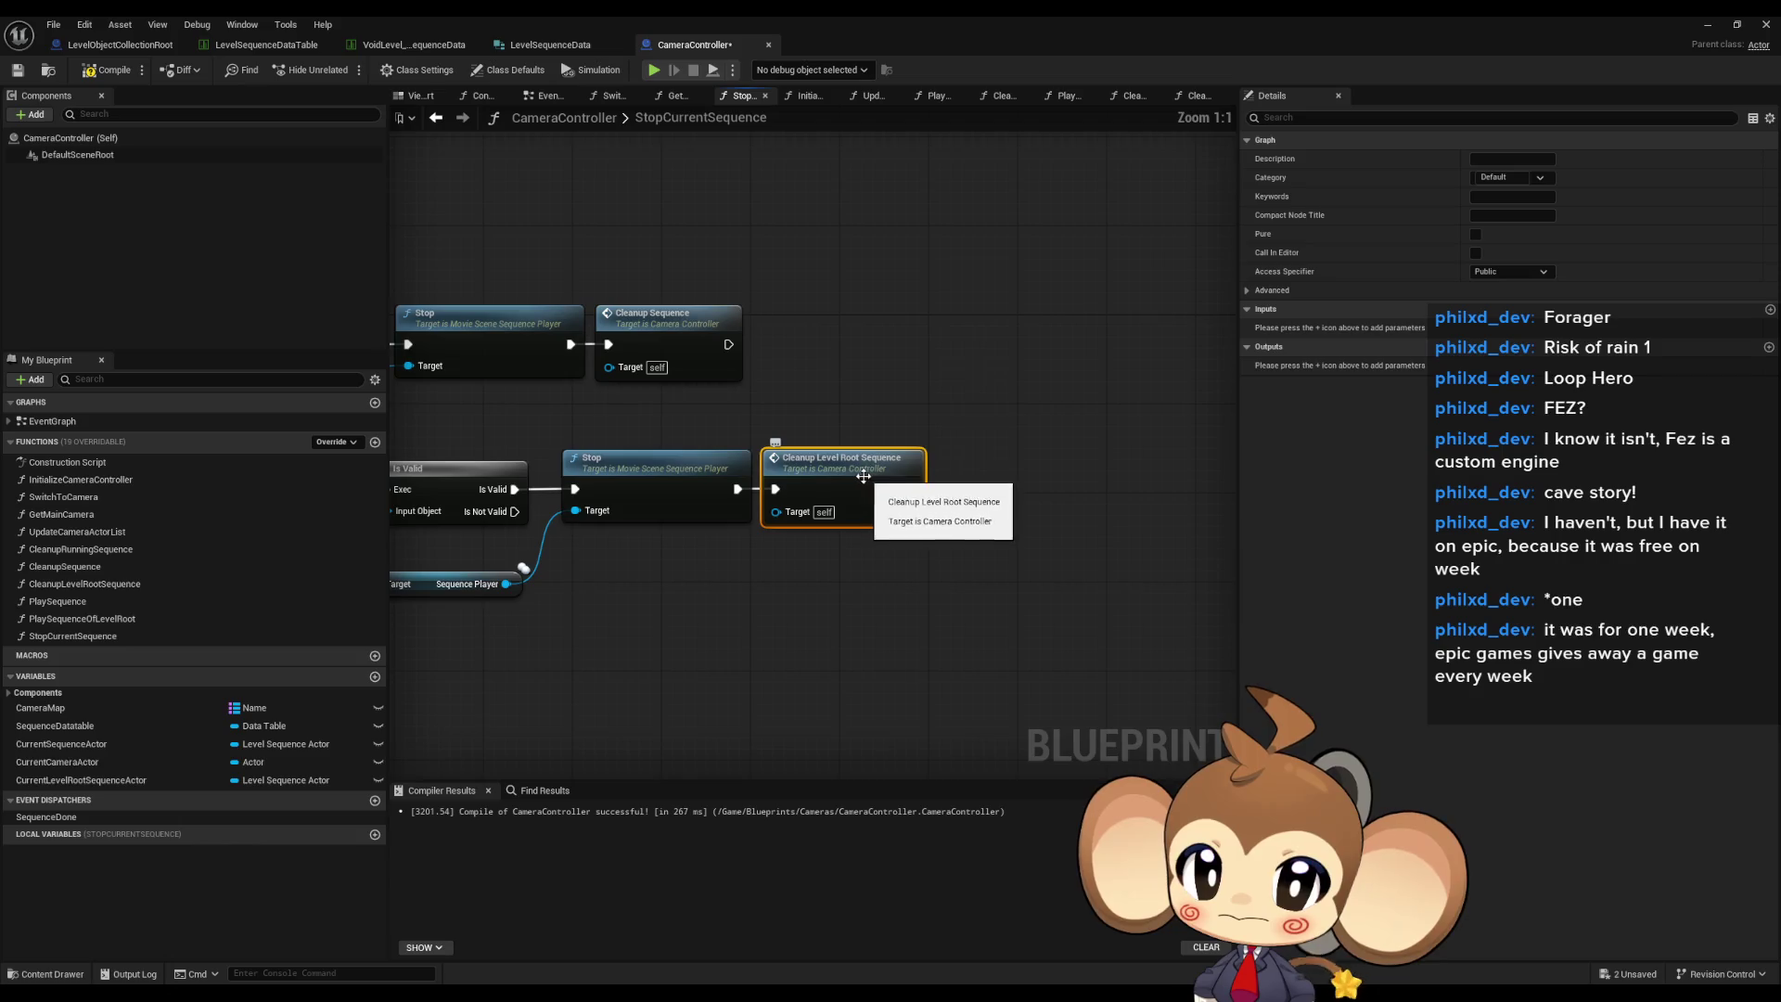
{"action": "right_click", "coordinate": [848, 479]}
{"action": "mouse_move", "coordinate": [919, 625]}
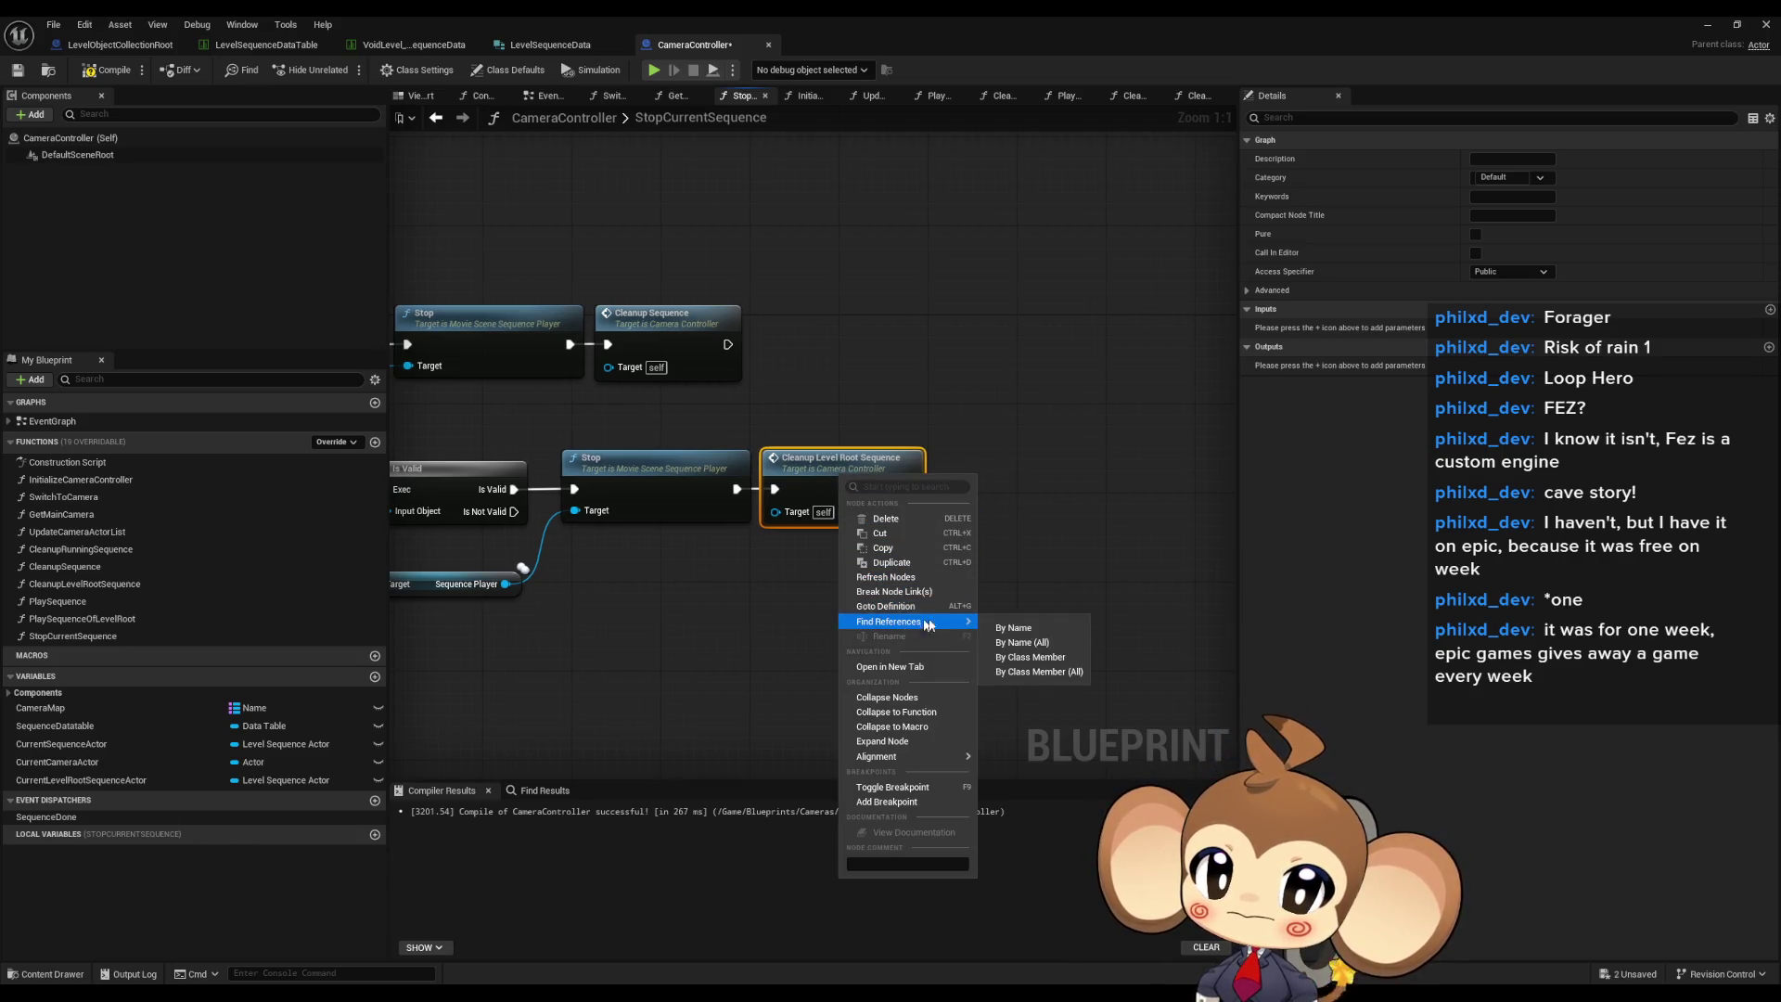
{"action": "left_click", "coordinate": [1035, 658]}
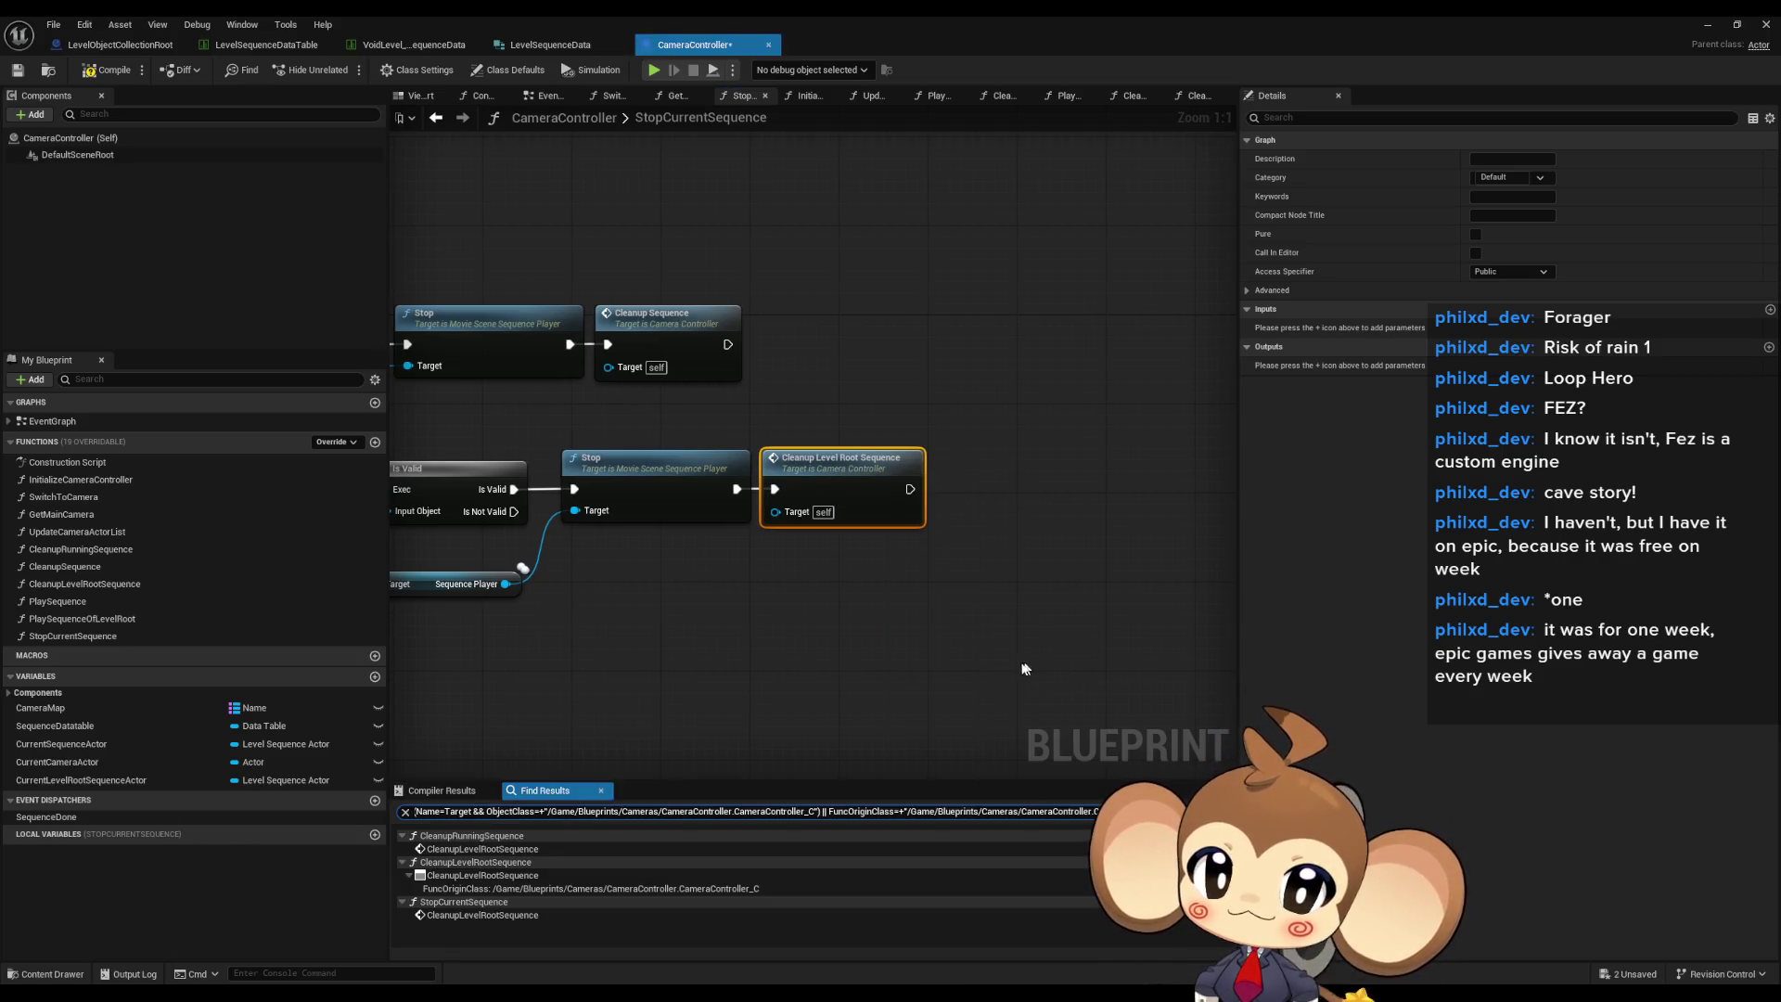
{"action": "left_click", "coordinate": [480, 918]}
{"action": "left_click", "coordinate": [464, 847]}
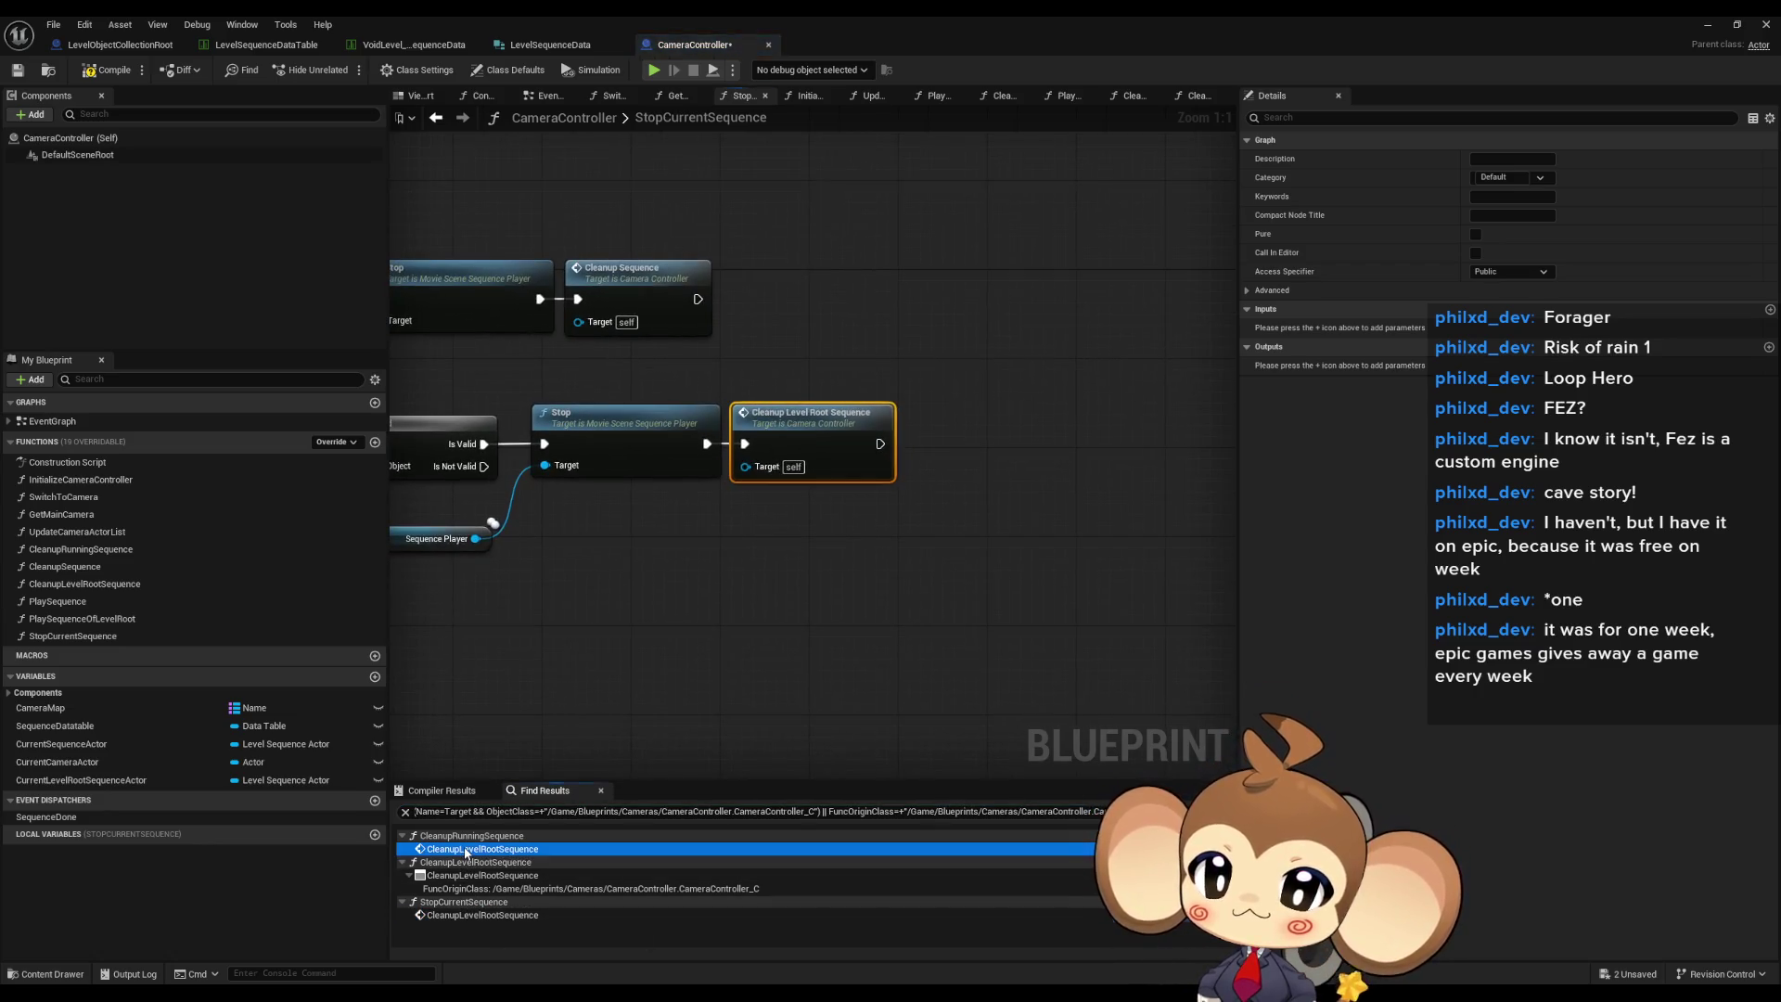
{"action": "left_click", "coordinate": [468, 915]}
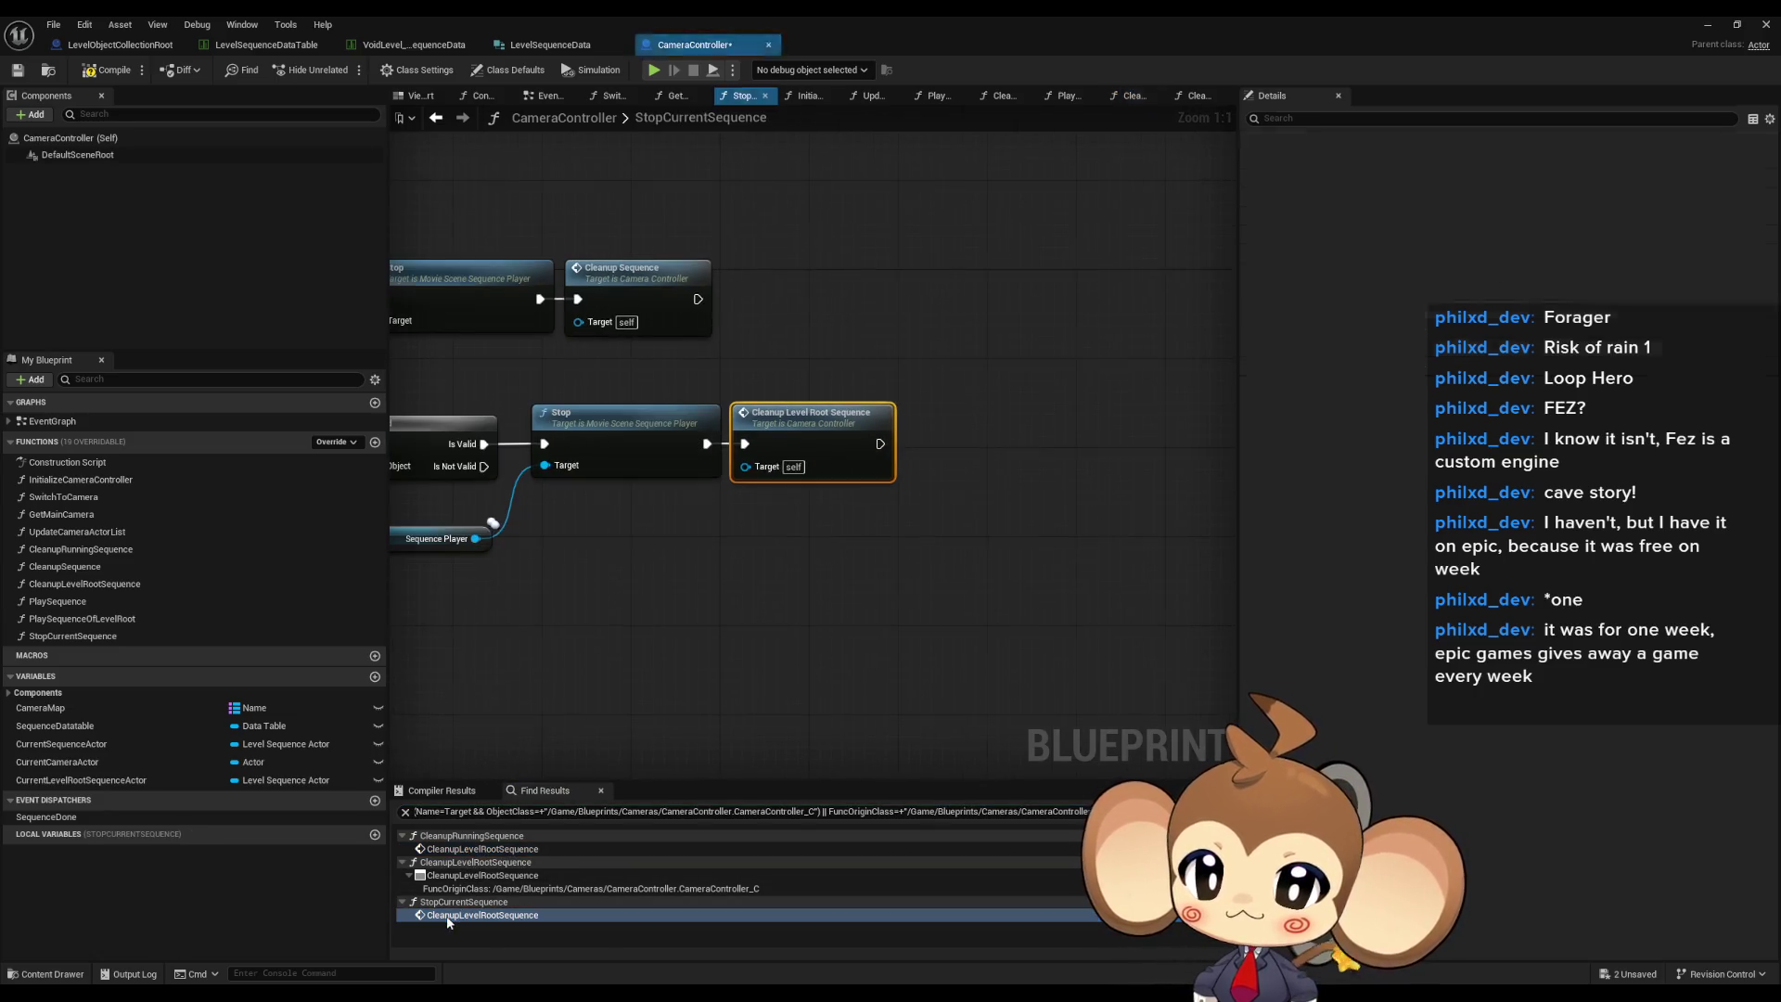
- Find references to CleanupSequence and visit its uses in CleanupRunningSequence, PlaySequence and StopCurrentSequence
{"action": "right_click", "coordinate": [614, 295]}
{"action": "mouse_move", "coordinate": [705, 439]}
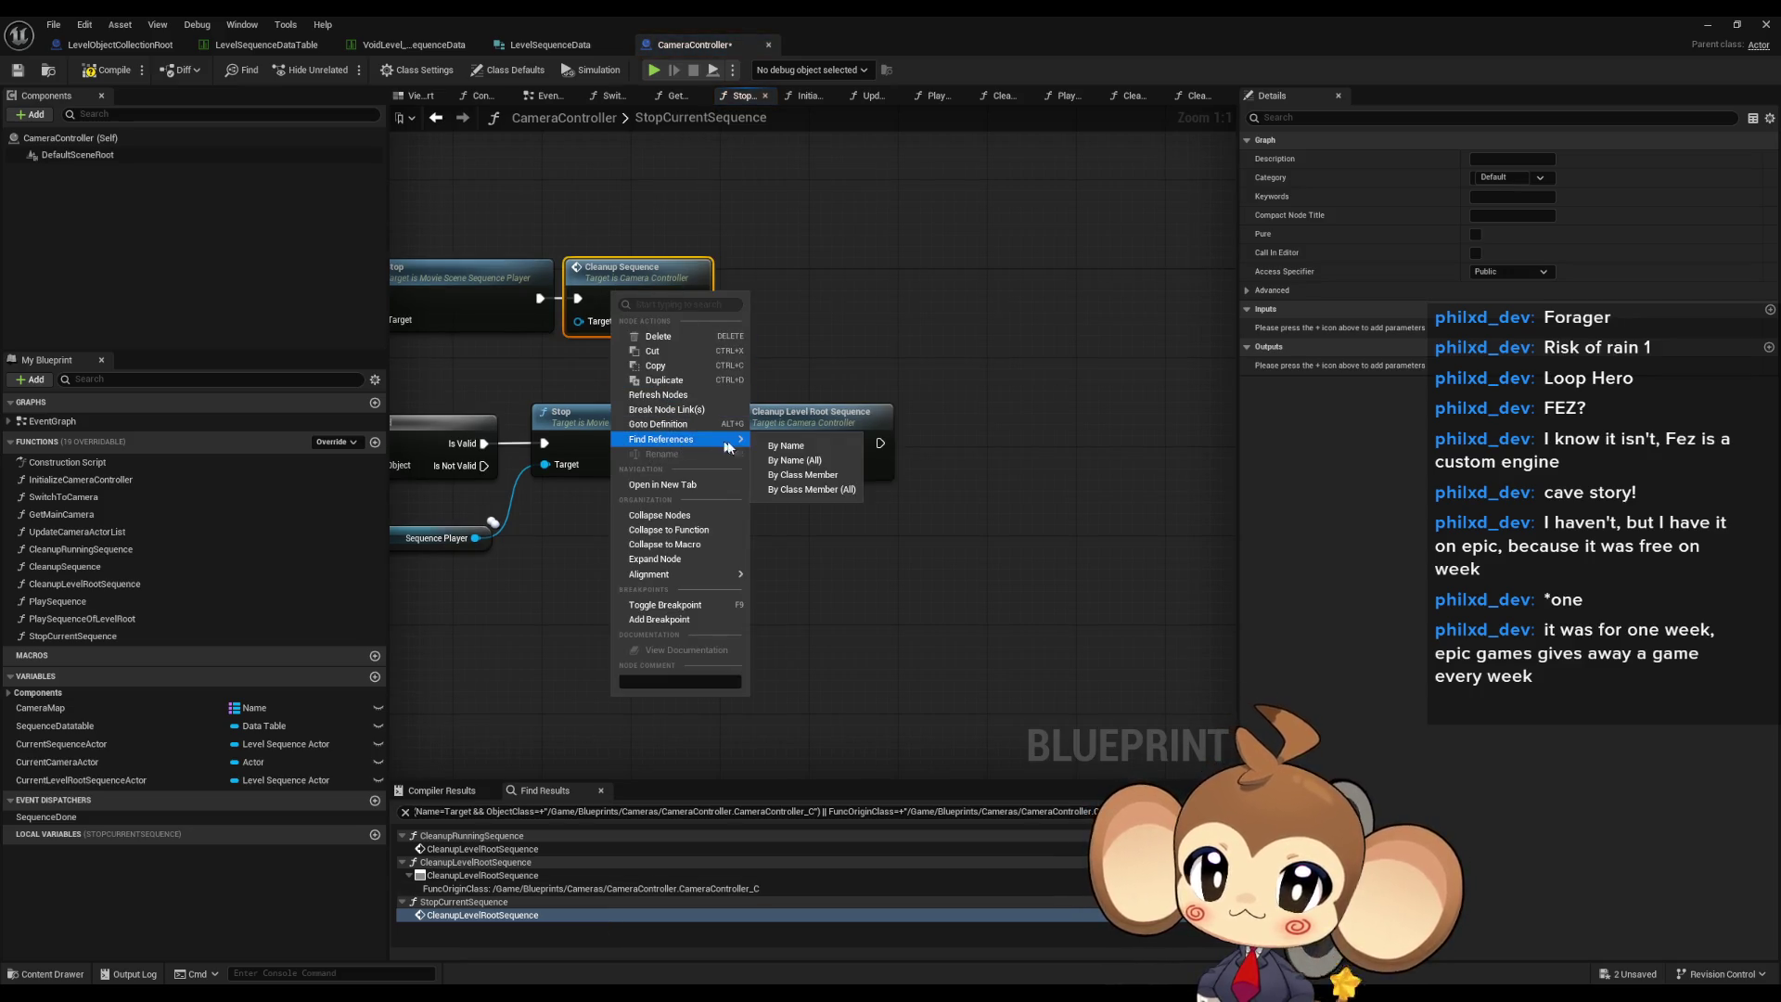
{"action": "left_click", "coordinate": [825, 489]}
{"action": "left_click", "coordinate": [463, 849]}
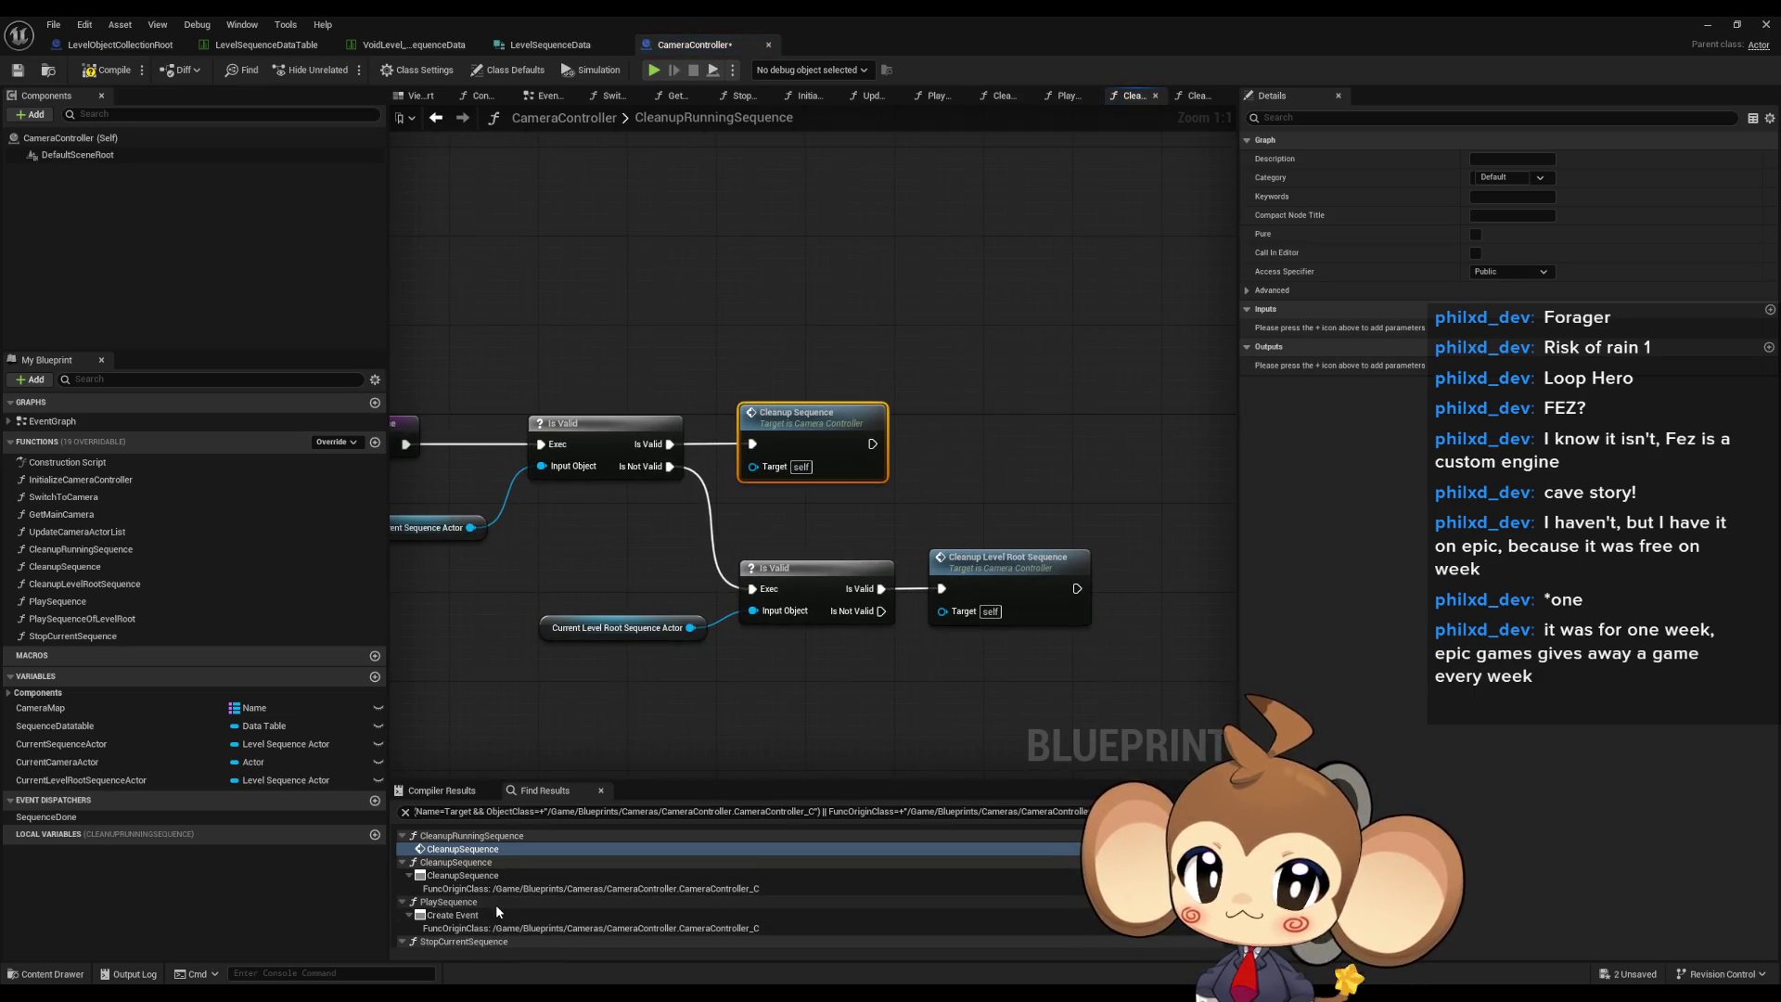
{"action": "scroll", "coordinate": [496, 905], "scroll_direction": "down", "scroll_amount": 1}
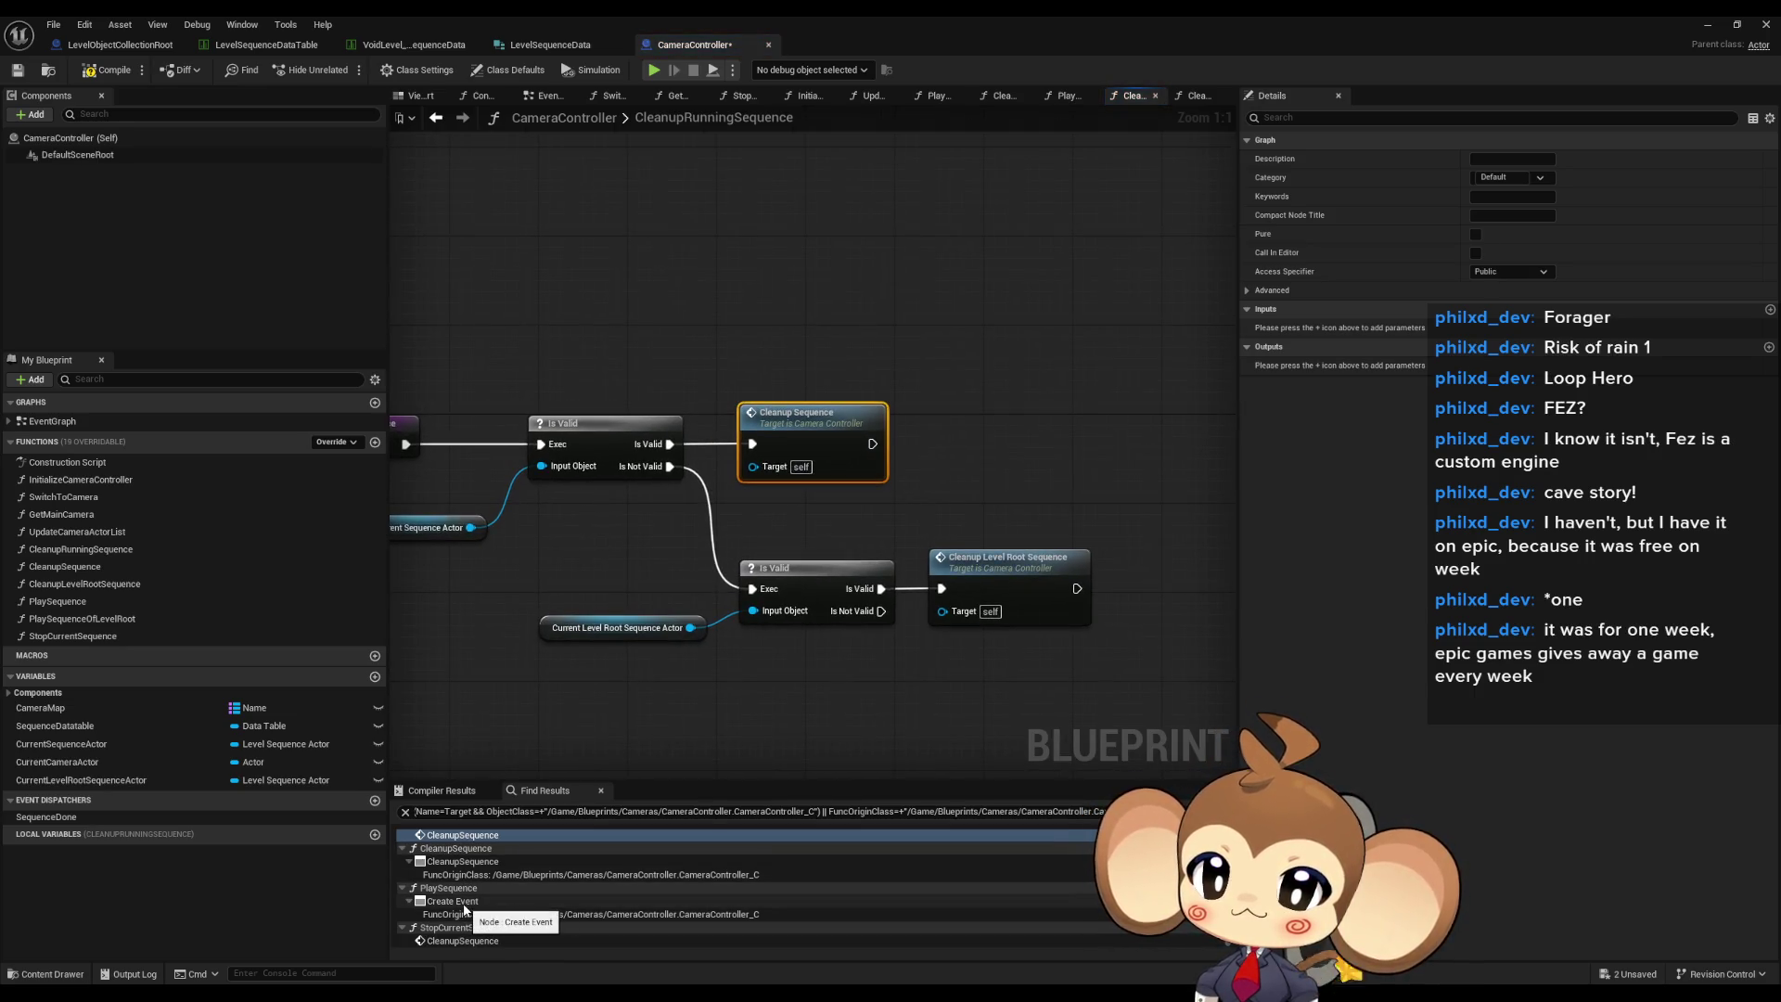
{"action": "left_click", "coordinate": [465, 905]}
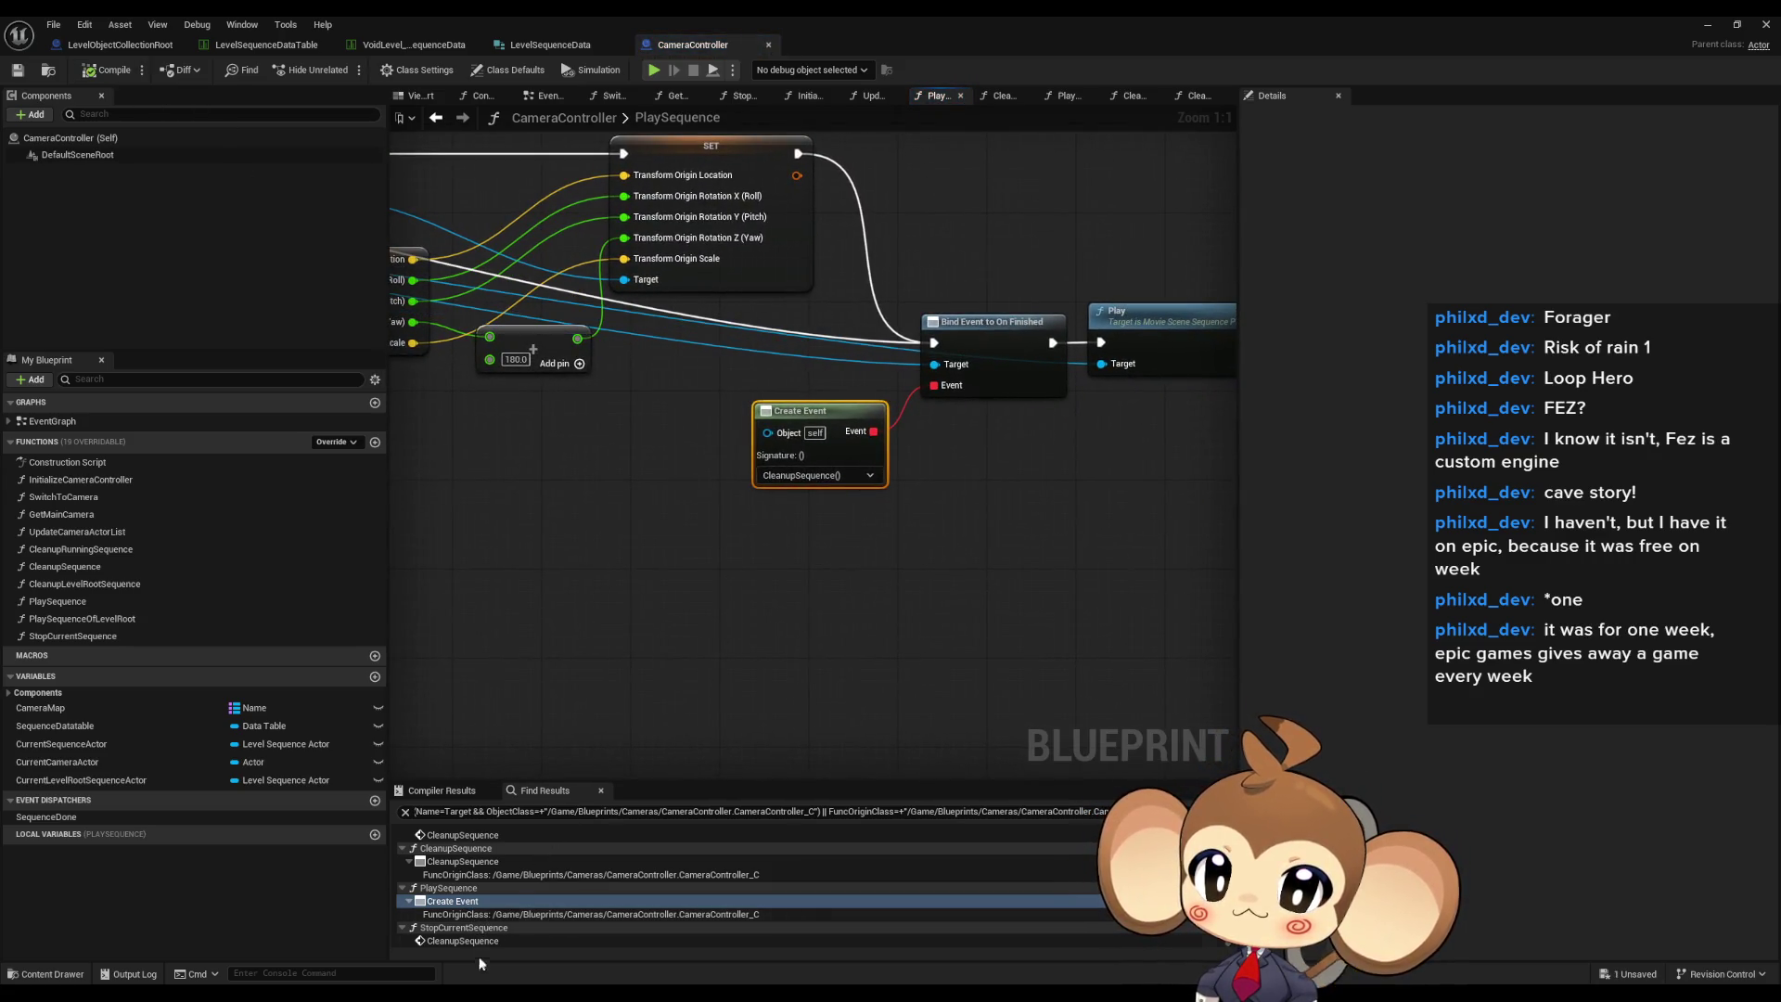
{"action": "left_click", "coordinate": [471, 941]}
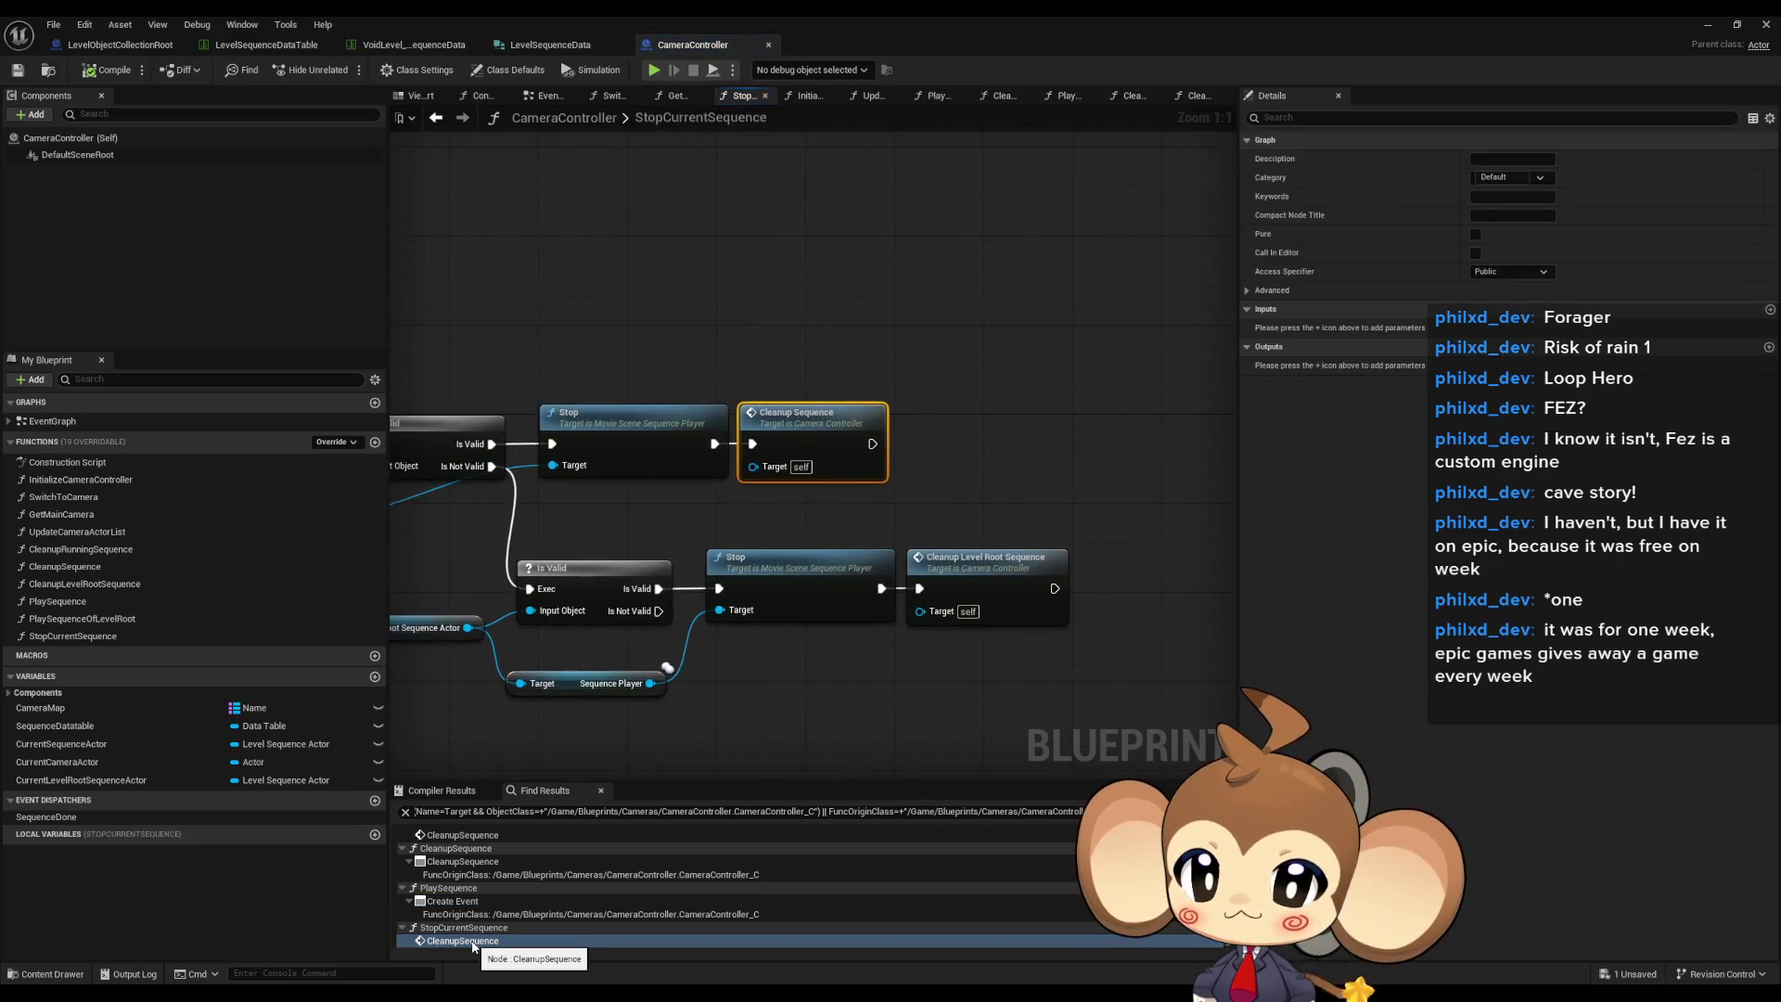
- List the references to Cleanup Level Root Sequence again by class member
{"action": "right_click", "coordinate": [1032, 584]}
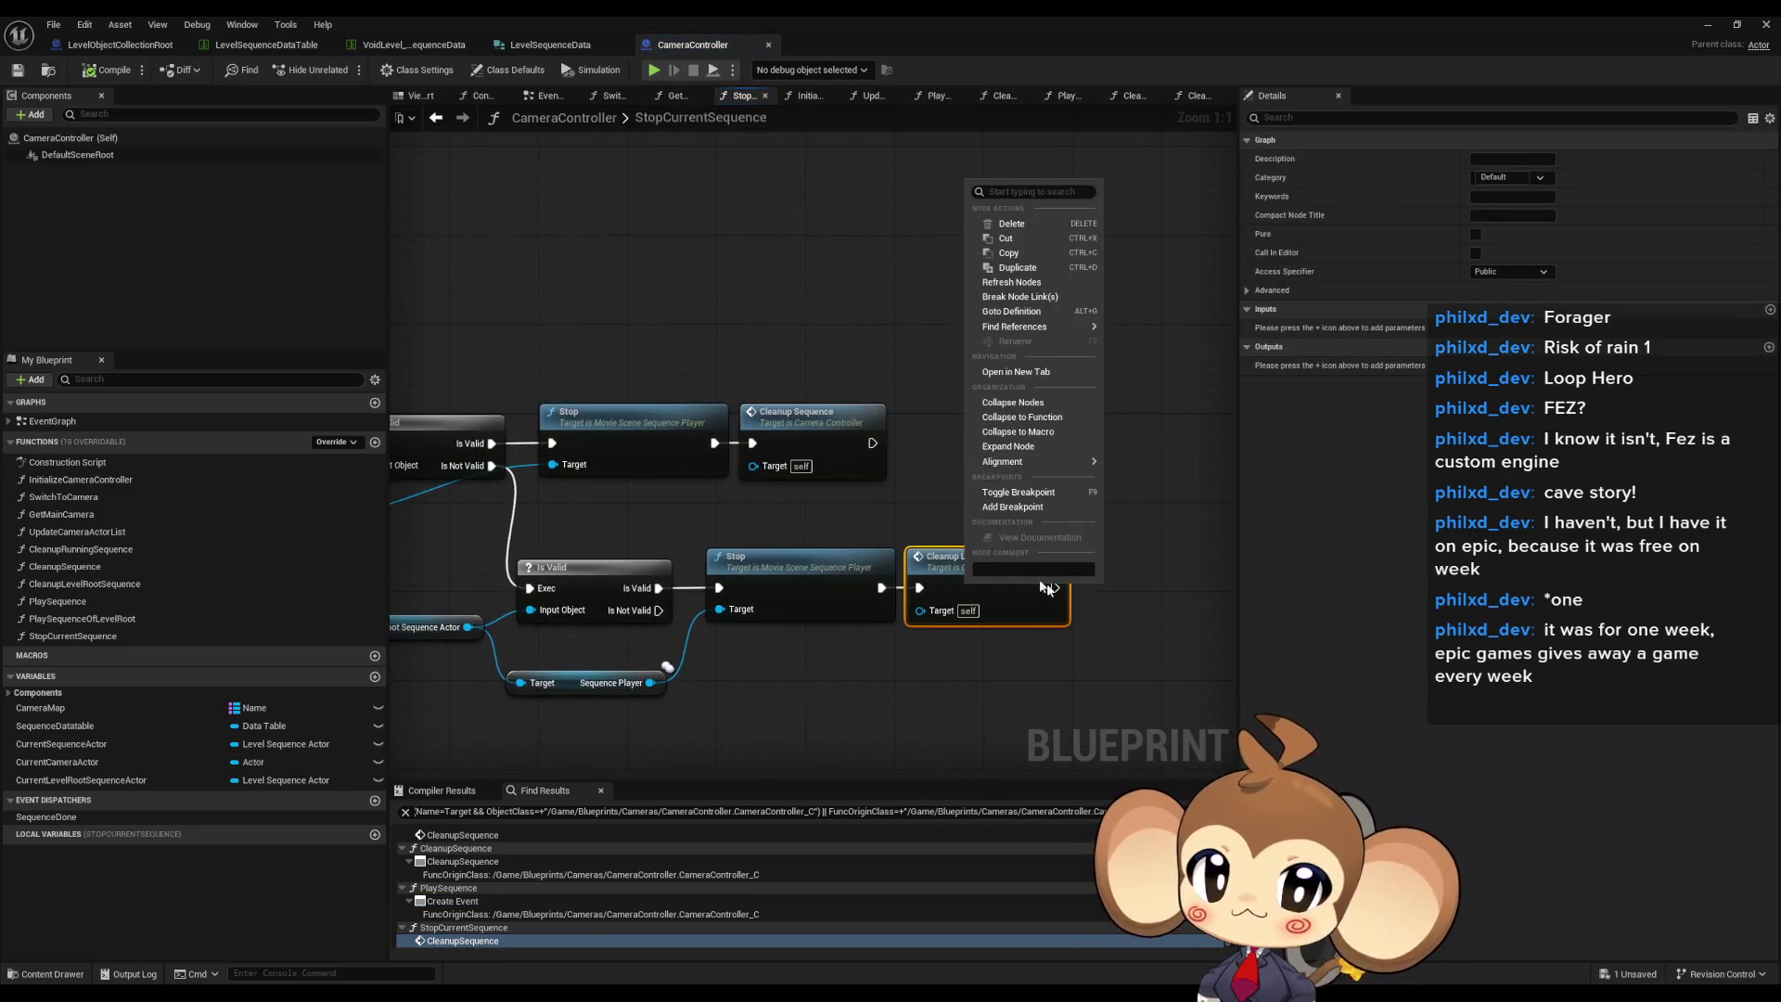
{"action": "mouse_move", "coordinate": [1025, 326]}
{"action": "left_click", "coordinate": [1151, 362]}
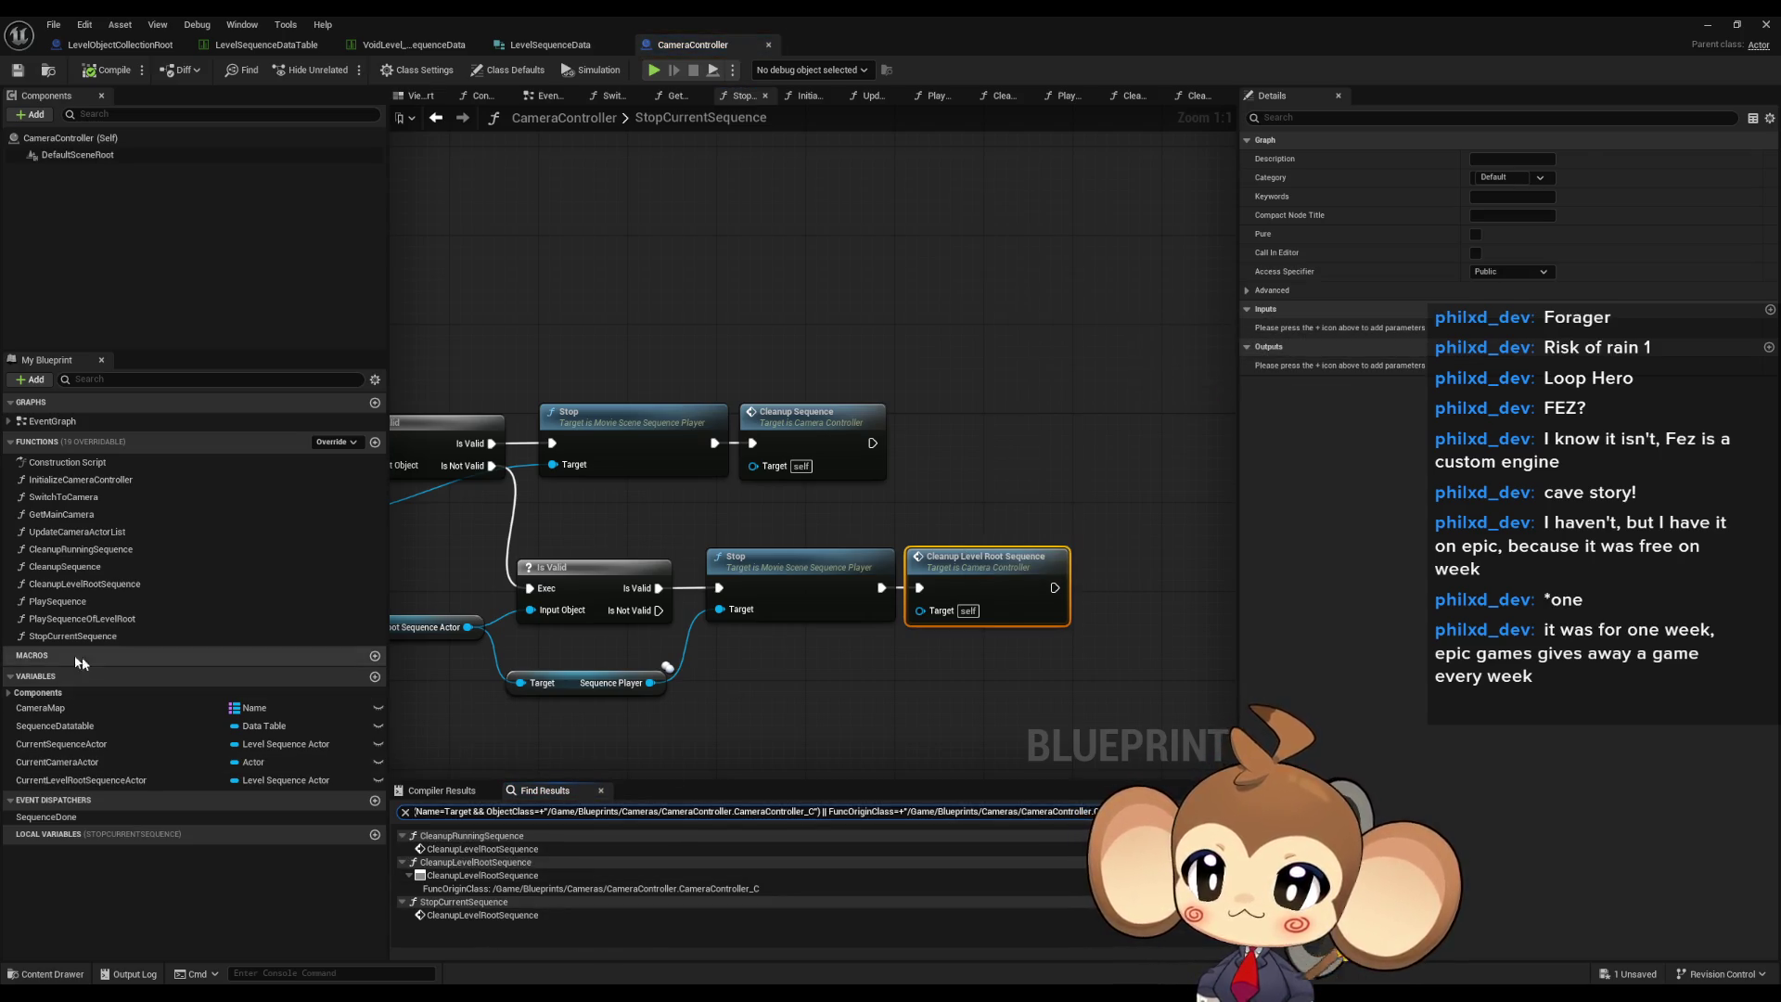
- Rebind PlaySequenceOfLevelRoot's Create Event to CleanupLevelRootSequence and open that function's graph
{"action": "double_click", "coordinate": [63, 619]}
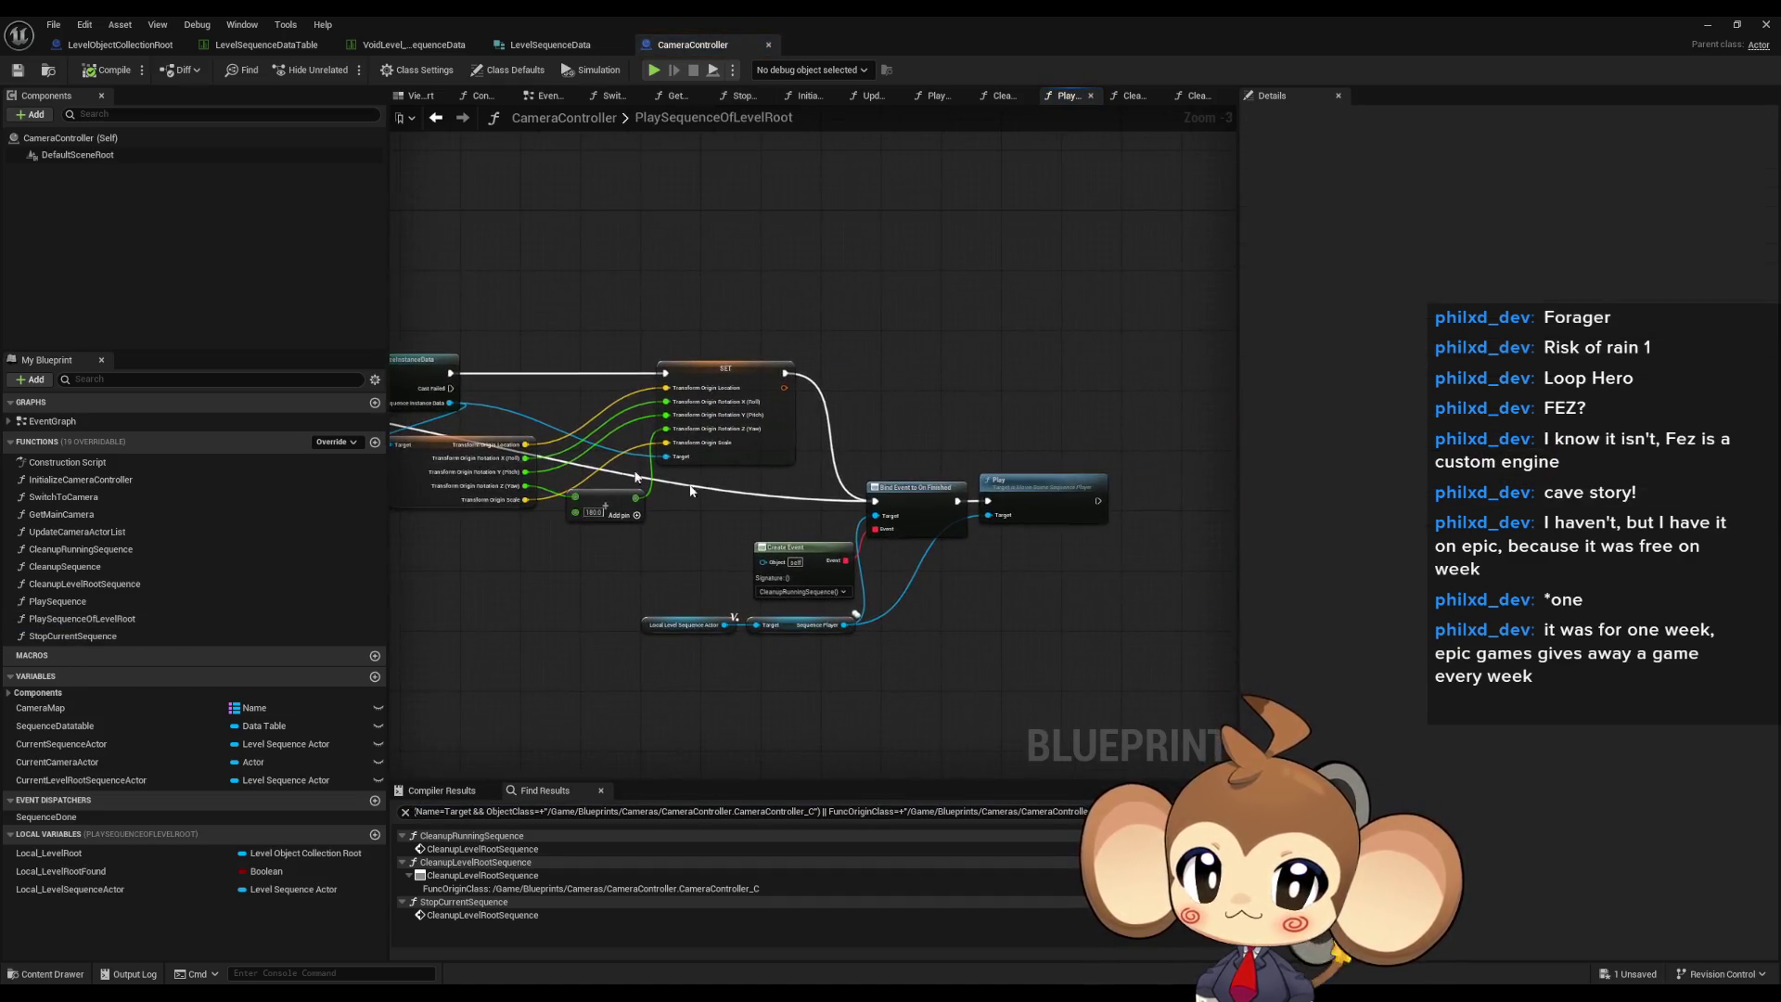
{"action": "scroll", "coordinate": [829, 596], "scroll_direction": "up", "scroll_amount": 3}
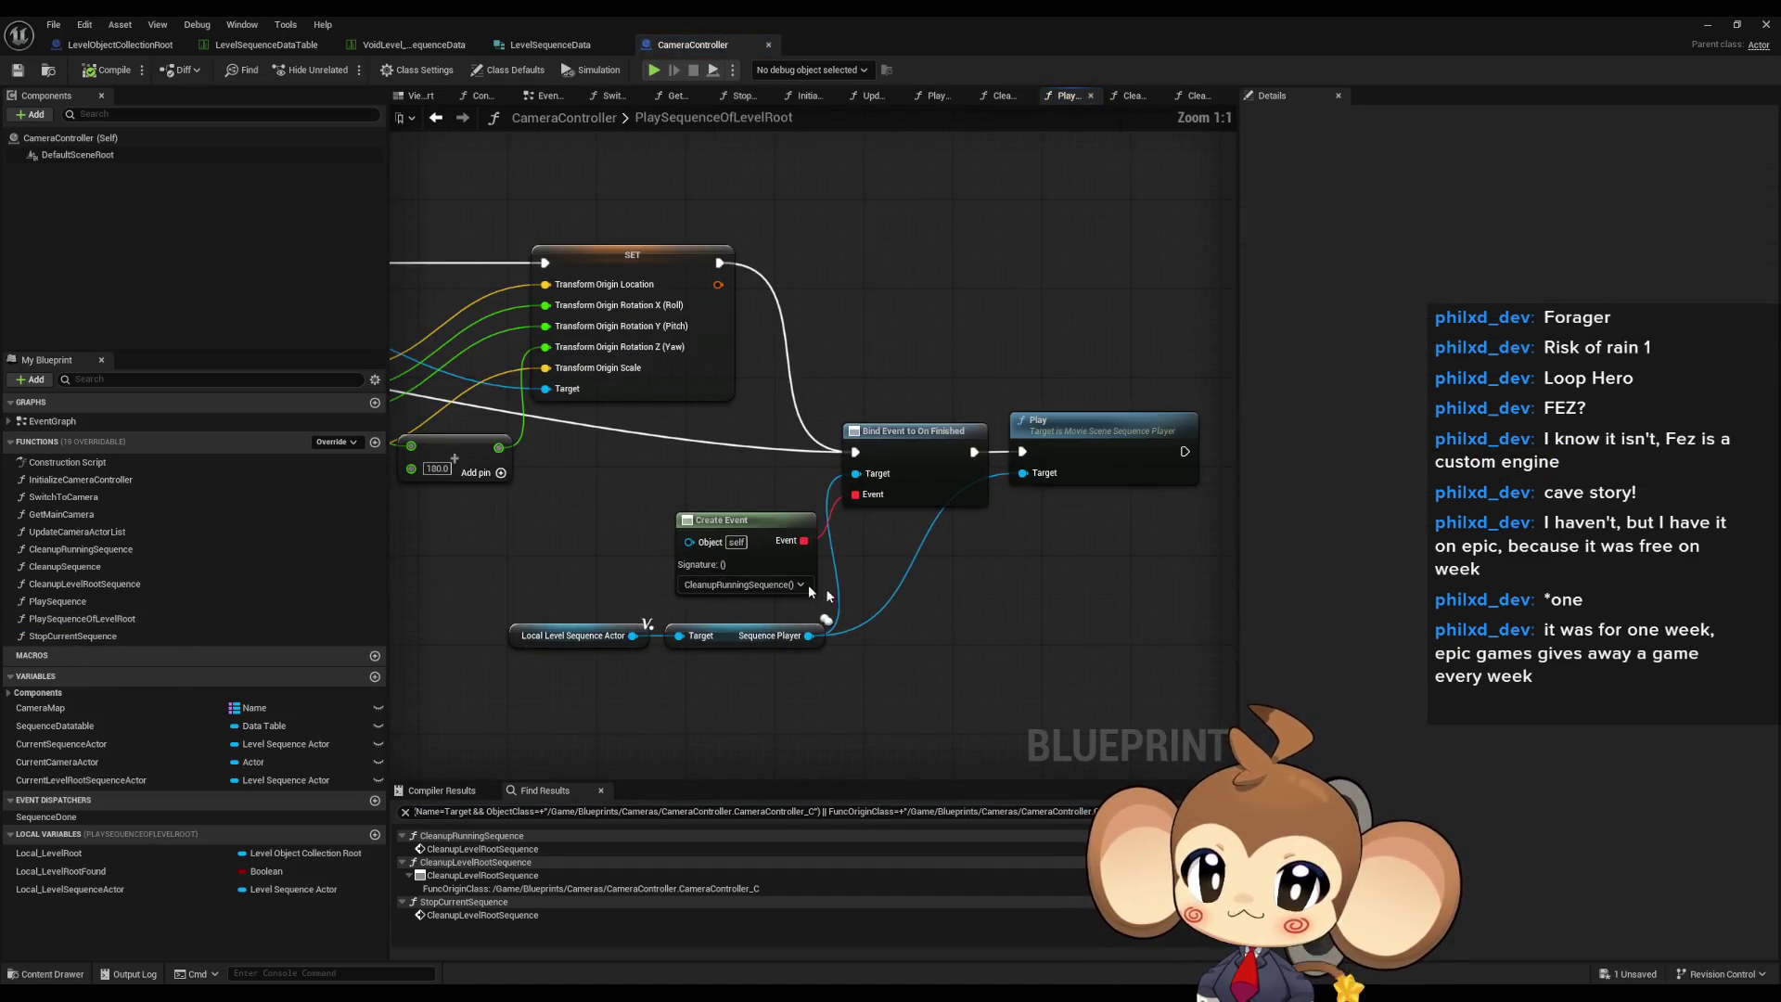
{"action": "left_click", "coordinate": [761, 586]}
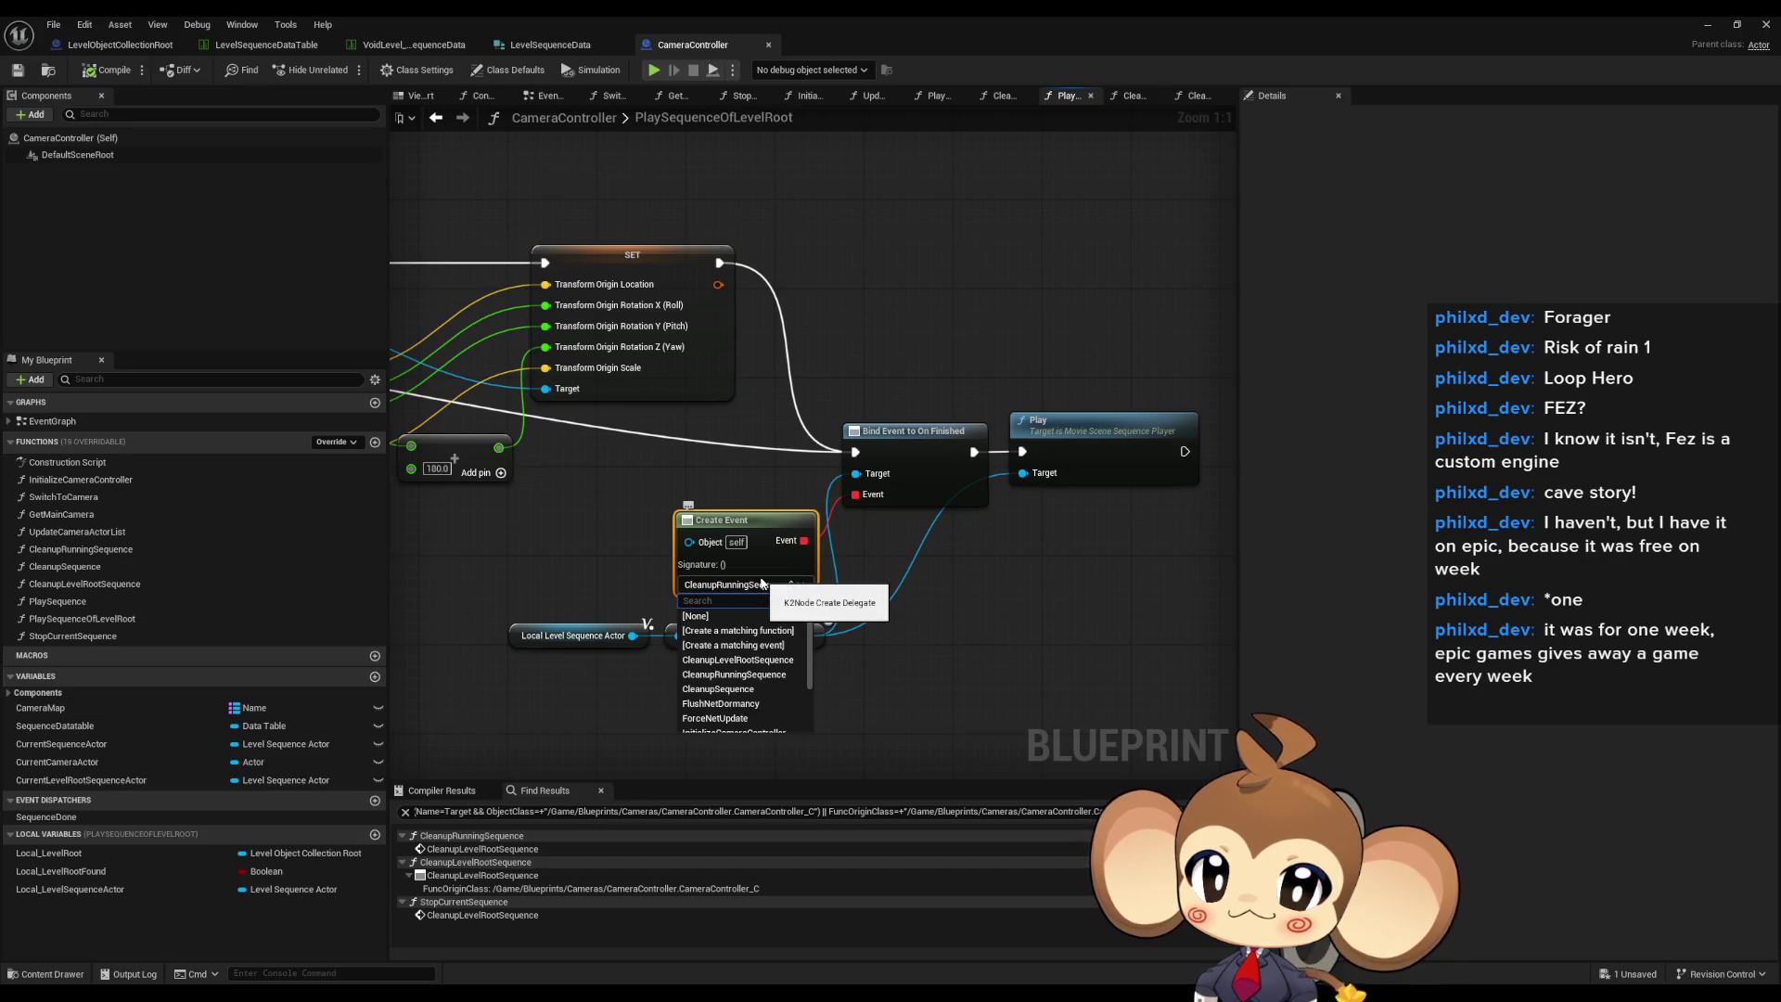
{"action": "left_click", "coordinate": [761, 661]}
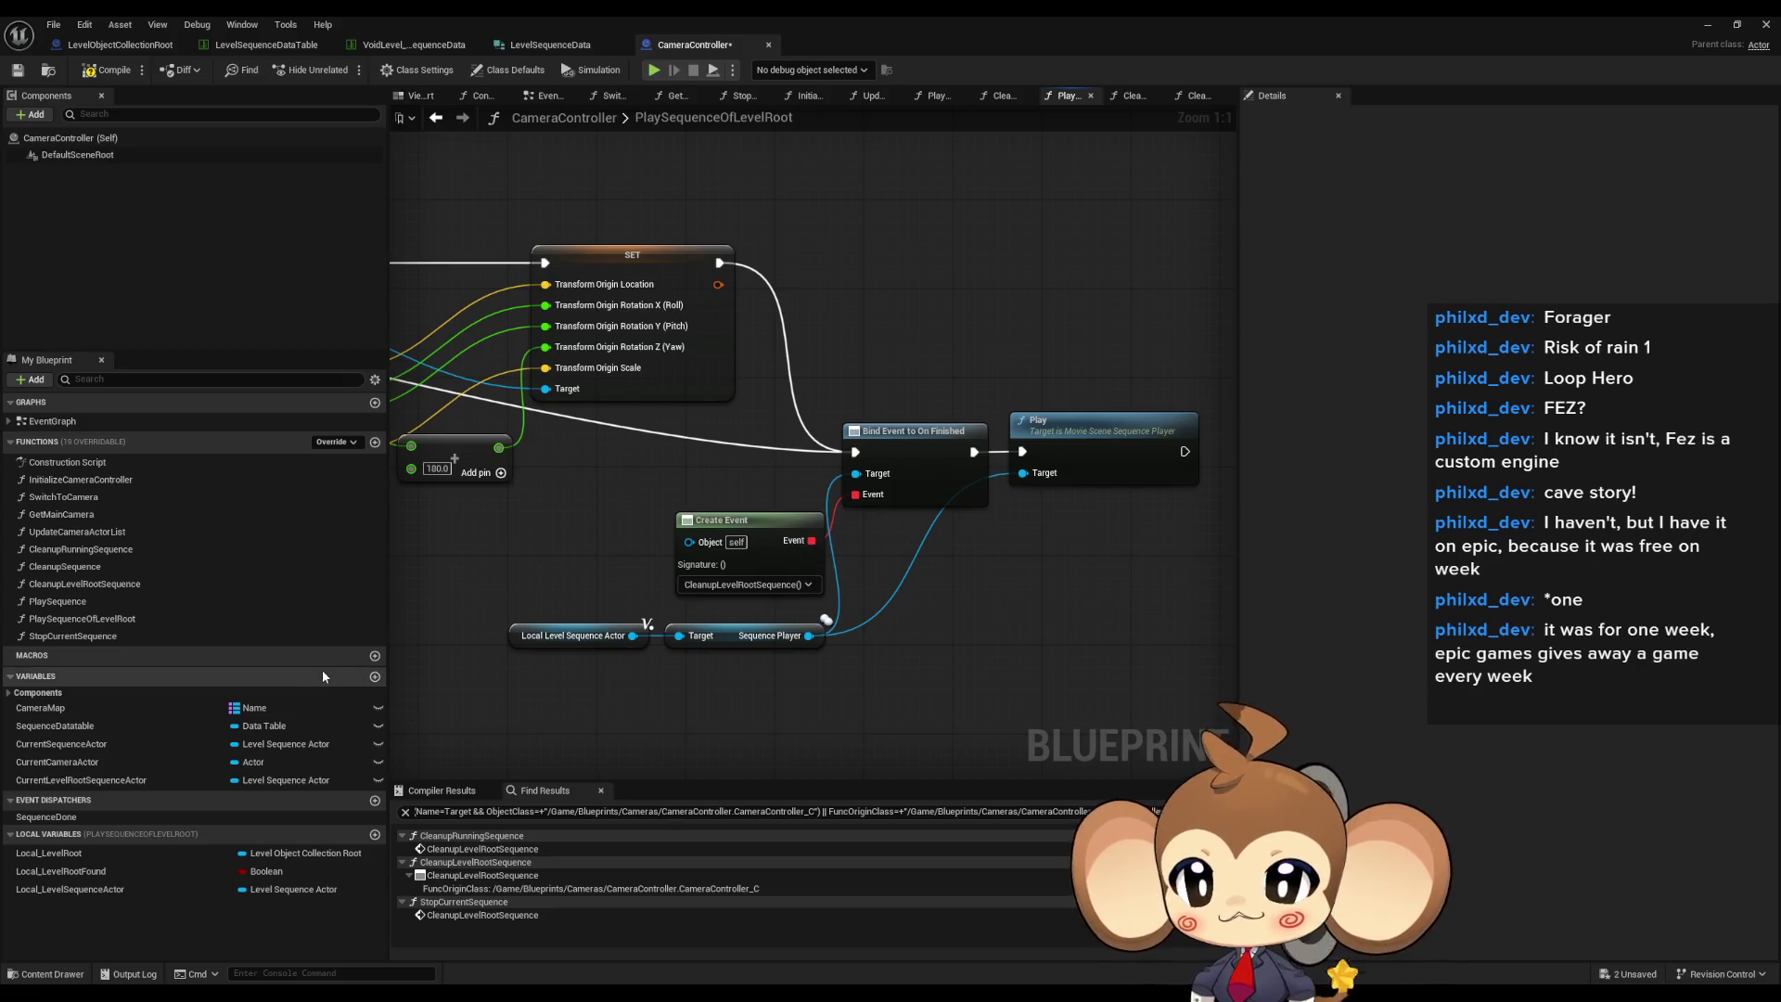
{"action": "double_click", "coordinate": [111, 583]}
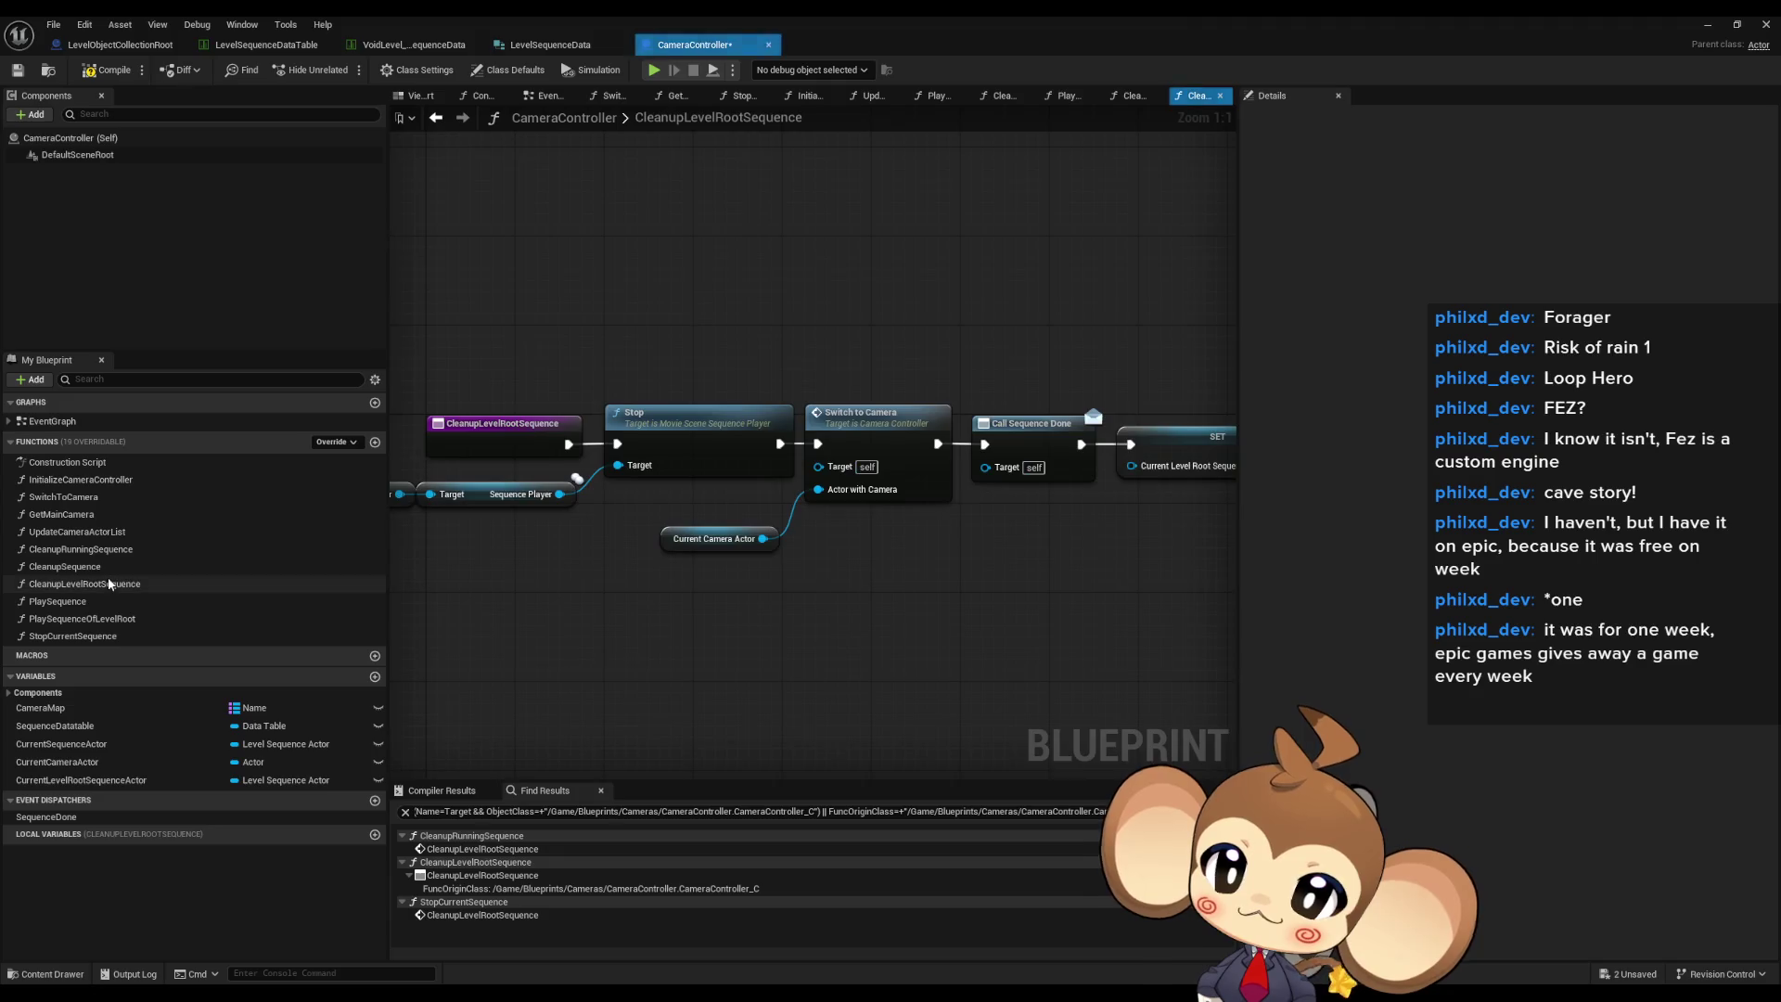
- Open CleanupRunningSequence's graph and compile and save CameraController
{"action": "left_click_drag", "start_coordinate": [652, 566], "coordinate": [529, 552]}
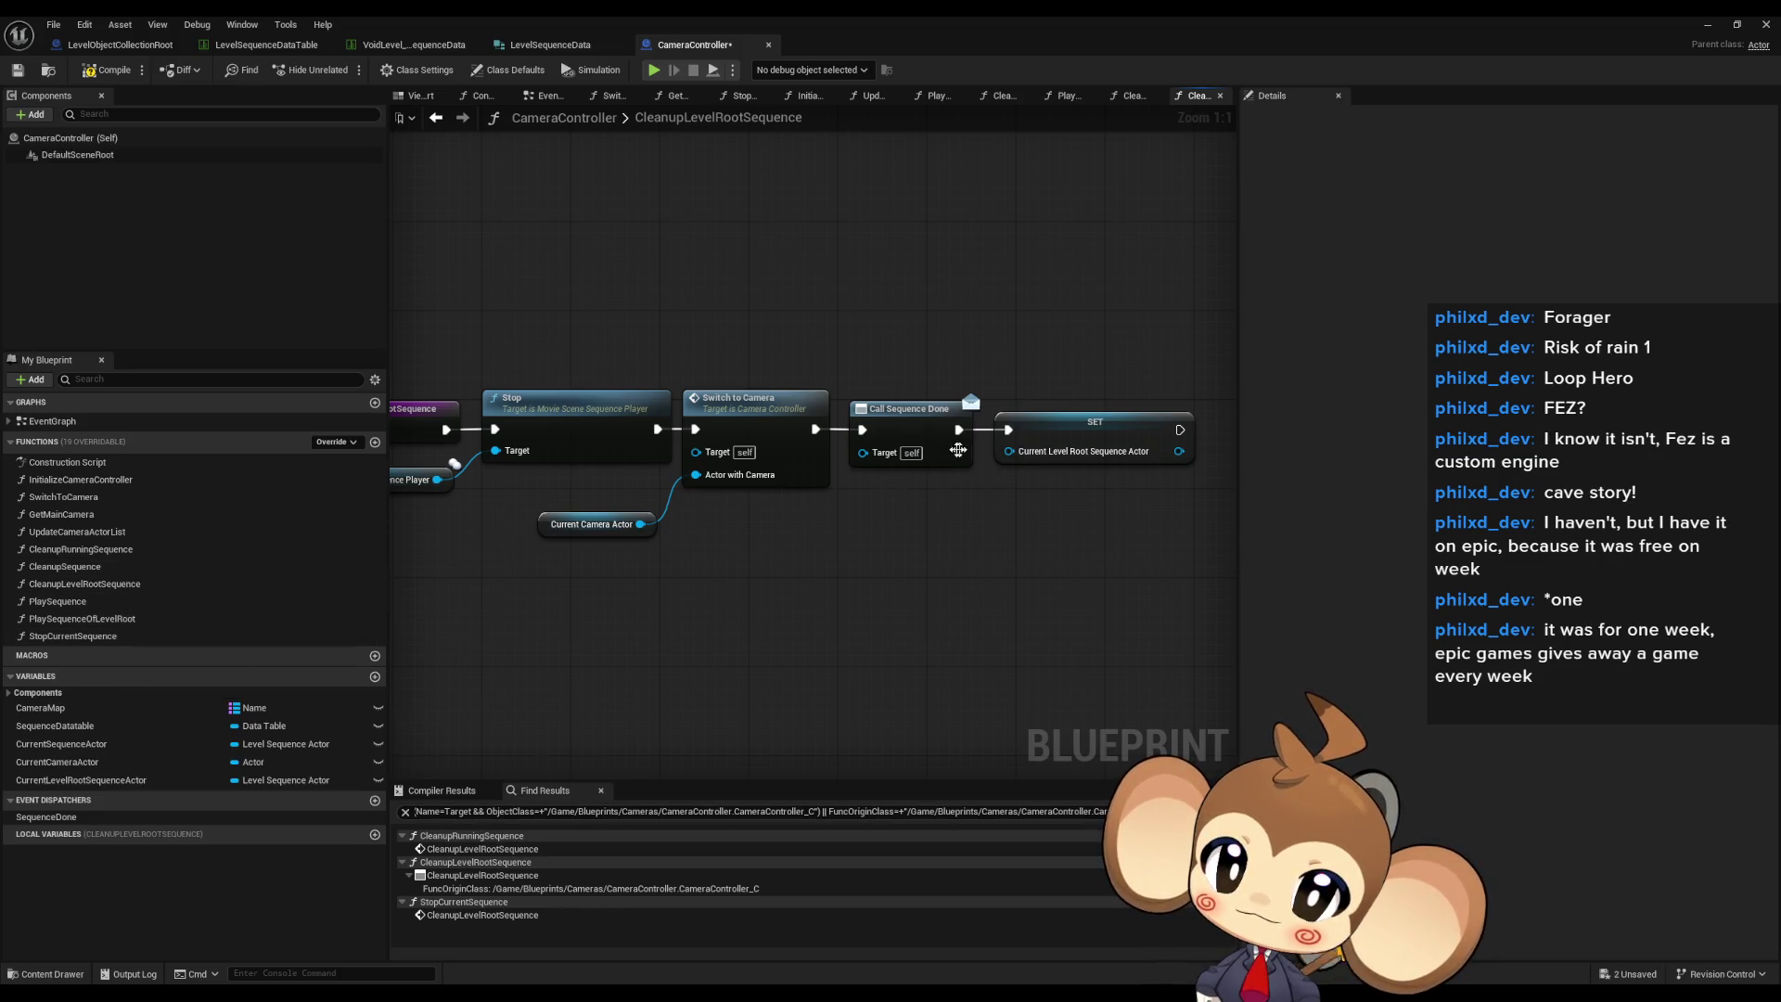
{"action": "left_click", "coordinate": [482, 875]}
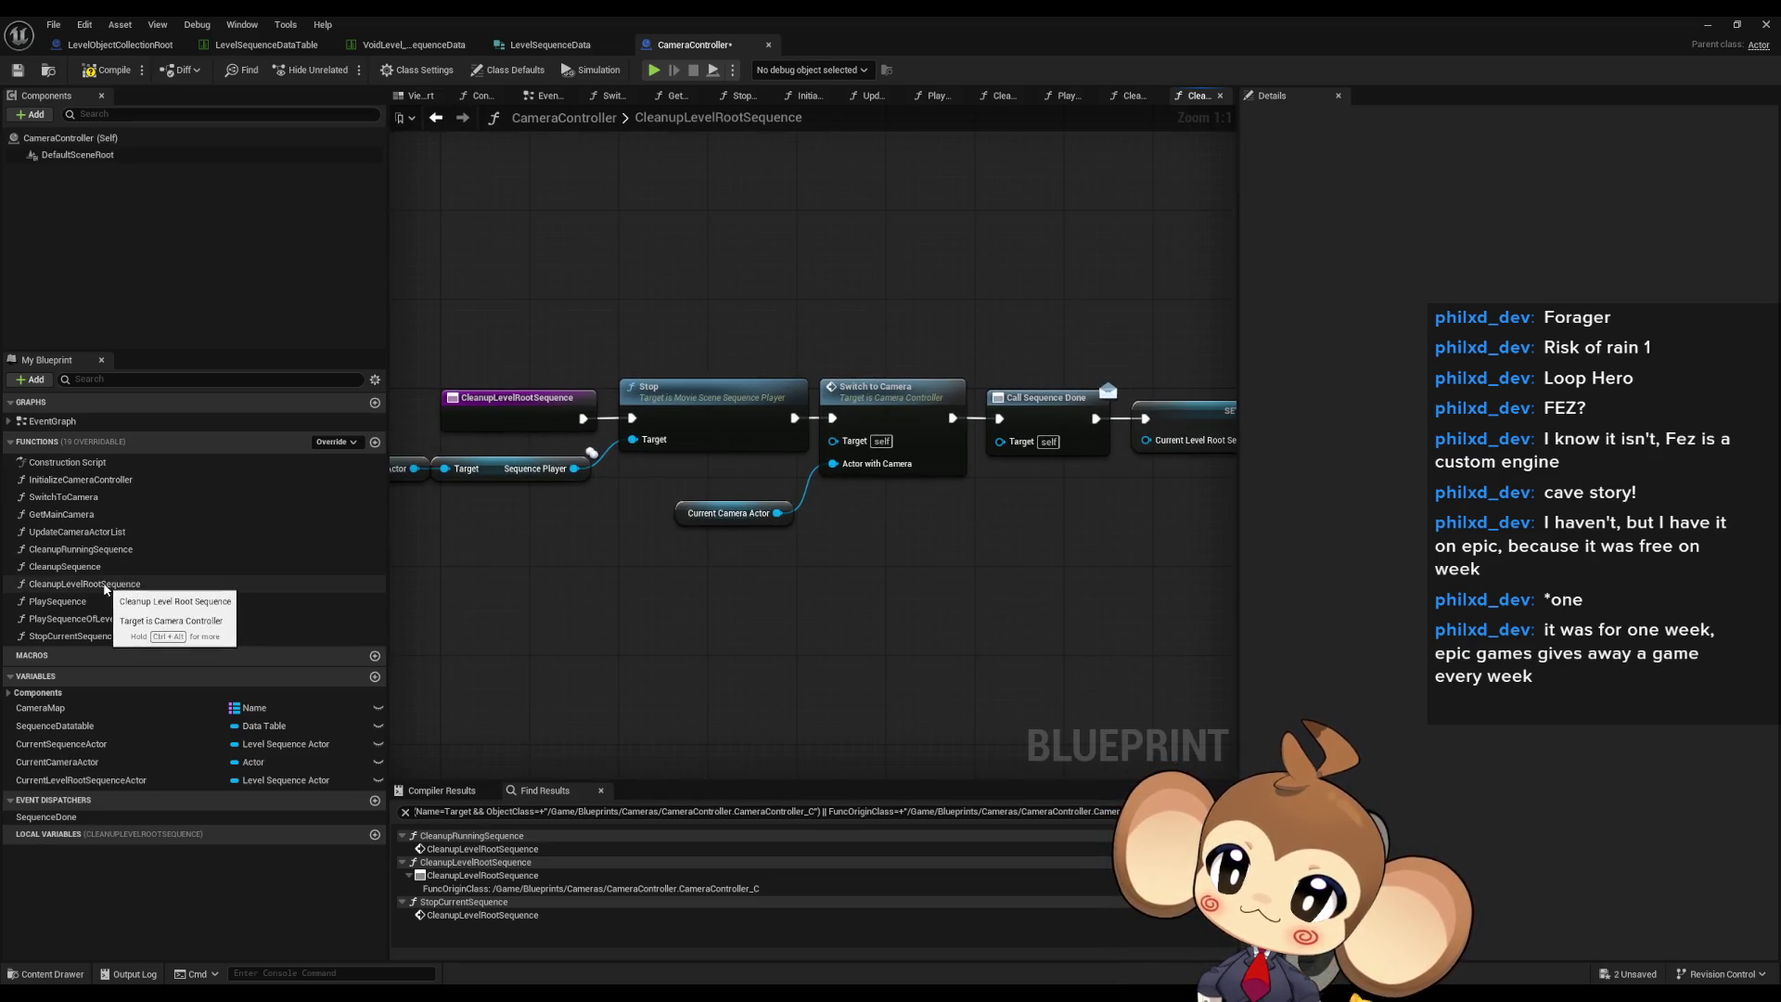
{"action": "left_click", "coordinate": [95, 550]}
{"action": "double_click", "coordinate": [95, 550]}
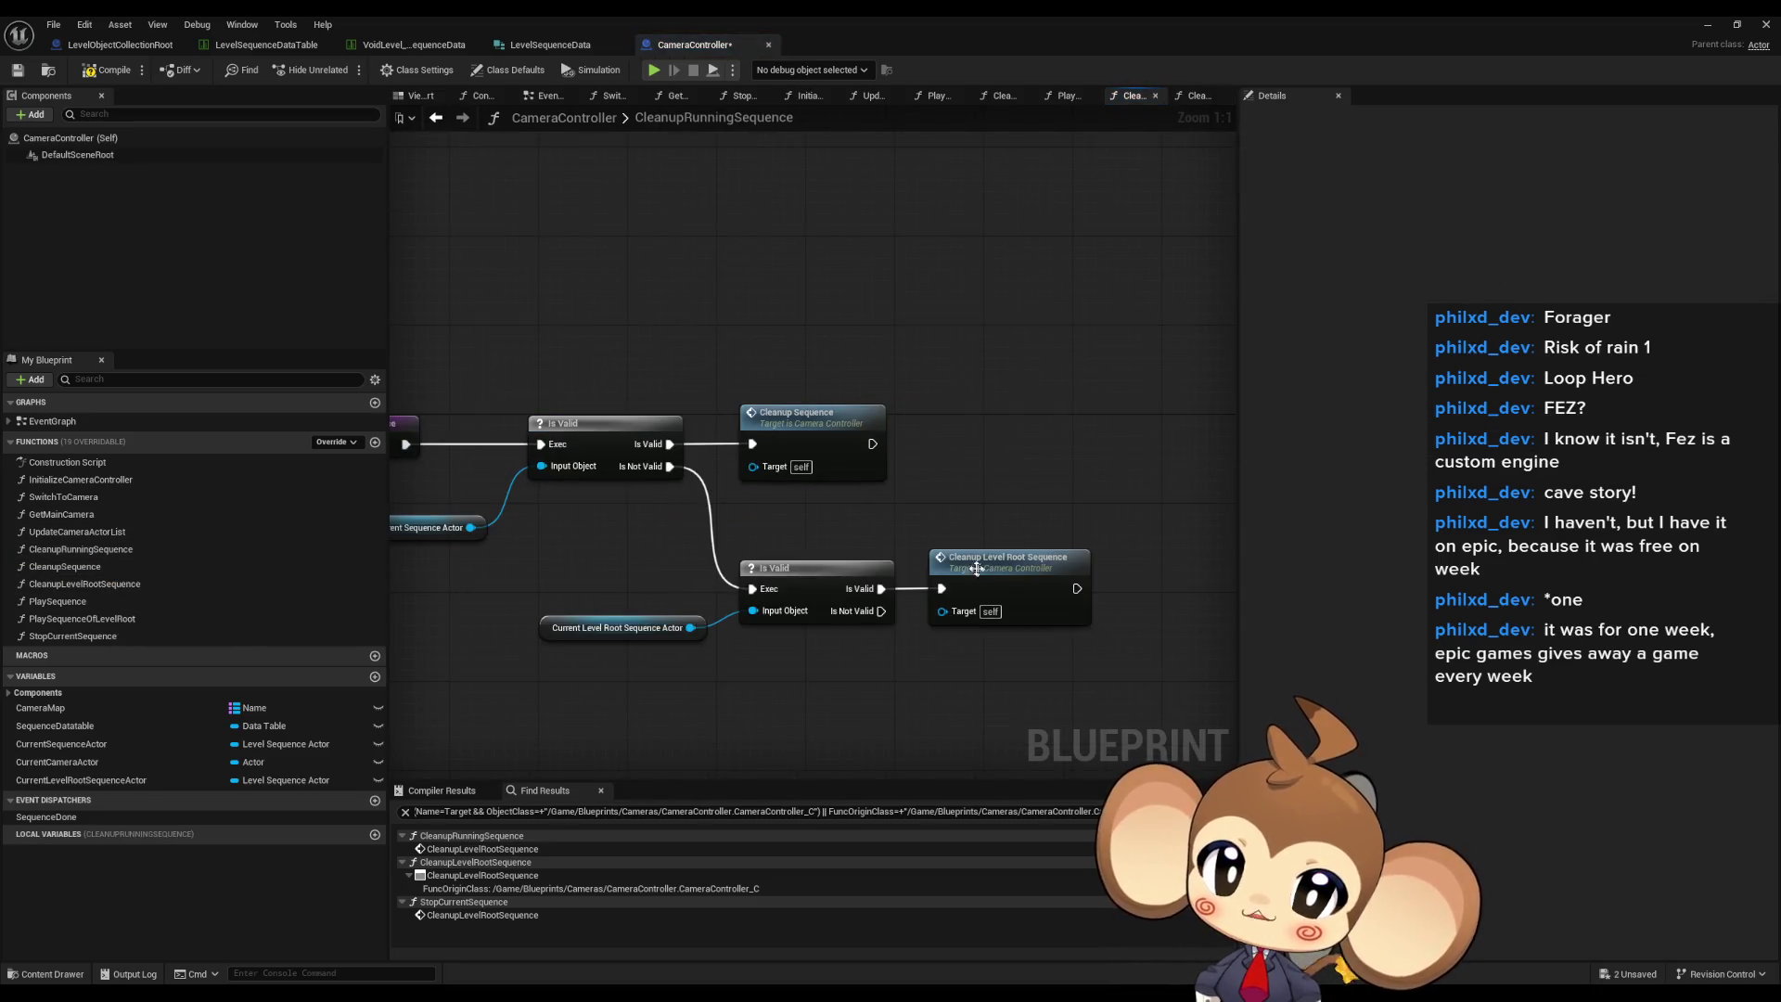
{"action": "left_click", "coordinate": [90, 69]}
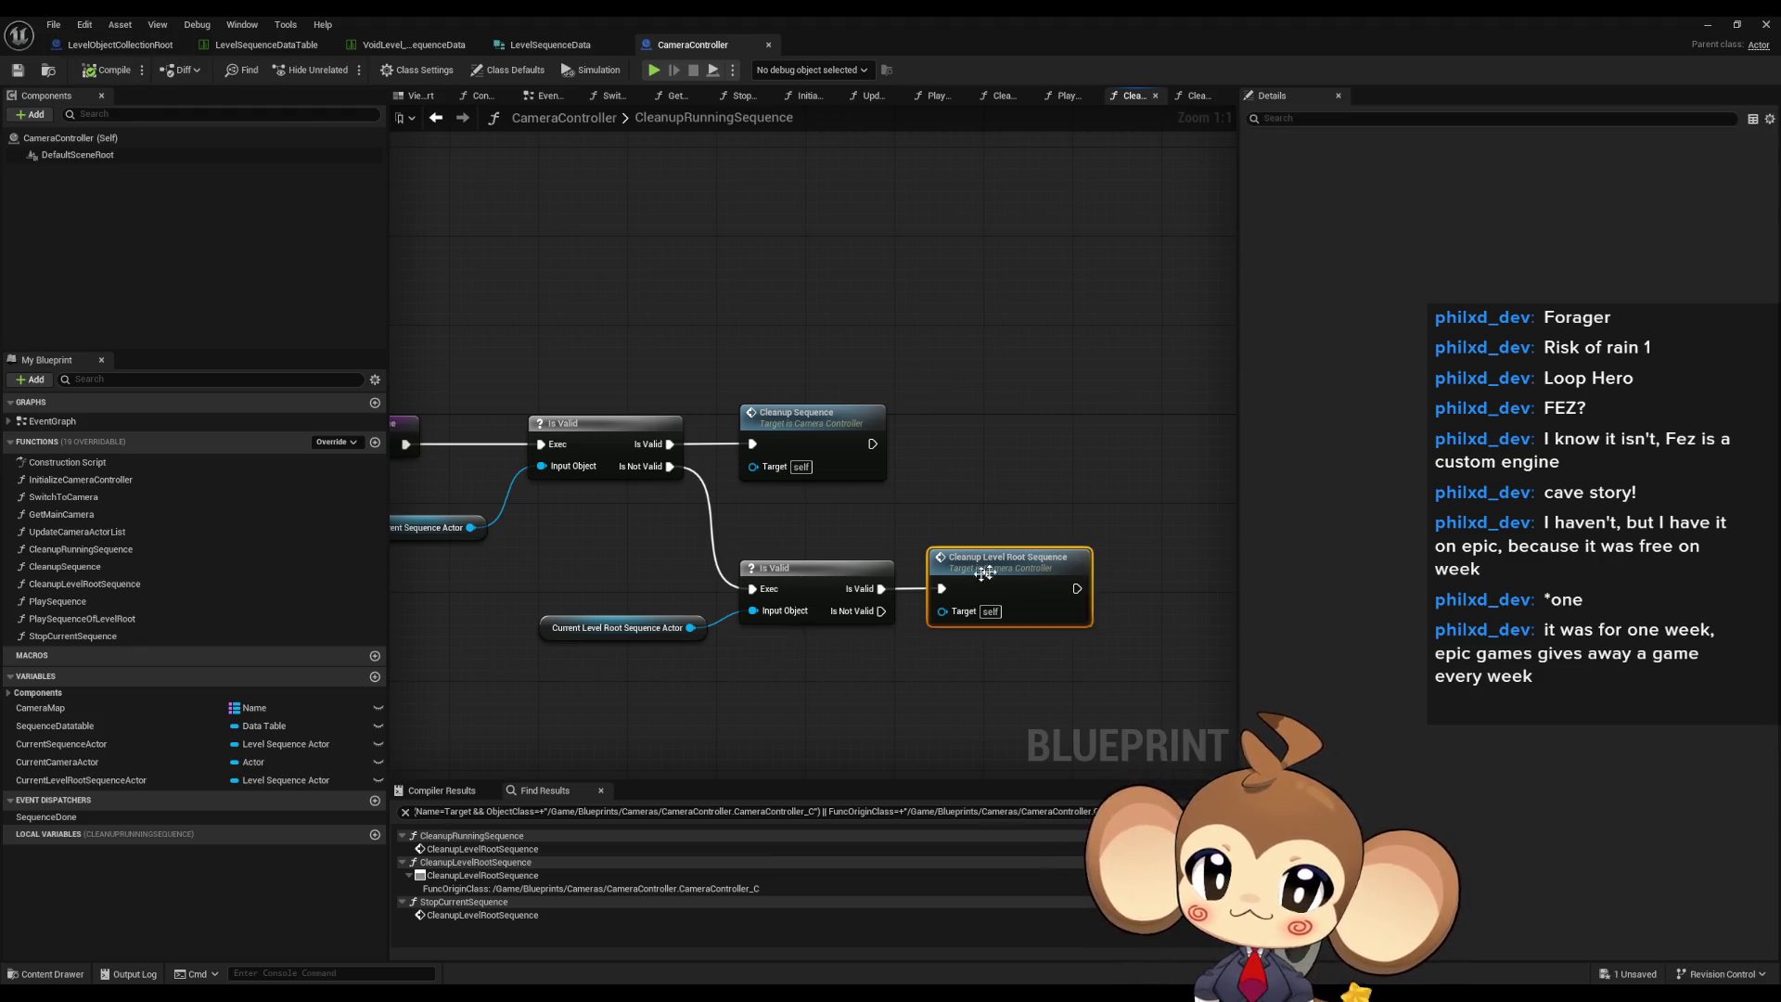
- Find references to Cleanup Level Root Sequence and jump to the Create Event in PlaySequenceOfLevelRoot
{"action": "right_click", "coordinate": [983, 577]}
{"action": "mouse_move", "coordinate": [1041, 721]}
{"action": "left_click", "coordinate": [1172, 758]}
{"action": "double_click", "coordinate": [479, 914]}
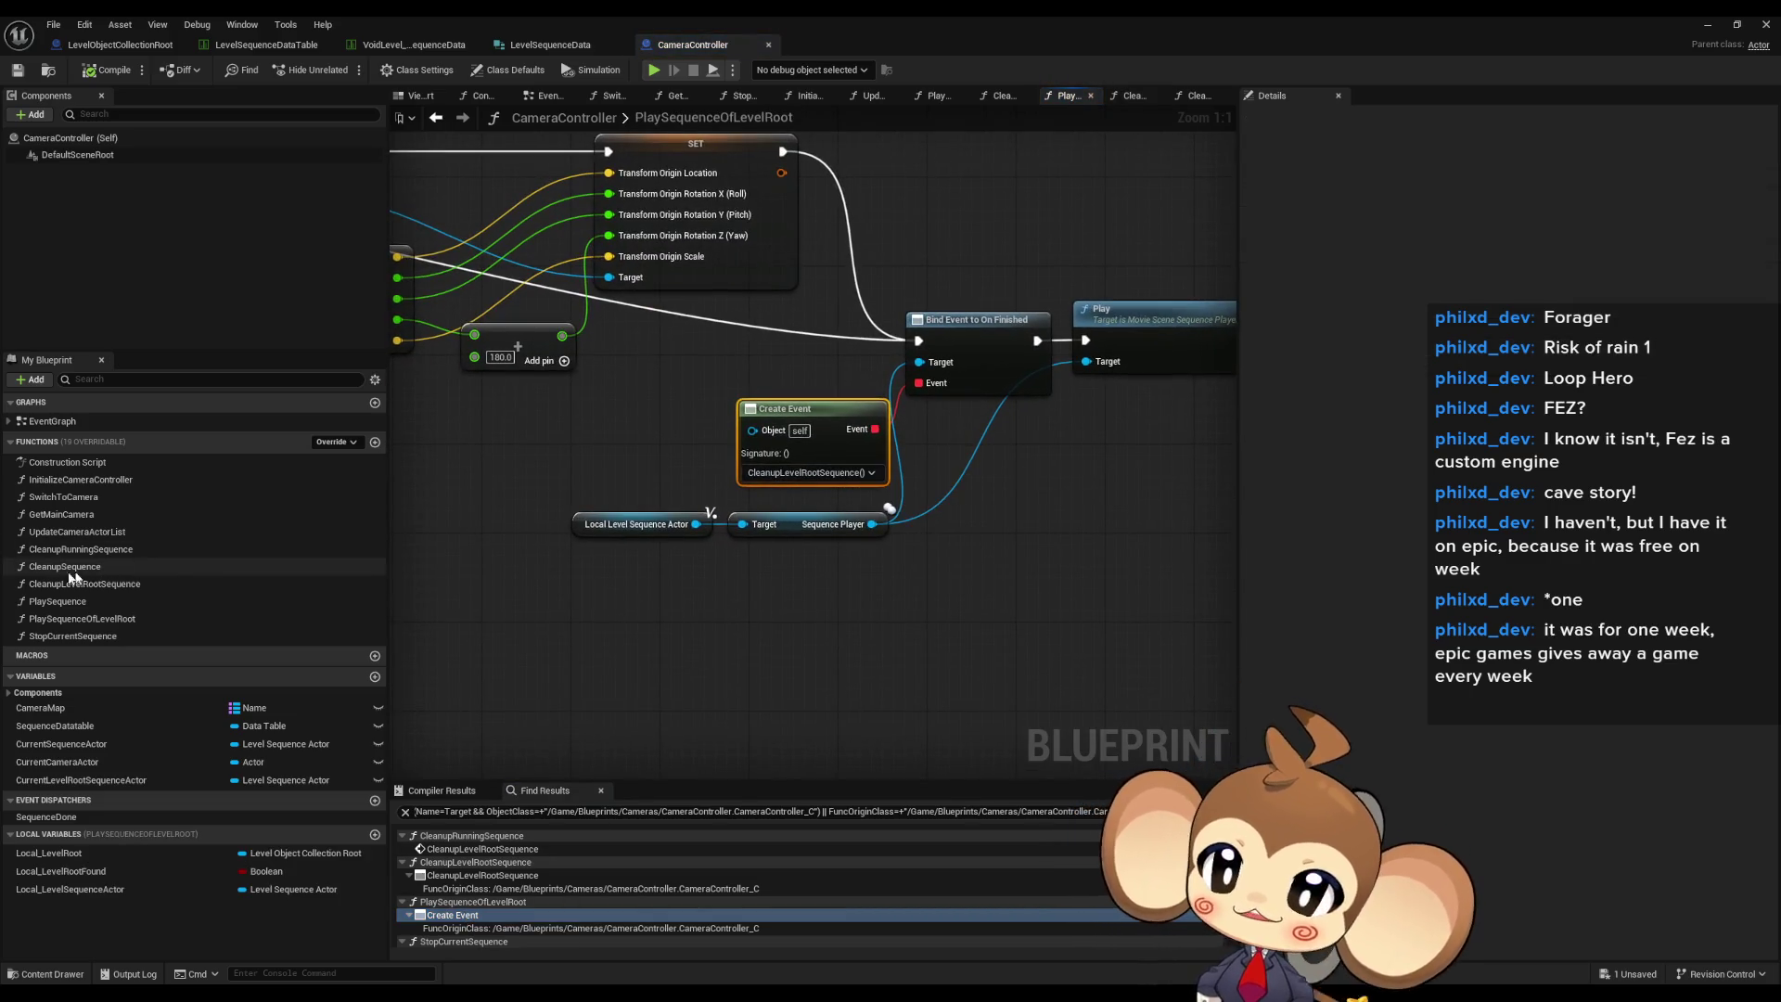
{"action": "left_click", "coordinate": [74, 636]}
- Find references to StopCurrentSequence and inspect its call in BattleController's SkipToNext
{"action": "right_click", "coordinate": [73, 639]}
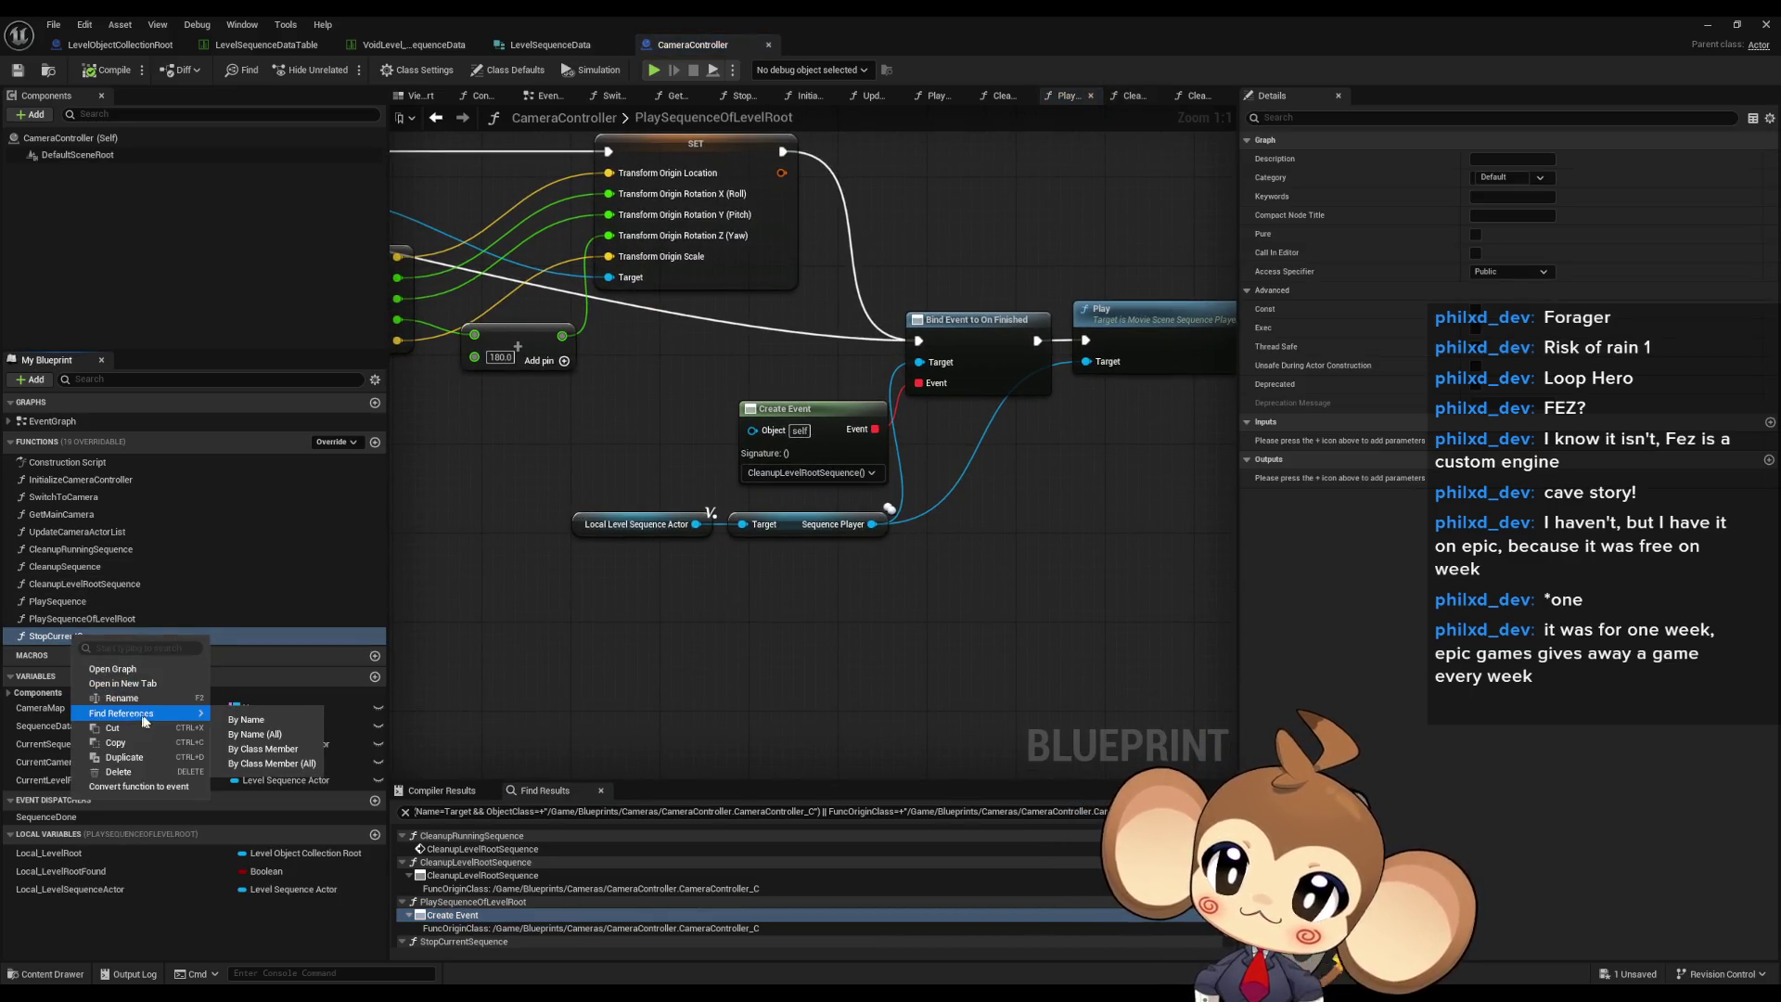
{"action": "left_click", "coordinate": [580, 663]}
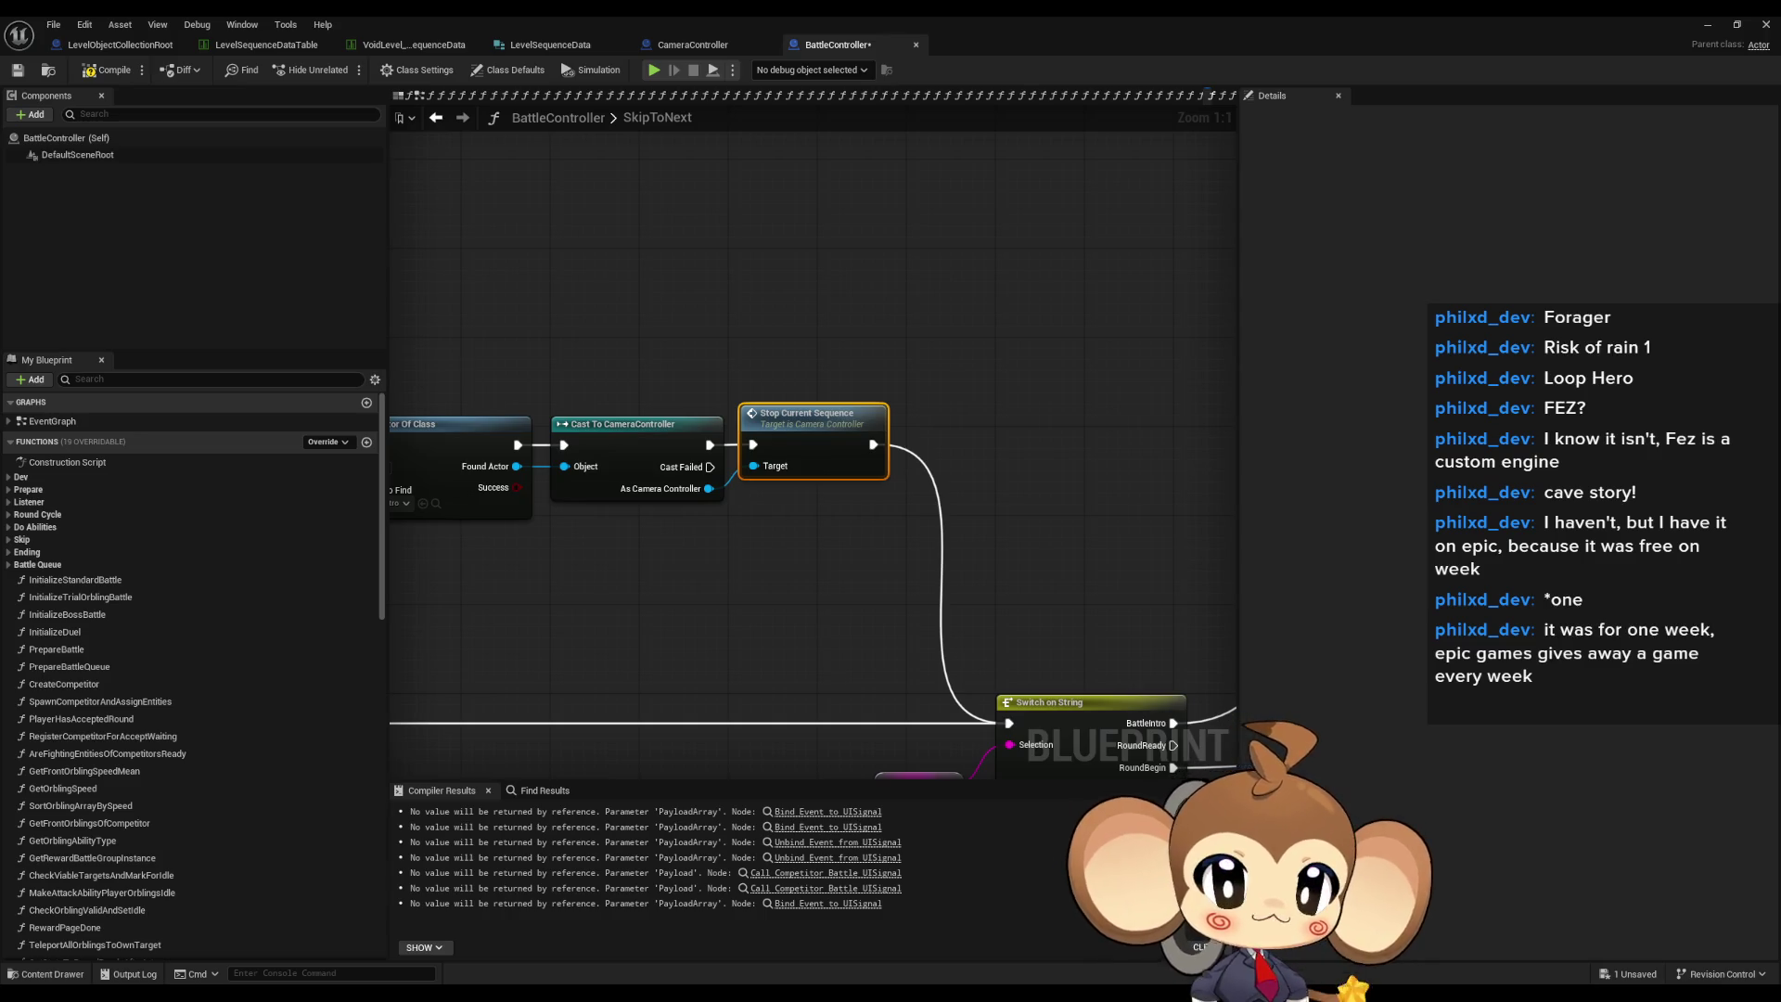
{"action": "mouse_move", "coordinate": [818, 497]}
{"action": "left_mouse_down"}
{"action": "mouse_move", "coordinate": [1157, 495]}
{"action": "mouse_move", "coordinate": [798, 495]}
{"action": "mouse_move", "coordinate": [1139, 495]}
{"action": "left_mouse_up"}
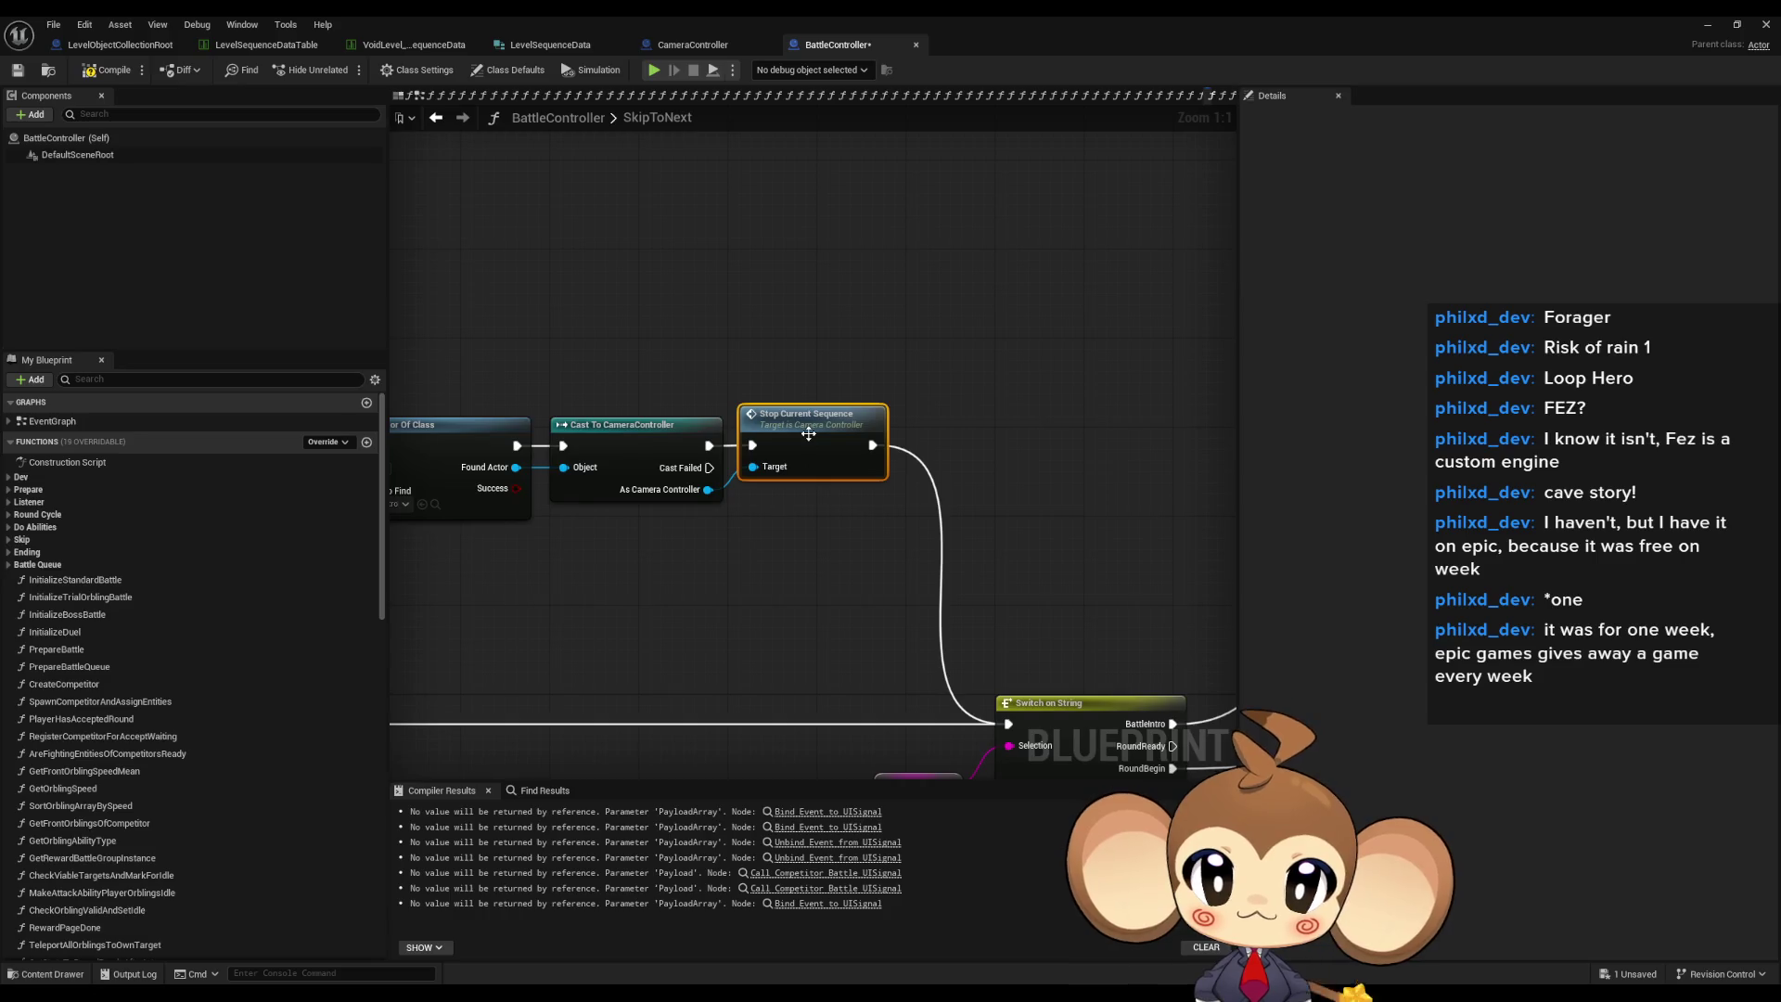
- Review the StopCurrentSequence stop logic, then return to the PlaySequenceOfLevelRoot graph
{"action": "double_click", "coordinate": [810, 432]}
{"action": "left_click_drag", "start_coordinate": [753, 551], "coordinate": [965, 468]}
{"action": "left_click_drag", "start_coordinate": [1075, 436], "coordinate": [1116, 445]}
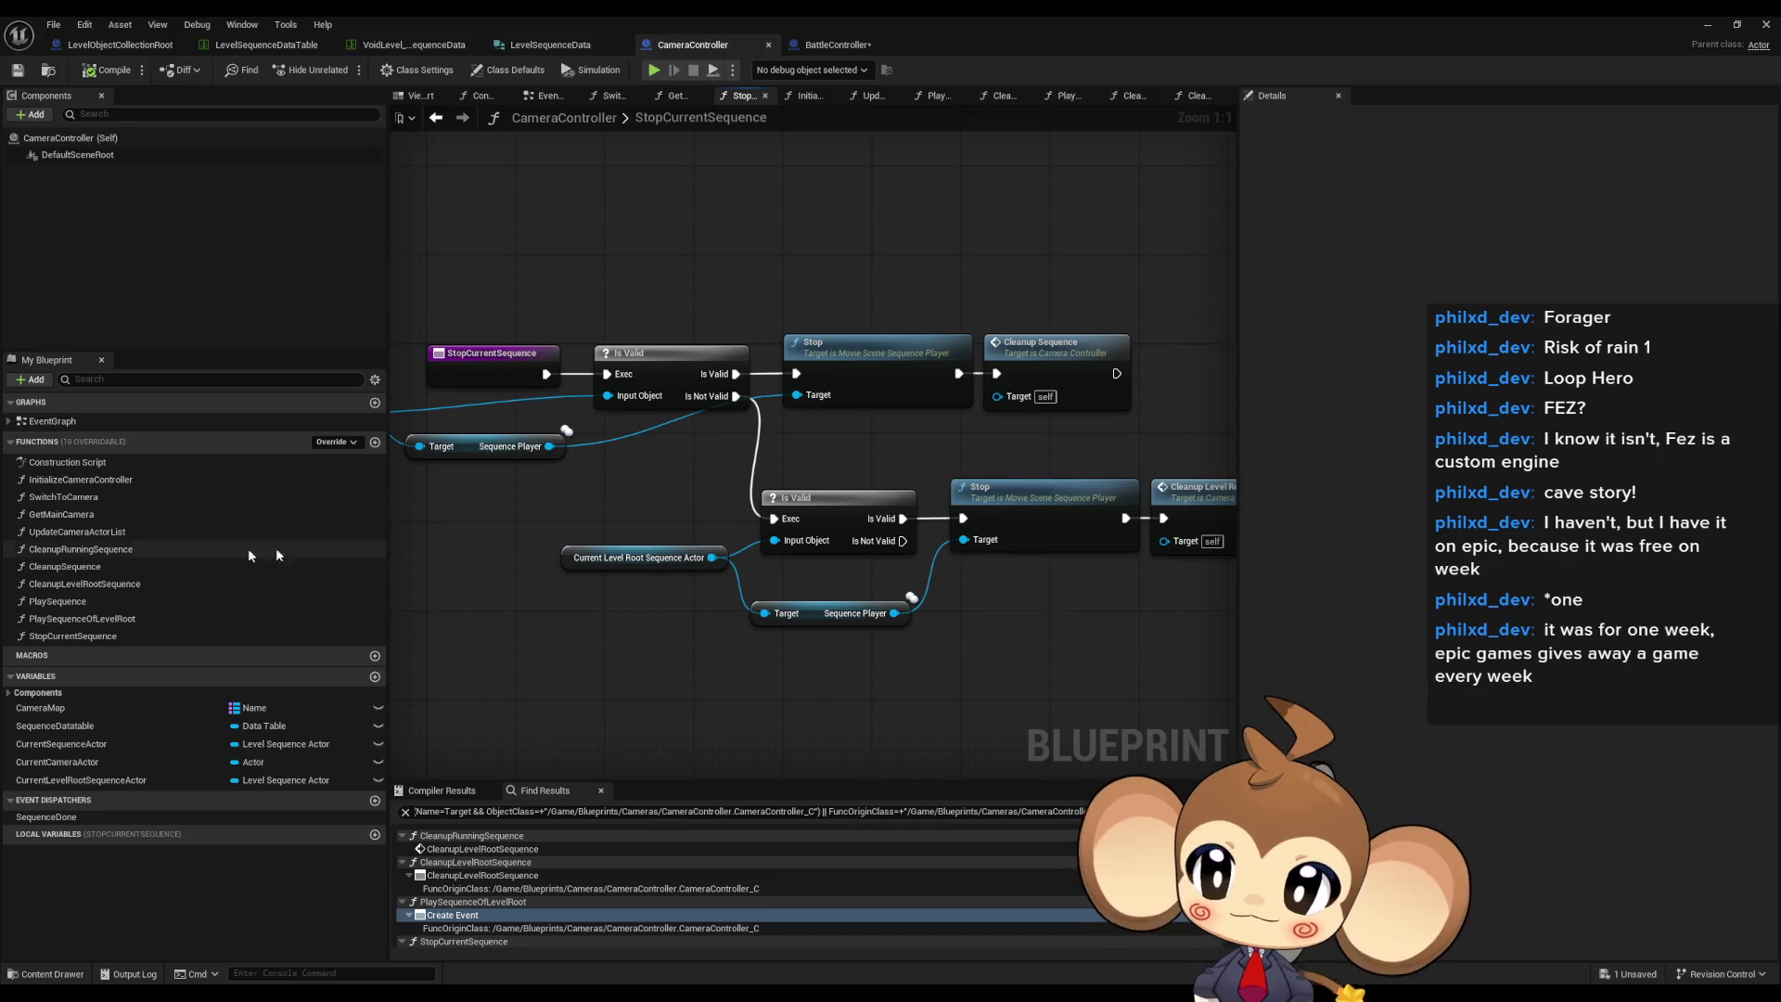
{"action": "double_click", "coordinate": [124, 618]}
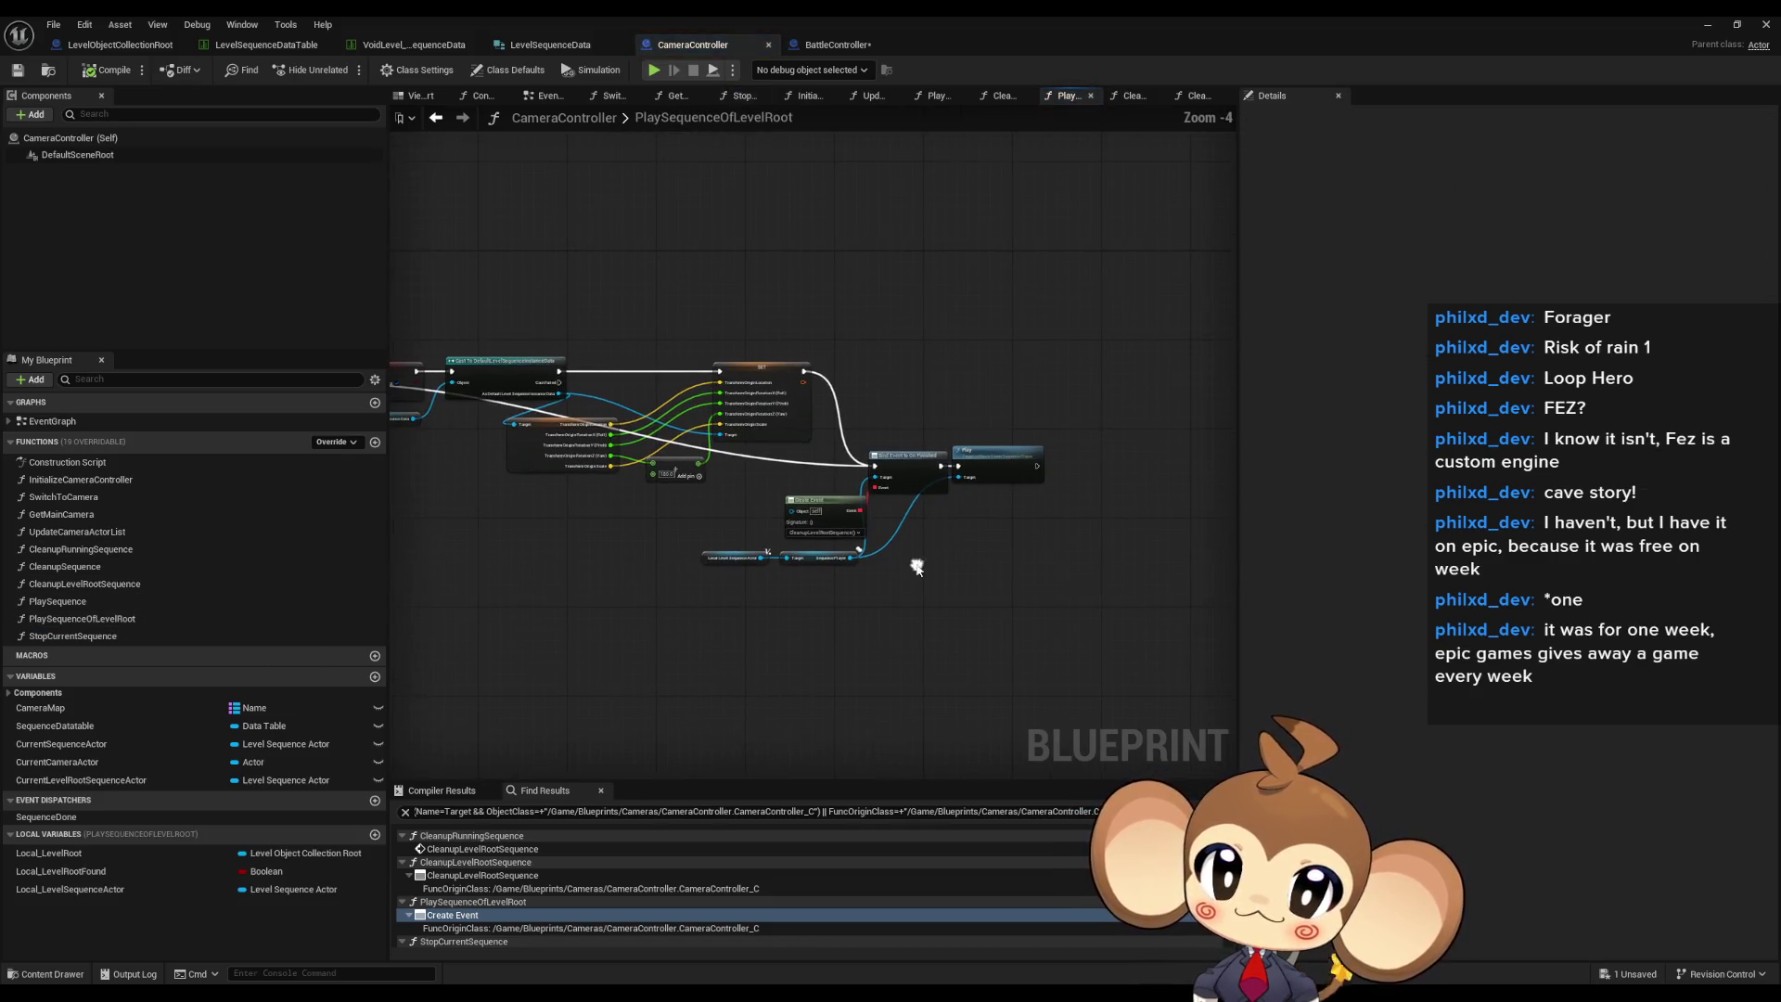
{"action": "left_click_drag", "start_coordinate": [965, 573], "coordinate": [864, 664]}
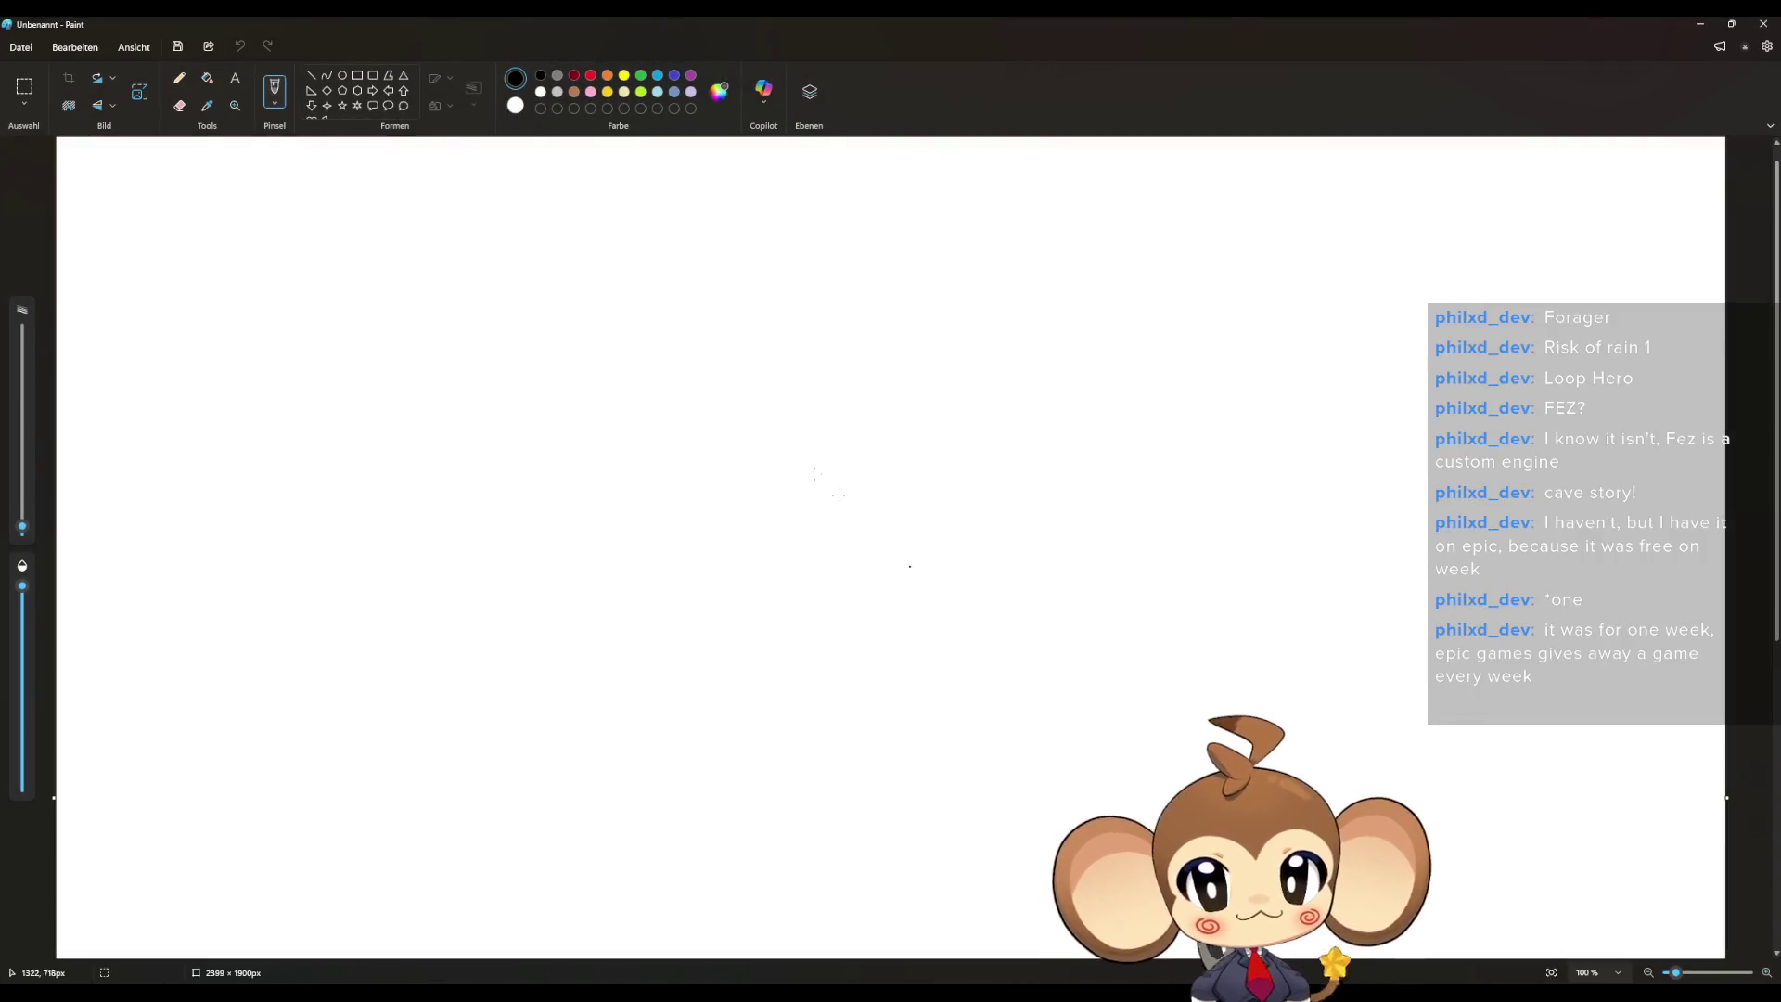
- With a 6px black pencil, sketch a monkey face with eyes, mouth, ears and hair tuft
{"action": "left_click", "coordinate": [176, 83]}
{"action": "left_click_drag", "start_coordinate": [22, 528], "coordinate": [26, 519]}
{"action": "mouse_move", "coordinate": [702, 455]}
{"action": "left_mouse_down"}
{"action": "mouse_move", "coordinate": [754, 439]}
{"action": "mouse_move", "coordinate": [759, 461]}
{"action": "mouse_move", "coordinate": [859, 458]}
{"action": "mouse_move", "coordinate": [855, 471]}
{"action": "left_mouse_up"}
{"action": "mouse_move", "coordinate": [707, 513]}
{"action": "left_mouse_down"}
{"action": "mouse_move", "coordinate": [729, 539]}
{"action": "mouse_move", "coordinate": [828, 536]}
{"action": "left_mouse_up"}
{"action": "mouse_move", "coordinate": [817, 378]}
{"action": "left_mouse_down"}
{"action": "mouse_move", "coordinate": [698, 381]}
{"action": "mouse_move", "coordinate": [626, 564]}
{"action": "mouse_move", "coordinate": [887, 536]}
{"action": "mouse_move", "coordinate": [821, 380]}
{"action": "mouse_move", "coordinate": [702, 416]}
{"action": "mouse_move", "coordinate": [682, 486]}
{"action": "mouse_move", "coordinate": [595, 508]}
{"action": "left_mouse_up"}
{"action": "mouse_move", "coordinate": [784, 427]}
{"action": "left_mouse_down"}
{"action": "mouse_move", "coordinate": [847, 417]}
{"action": "mouse_move", "coordinate": [872, 454]}
{"action": "mouse_move", "coordinate": [844, 490]}
{"action": "mouse_move", "coordinate": [885, 516]}
{"action": "left_mouse_up"}
{"action": "mouse_move", "coordinate": [881, 447]}
{"action": "left_mouse_down"}
{"action": "mouse_move", "coordinate": [962, 437]}
{"action": "mouse_move", "coordinate": [890, 525]}
{"action": "left_mouse_up"}
{"action": "mouse_move", "coordinate": [875, 426]}
{"action": "left_mouse_down"}
{"action": "mouse_move", "coordinate": [1073, 506]}
{"action": "mouse_move", "coordinate": [886, 542]}
{"action": "left_mouse_up"}
{"action": "left_click_drag", "start_coordinate": [796, 378], "coordinate": [770, 299]}
{"action": "mouse_move", "coordinate": [639, 428]}
{"action": "left_mouse_down"}
{"action": "mouse_move", "coordinate": [617, 400]}
{"action": "mouse_move", "coordinate": [537, 437]}
{"action": "mouse_move", "coordinate": [598, 475]}
{"action": "mouse_move", "coordinate": [465, 364]}
{"action": "mouse_move", "coordinate": [599, 506]}
{"action": "left_mouse_up"}
- Close the left ear and hand-letter 'BRB' beneath the face
{"action": "mouse_move", "coordinate": [436, 594]}
{"action": "left_mouse_down"}
{"action": "mouse_move", "coordinate": [464, 571]}
{"action": "mouse_move", "coordinate": [401, 666]}
{"action": "left_mouse_up"}
{"action": "left_click", "coordinate": [538, 639]}
{"action": "mouse_move", "coordinate": [534, 592]}
{"action": "left_mouse_down"}
{"action": "mouse_move", "coordinate": [496, 685]}
{"action": "mouse_move", "coordinate": [572, 709]}
{"action": "left_mouse_up"}
{"action": "mouse_move", "coordinate": [626, 628]}
{"action": "left_mouse_down"}
{"action": "mouse_move", "coordinate": [640, 703]}
{"action": "mouse_move", "coordinate": [590, 712]}
{"action": "left_mouse_up"}
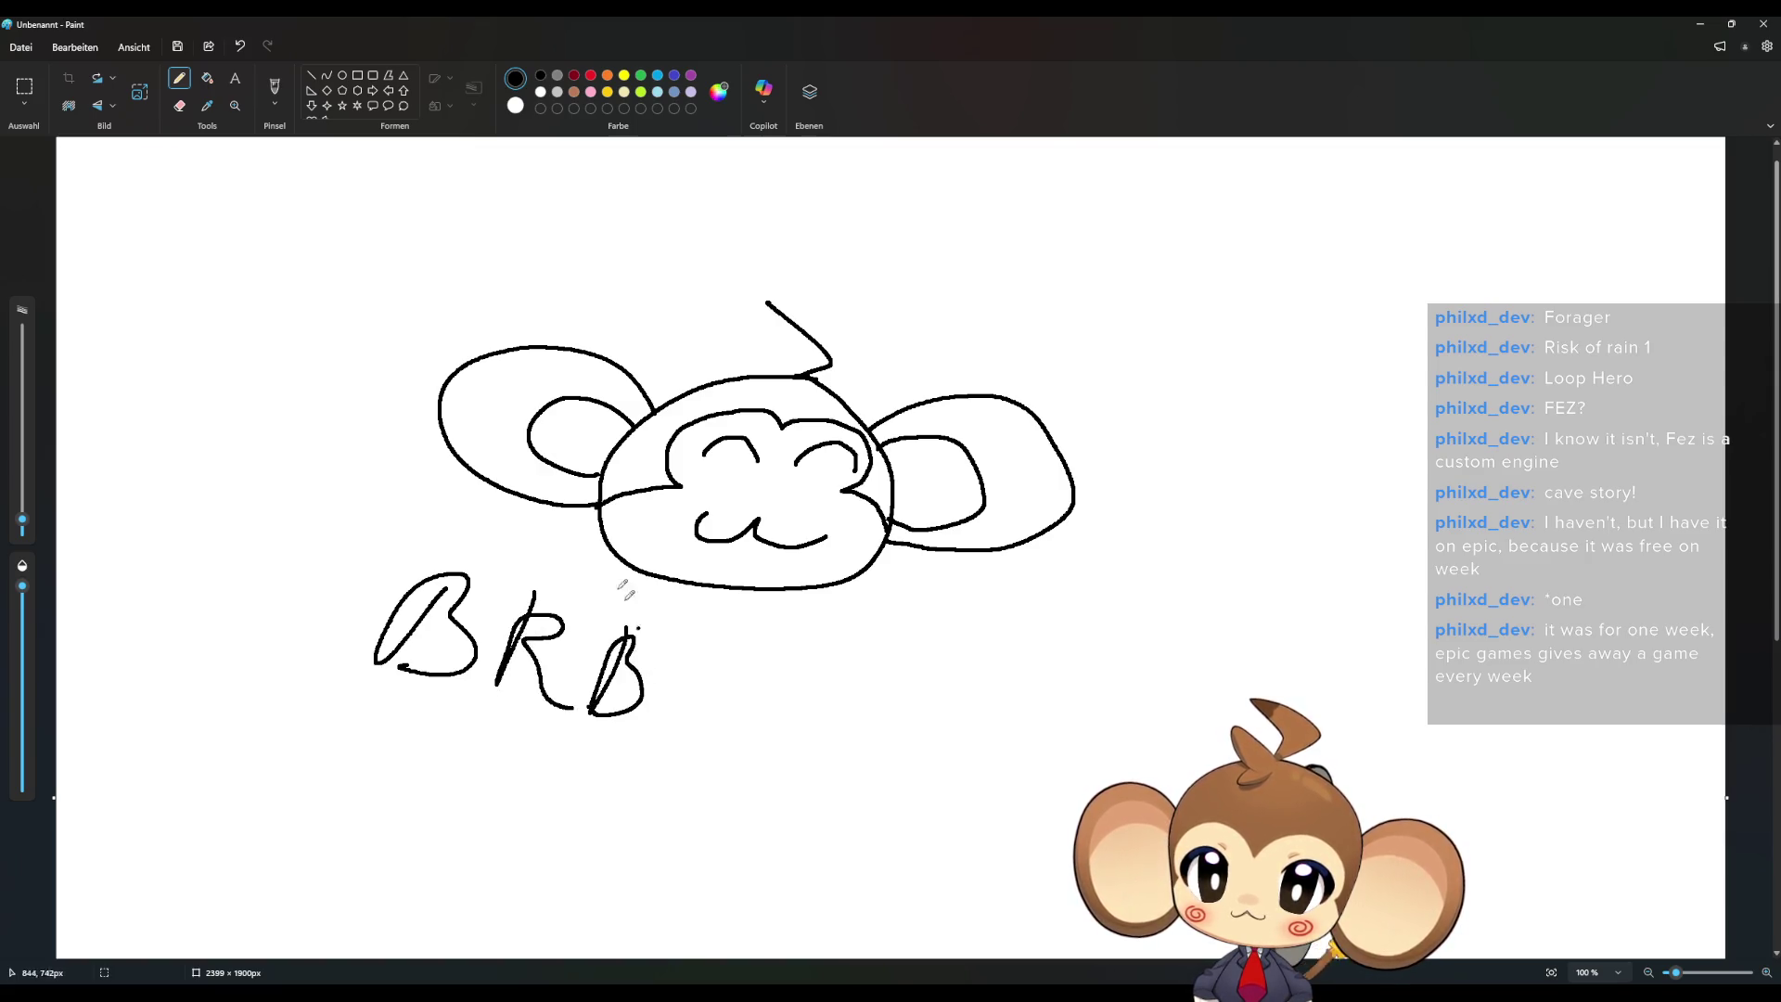
- Draw dark-red spiral swirls on both cheeks
{"action": "left_click", "coordinate": [574, 78]}
{"action": "mouse_move", "coordinate": [686, 493]}
{"action": "left_mouse_down"}
{"action": "mouse_move", "coordinate": [654, 505]}
{"action": "mouse_move", "coordinate": [670, 504]}
{"action": "left_mouse_up"}
{"action": "mouse_move", "coordinate": [830, 493]}
{"action": "left_mouse_down"}
{"action": "mouse_move", "coordinate": [861, 506]}
{"action": "mouse_move", "coordinate": [833, 501]}
{"action": "mouse_move", "coordinate": [840, 517]}
{"action": "left_mouse_up"}
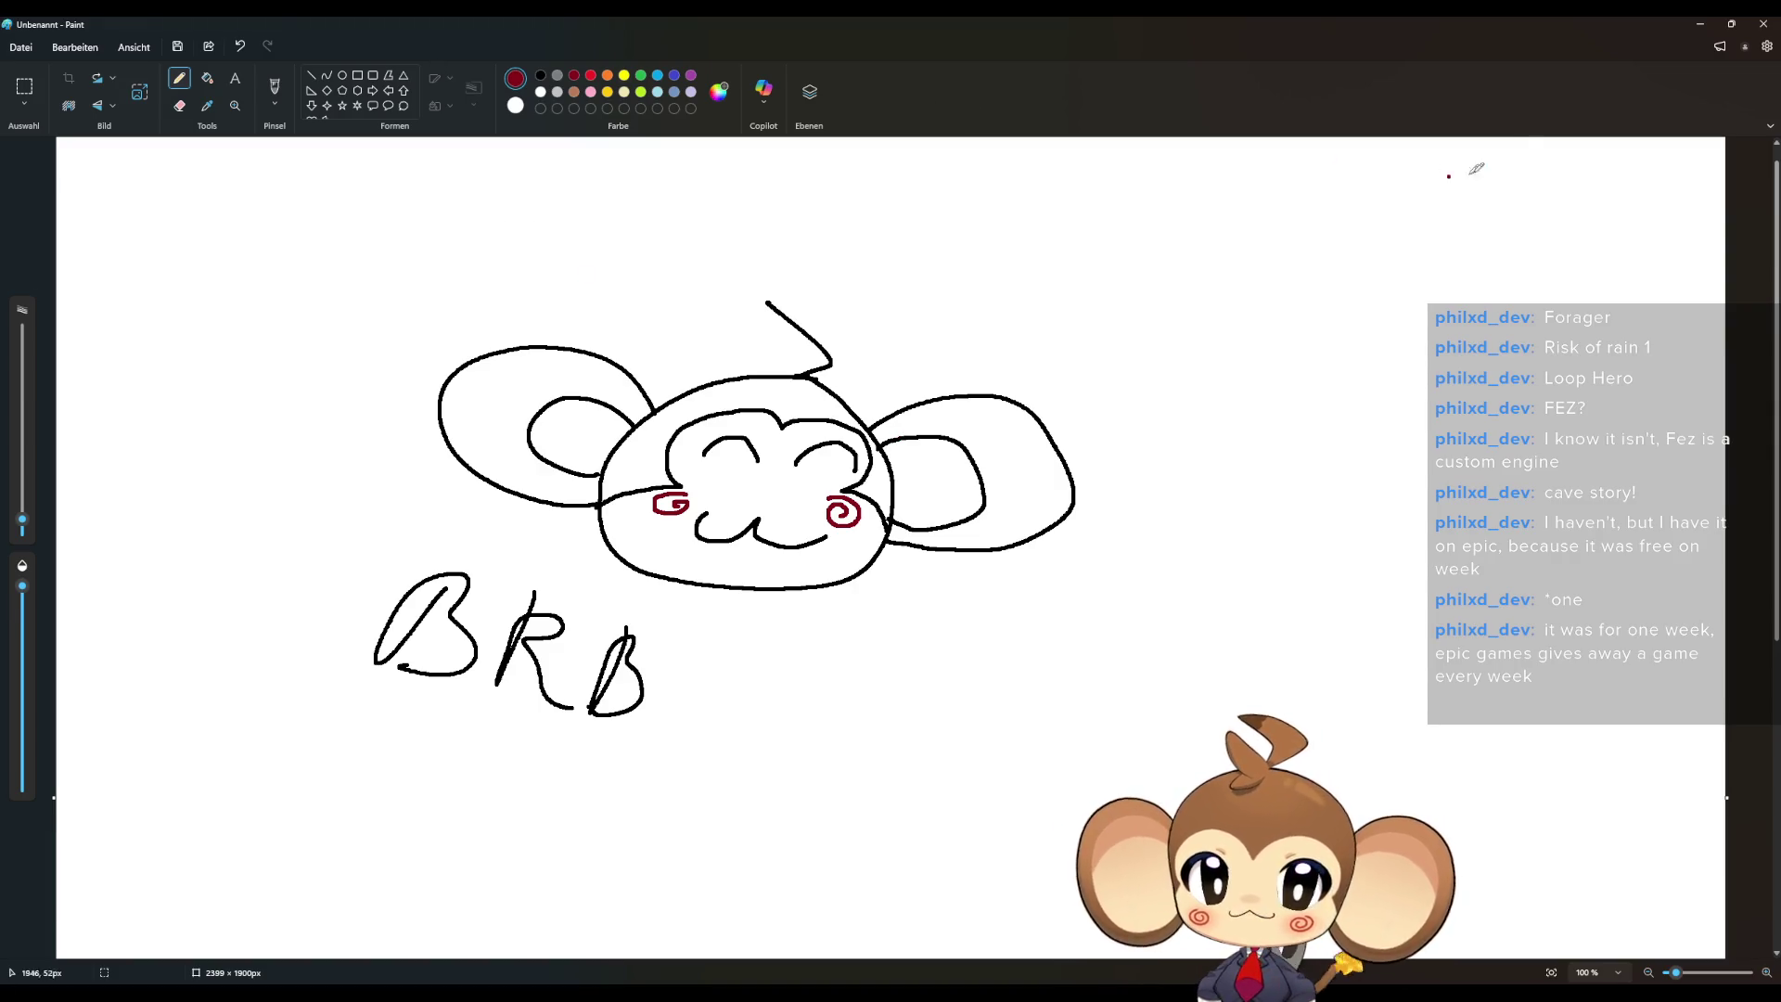
- Close Paint and discard the BRB drawing with 'Nicht speichern'
{"action": "left_click", "coordinate": [1763, 24]}
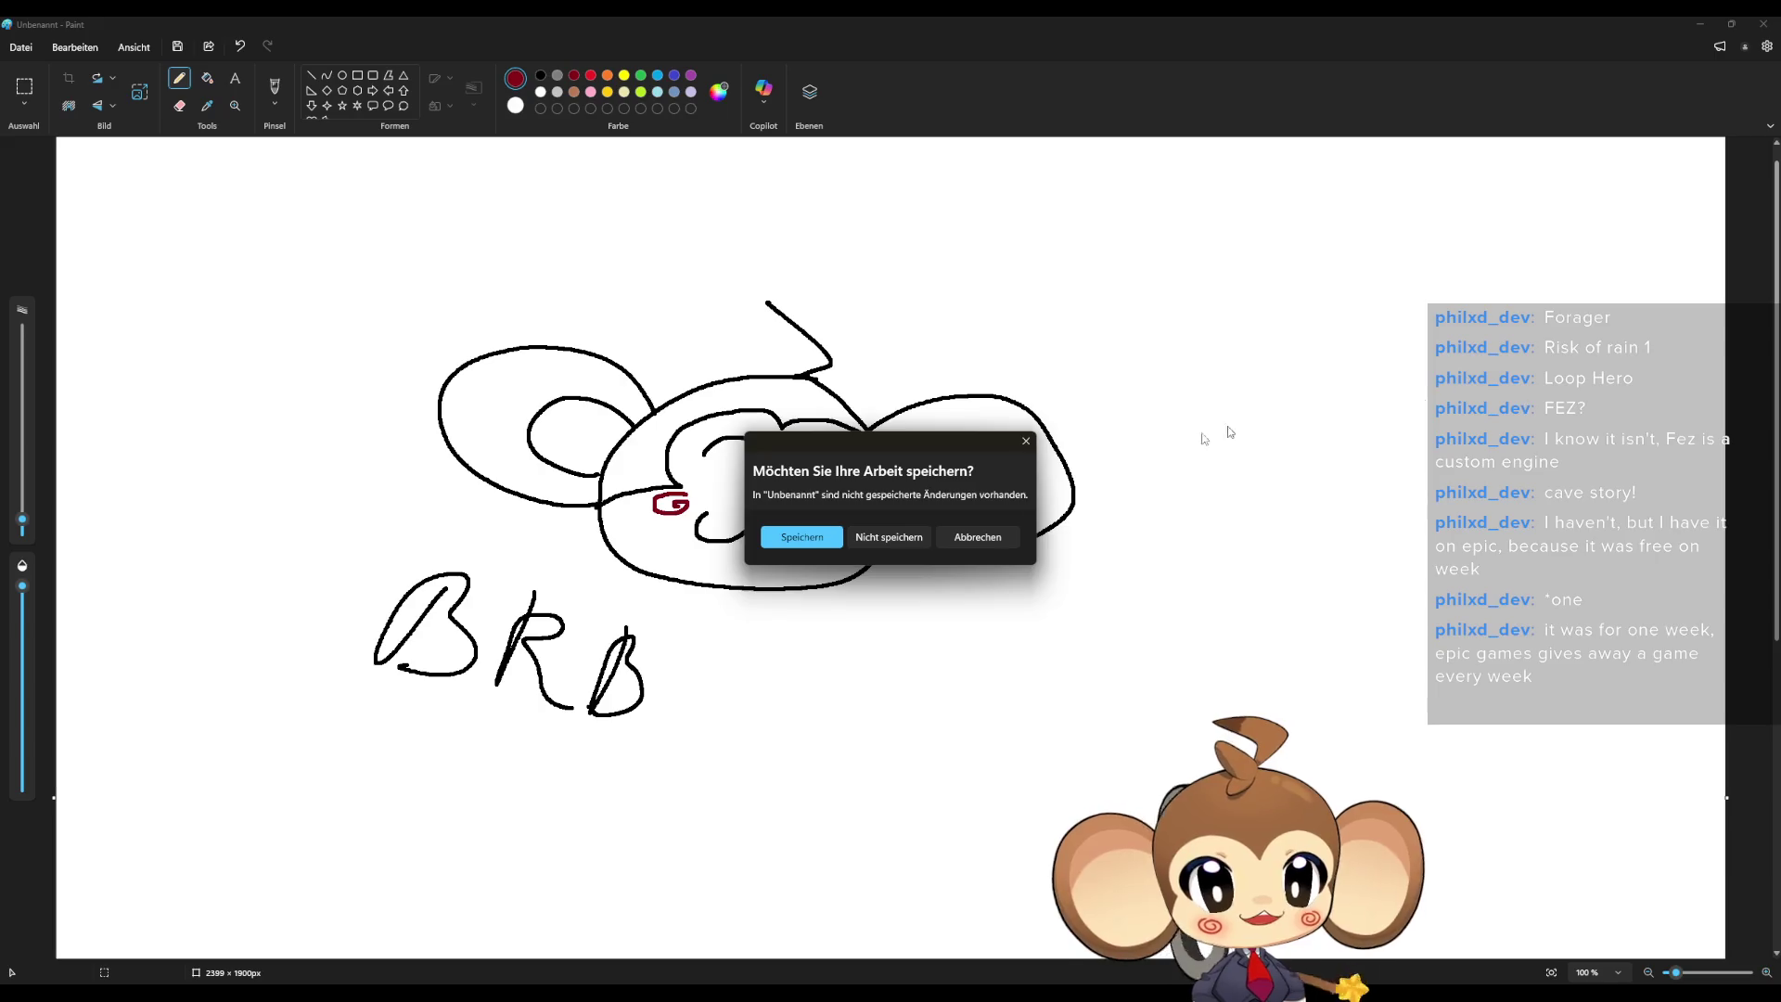
{"action": "left_click", "coordinate": [905, 538]}
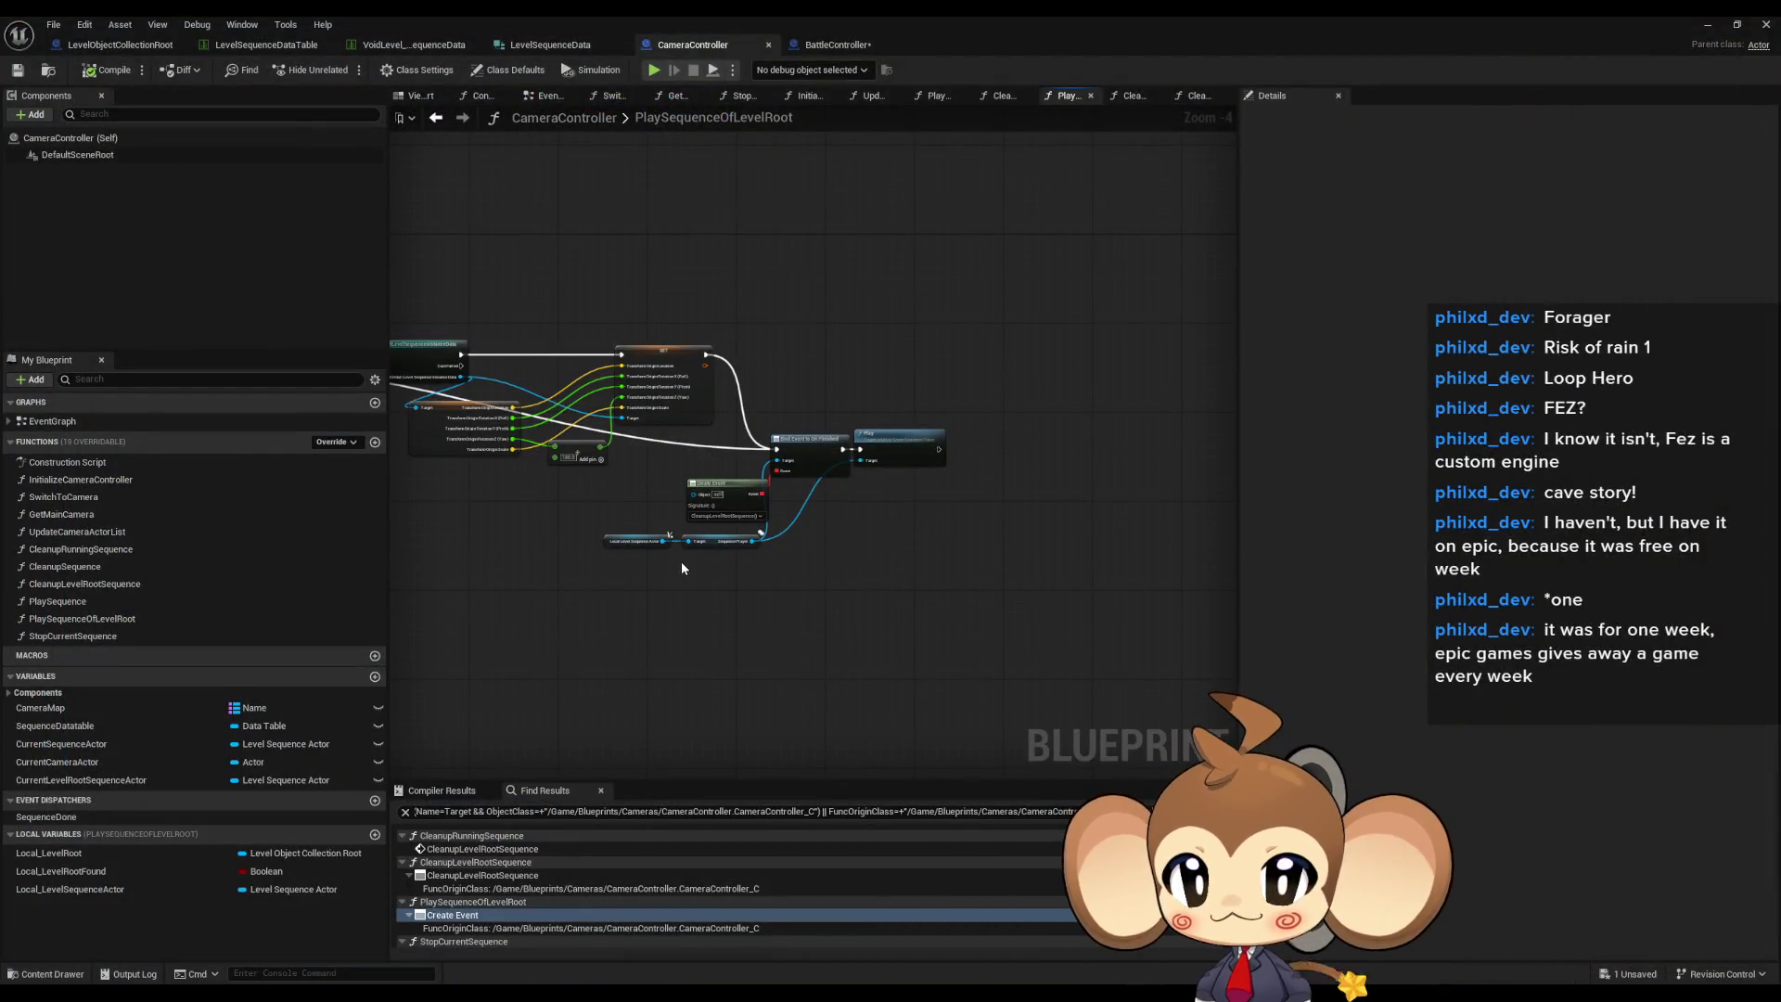
{"action": "left_click_drag", "start_coordinate": [682, 562], "coordinate": [935, 593]}
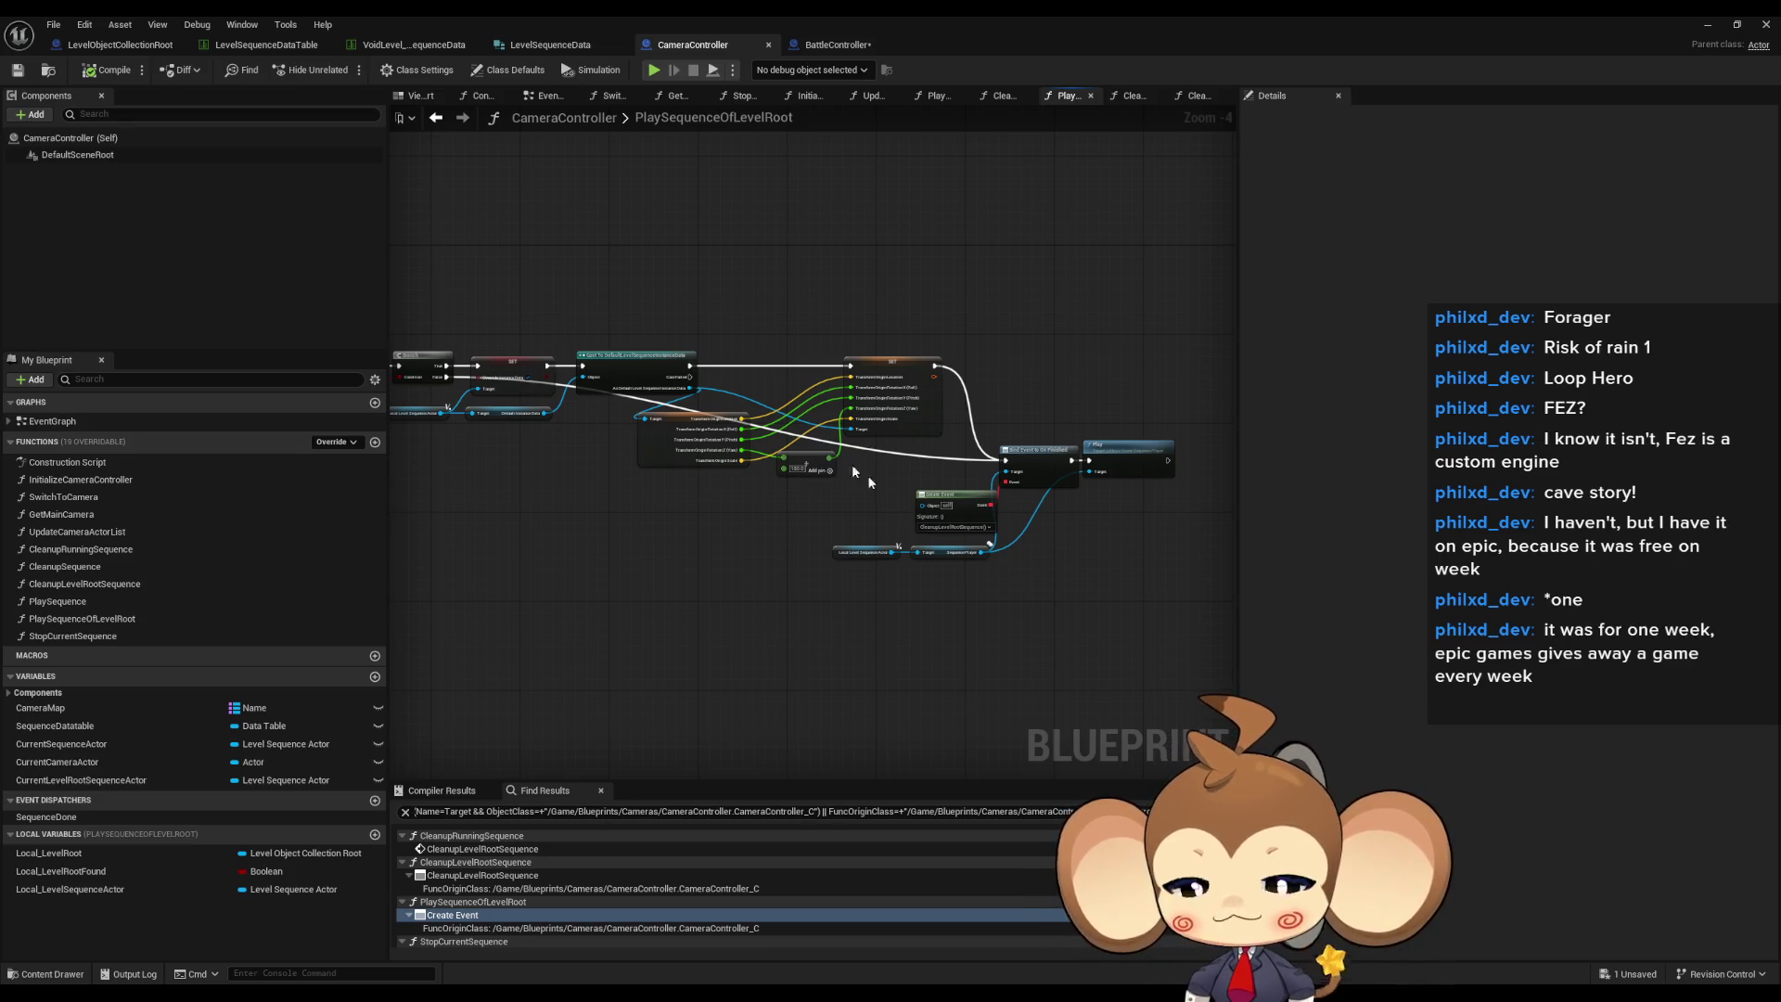
{"action": "scroll", "coordinate": [885, 486], "scroll_direction": "down", "scroll_amount": 3}
{"action": "scroll", "coordinate": [755, 599], "scroll_direction": "up", "scroll_amount": 3}
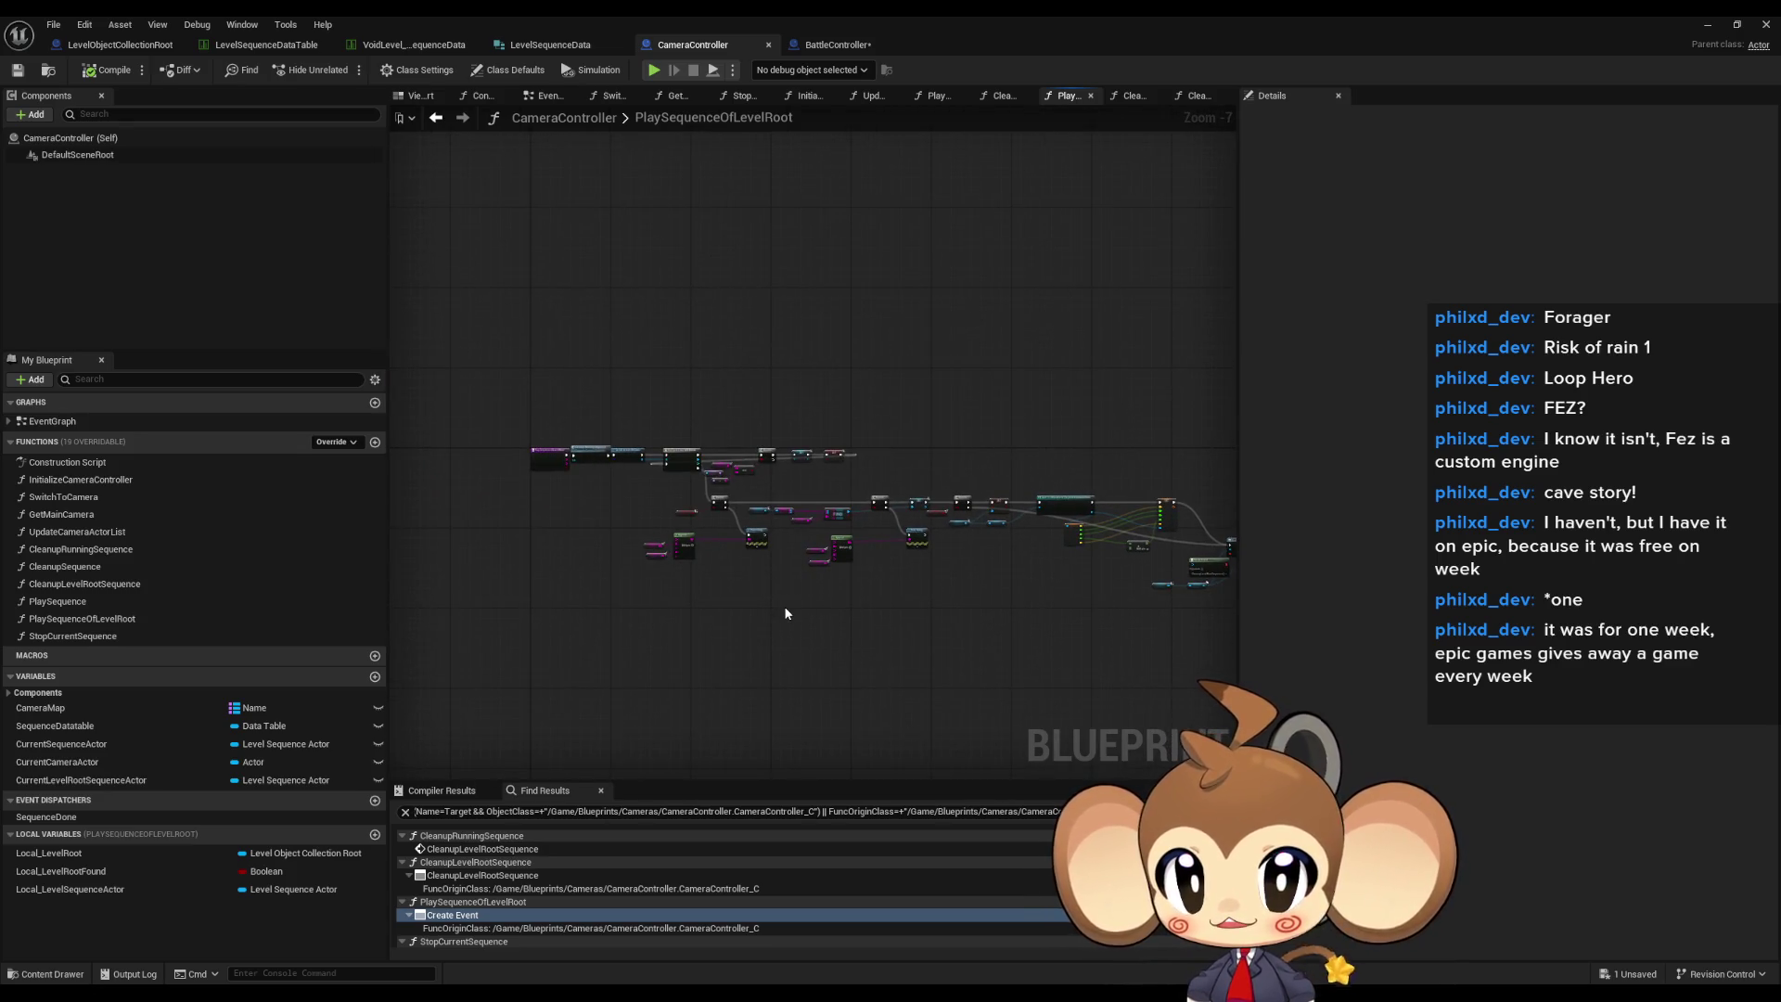